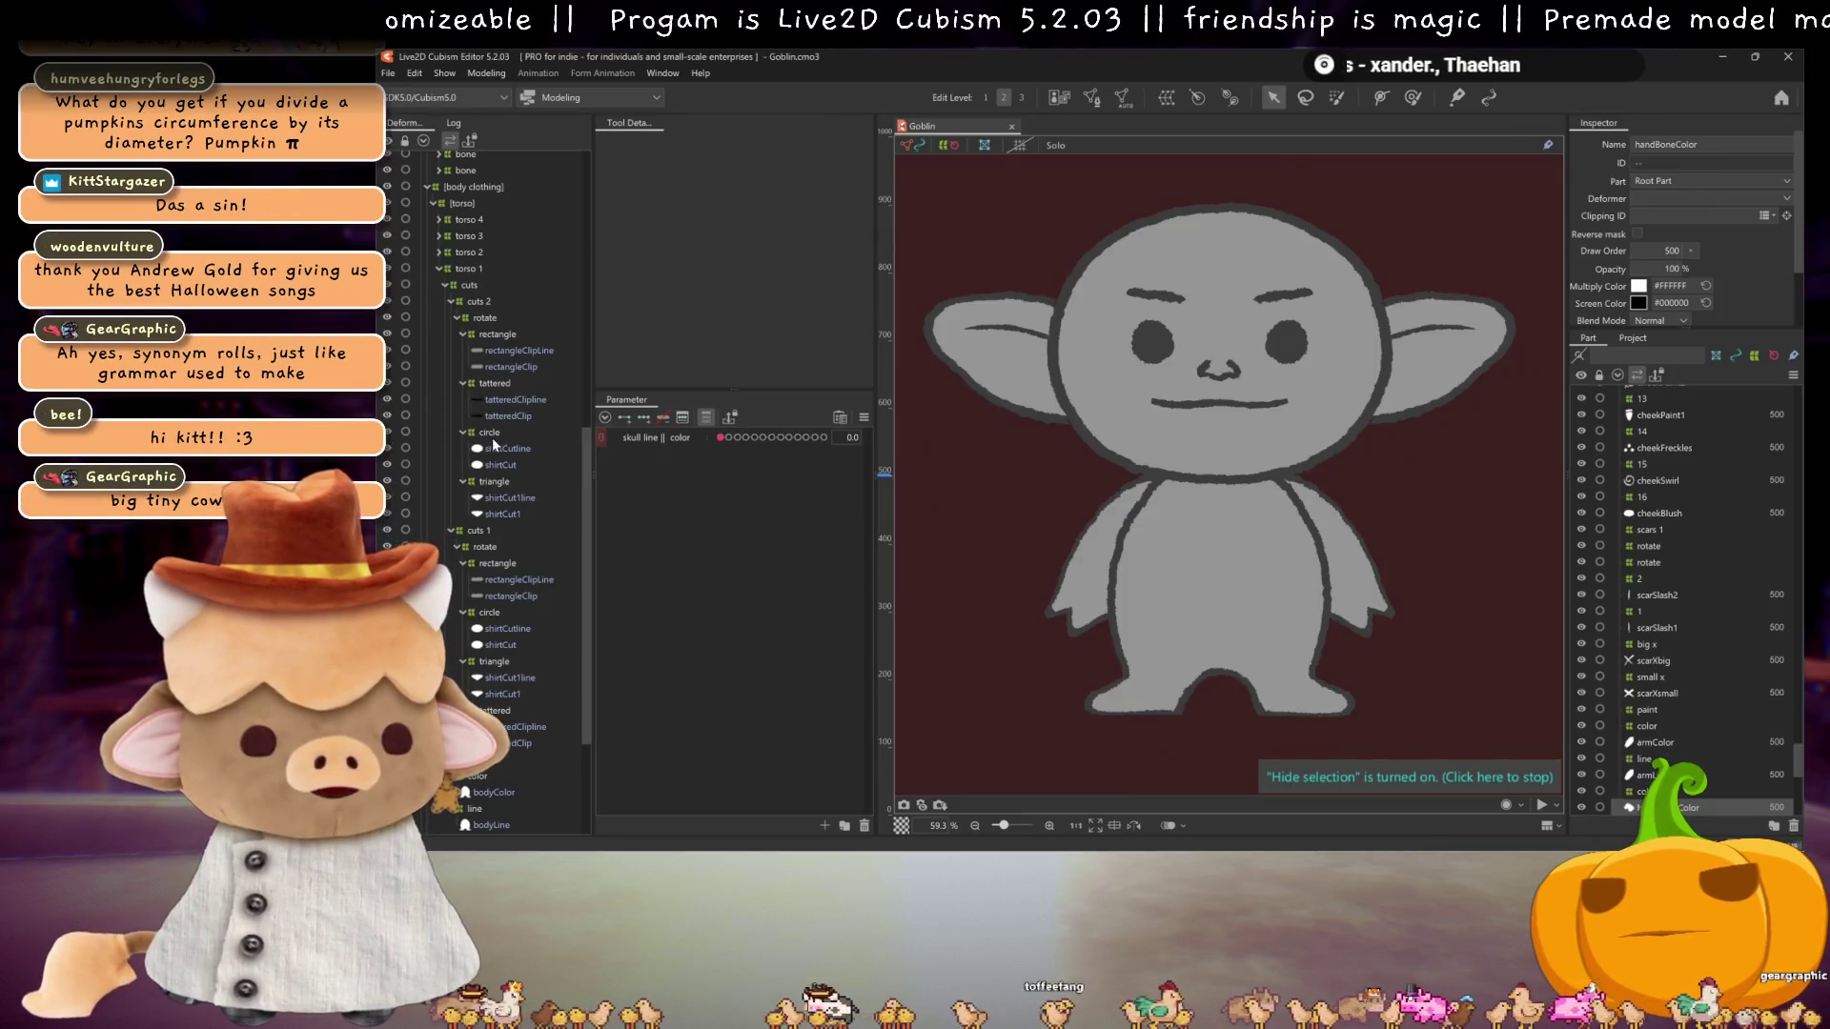
Step: Inspect the cuts 2 deformers and set the cut out 2 toggle to 2.0, showing all parameters
{"action": "left_click", "coordinate": [478, 319]}
{"action": "left_click", "coordinate": [491, 482]}
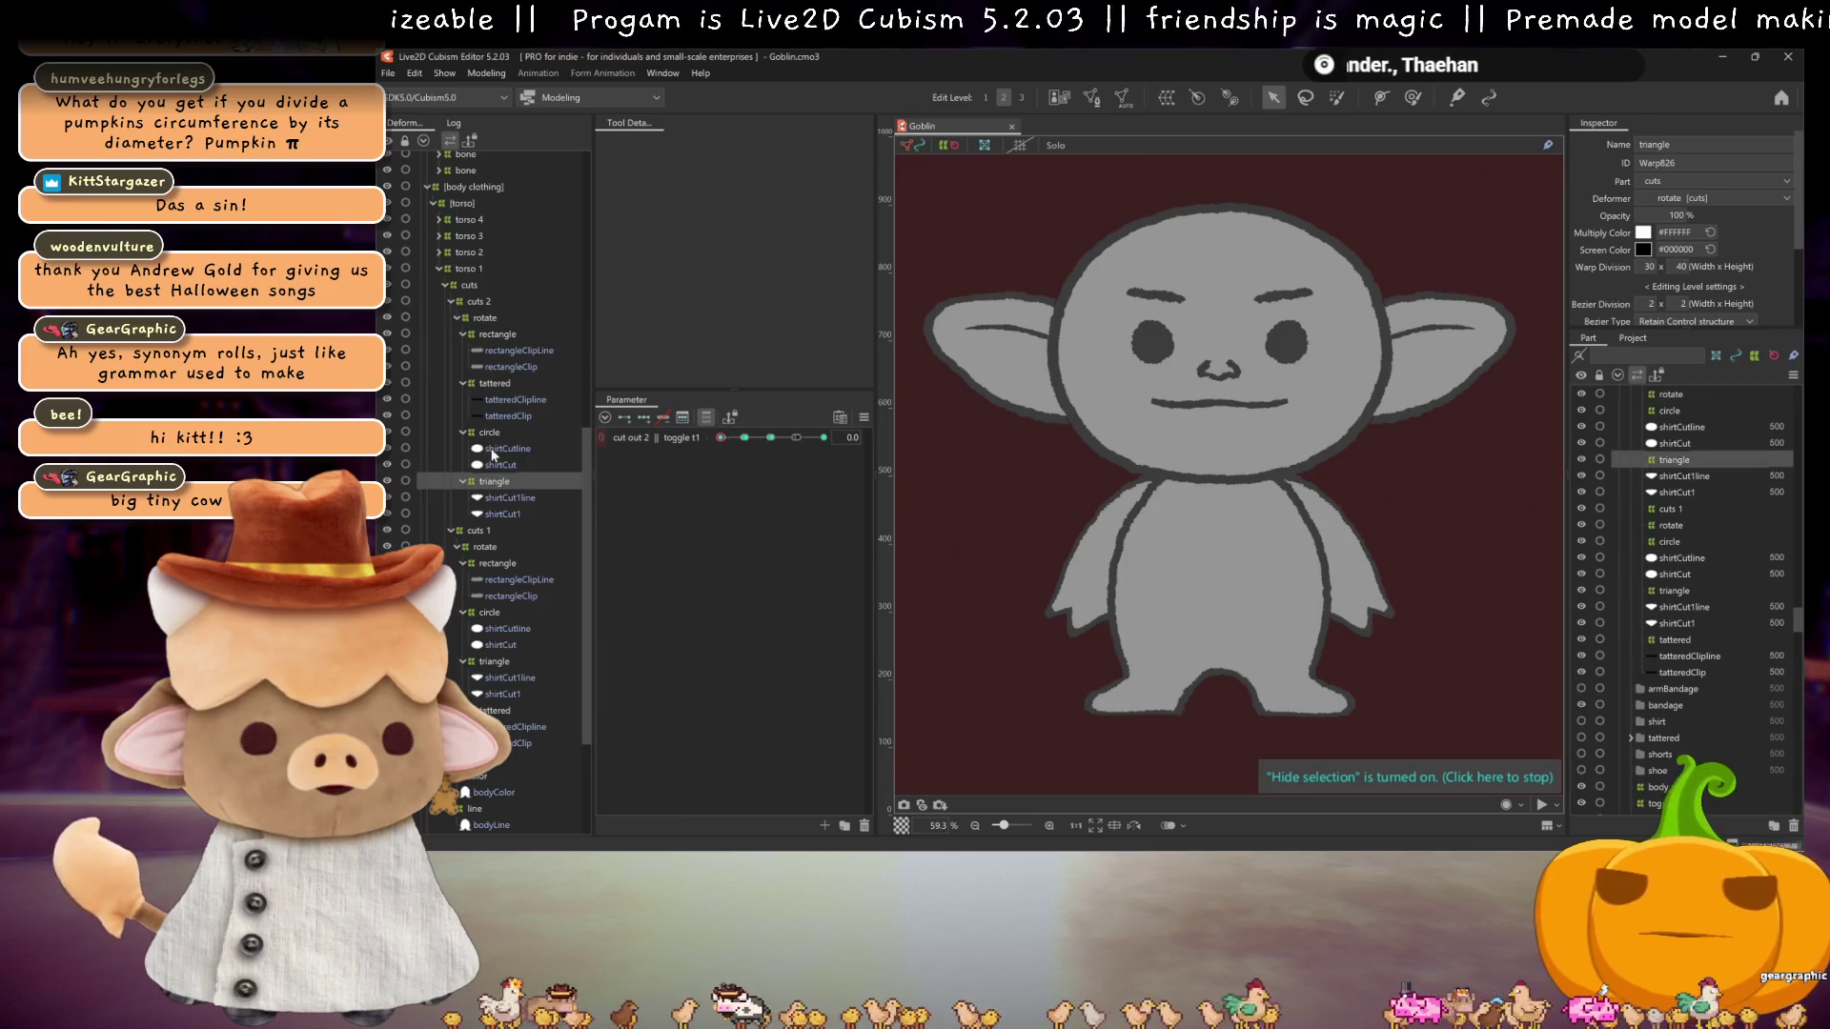
{"action": "left_click", "coordinate": [486, 382]}
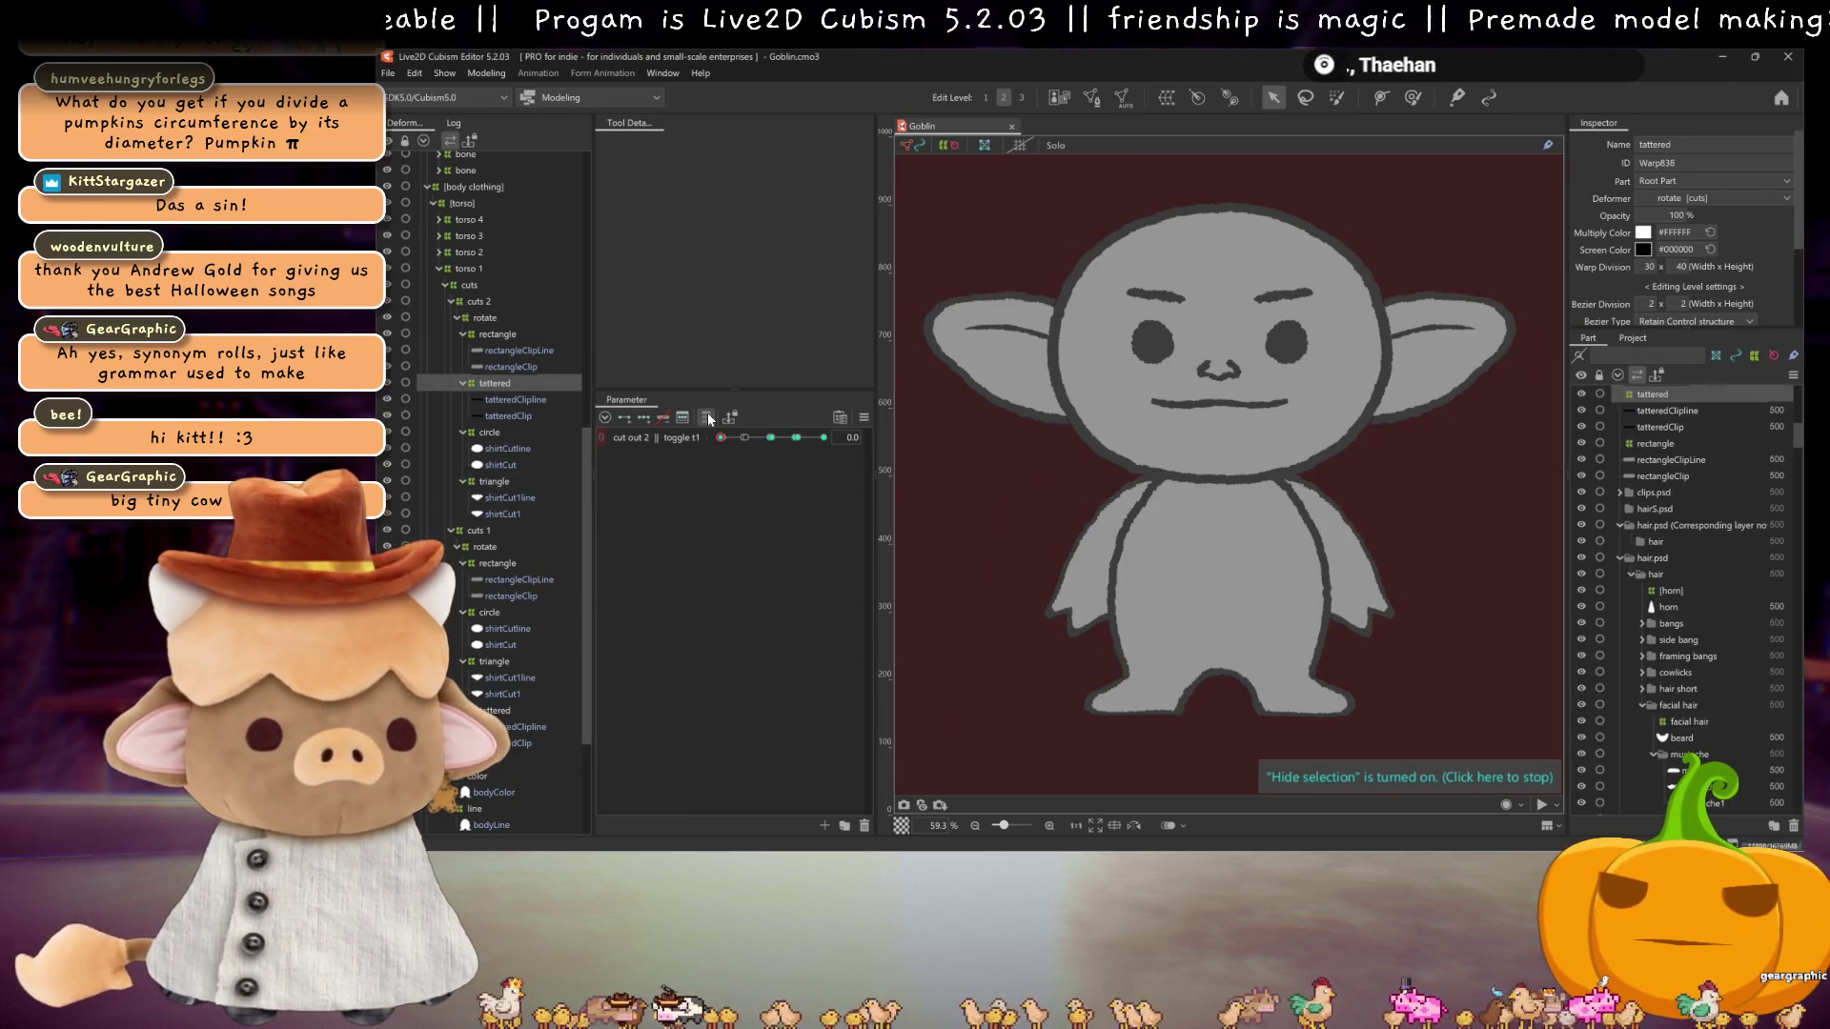
{"action": "left_click", "coordinate": [708, 417]}
{"action": "left_click", "coordinate": [707, 417]}
{"action": "left_click", "coordinate": [771, 438]}
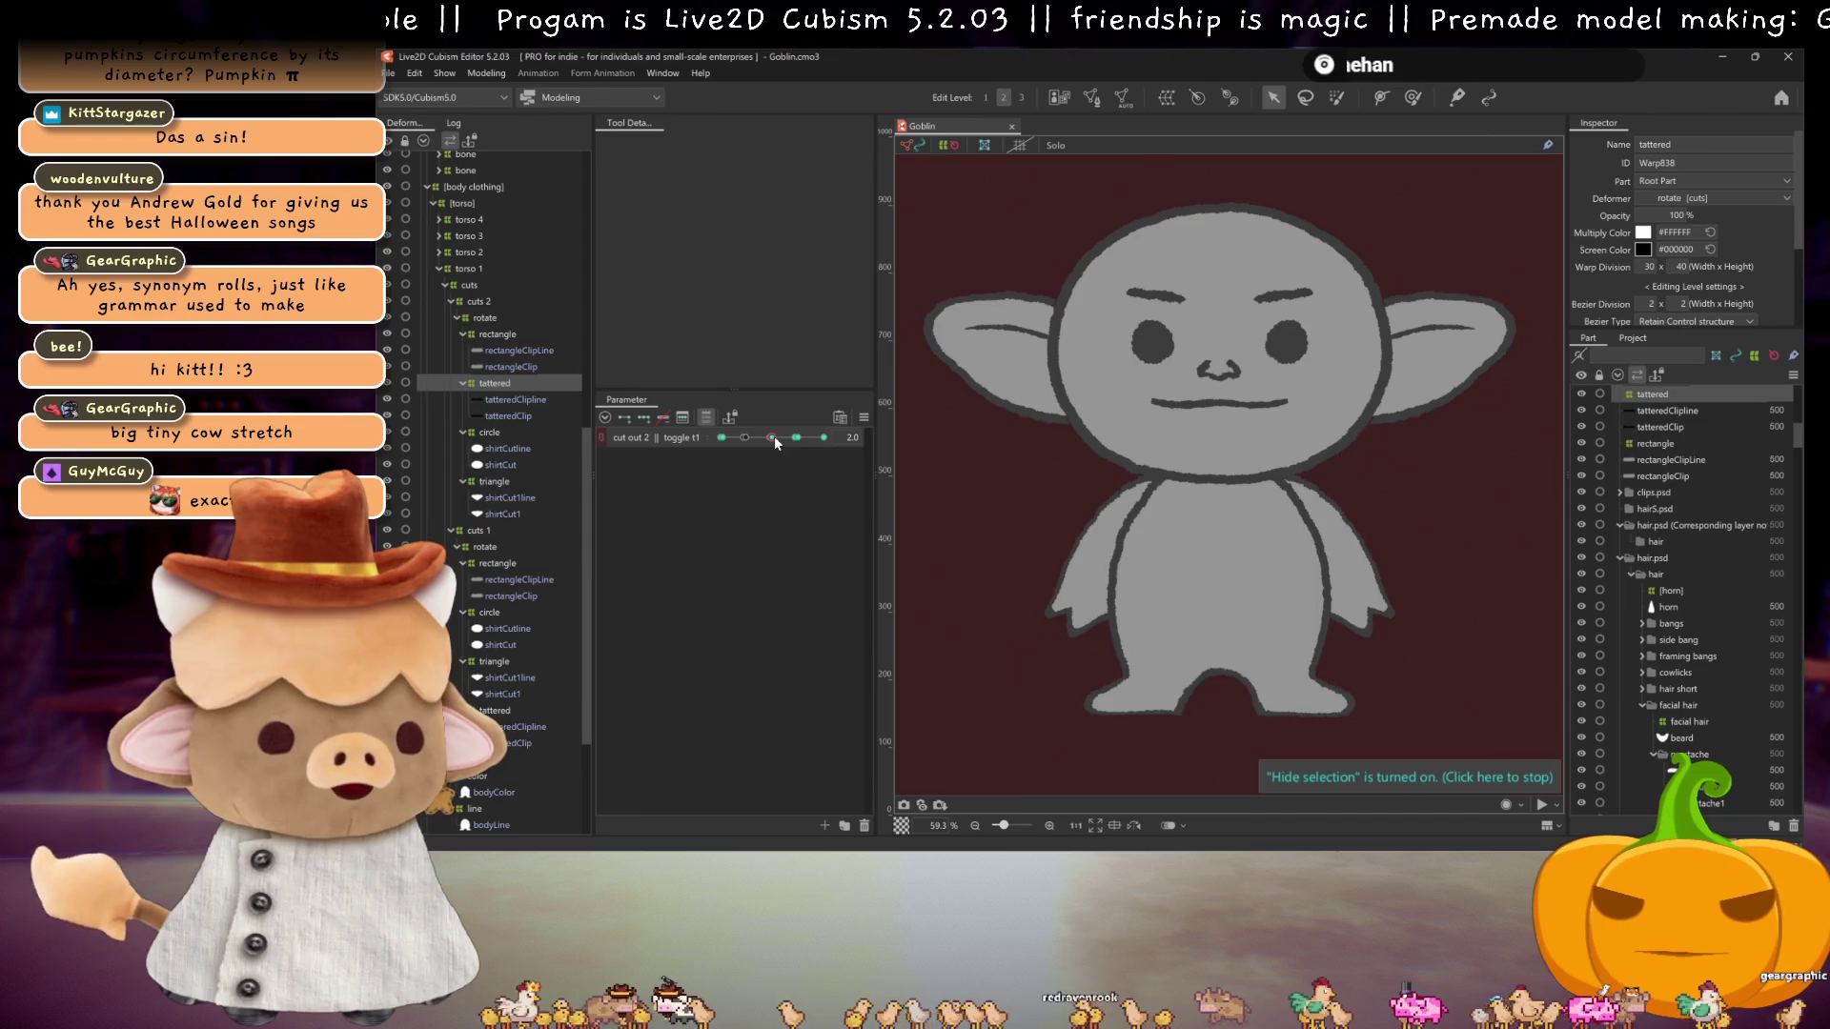
{"action": "left_click", "coordinate": [706, 417]}
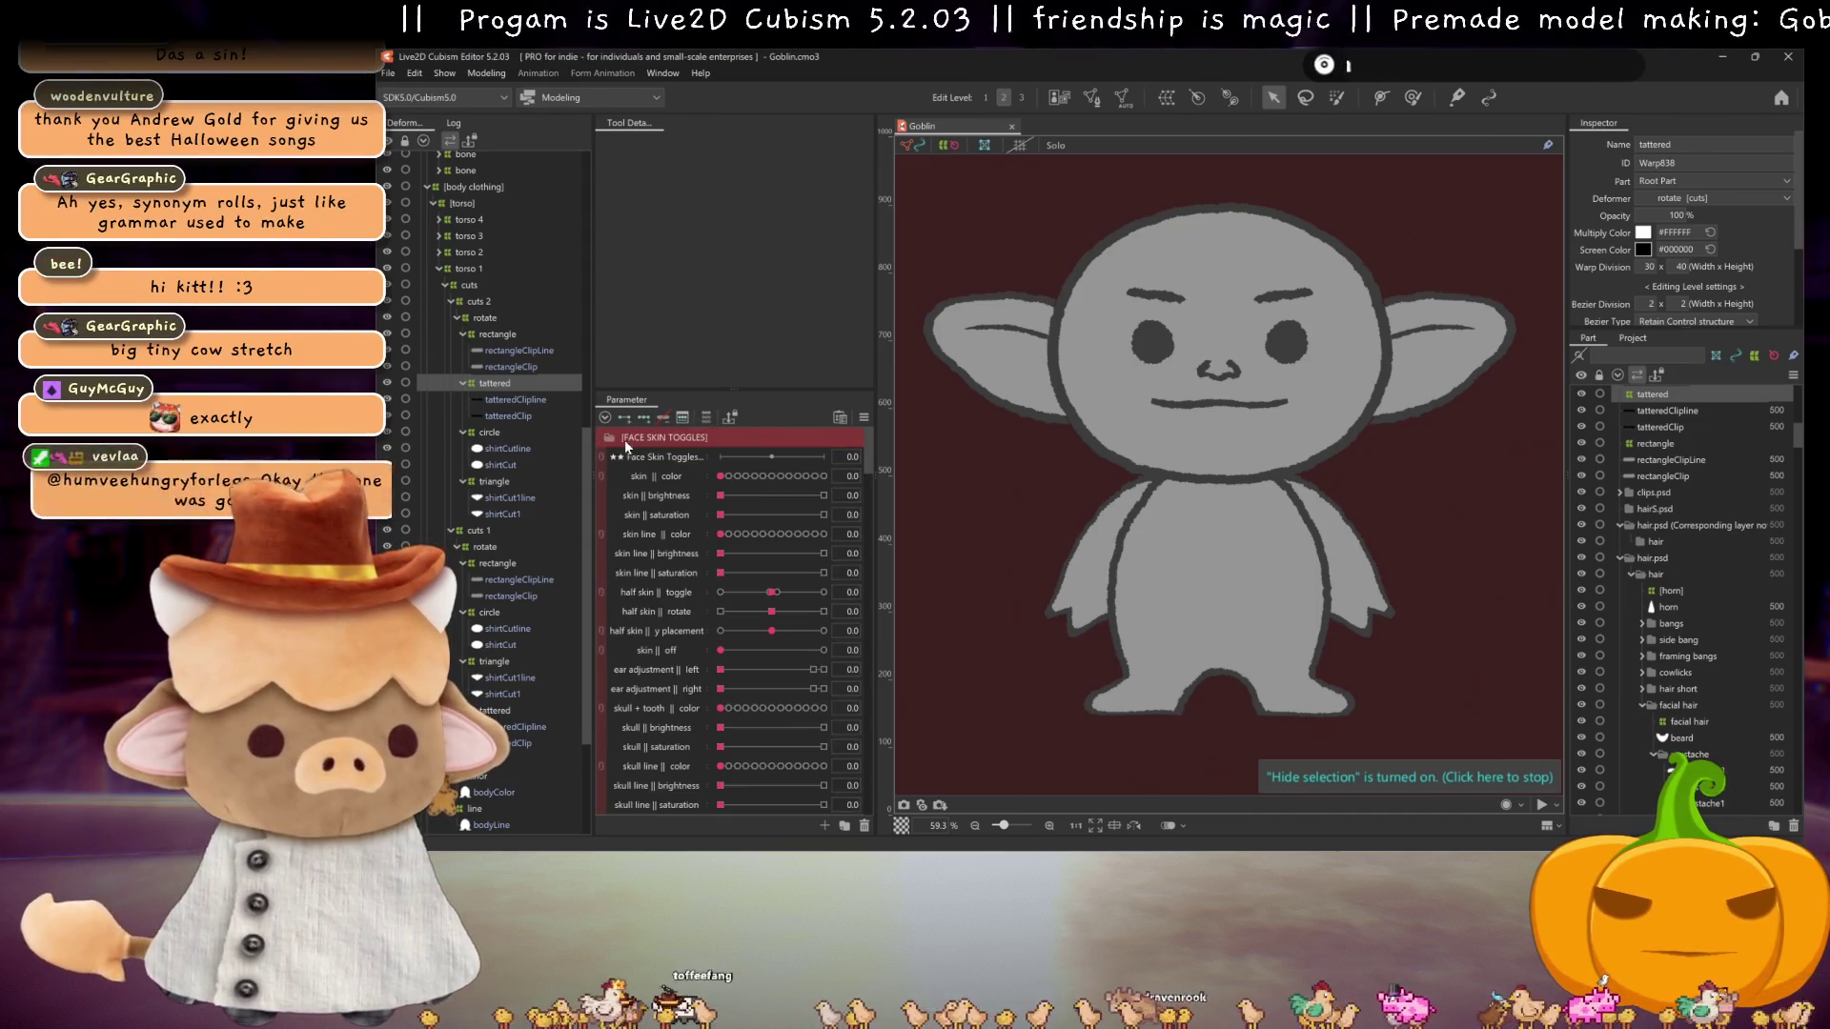
{"action": "left_click", "coordinate": [624, 440]}
{"action": "scroll", "coordinate": [648, 581], "scroll_direction": "down", "scroll_amount": 5}
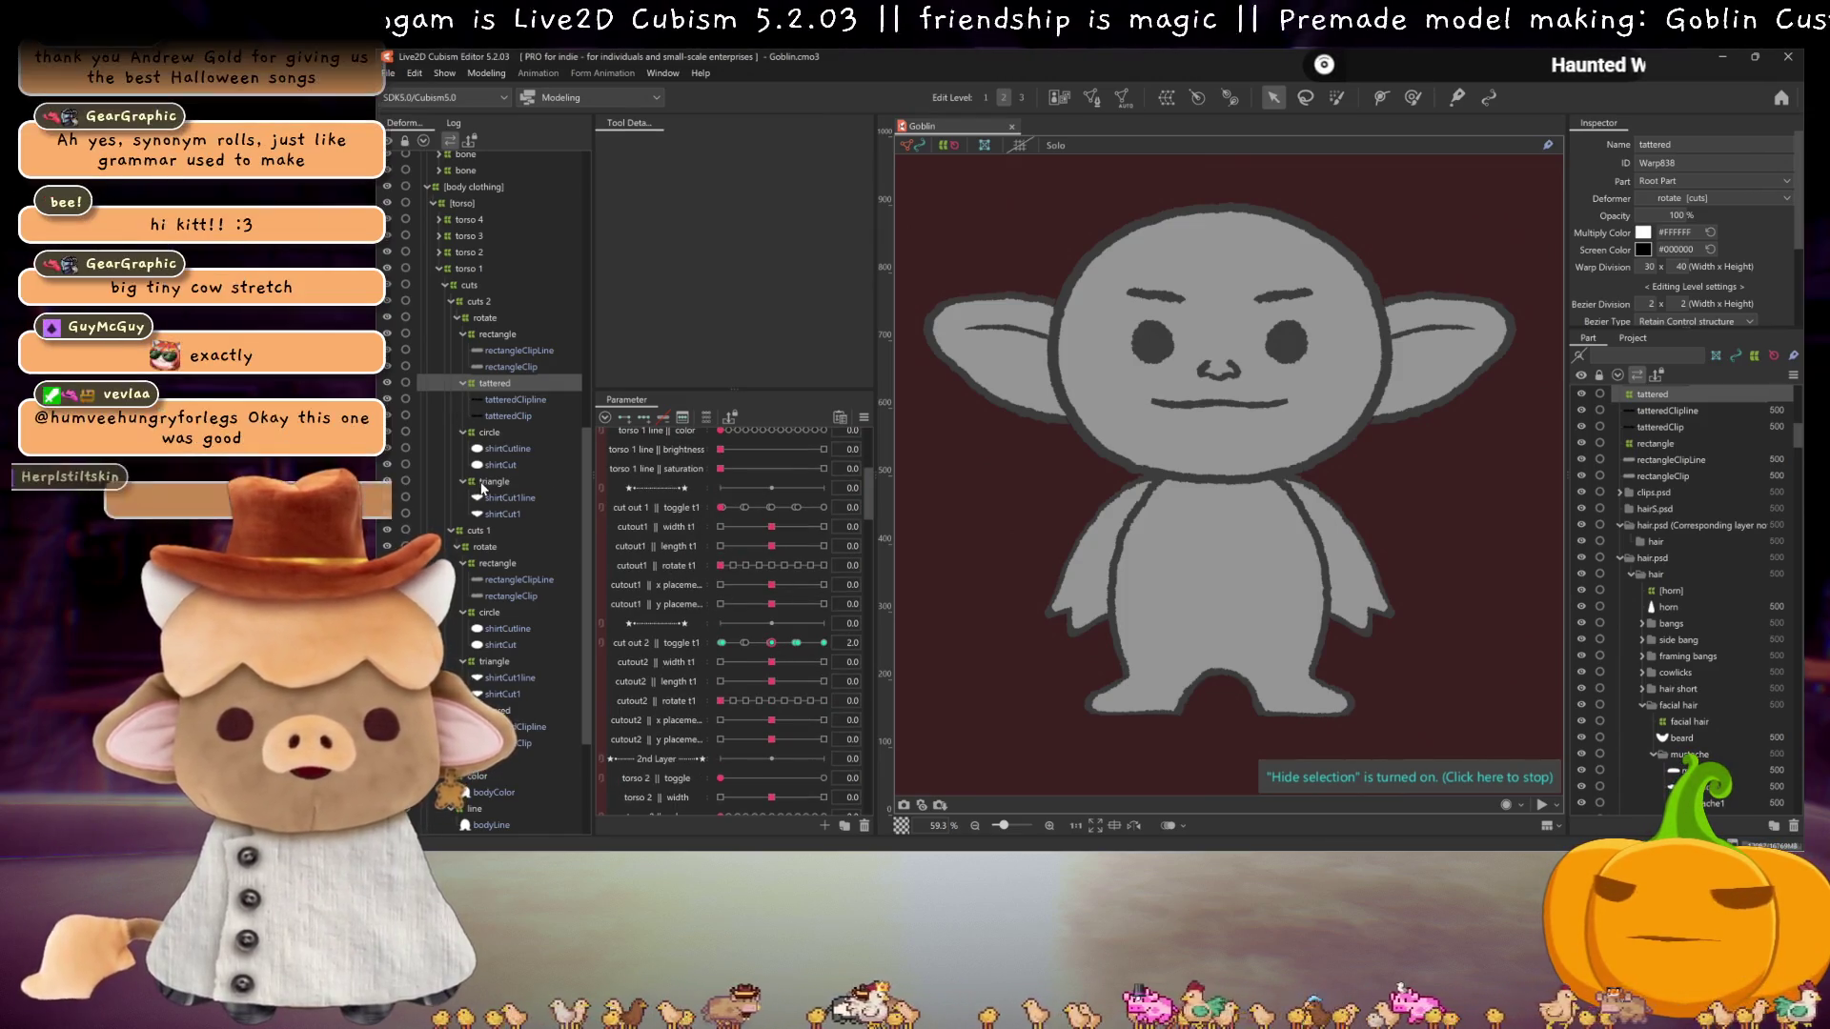
Step: Set the cut out 2 toggle to 3.0 and torso 1 toggle to 5.0 for the darker shirt
{"action": "left_click", "coordinate": [482, 483]}
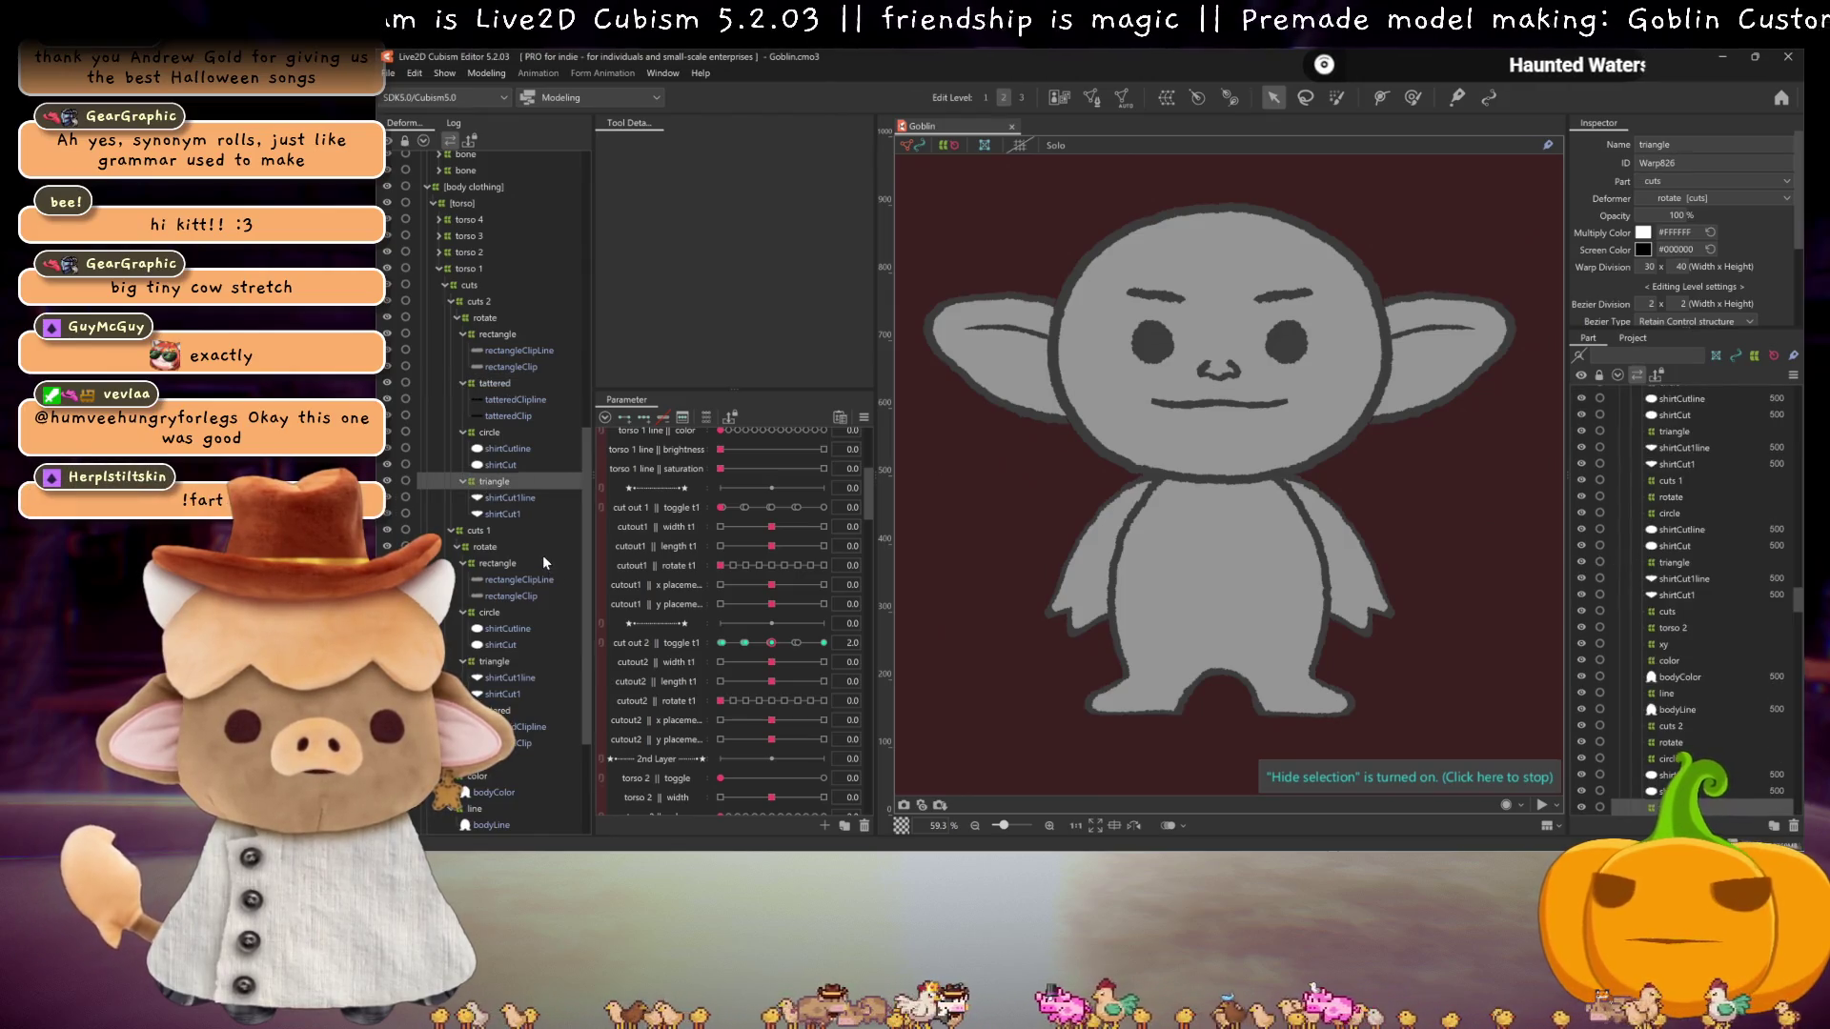
{"action": "left_click", "coordinate": [506, 335]}
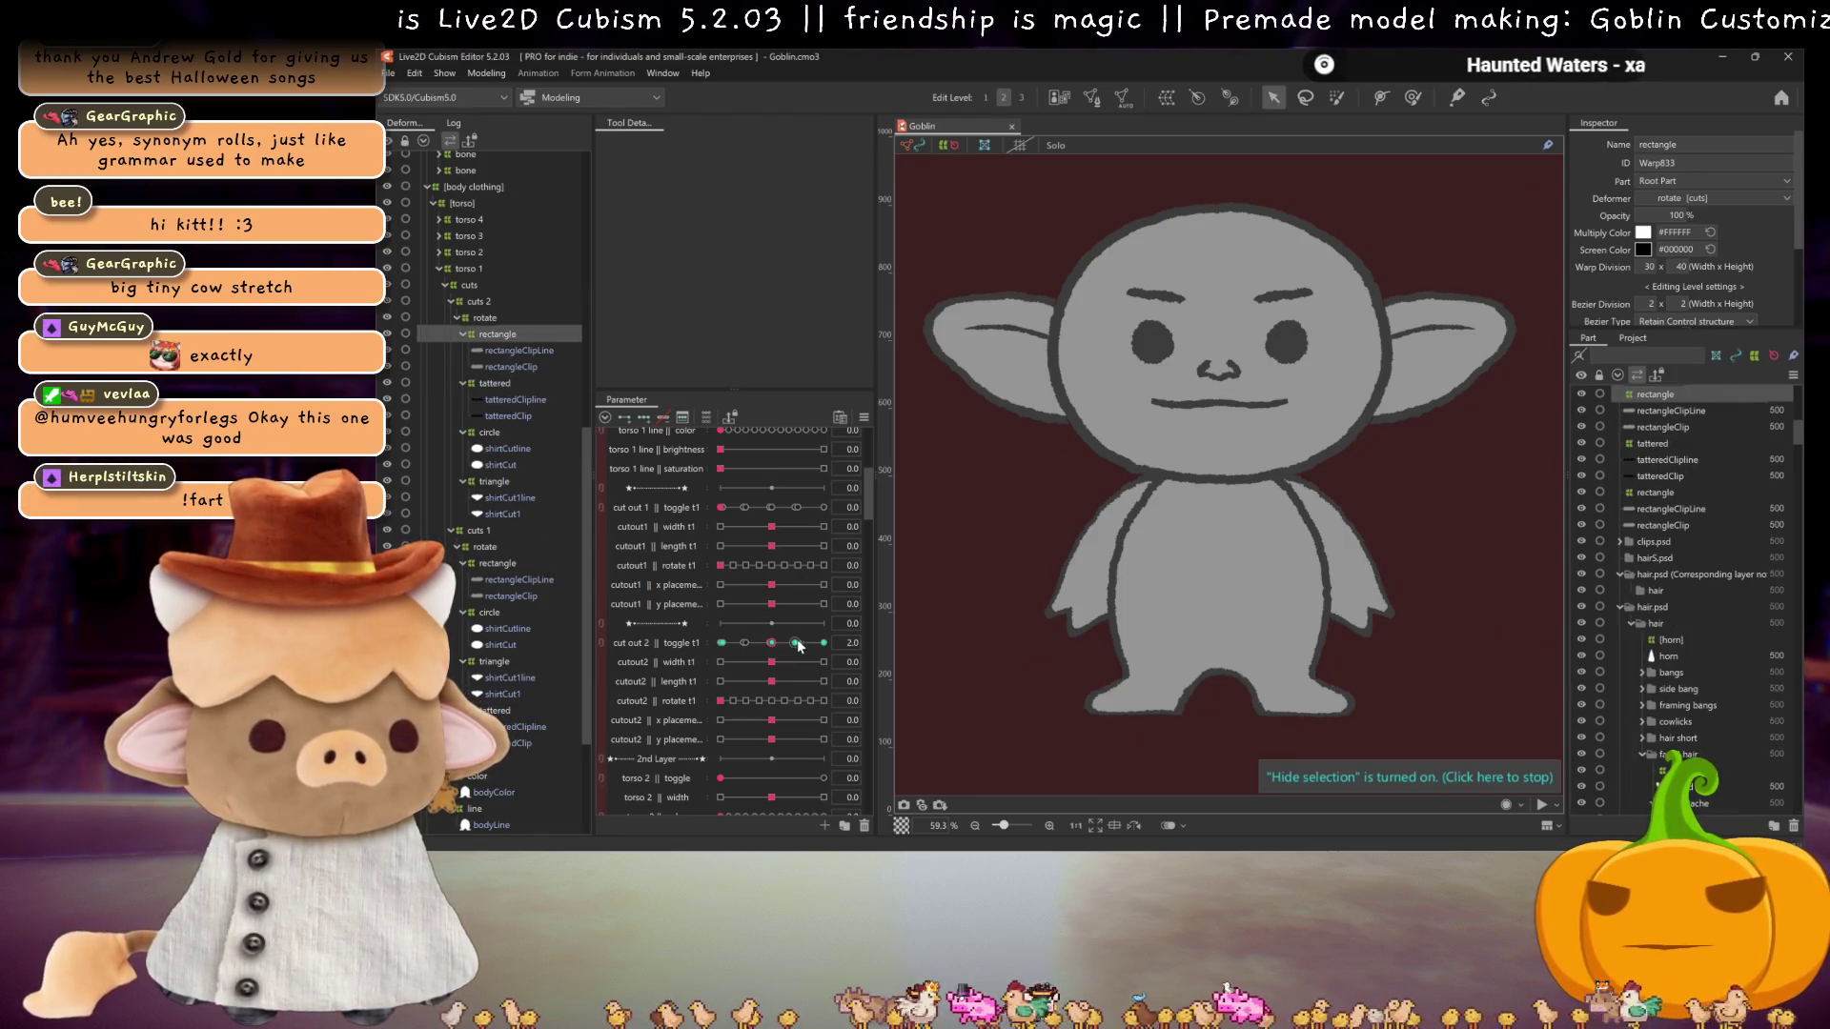
{"action": "left_click", "coordinate": [800, 644]}
{"action": "left_click", "coordinate": [530, 351]}
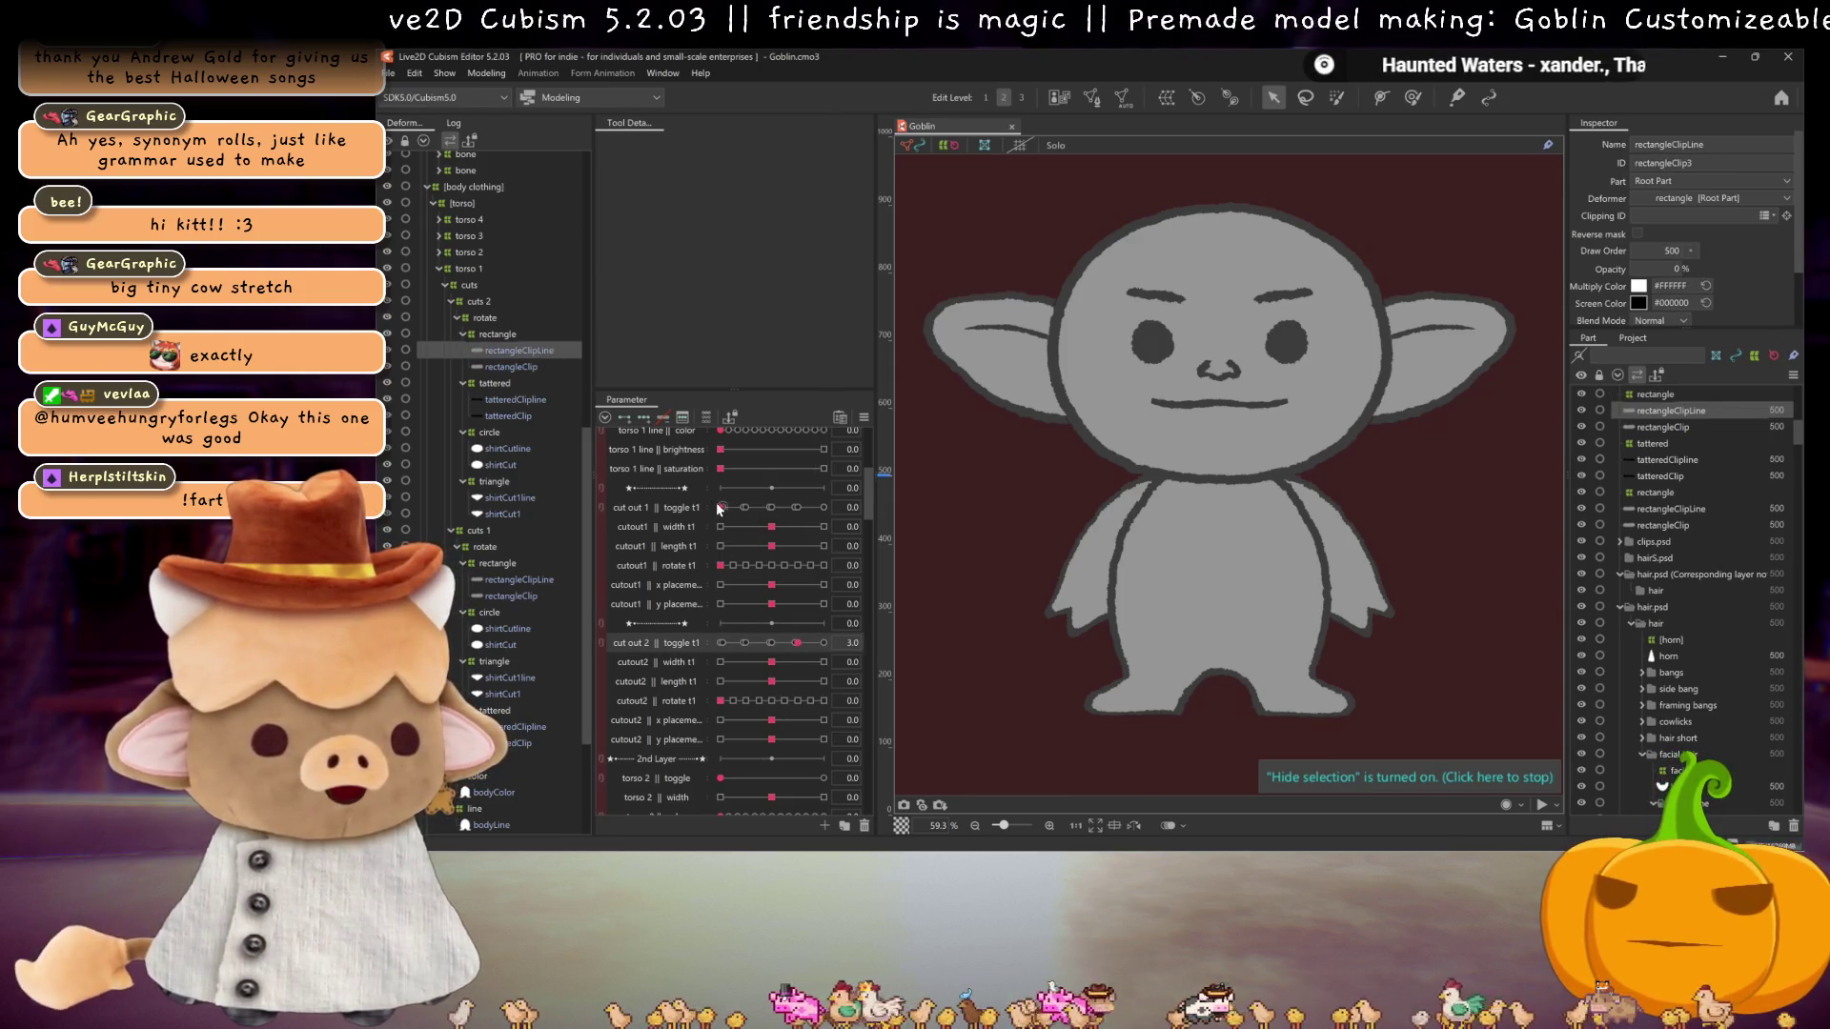
{"action": "scroll", "coordinate": [695, 488], "scroll_direction": "up", "scroll_amount": 3}
{"action": "left_click_drag", "start_coordinate": [721, 453], "coordinate": [823, 453]}
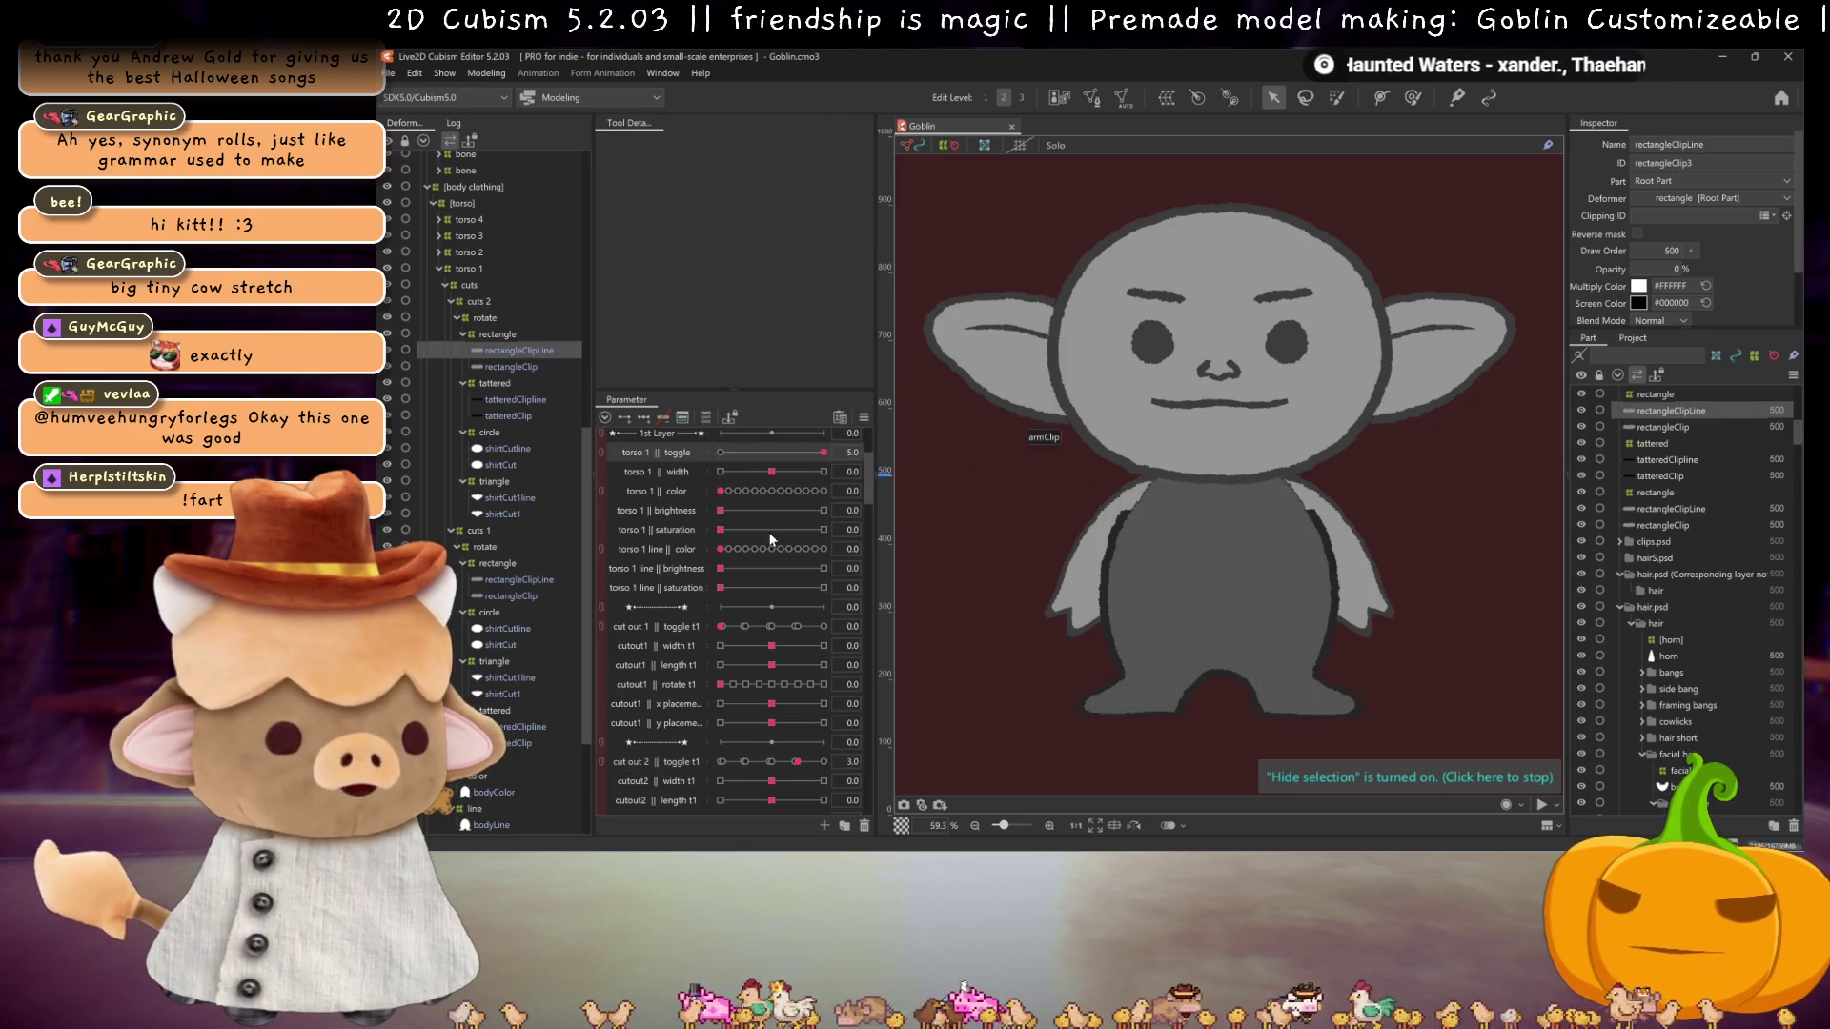
Step: Append the tattered and rectangle clip mask IDs to the bodyColor mesh's Clipping ID list
{"action": "scroll", "coordinate": [1296, 505], "scroll_direction": "up", "scroll_amount": 3}
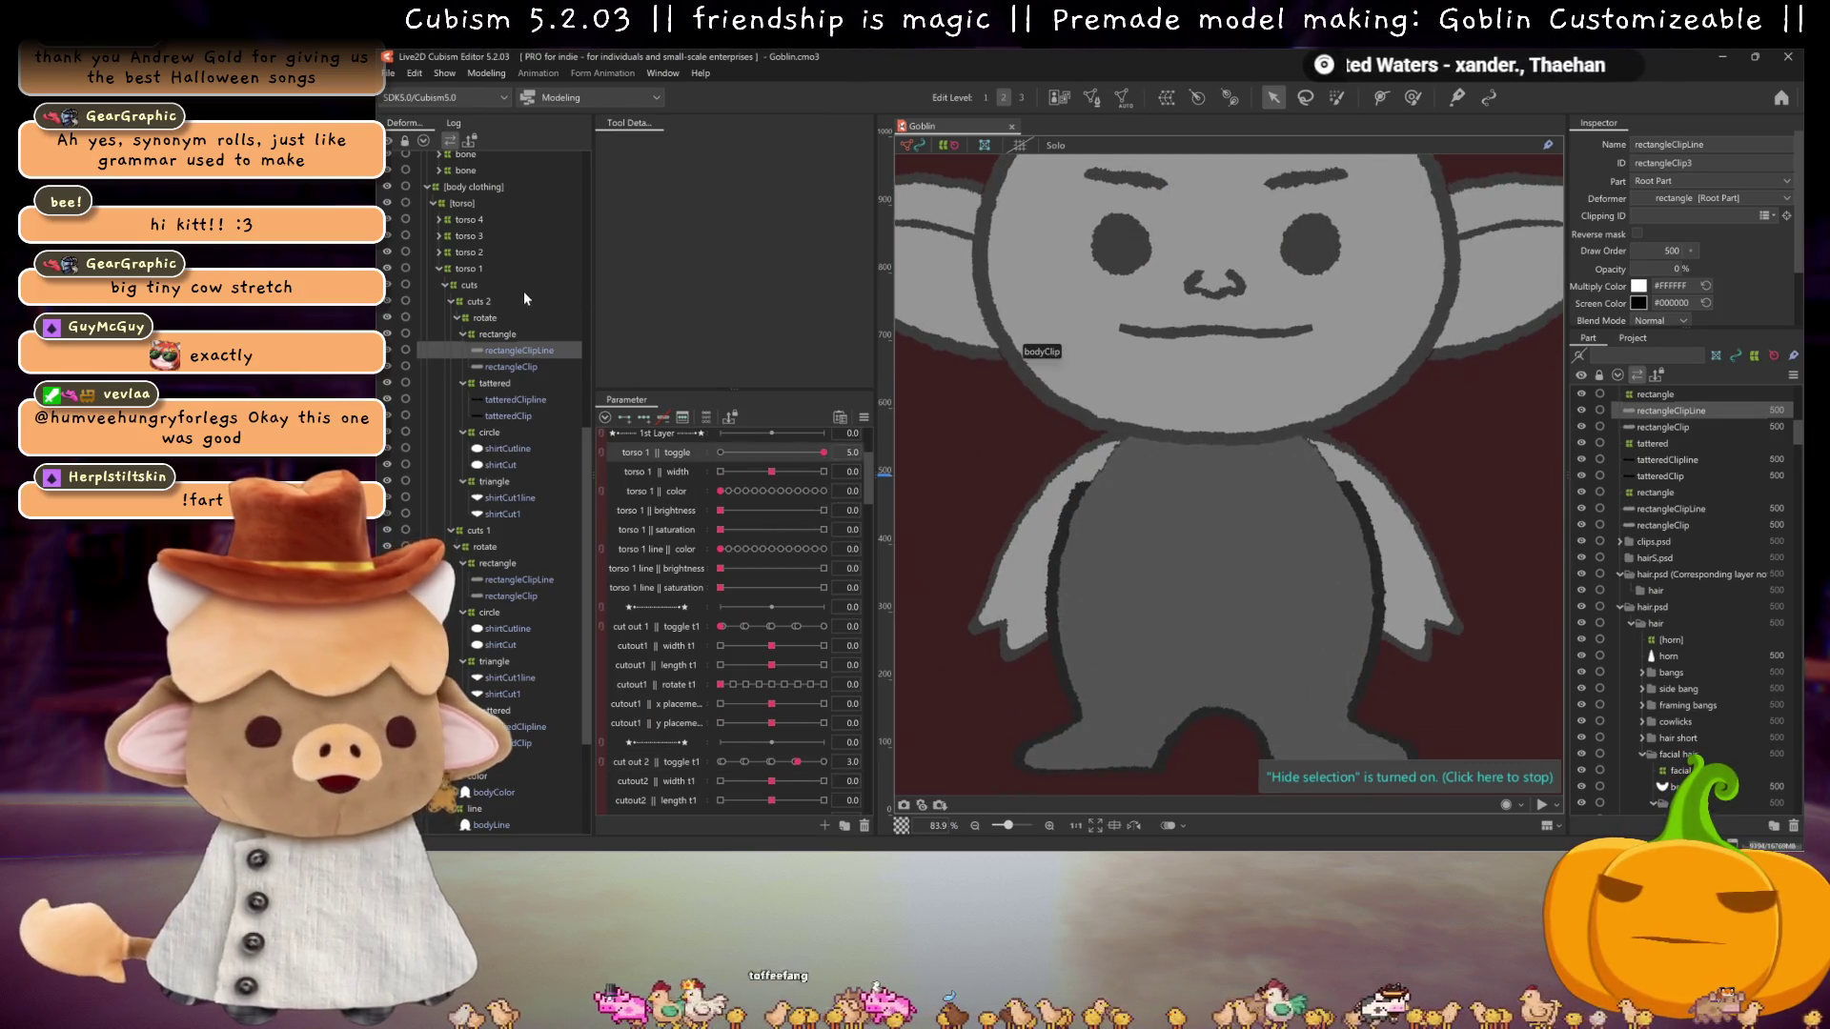
{"action": "left_click", "coordinate": [529, 366]}
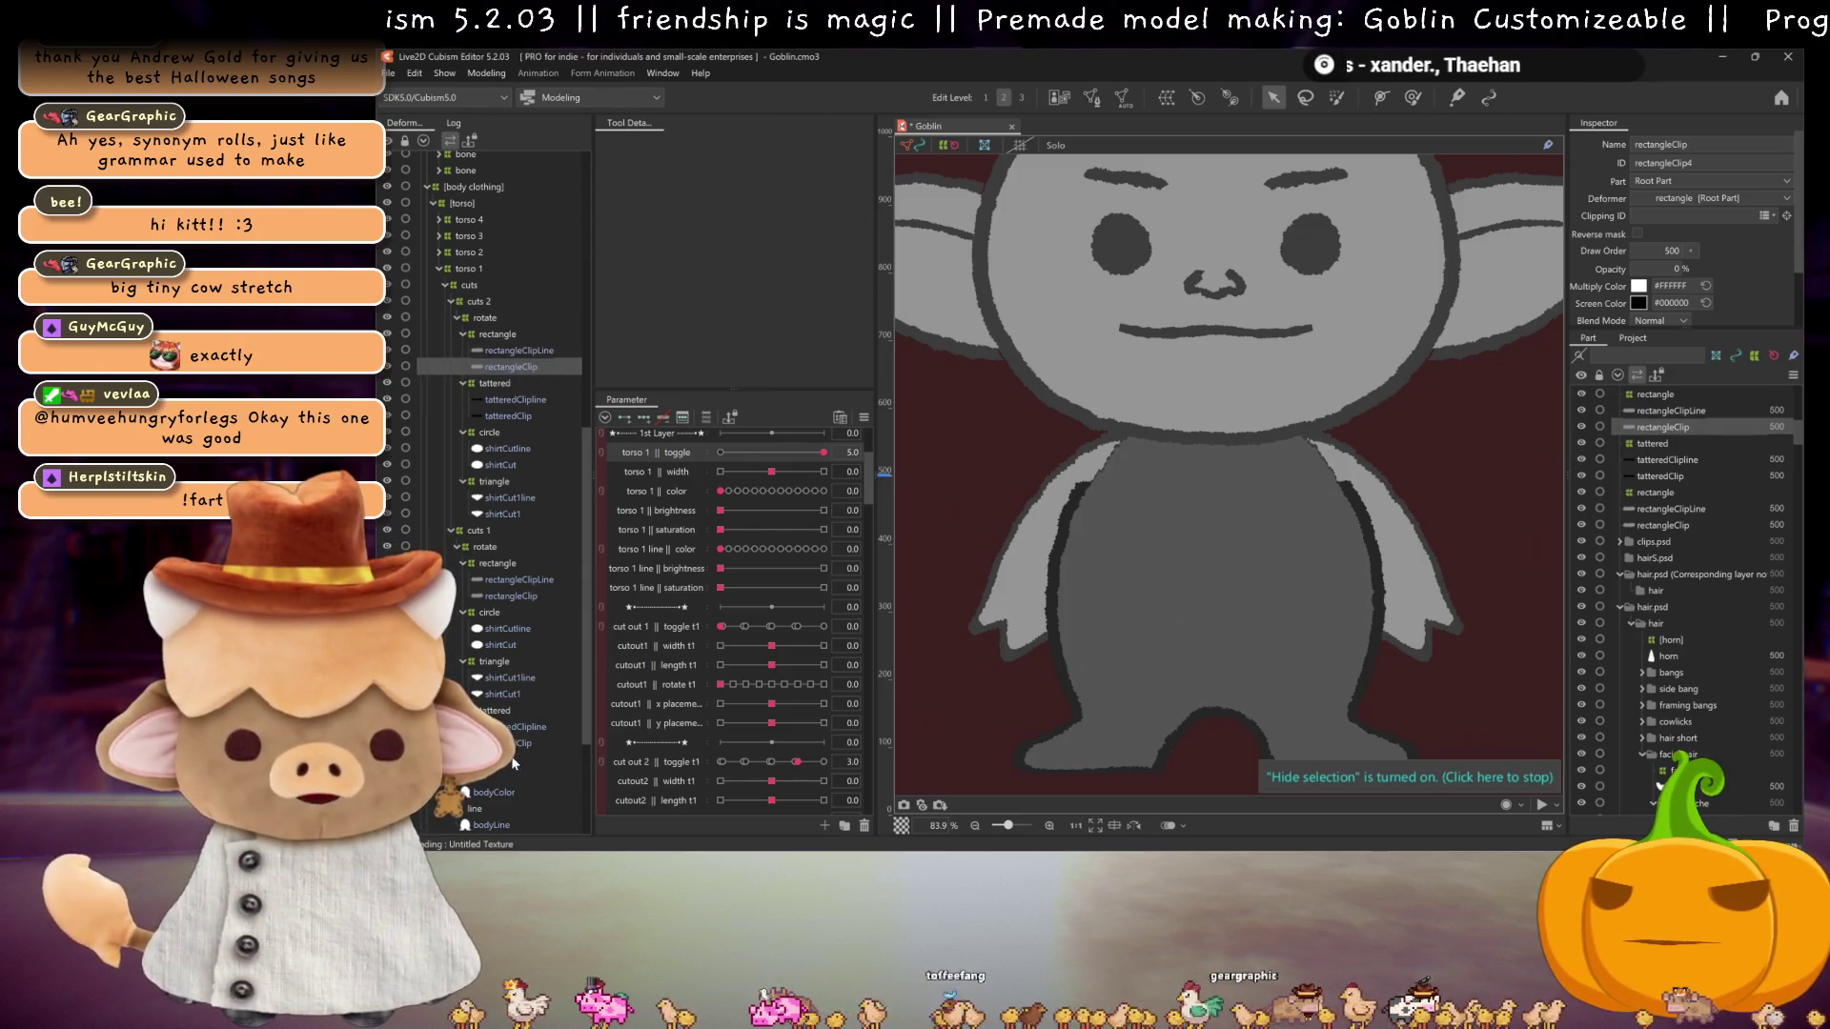
{"action": "scroll", "coordinate": [501, 725], "scroll_direction": "down", "scroll_amount": 3}
{"action": "left_click", "coordinate": [491, 673]}
{"action": "left_click", "coordinate": [1753, 216]}
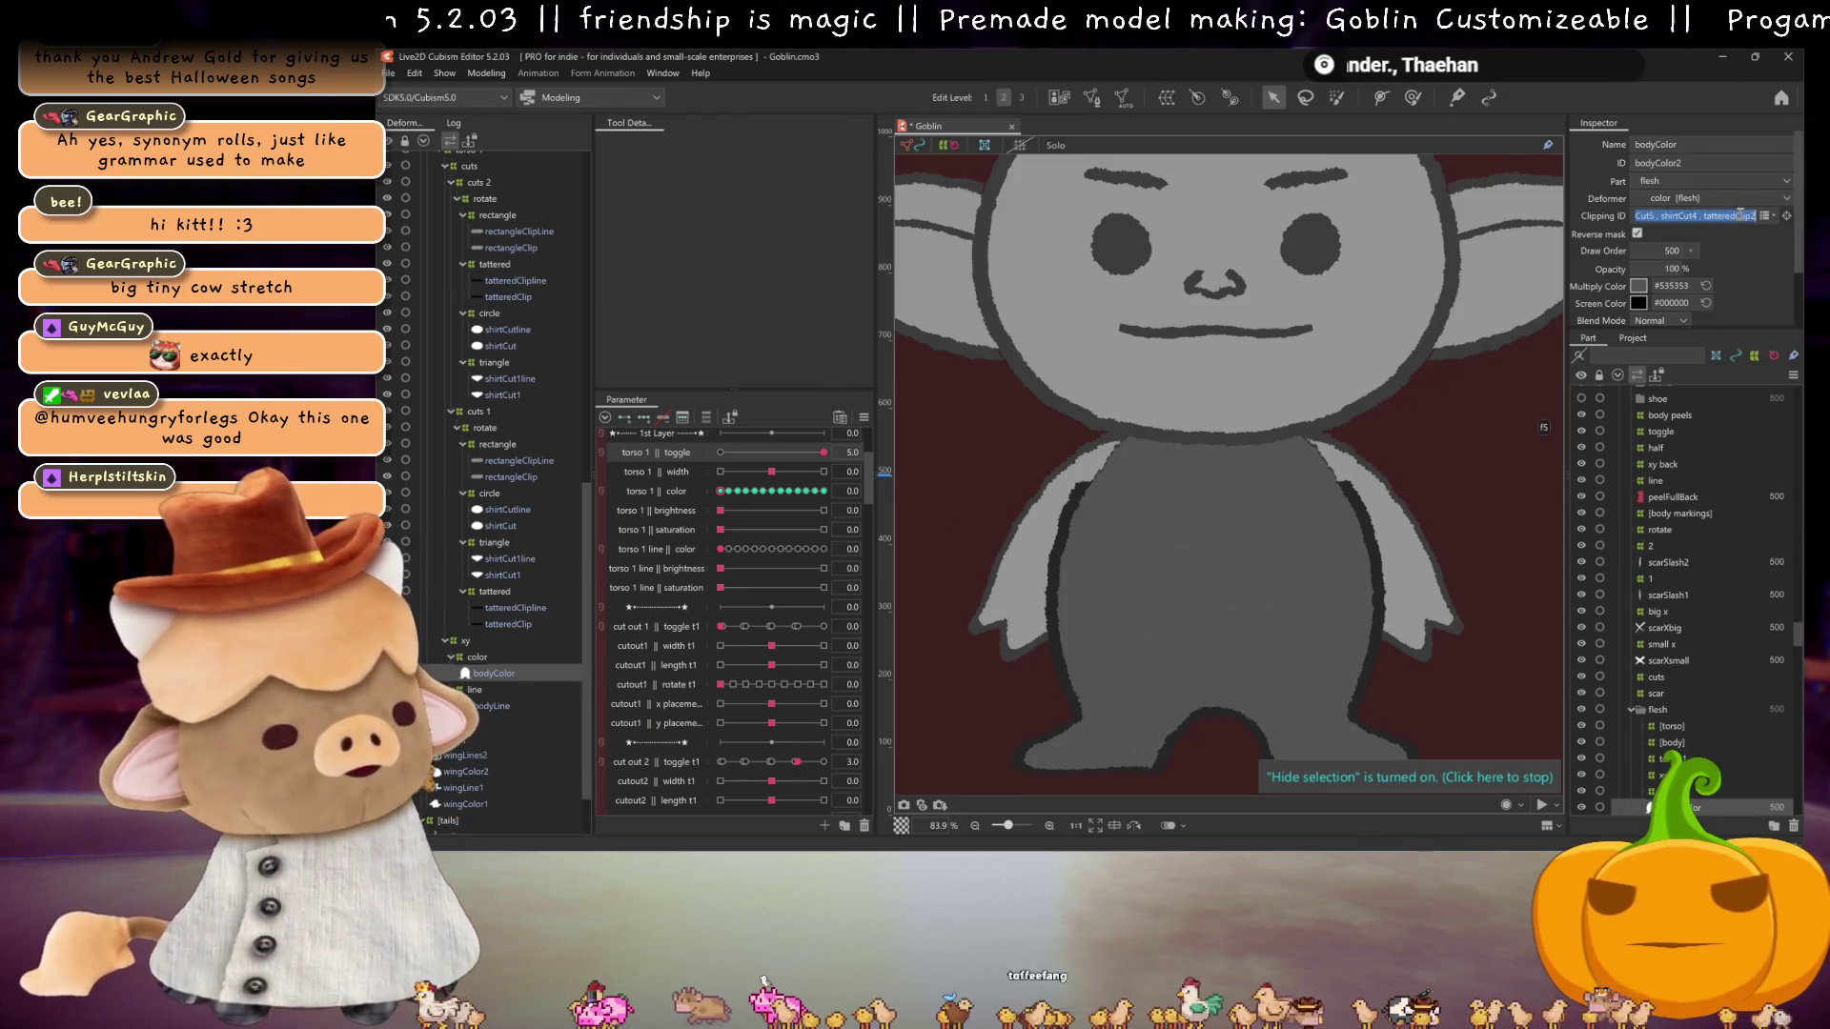
{"action": "key", "text": "End"}
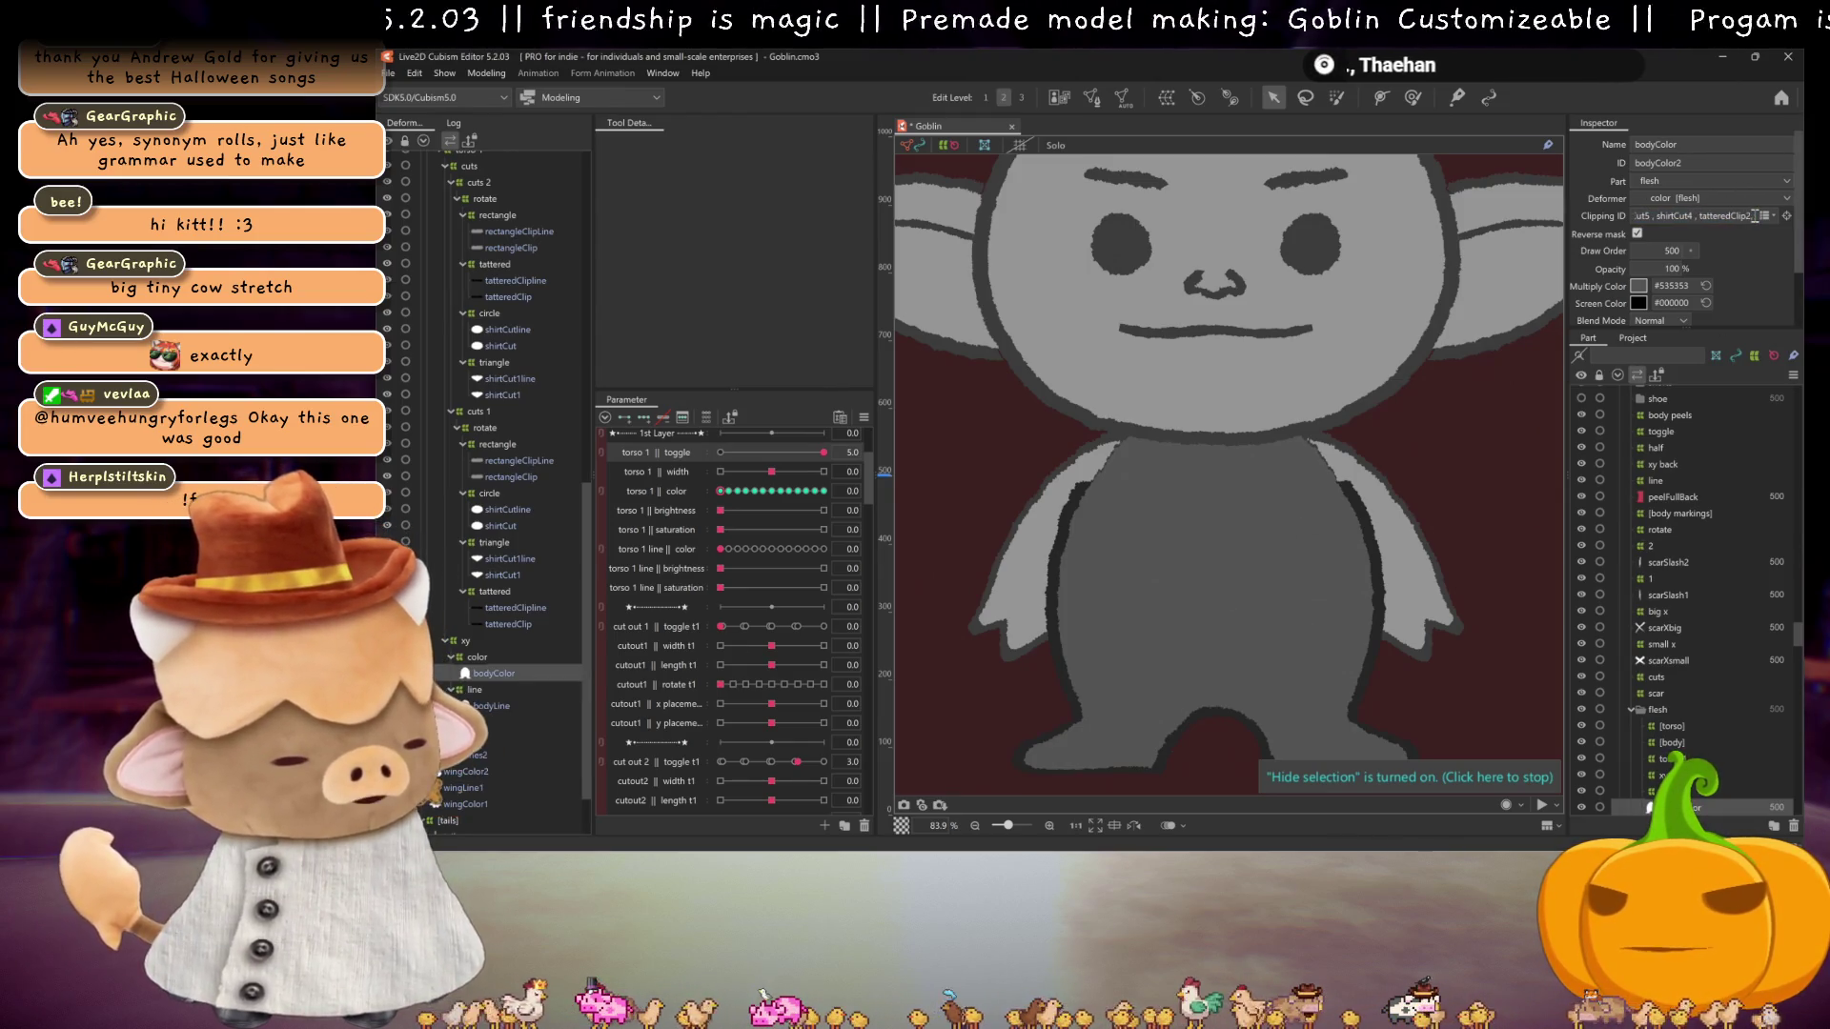
{"action": "key", "text": "ctrl+v"}
{"action": "key", "text": "Return"}
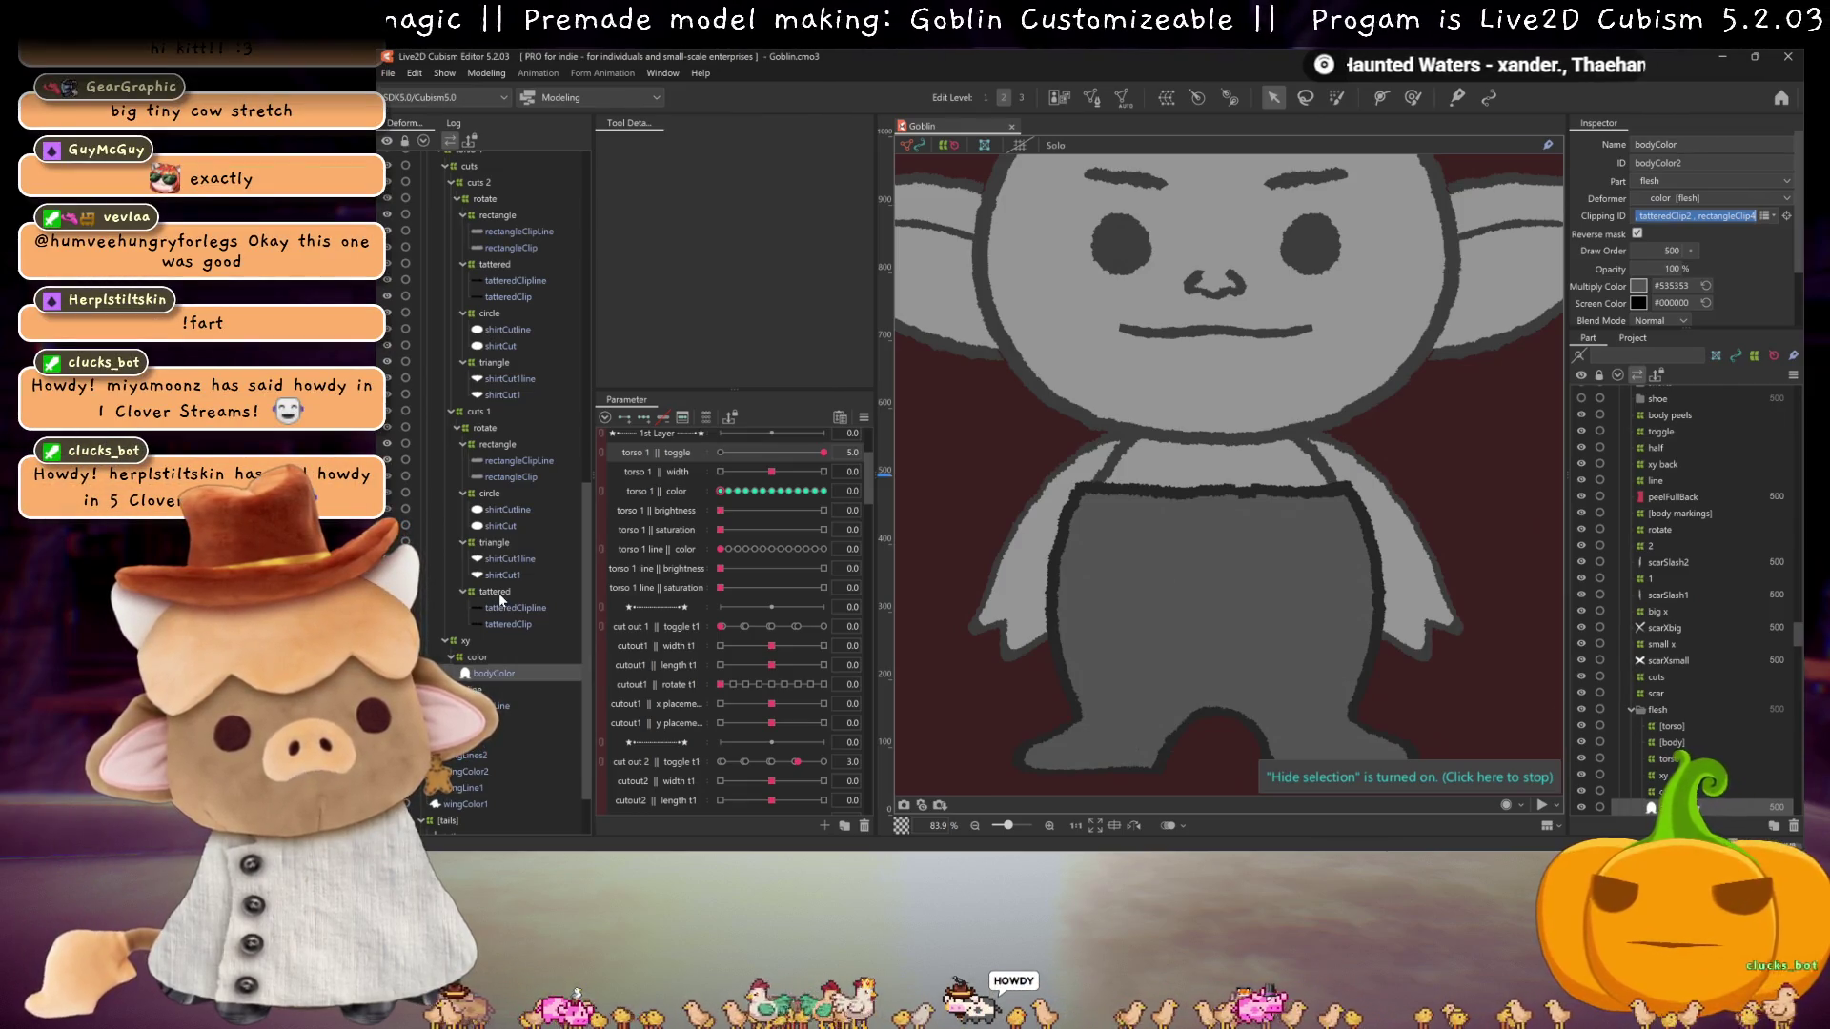
{"action": "left_click", "coordinate": [495, 593]}
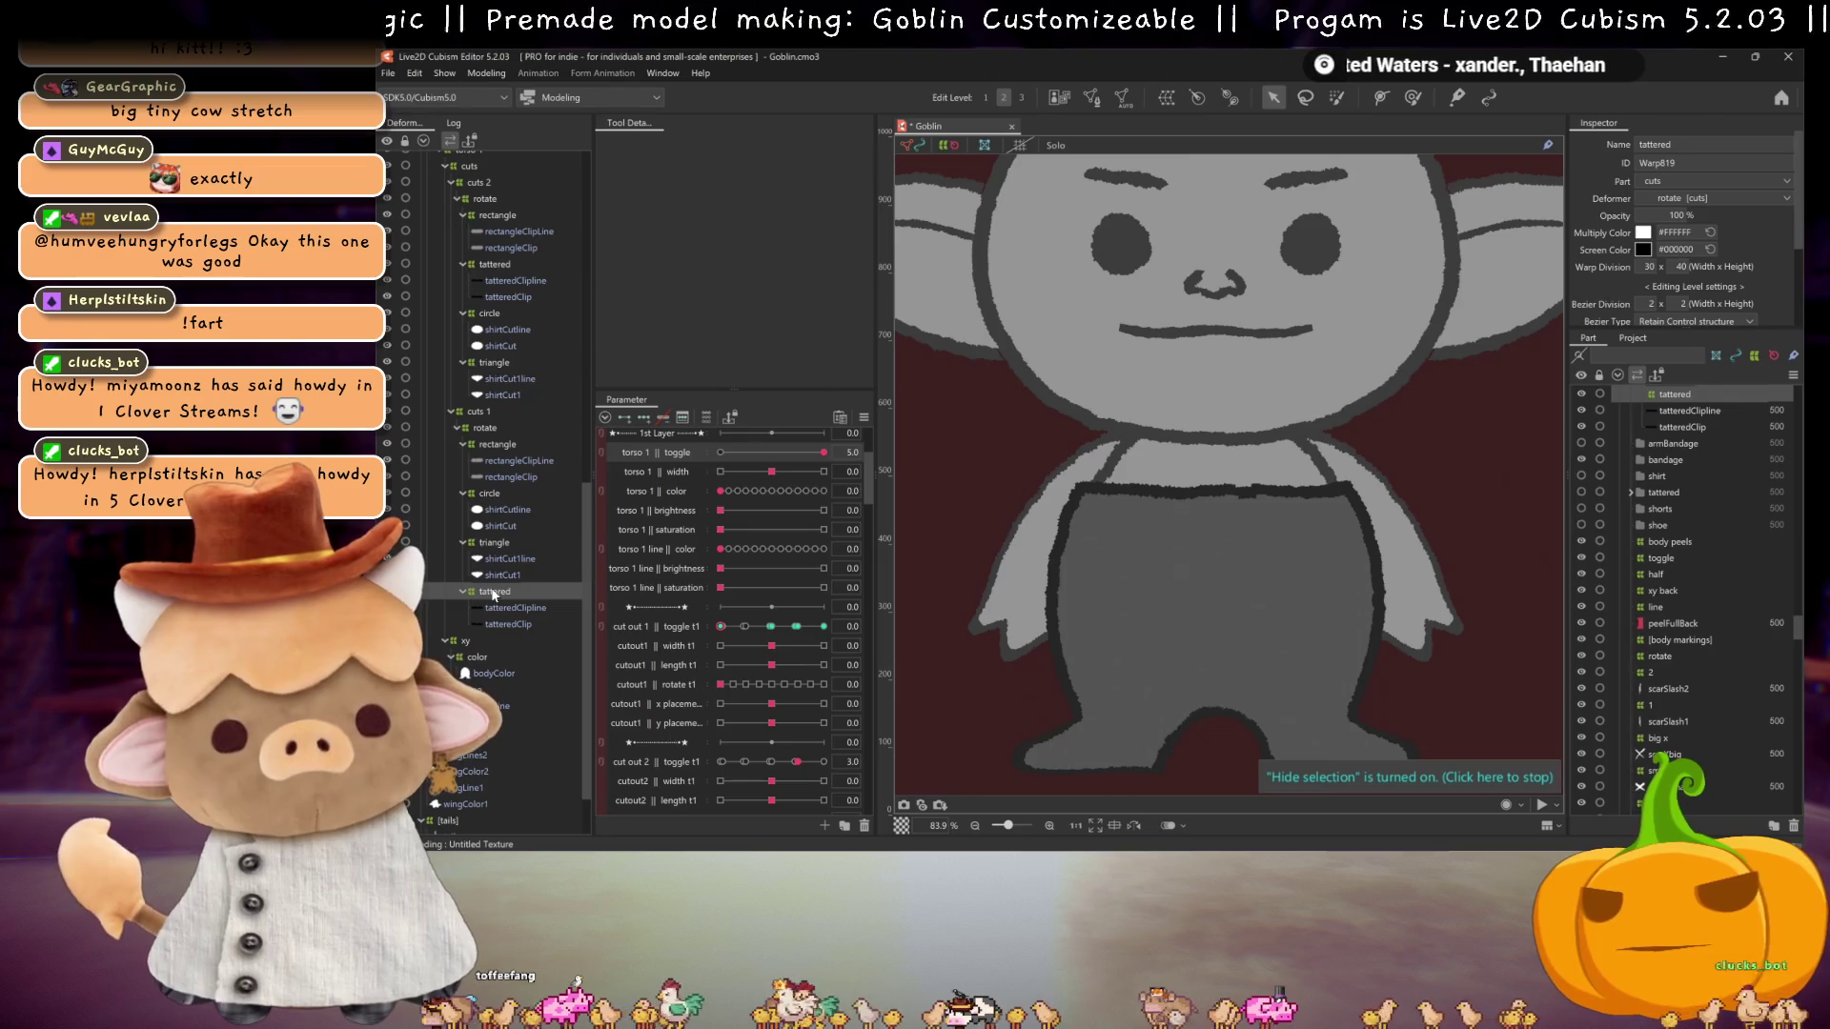
Step: Select the cuts 1 deformer and set cutout1 length t1 to 0.2
{"action": "left_click", "coordinate": [485, 427]}
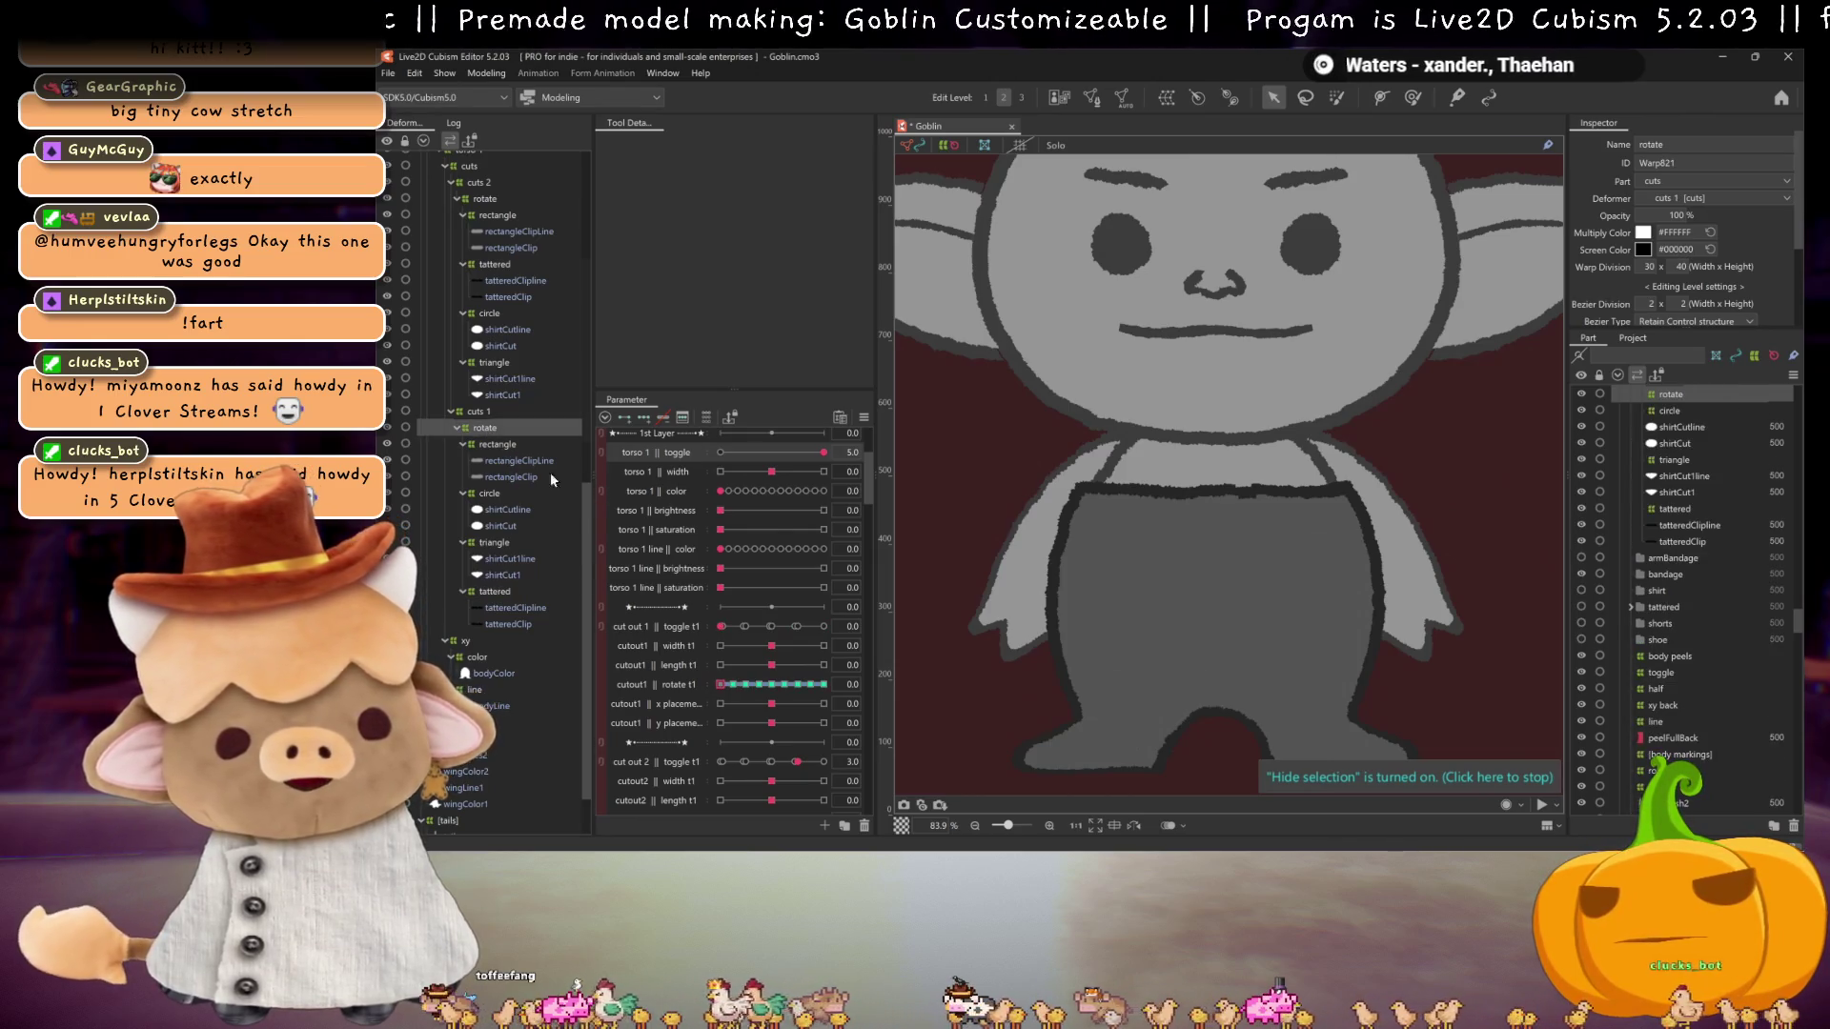
{"action": "left_click", "coordinate": [484, 412]}
{"action": "left_click_drag", "start_coordinate": [757, 667], "coordinate": [771, 665]}
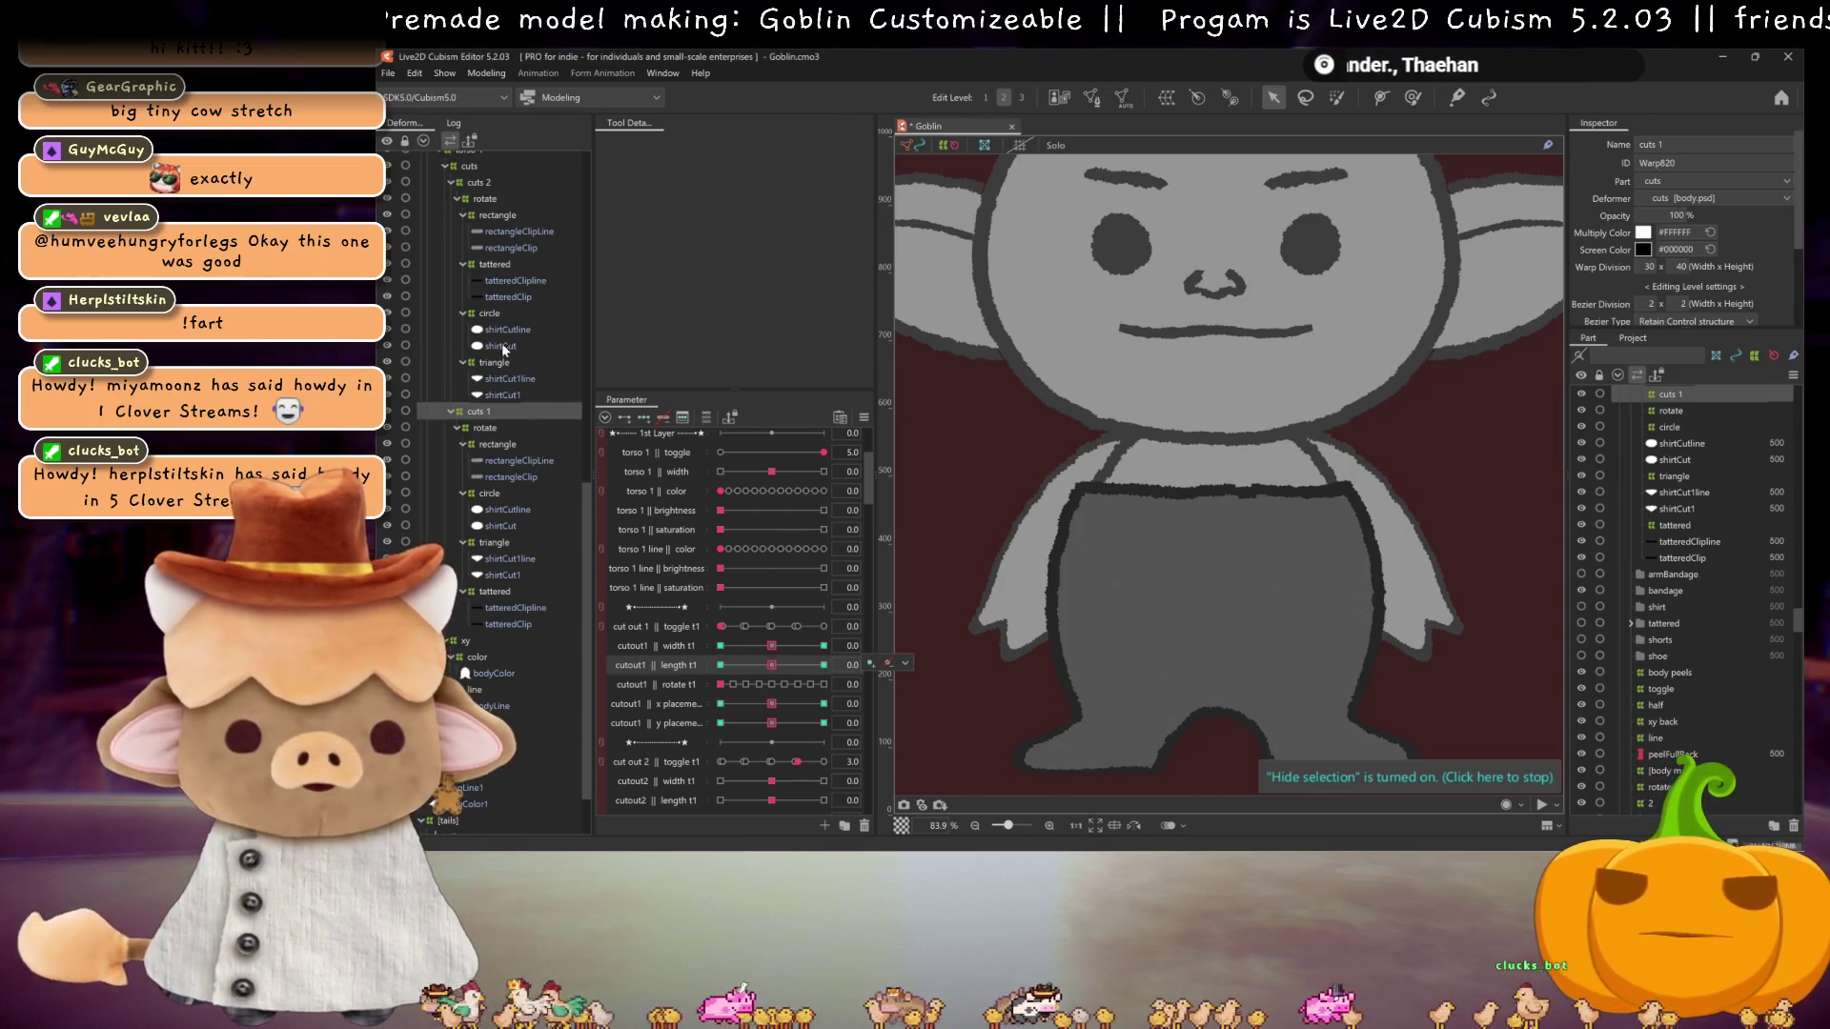
{"action": "scroll", "coordinate": [506, 356], "scroll_direction": "up", "scroll_amount": 2}
Step: Set cutout2 length t1 to 1.0 on cuts 2 and show its warp mesh, zoomed out
{"action": "left_click", "coordinate": [478, 241]}
{"action": "scroll", "coordinate": [768, 724], "scroll_direction": "down", "scroll_amount": 2}
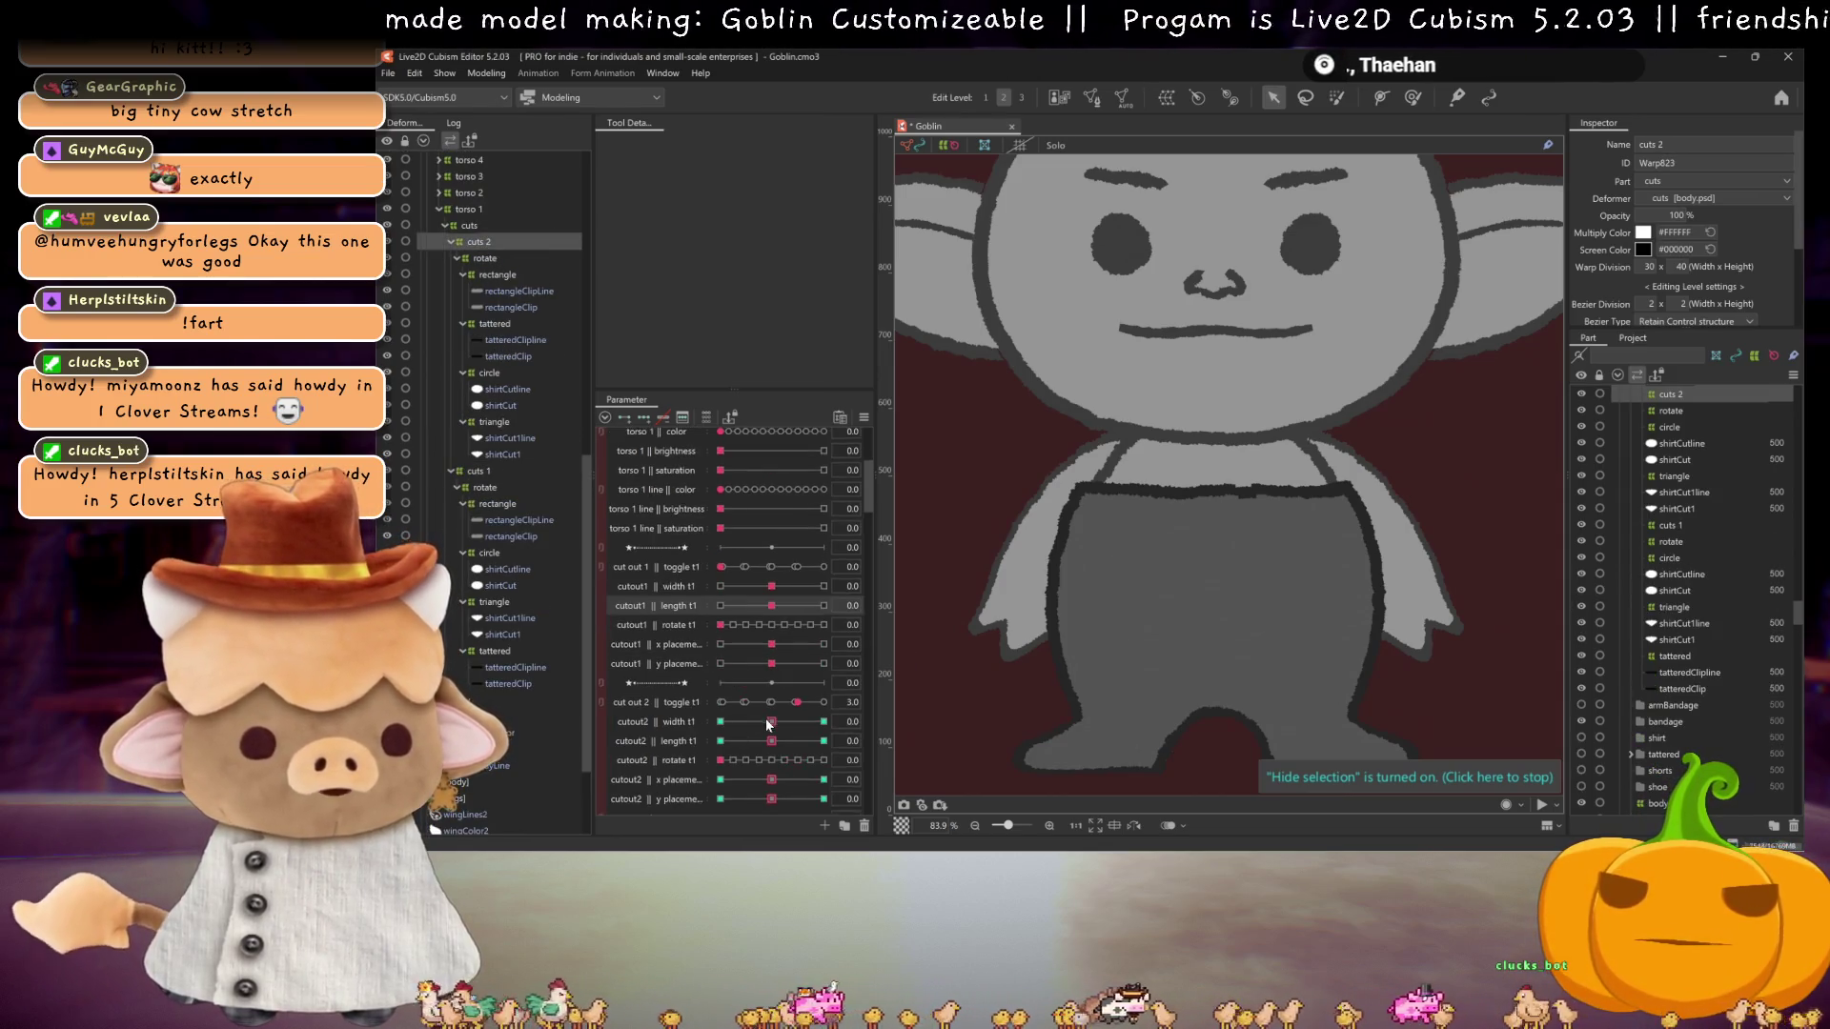
{"action": "mouse_move", "coordinate": [771, 741]}
{"action": "left_mouse_down"}
{"action": "mouse_move", "coordinate": [825, 736]}
{"action": "mouse_move", "coordinate": [772, 740]}
{"action": "left_mouse_up"}
{"action": "key", "text": "ctrl+h"}
{"action": "key", "text": "ctrl+minus"}
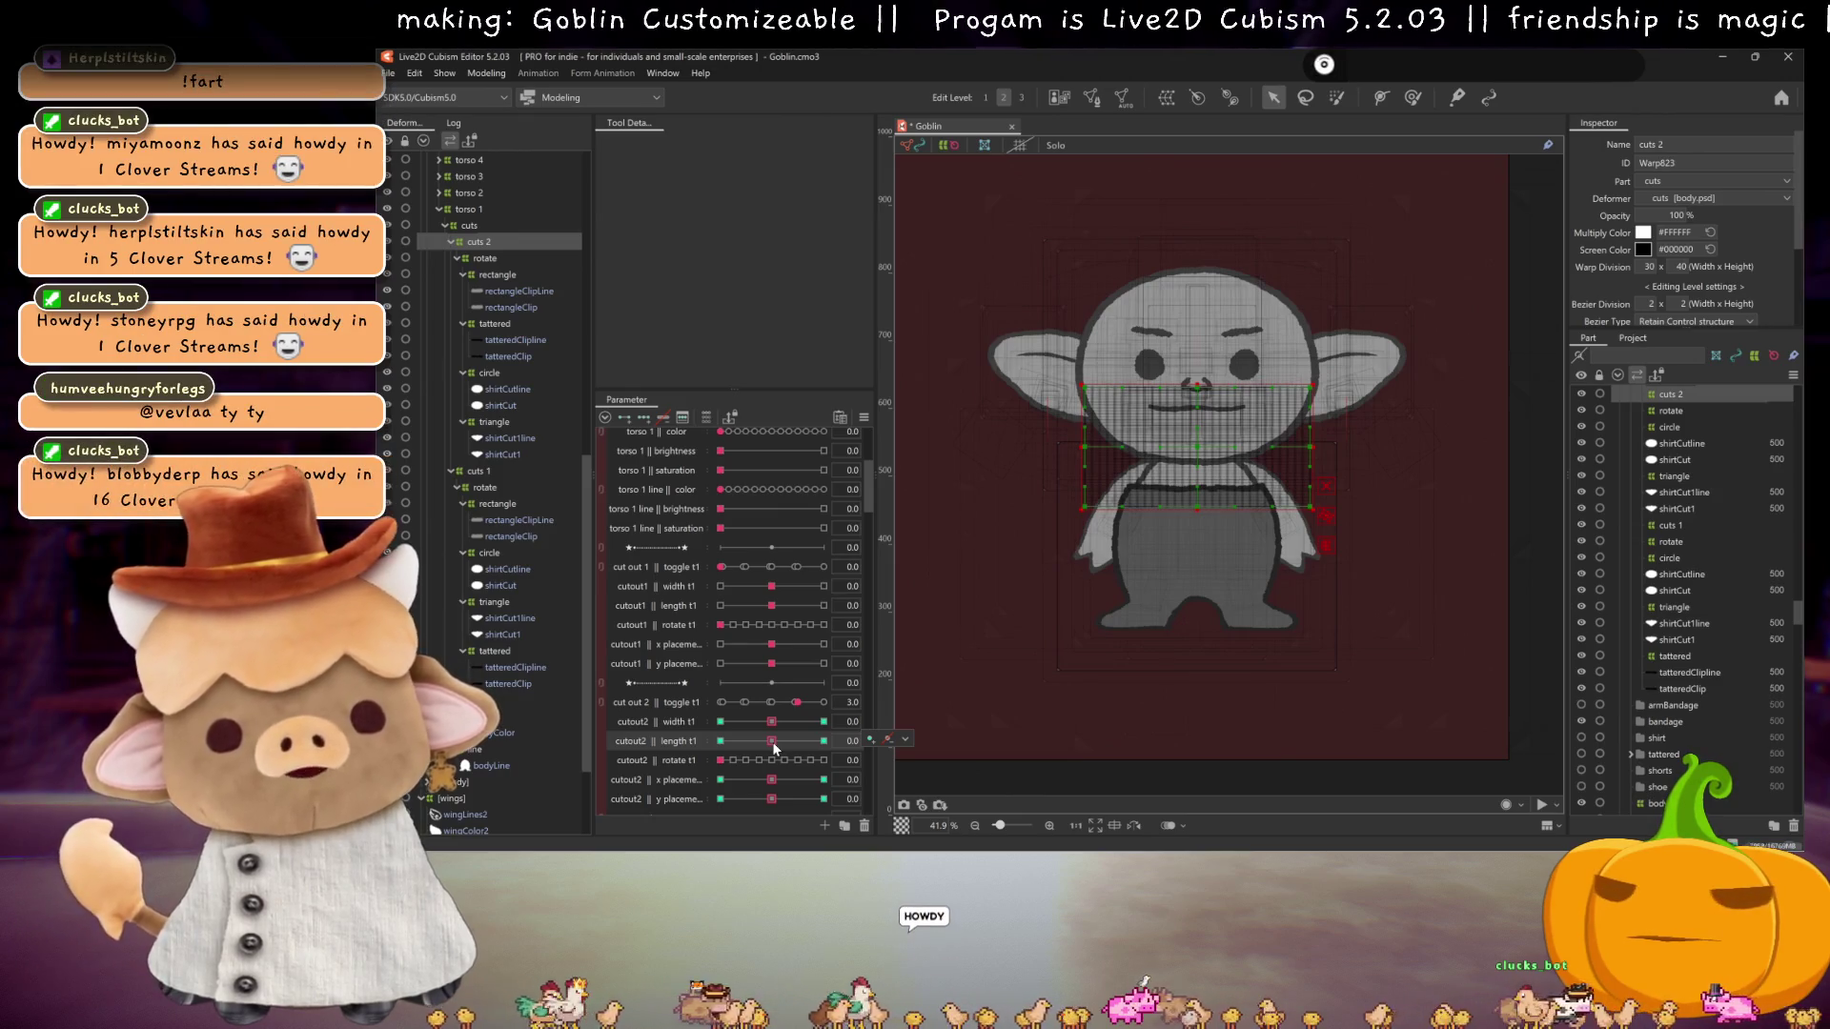
Step: Set both cut out toggles to 1.0, test the cutout2 length V cut, and key it at 0.0
{"action": "mouse_move", "coordinate": [772, 741]}
{"action": "left_mouse_down"}
{"action": "mouse_move", "coordinate": [831, 735]}
{"action": "mouse_move", "coordinate": [774, 741]}
{"action": "left_mouse_up"}
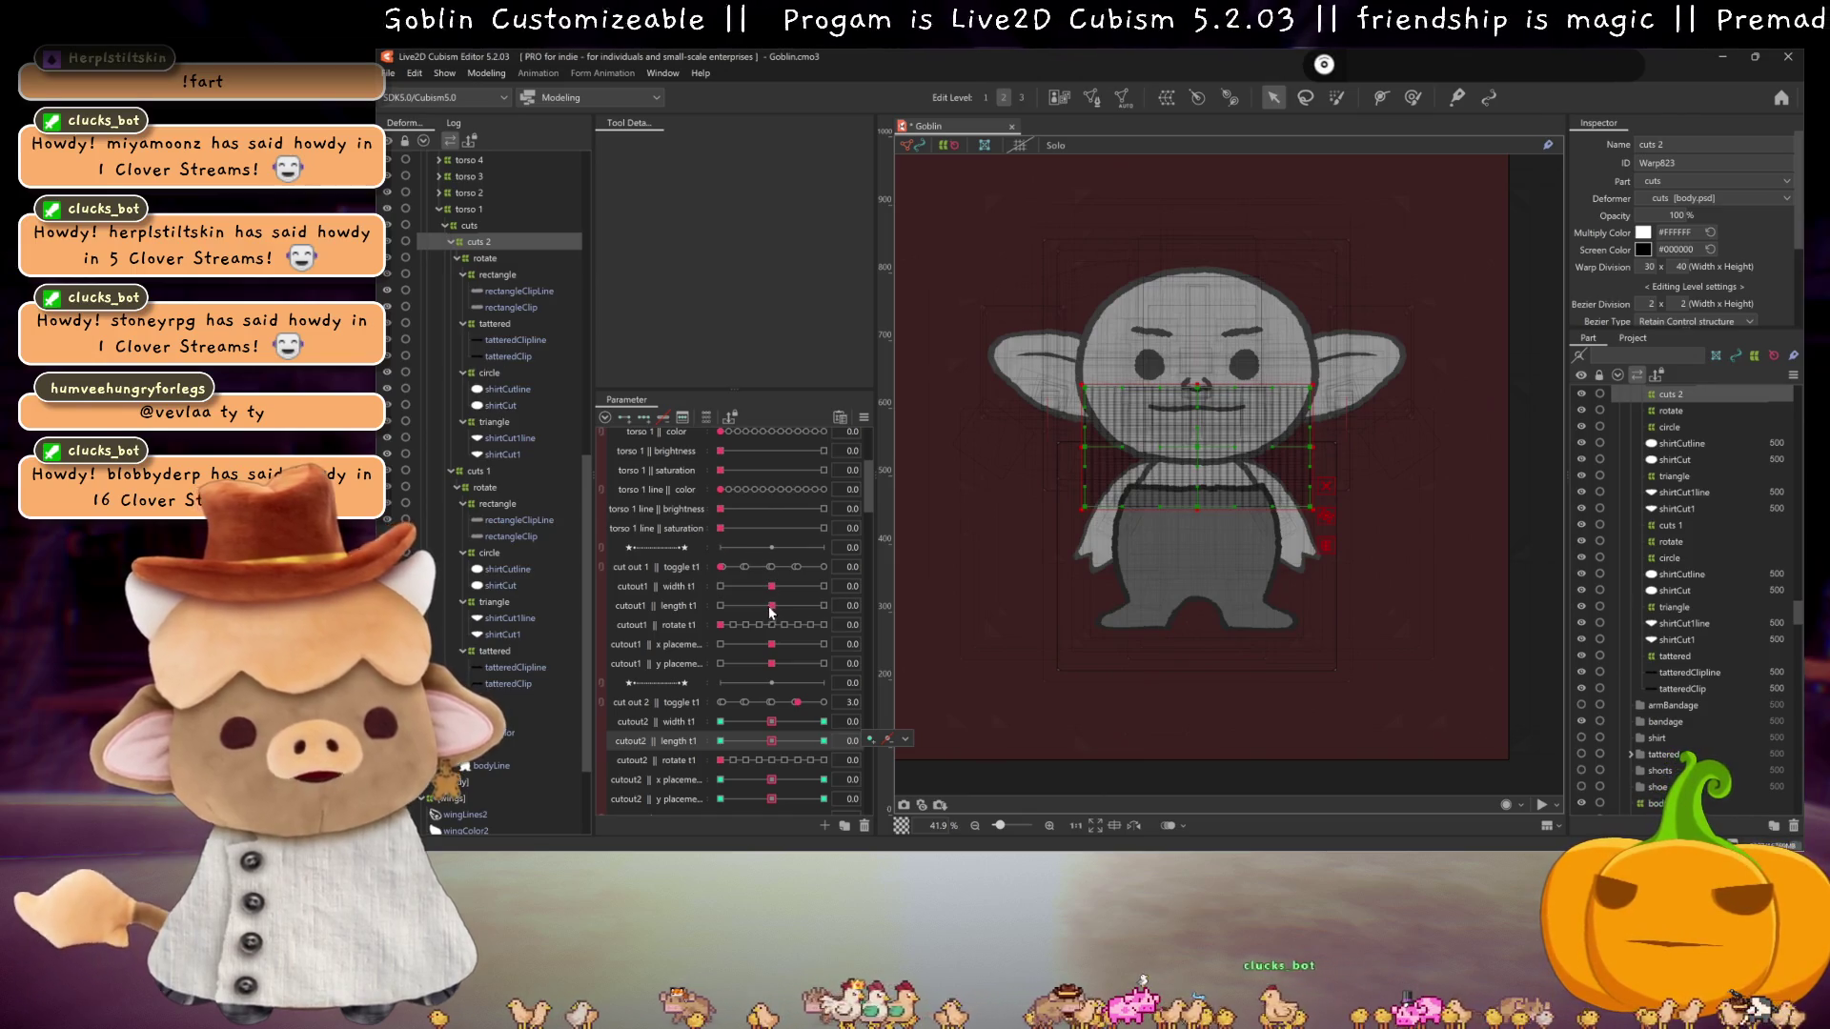
{"action": "left_click", "coordinate": [746, 568]}
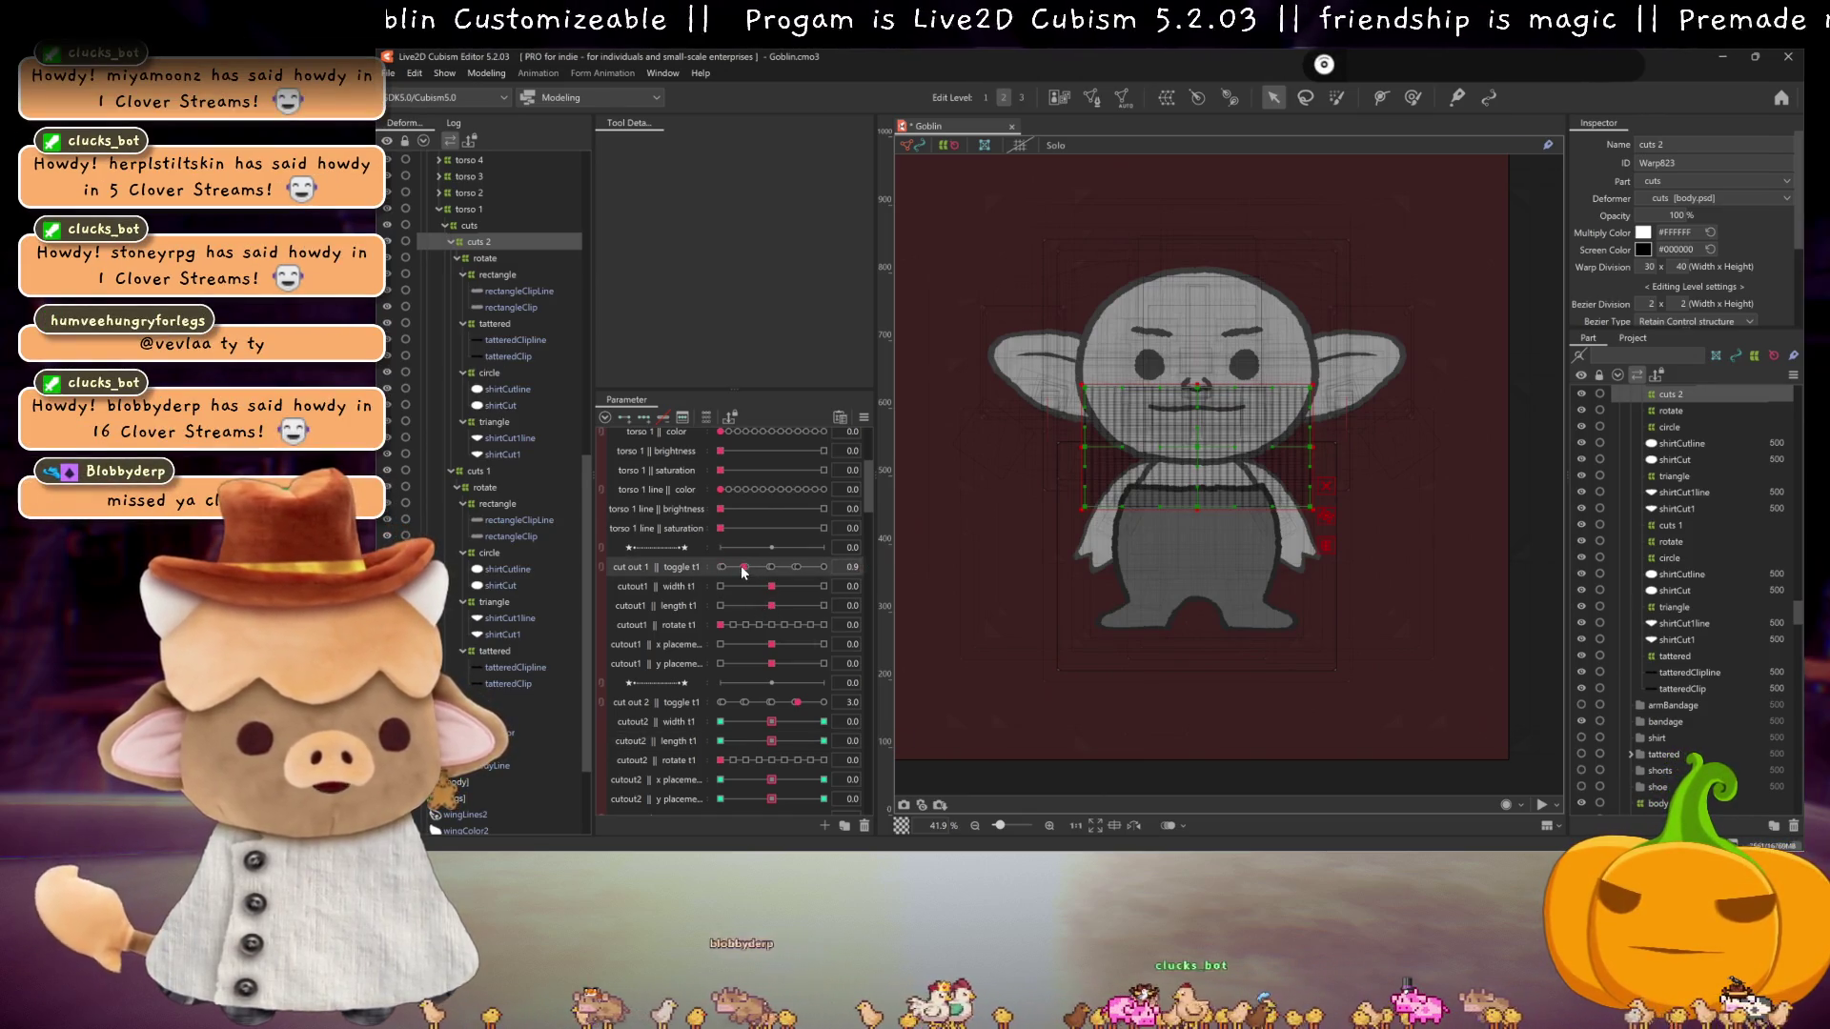
{"action": "left_click", "coordinate": [744, 702]}
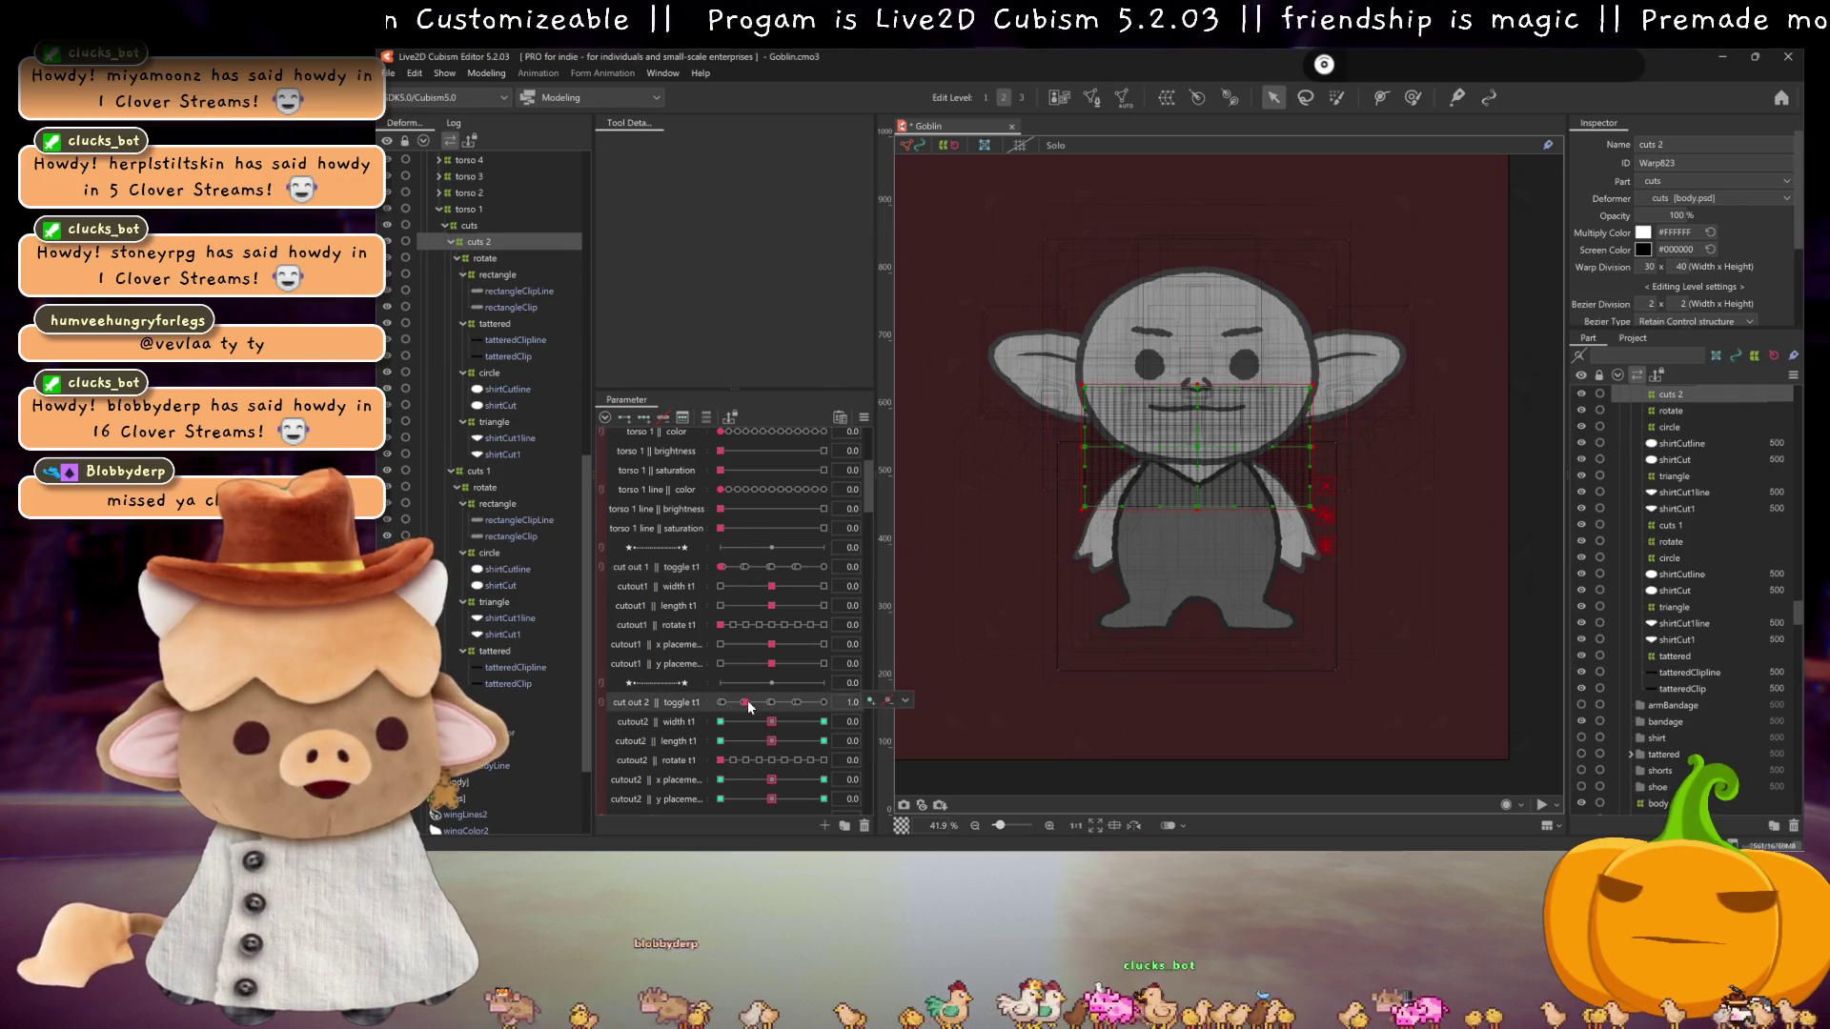
{"action": "mouse_move", "coordinate": [780, 740]}
{"action": "left_mouse_down"}
{"action": "mouse_move", "coordinate": [737, 735]}
{"action": "mouse_move", "coordinate": [884, 732]}
{"action": "left_mouse_up"}
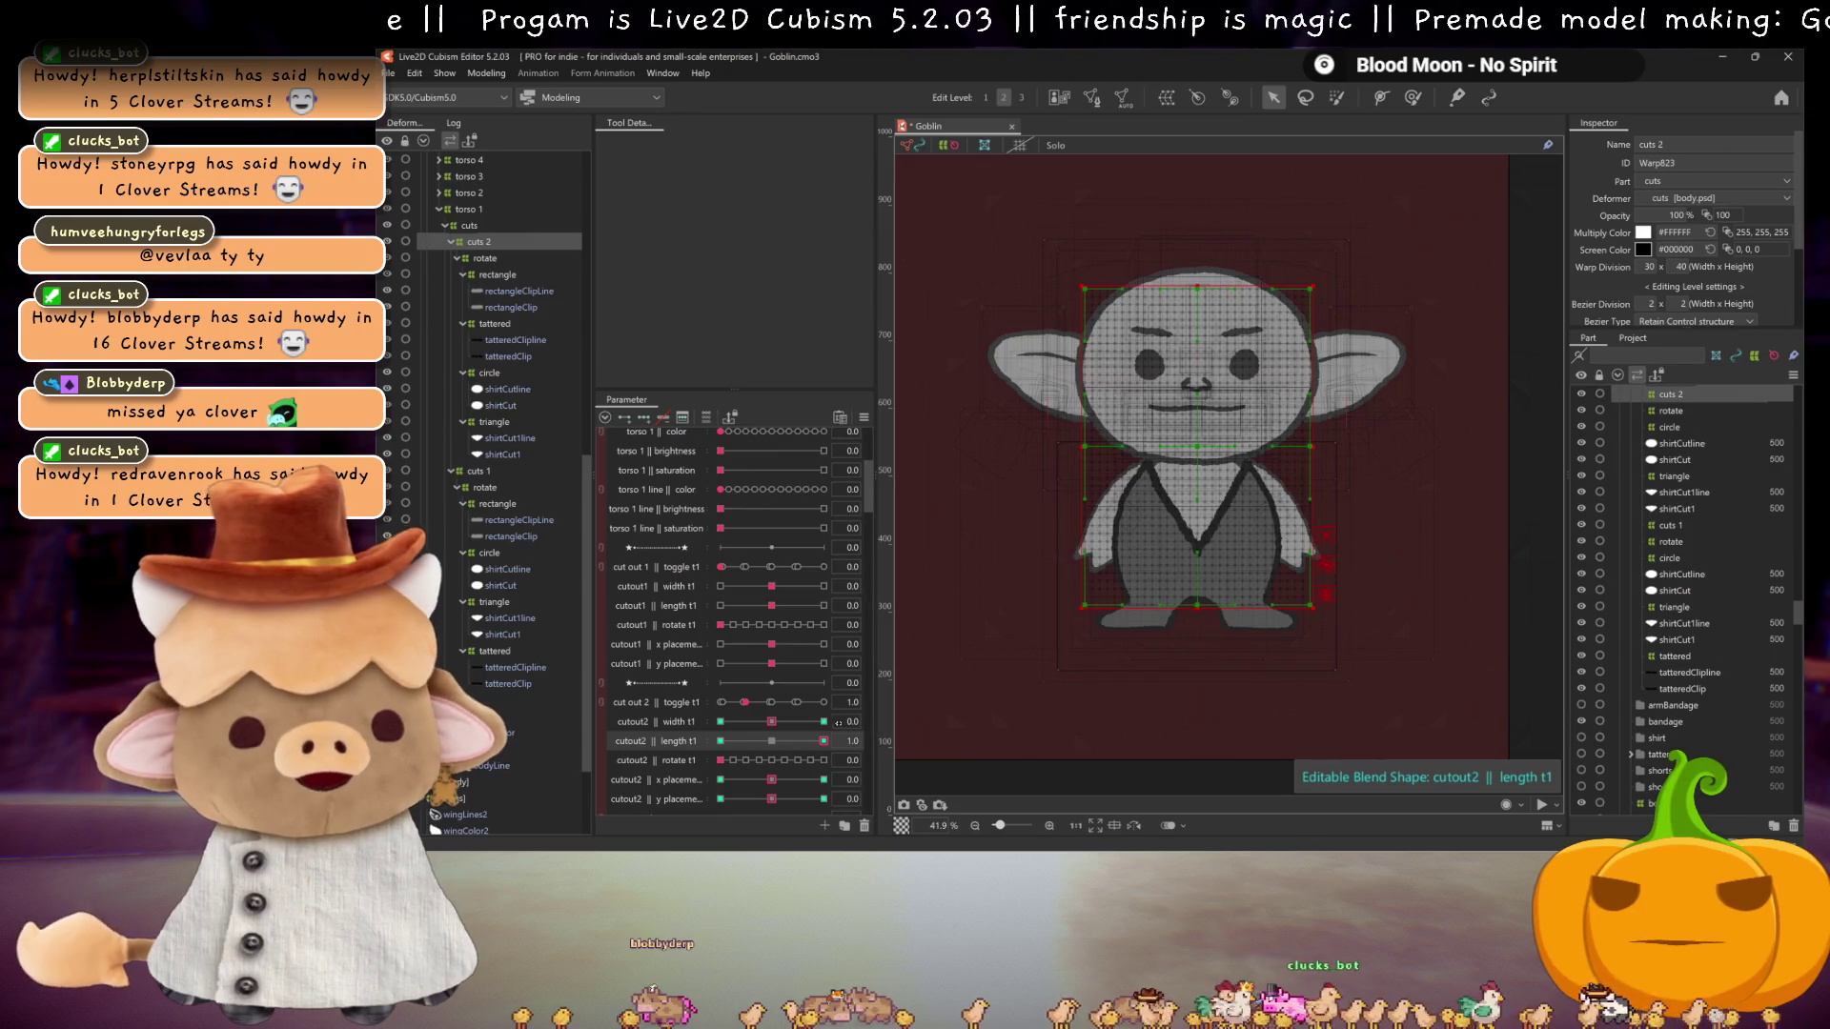
{"action": "left_click", "coordinate": [721, 741]}
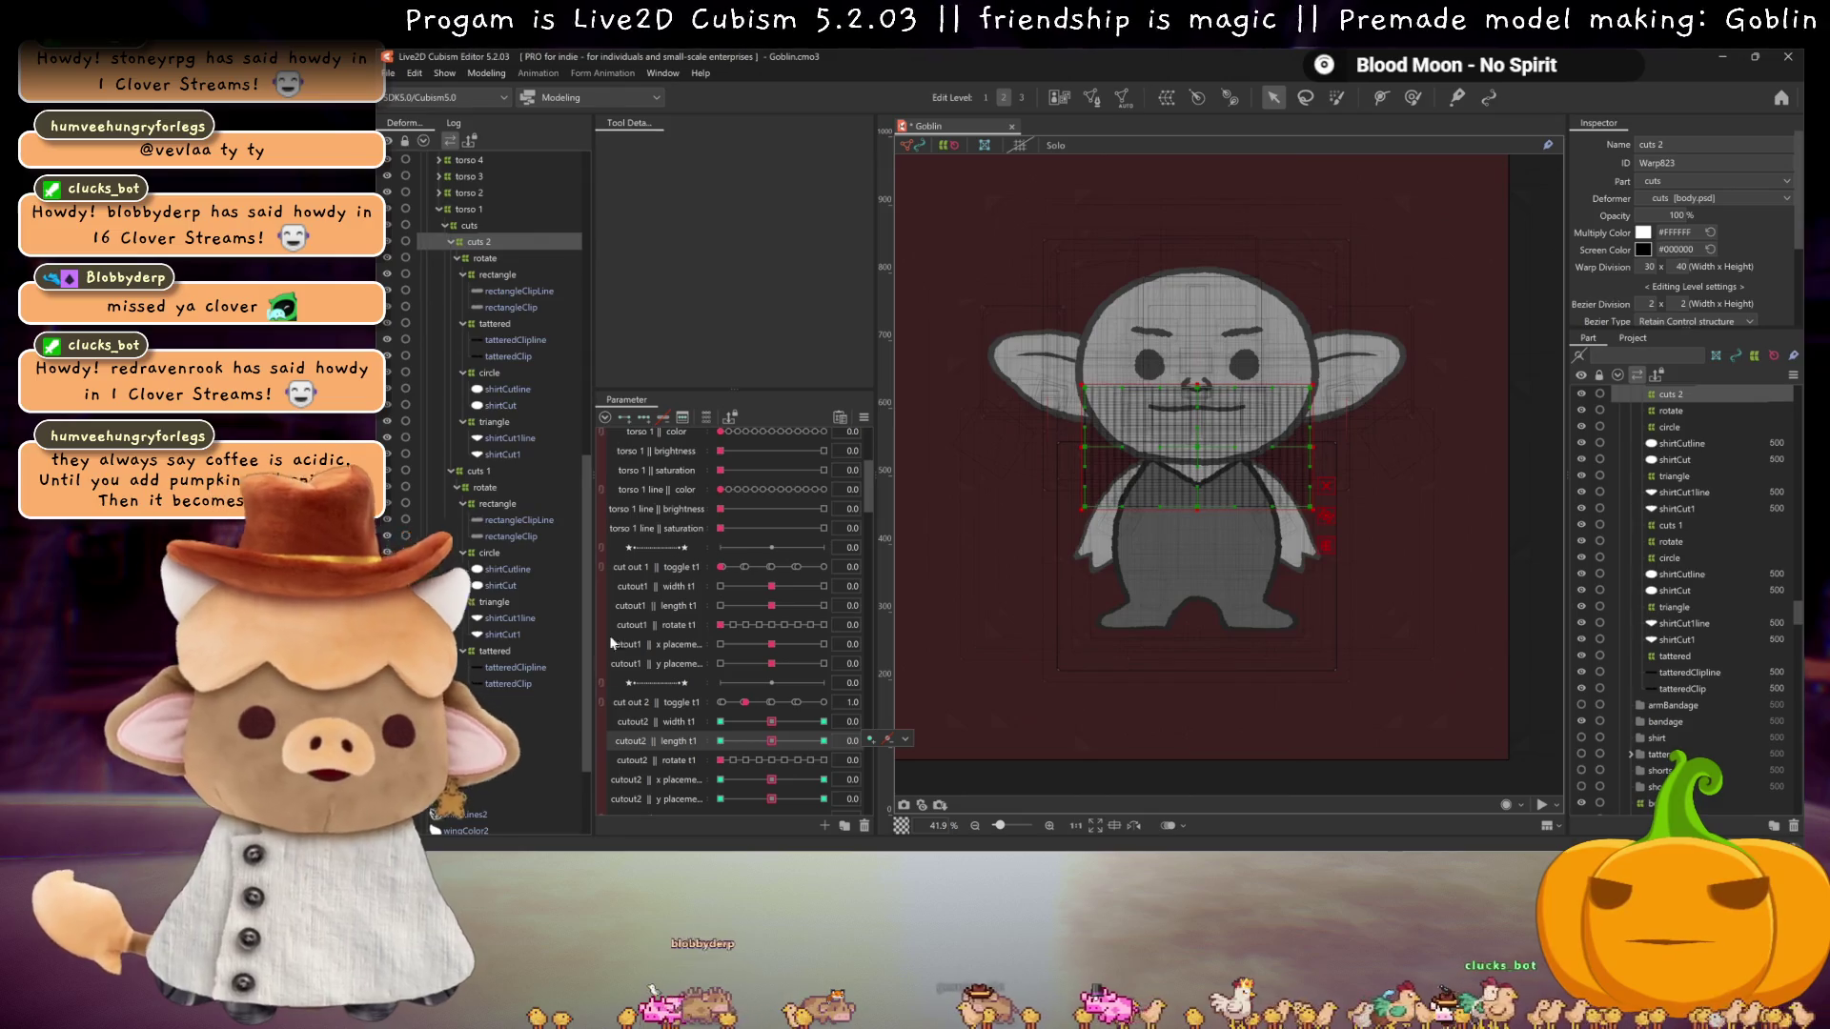
Step: Add cutout2 width, x placement and y placement to the selection, then pick the rectangle deformer
{"action": "left_click", "coordinate": [664, 721], "text": "ctrl"}
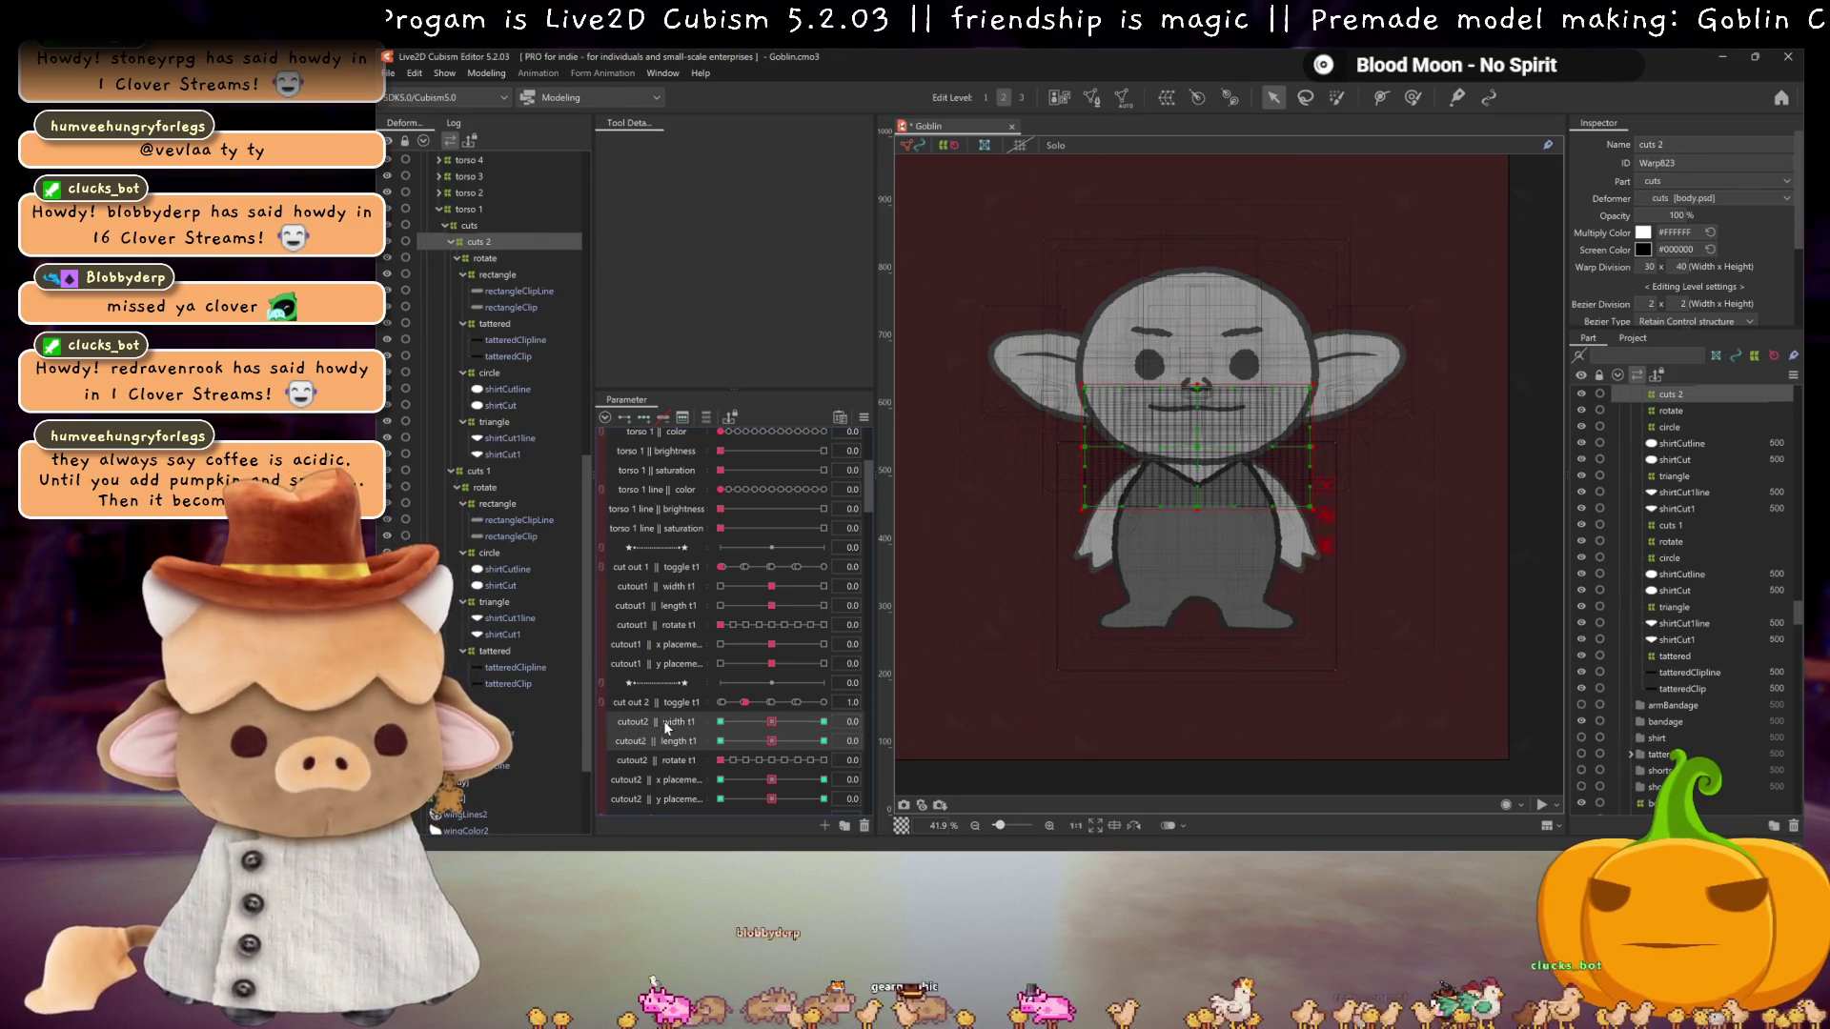
{"action": "left_click", "coordinate": [683, 776], "text": "ctrl"}
{"action": "left_click", "coordinate": [682, 793], "text": "ctrl"}
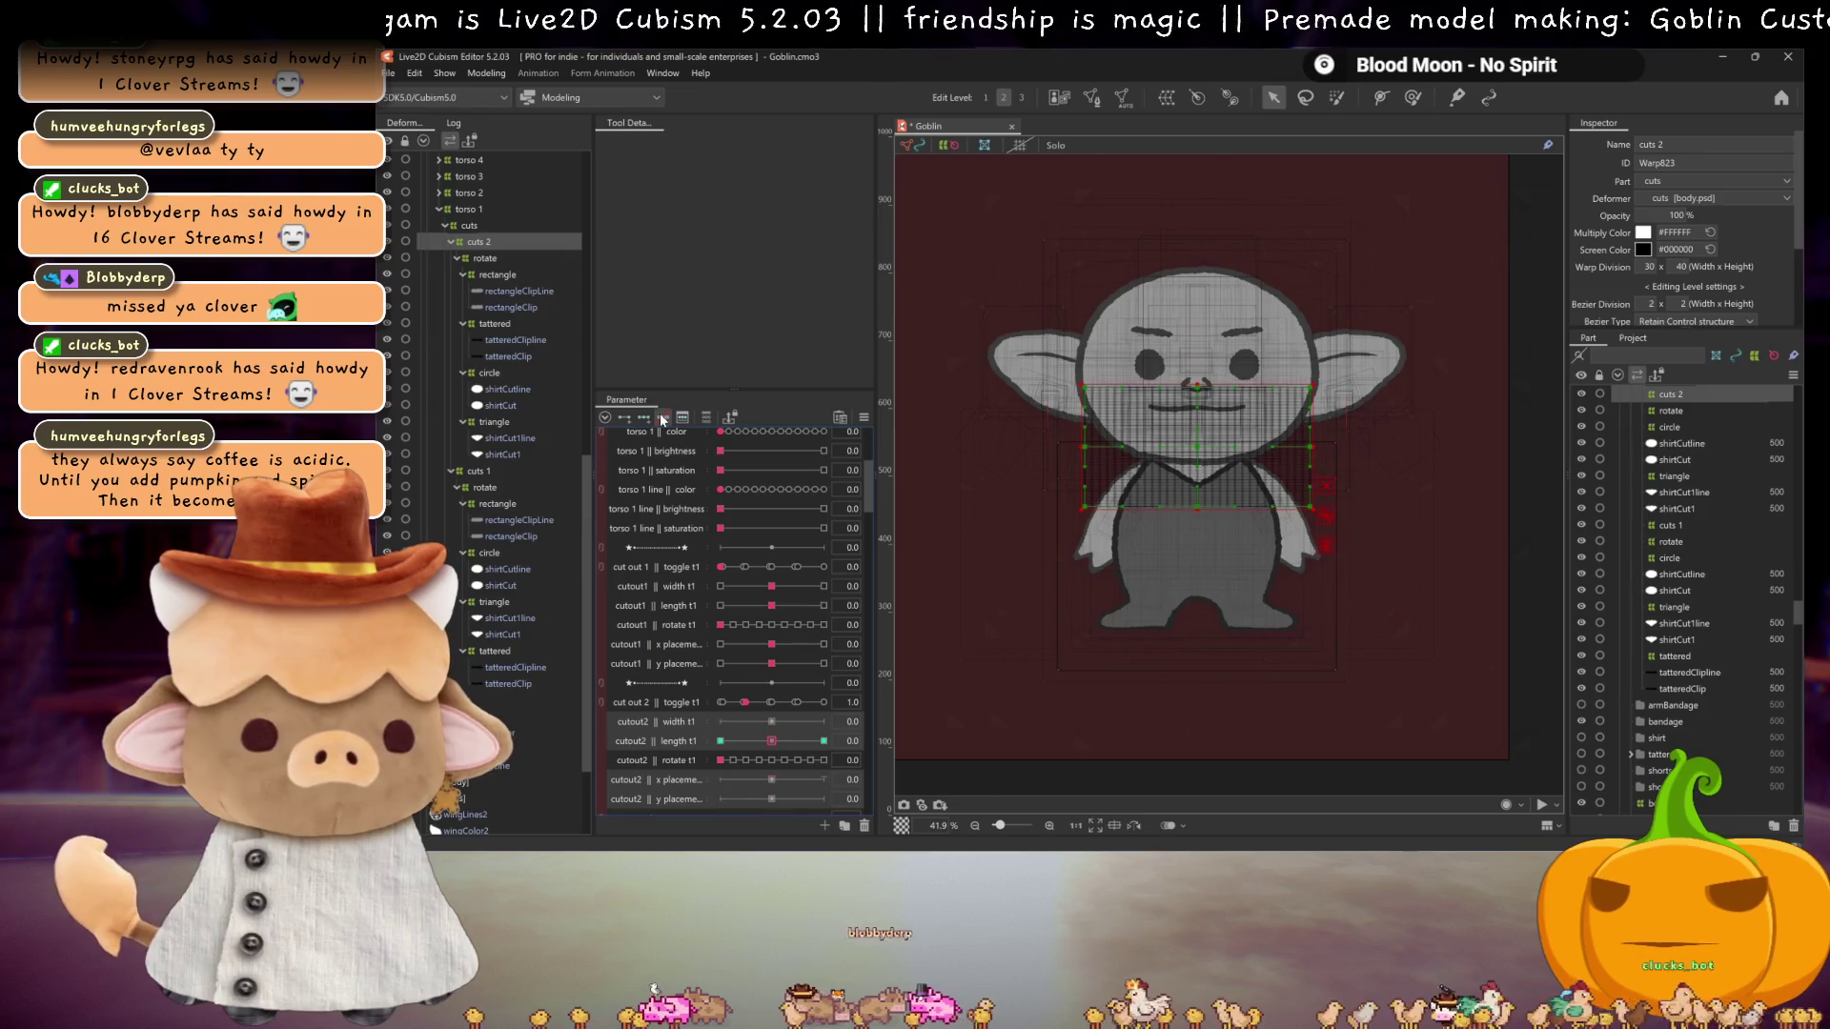
{"action": "left_click", "coordinate": [497, 275]}
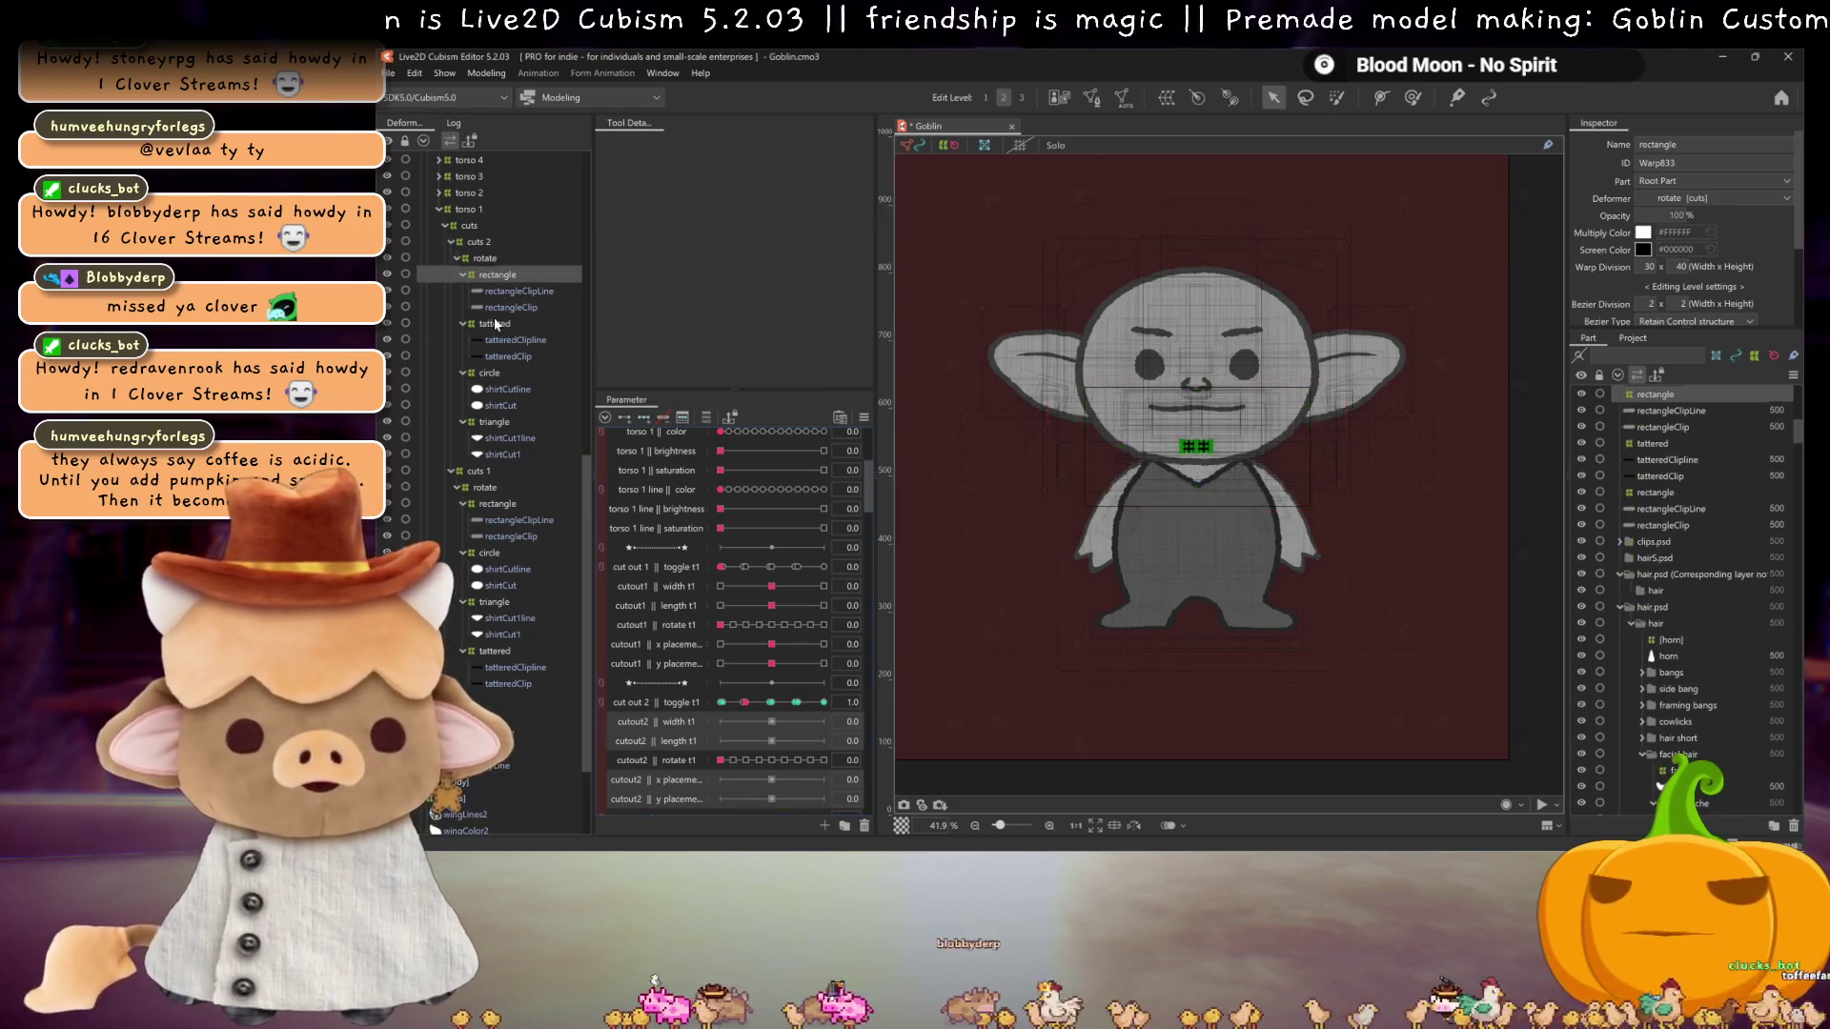
Step: Select the rectangle, tattered, circle and triangle cut deformers and reset the cut out 2 toggle to 0.0
{"action": "left_click", "coordinate": [494, 324], "text": "ctrl"}
{"action": "left_click", "coordinate": [489, 373], "text": "ctrl"}
{"action": "left_click", "coordinate": [493, 422], "text": "ctrl"}
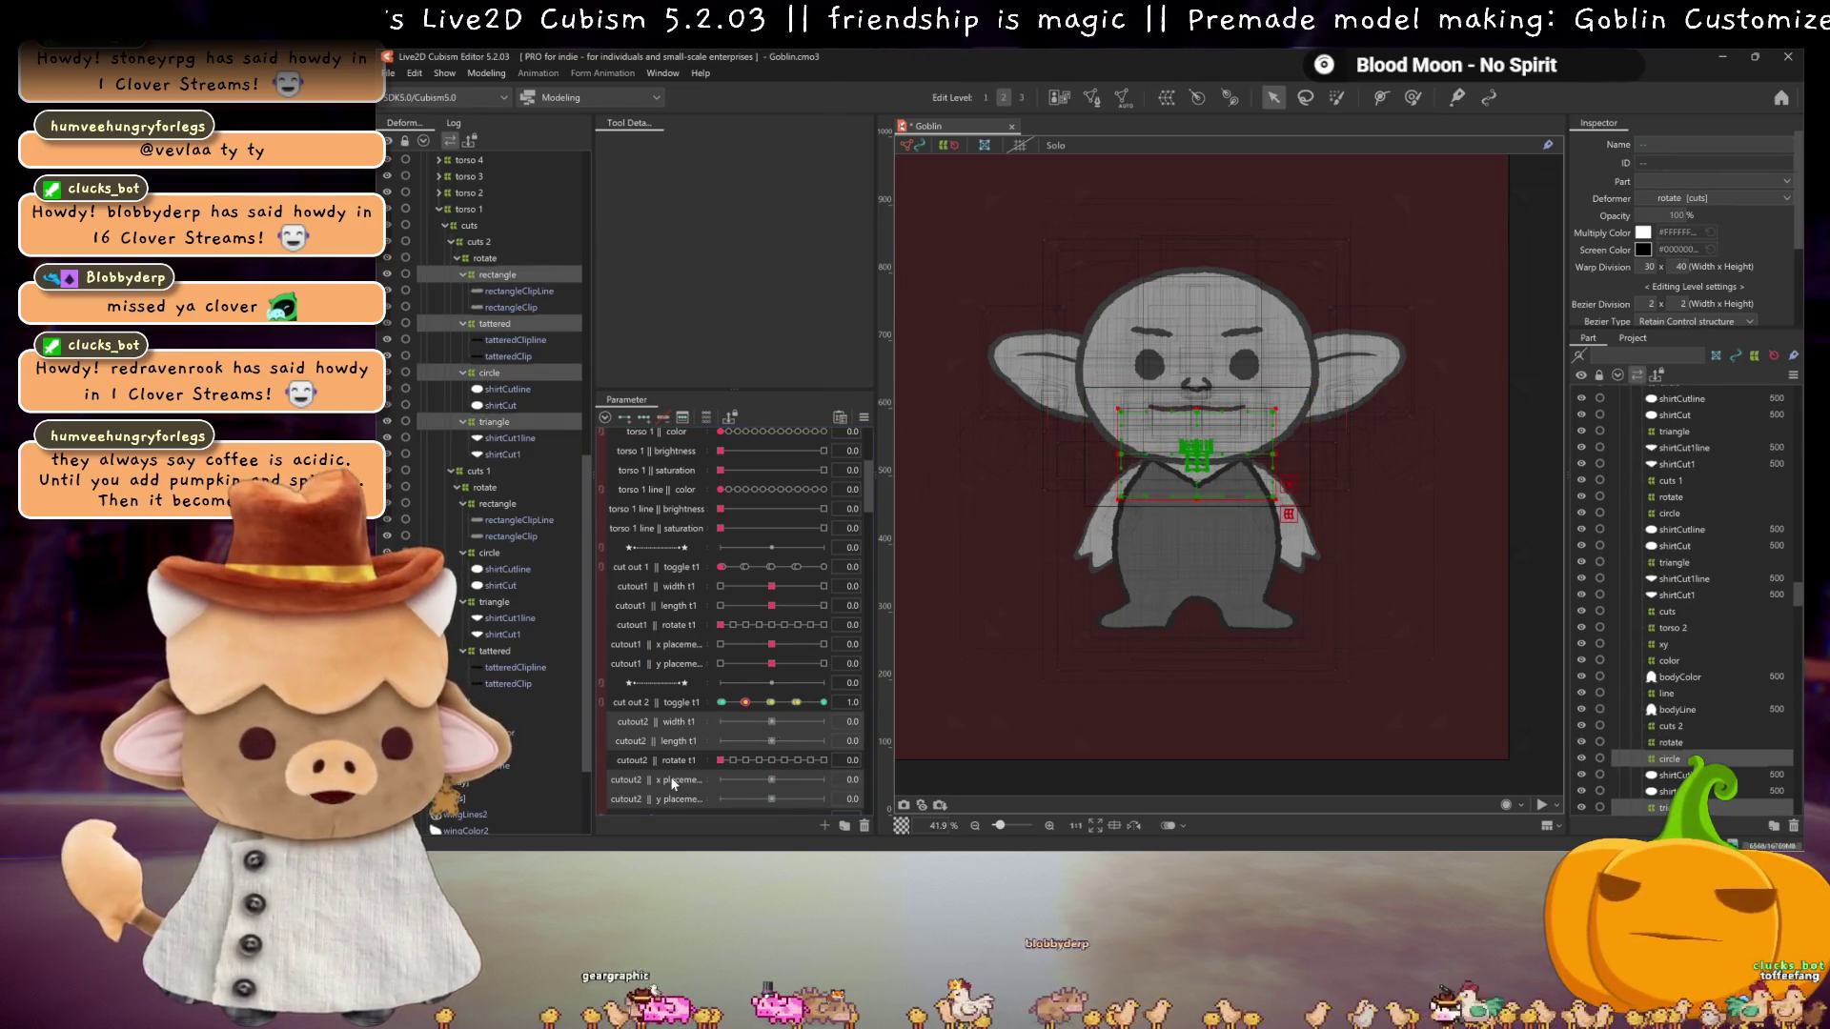
{"action": "left_click", "coordinate": [1189, 459]}
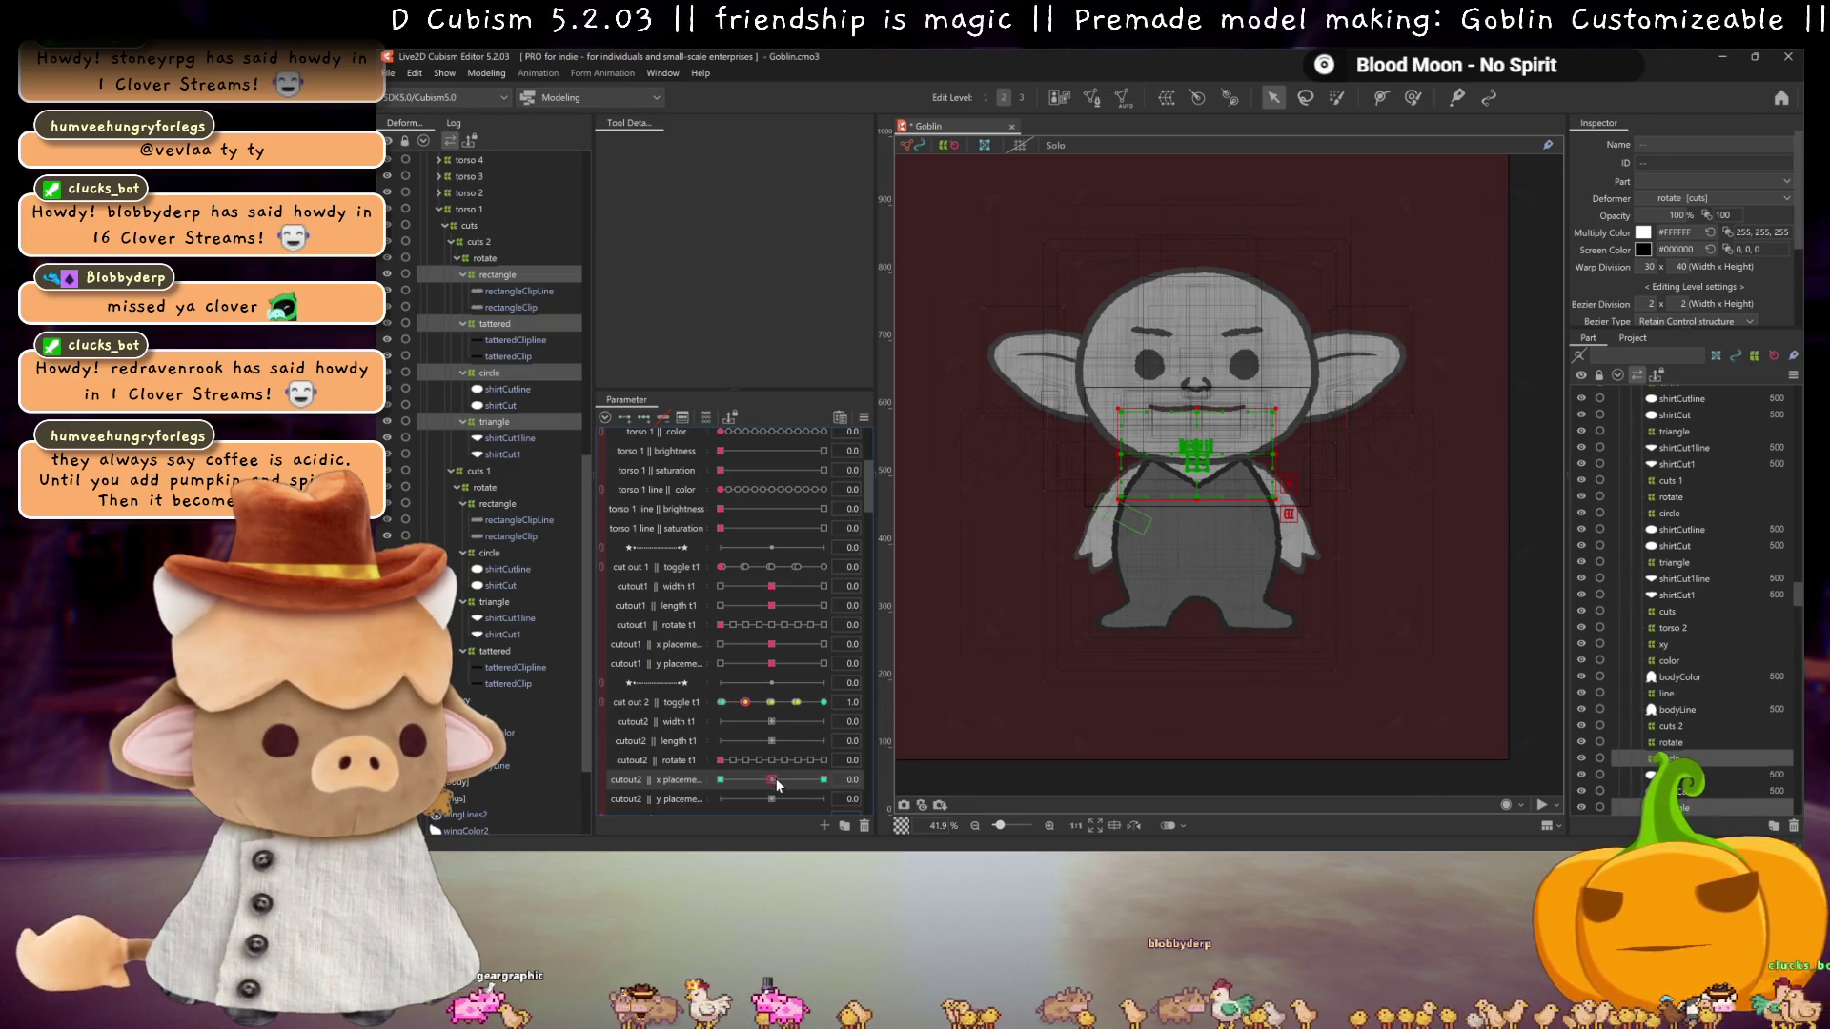
{"action": "left_click", "coordinate": [720, 701]}
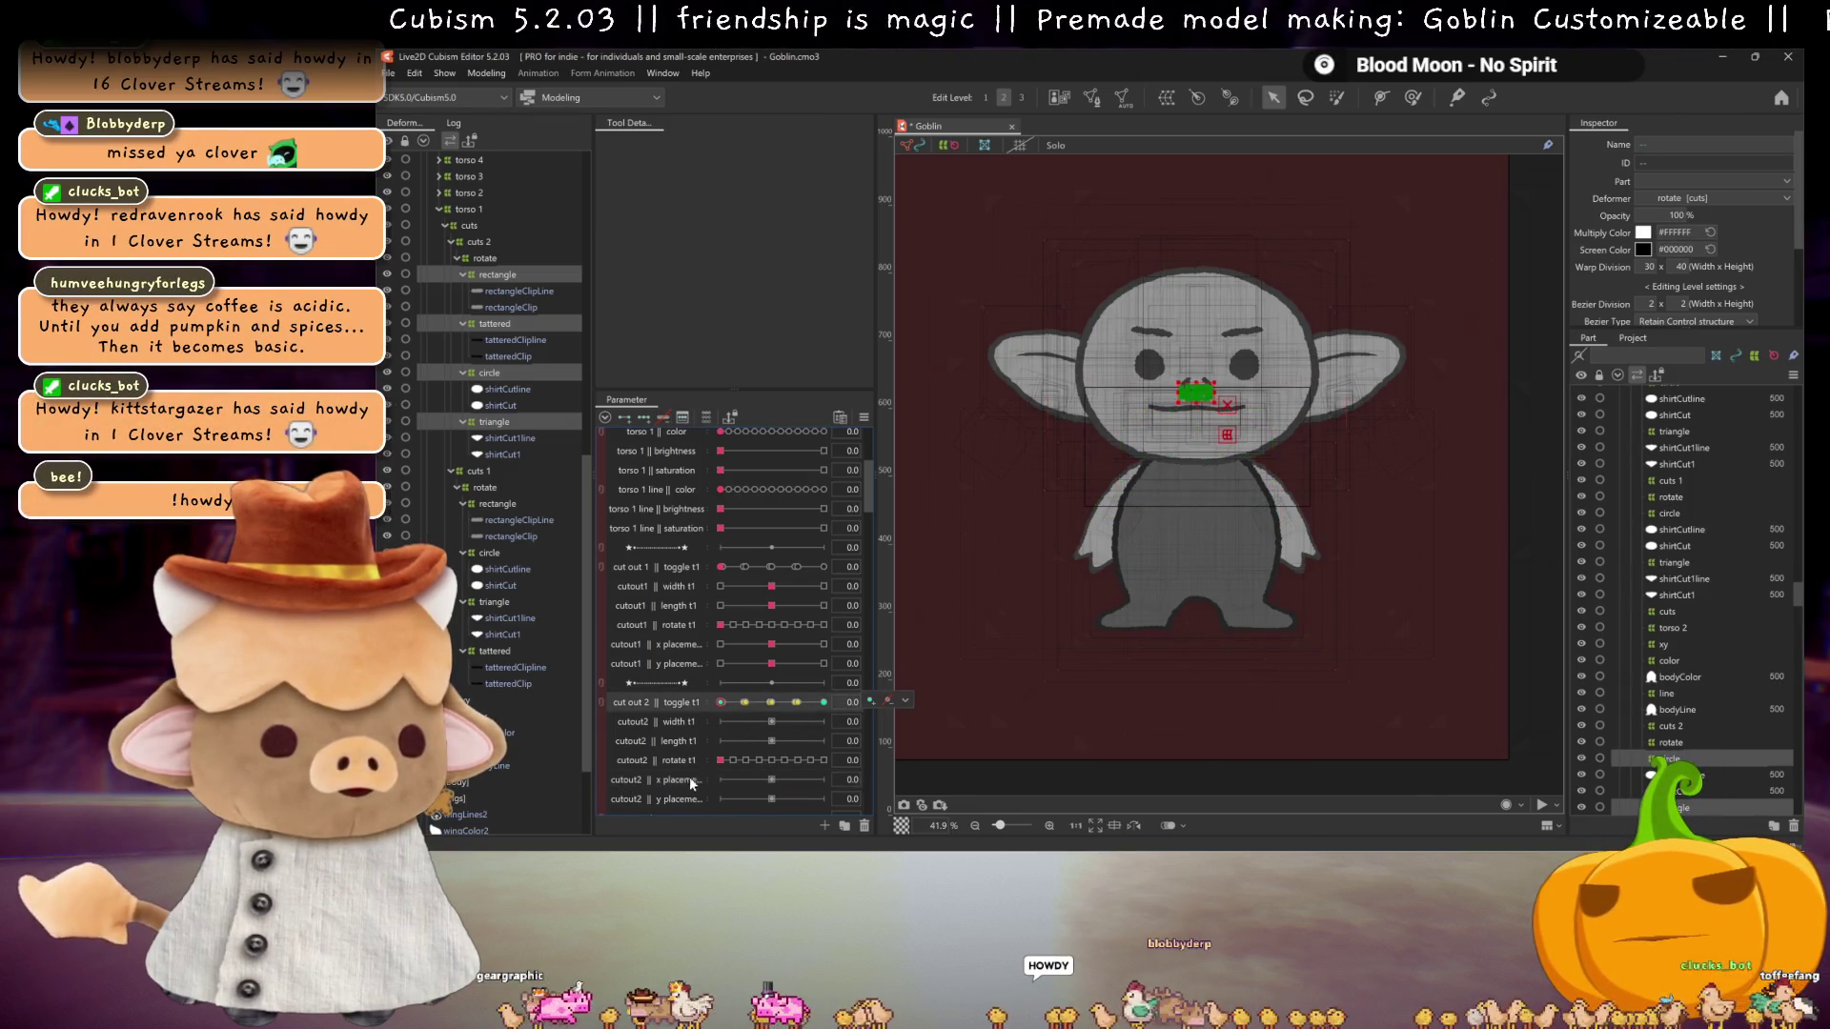
Step: Move the cut shapes beside the ear at cutout2 x placement 1.0 and mirror the motion
{"action": "left_click", "coordinate": [688, 776]}
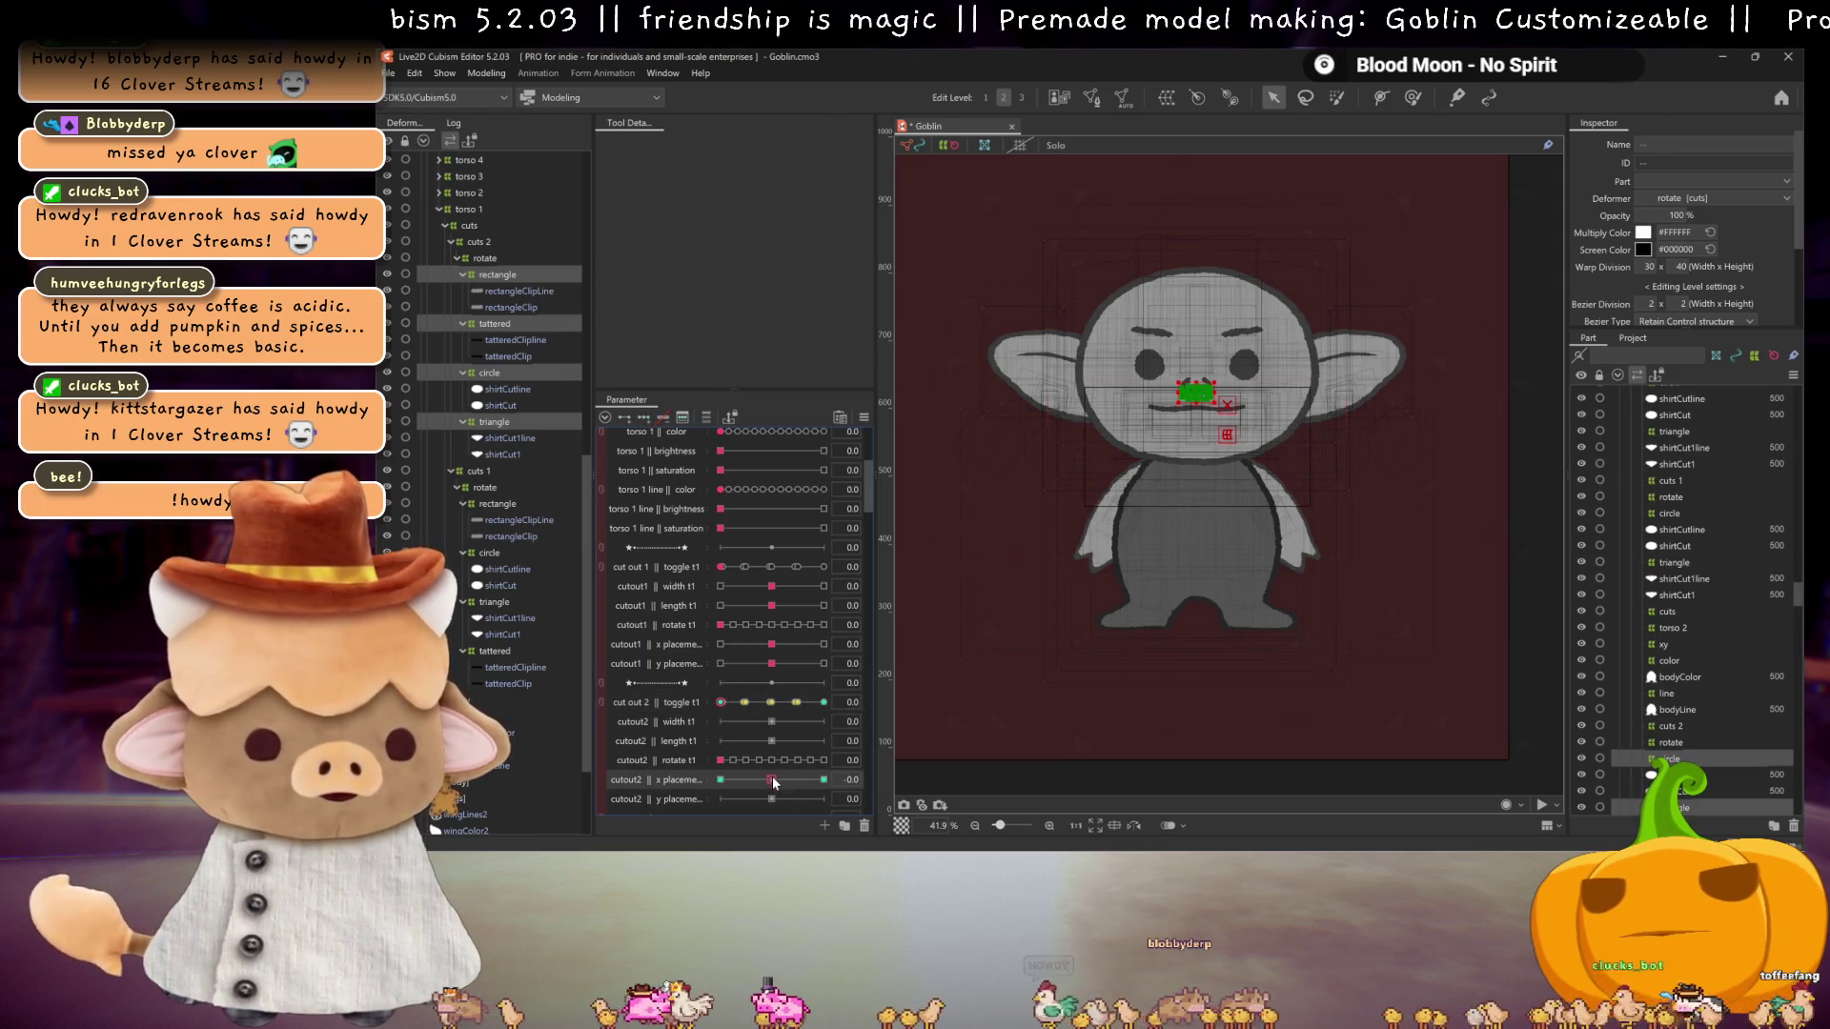
{"action": "left_click_drag", "start_coordinate": [774, 783], "coordinate": [823, 779]}
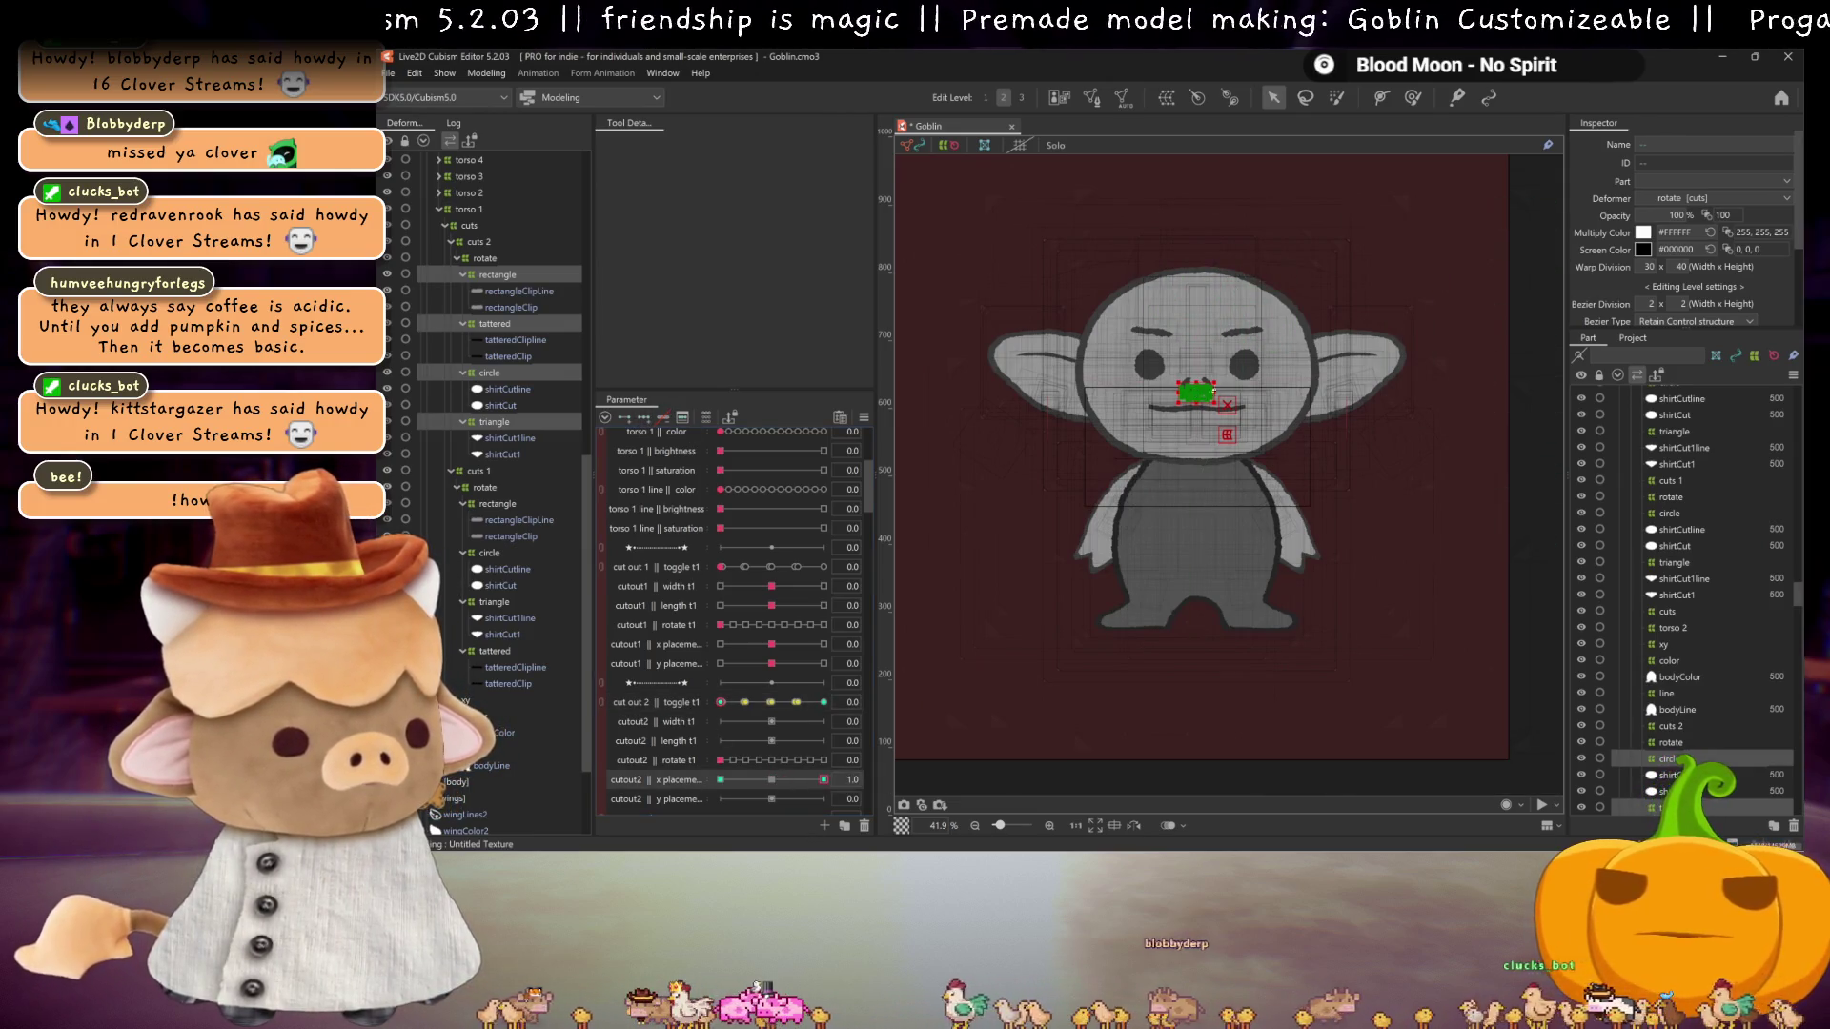
{"action": "left_click_drag", "start_coordinate": [1202, 391], "coordinate": [1431, 405]}
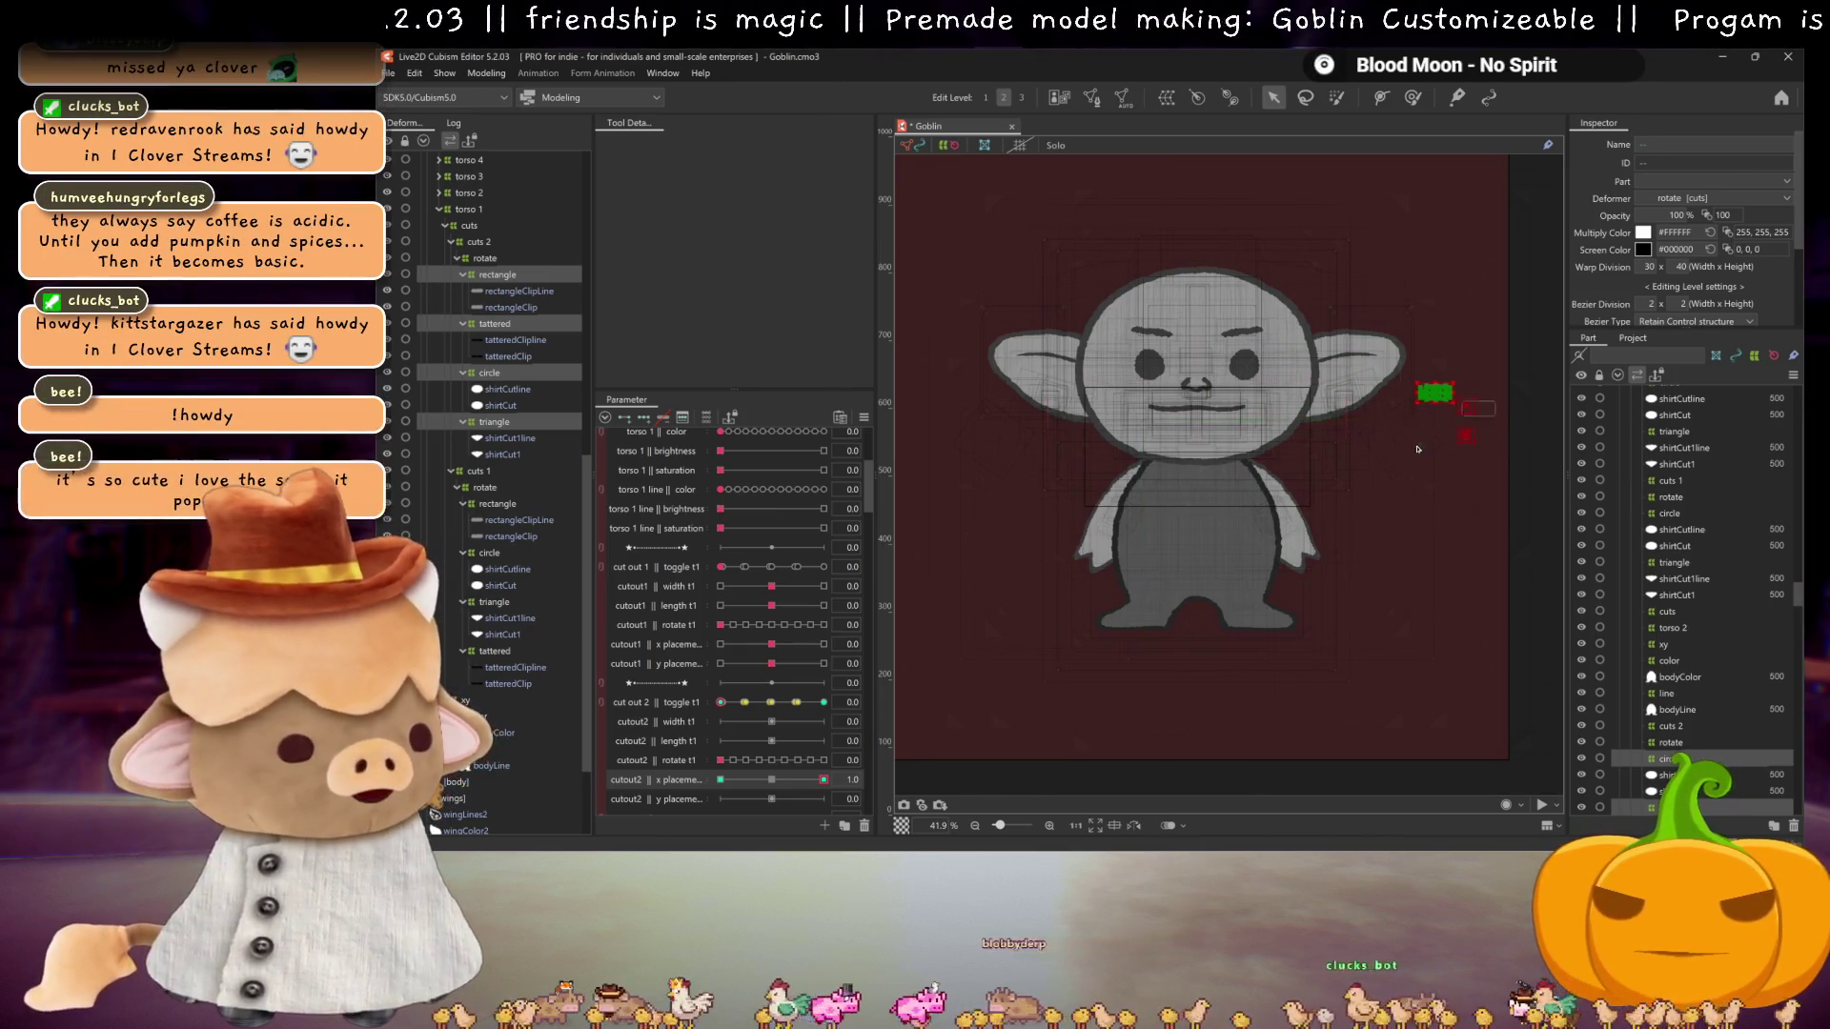
{"action": "key", "text": "ctrl+shift+m"}
{"action": "left_click", "coordinate": [1075, 602]}
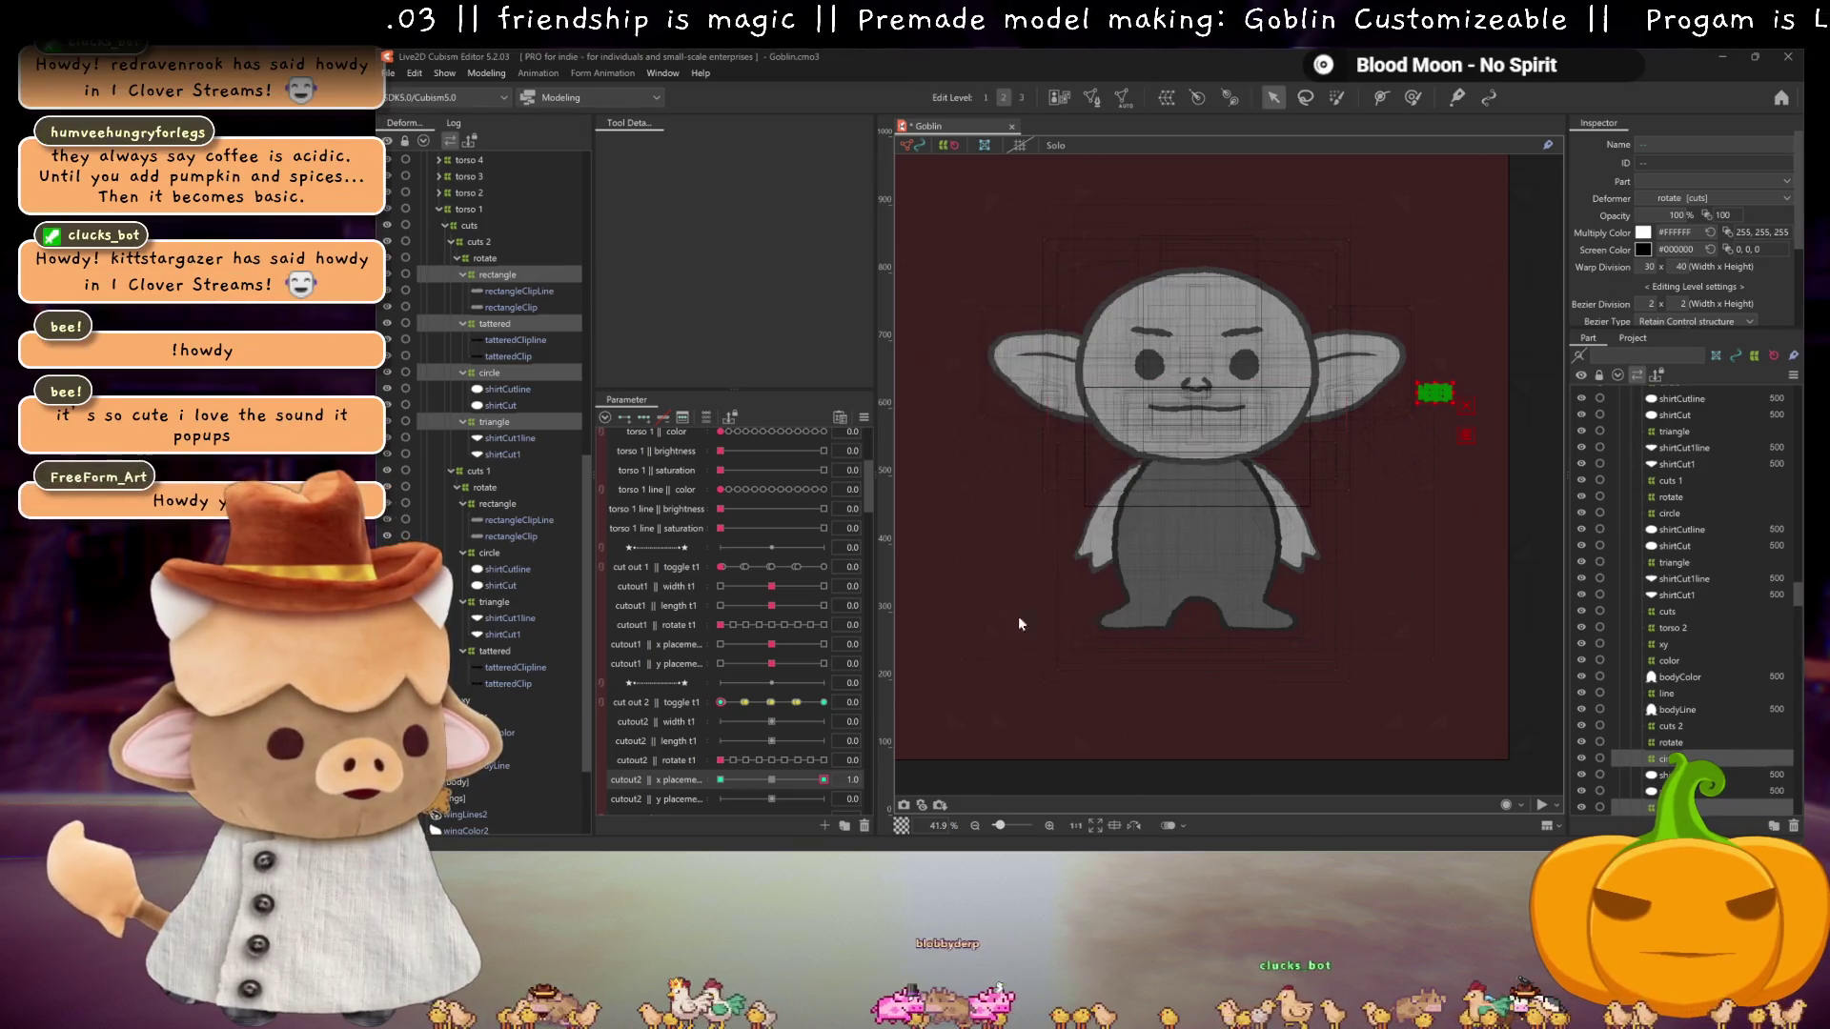
{"action": "left_click", "coordinate": [773, 781]}
{"action": "left_click_drag", "start_coordinate": [714, 779], "coordinate": [865, 777]}
{"action": "left_click", "coordinate": [771, 779]}
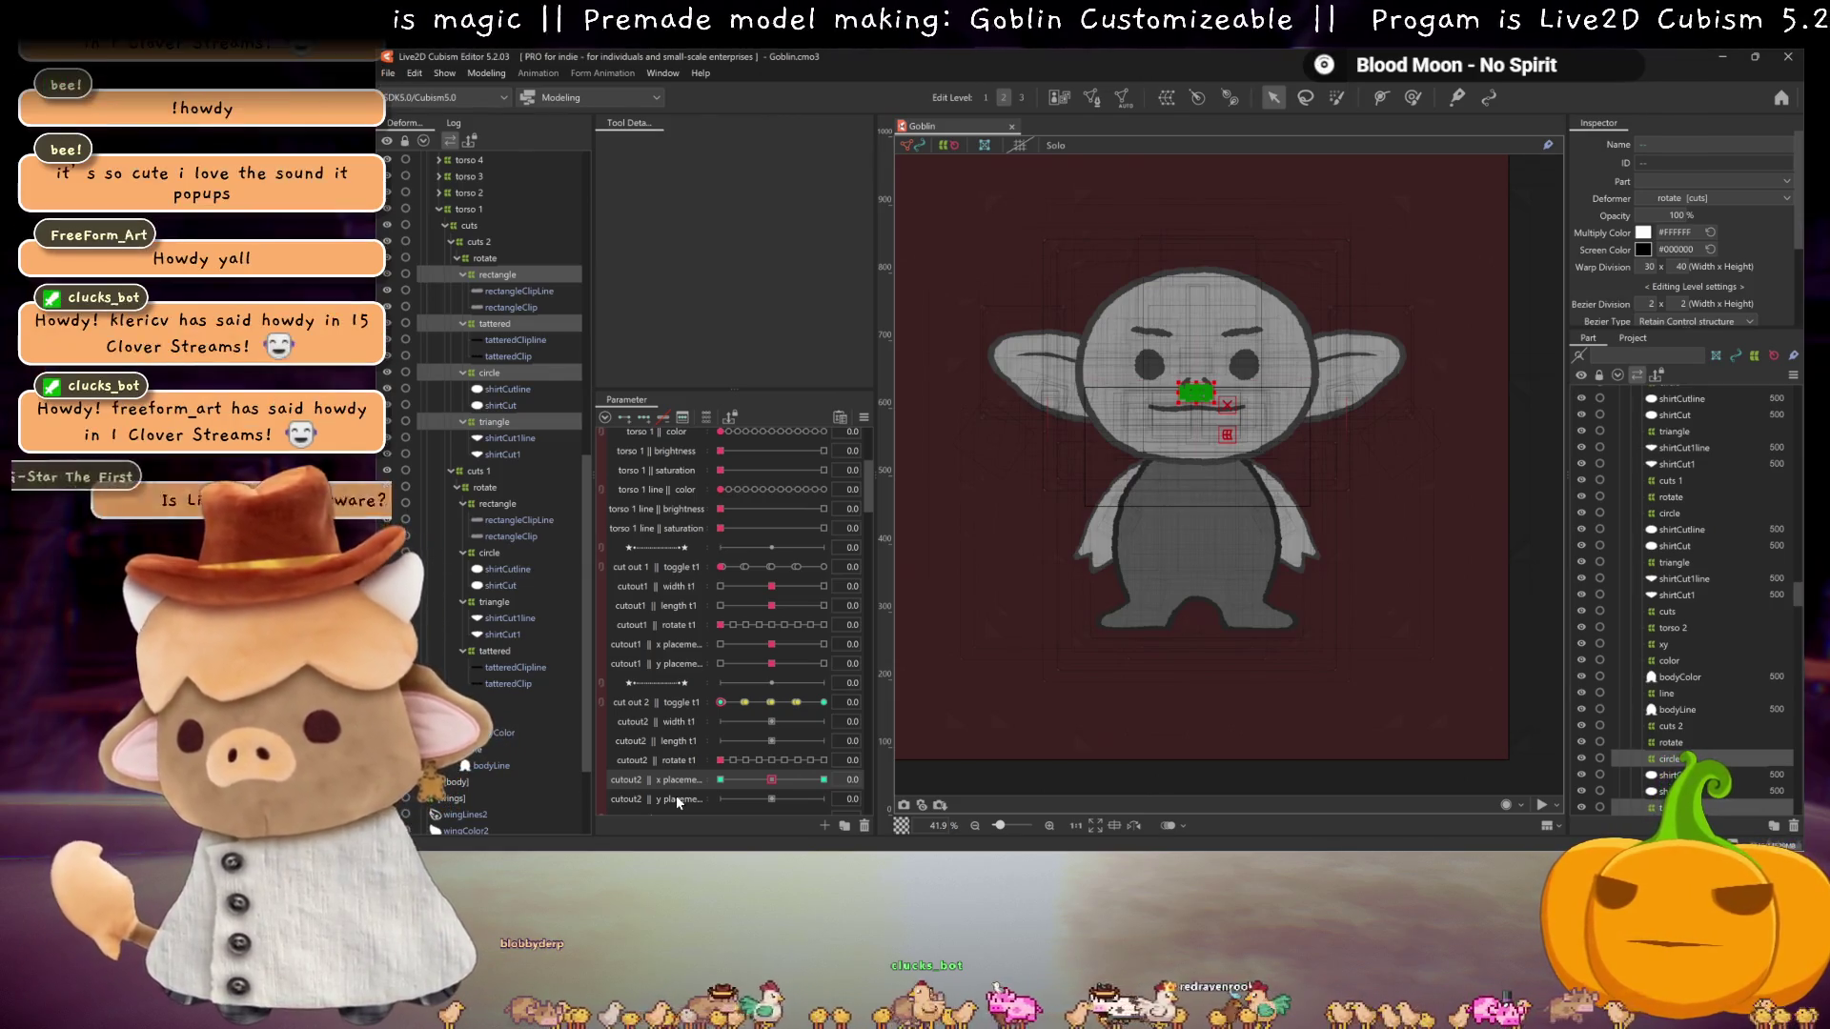
Step: Key cutout2 y placement so 1.0 lifts the cut shapes above the head
{"action": "left_click", "coordinate": [677, 795]}
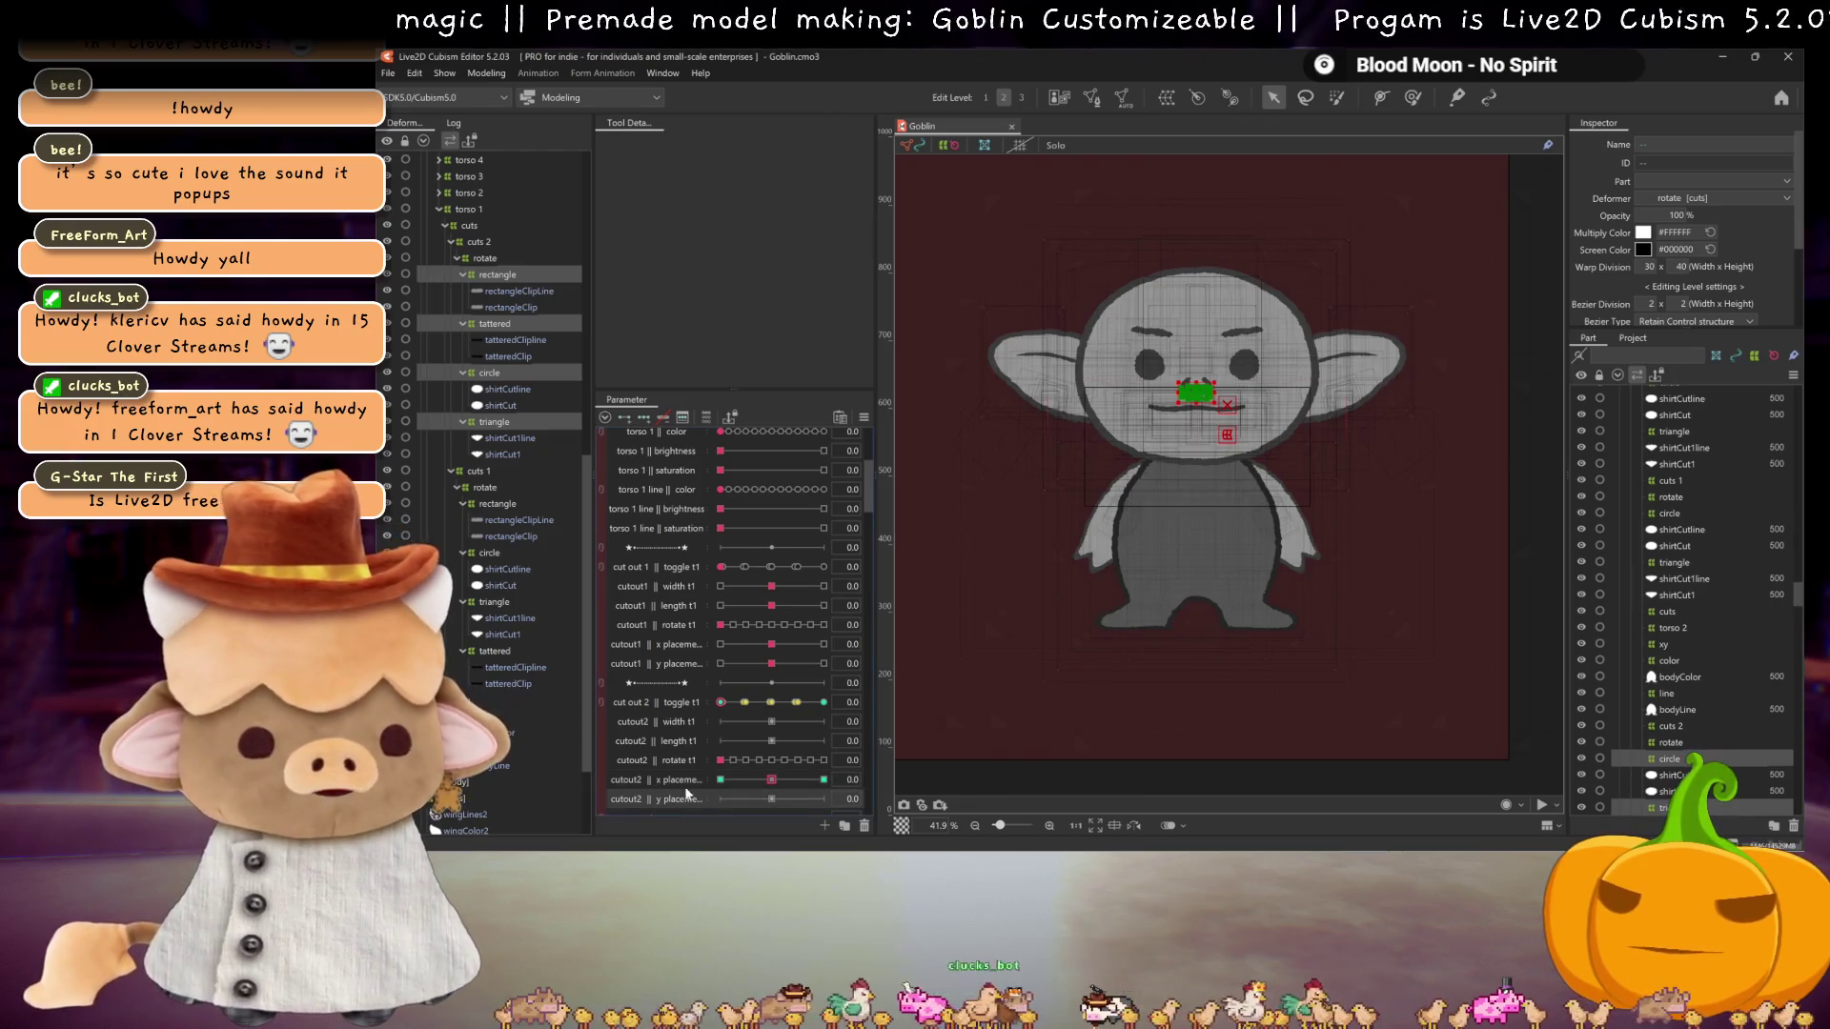
{"action": "left_click", "coordinate": [654, 420]}
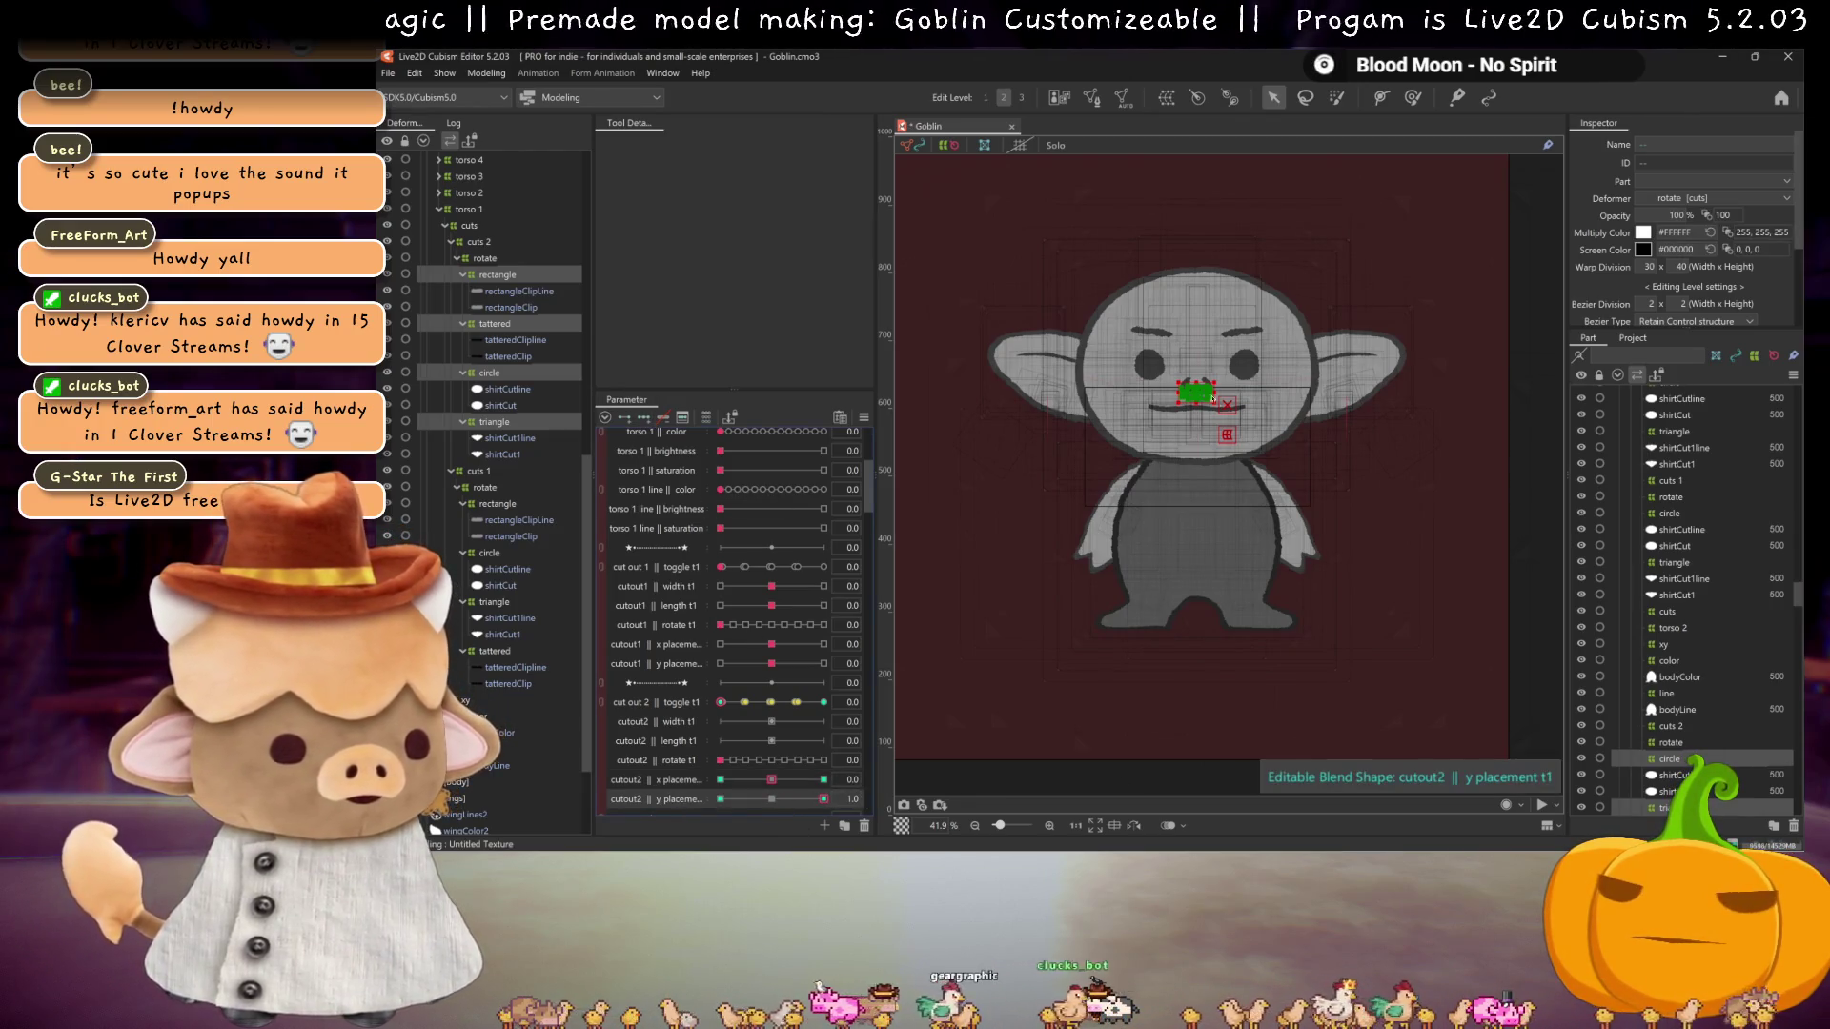
{"action": "left_click_drag", "start_coordinate": [1191, 354], "coordinate": [1179, 230]}
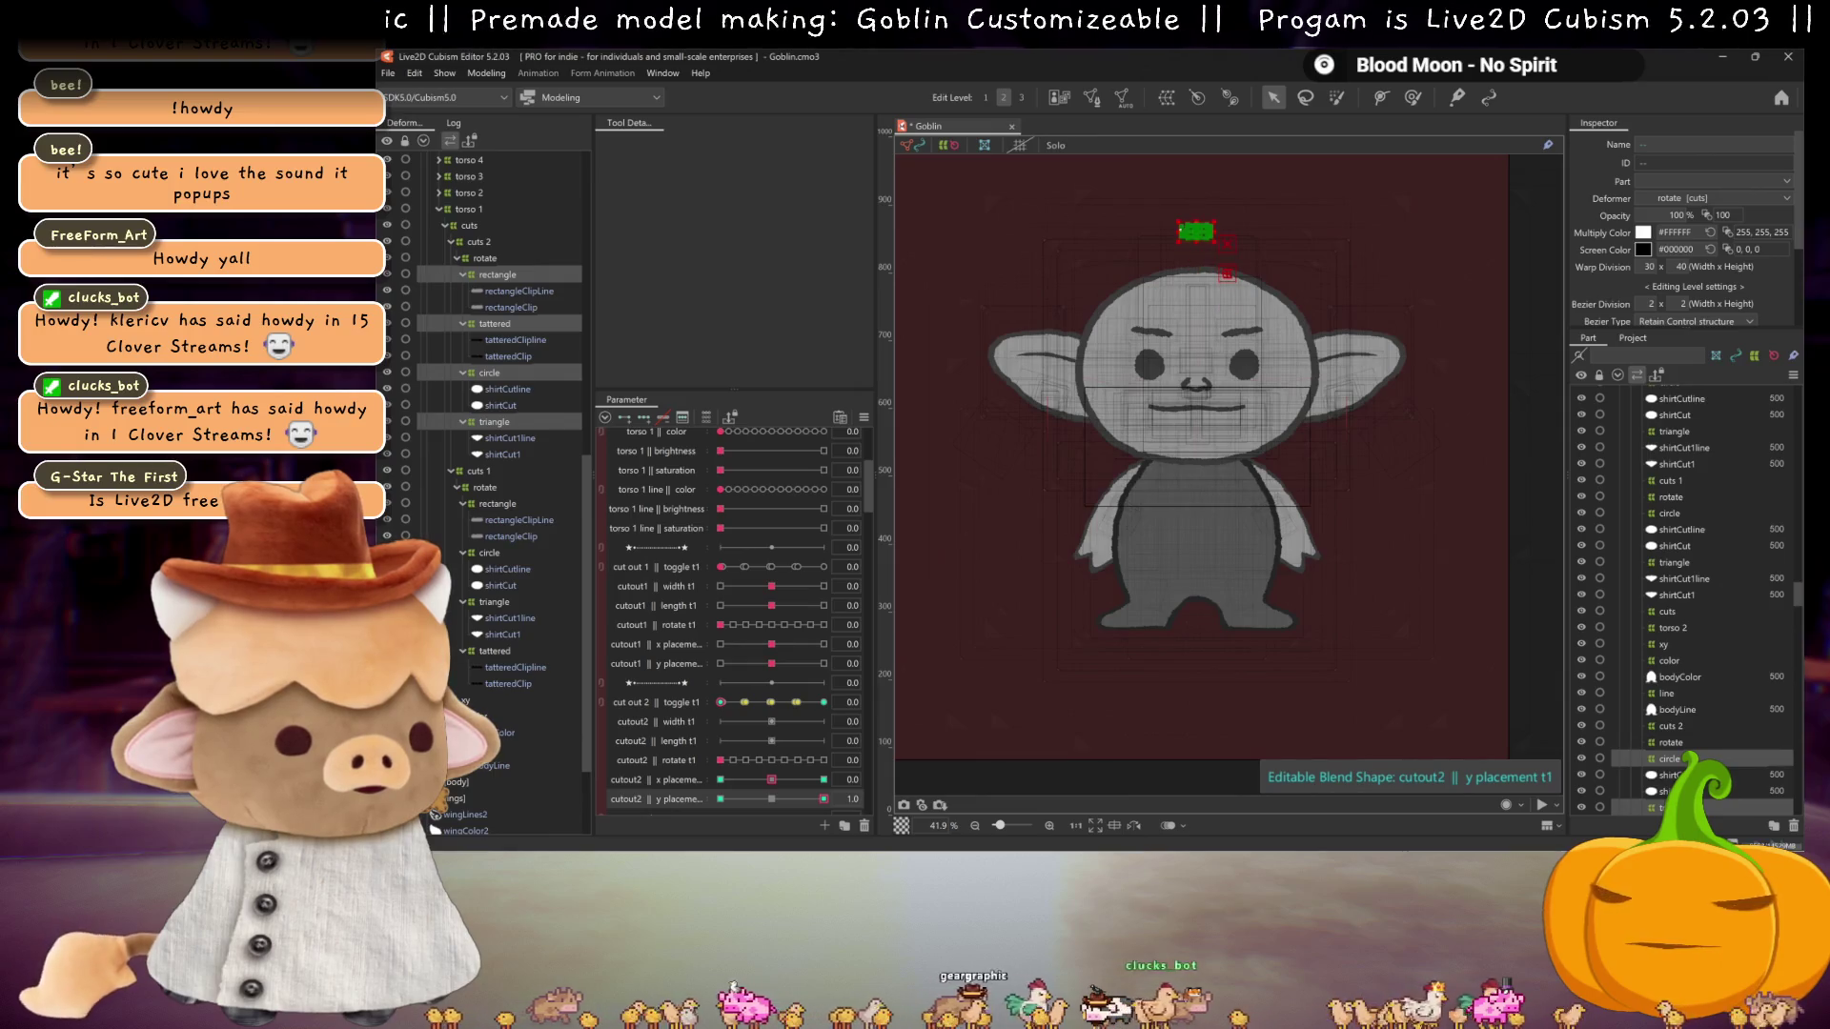
{"action": "left_click", "coordinate": [721, 799]}
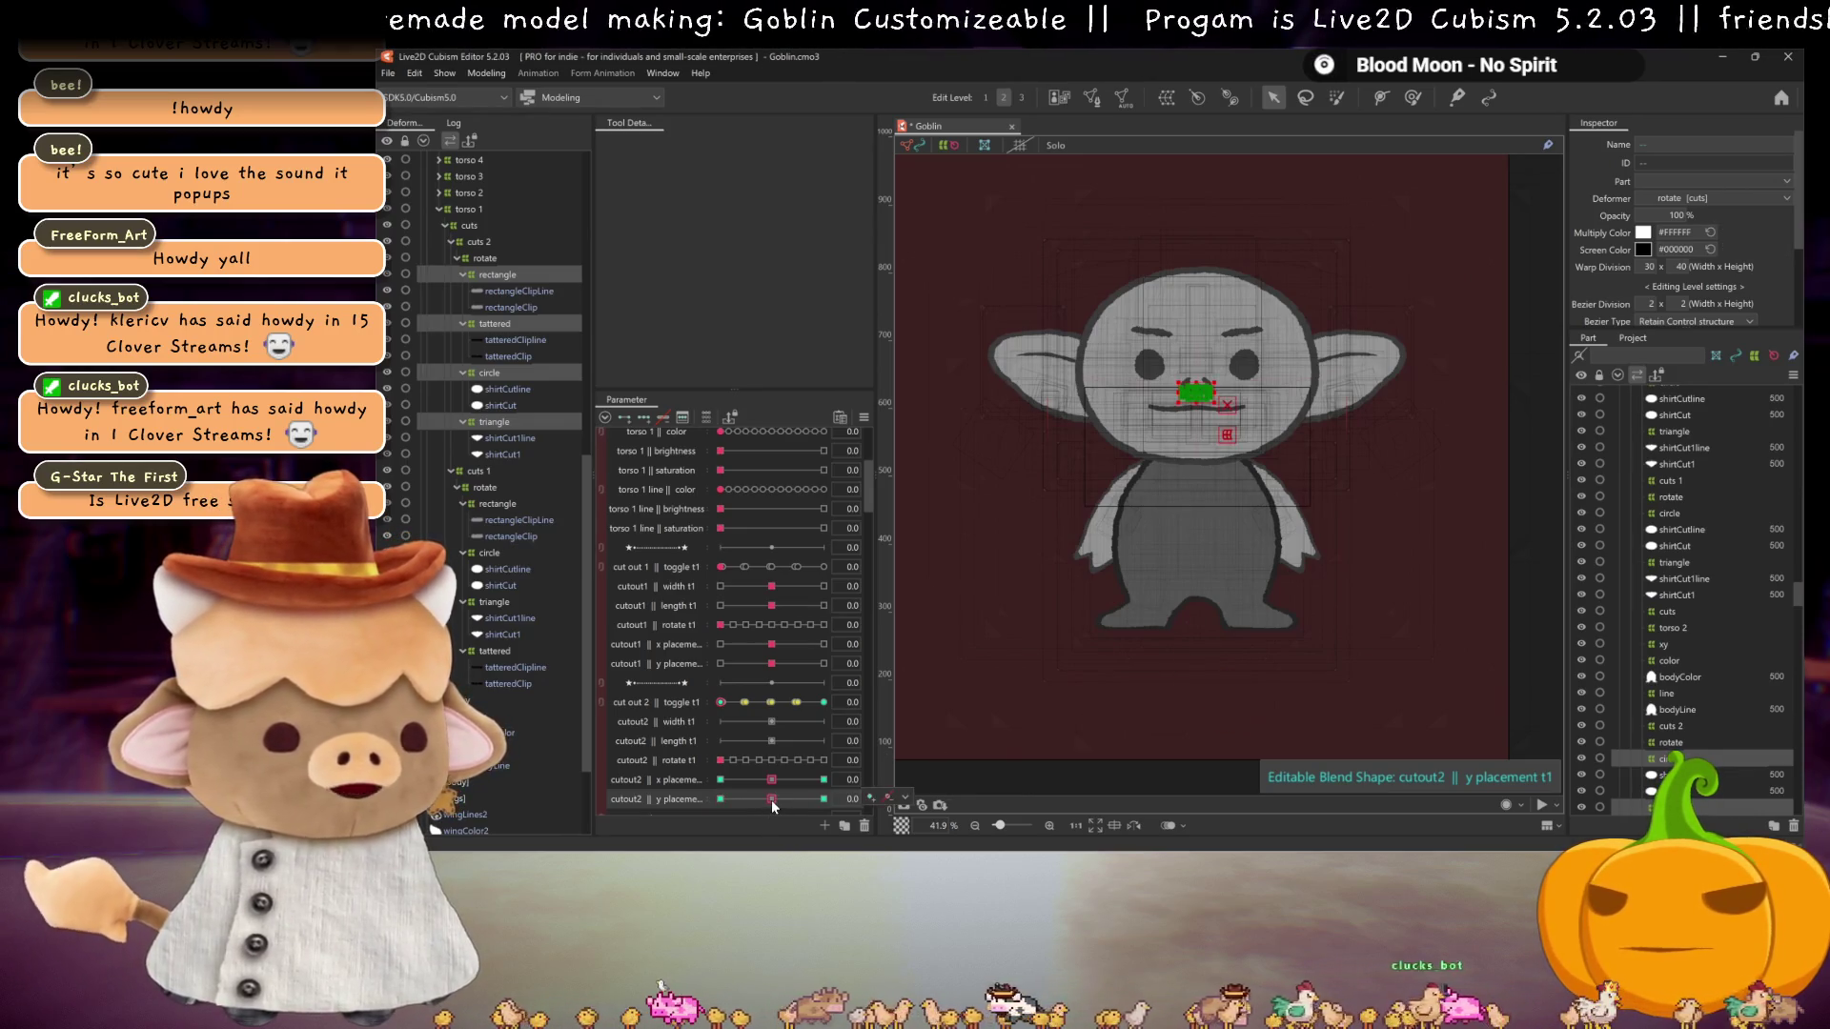
{"action": "left_click_drag", "start_coordinate": [770, 798], "coordinate": [751, 799]}
{"action": "left_click", "coordinate": [823, 798]}
{"action": "right_click", "coordinate": [963, 493]}
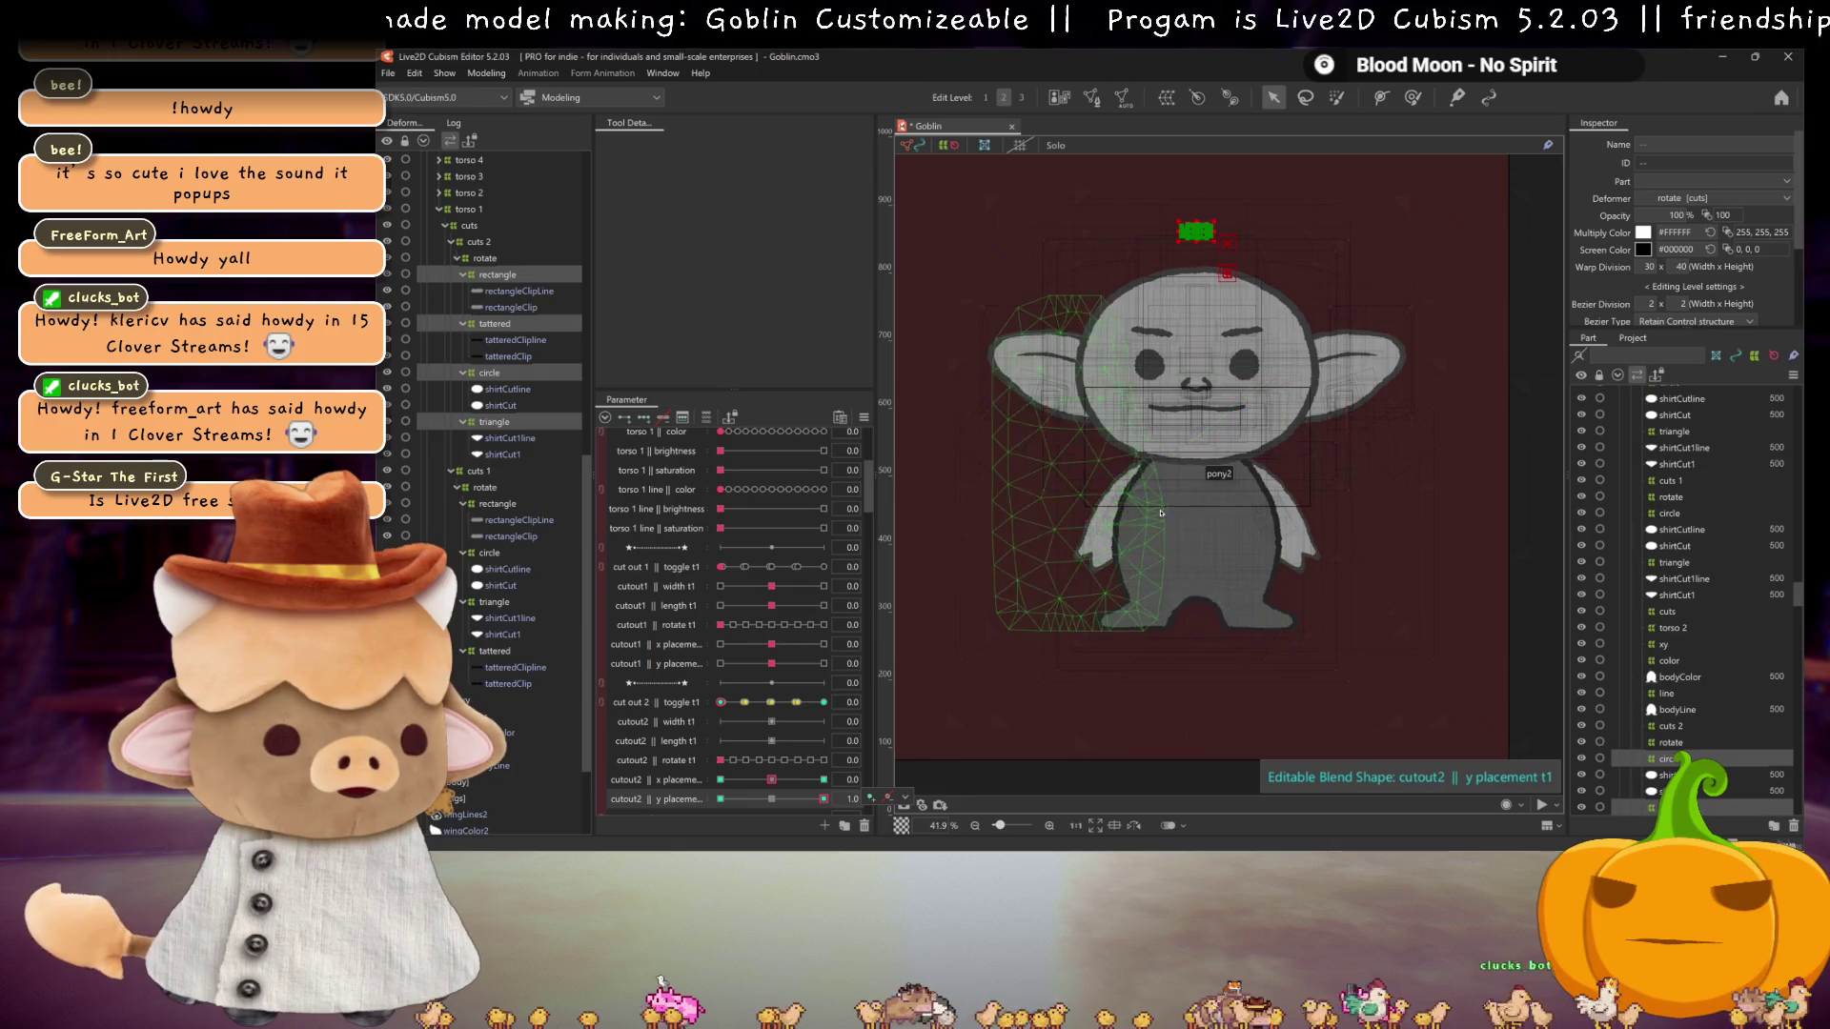
Step: Mirror the y placement motion vertically so -1.0 drops the shapes below the body
{"action": "left_click", "coordinate": [1068, 529]}
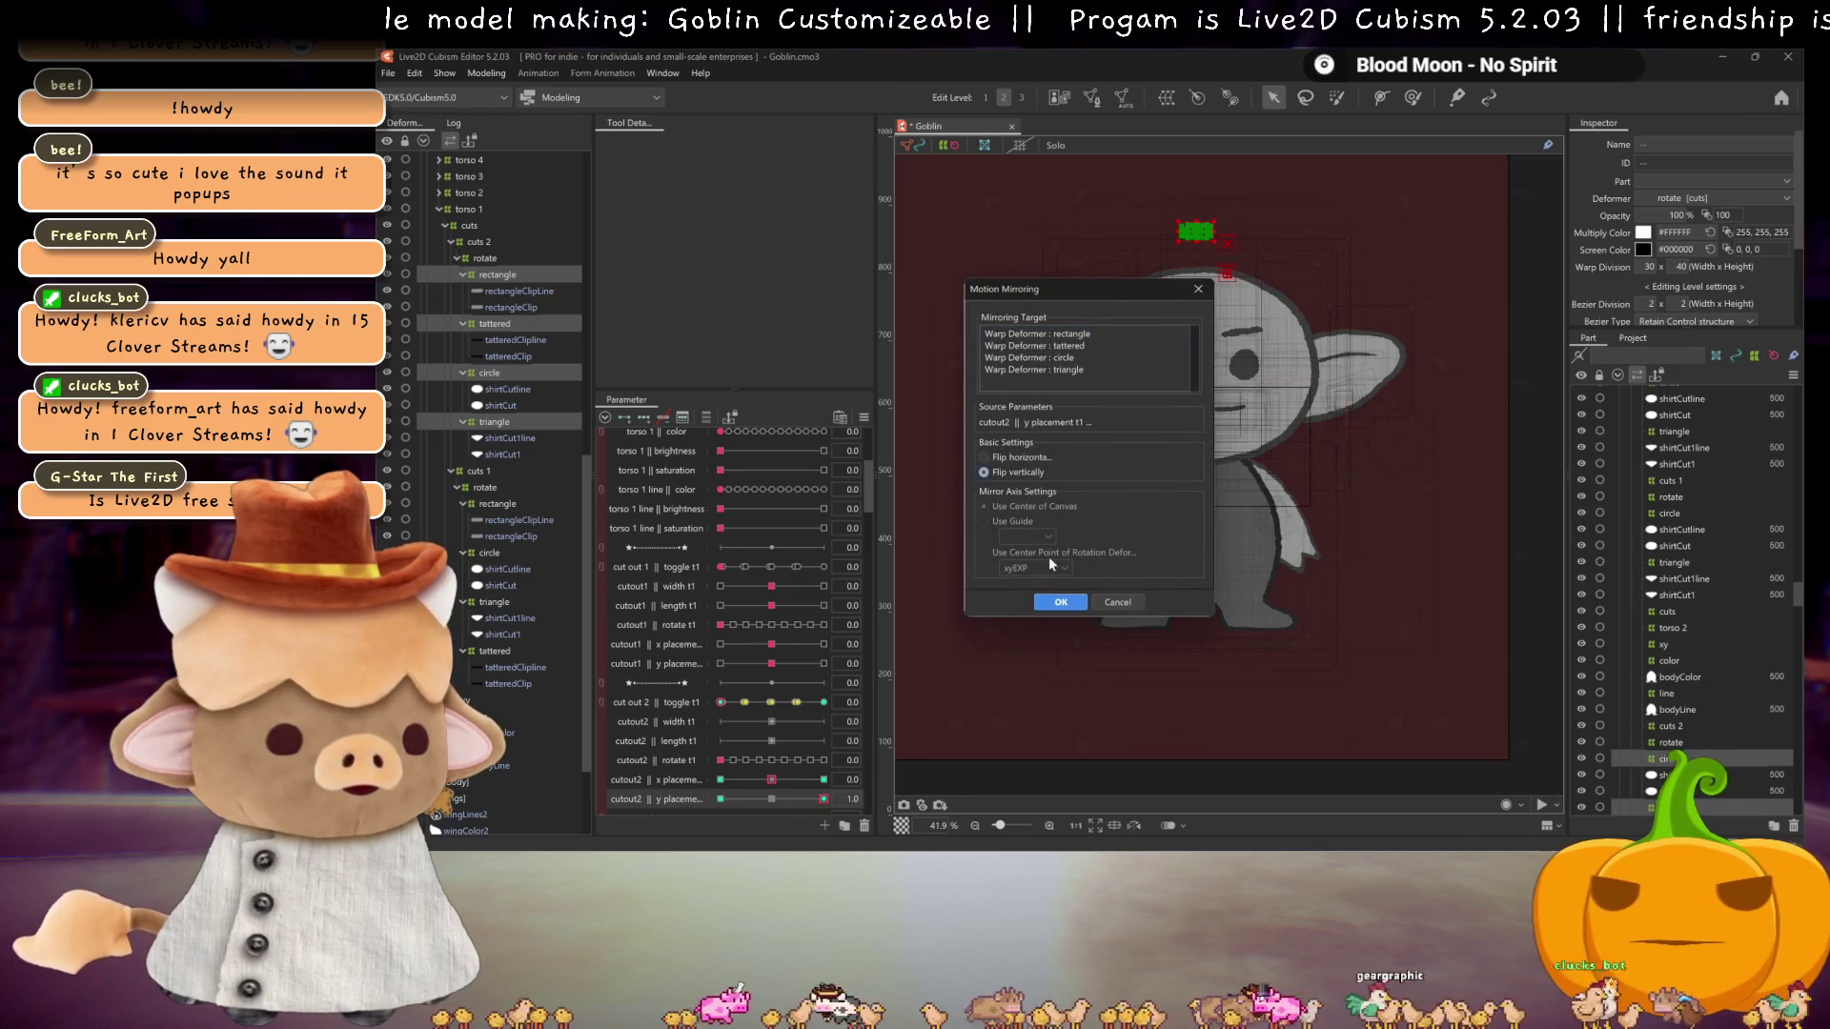
{"action": "left_click", "coordinate": [1063, 601]}
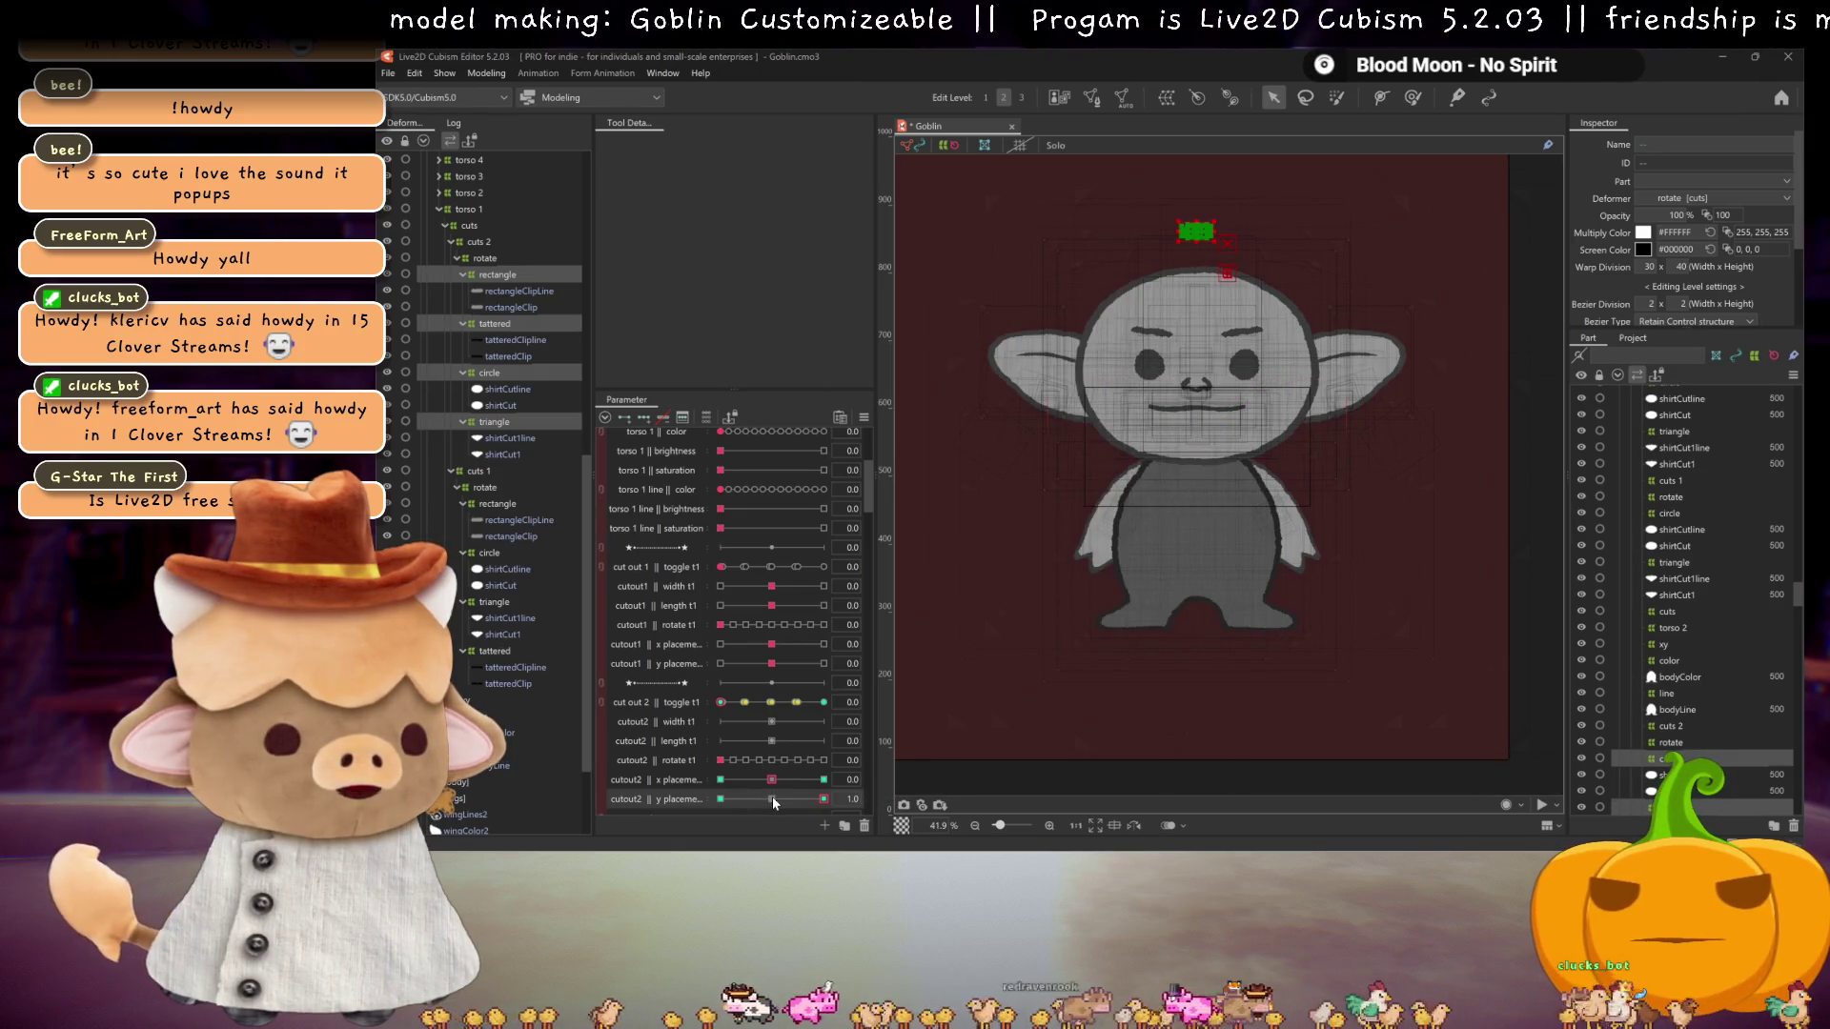
{"action": "mouse_move", "coordinate": [770, 798]}
{"action": "left_mouse_down"}
{"action": "mouse_move", "coordinate": [623, 778]}
{"action": "mouse_move", "coordinate": [823, 798]}
{"action": "mouse_move", "coordinate": [693, 806]}
{"action": "mouse_move", "coordinate": [866, 803]}
{"action": "mouse_move", "coordinate": [675, 786]}
{"action": "mouse_move", "coordinate": [797, 799]}
{"action": "mouse_move", "coordinate": [720, 801]}
{"action": "left_mouse_up"}
{"action": "left_click", "coordinate": [770, 798]}
Step: Recheck the y placement sweep below and above the body with the cut out 2 toggle partway on
{"action": "left_click", "coordinate": [742, 702]}
{"action": "left_click", "coordinate": [717, 705]}
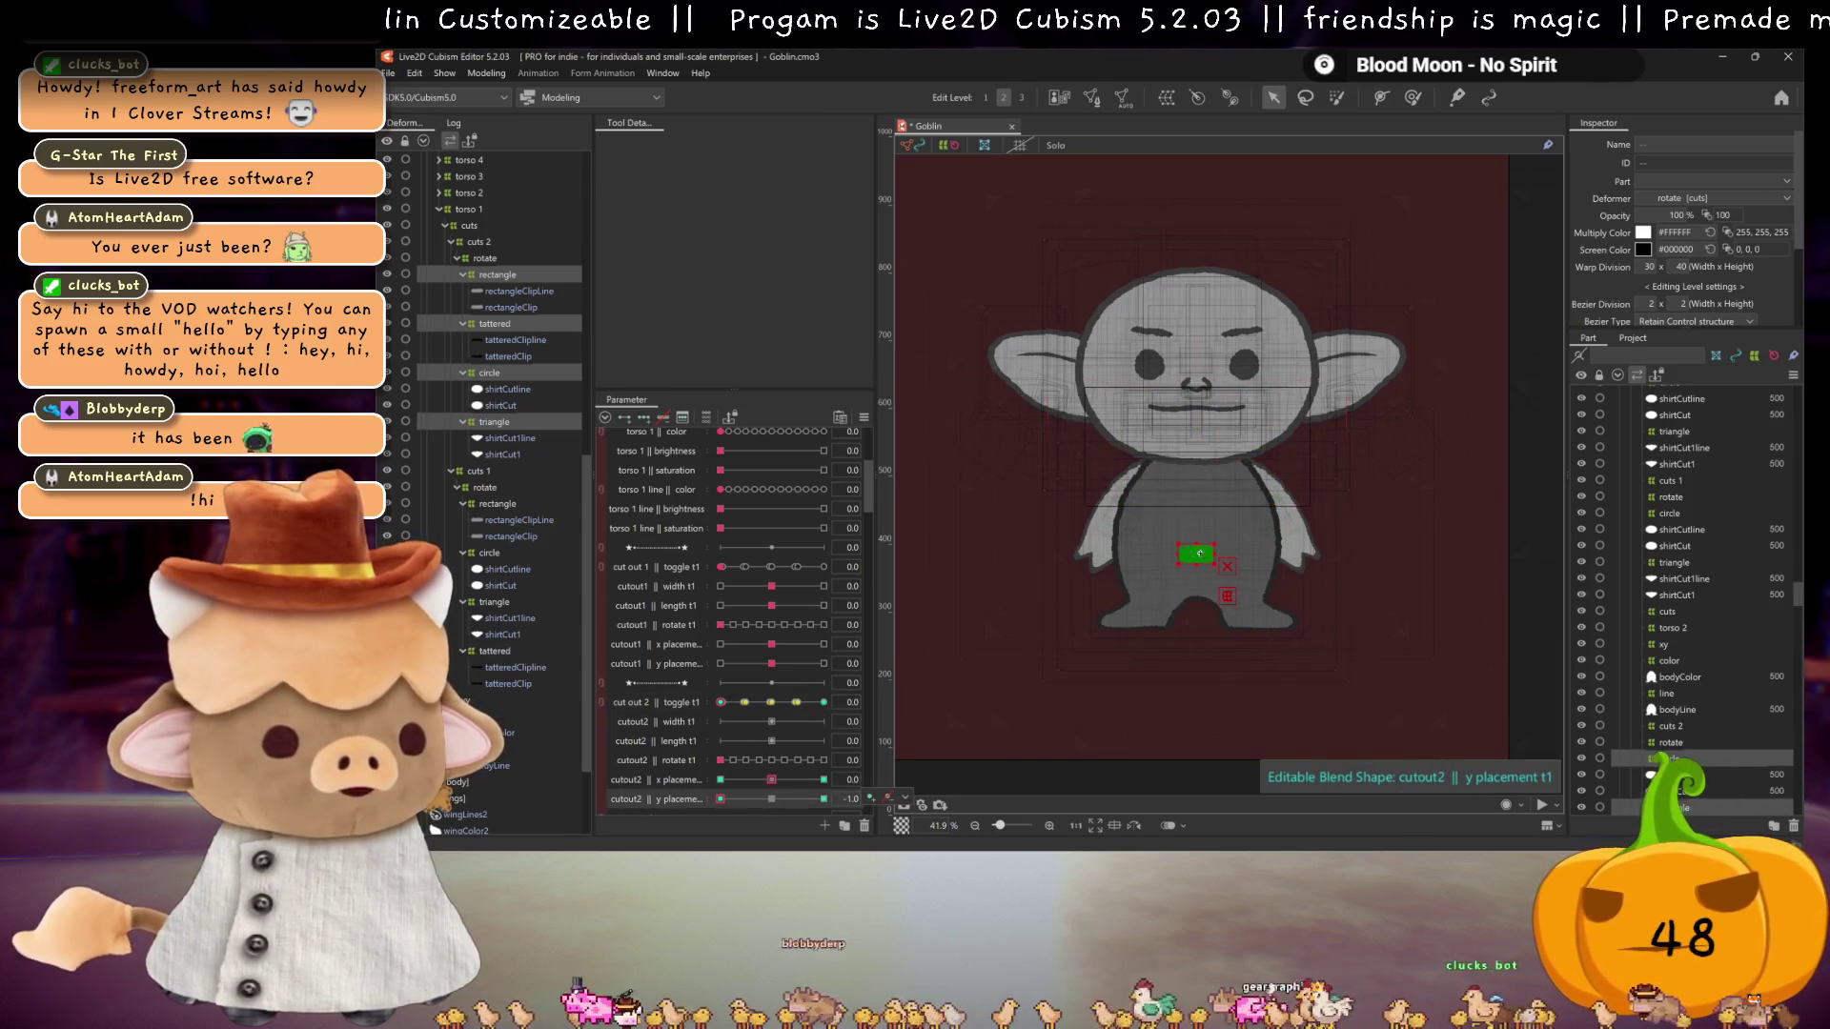
{"action": "left_click_drag", "start_coordinate": [1195, 554], "coordinate": [1199, 724]}
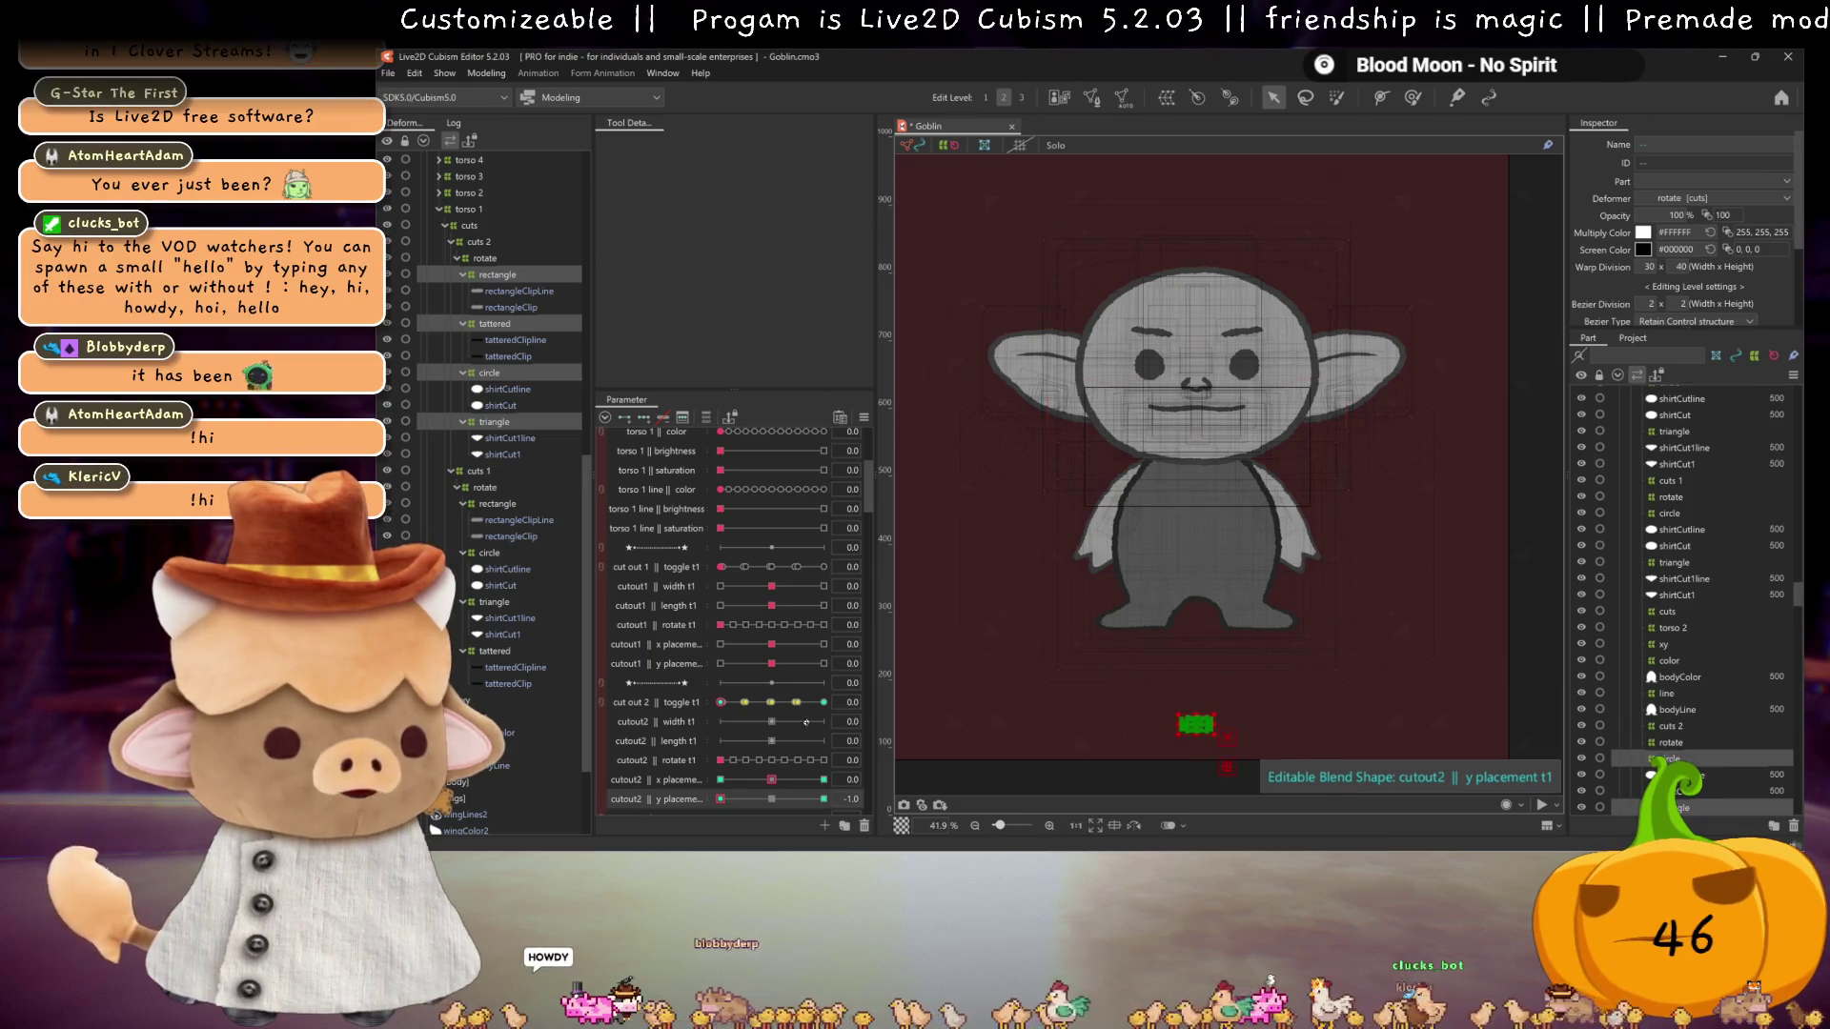
{"action": "left_click_drag", "start_coordinate": [772, 801], "coordinate": [823, 799]}
{"action": "mouse_move", "coordinate": [1195, 393]}
{"action": "left_mouse_down"}
{"action": "mouse_move", "coordinate": [1196, 231]}
{"action": "mouse_move", "coordinate": [1204, 326]}
{"action": "left_mouse_up"}
{"action": "left_click", "coordinate": [772, 801]}
{"action": "left_click", "coordinate": [729, 706]}
{"action": "mouse_move", "coordinate": [772, 799]}
{"action": "left_mouse_down"}
{"action": "mouse_move", "coordinate": [724, 799]}
{"action": "mouse_move", "coordinate": [822, 799]}
{"action": "mouse_move", "coordinate": [721, 779]}
{"action": "mouse_move", "coordinate": [835, 779]}
{"action": "mouse_move", "coordinate": [780, 770]}
{"action": "left_mouse_up"}
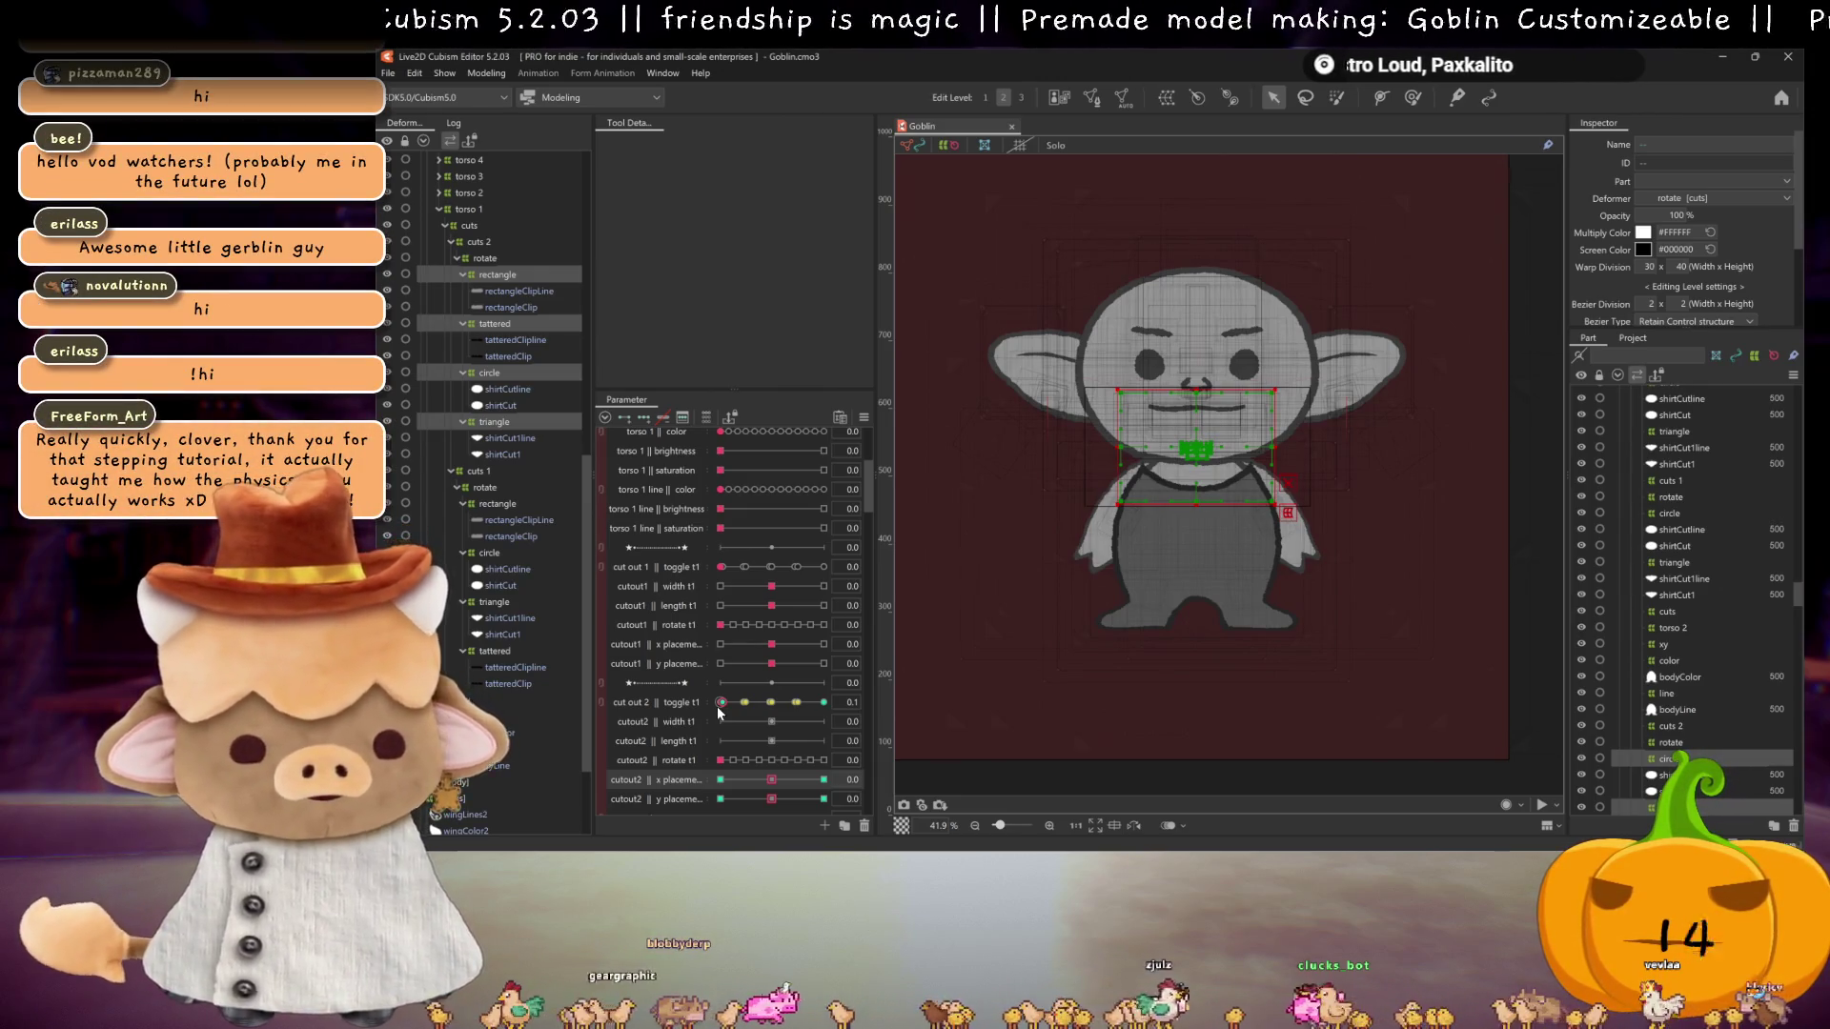
{"action": "scroll", "coordinate": [724, 706], "scroll_direction": "down", "scroll_amount": 3}
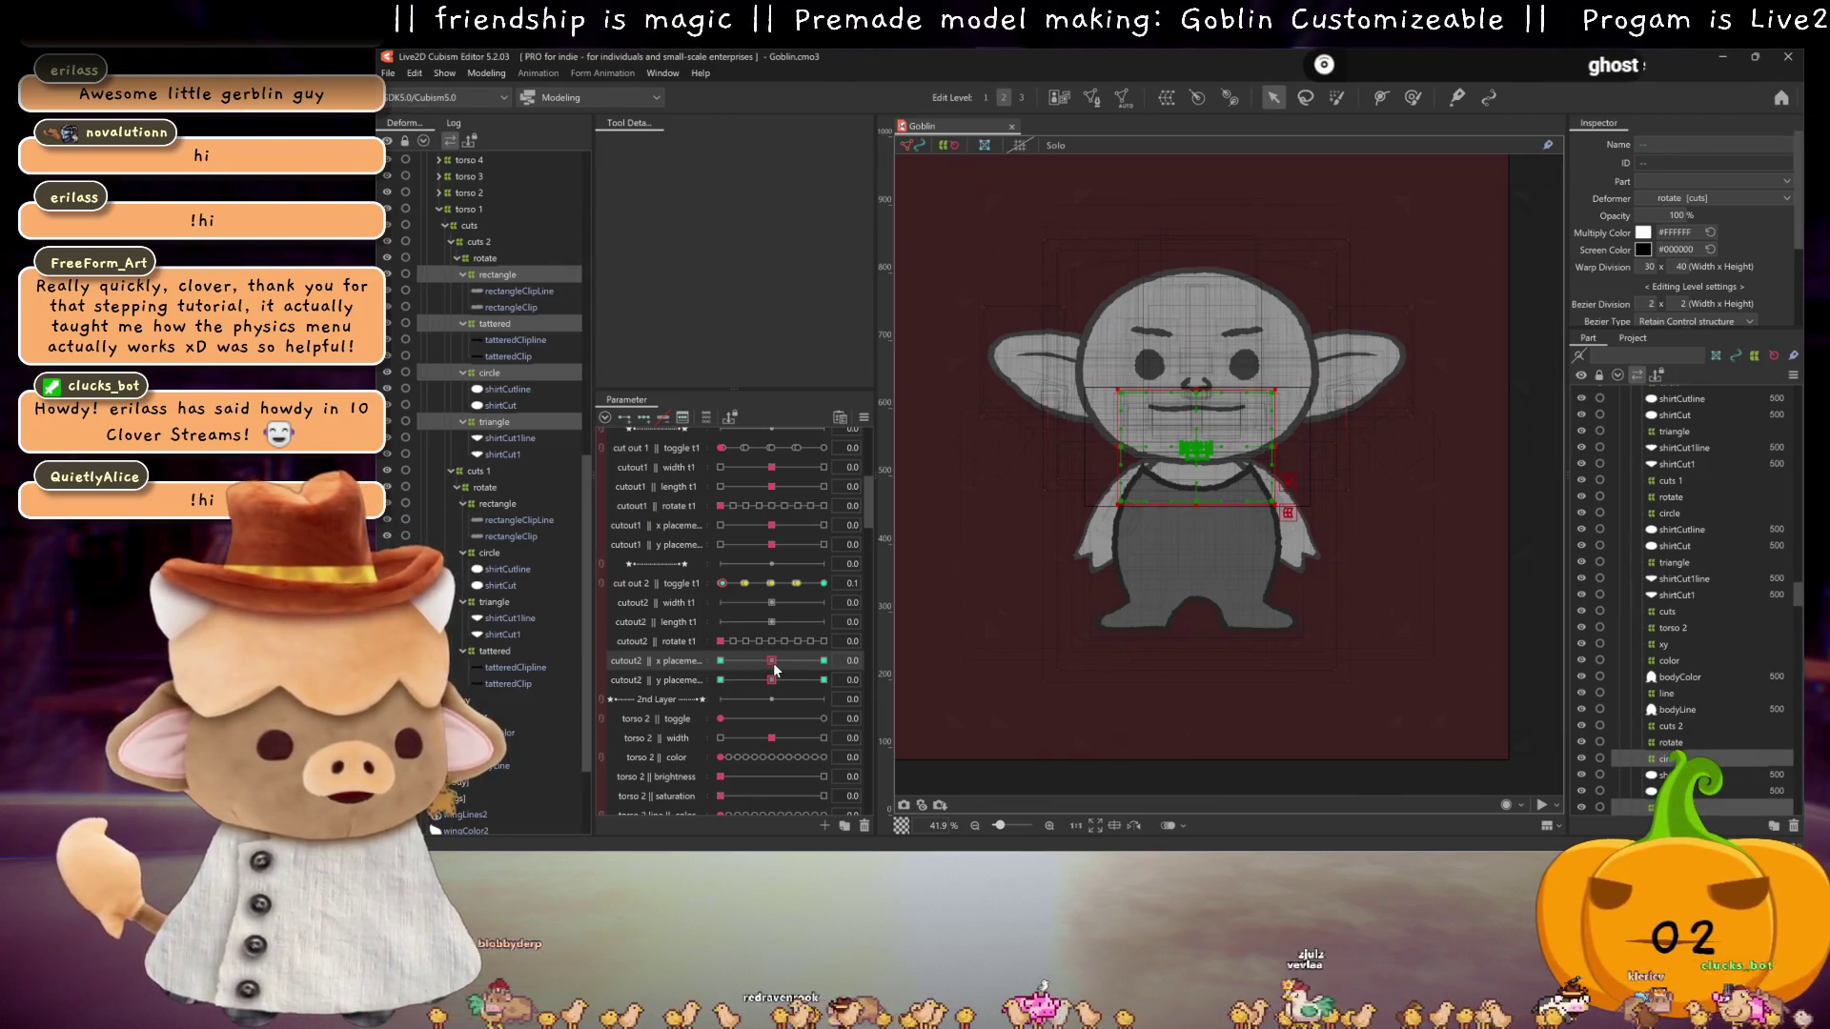
{"action": "mouse_move", "coordinate": [773, 664]}
{"action": "left_mouse_down"}
{"action": "mouse_move", "coordinate": [801, 662]}
{"action": "mouse_move", "coordinate": [738, 662]}
{"action": "mouse_move", "coordinate": [770, 667]}
{"action": "left_mouse_up"}
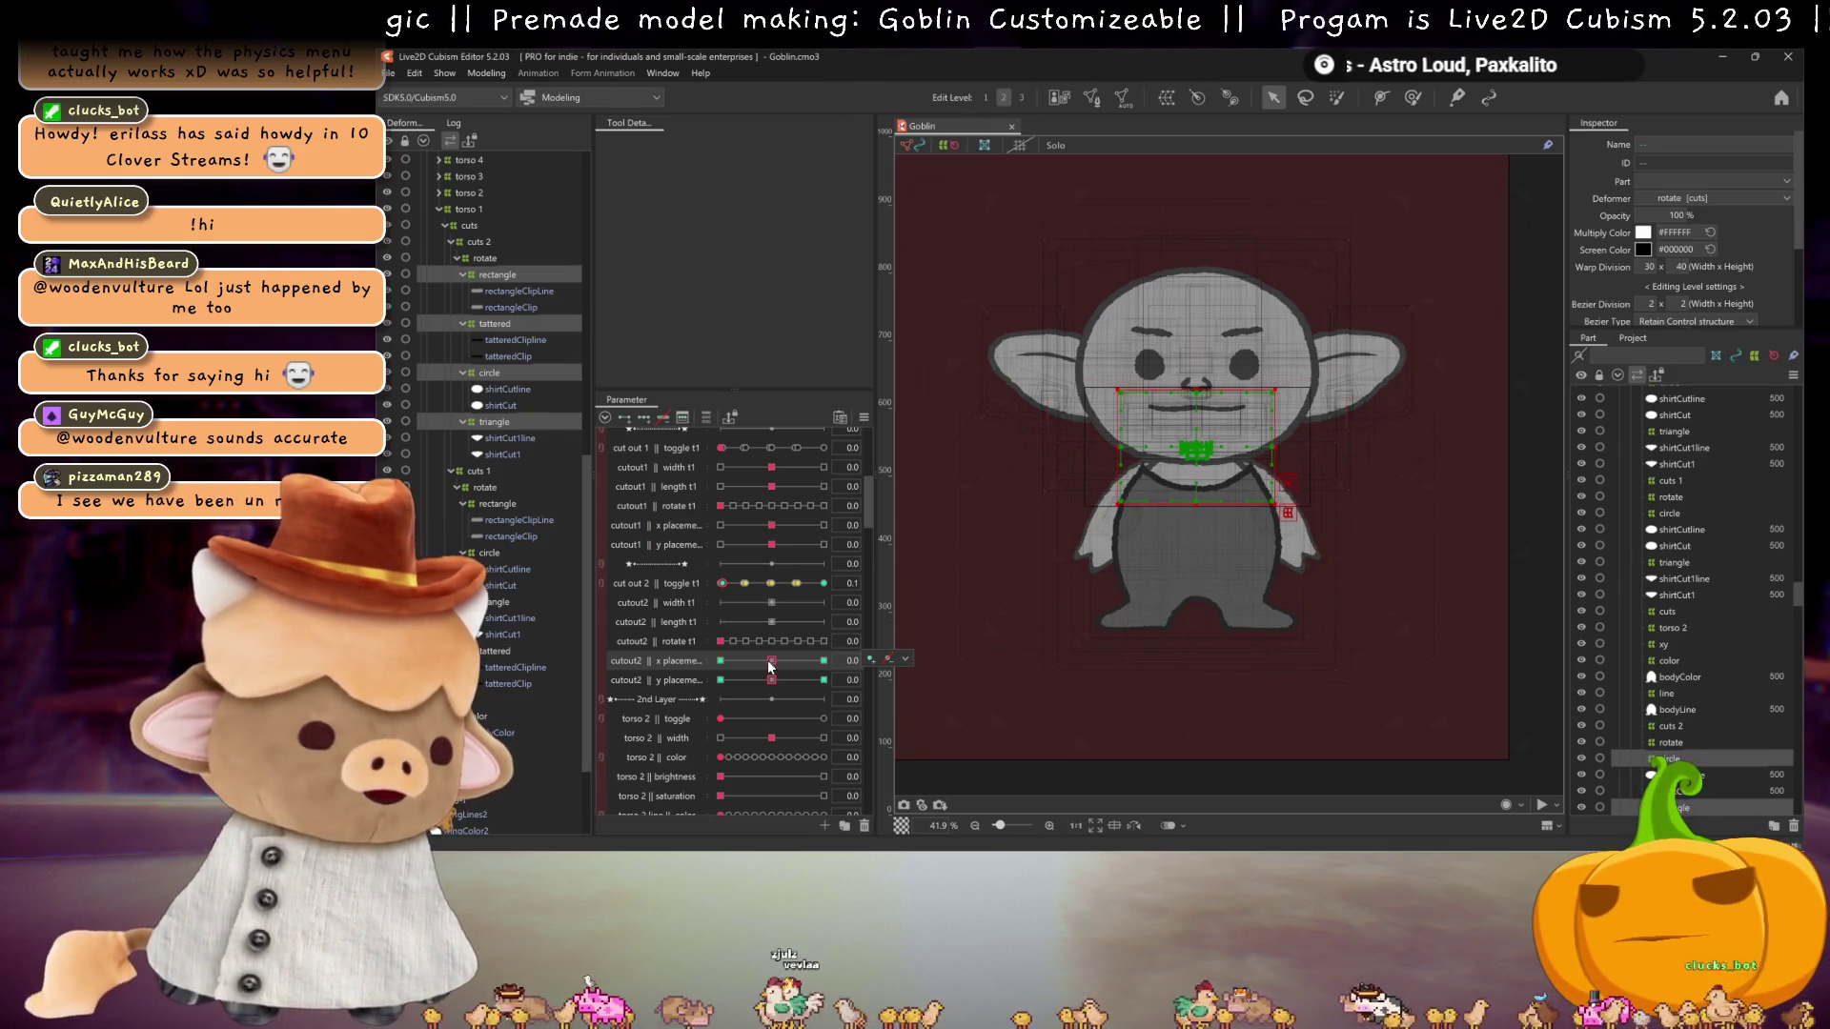
{"action": "mouse_move", "coordinate": [769, 666]}
{"action": "left_mouse_down"}
{"action": "mouse_move", "coordinate": [751, 665]}
{"action": "mouse_move", "coordinate": [771, 665]}
{"action": "left_mouse_up"}
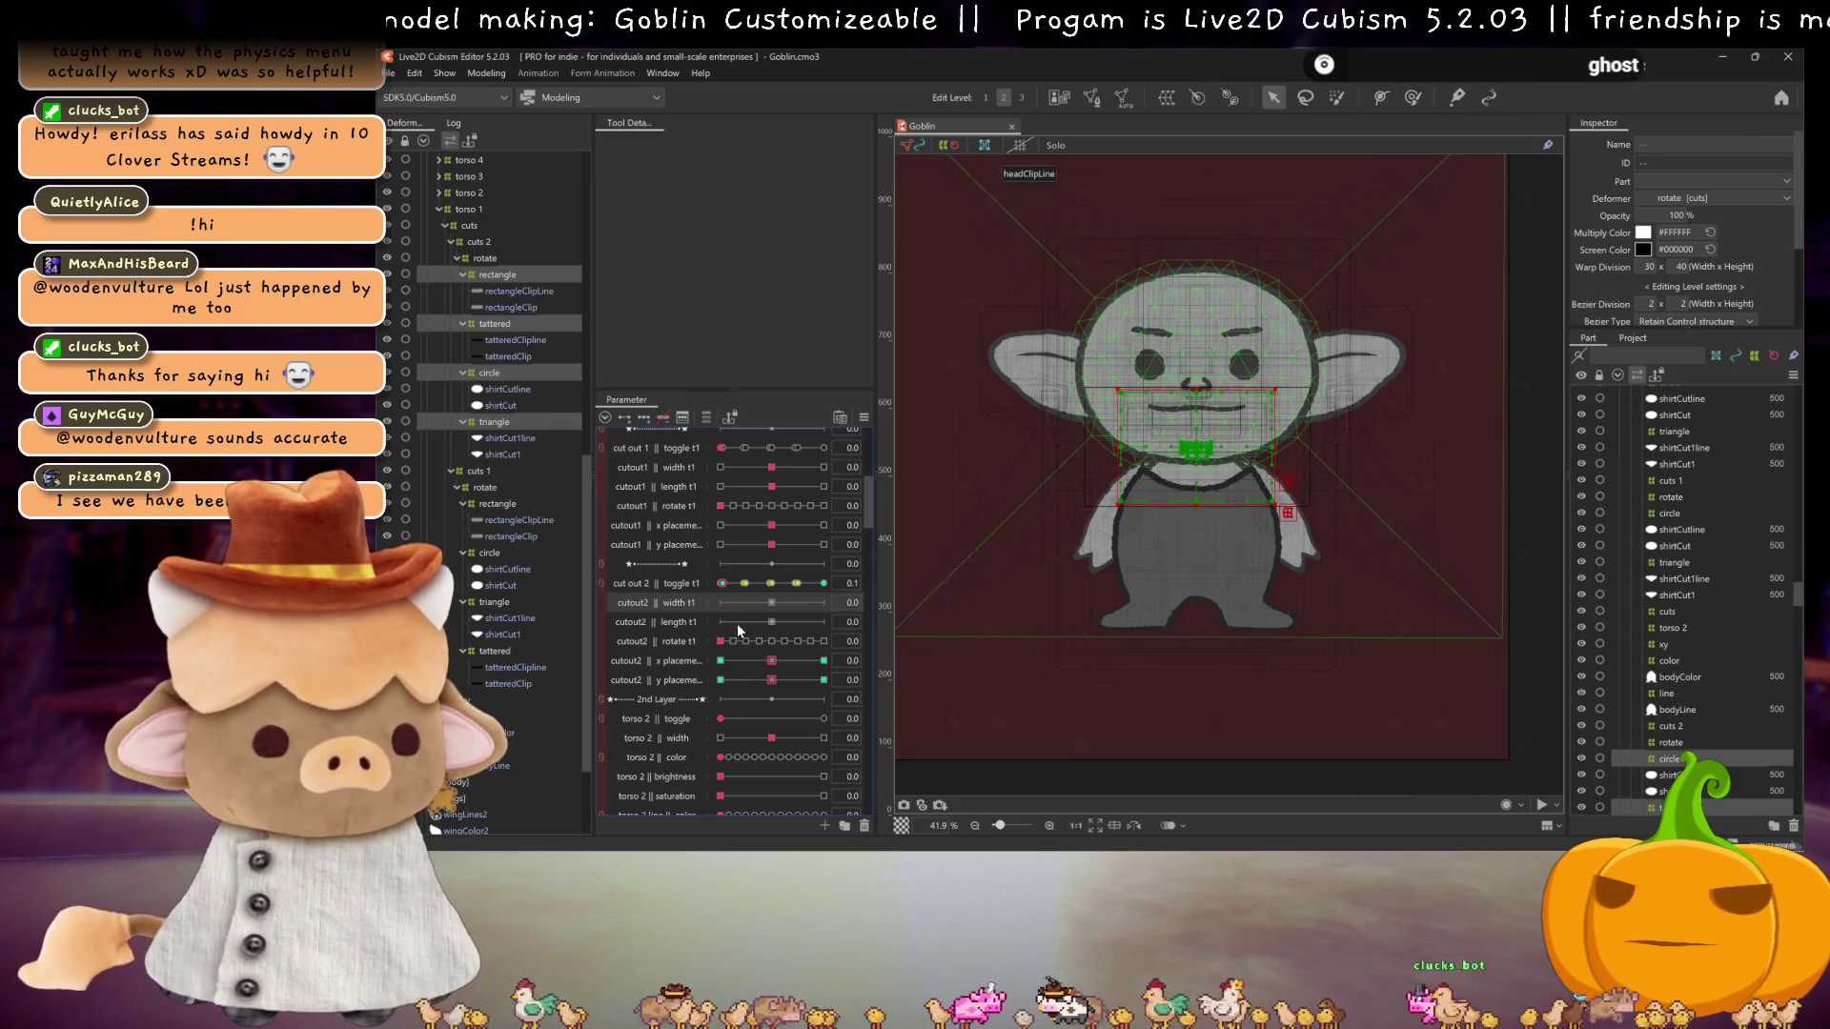
{"action": "left_click", "coordinate": [624, 417]}
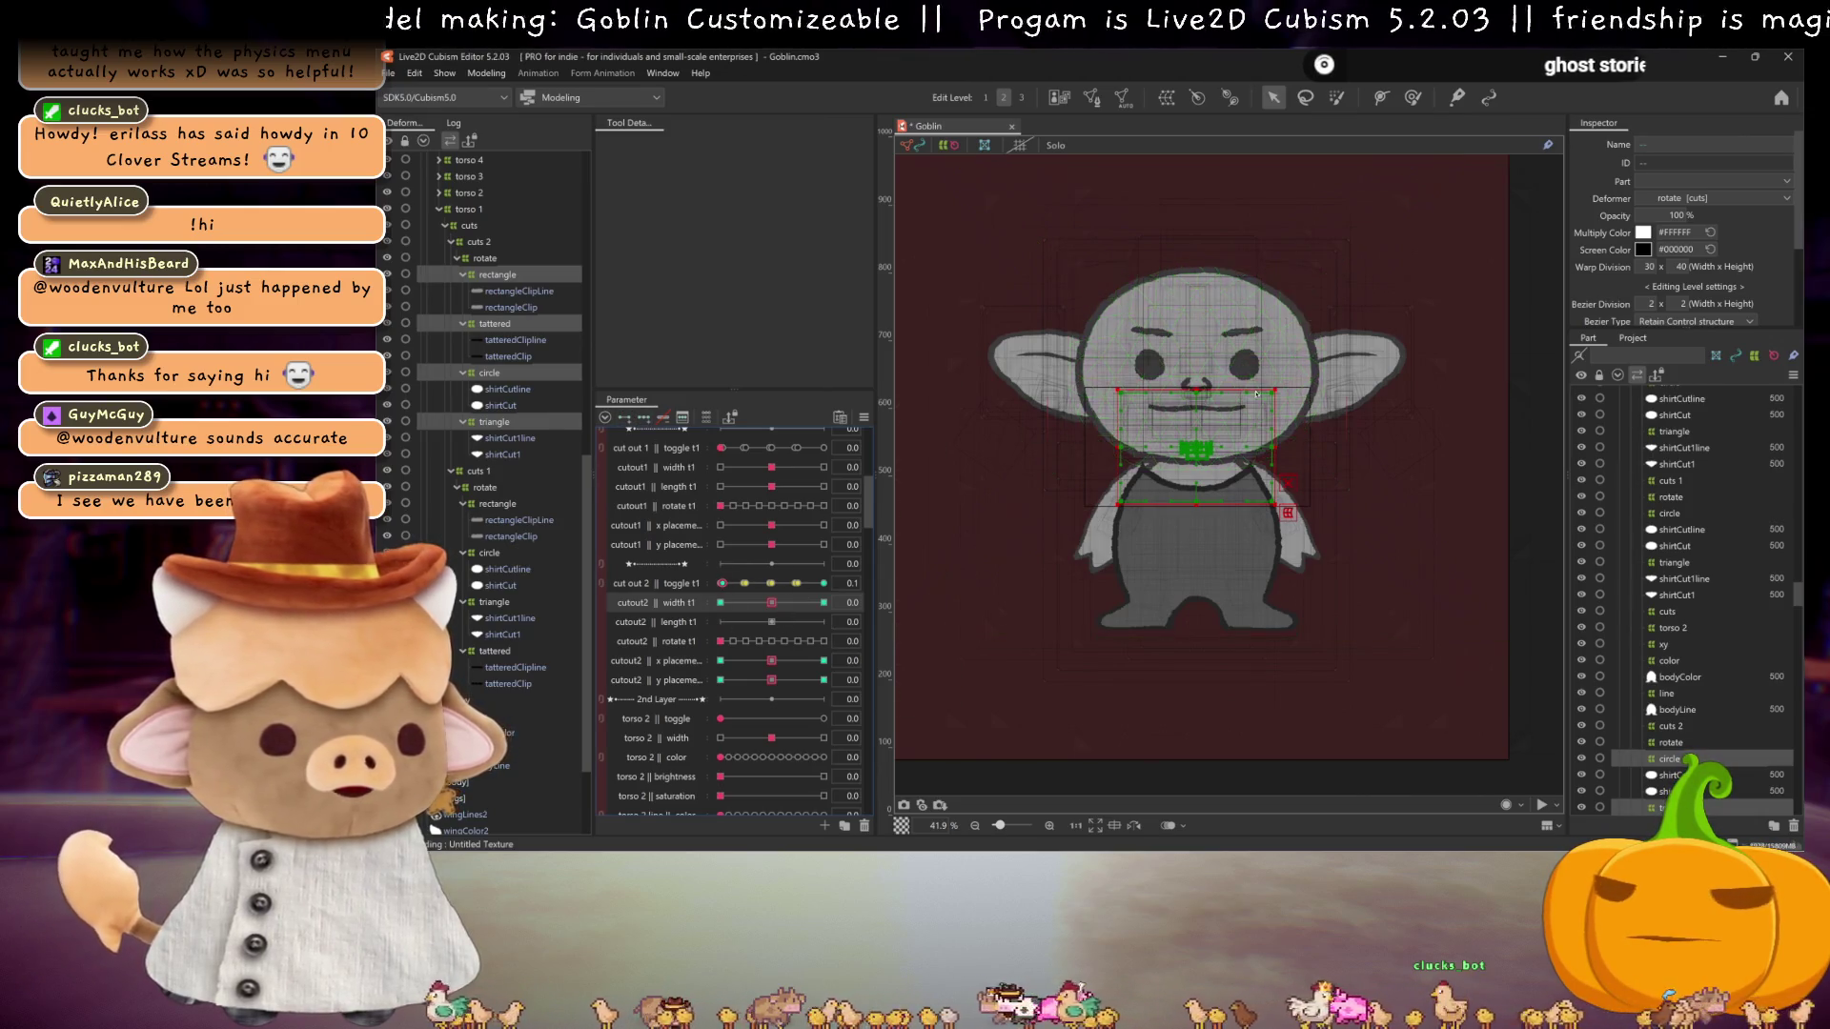
{"action": "scroll", "coordinate": [1239, 483], "scroll_direction": "up", "scroll_amount": 3}
{"action": "left_click_drag", "start_coordinate": [1280, 467], "coordinate": [1559, 470]}
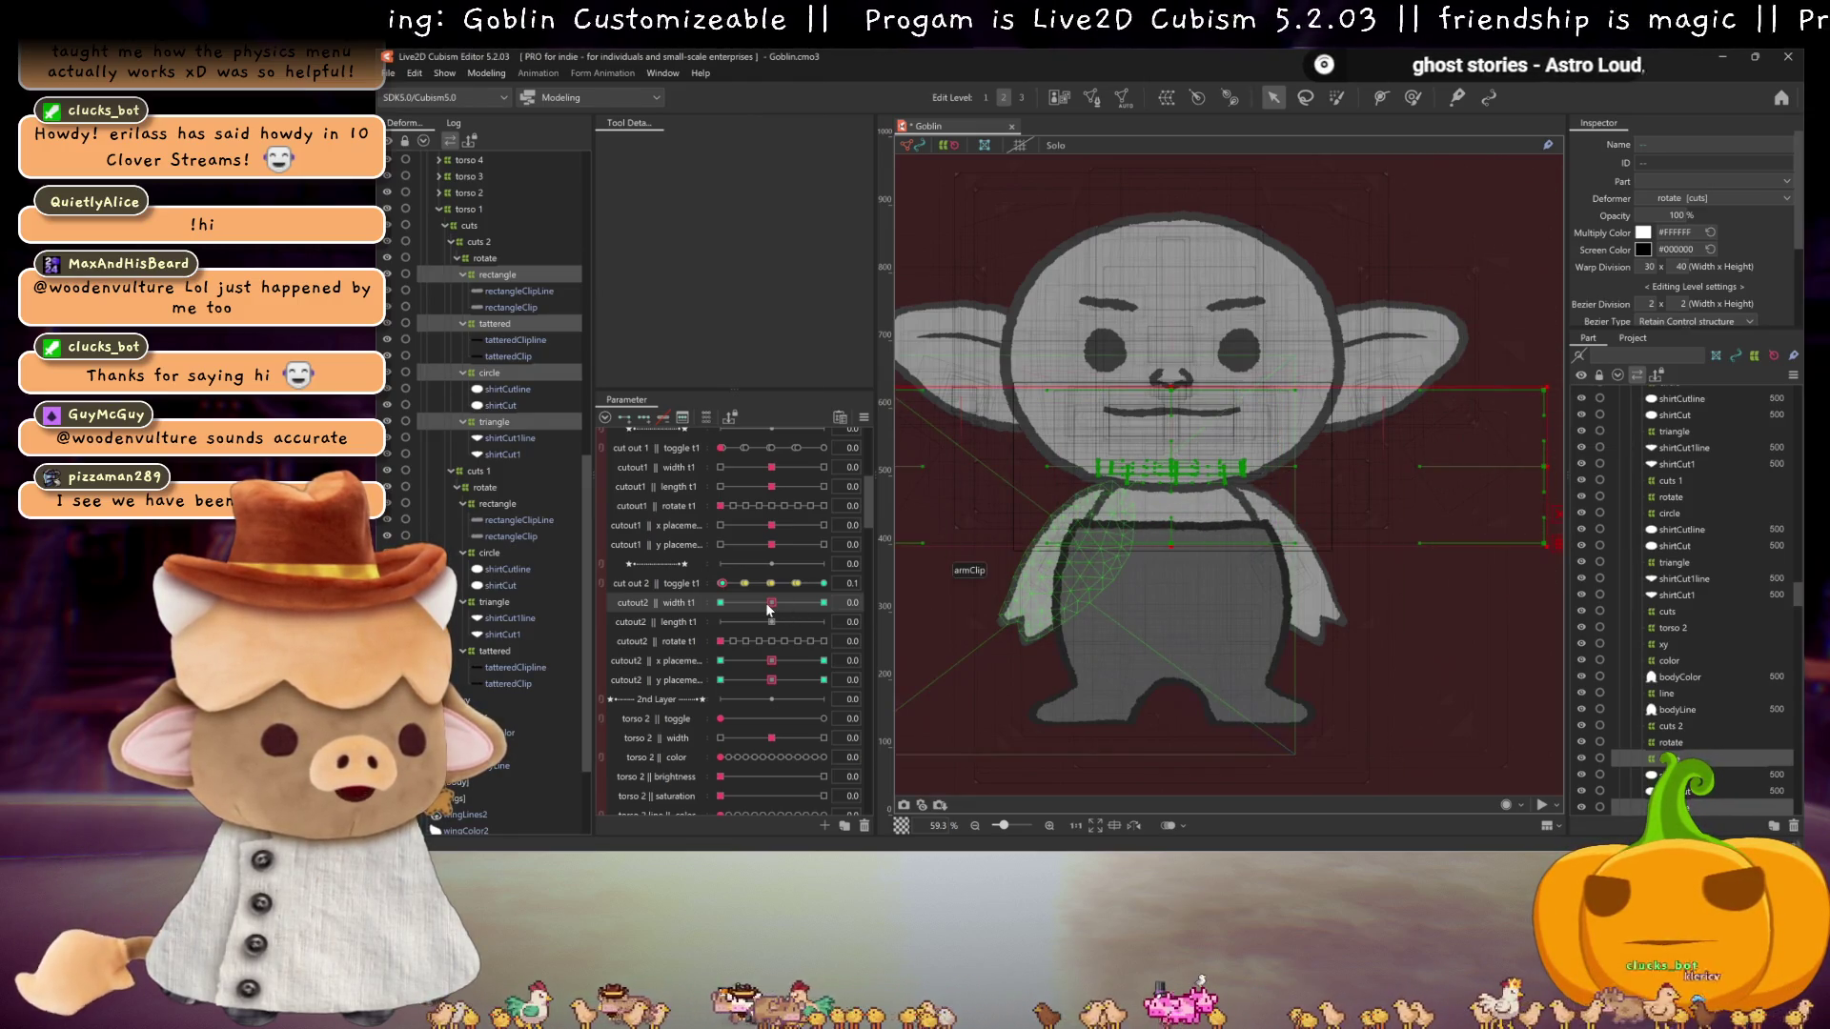
{"action": "left_click", "coordinate": [720, 584]}
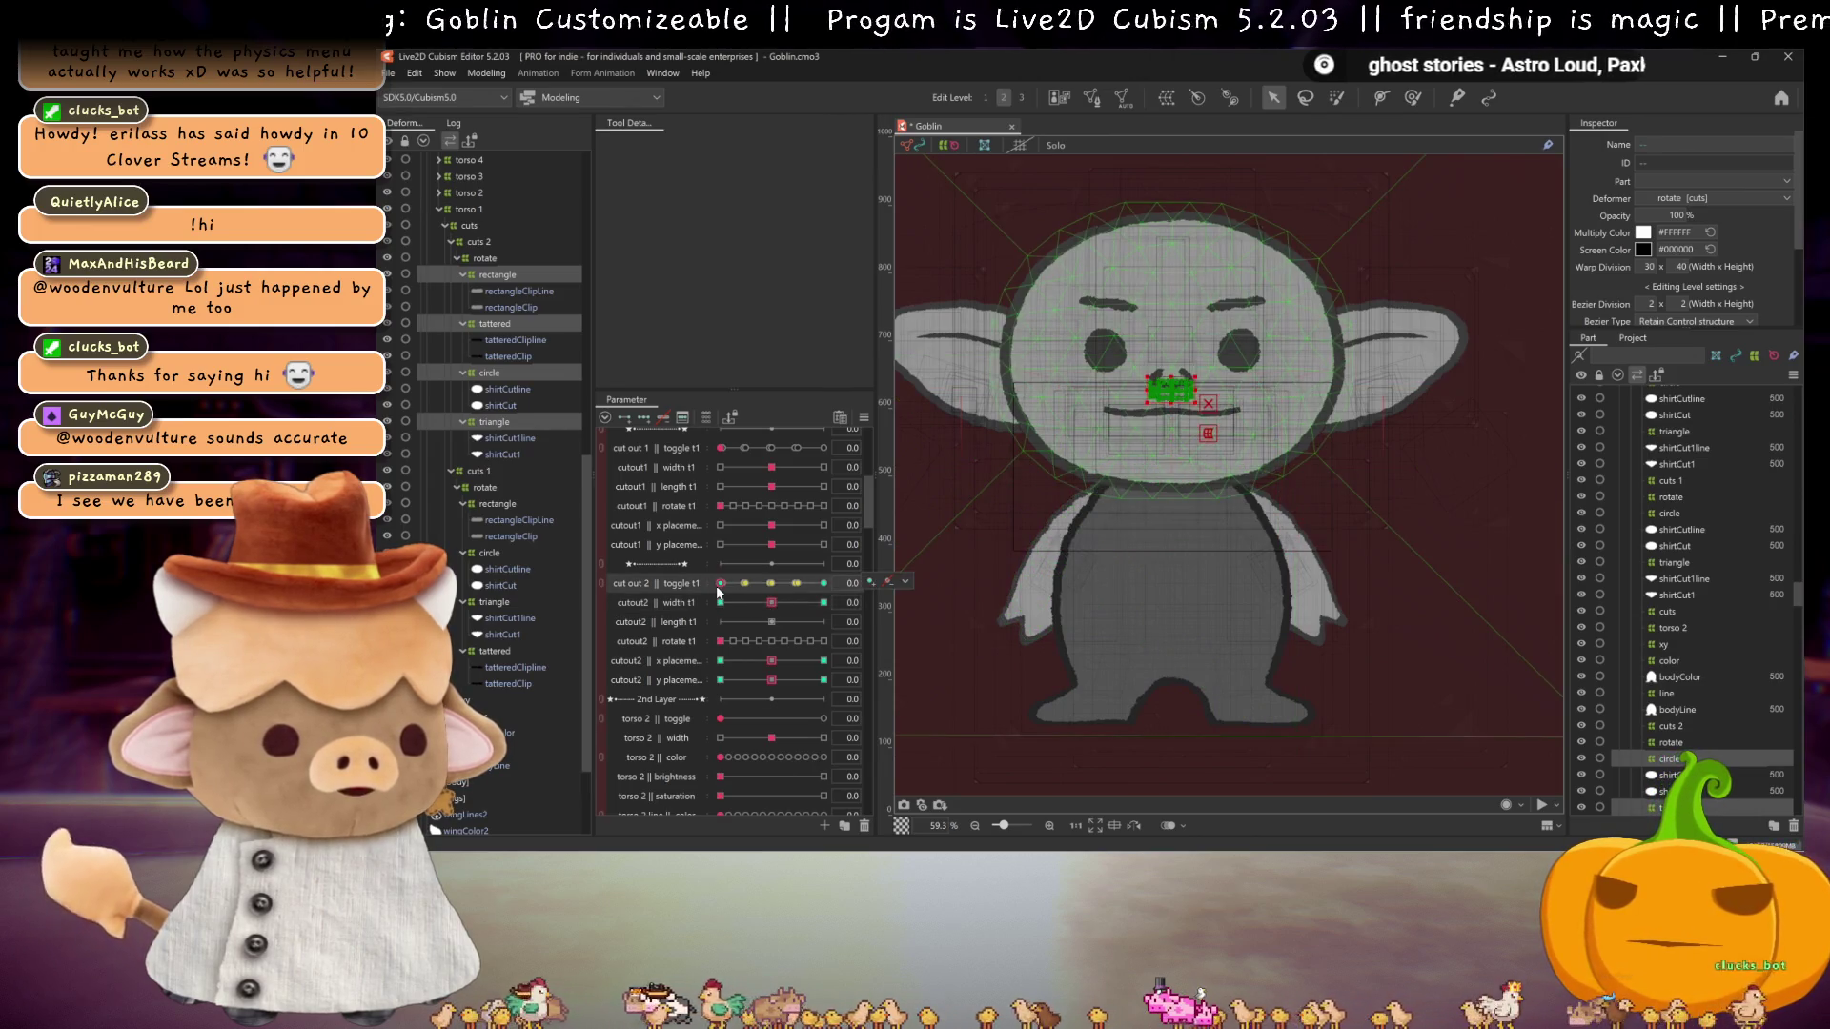
{"action": "left_click_drag", "start_coordinate": [772, 603], "coordinate": [824, 602]}
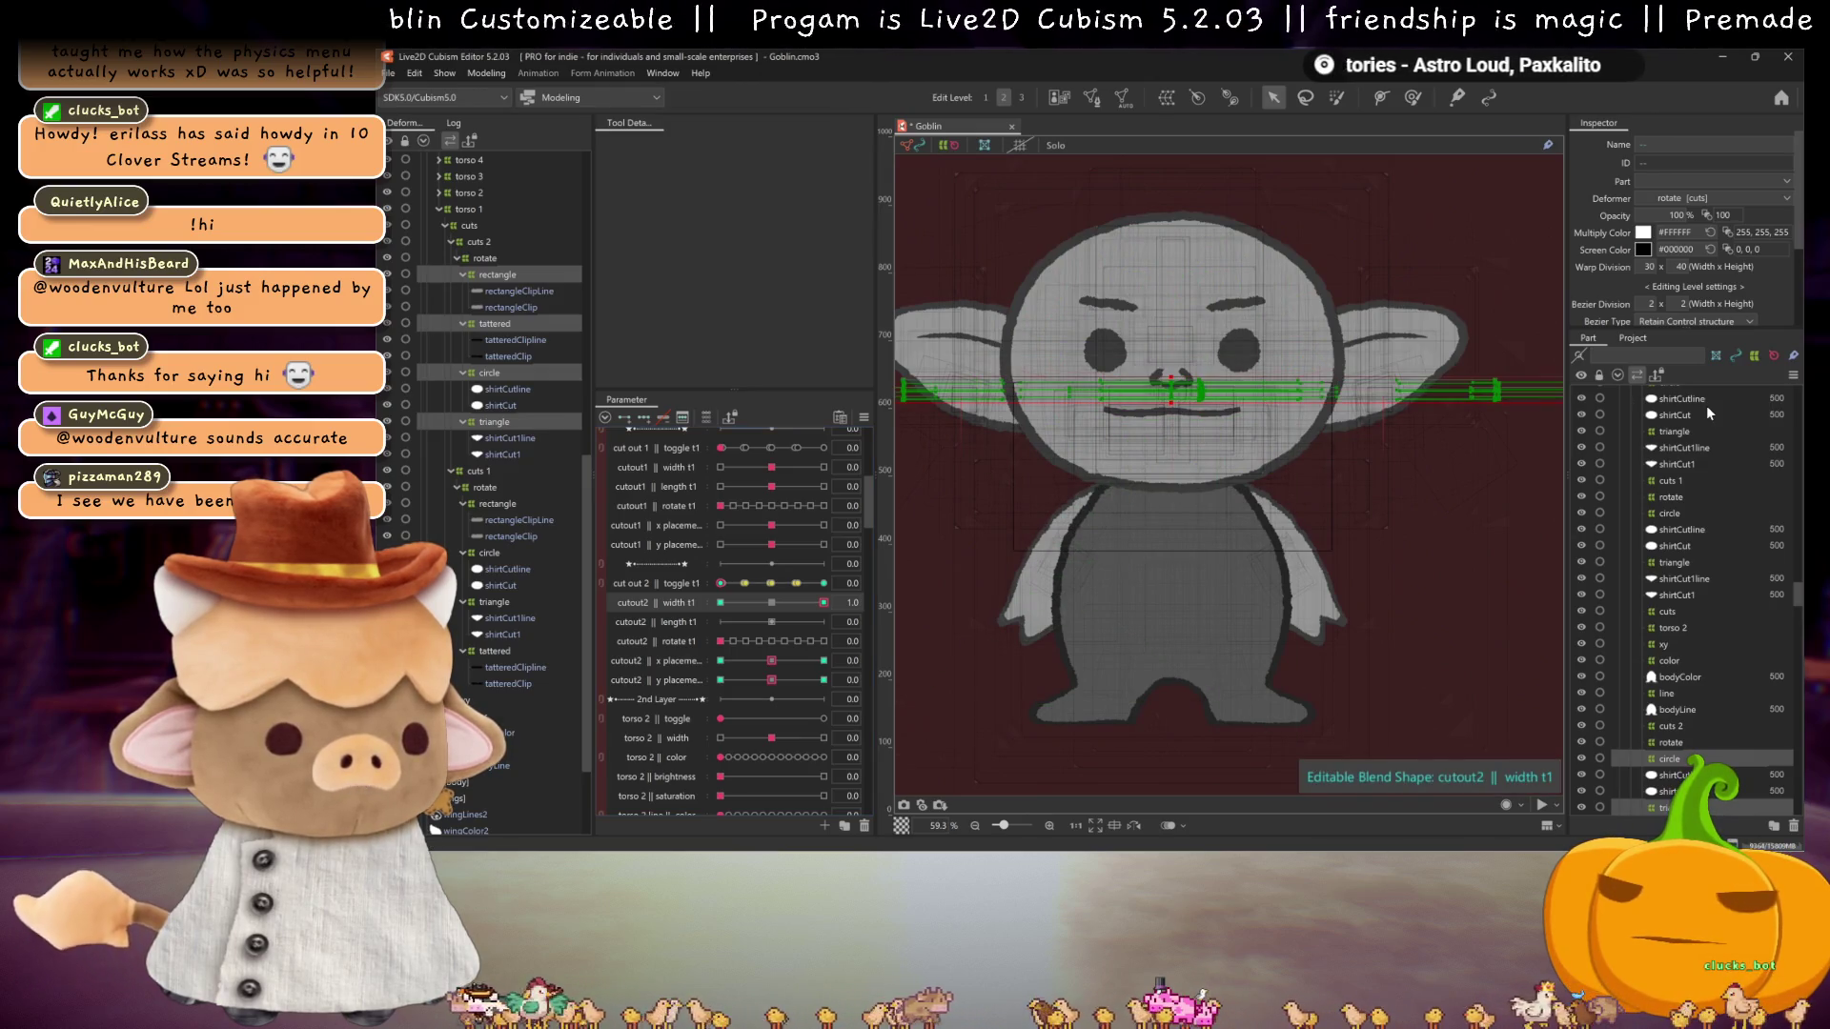
{"action": "left_click_drag", "start_coordinate": [779, 603], "coordinate": [720, 602]}
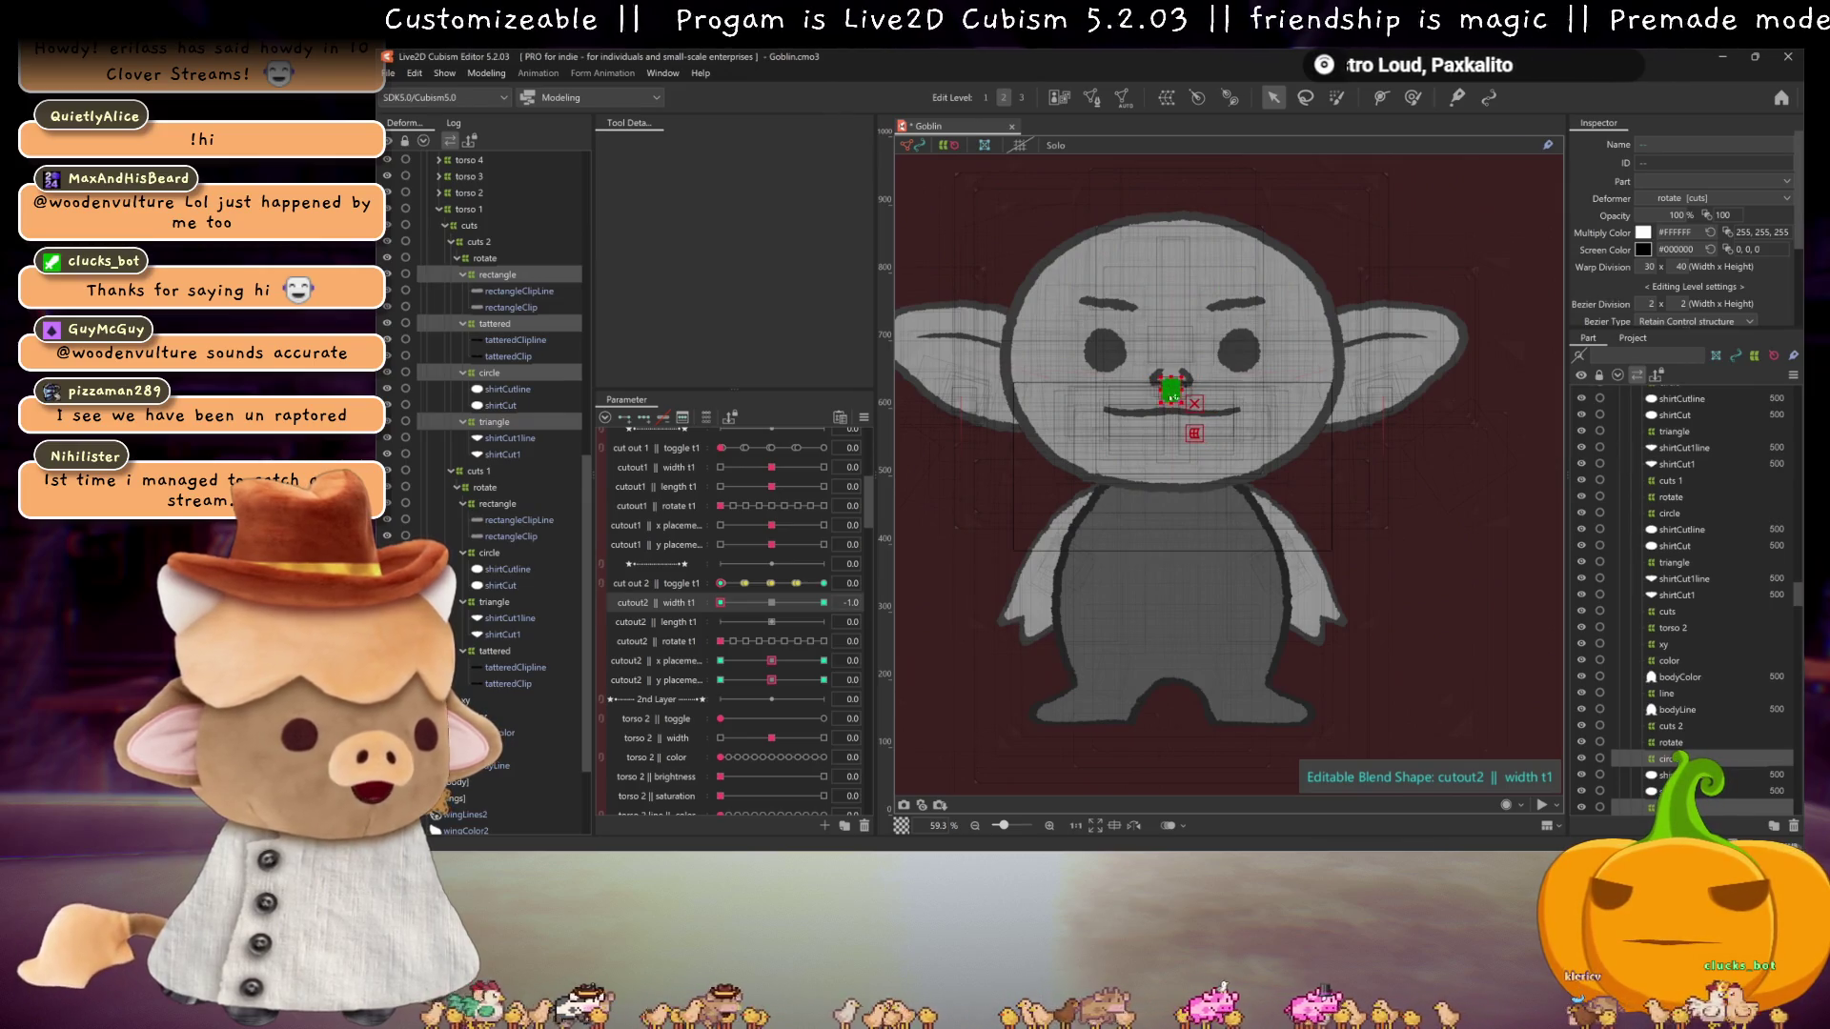
{"action": "left_click", "coordinate": [772, 602]}
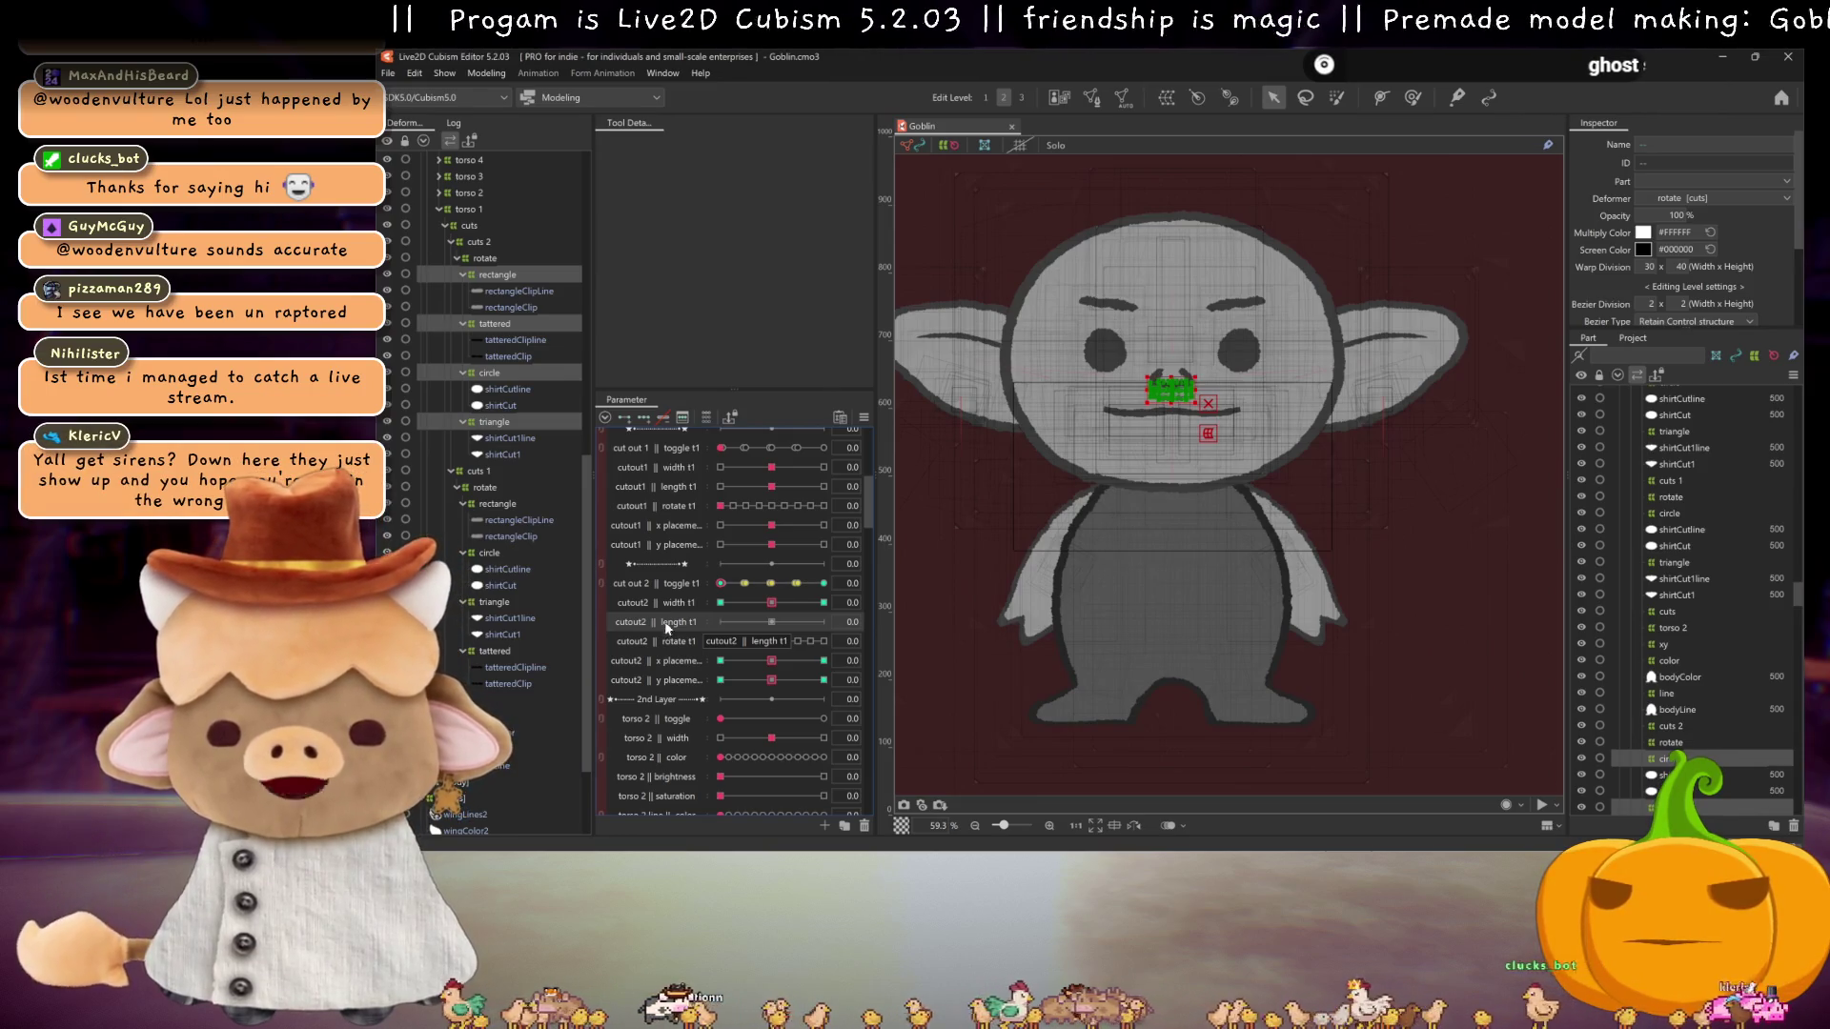
{"action": "left_click", "coordinate": [772, 583]}
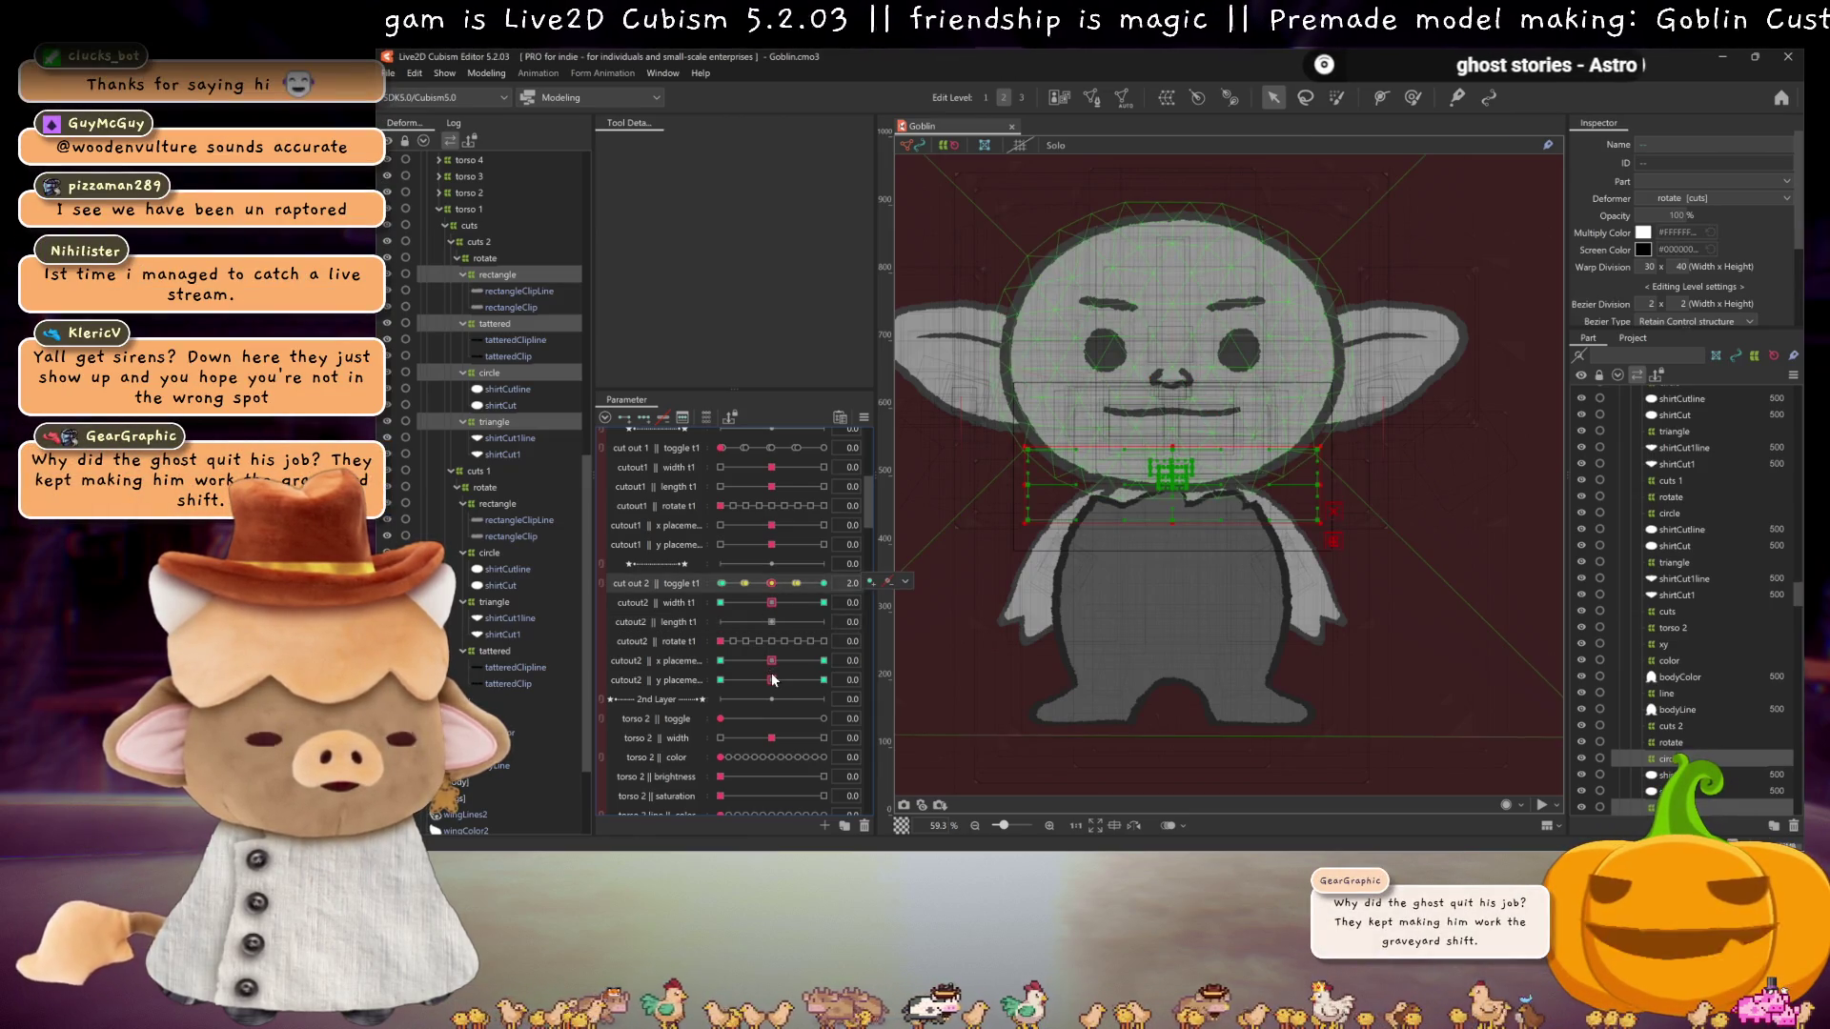
{"action": "left_click", "coordinate": [721, 584]}
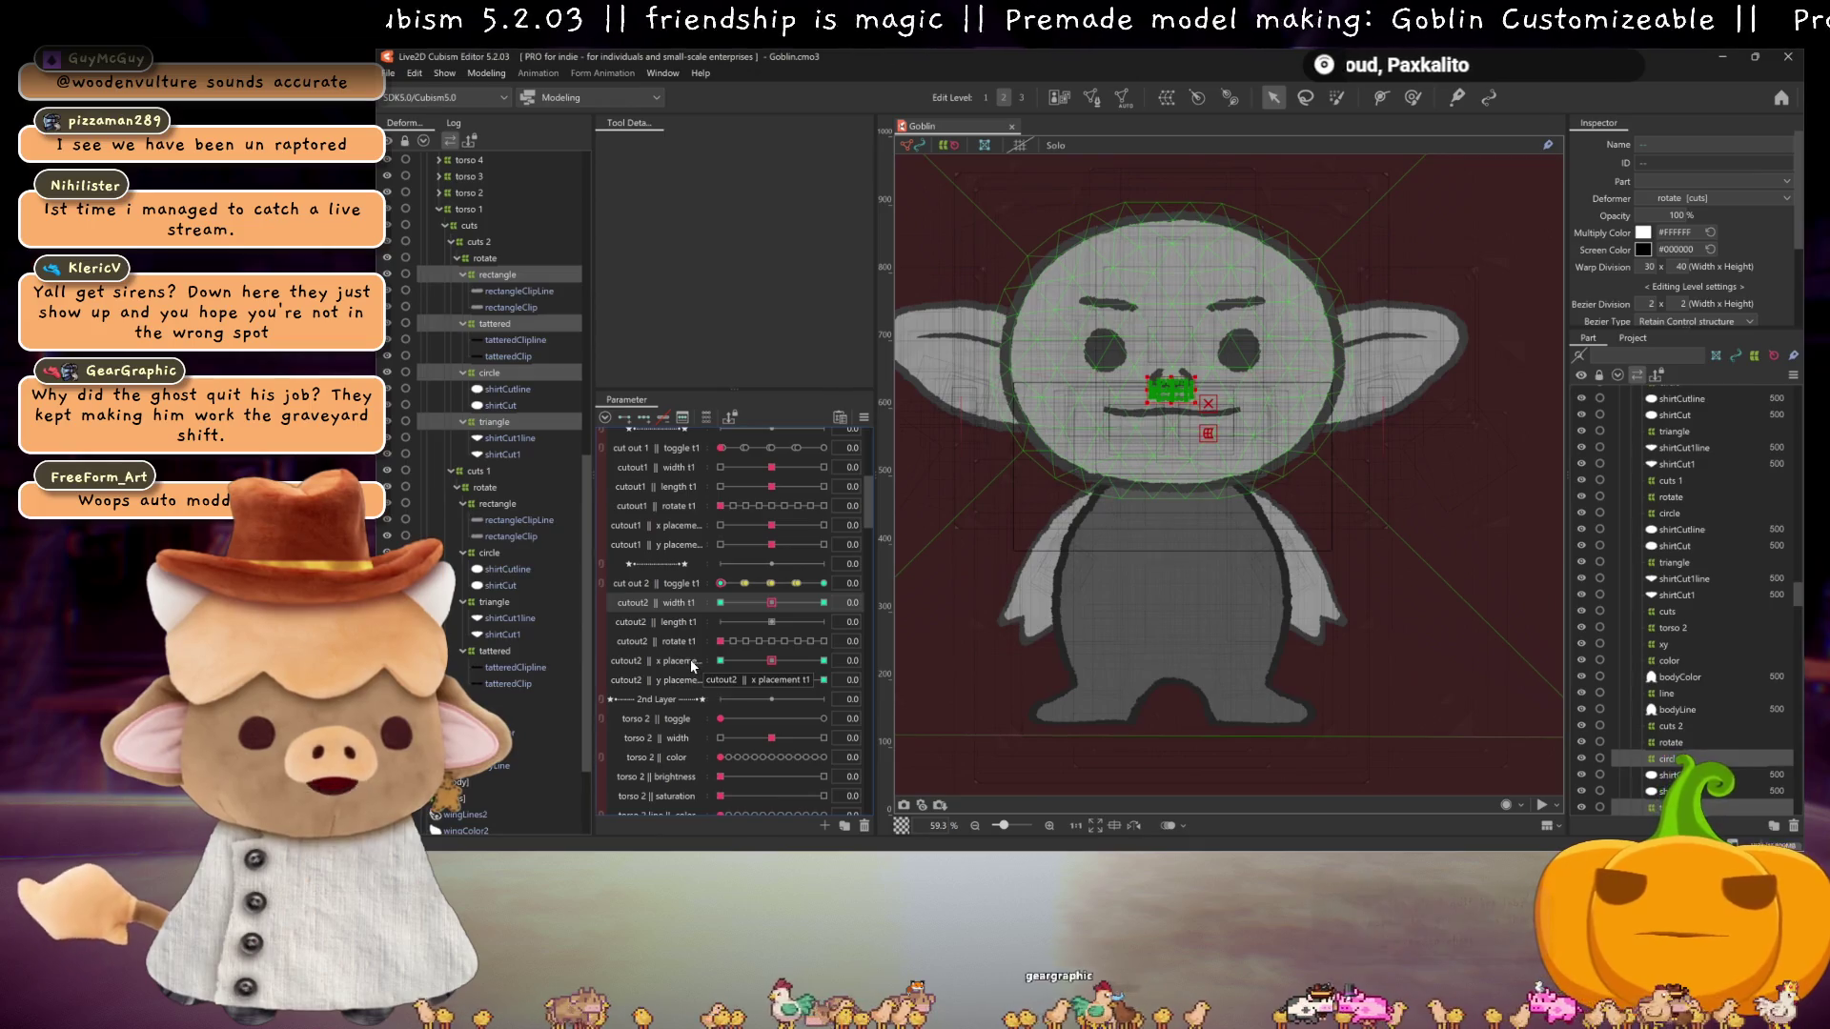
Step: Test the cut out 2 toggle at 0.9 and the x/y placement sliders, then reset them to 0.0
{"action": "left_click", "coordinate": [744, 583]}
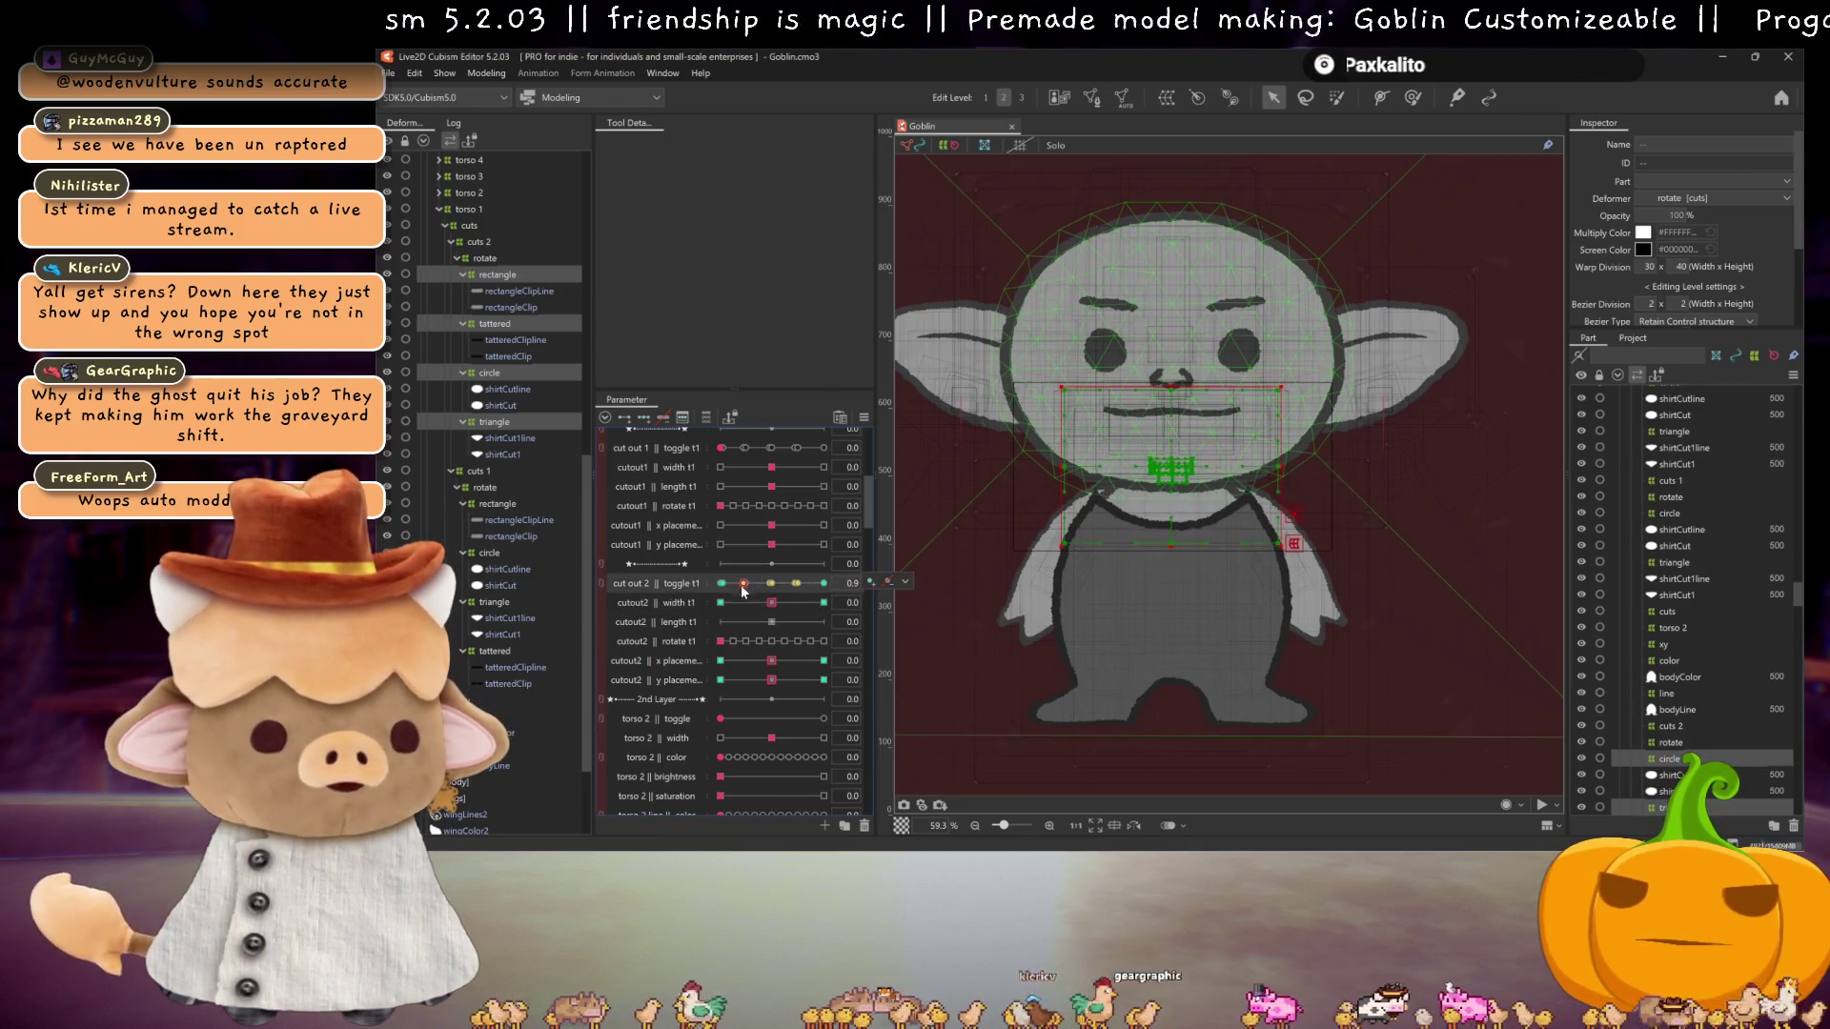
{"action": "left_click", "coordinate": [776, 662]}
{"action": "left_click", "coordinate": [772, 661]}
{"action": "mouse_move", "coordinate": [772, 680]}
{"action": "left_mouse_down"}
{"action": "mouse_move", "coordinate": [776, 643]}
{"action": "mouse_move", "coordinate": [841, 659]}
{"action": "mouse_move", "coordinate": [772, 682]}
{"action": "left_mouse_up"}
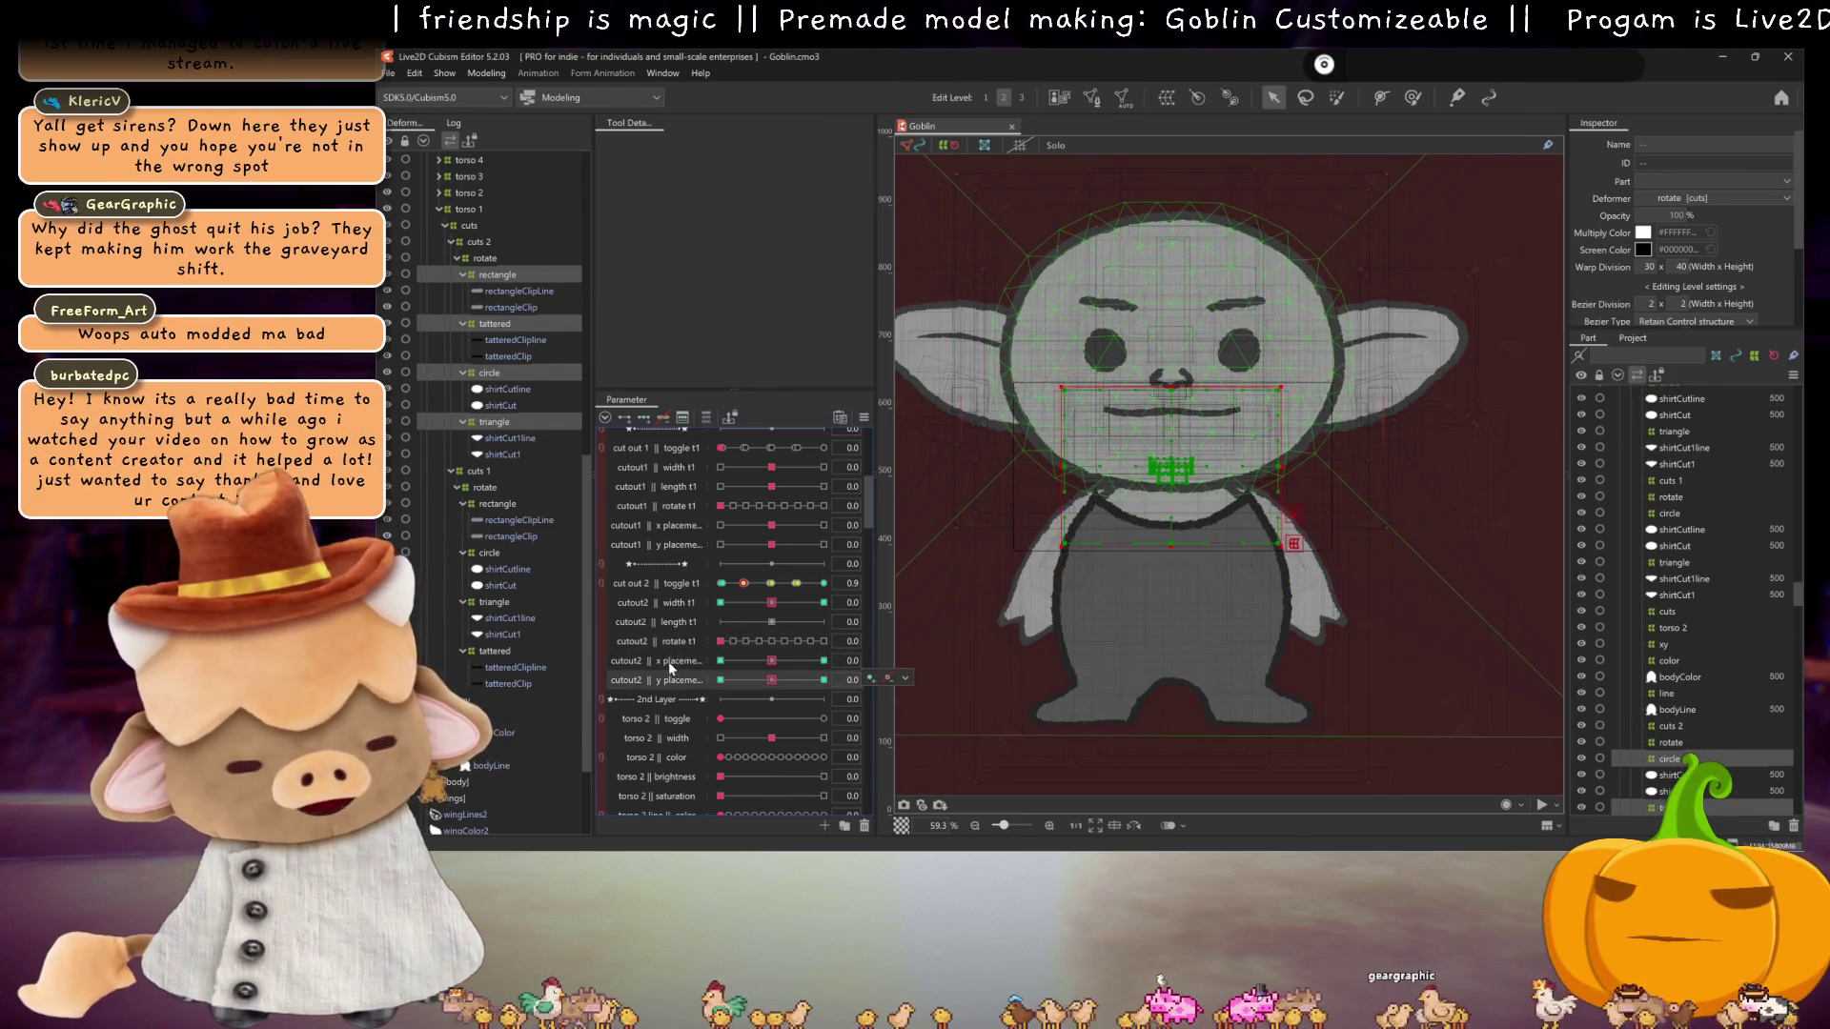
{"action": "left_click", "coordinate": [716, 584]}
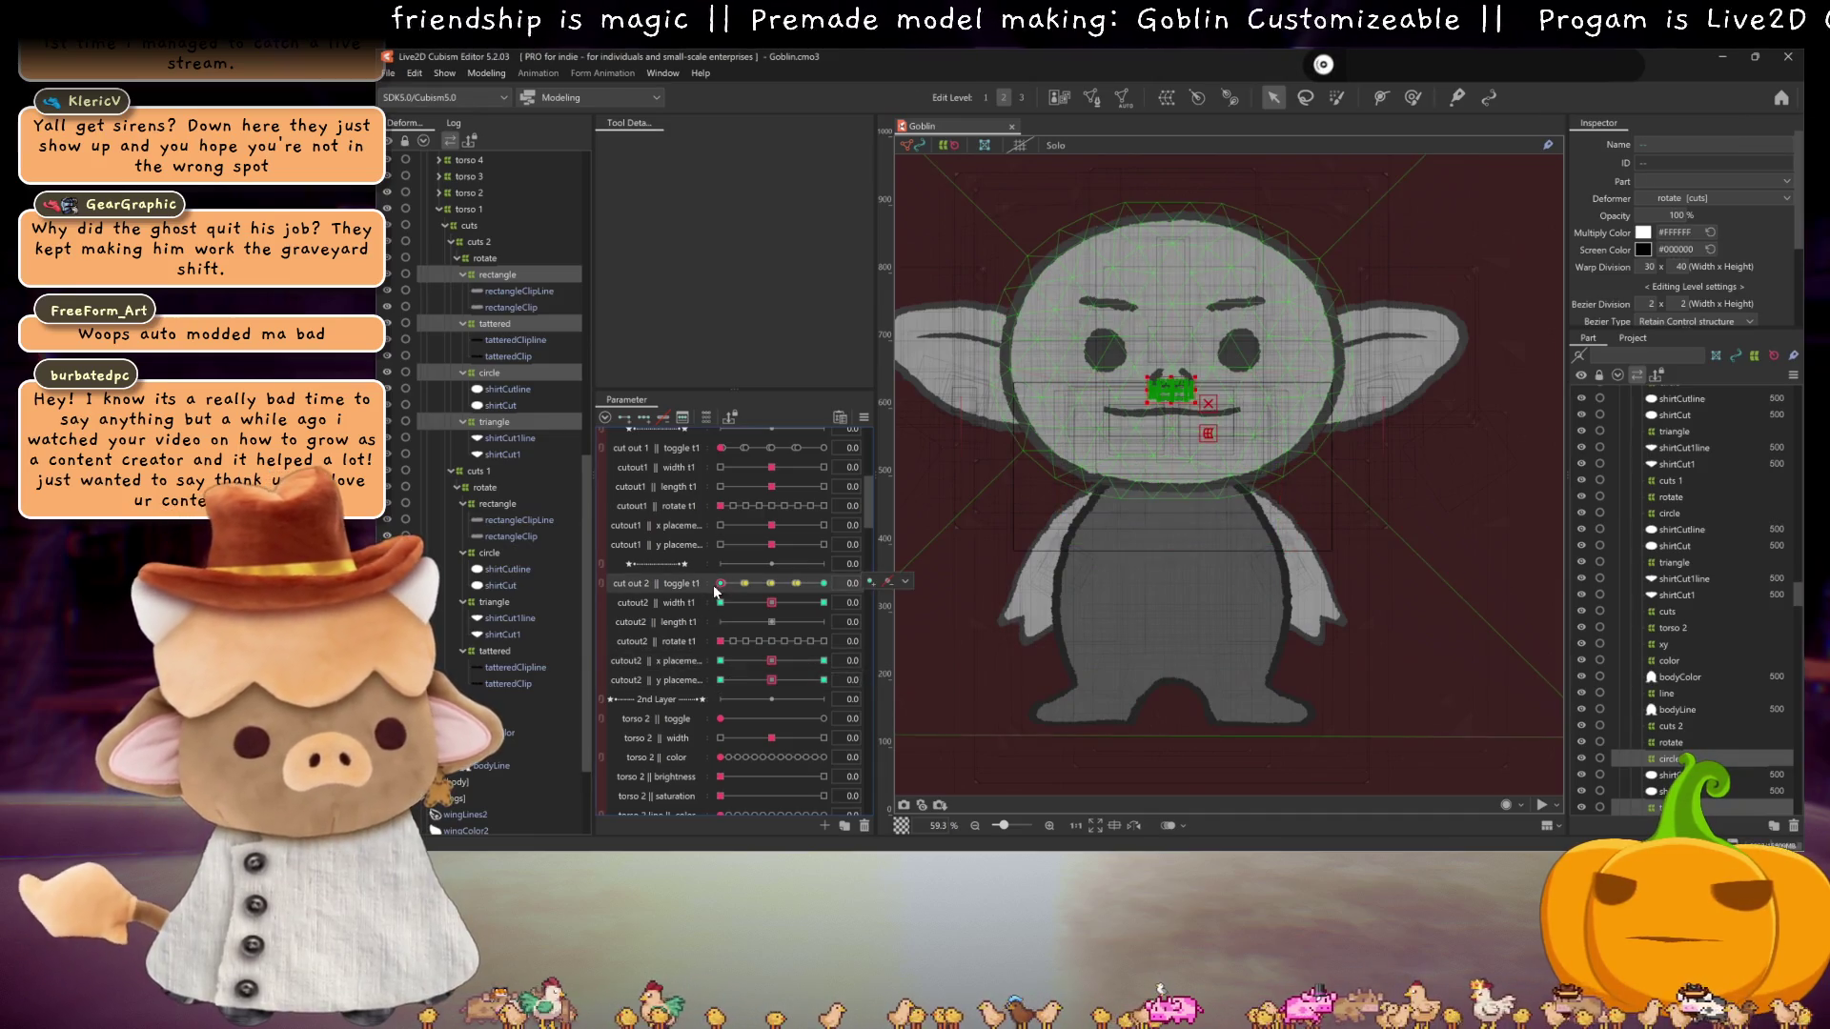
Step: Delete the keyforms on cutout2 x placement, y placement and width t1
{"action": "left_click", "coordinate": [681, 659]}
{"action": "left_click", "coordinate": [678, 680], "text": "ctrl"}
{"action": "left_click", "coordinate": [667, 602], "text": "ctrl"}
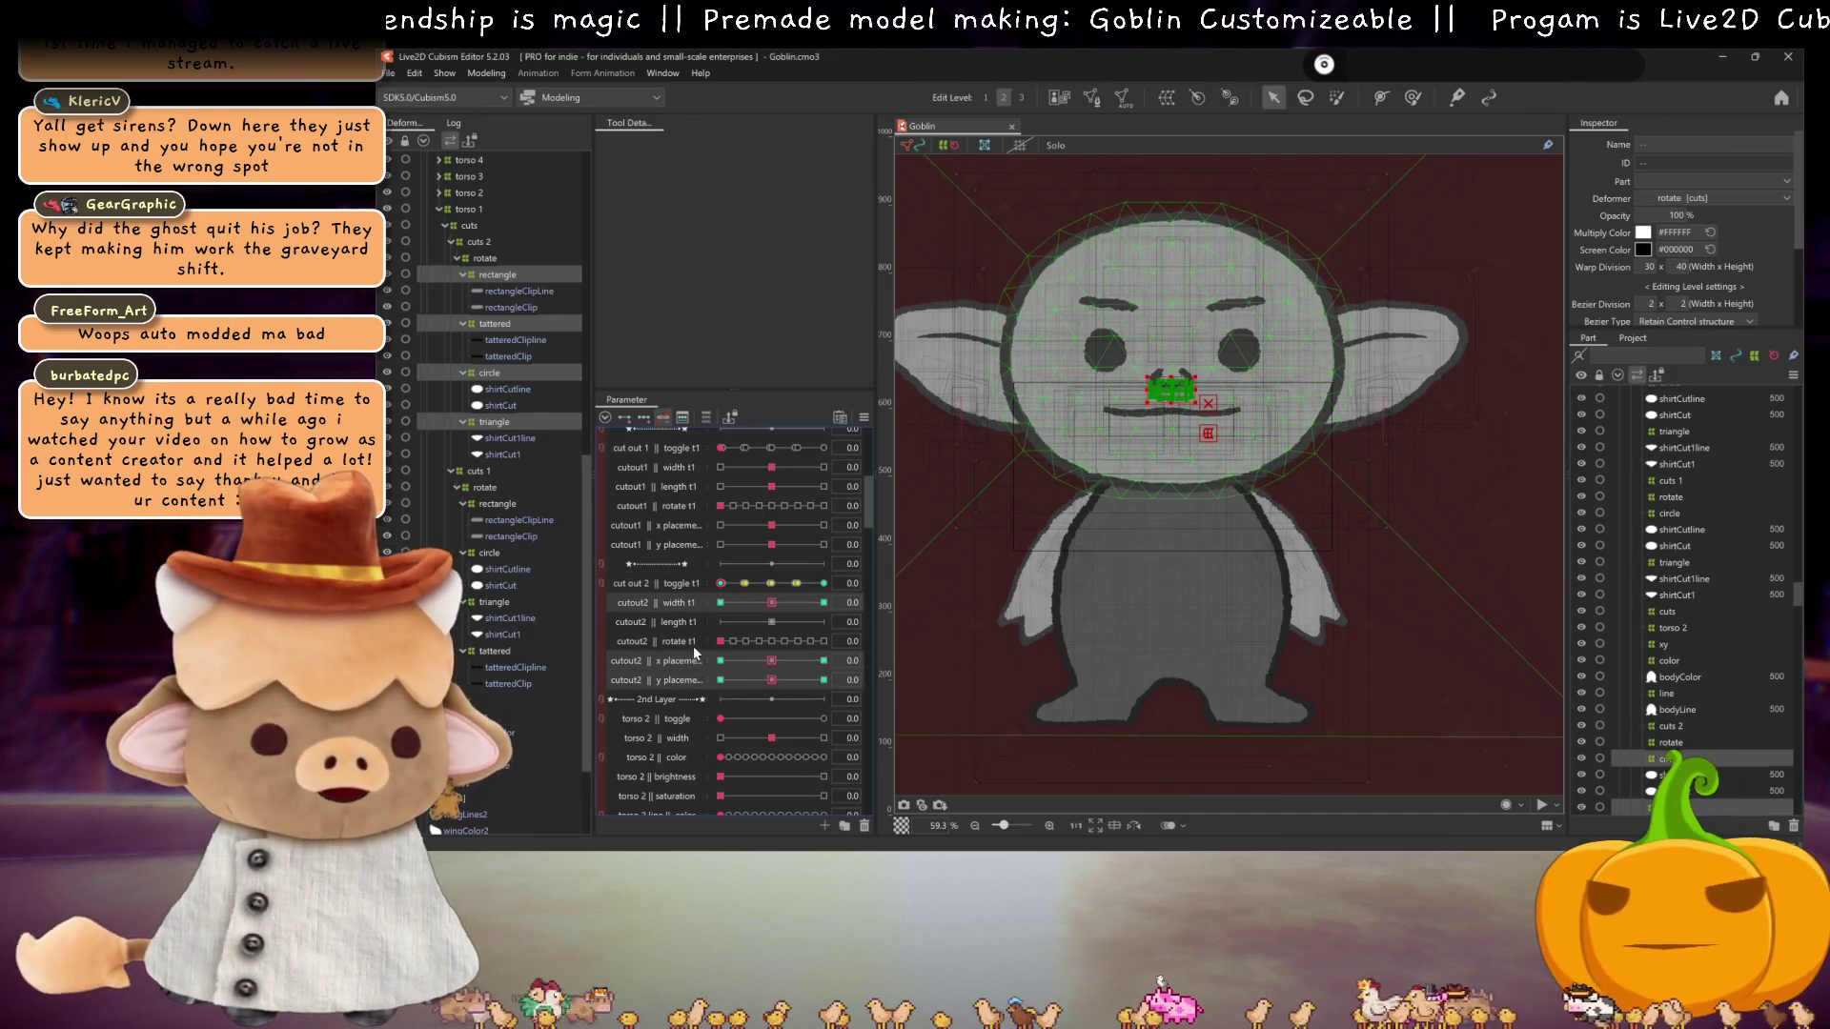
{"action": "key", "text": "Delete"}
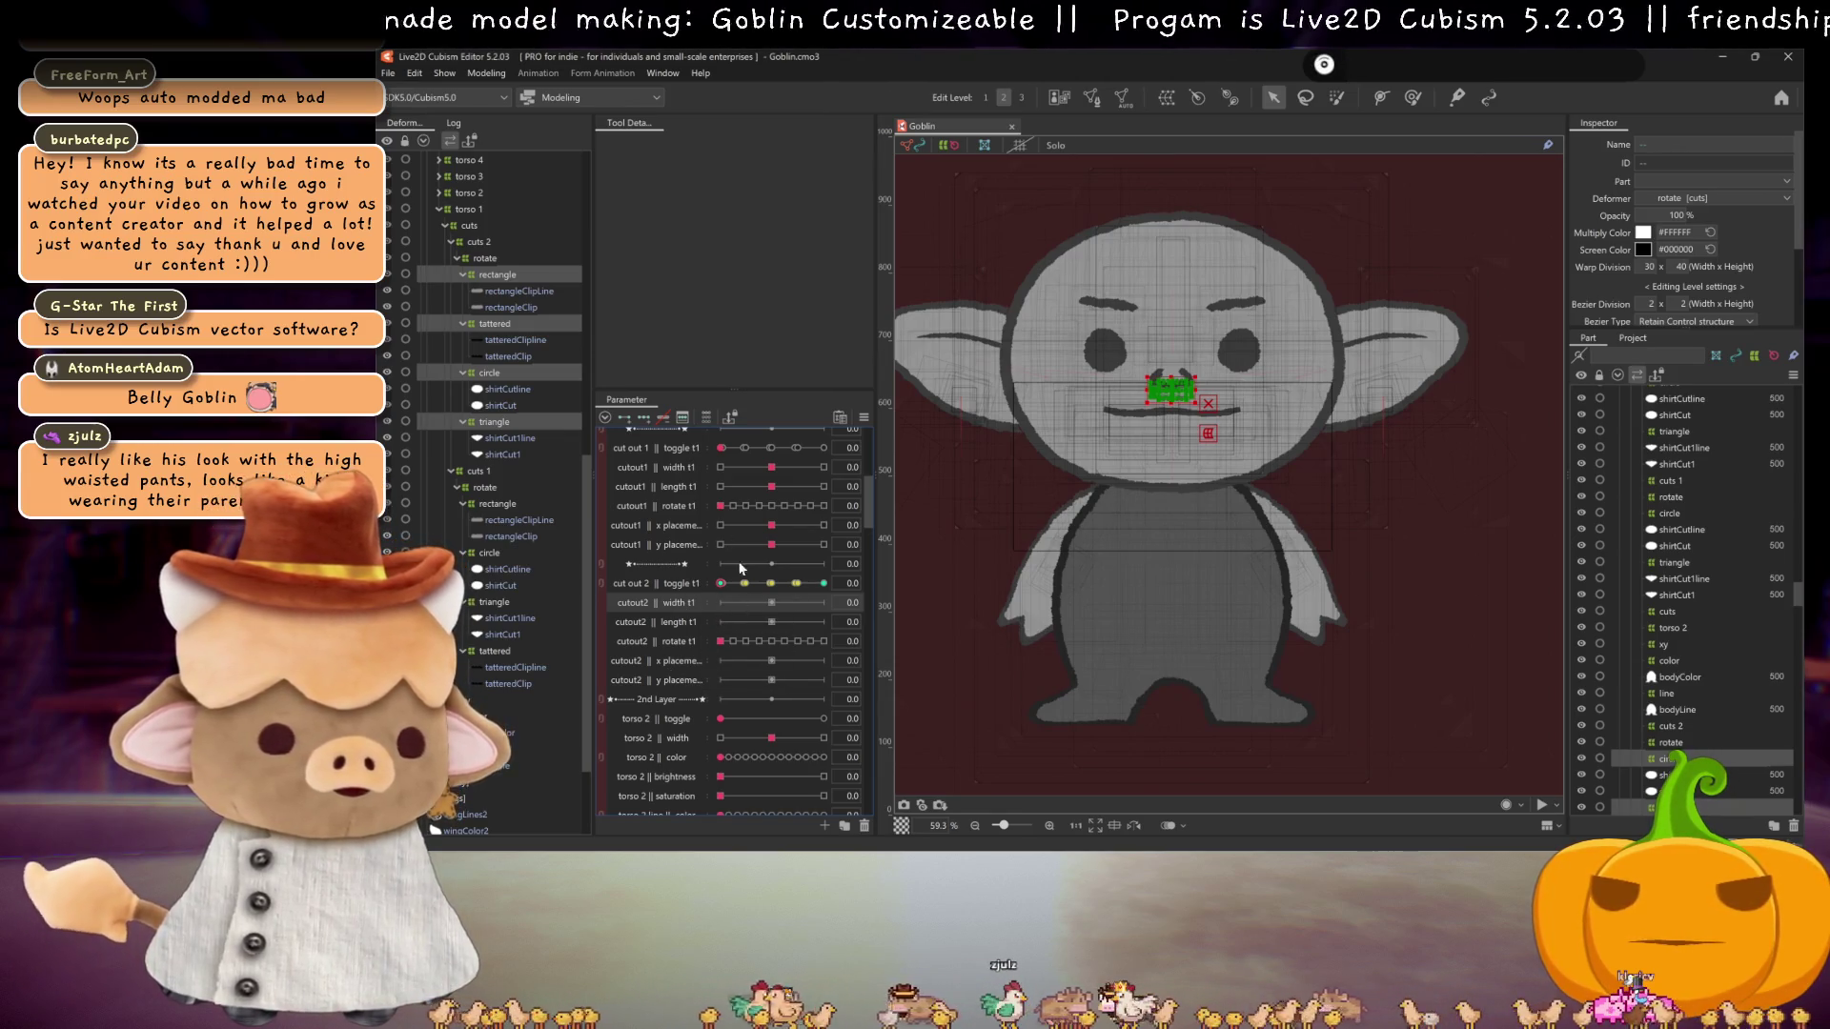
{"action": "left_click_drag", "start_coordinate": [1171, 442], "coordinate": [1212, 465]}
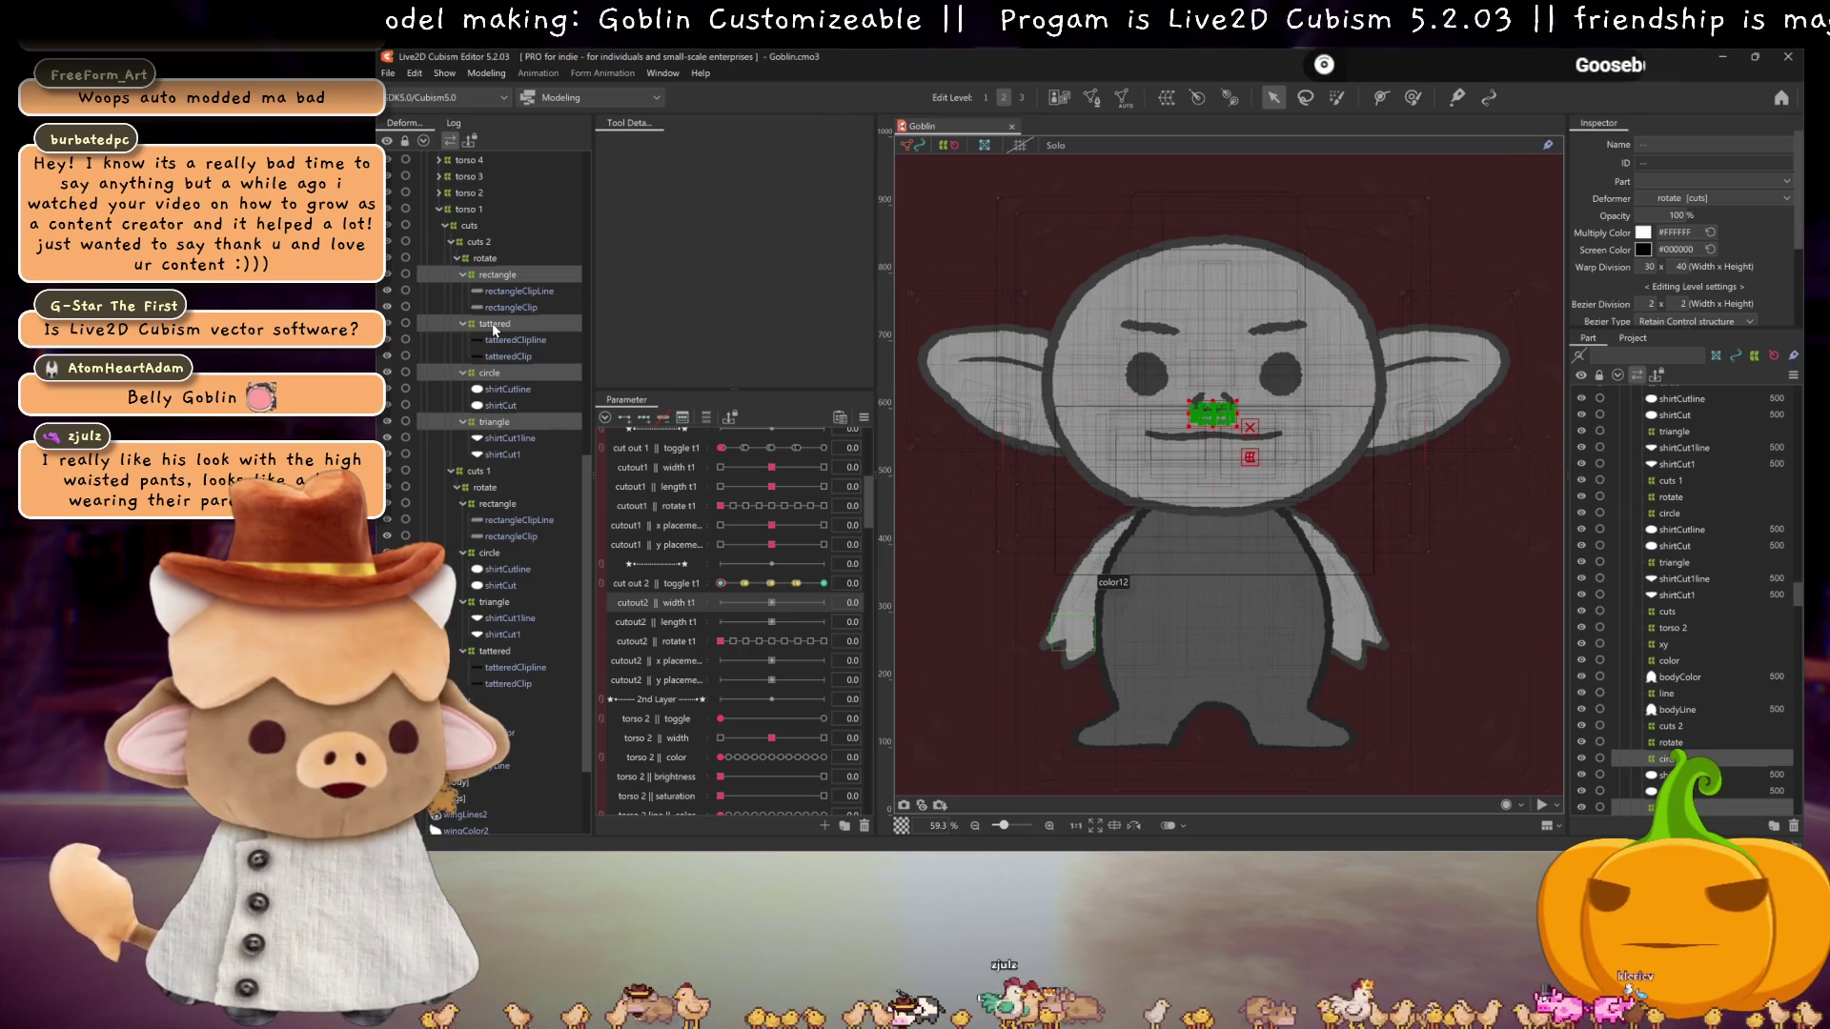
Step: Select the rotate and cuts 2 deformers, then undo back to the bodyColor mesh selection
{"action": "left_click", "coordinate": [486, 259]}
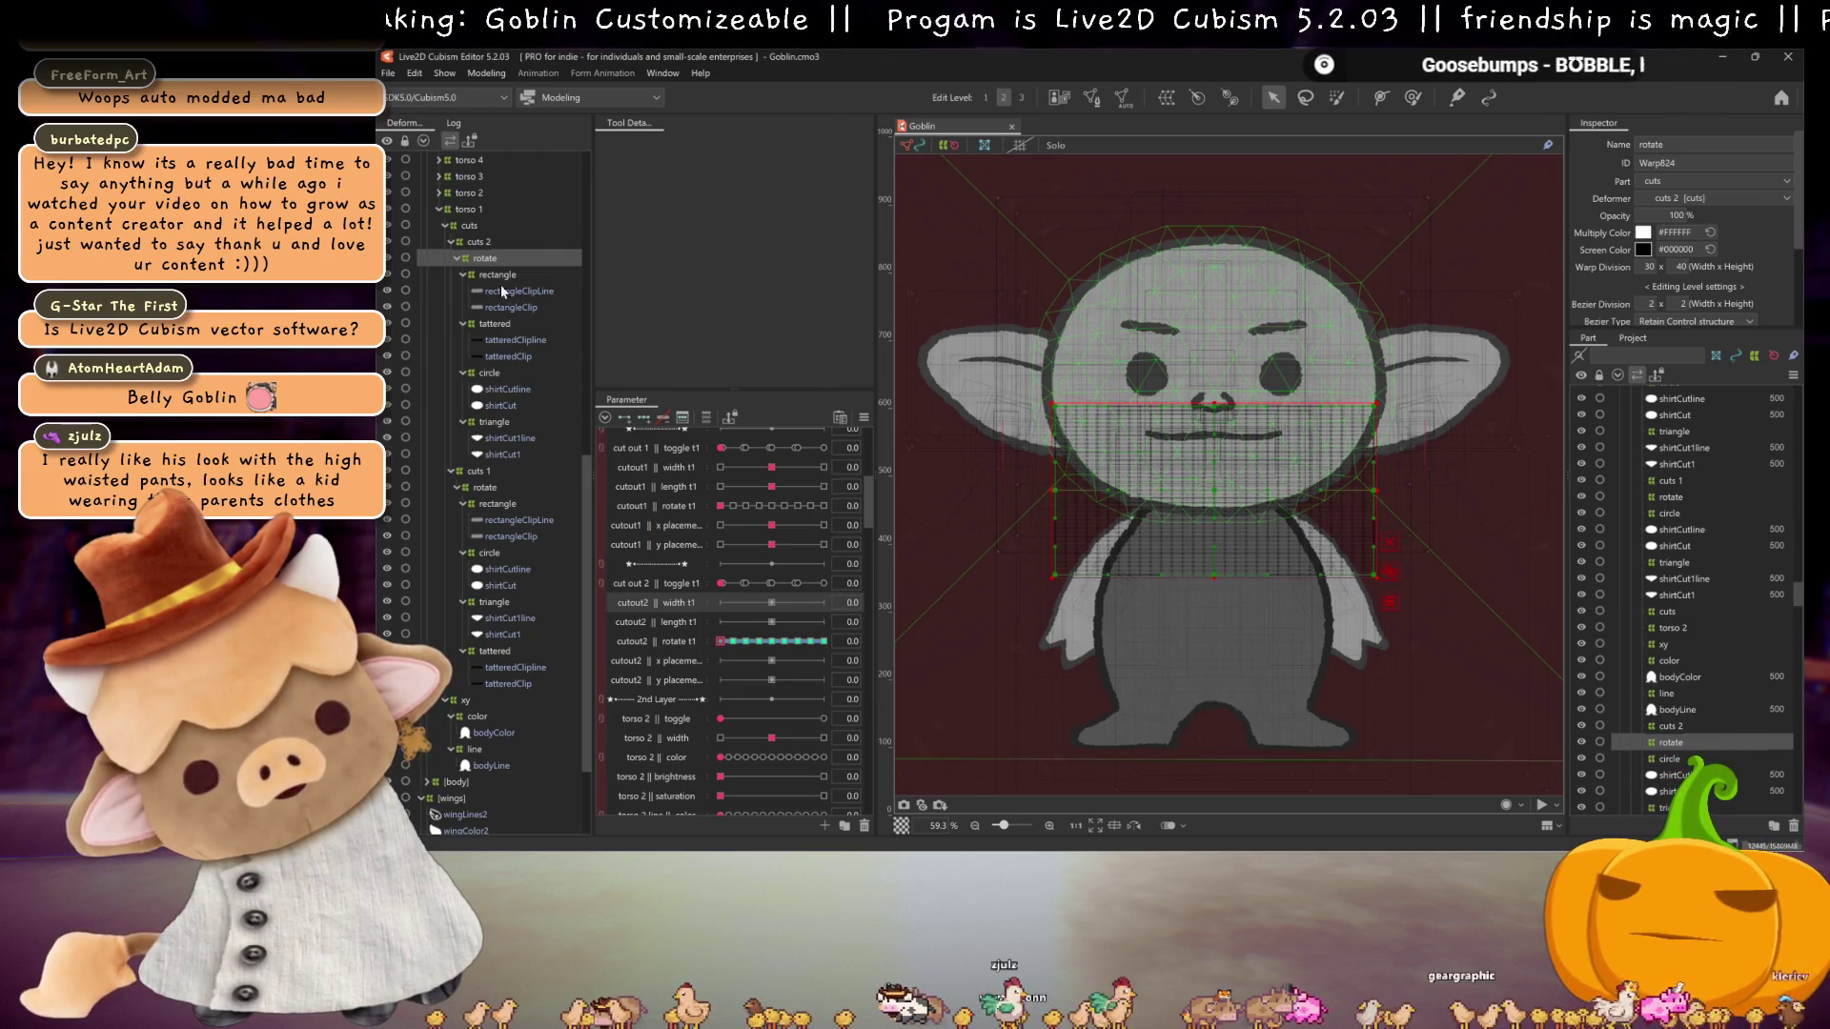
{"action": "left_click", "coordinate": [476, 244]}
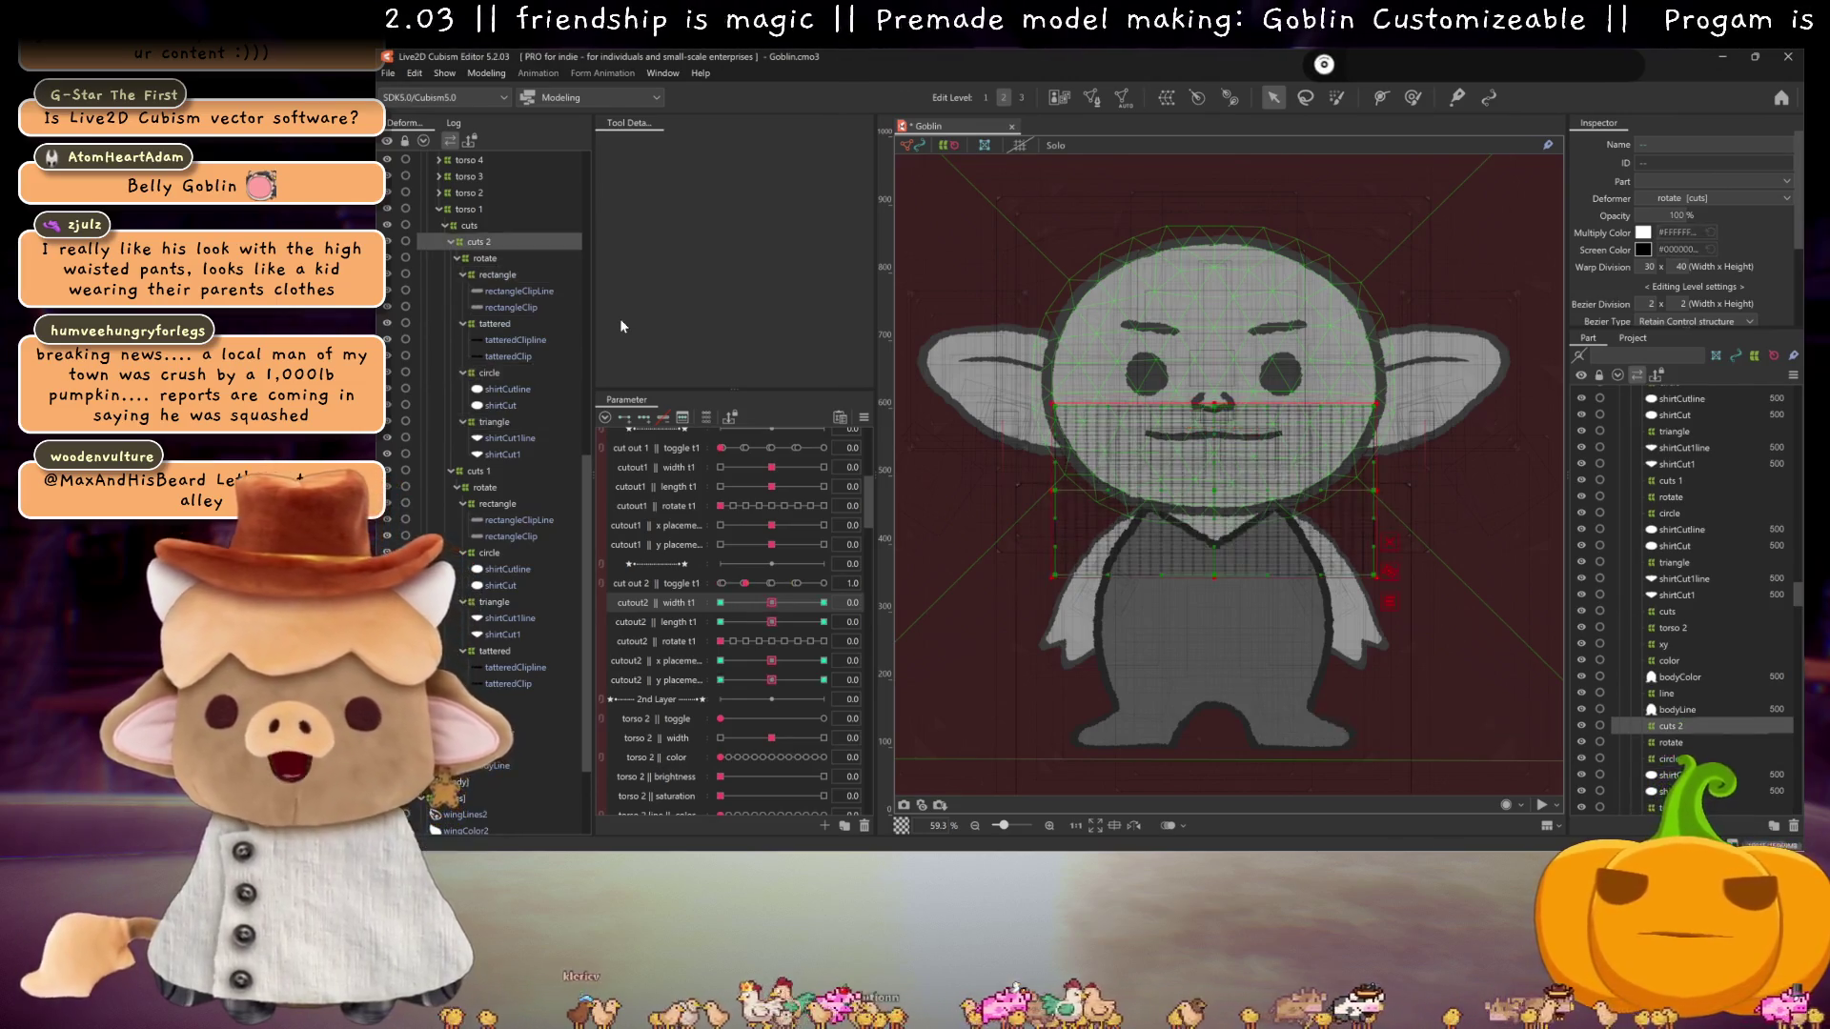
{"action": "key", "text": "ctrl+z"}
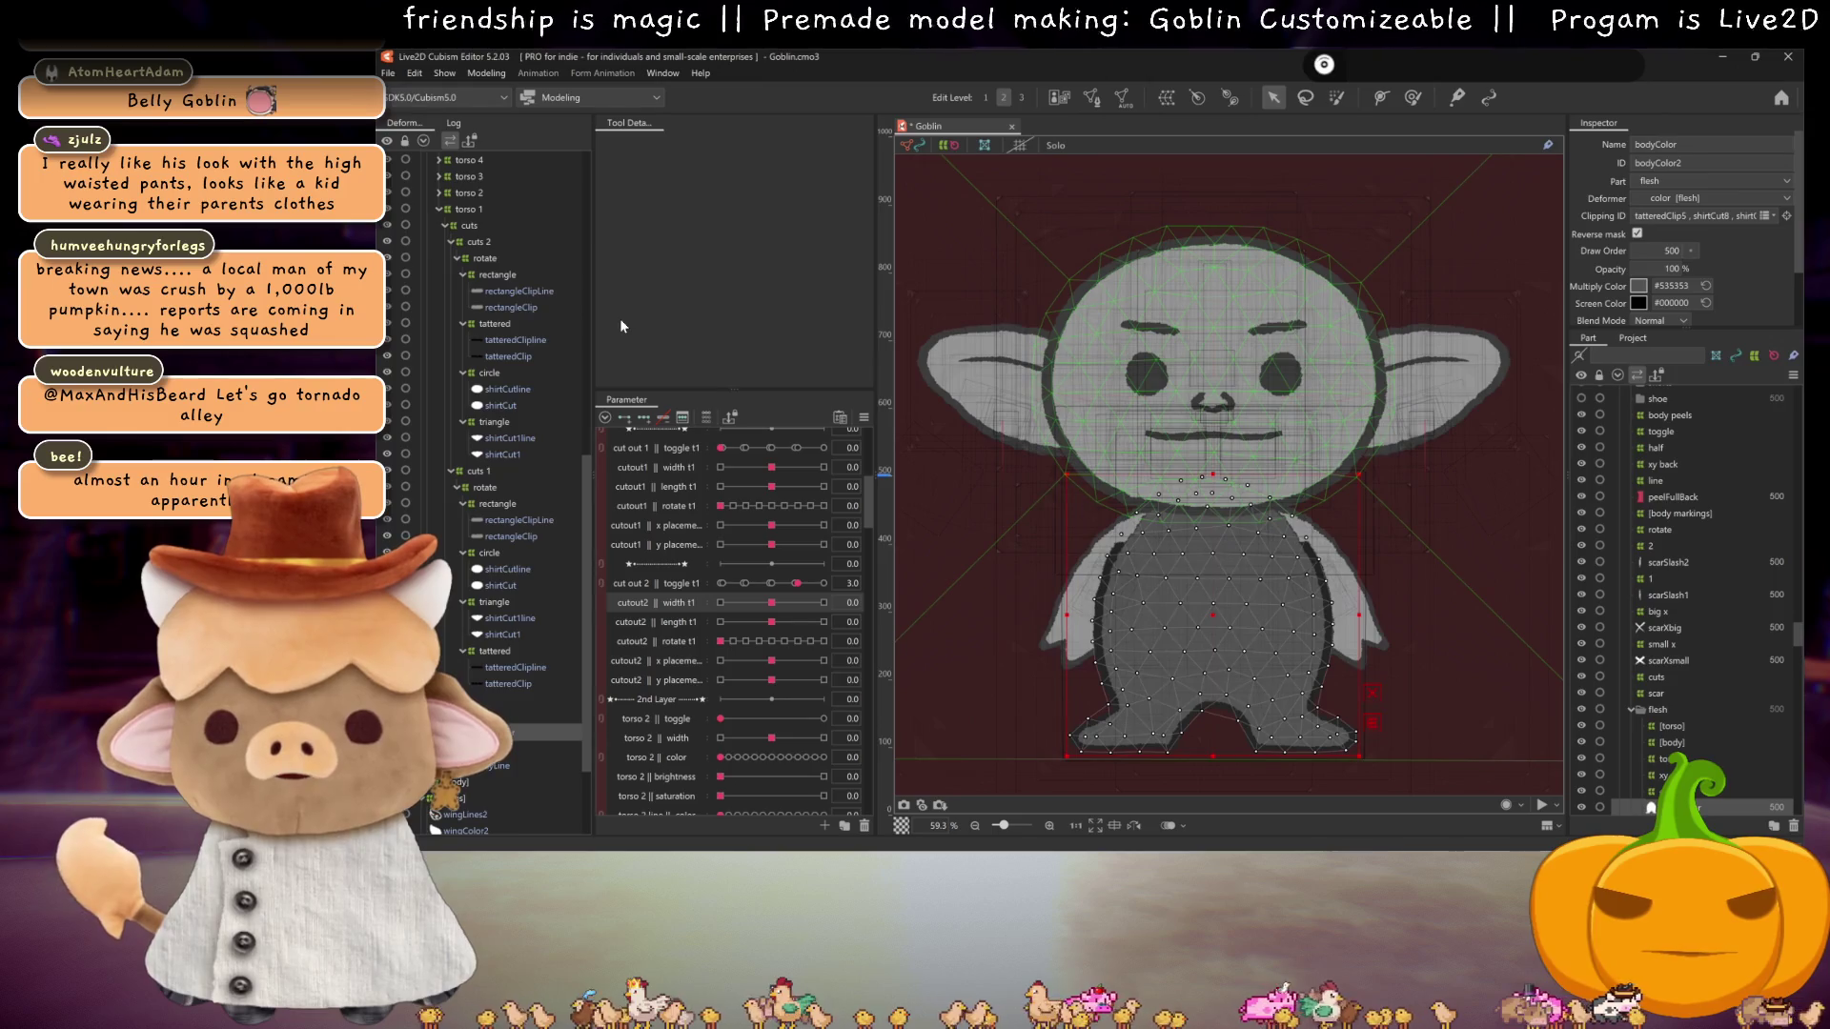
Step: Step back through the hand mesh selections, then select the tattered warp and cuts 2 deformers
{"action": "key", "text": "ctrl+z"}
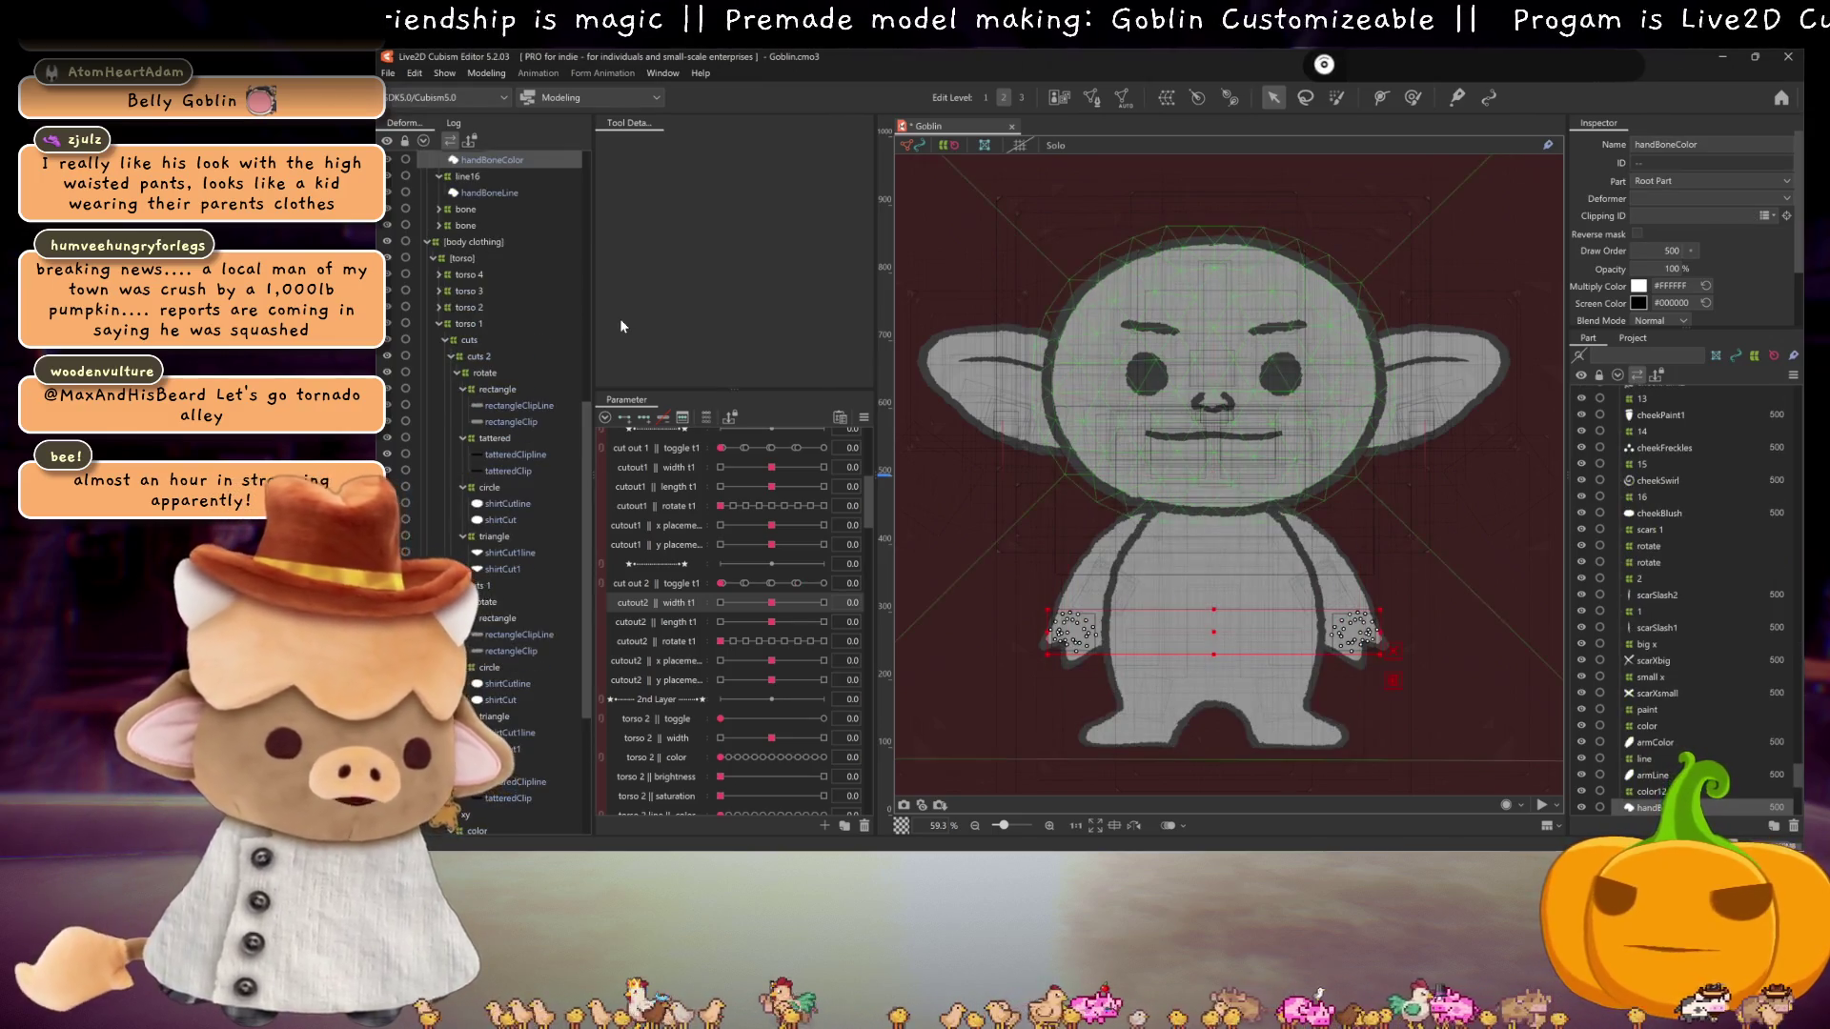
{"action": "key", "text": "ctrl+z"}
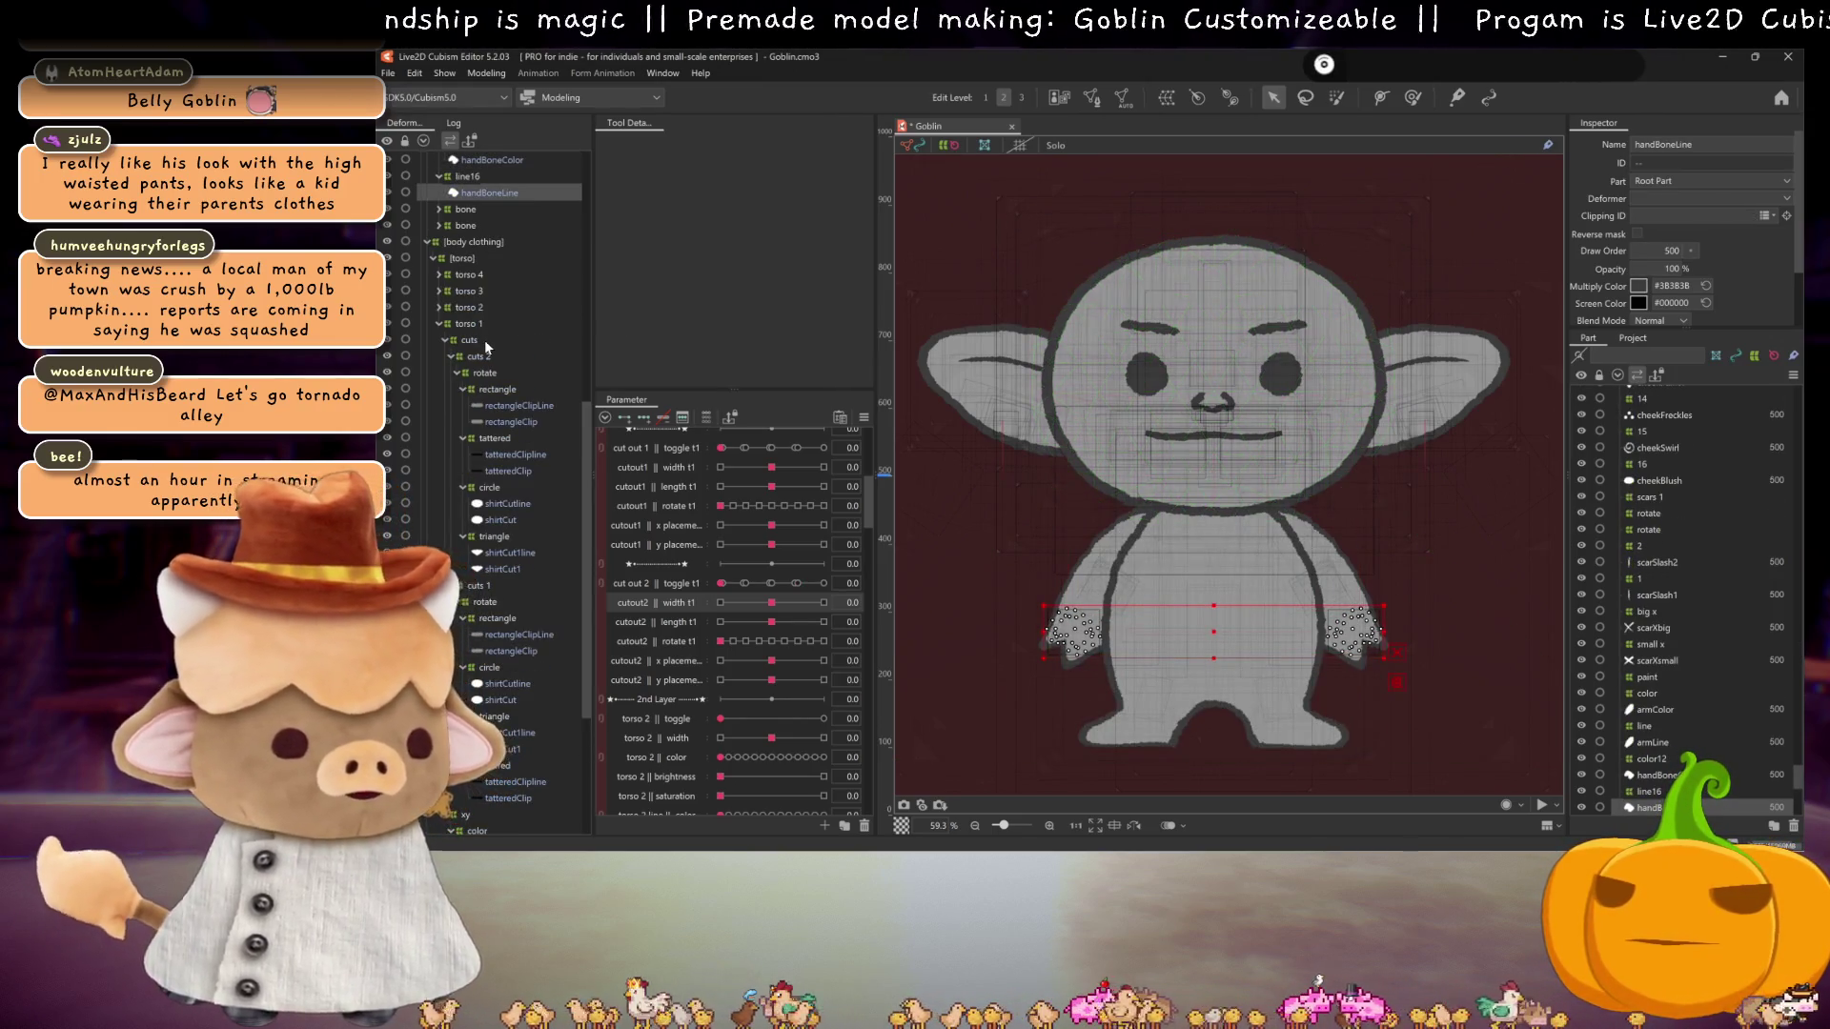
{"action": "key", "text": "ctrl+z"}
{"action": "key", "text": "ctrl+z"}
{"action": "scroll", "coordinate": [507, 366], "scroll_direction": "up", "scroll_amount": 2}
{"action": "scroll", "coordinate": [522, 482], "scroll_direction": "down", "scroll_amount": 12}
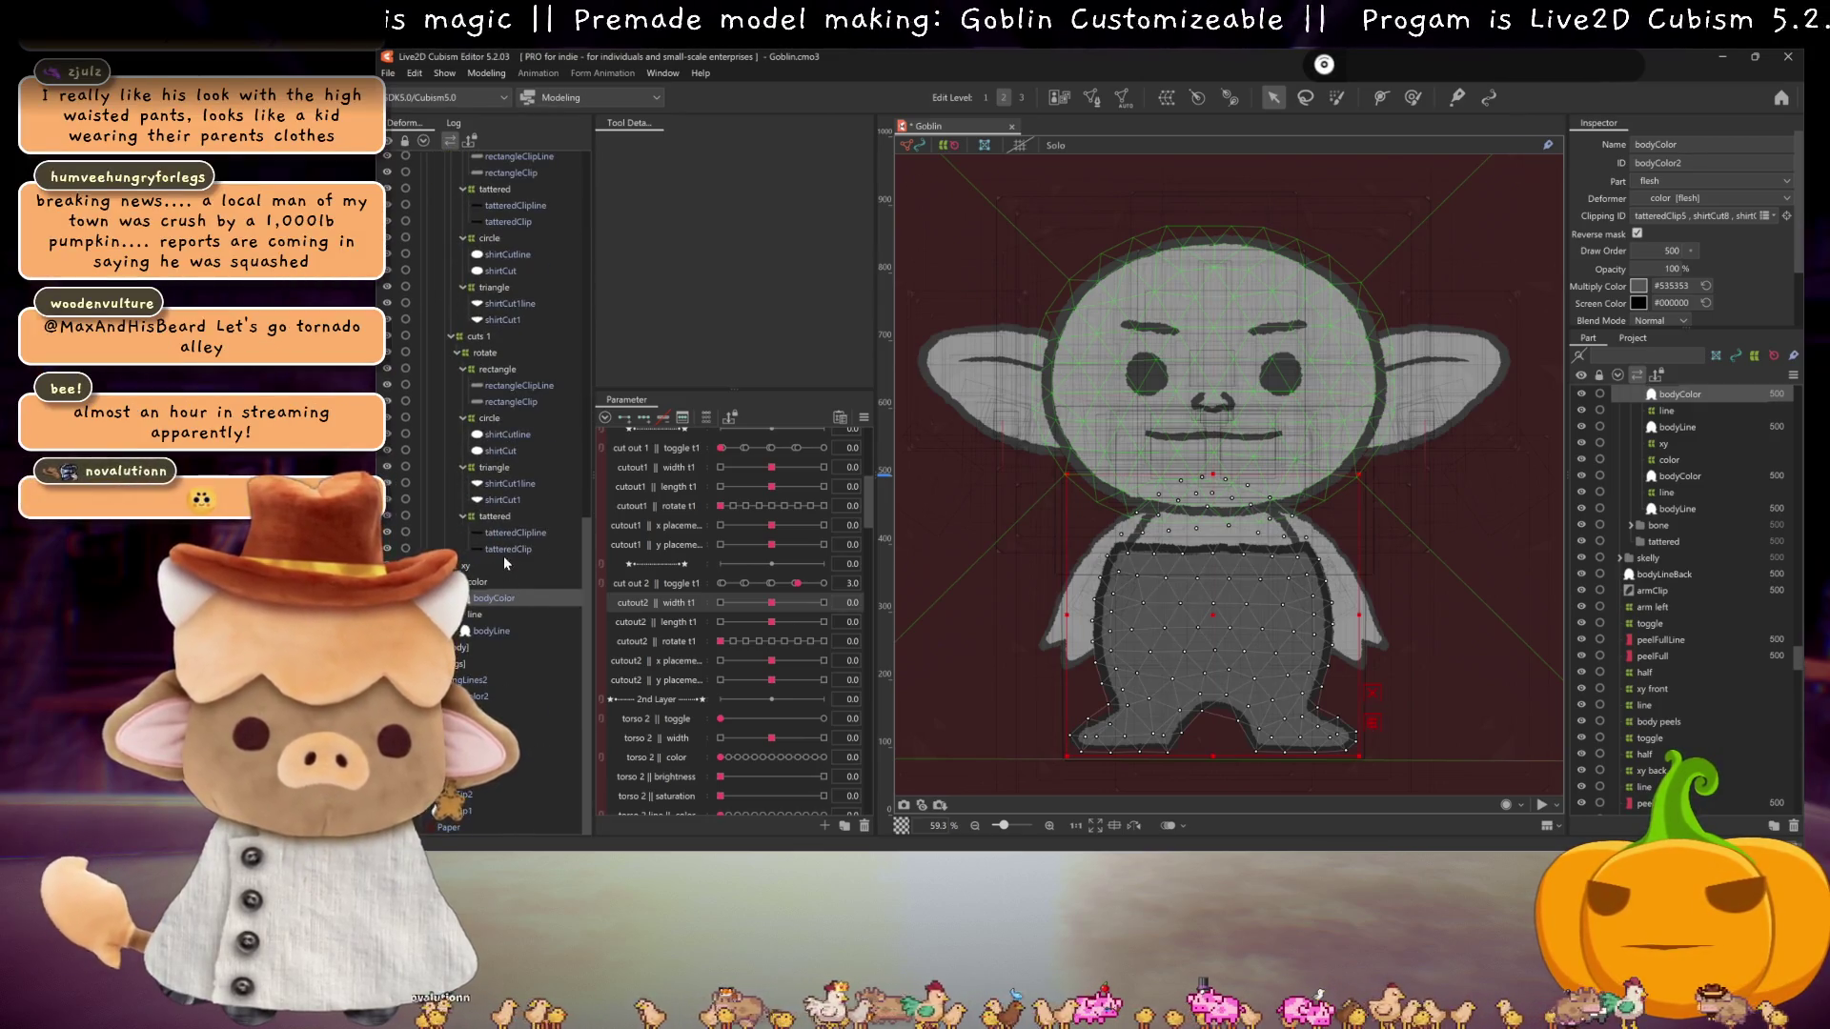
{"action": "scroll", "coordinate": [496, 474], "scroll_direction": "up", "scroll_amount": 5}
{"action": "left_click", "coordinate": [501, 426]}
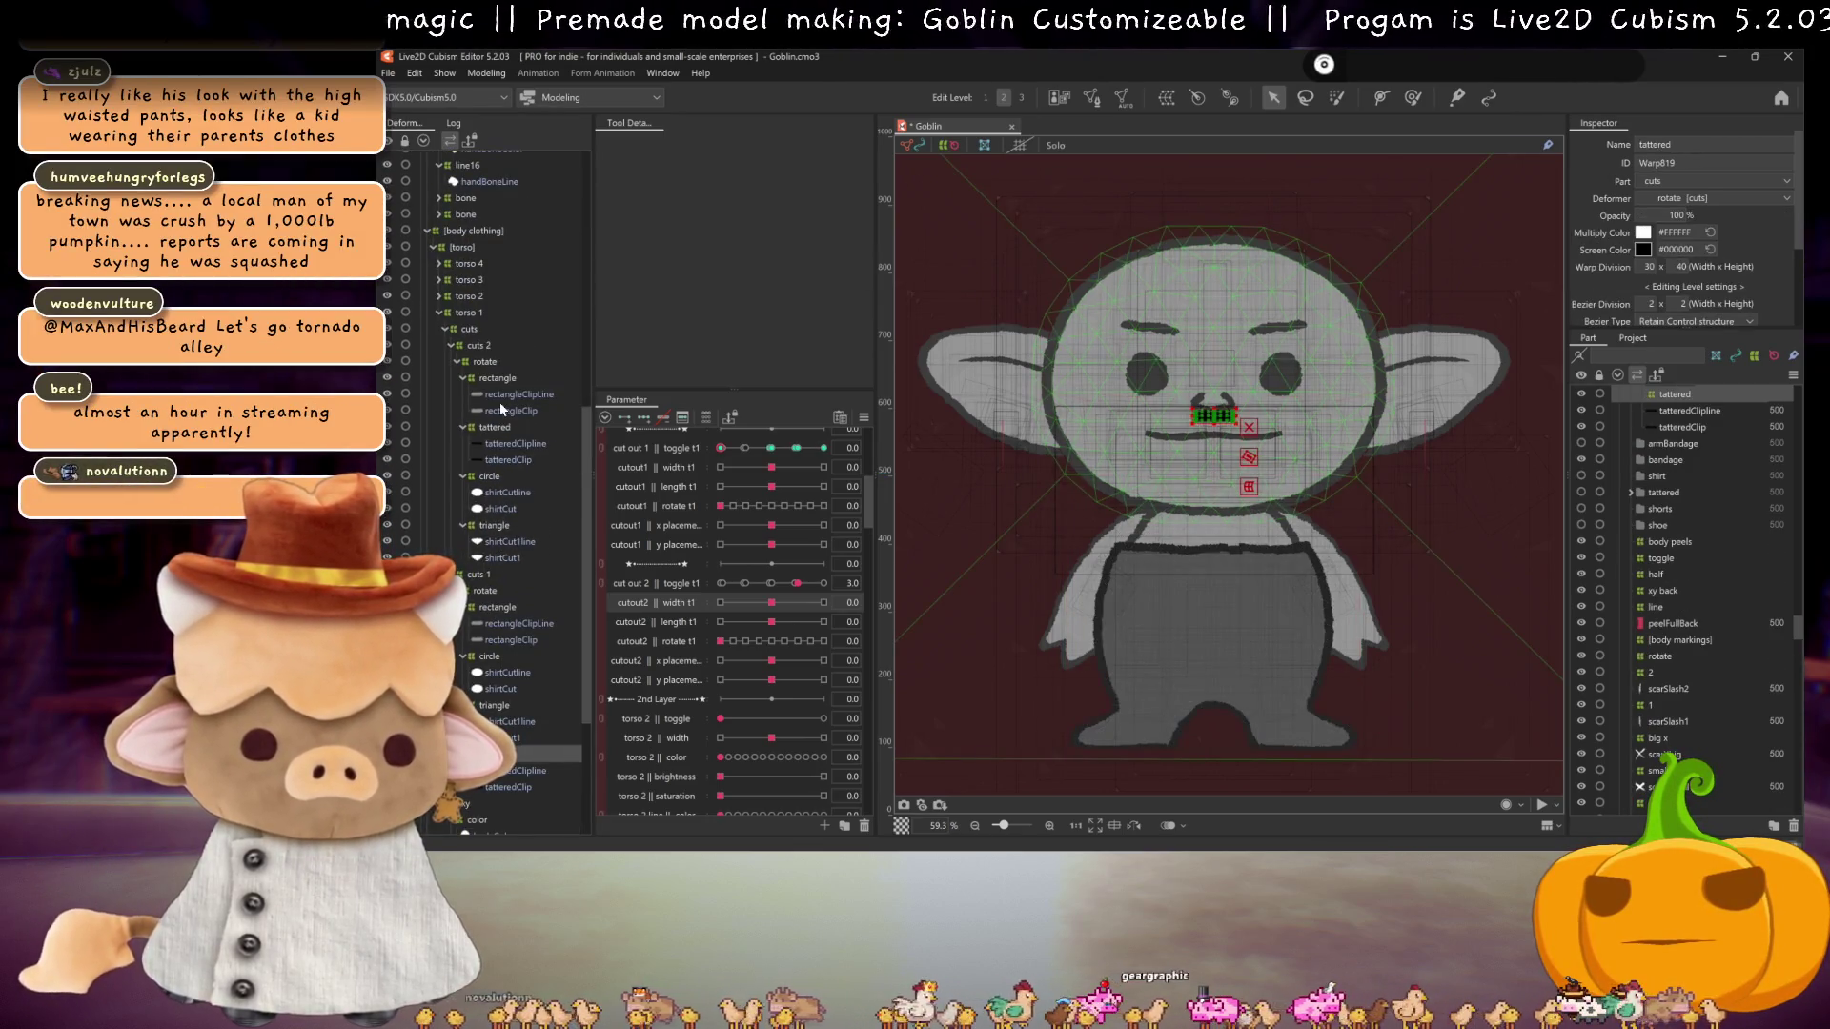
{"action": "key", "text": "Up"}
{"action": "key", "text": "Up"}
{"action": "key", "text": "Up"}
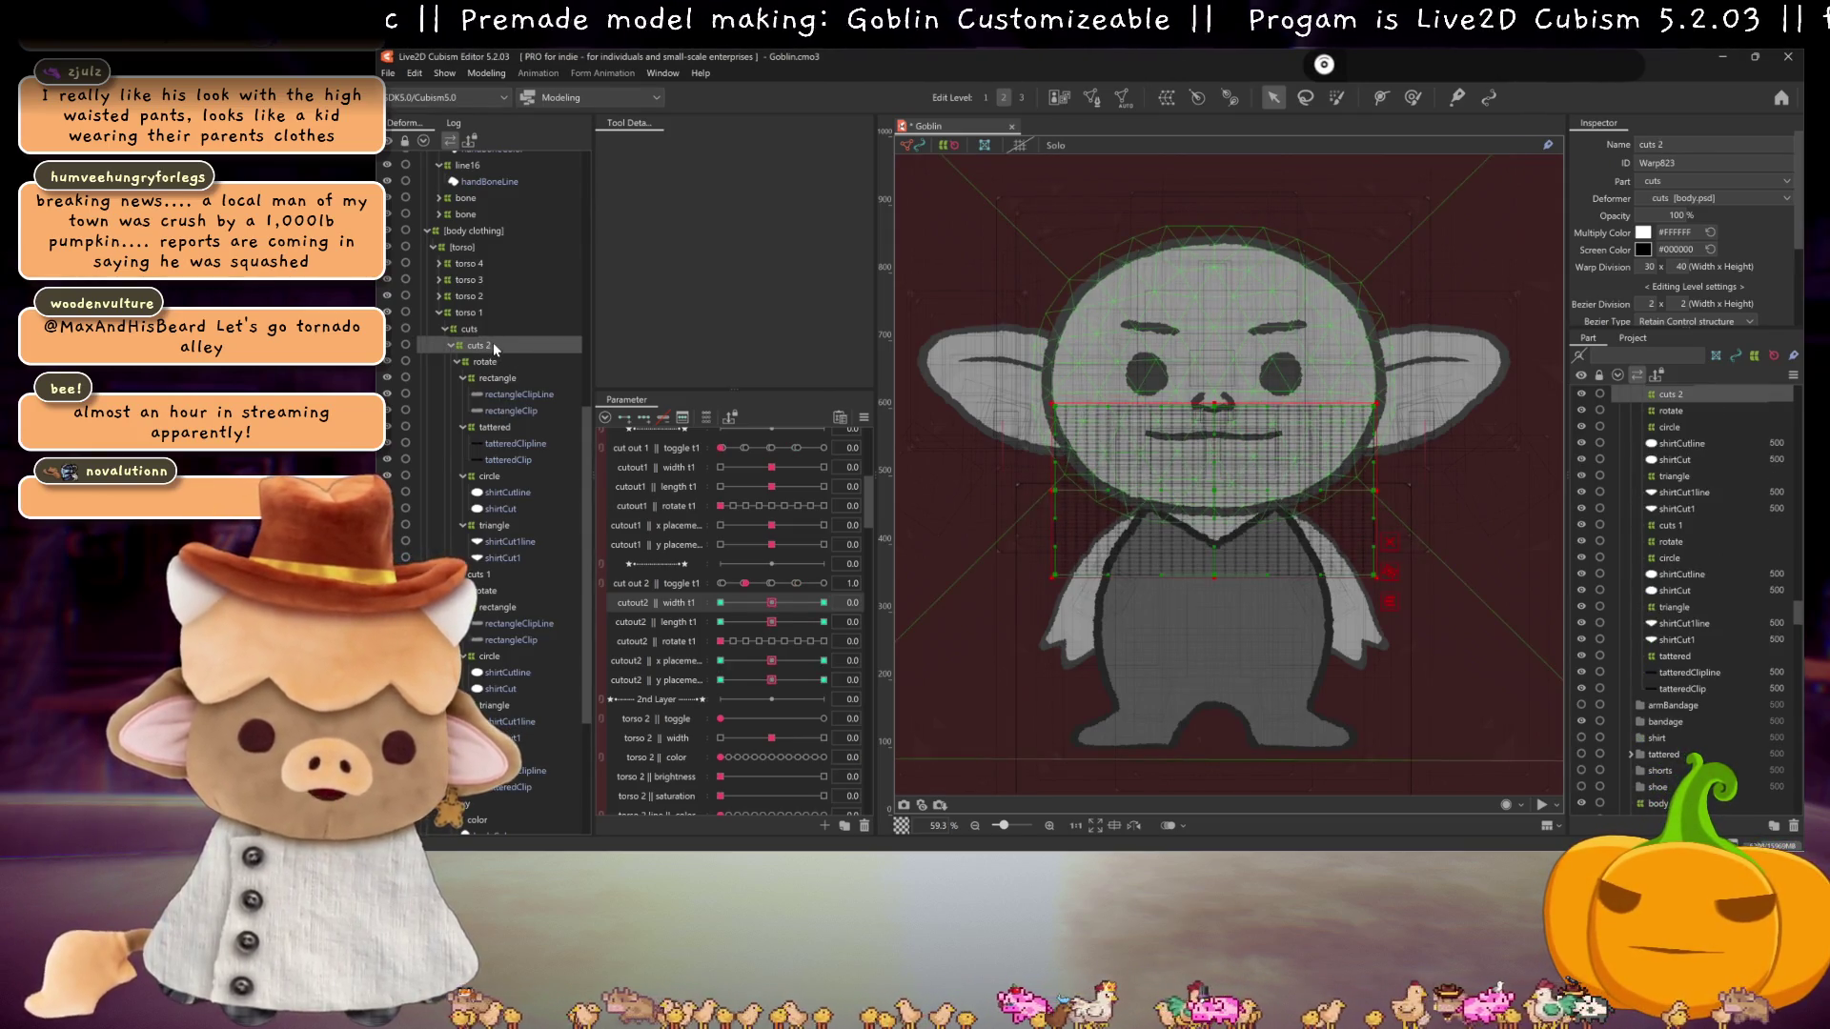
Step: Save the Goblin model with its new cuts 2 group and parameters
{"action": "key", "text": "ctrl+s"}
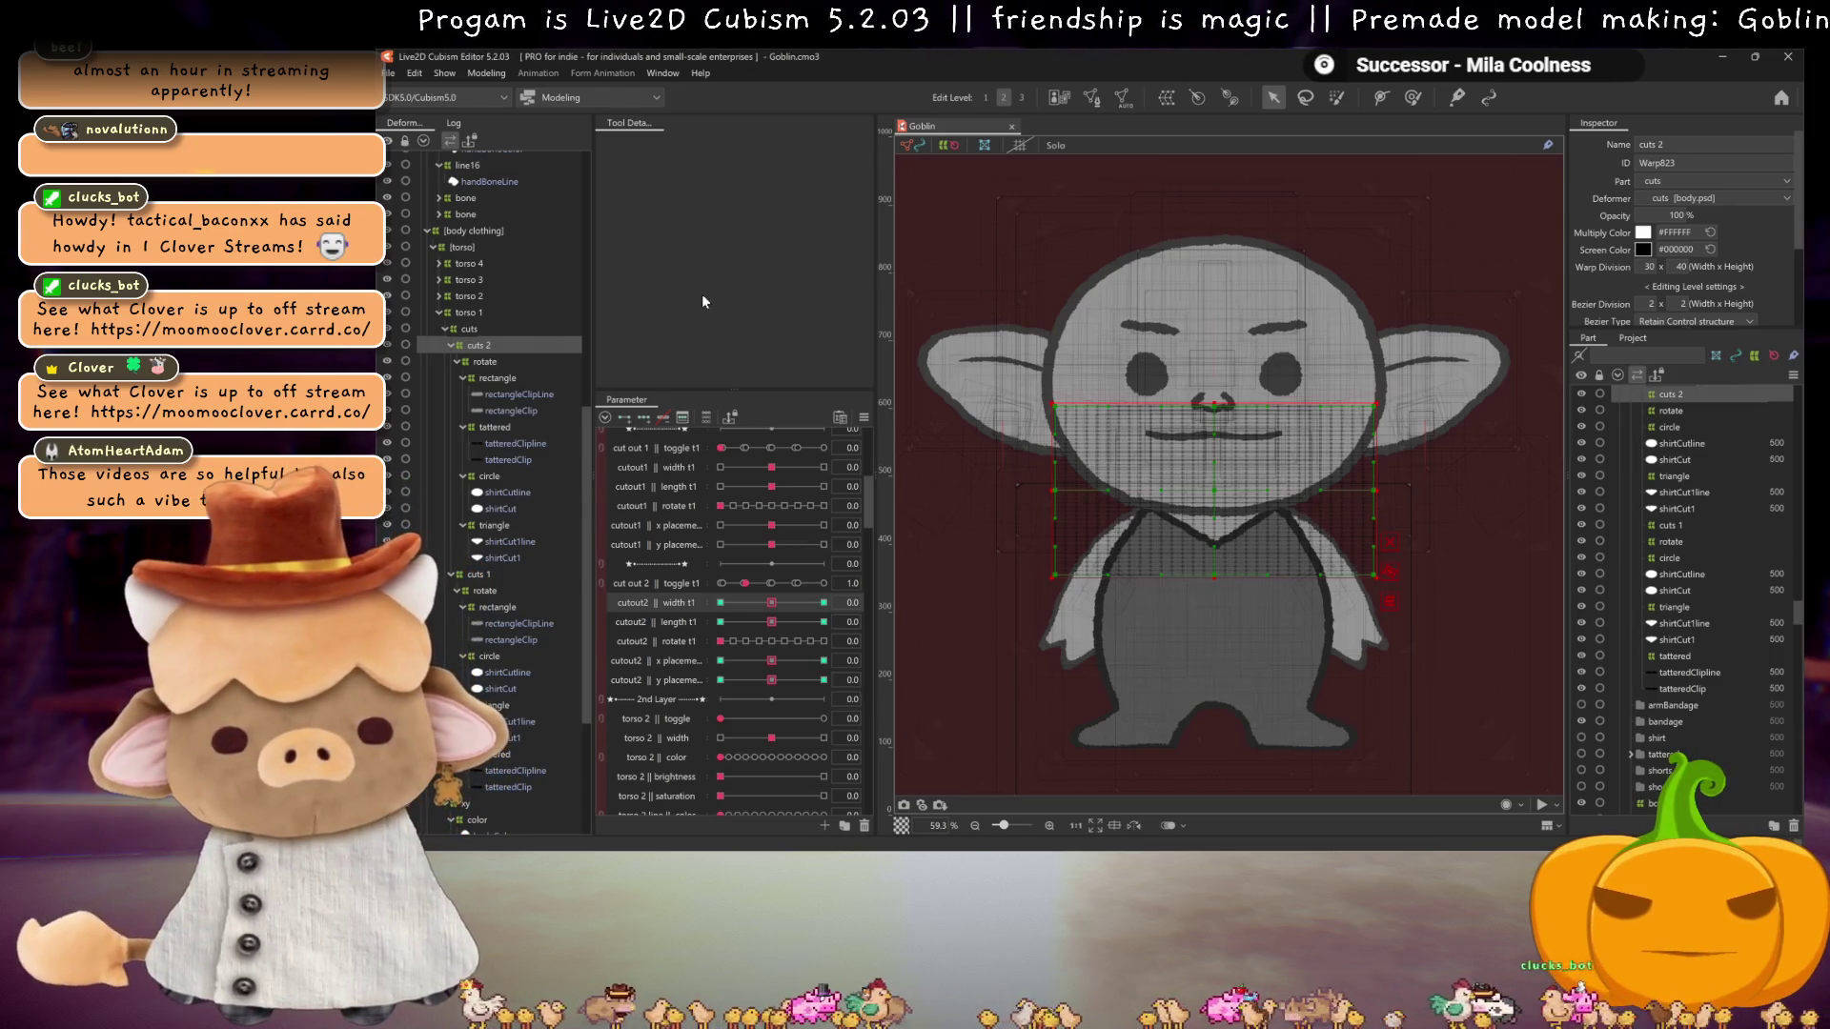
{"action": "key", "text": "ctrl+s"}
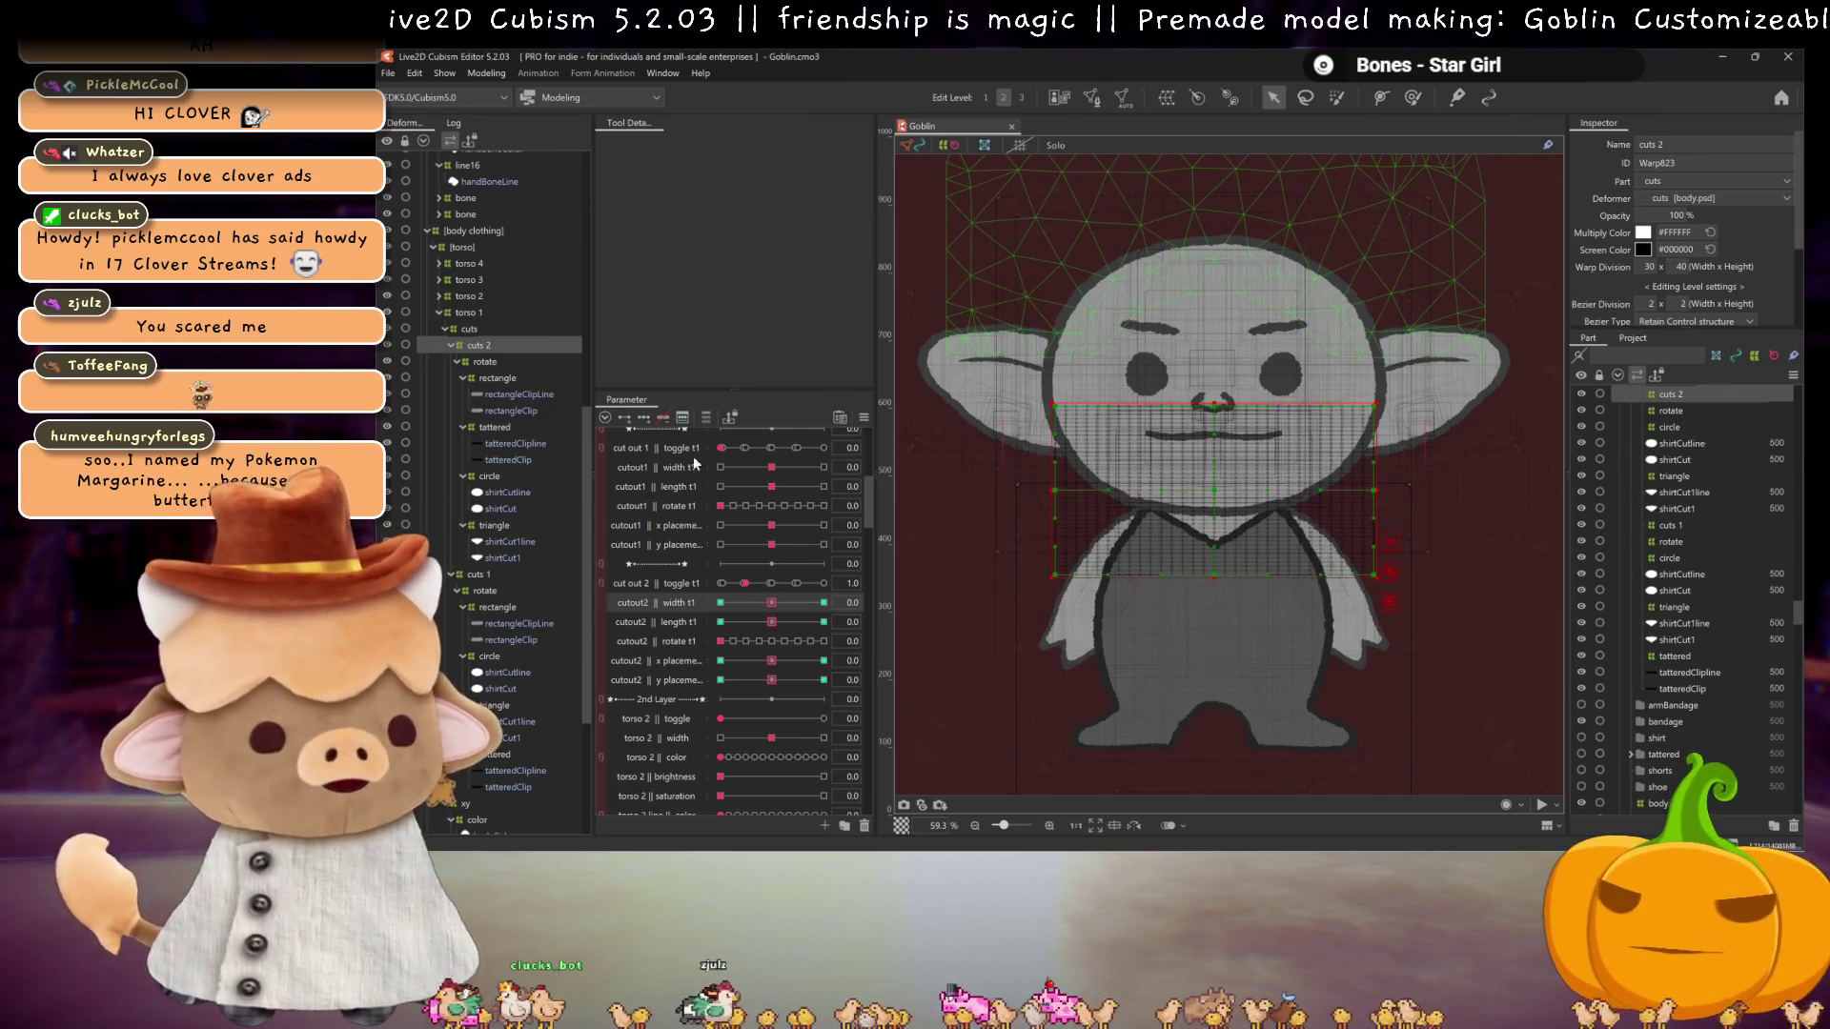
{"action": "scroll", "coordinate": [675, 572], "scroll_direction": "up", "scroll_amount": 5}
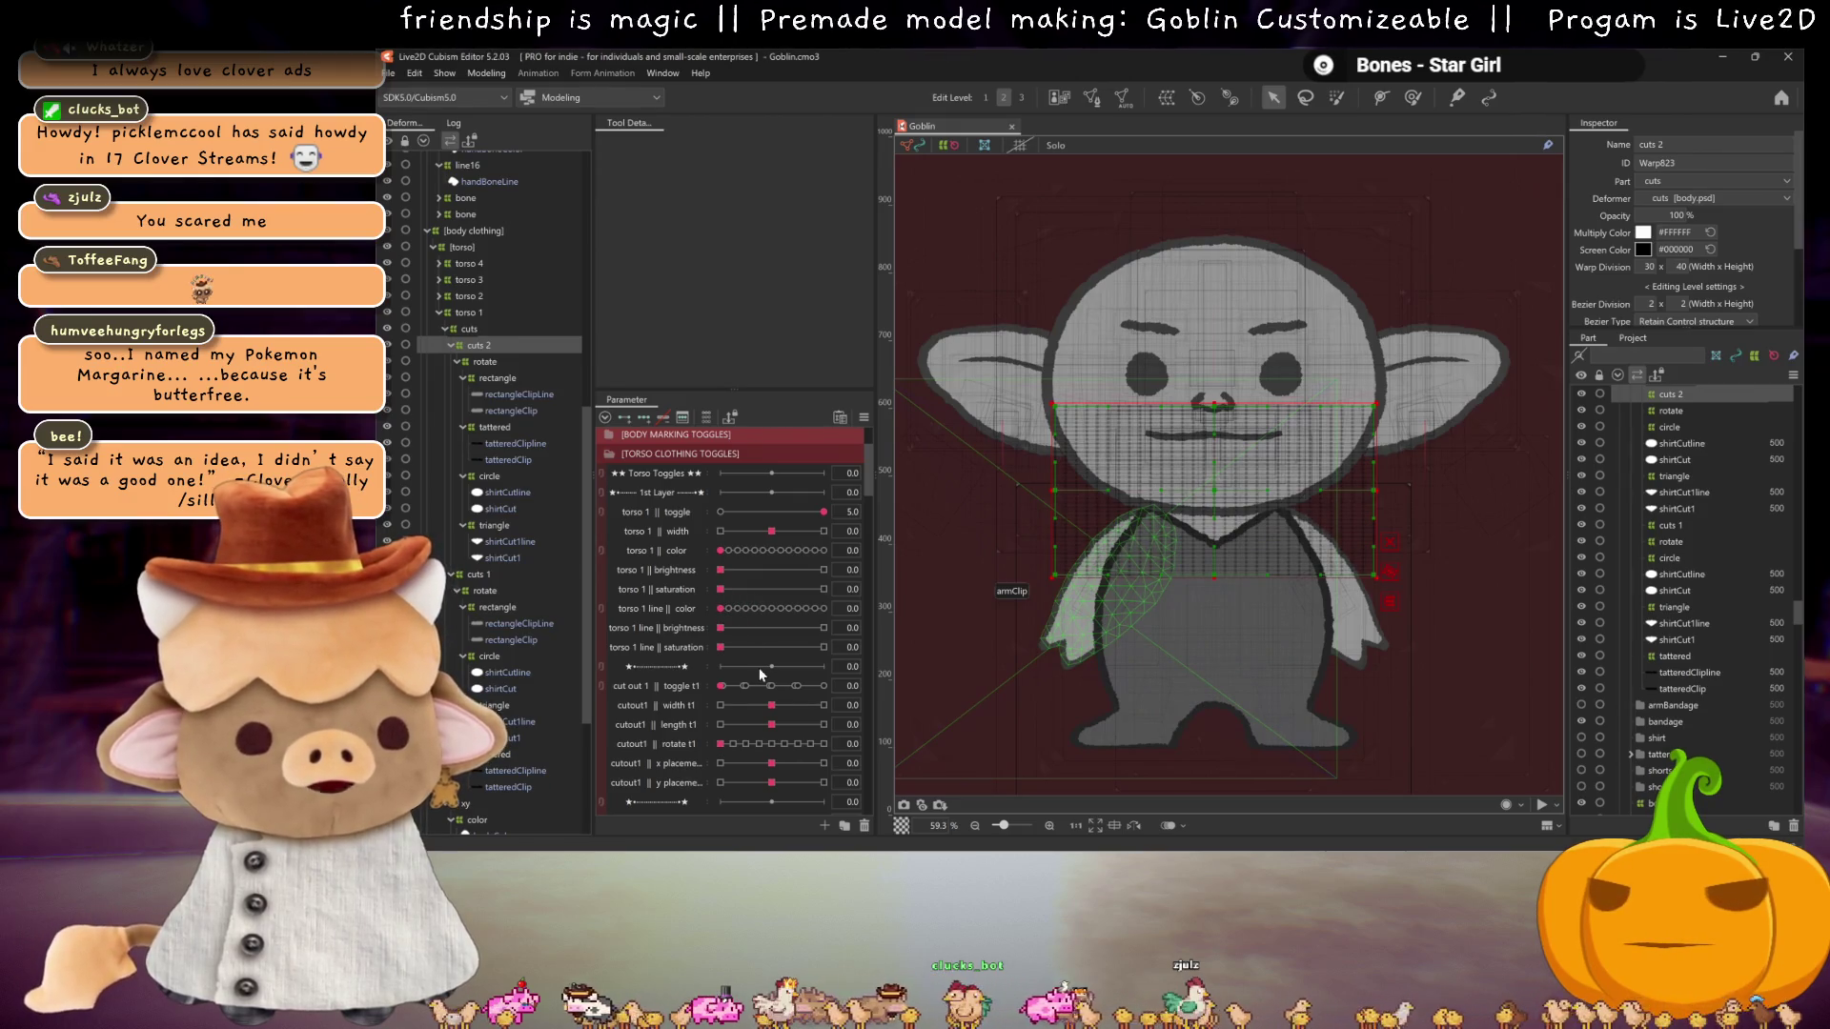
Step: Advance cut out 1 toggle, test cutout1 length at full, then reset it and cut out 2 to 0.0
{"action": "scroll", "coordinate": [760, 674], "scroll_direction": "down", "scroll_amount": 2}
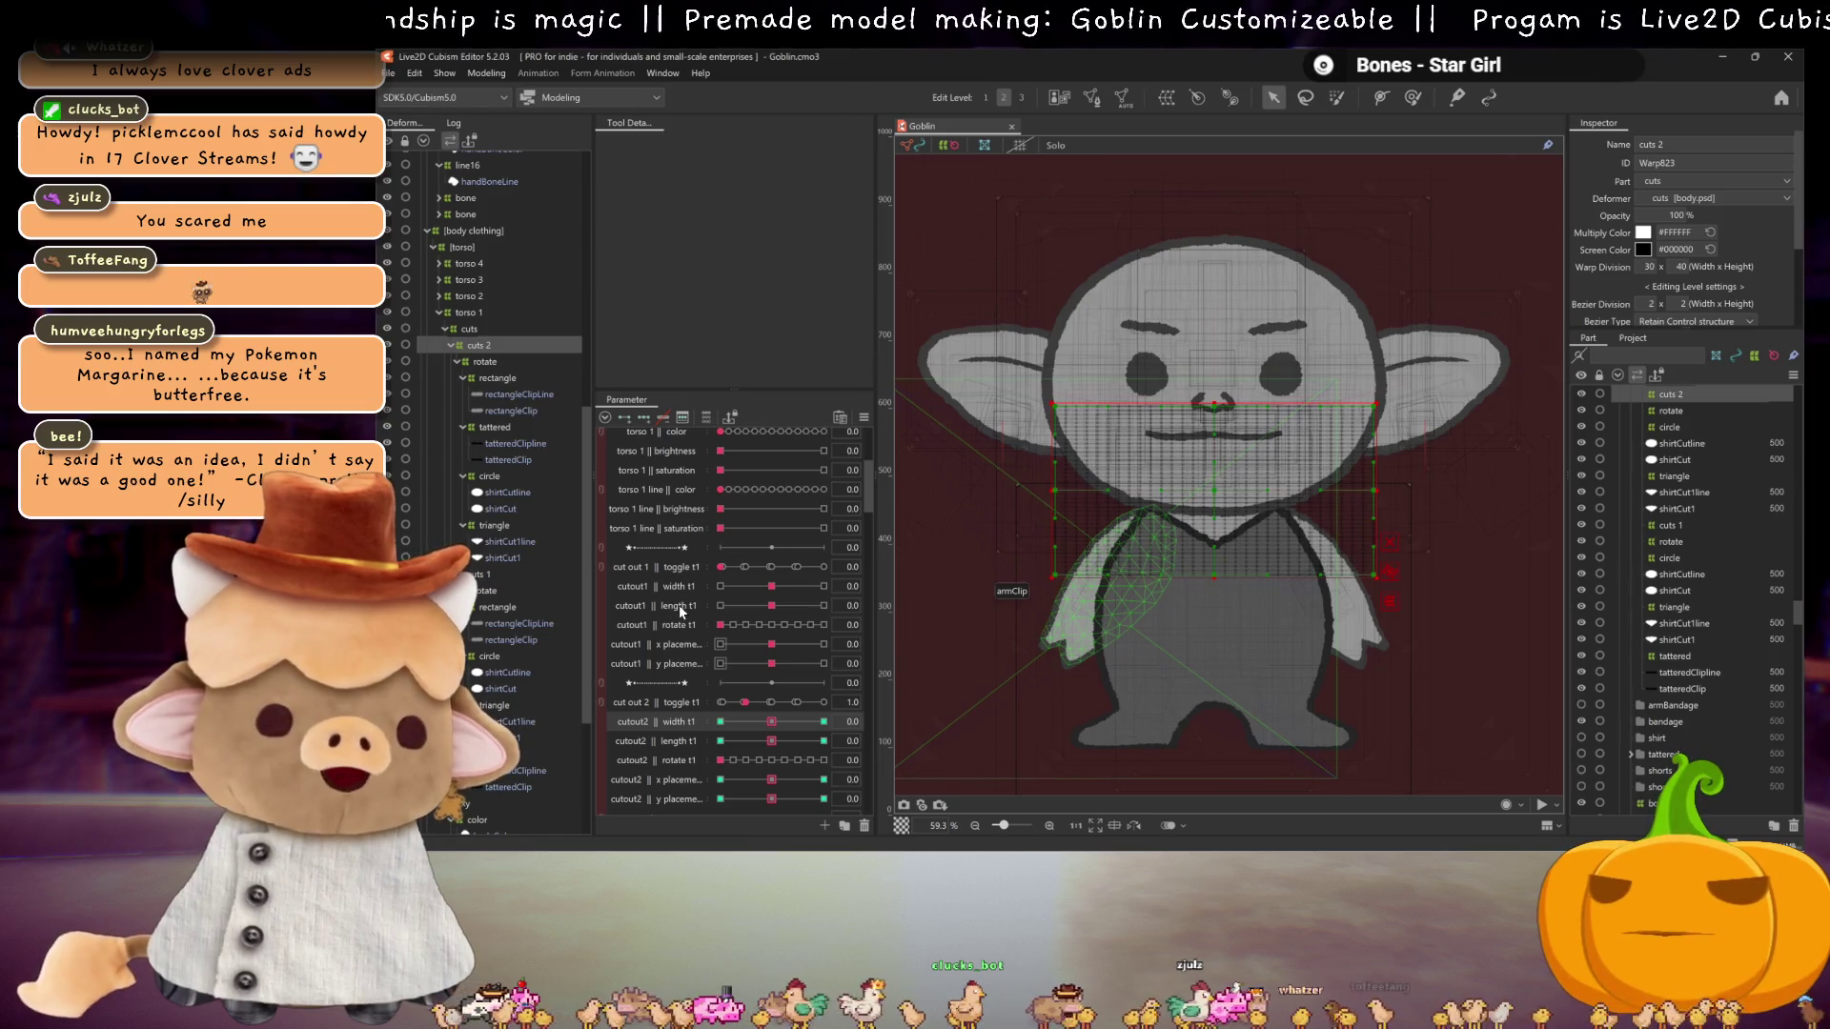
{"action": "left_click", "coordinate": [771, 566]}
{"action": "mouse_move", "coordinate": [773, 604]}
{"action": "left_mouse_down"}
{"action": "mouse_move", "coordinate": [895, 608]}
{"action": "mouse_move", "coordinate": [772, 605]}
{"action": "left_mouse_up"}
{"action": "left_click", "coordinate": [721, 703]}
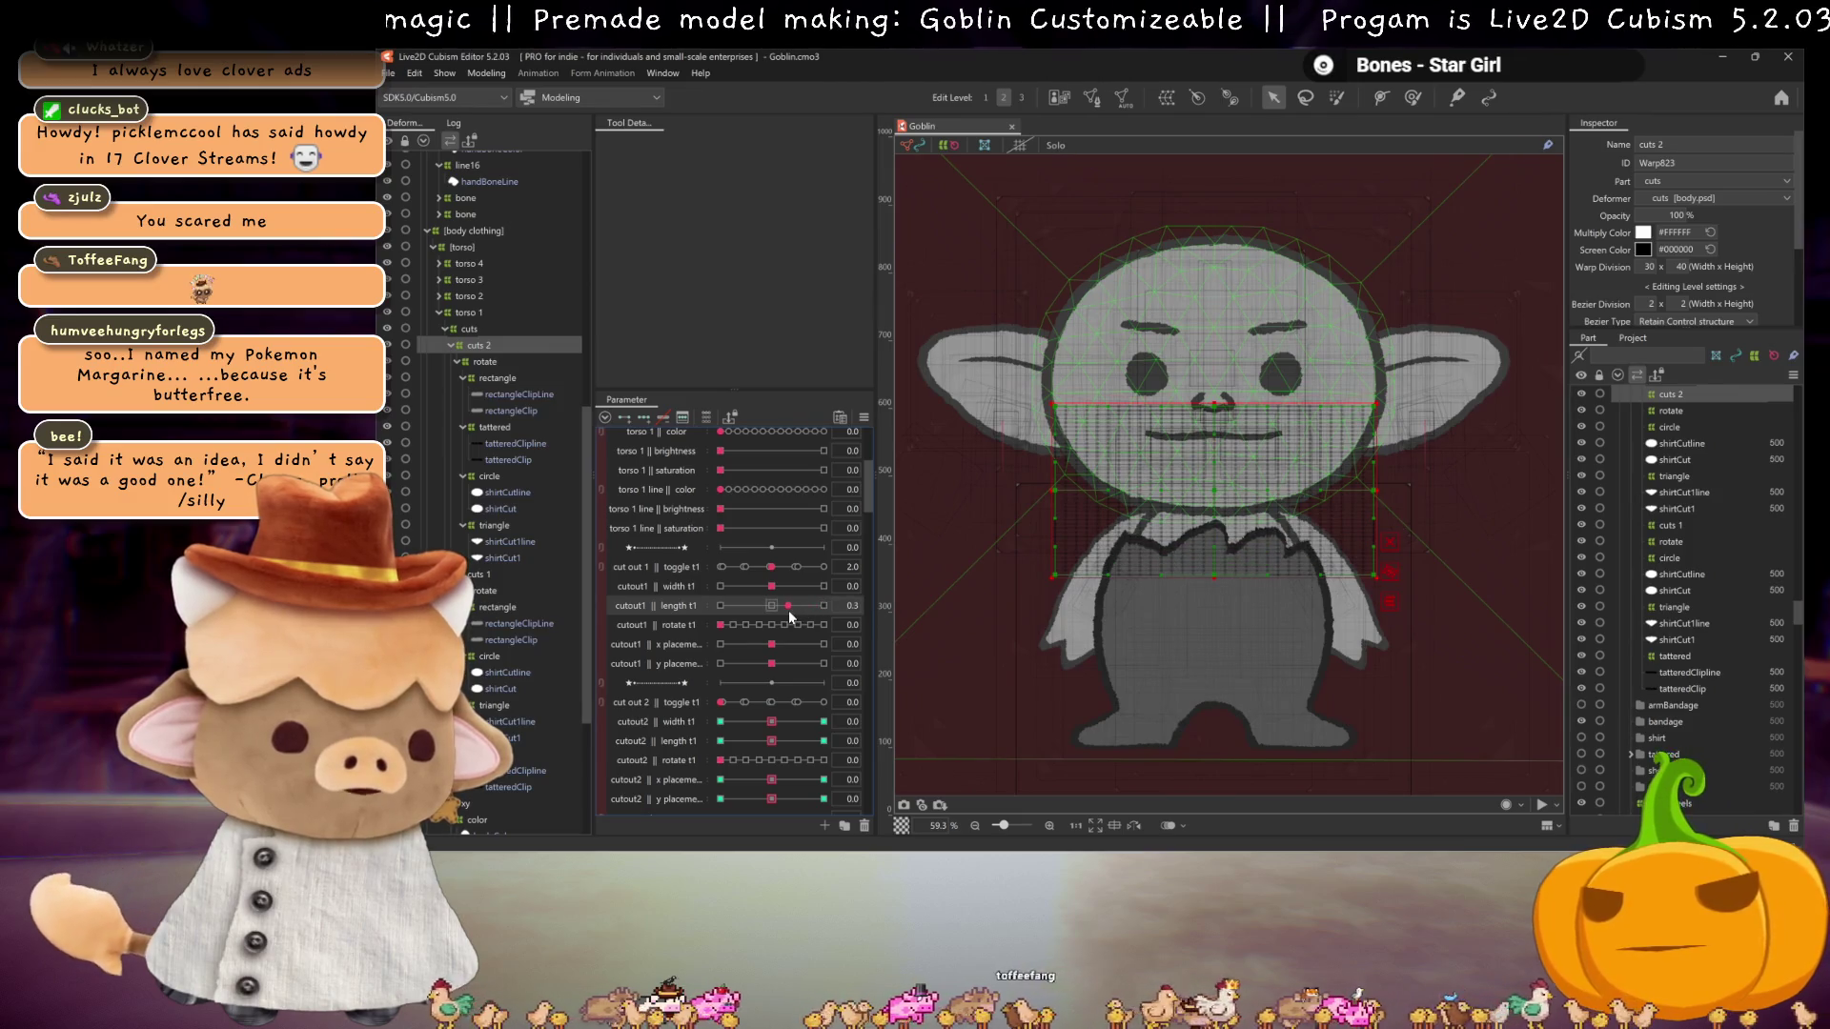
Step: Return cut out 1 toggle to 2.0 and select the rectangle warp inside cuts 2
{"action": "left_click", "coordinate": [789, 568]}
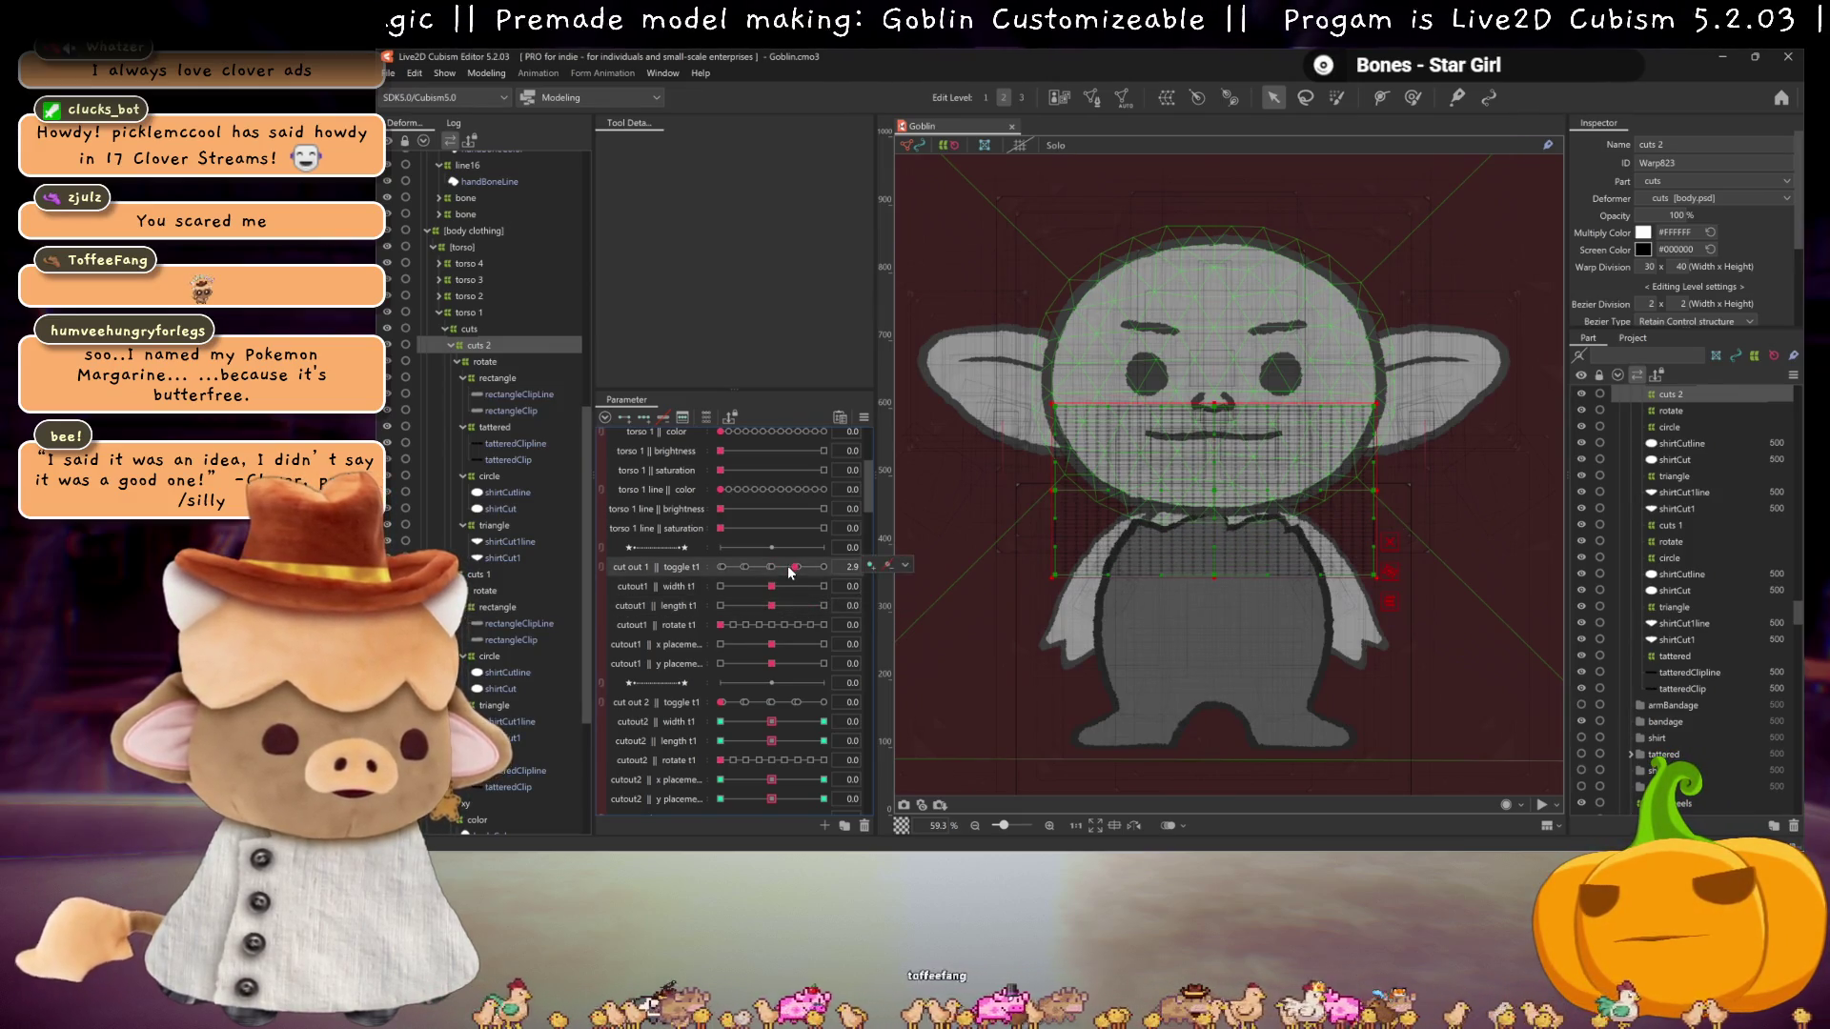
{"action": "left_click", "coordinate": [774, 568]}
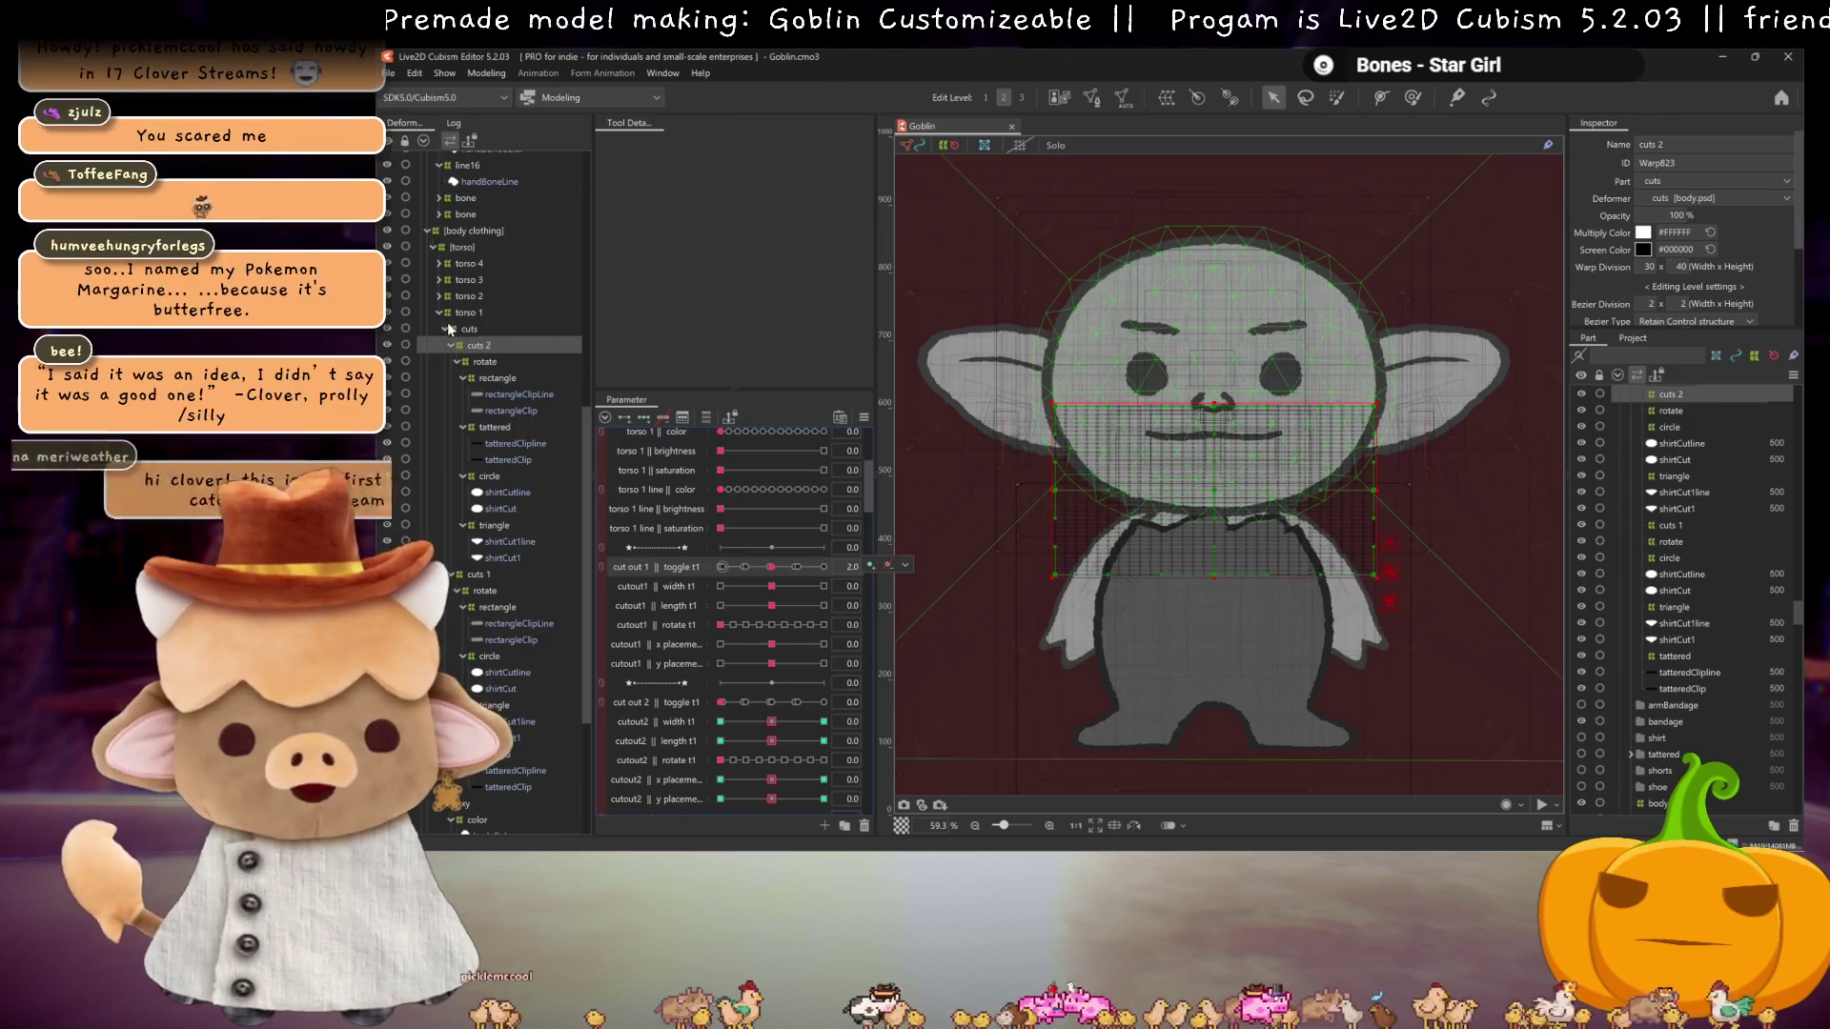
{"action": "left_click", "coordinate": [485, 379]}
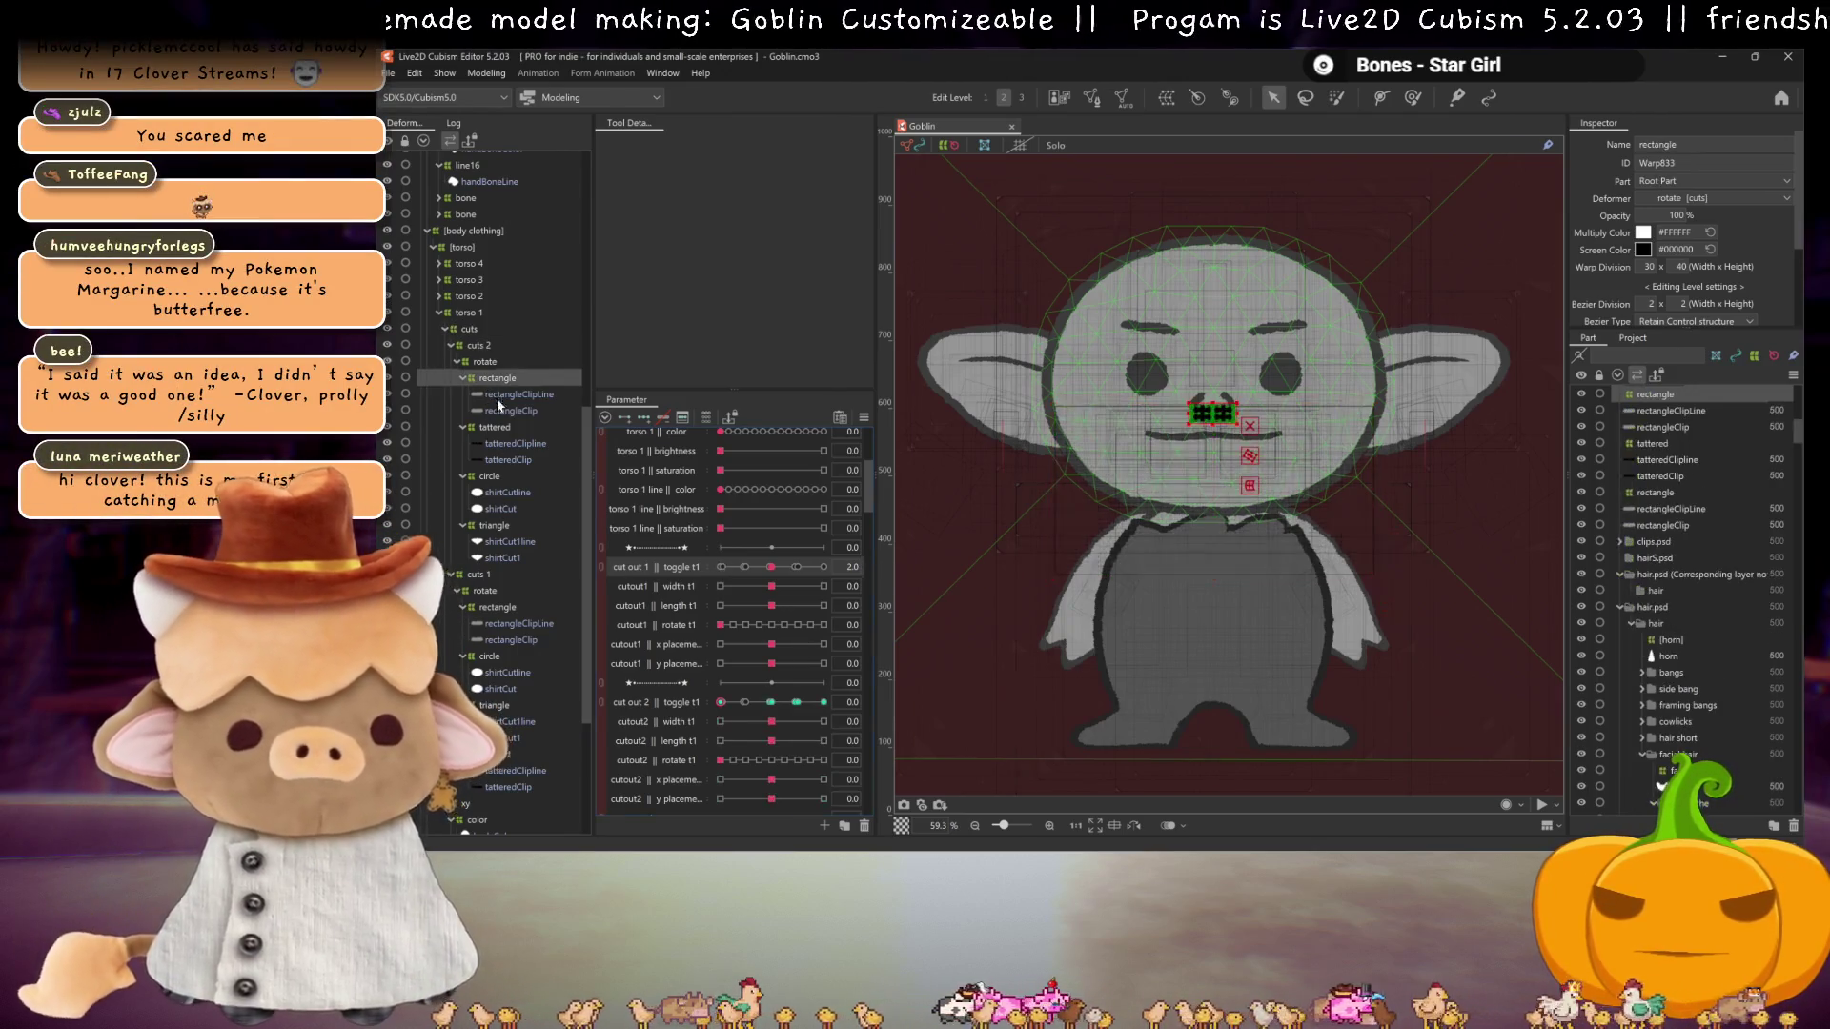
Step: Move the rectangle warp and its clip meshes under torso 1 and rename it 'half Cut'
{"action": "left_click", "coordinate": [506, 410], "text": "shift"}
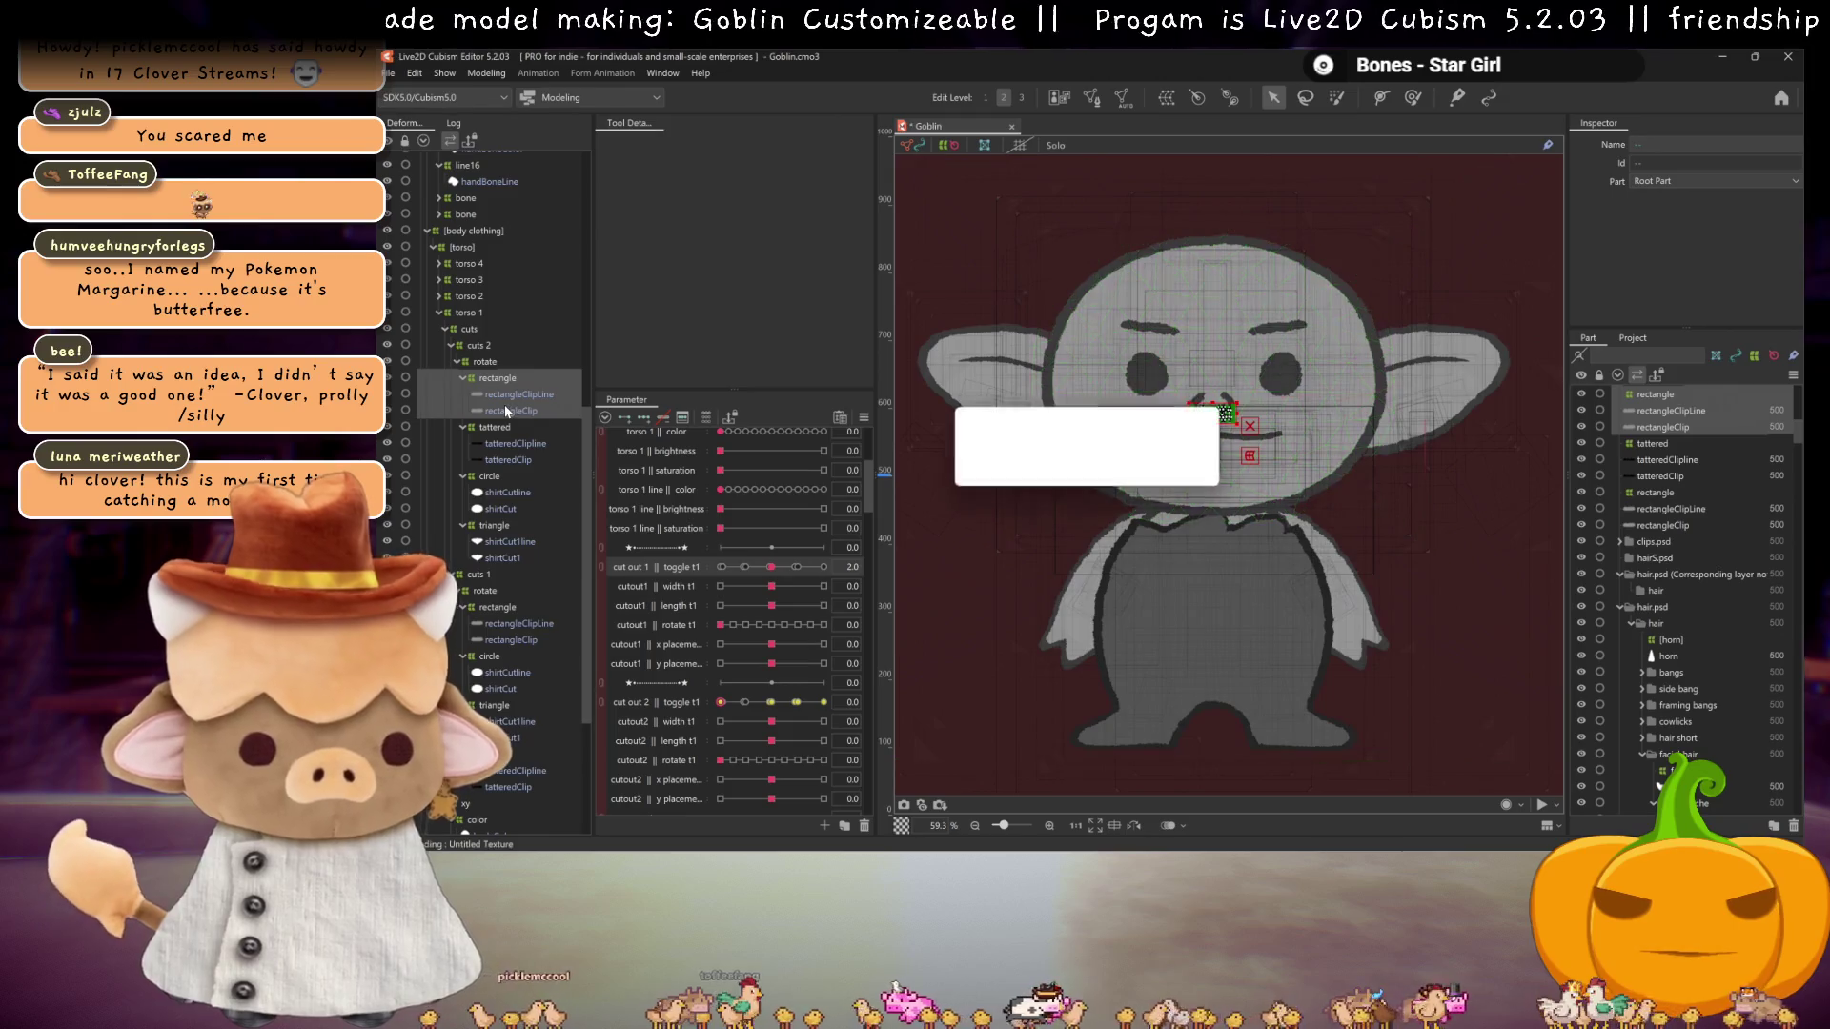
{"action": "left_click_drag", "start_coordinate": [470, 322], "coordinate": [472, 322]}
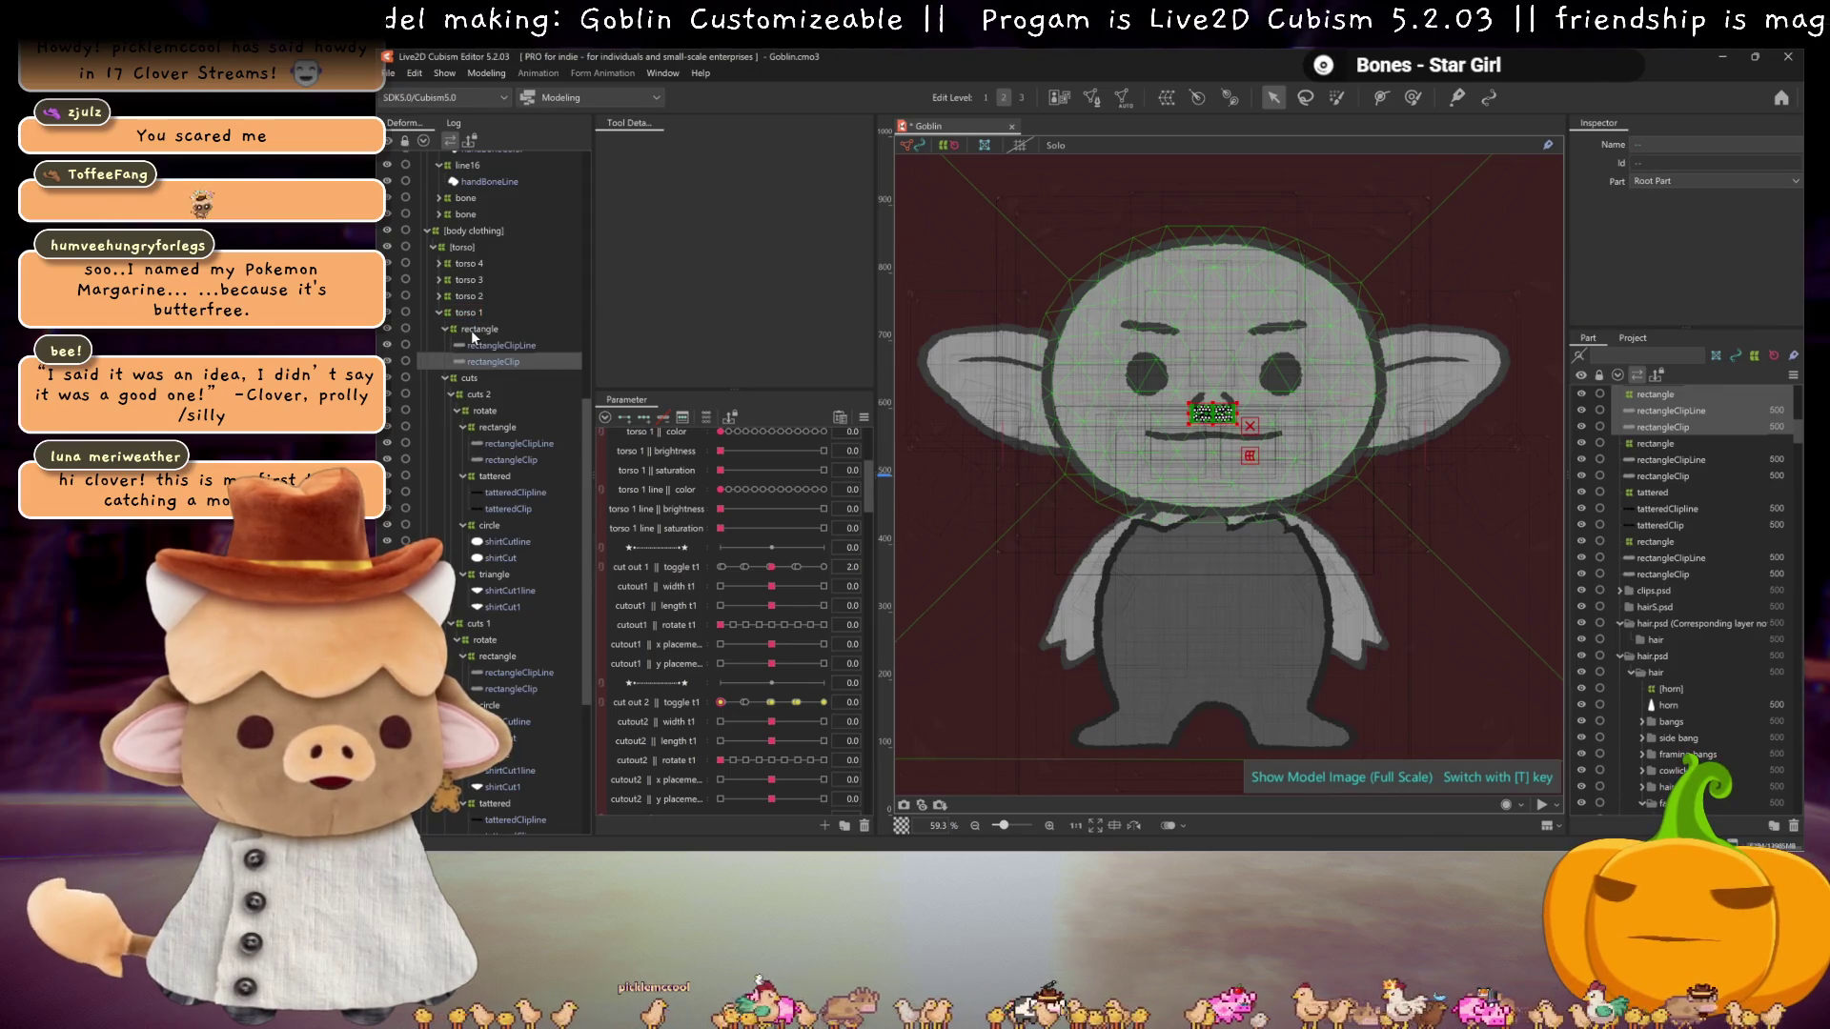
{"action": "left_click", "coordinate": [471, 329]}
{"action": "double_click", "coordinate": [1675, 144]}
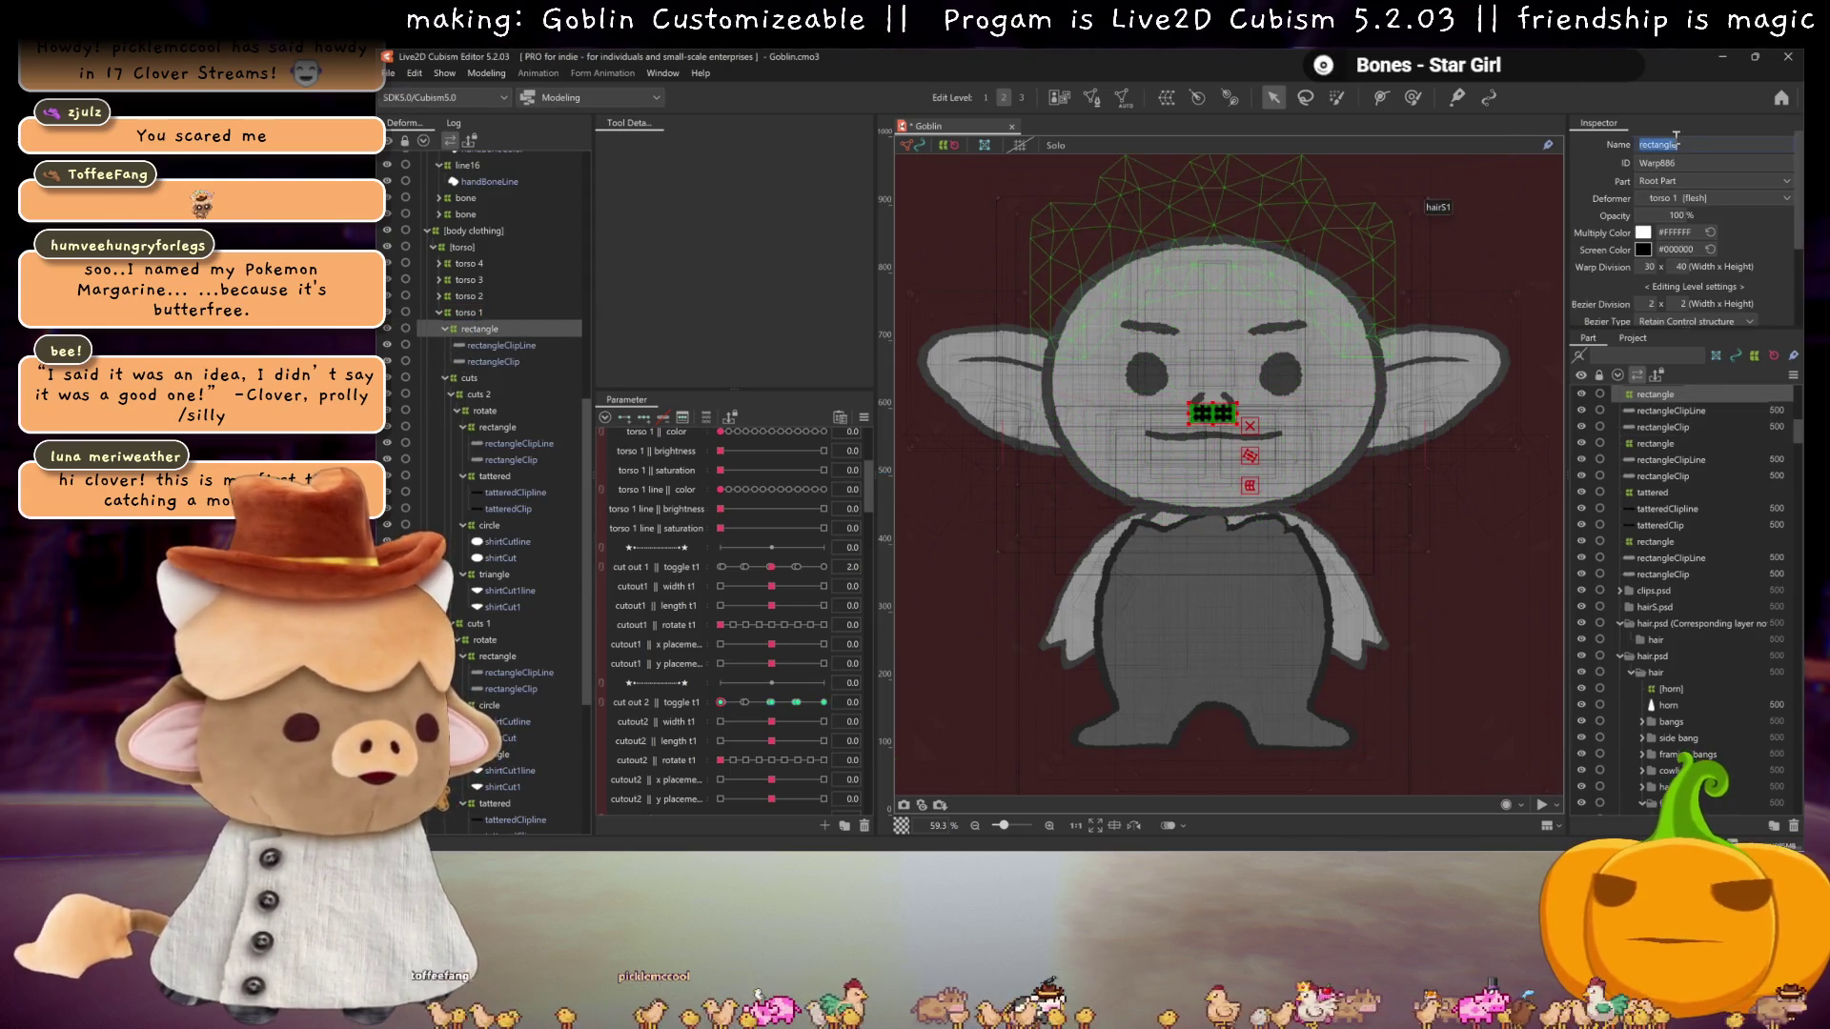
{"action": "type", "text": "half Cu"}
{"action": "type", "text": "t"}
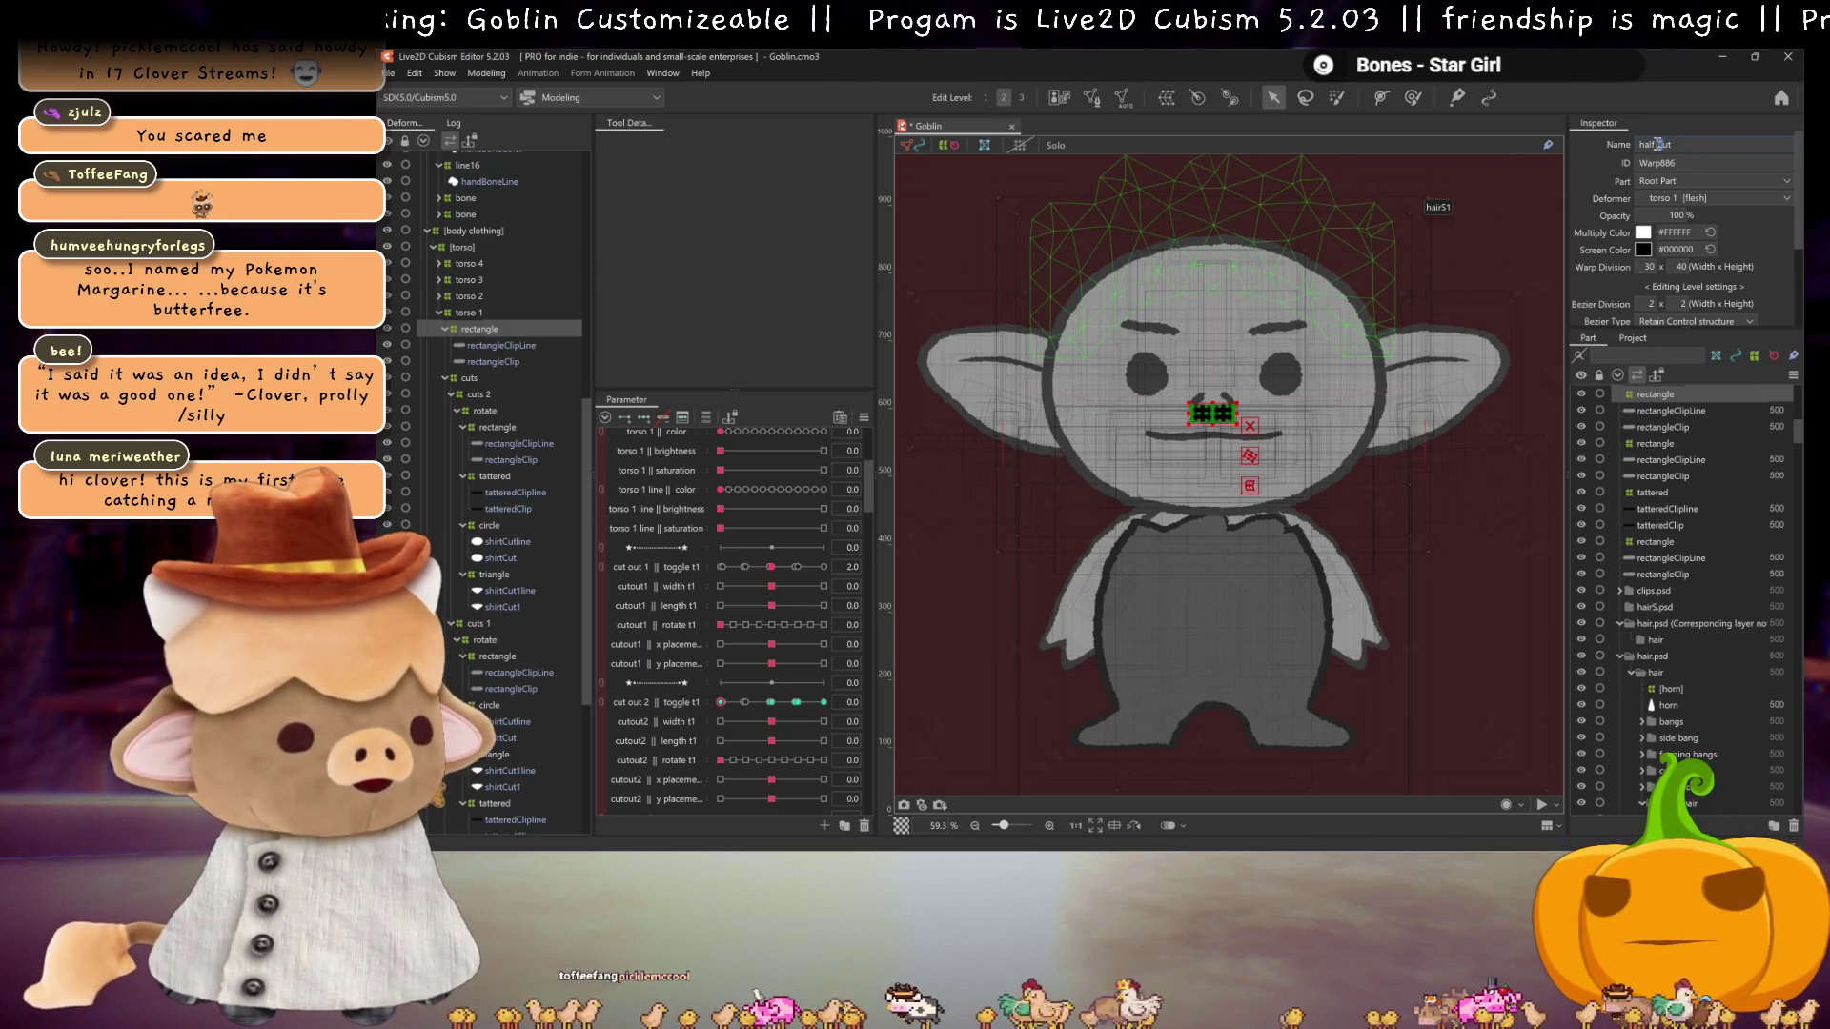
{"action": "key", "text": "Return"}
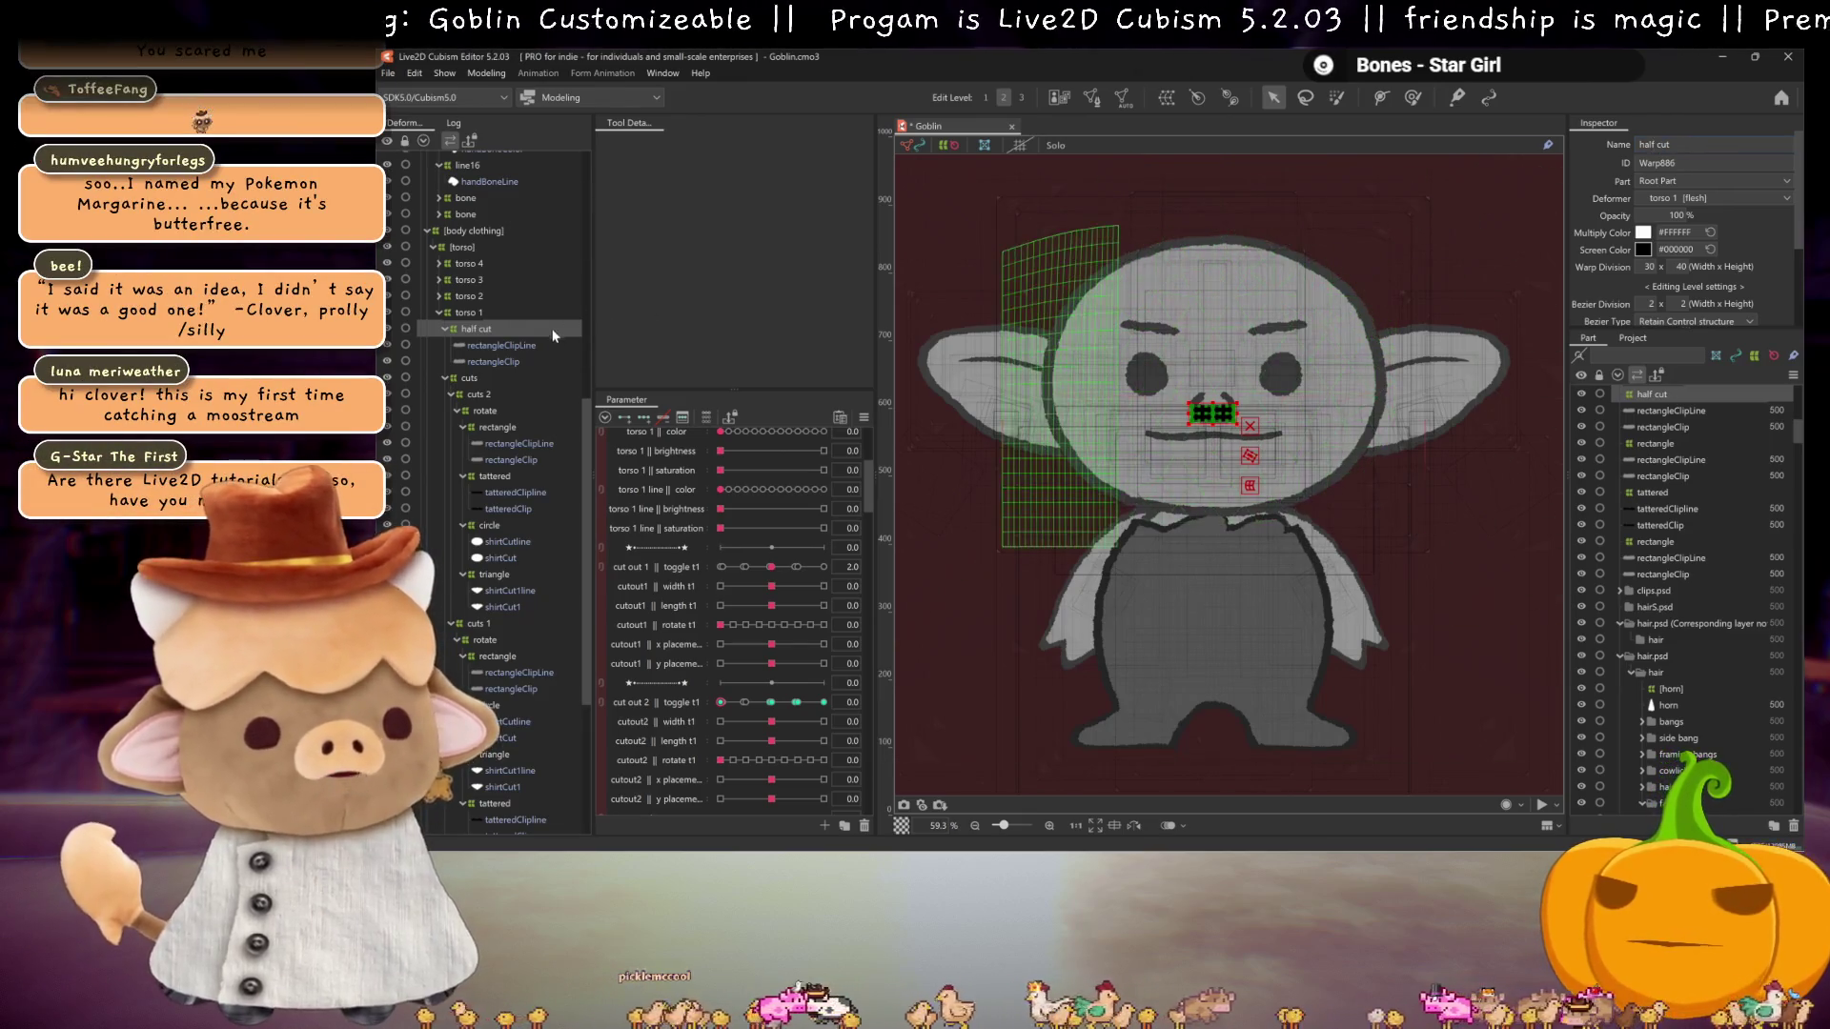
Step: Rename the rectangleClipLine and rectangleClip meshes to halfcutLine and halfcutColor
{"action": "left_click", "coordinate": [559, 345]}
{"action": "double_click", "coordinate": [1677, 144]}
{"action": "type", "text": "halfcutLine"}
{"action": "key", "text": "Return"}
{"action": "left_click", "coordinate": [530, 360]}
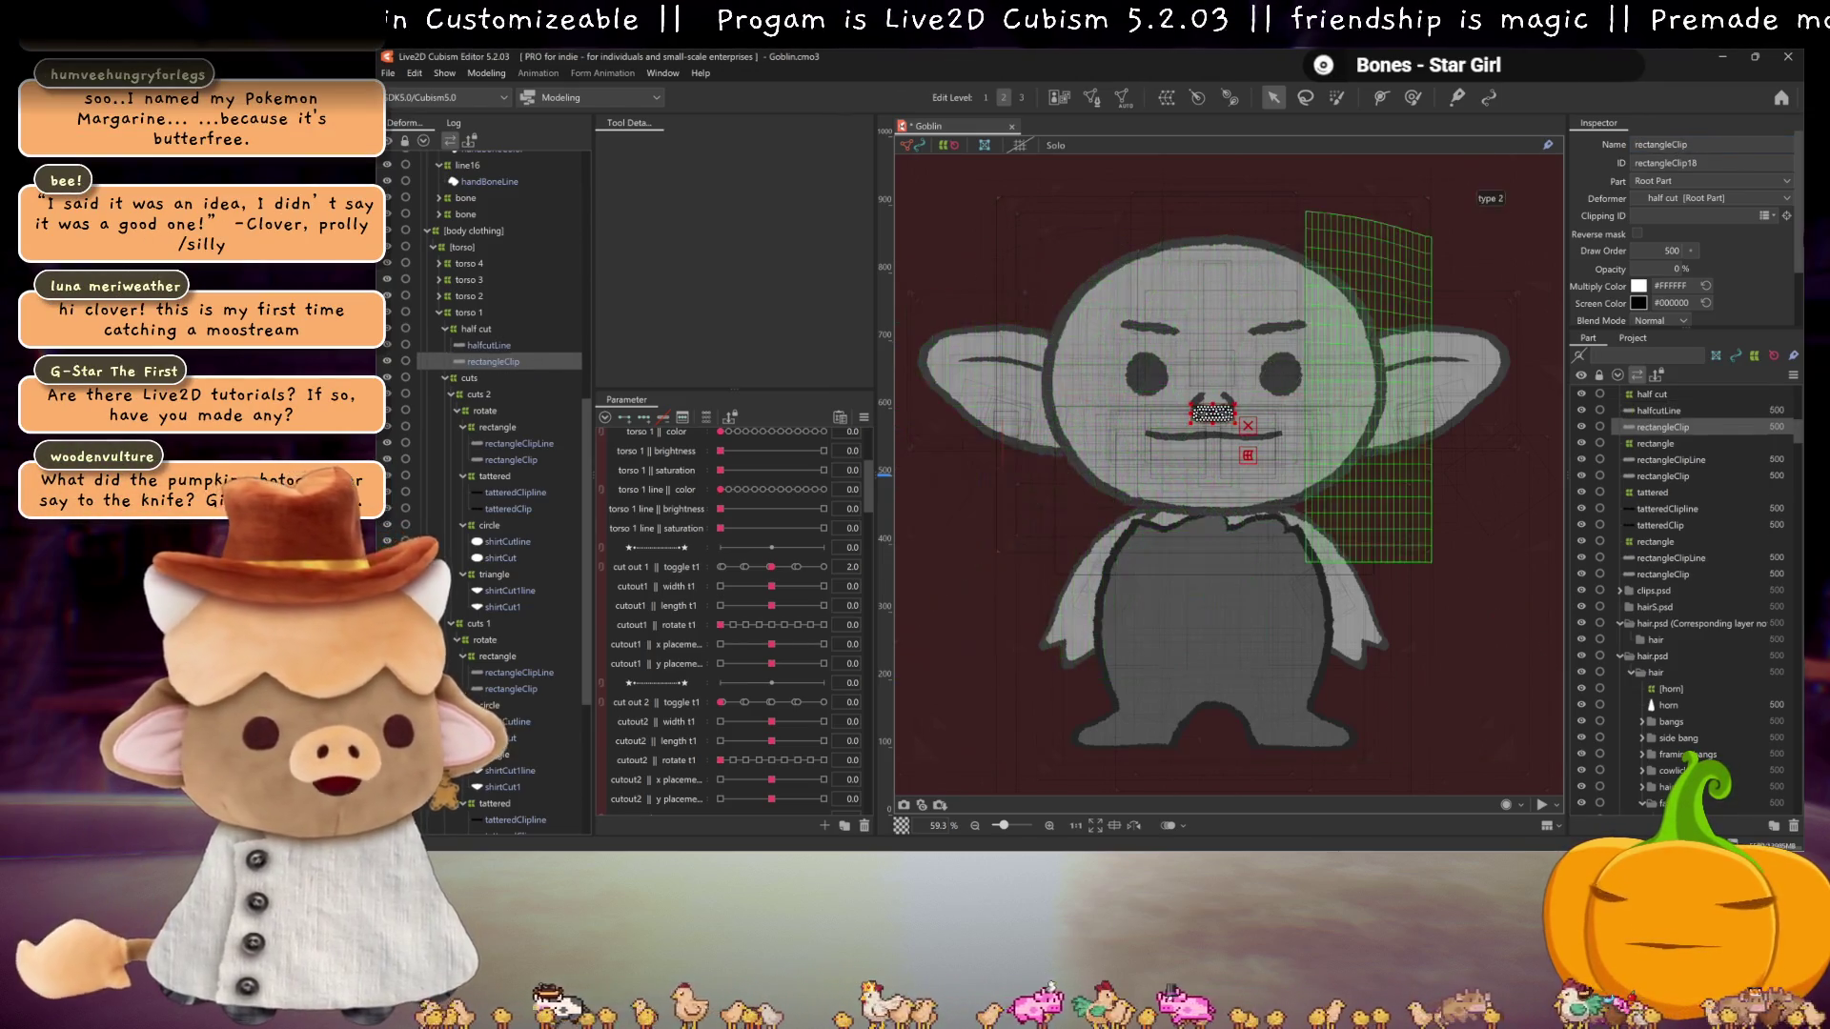
{"action": "double_click", "coordinate": [1682, 145]}
{"action": "type", "text": "ha"}
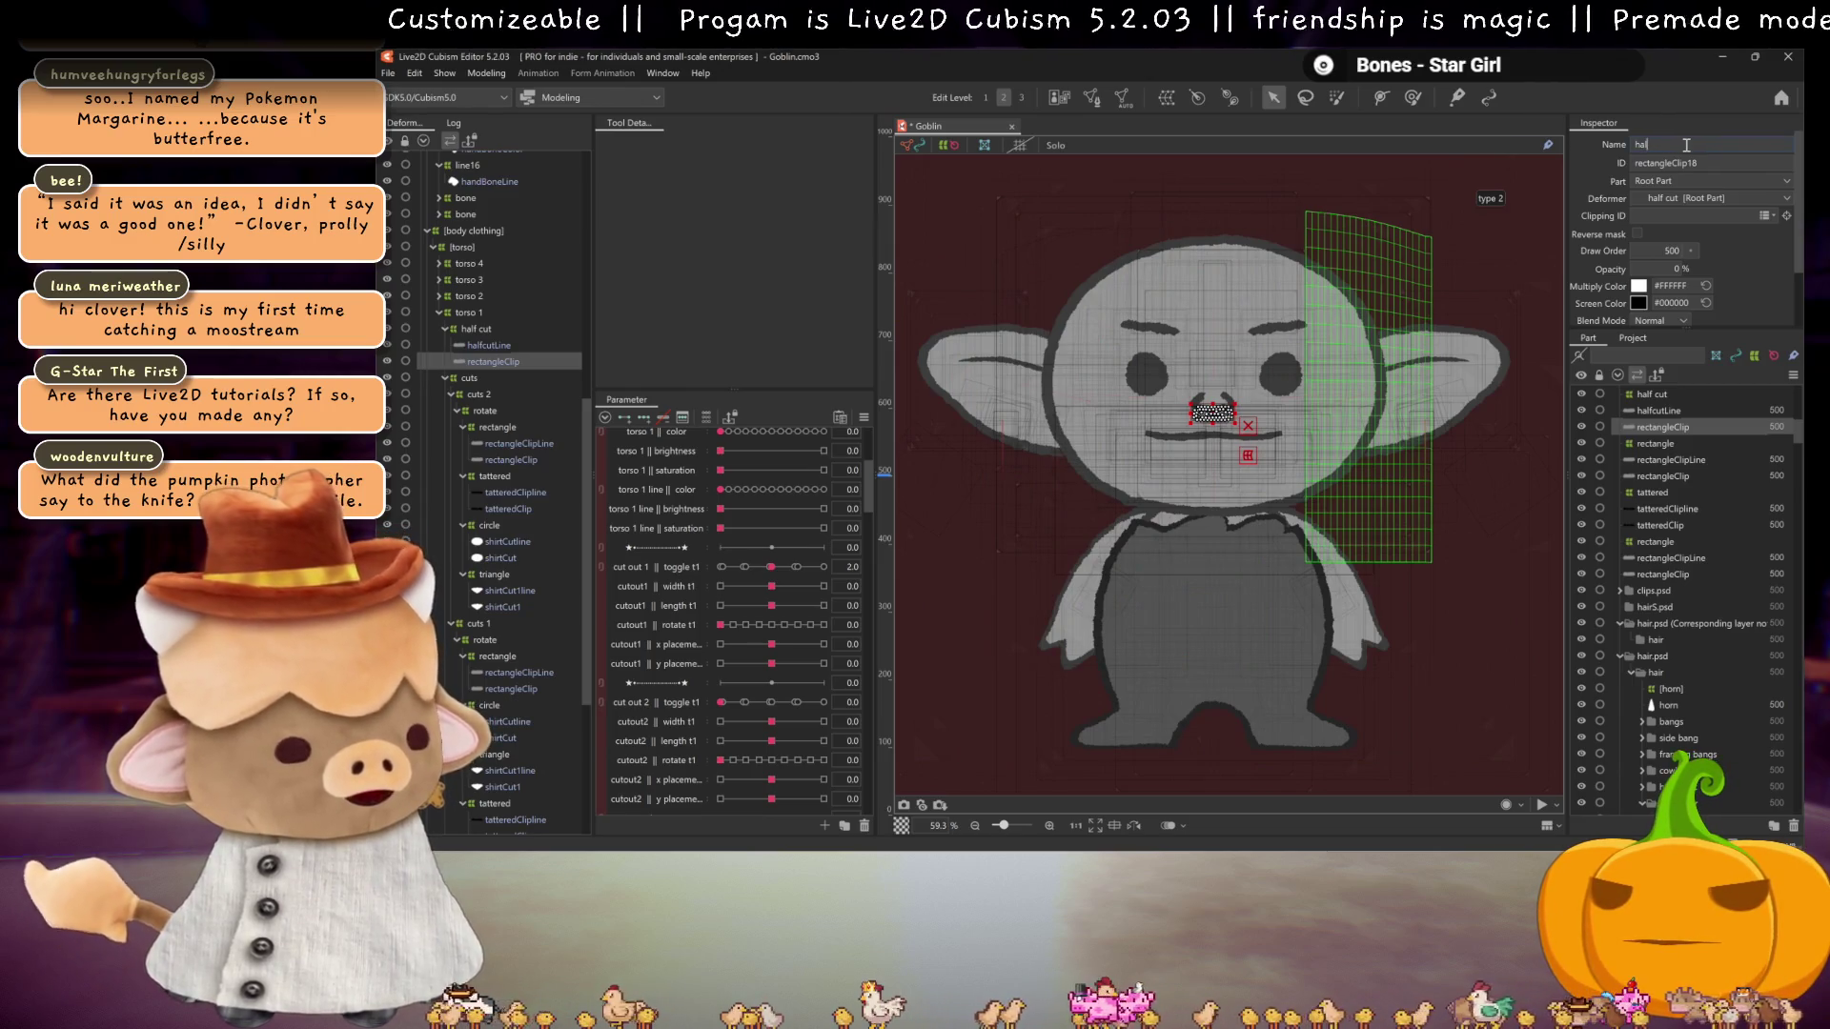
{"action": "type", "text": "l"}
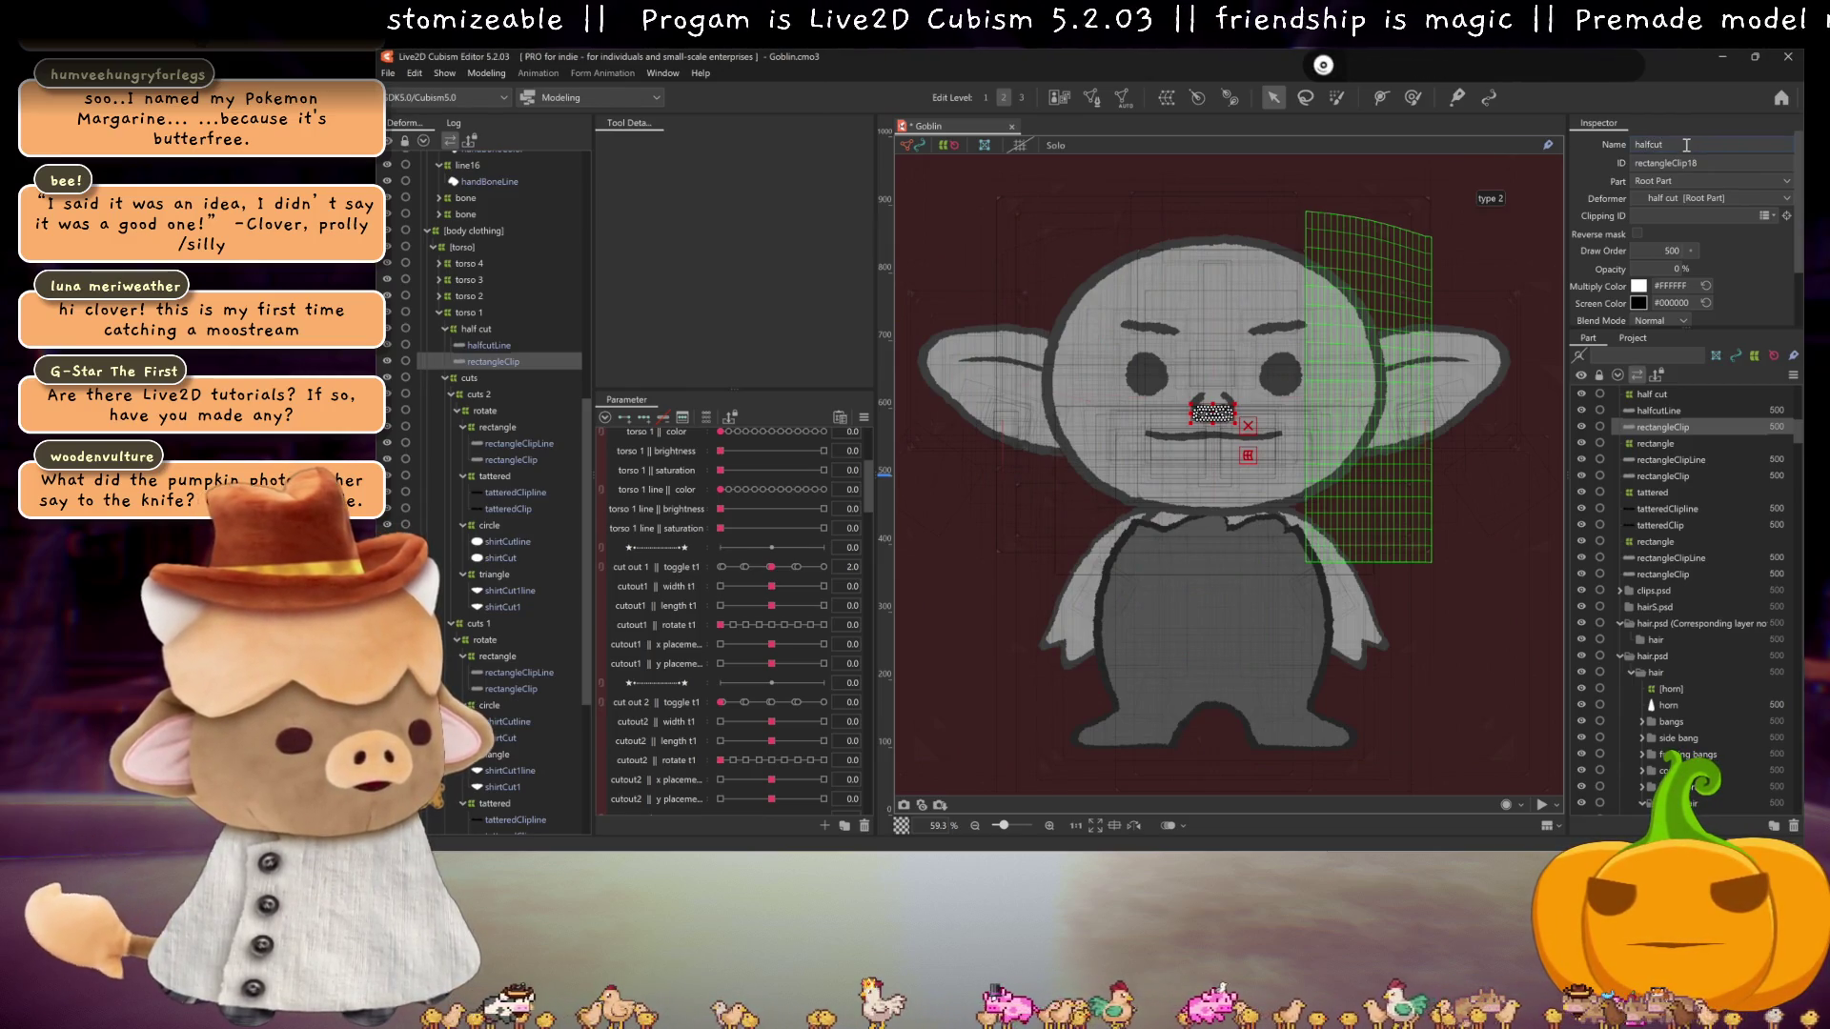
{"action": "key", "text": "Return"}
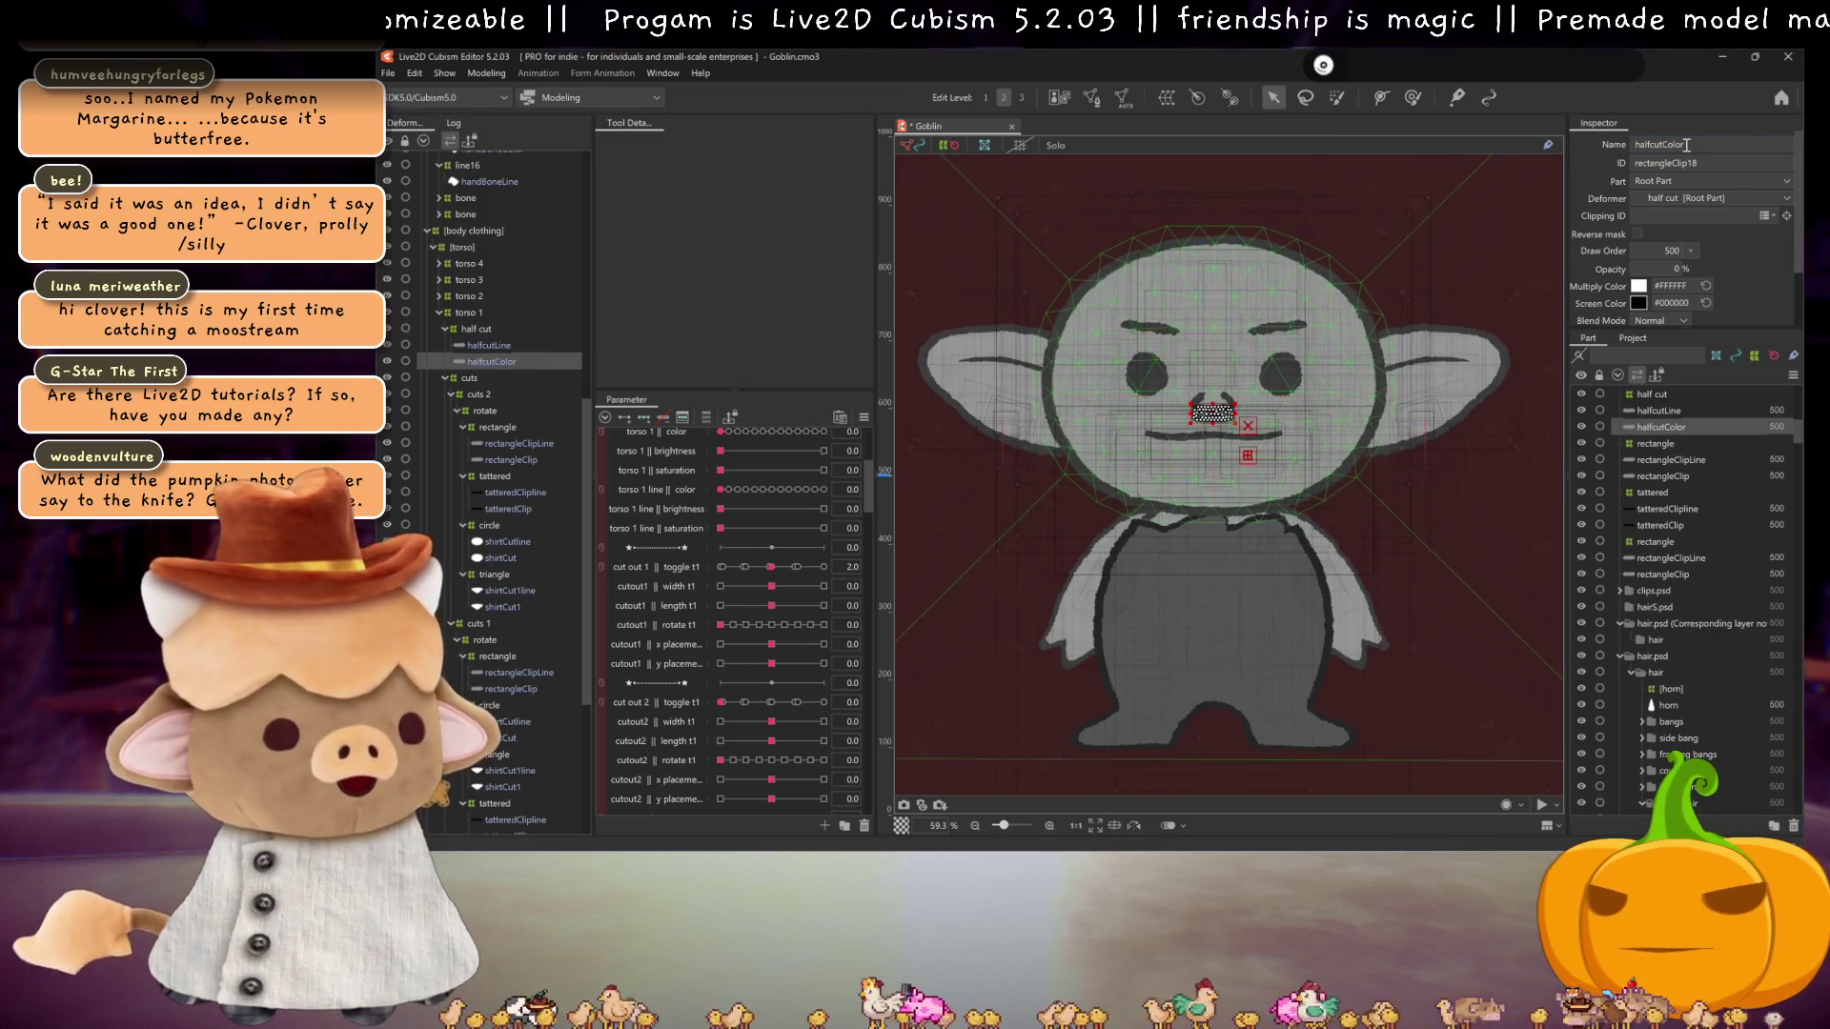
Step: Copy the mesh names into their ID fields, setting halfcutLine as the mesh ID
{"action": "double_click", "coordinate": [1685, 144]}
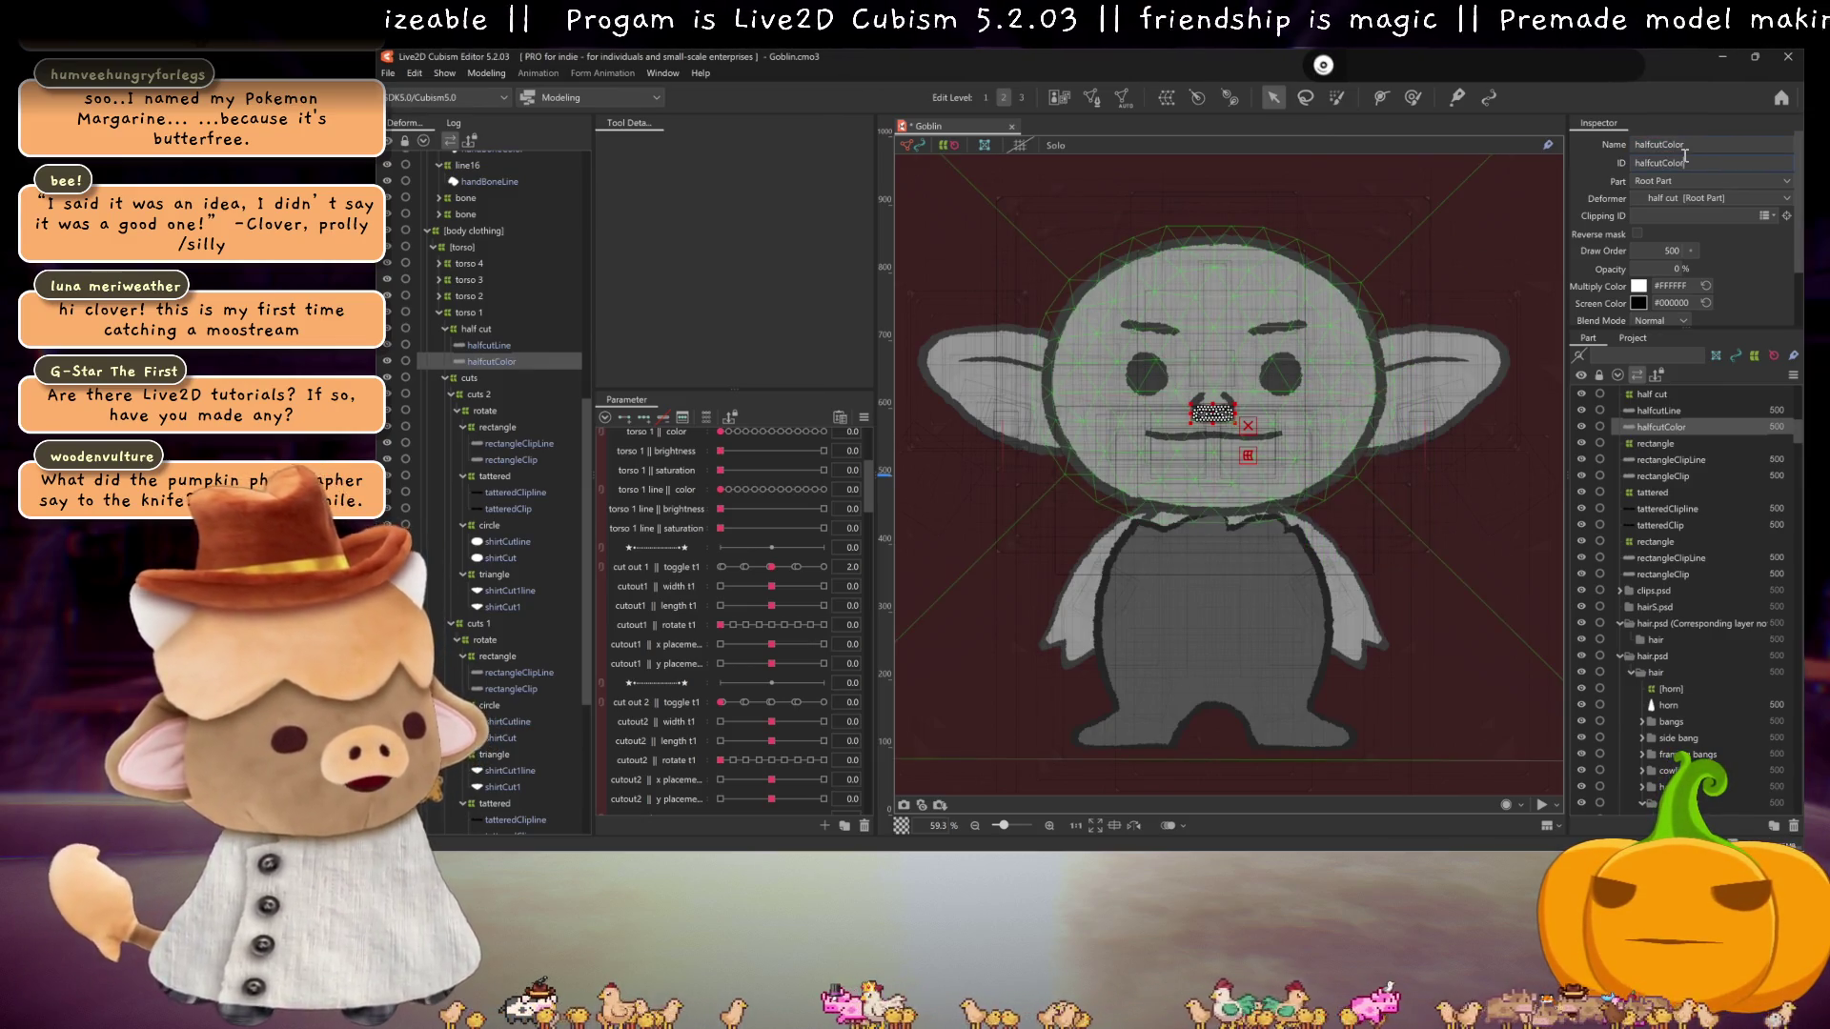
{"action": "key", "text": "Up"}
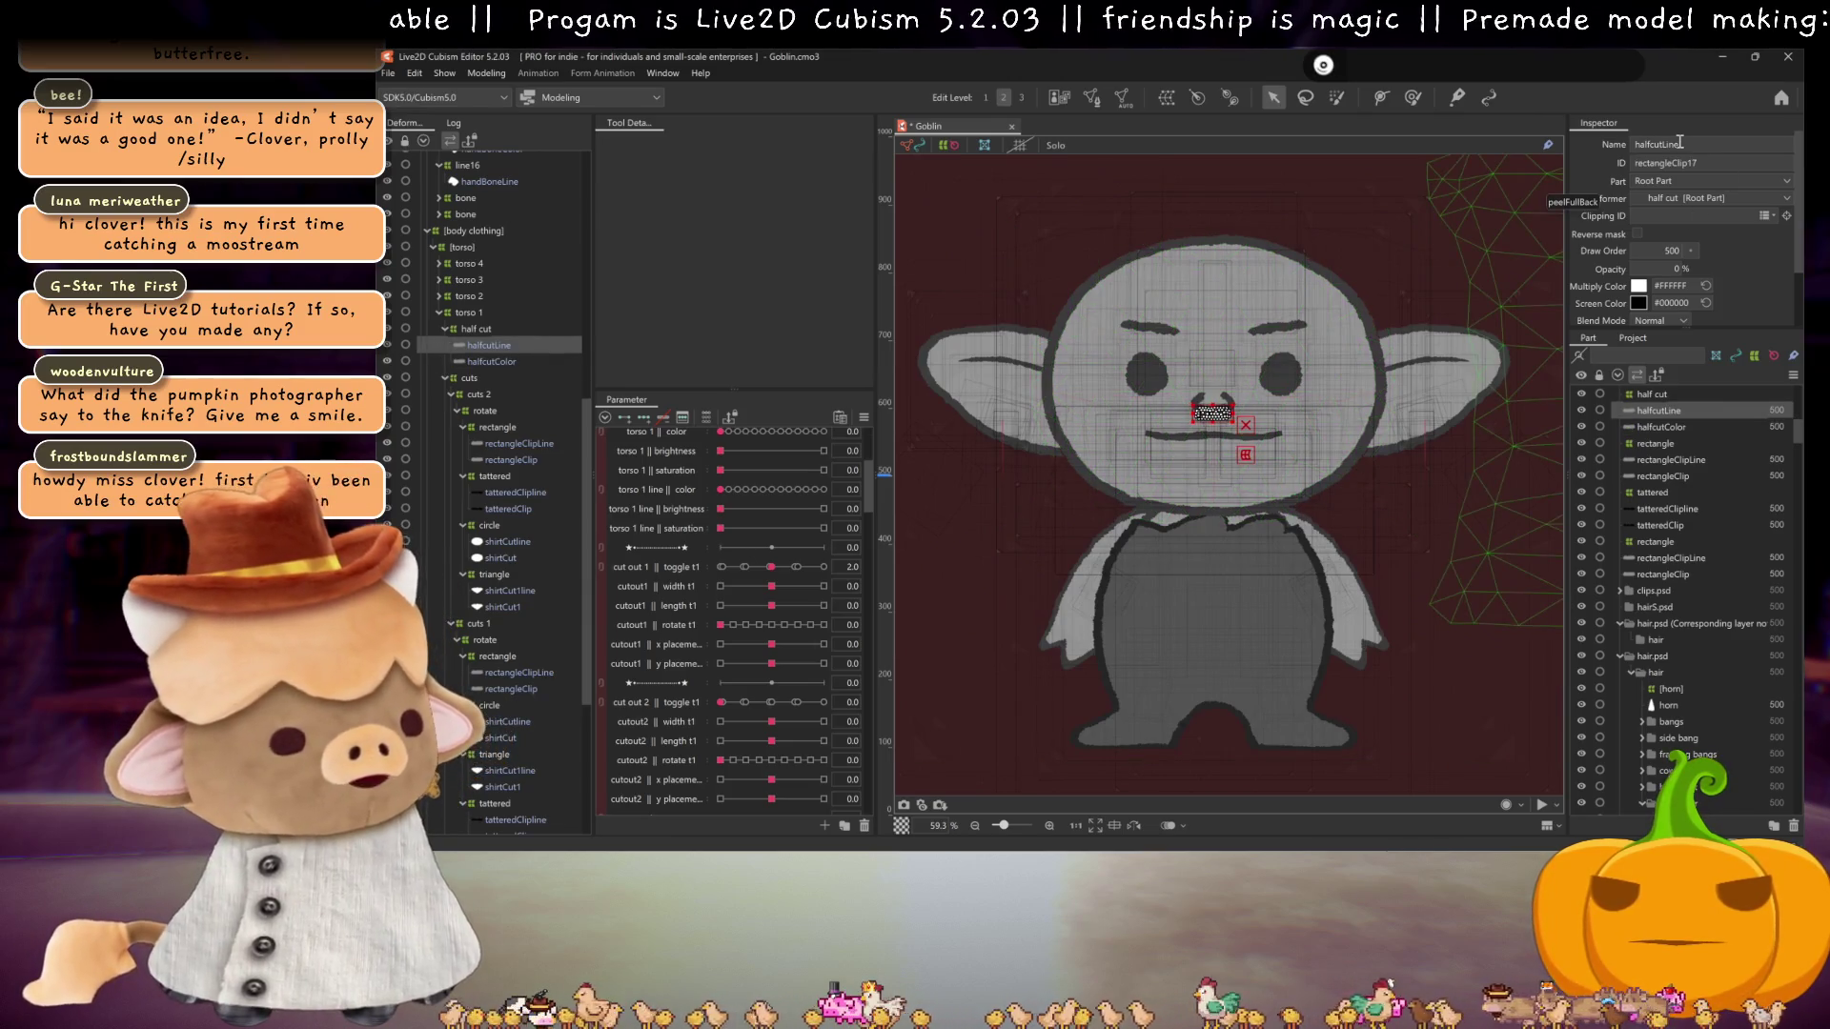
{"action": "double_click", "coordinate": [1680, 142]}
{"action": "key", "text": "ctrl+c"}
{"action": "double_click", "coordinate": [1688, 164]}
{"action": "key", "text": "ctrl+v"}
{"action": "key", "text": "Return"}
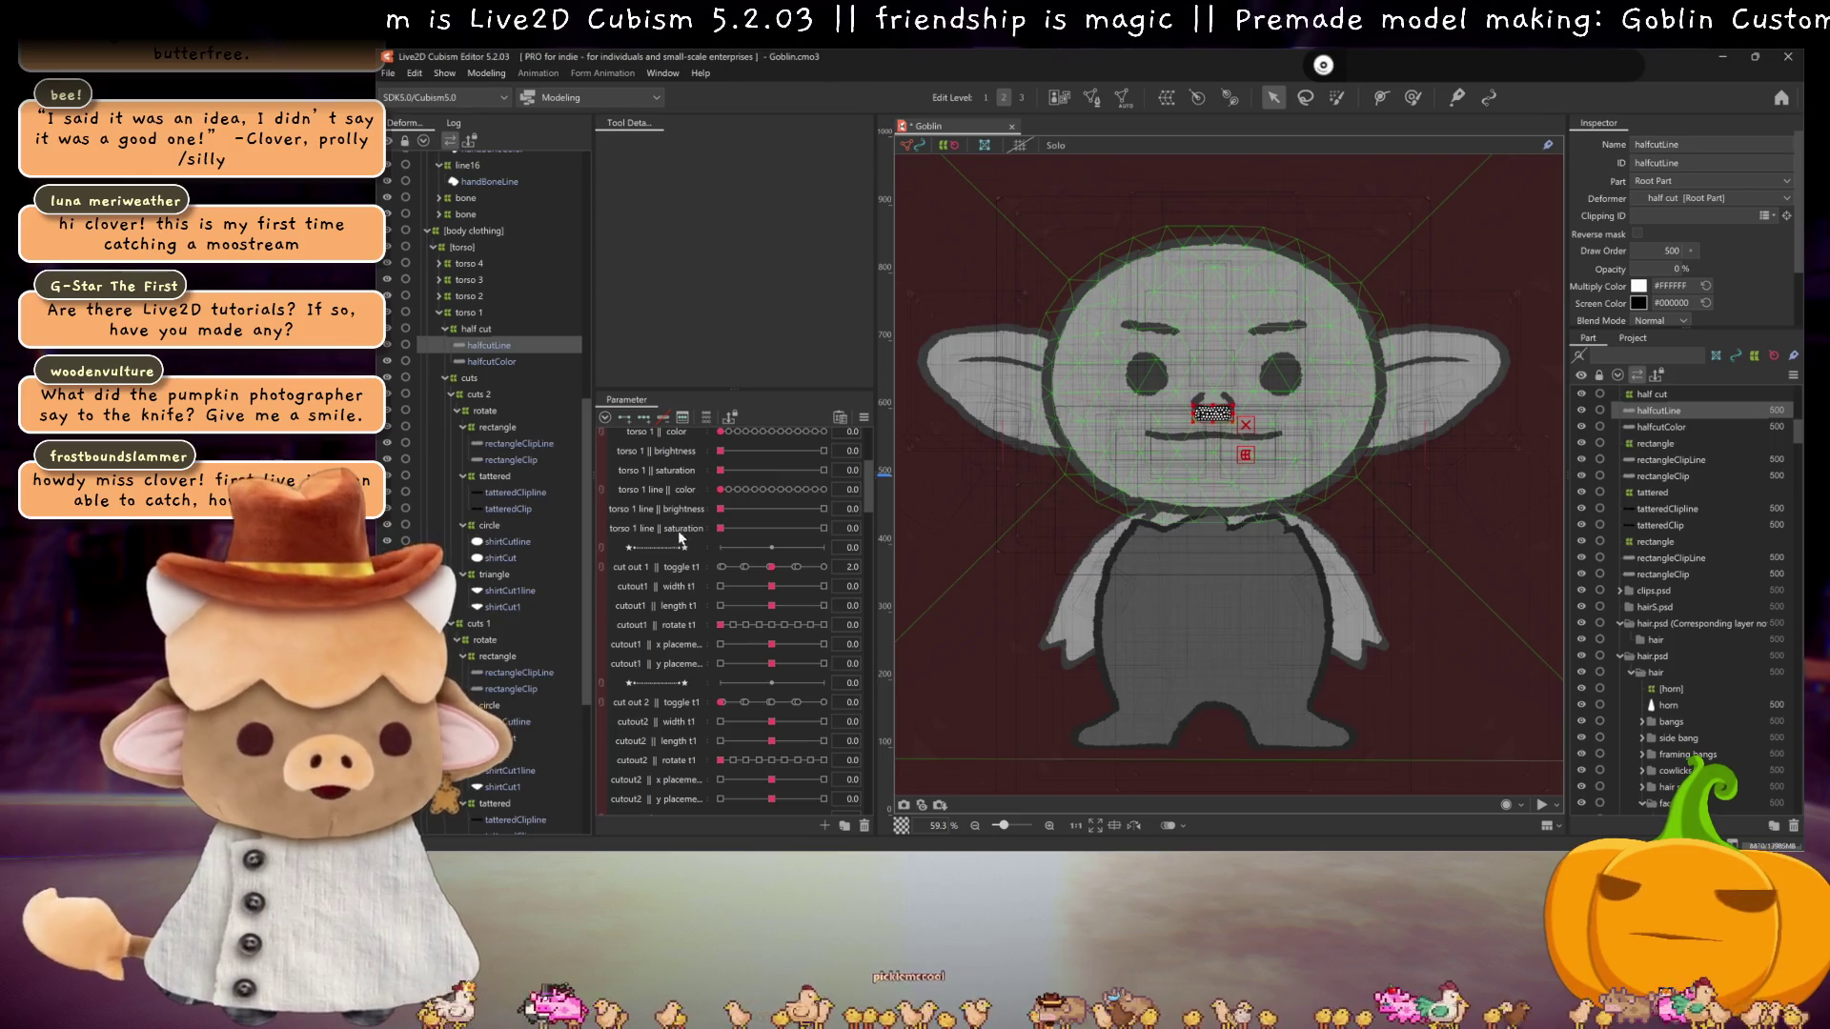
{"action": "scroll", "coordinate": [679, 572], "scroll_direction": "up", "scroll_amount": 3}
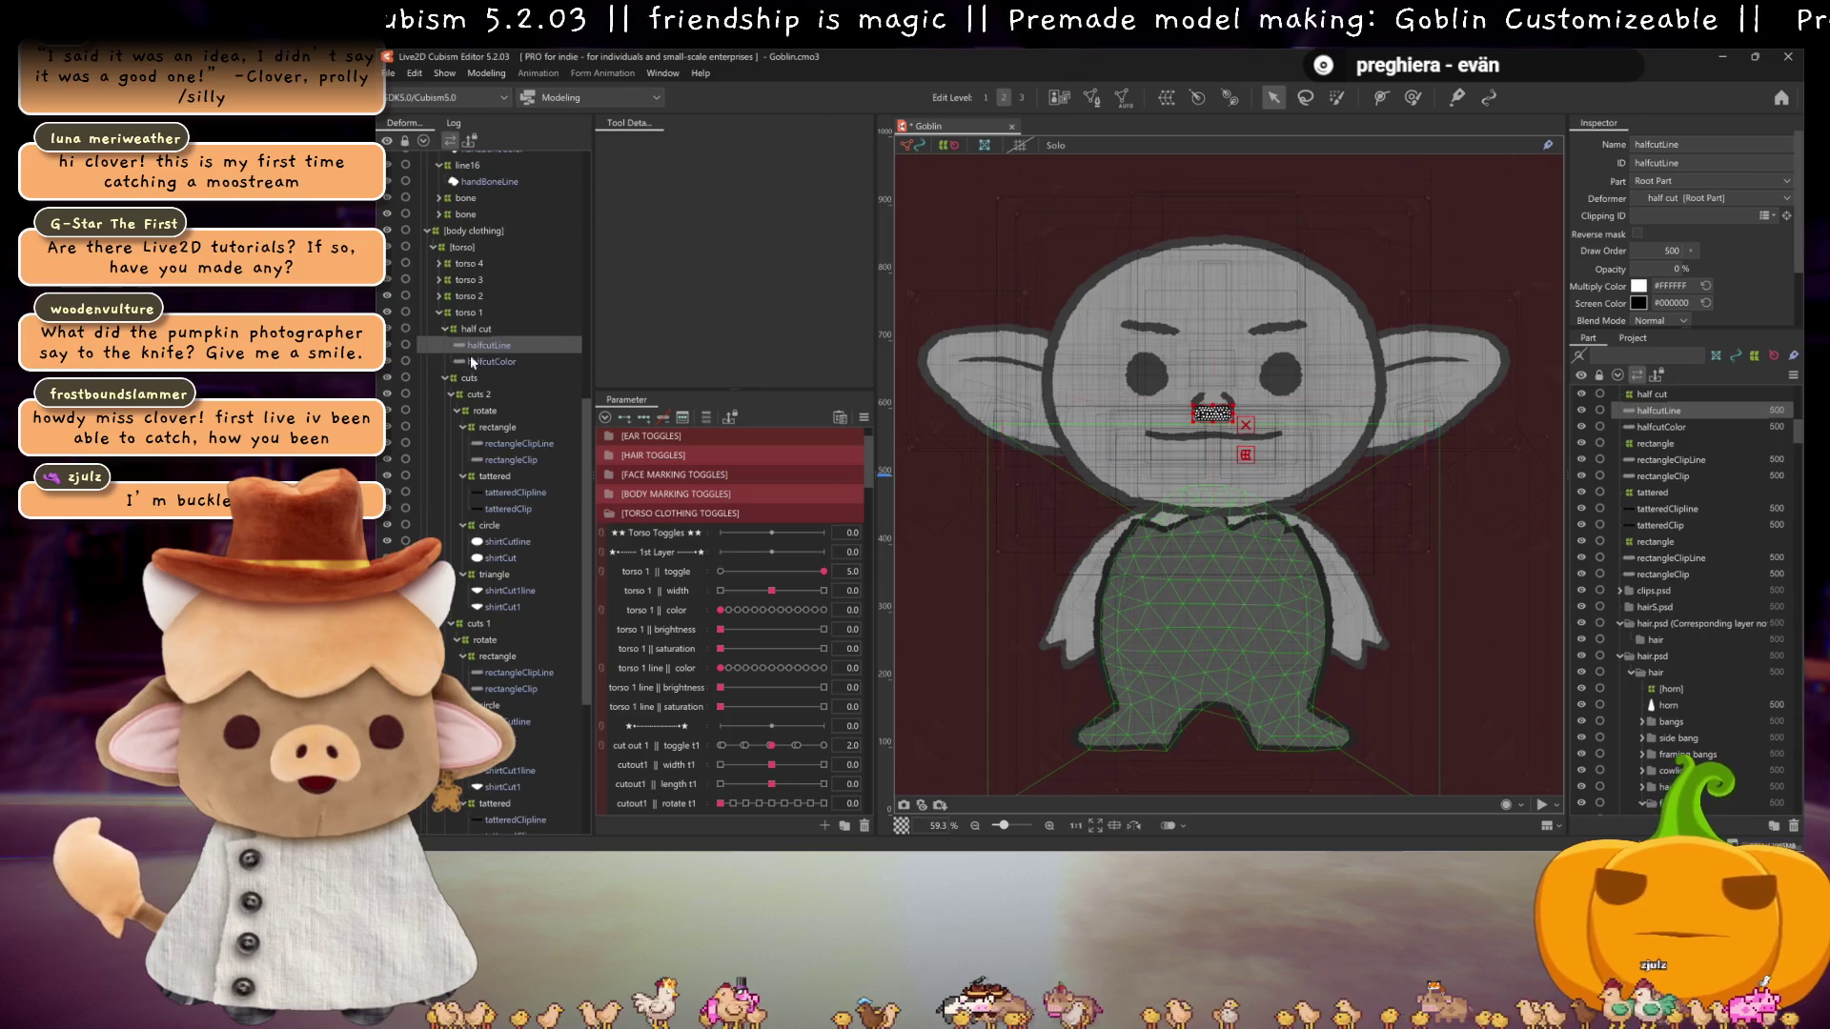
Step: Replicate the torso 1 || toggle parameter and move the copy under torso 1 width
{"action": "left_click", "coordinate": [476, 329]}
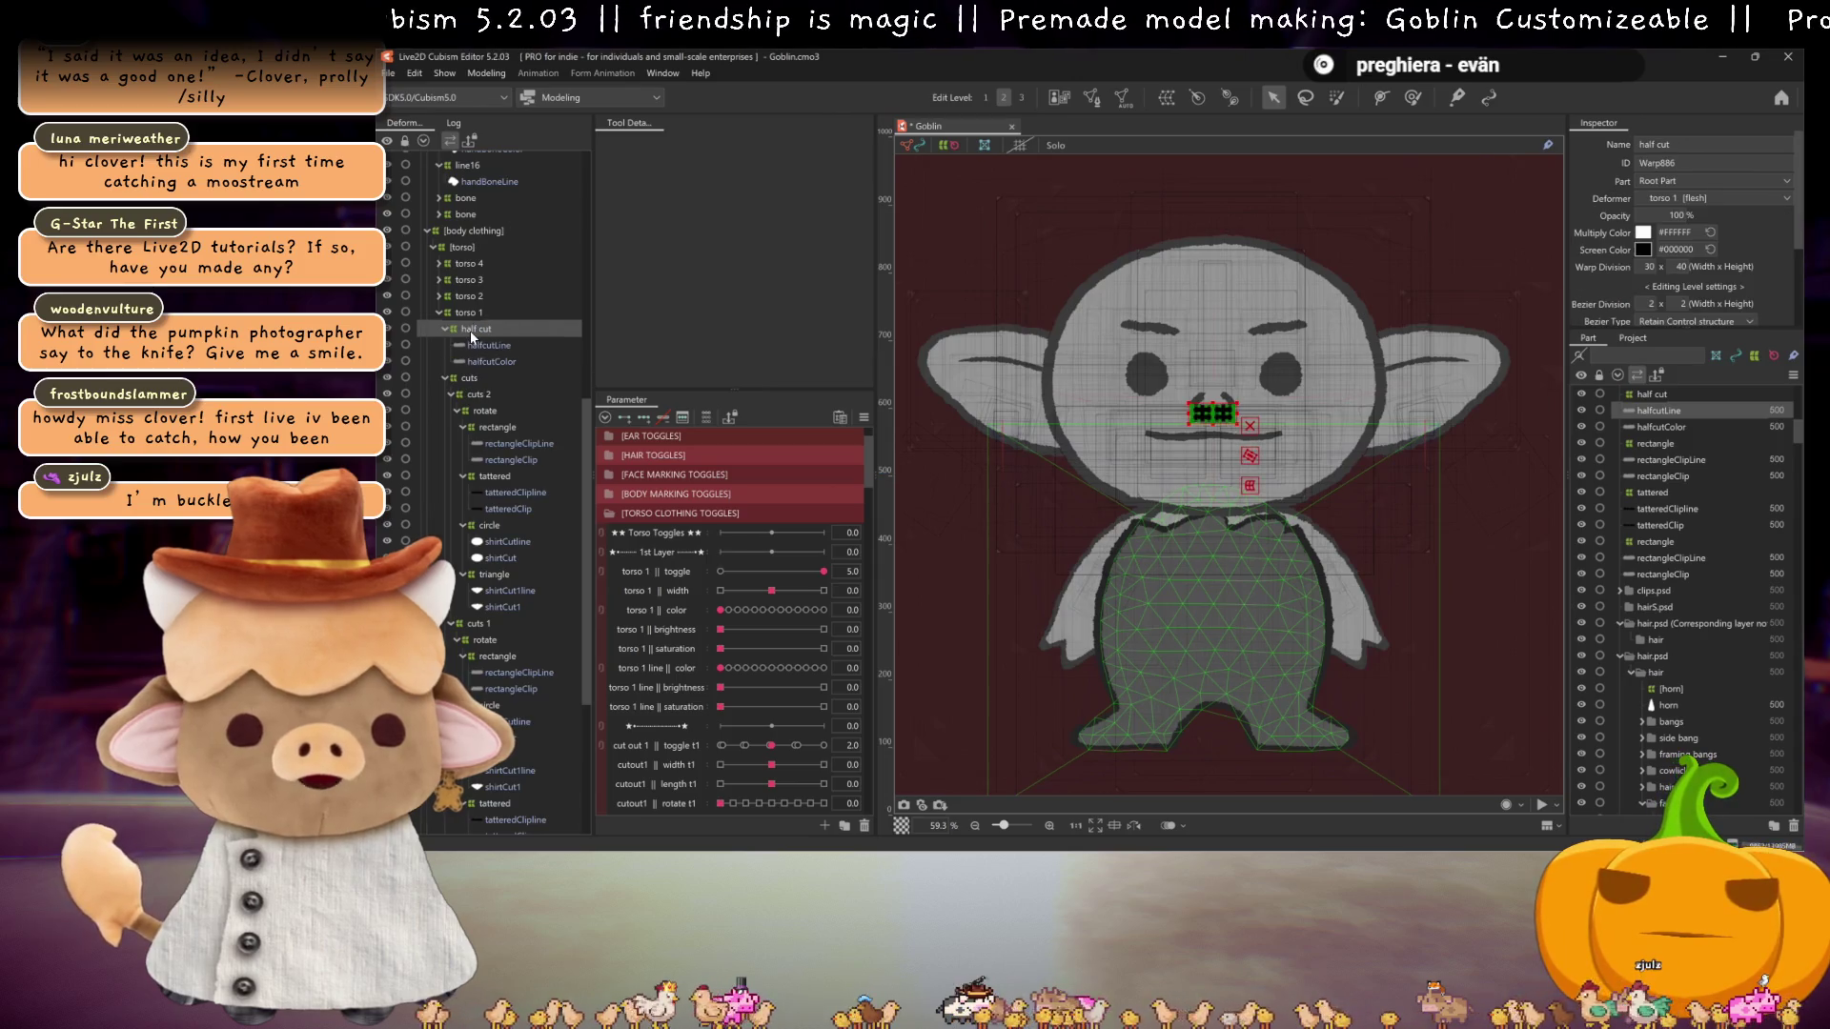
{"action": "right_click", "coordinate": [667, 570]}
{"action": "left_click", "coordinate": [660, 592]}
{"action": "left_click_drag", "start_coordinate": [660, 592], "coordinate": [677, 724]}
{"action": "scroll", "coordinate": [644, 617], "scroll_direction": "down", "scroll_amount": 2}
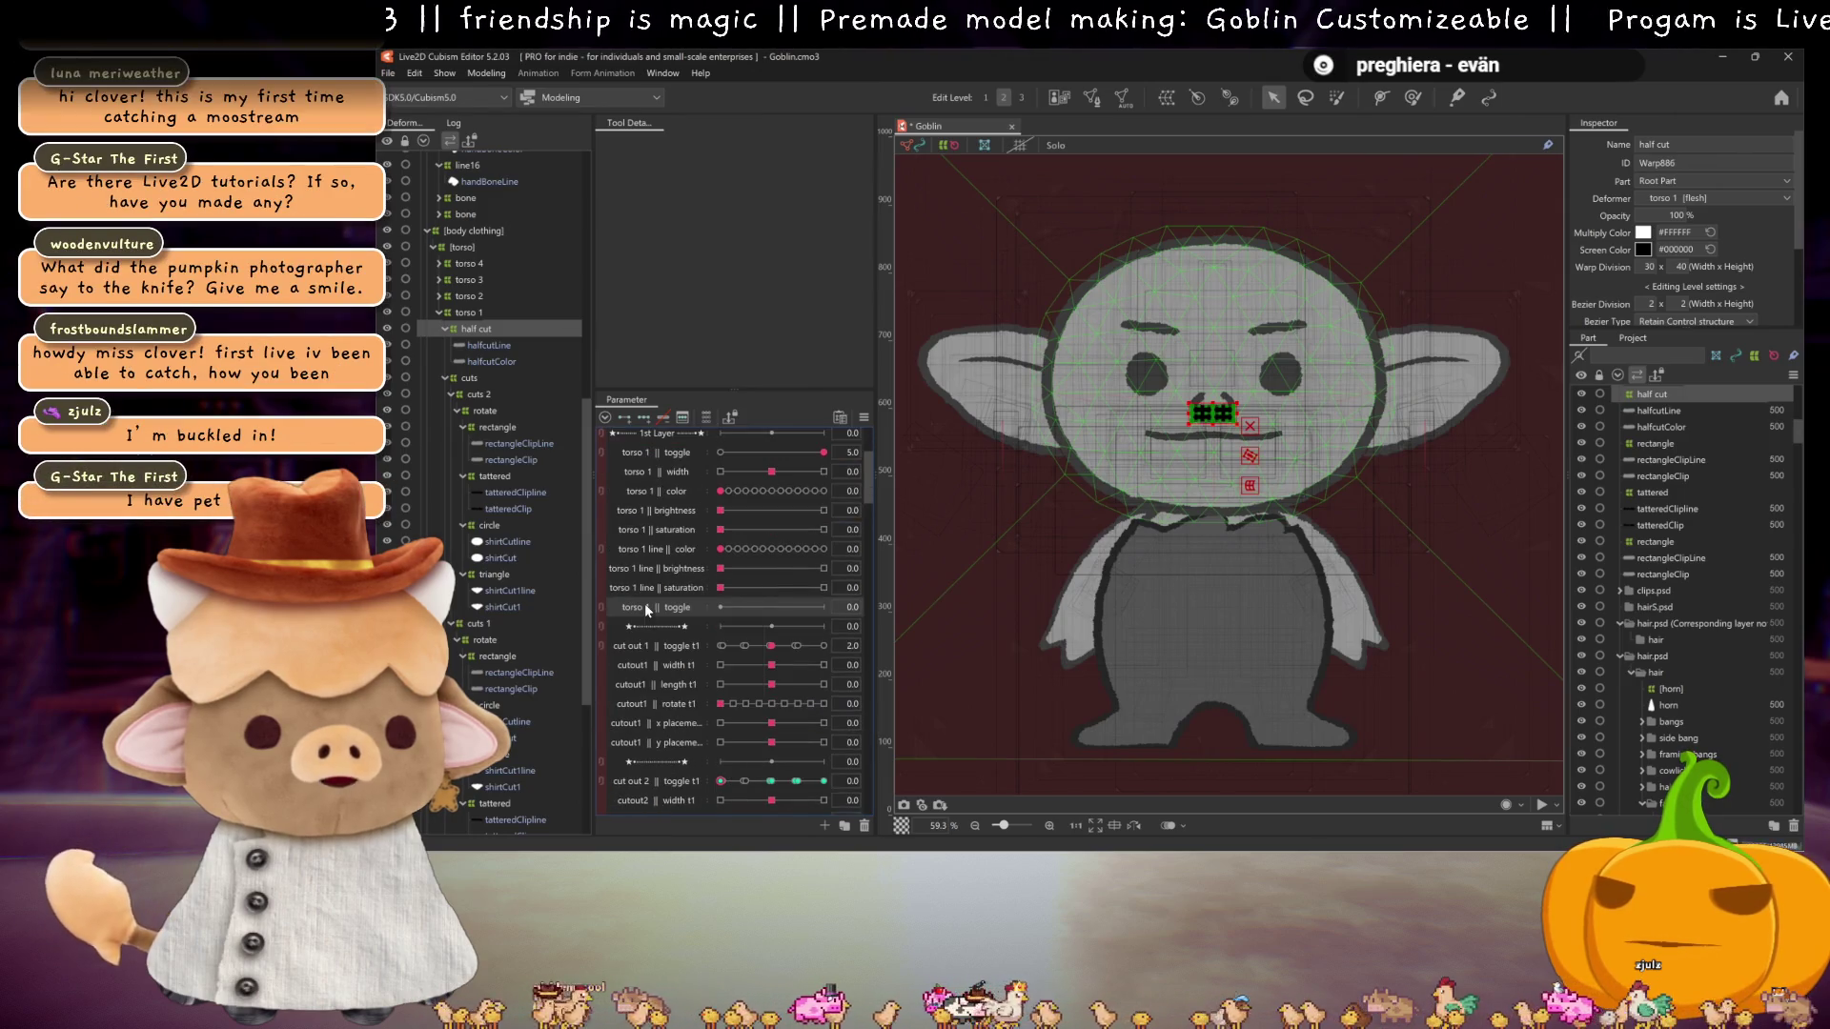
{"action": "right_click", "coordinate": [646, 610]}
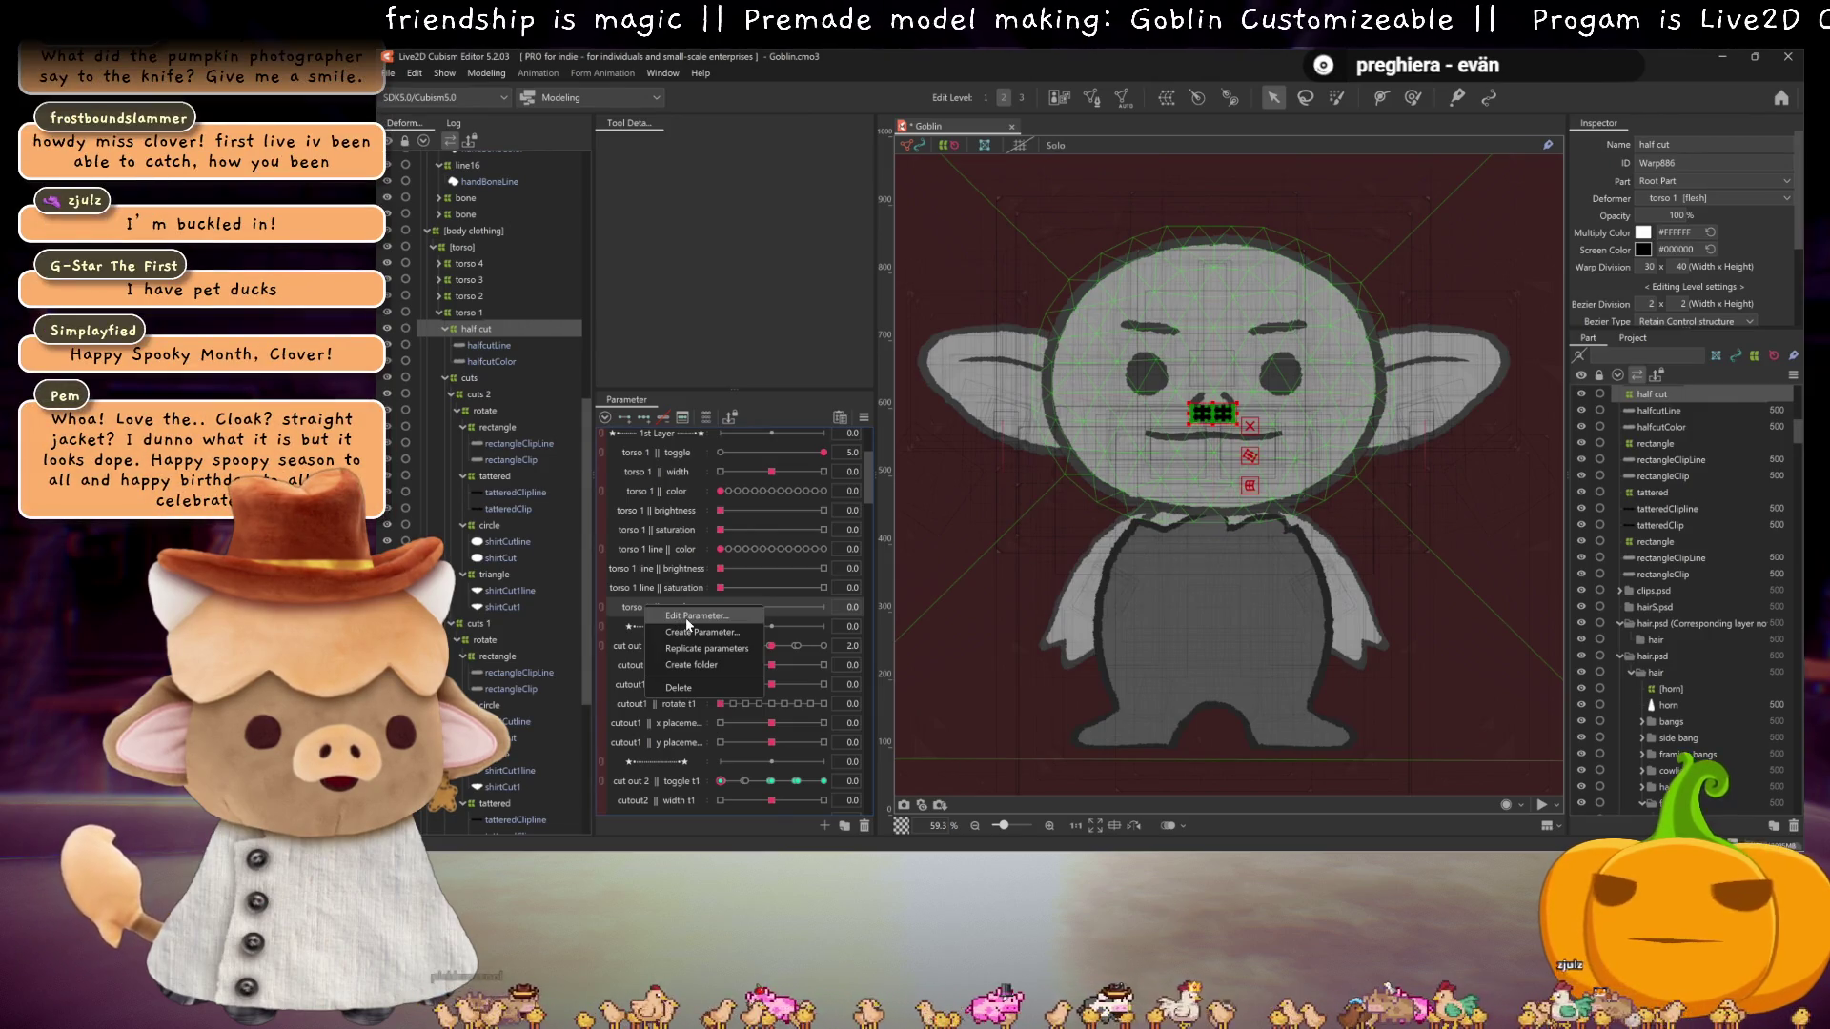
{"action": "left_click", "coordinate": [642, 610]}
{"action": "left_click_drag", "start_coordinate": [643, 610], "coordinate": [656, 491]}
Step: Rename the copied parameter to 'torso 1 || half cut' and update its ID
{"action": "double_click", "coordinate": [655, 489]}
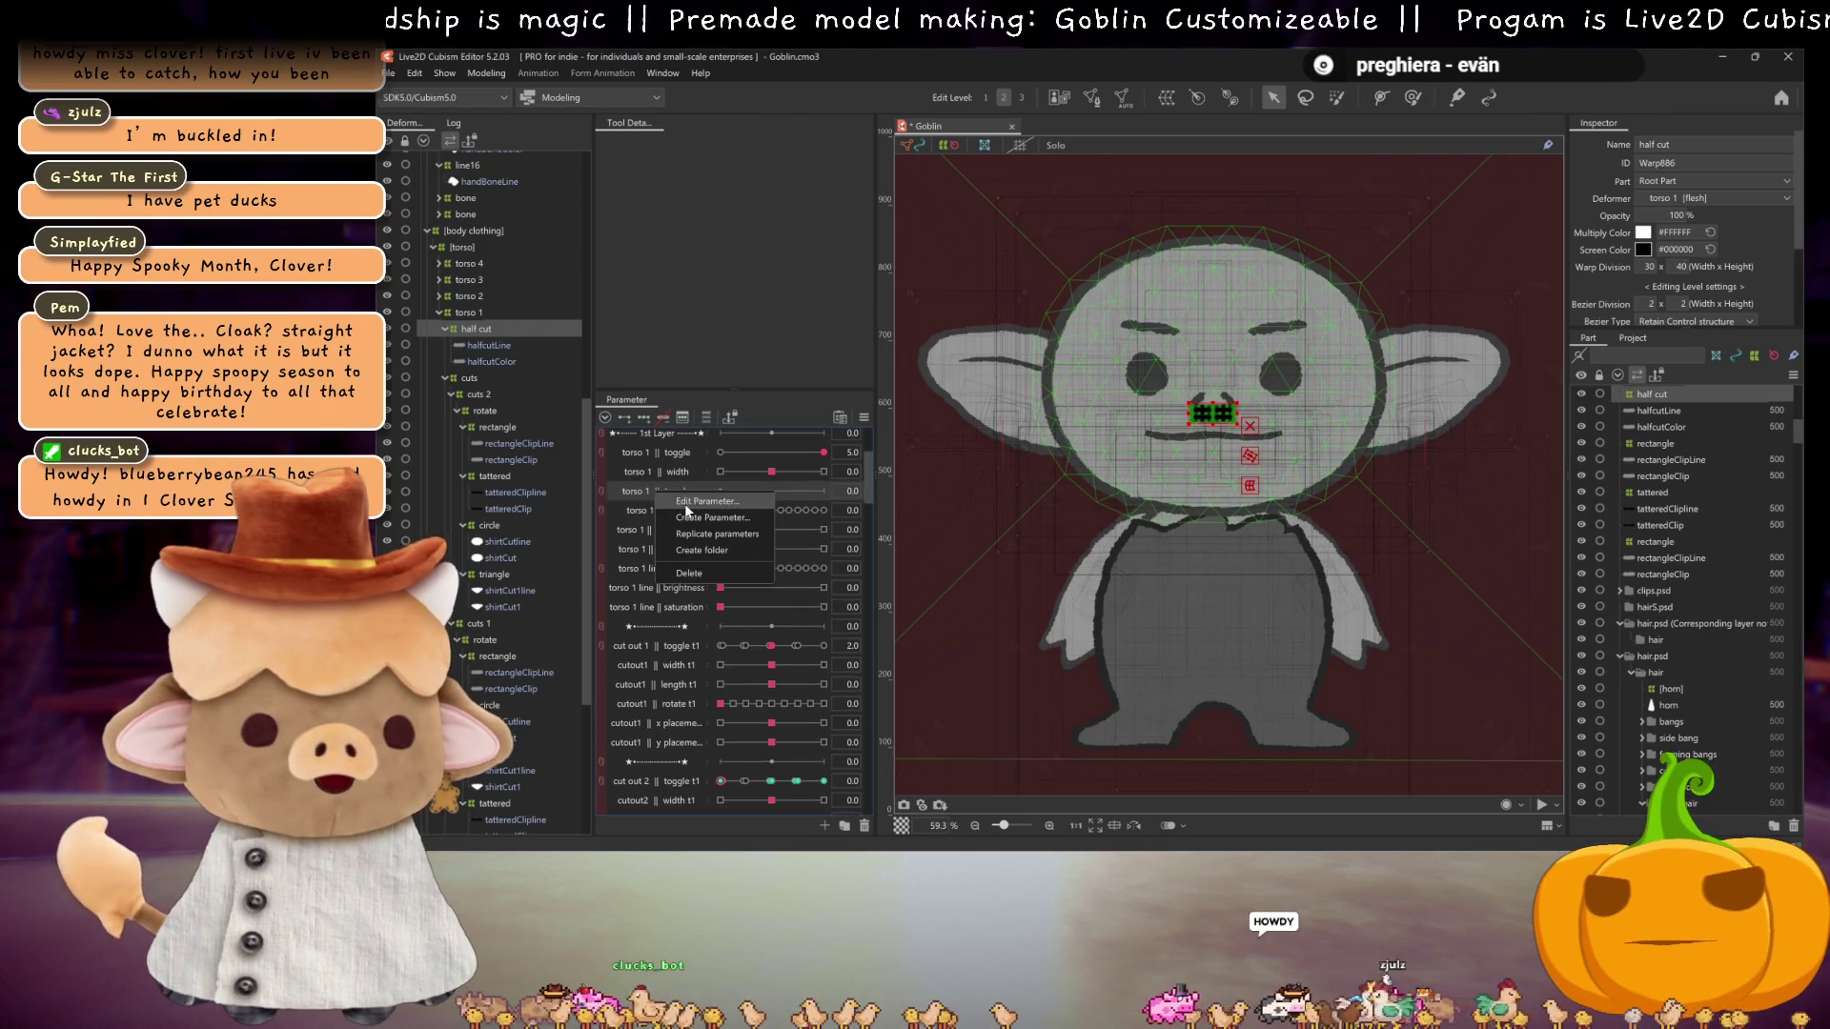
{"action": "double_click", "coordinate": [1084, 368]}
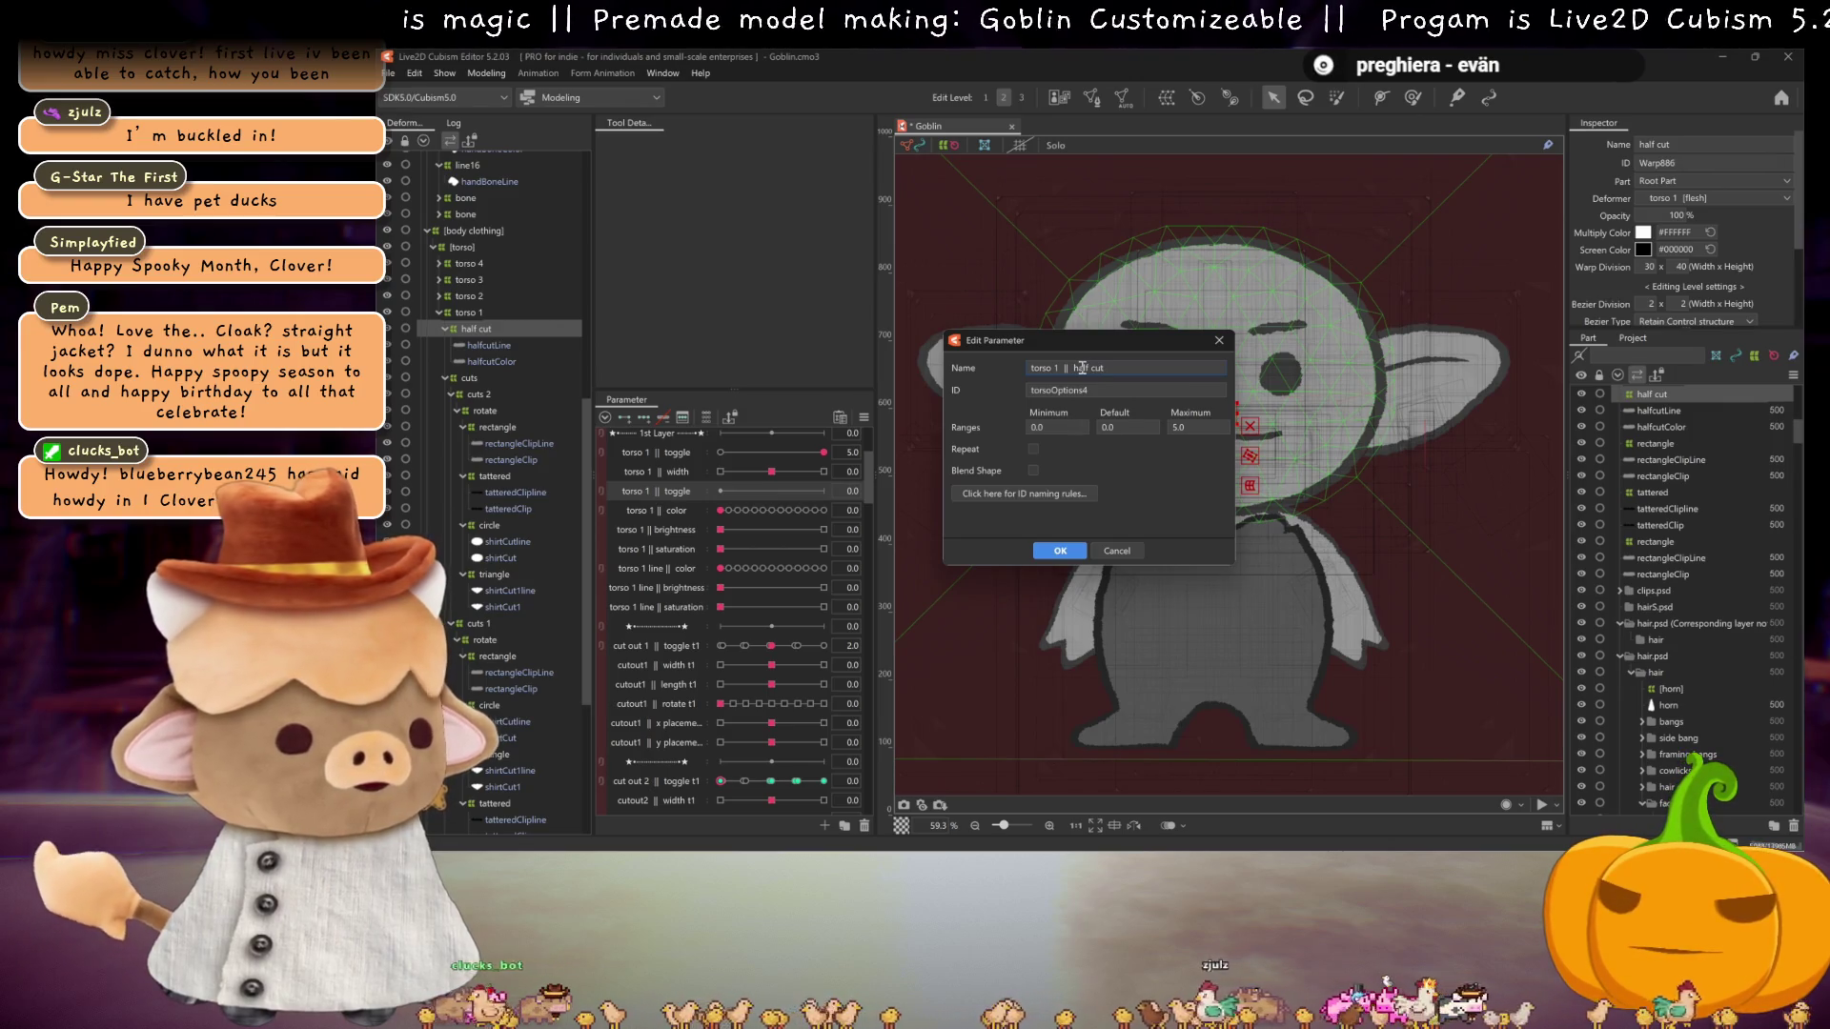
{"action": "double_click", "coordinate": [1075, 389]}
{"action": "type", "text": "torsoHalfC"}
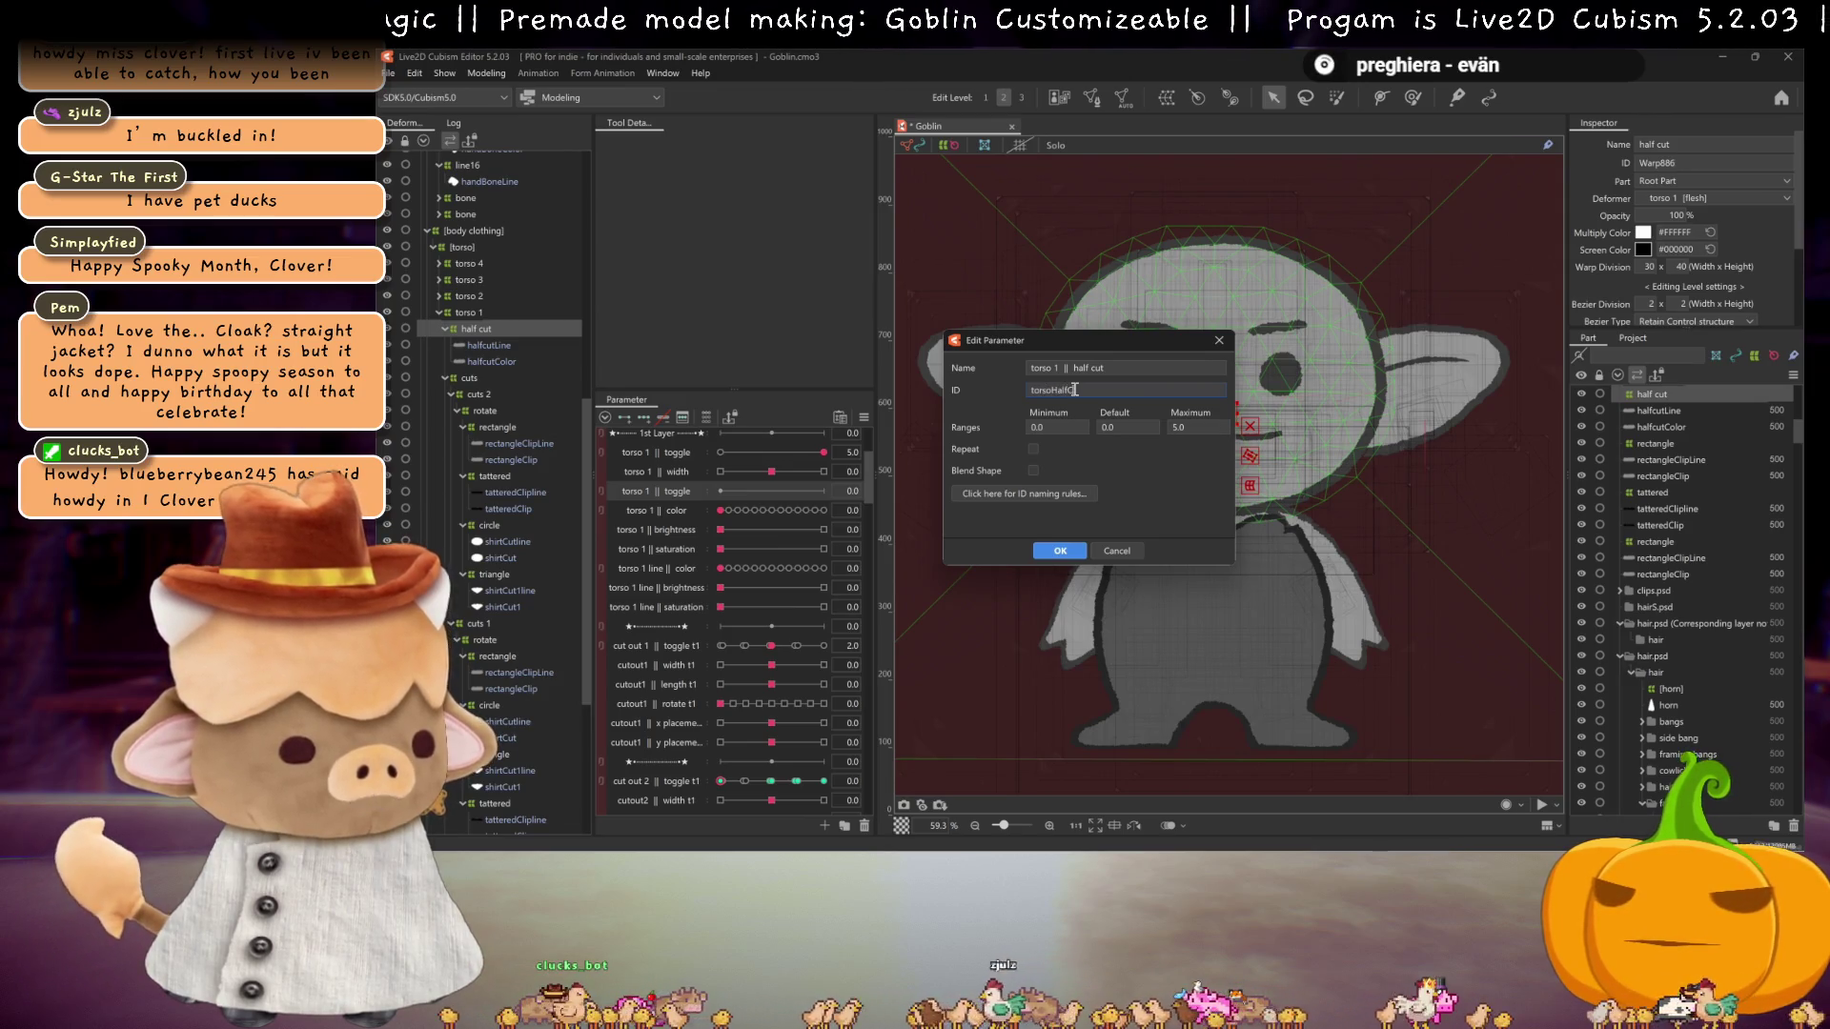
{"action": "key", "text": "Return"}
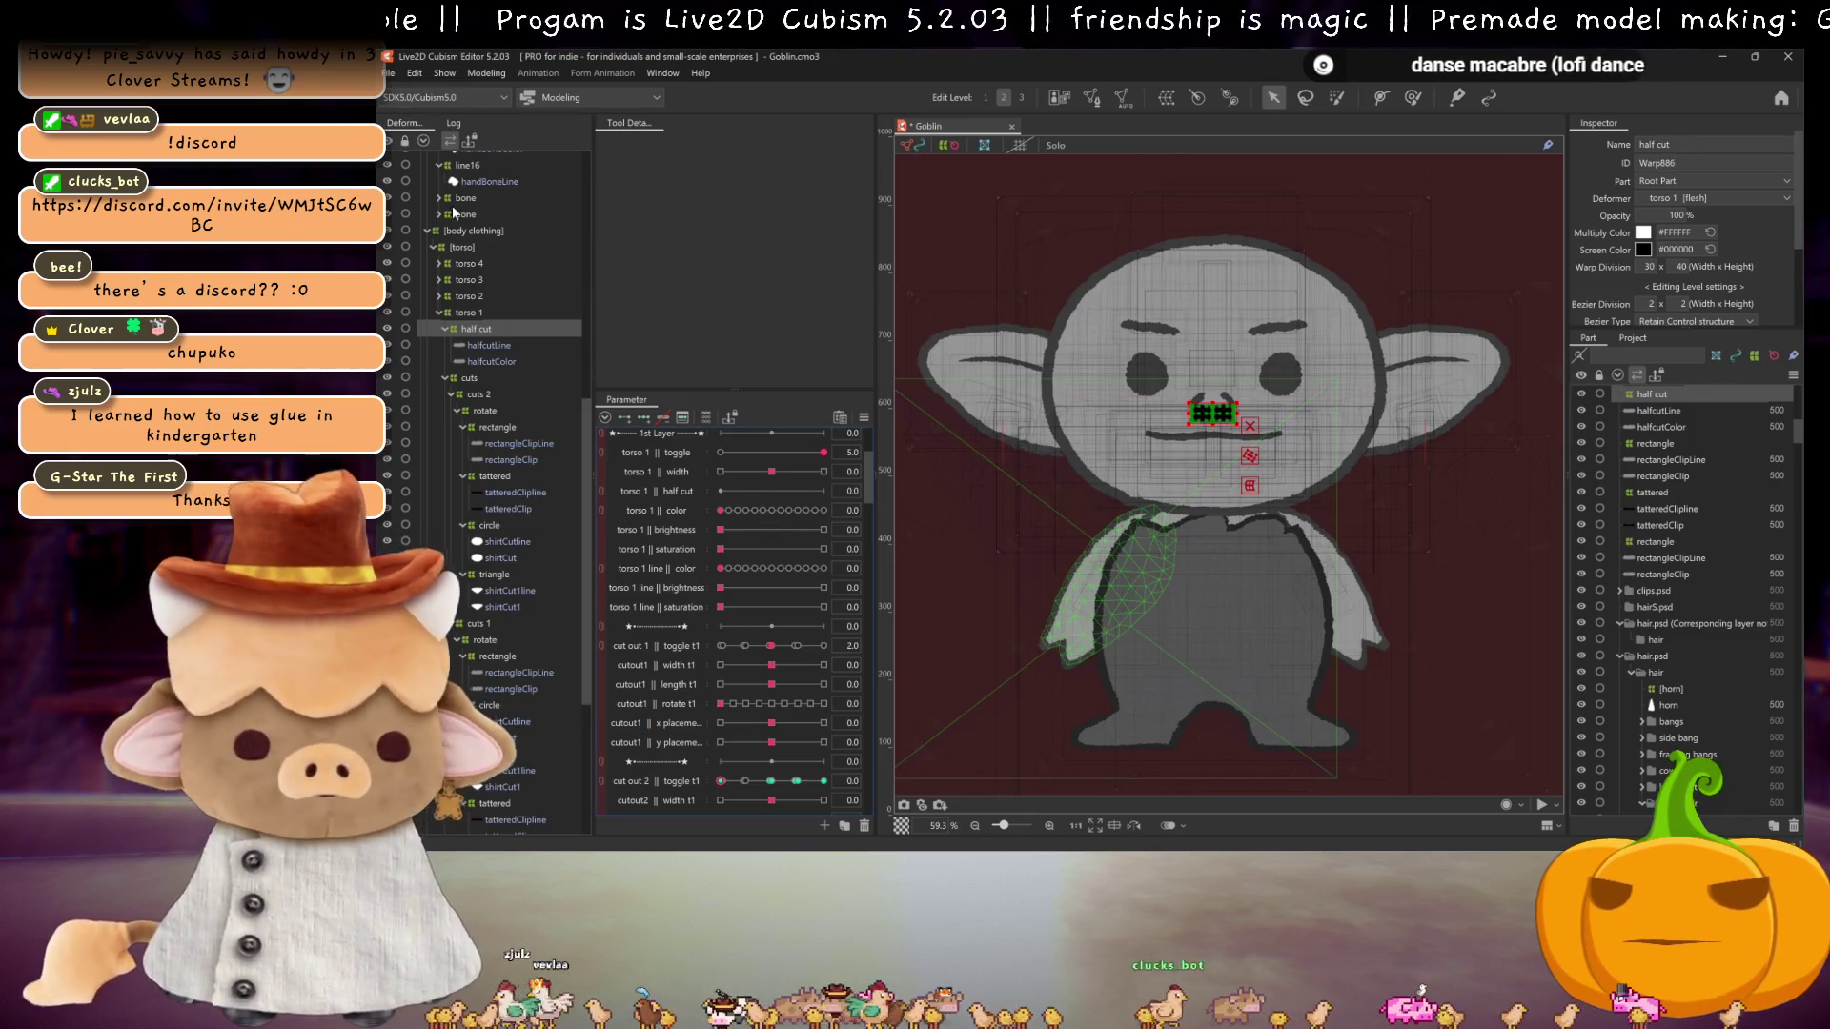
Step: Check the bodyColor mesh's clipping mask list that uses halfcutColor
{"action": "left_click", "coordinate": [497, 362]}
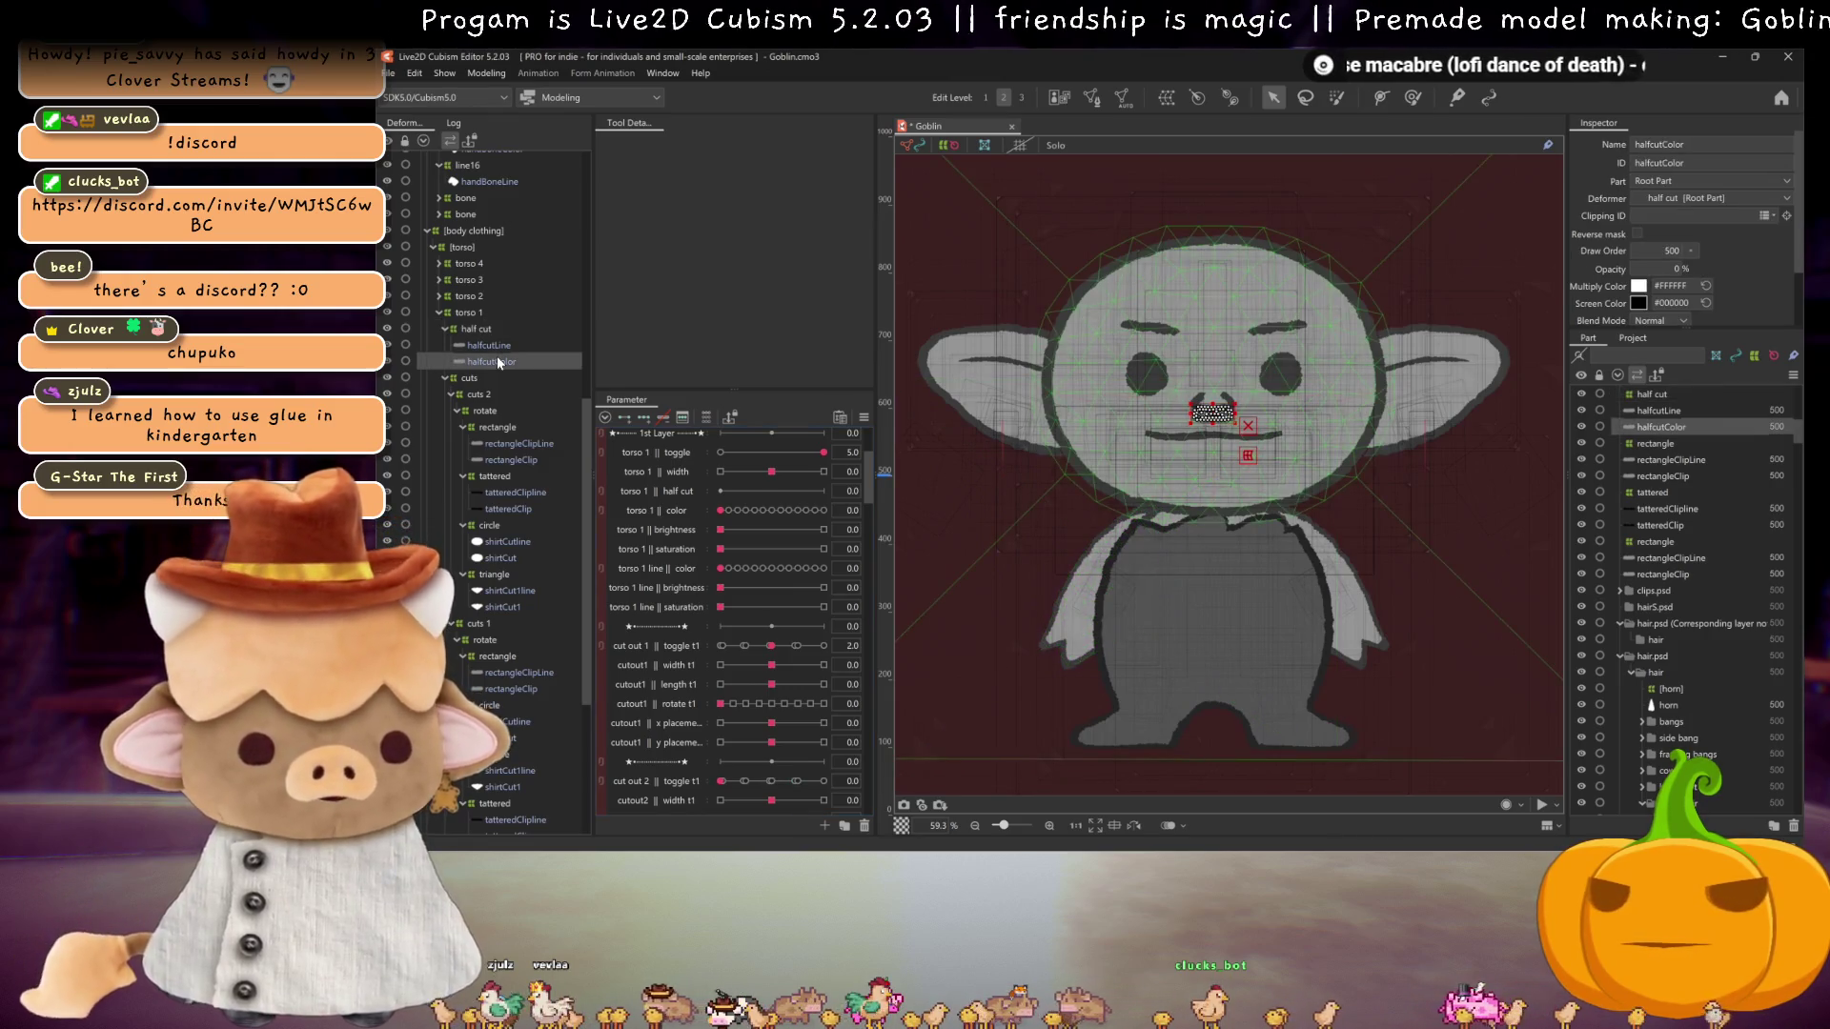
{"action": "scroll", "coordinate": [479, 683], "scroll_direction": "down", "scroll_amount": 4}
{"action": "left_click", "coordinate": [491, 706]}
{"action": "left_click", "coordinate": [1748, 216]}
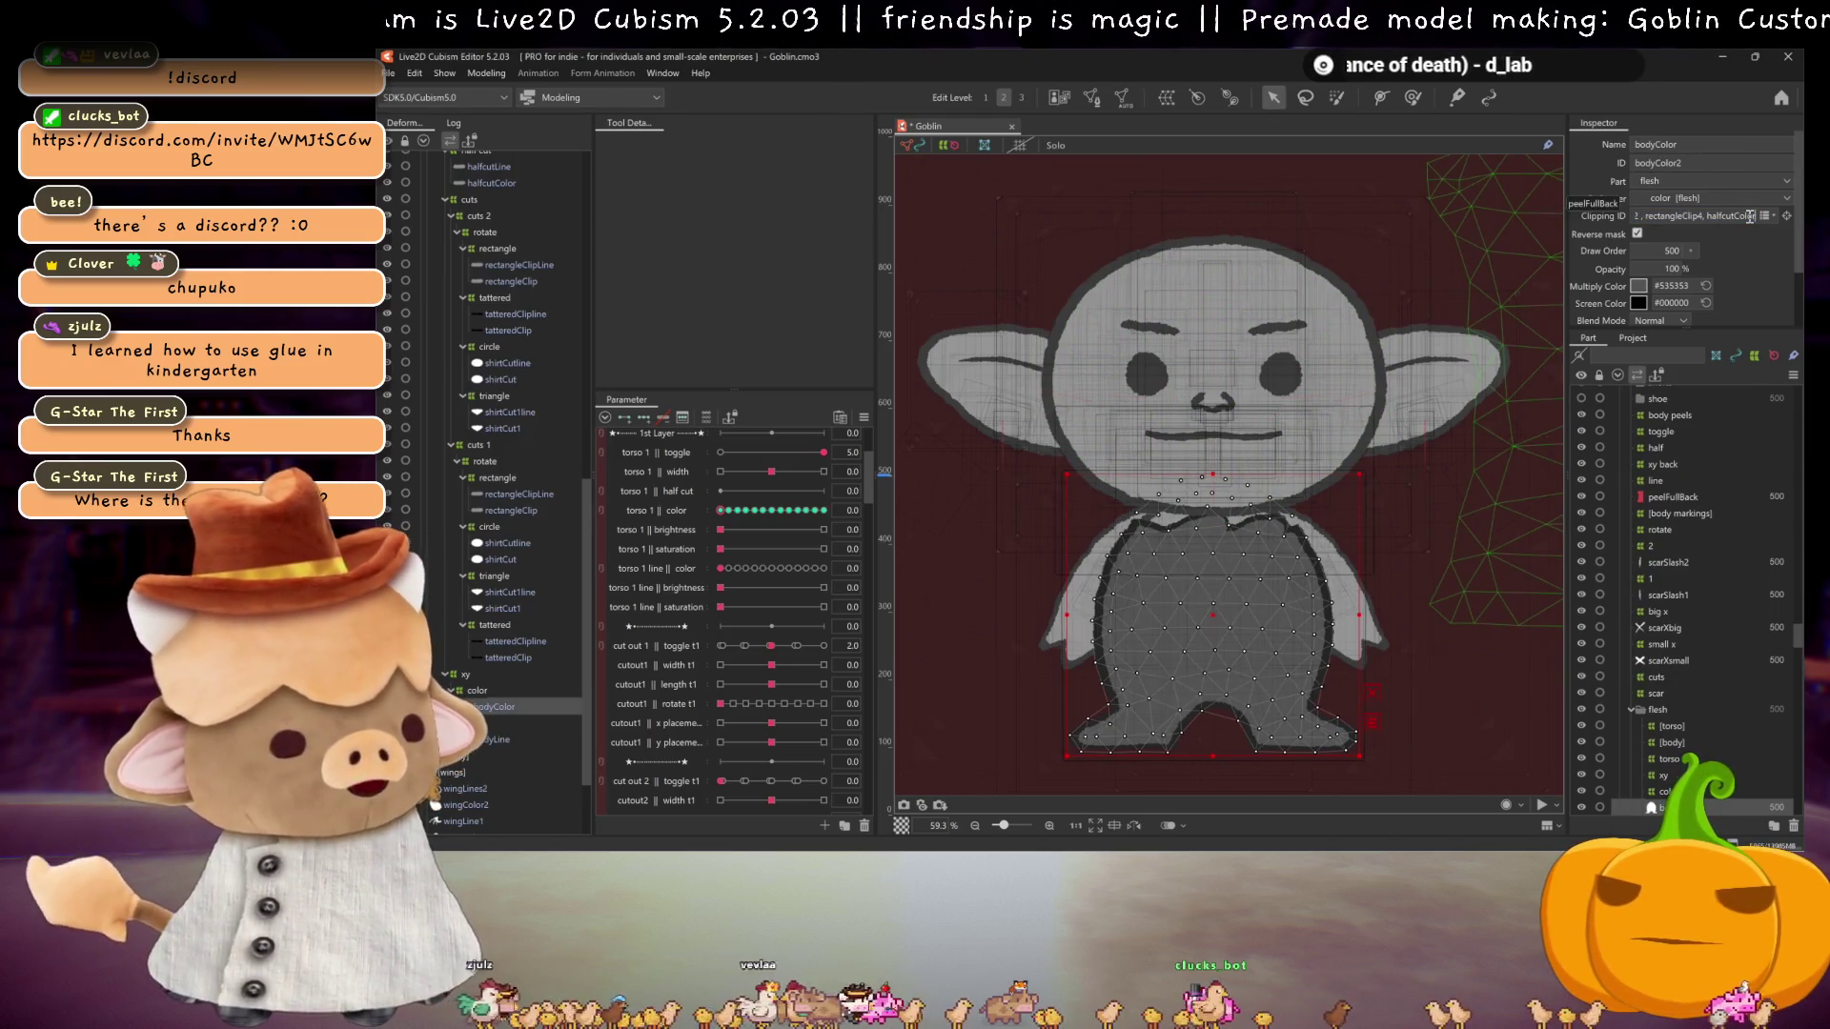
{"action": "scroll", "coordinate": [499, 289], "scroll_direction": "up", "scroll_amount": 2}
{"action": "scroll", "coordinate": [499, 290], "scroll_direction": "up", "scroll_amount": 3}
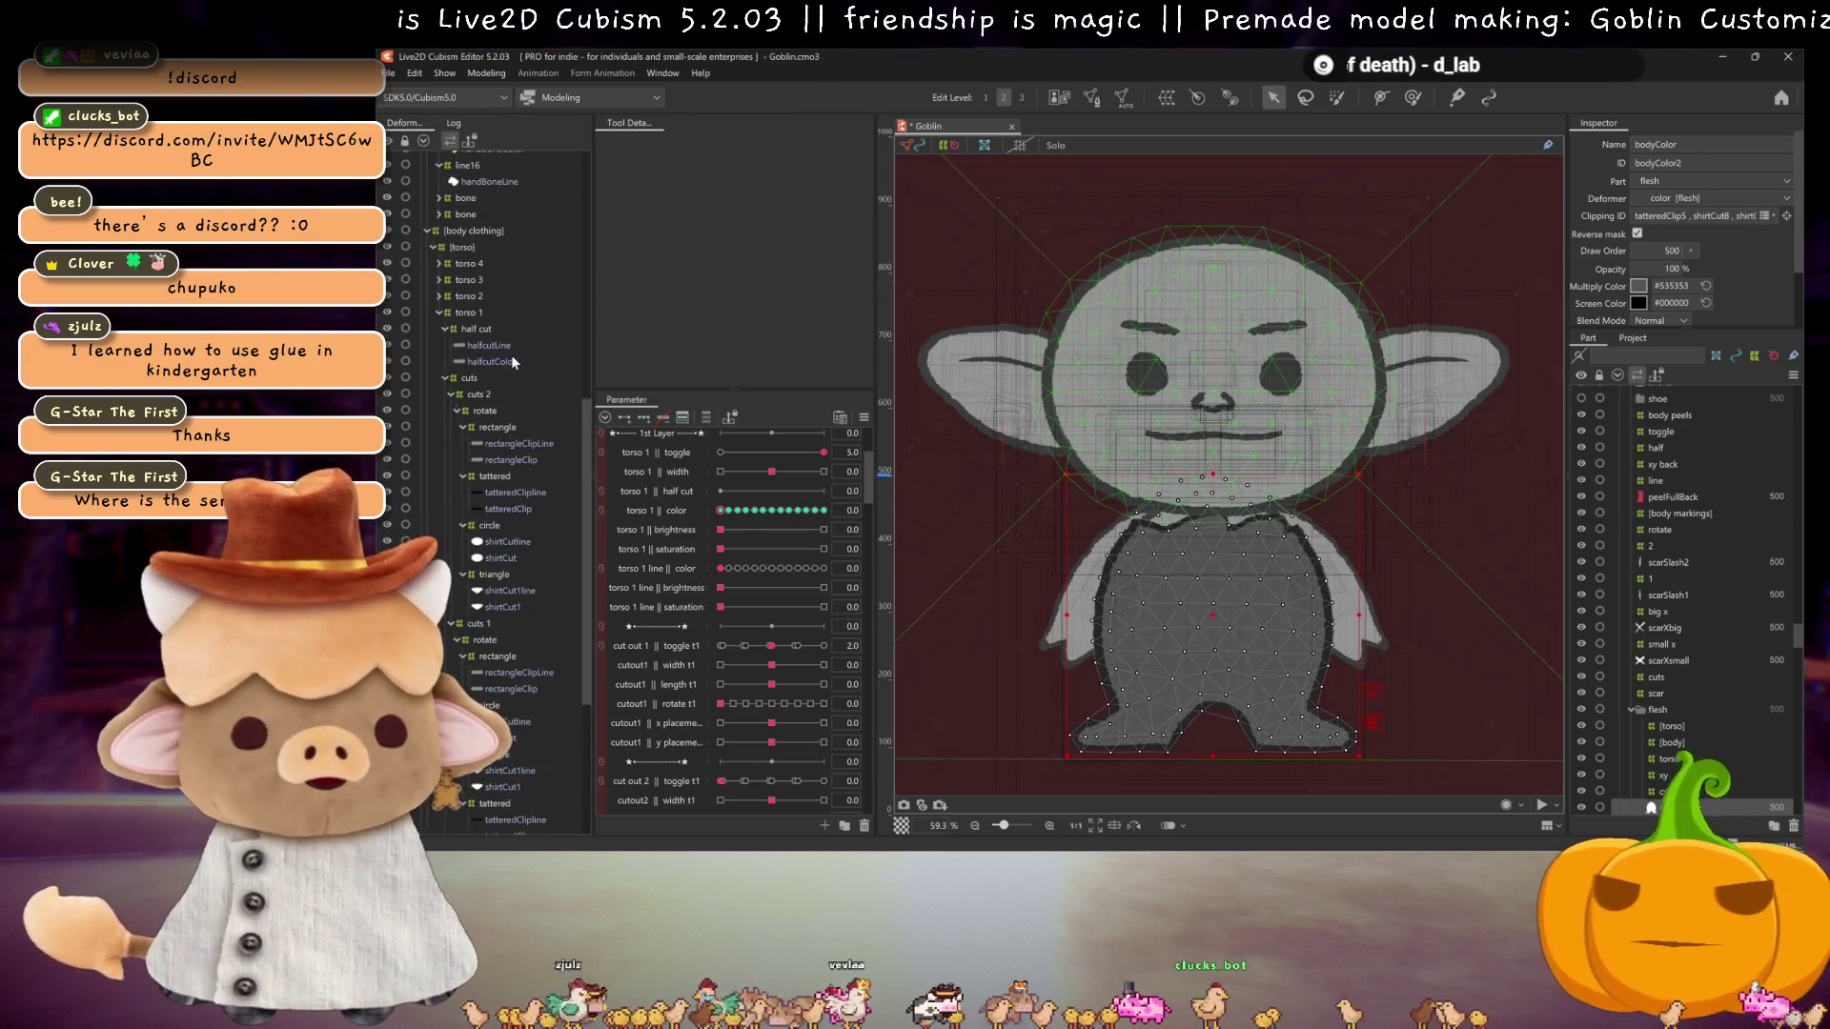
Step: Append ', halfcutLine' to the bodyLine mesh's Clipping ID list
{"action": "left_click", "coordinate": [507, 345]}
{"action": "scroll", "coordinate": [516, 469], "scroll_direction": "down", "scroll_amount": 5}
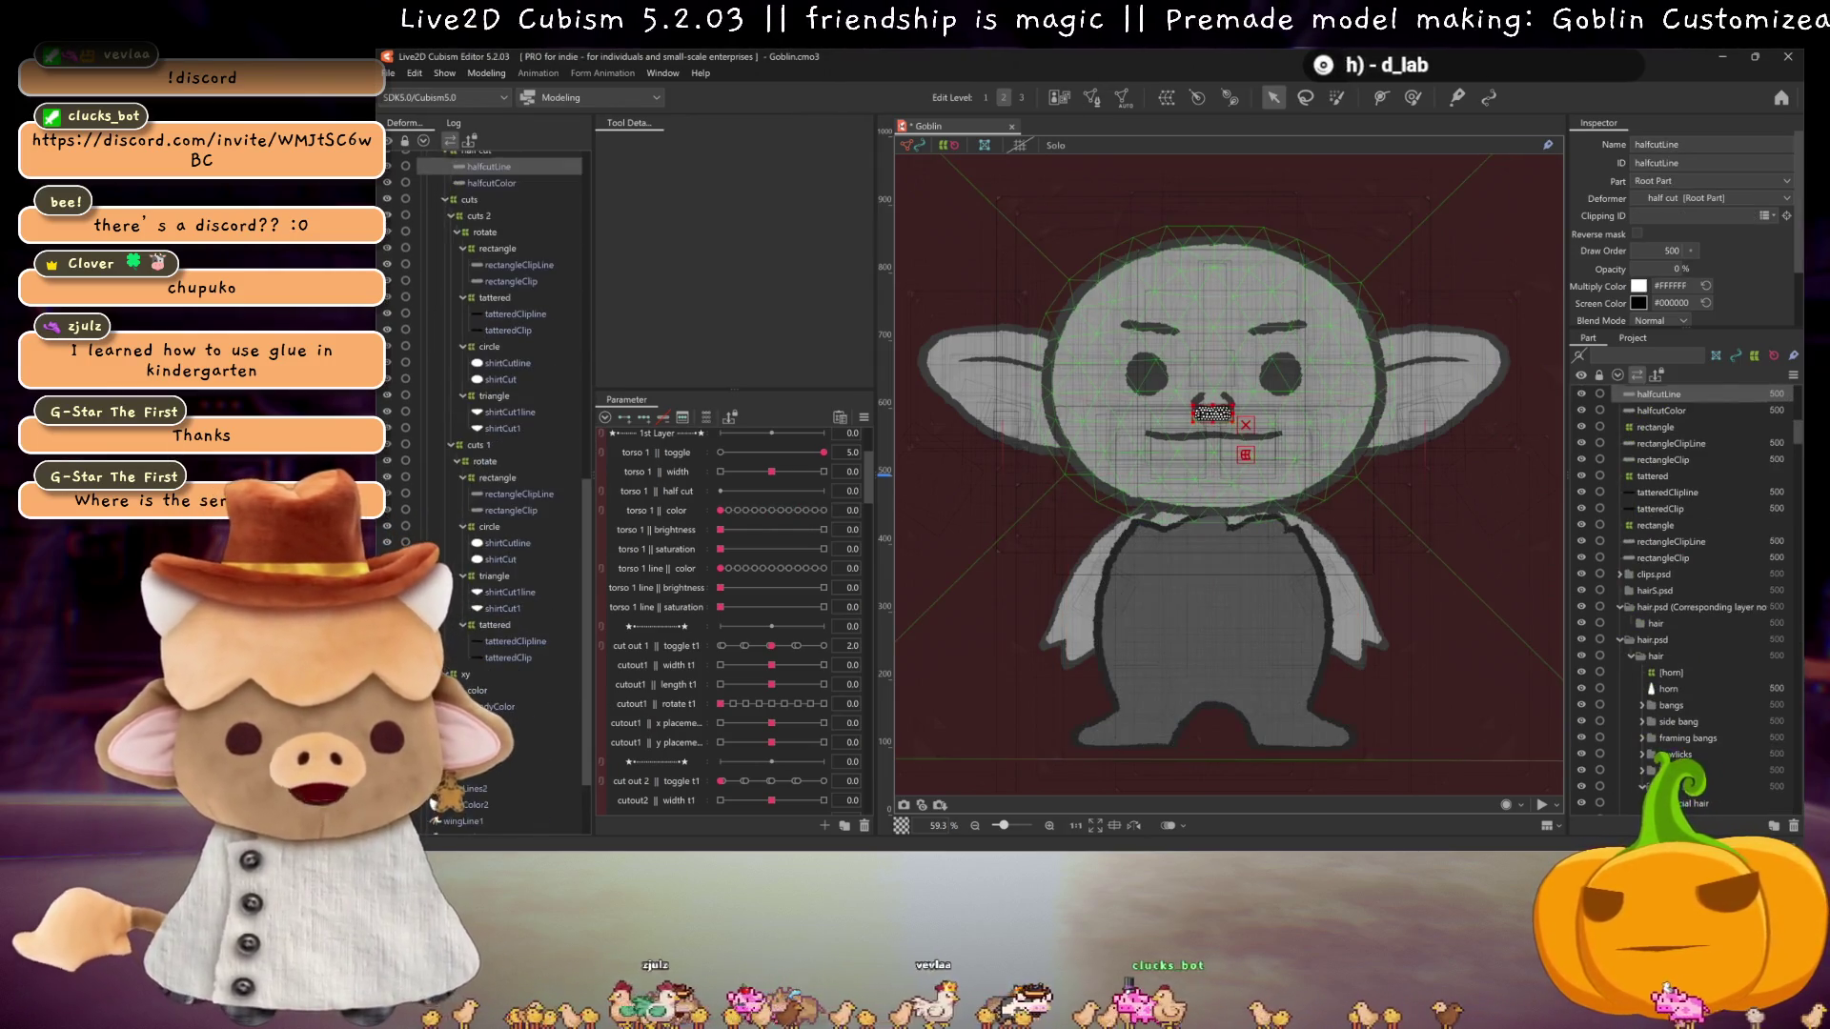
{"action": "left_click", "coordinate": [495, 739]}
{"action": "left_click", "coordinate": [1727, 216]}
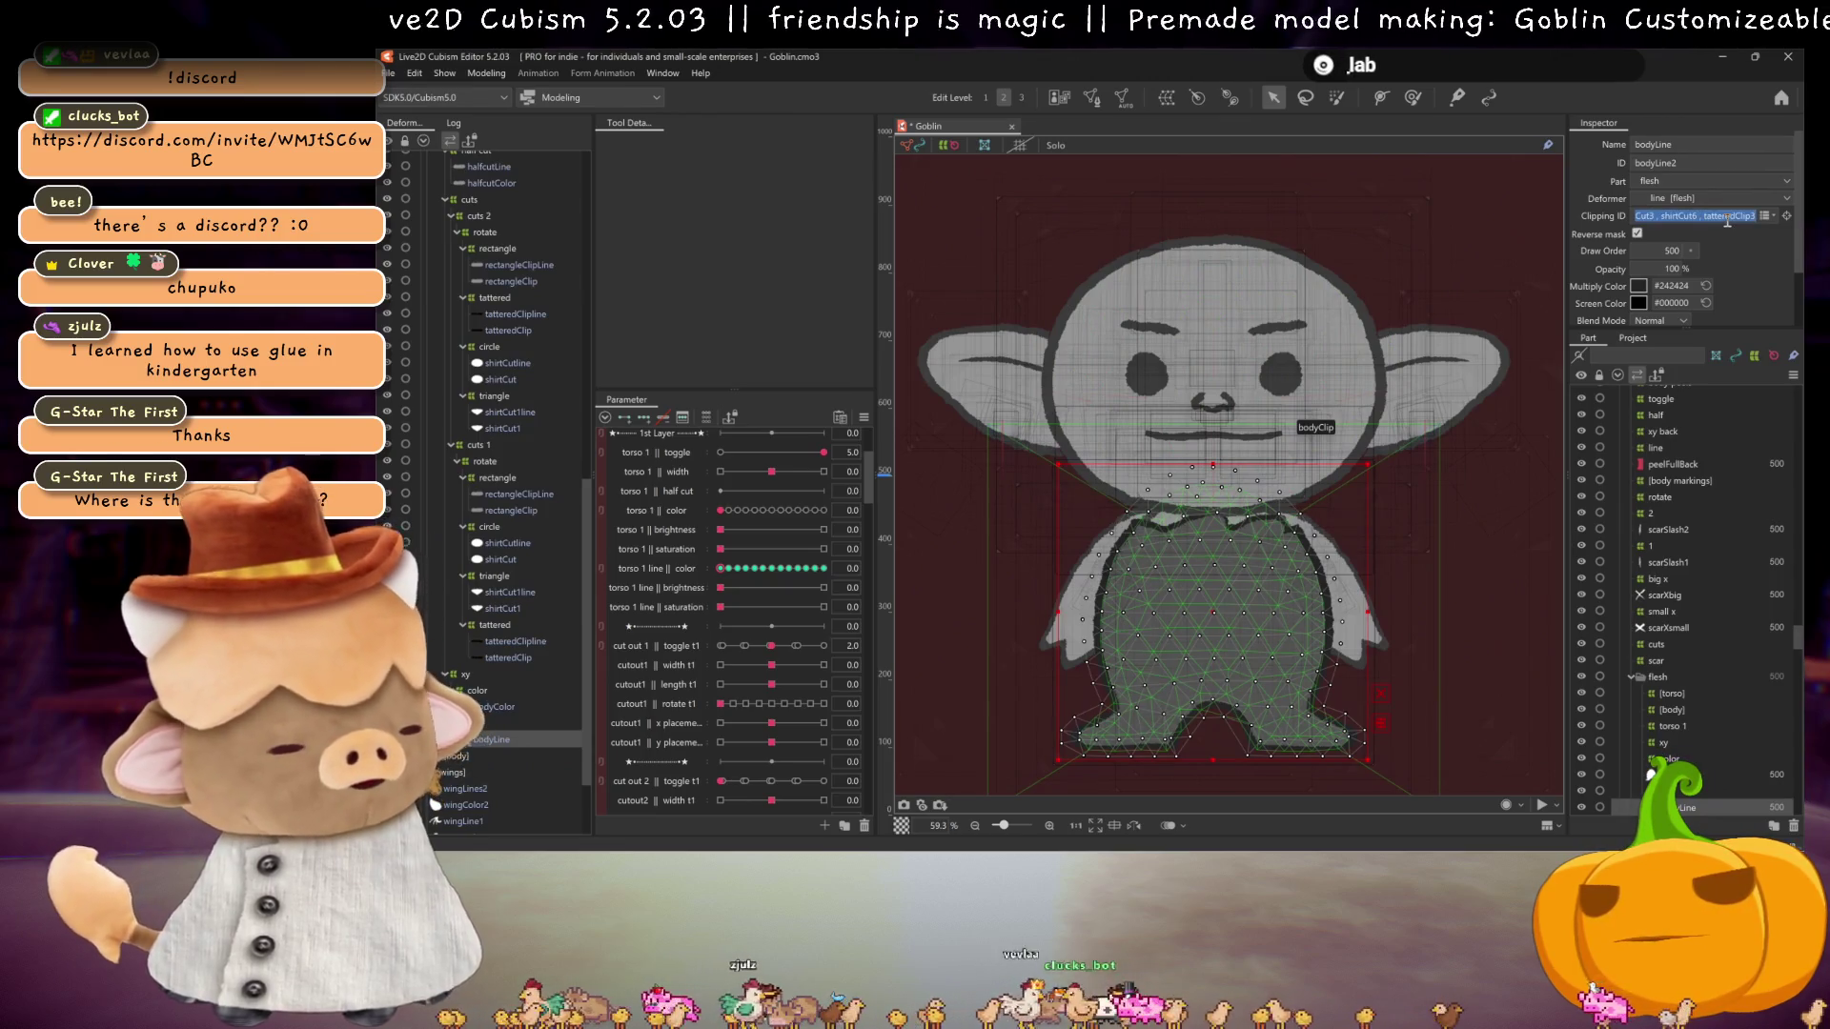
{"action": "key", "text": "End"}
{"action": "type", "text": ", halfcutLine"}
{"action": "key", "text": "Return"}
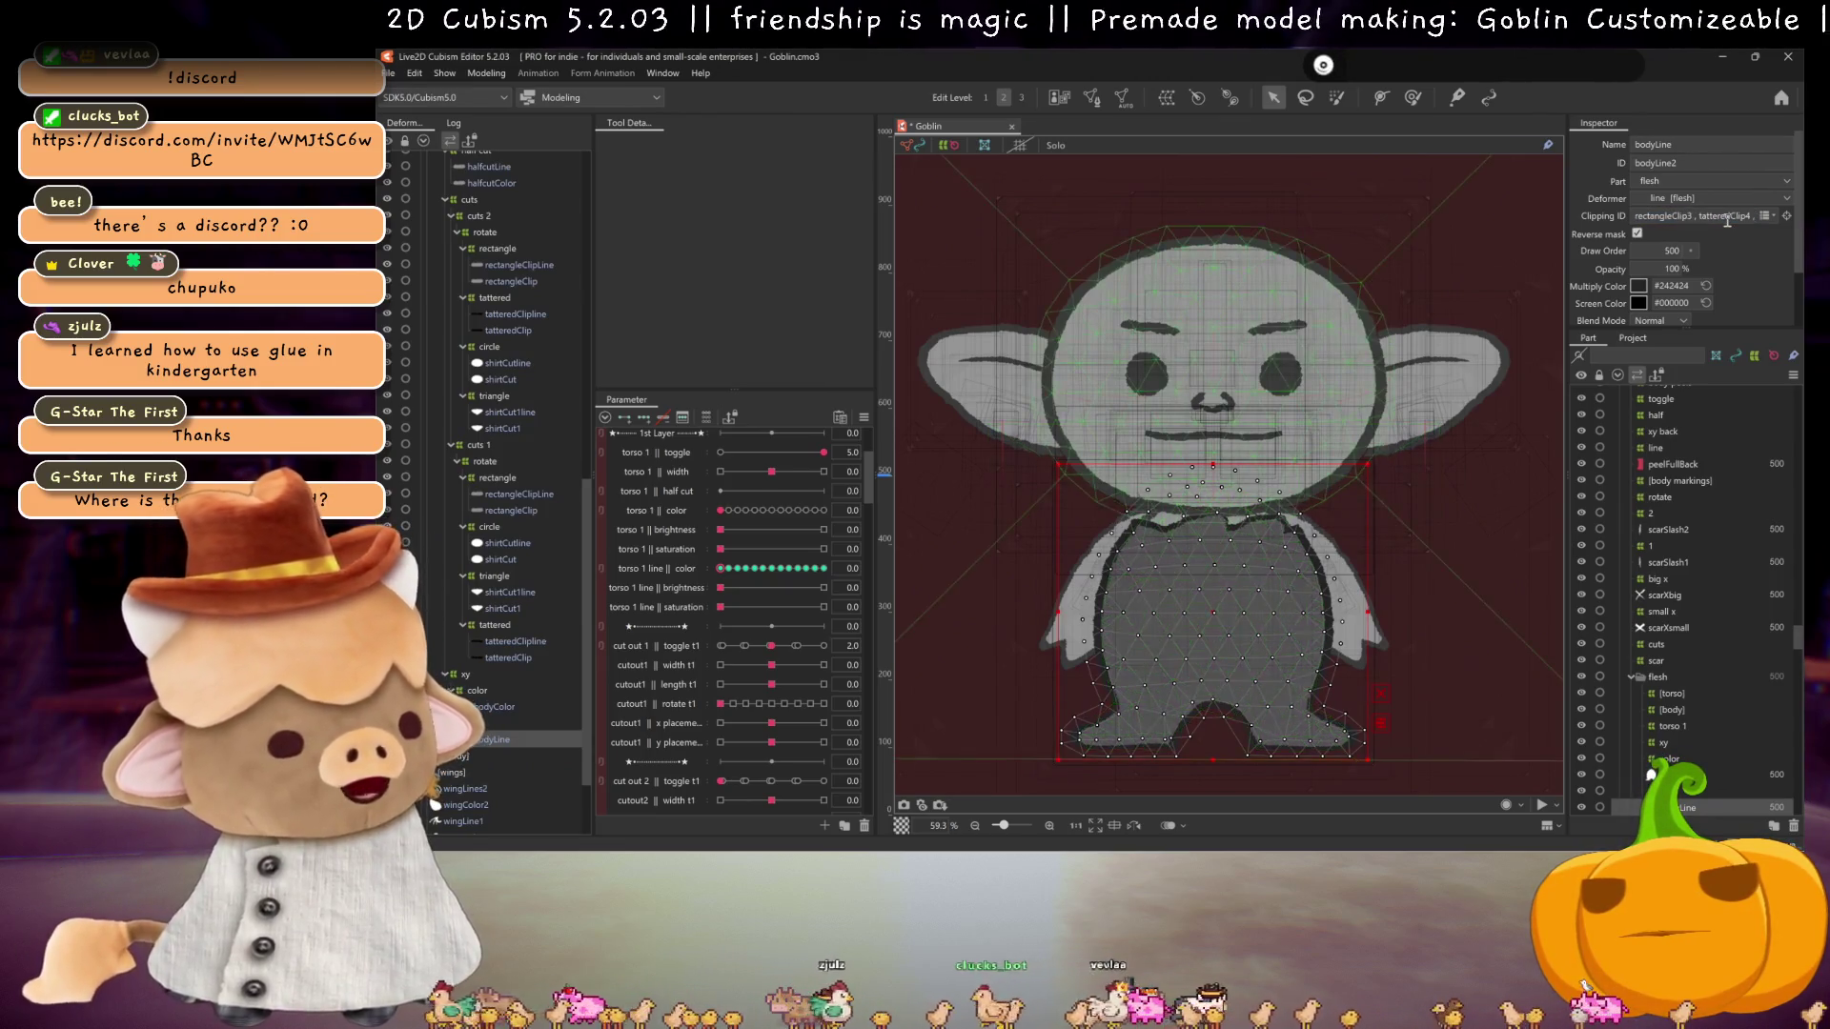
Step: Reselect the half cut warp deformer and show only its linked parameters
{"action": "scroll", "coordinate": [482, 348], "scroll_direction": "up", "scroll_amount": 5}
{"action": "left_click", "coordinate": [477, 329]}
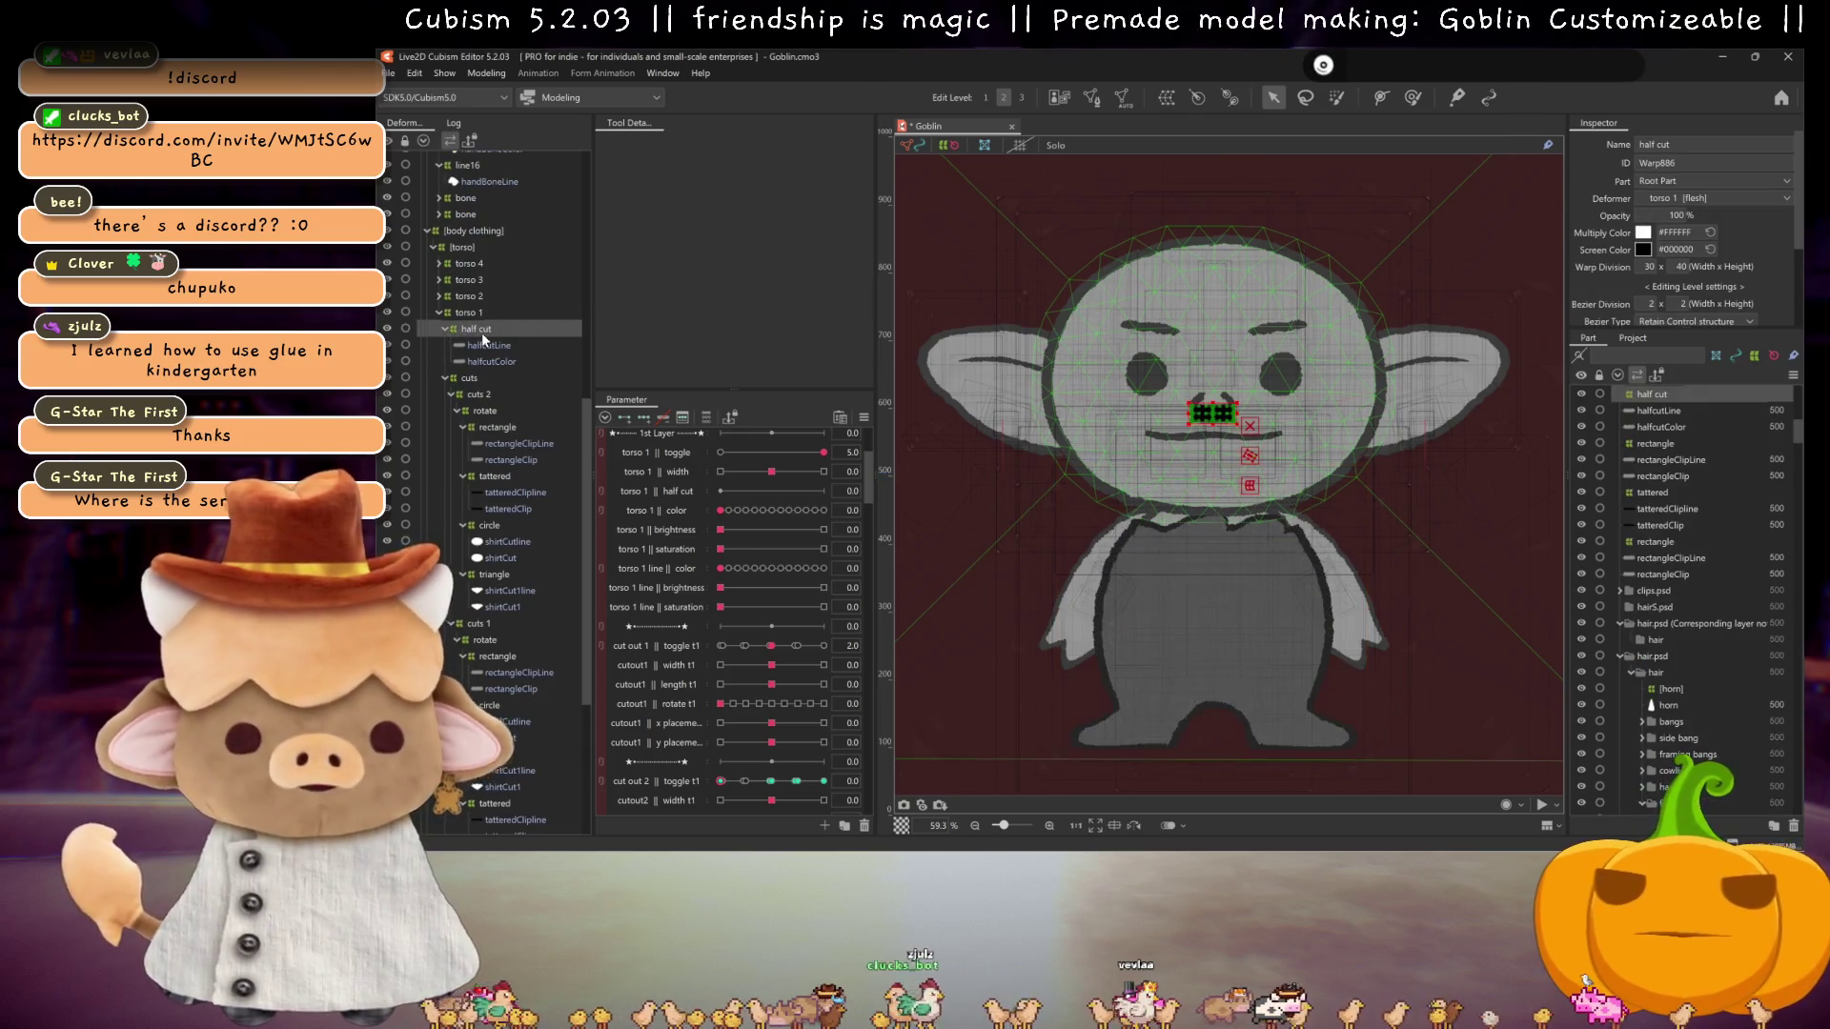
{"action": "left_click", "coordinate": [703, 417]}
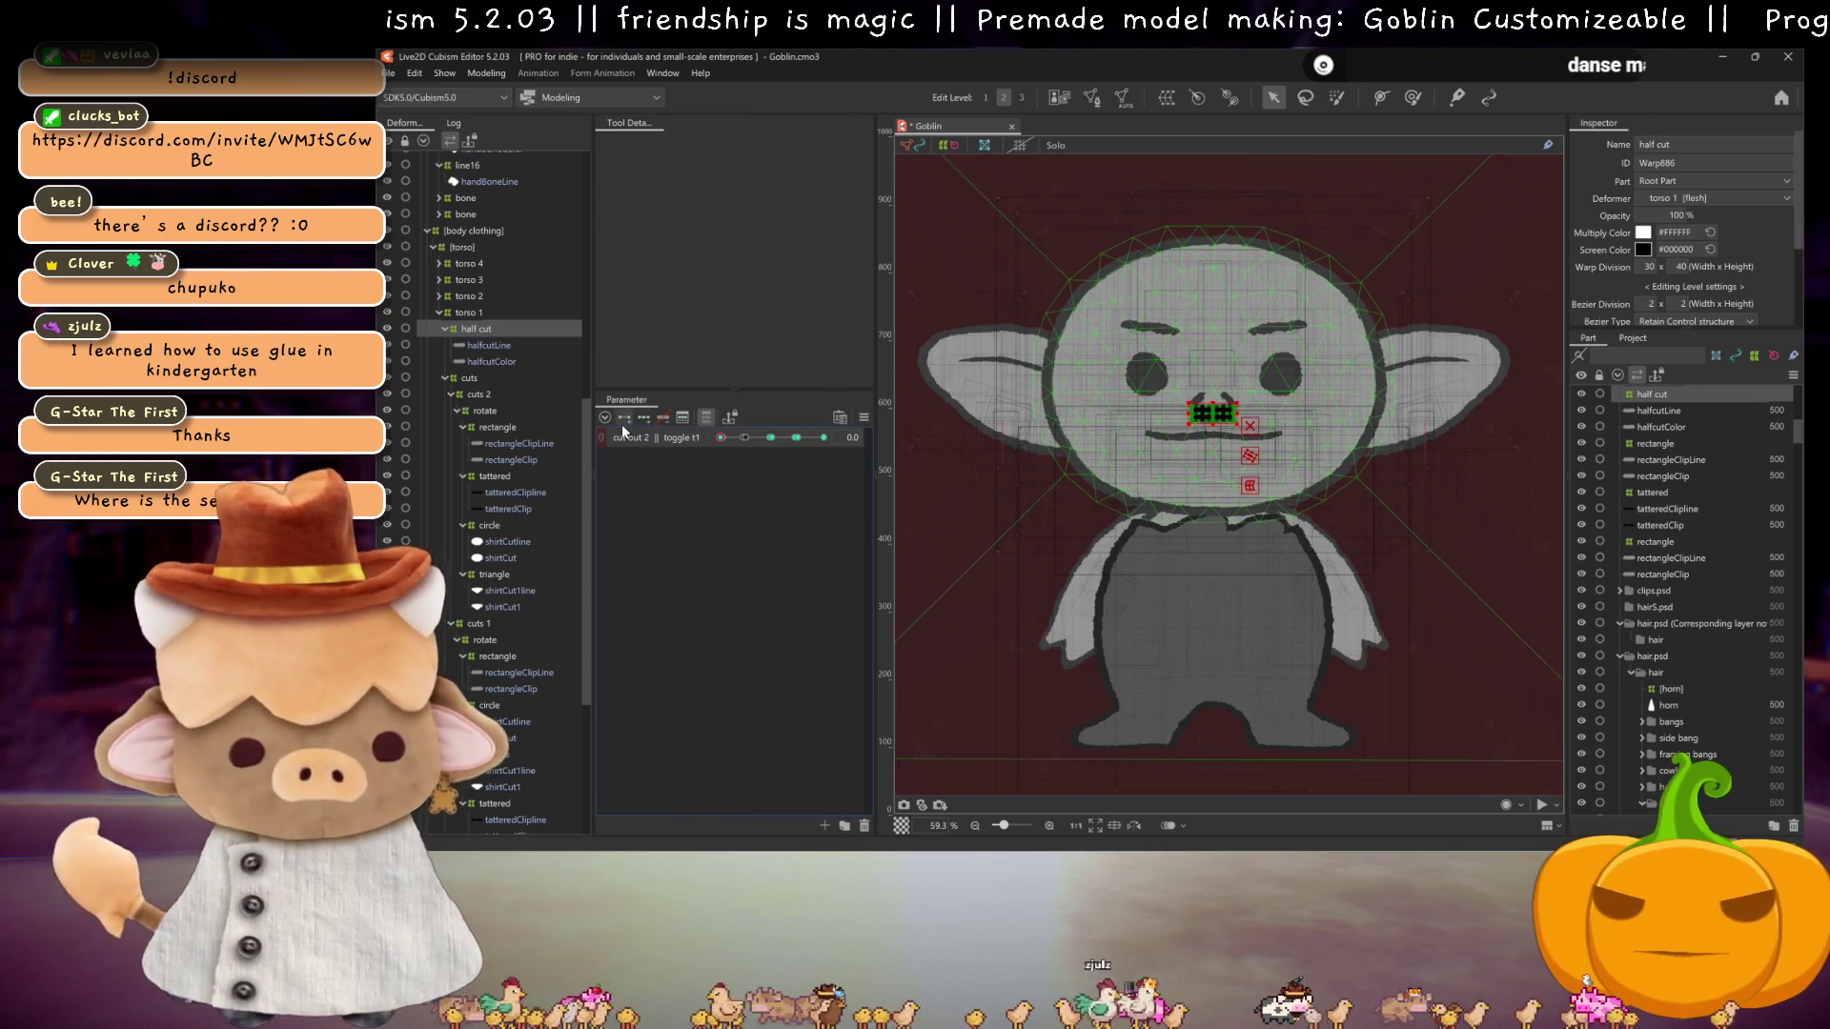
Step: Step cut out 2 through its 2.0 and 3.0 keyforms, then reset it to 0.0
{"action": "left_click", "coordinate": [706, 416]}
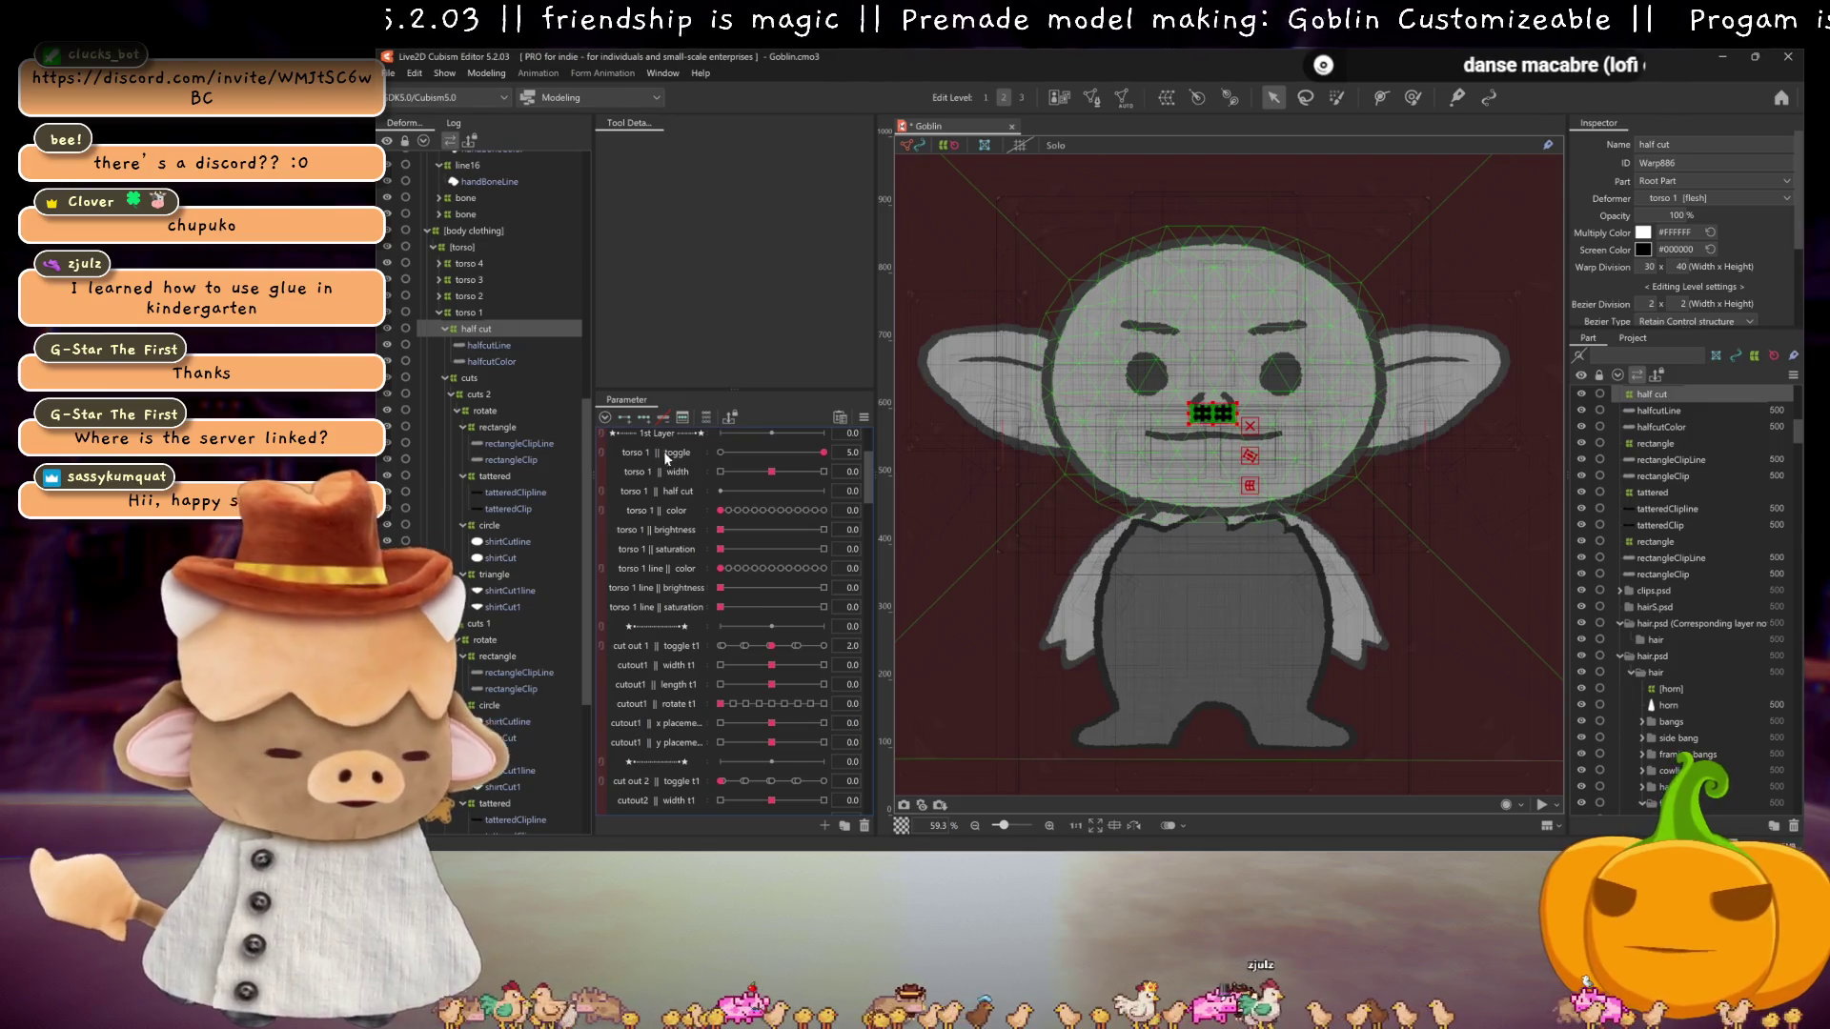
{"action": "left_click", "coordinate": [709, 419]}
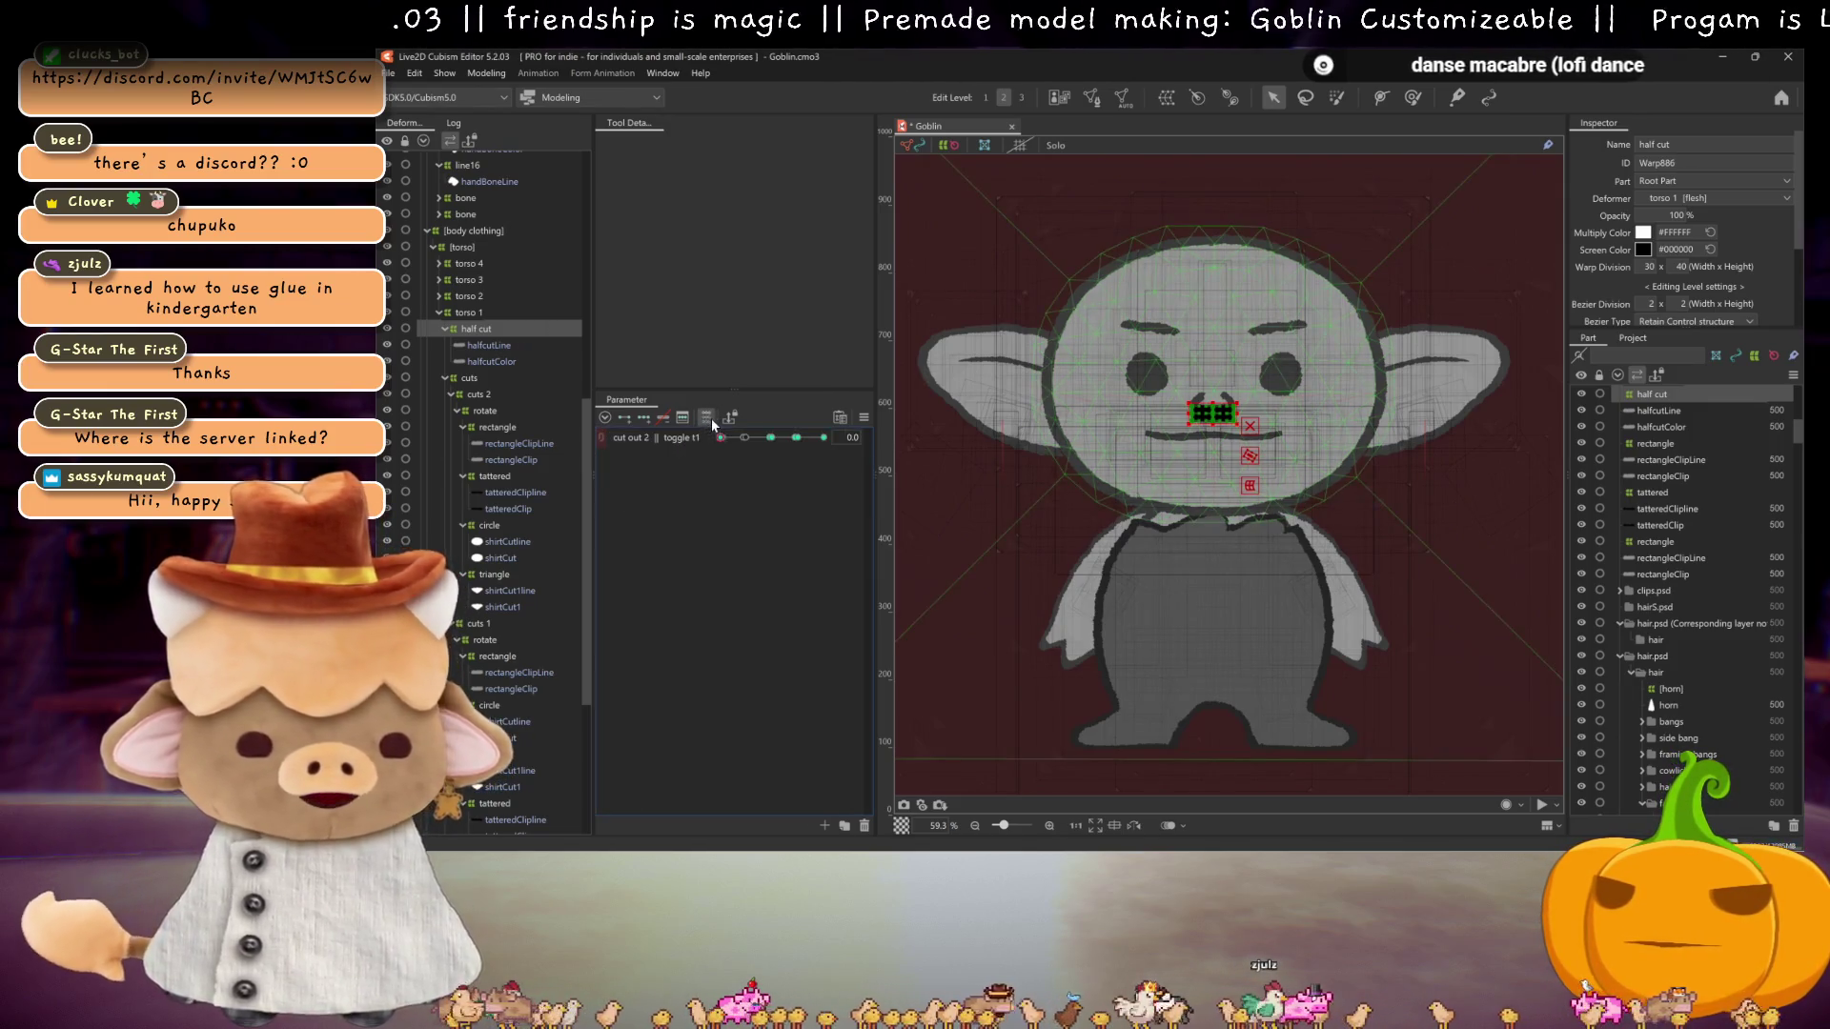
{"action": "left_click", "coordinate": [773, 438]}
{"action": "left_click", "coordinate": [797, 440]}
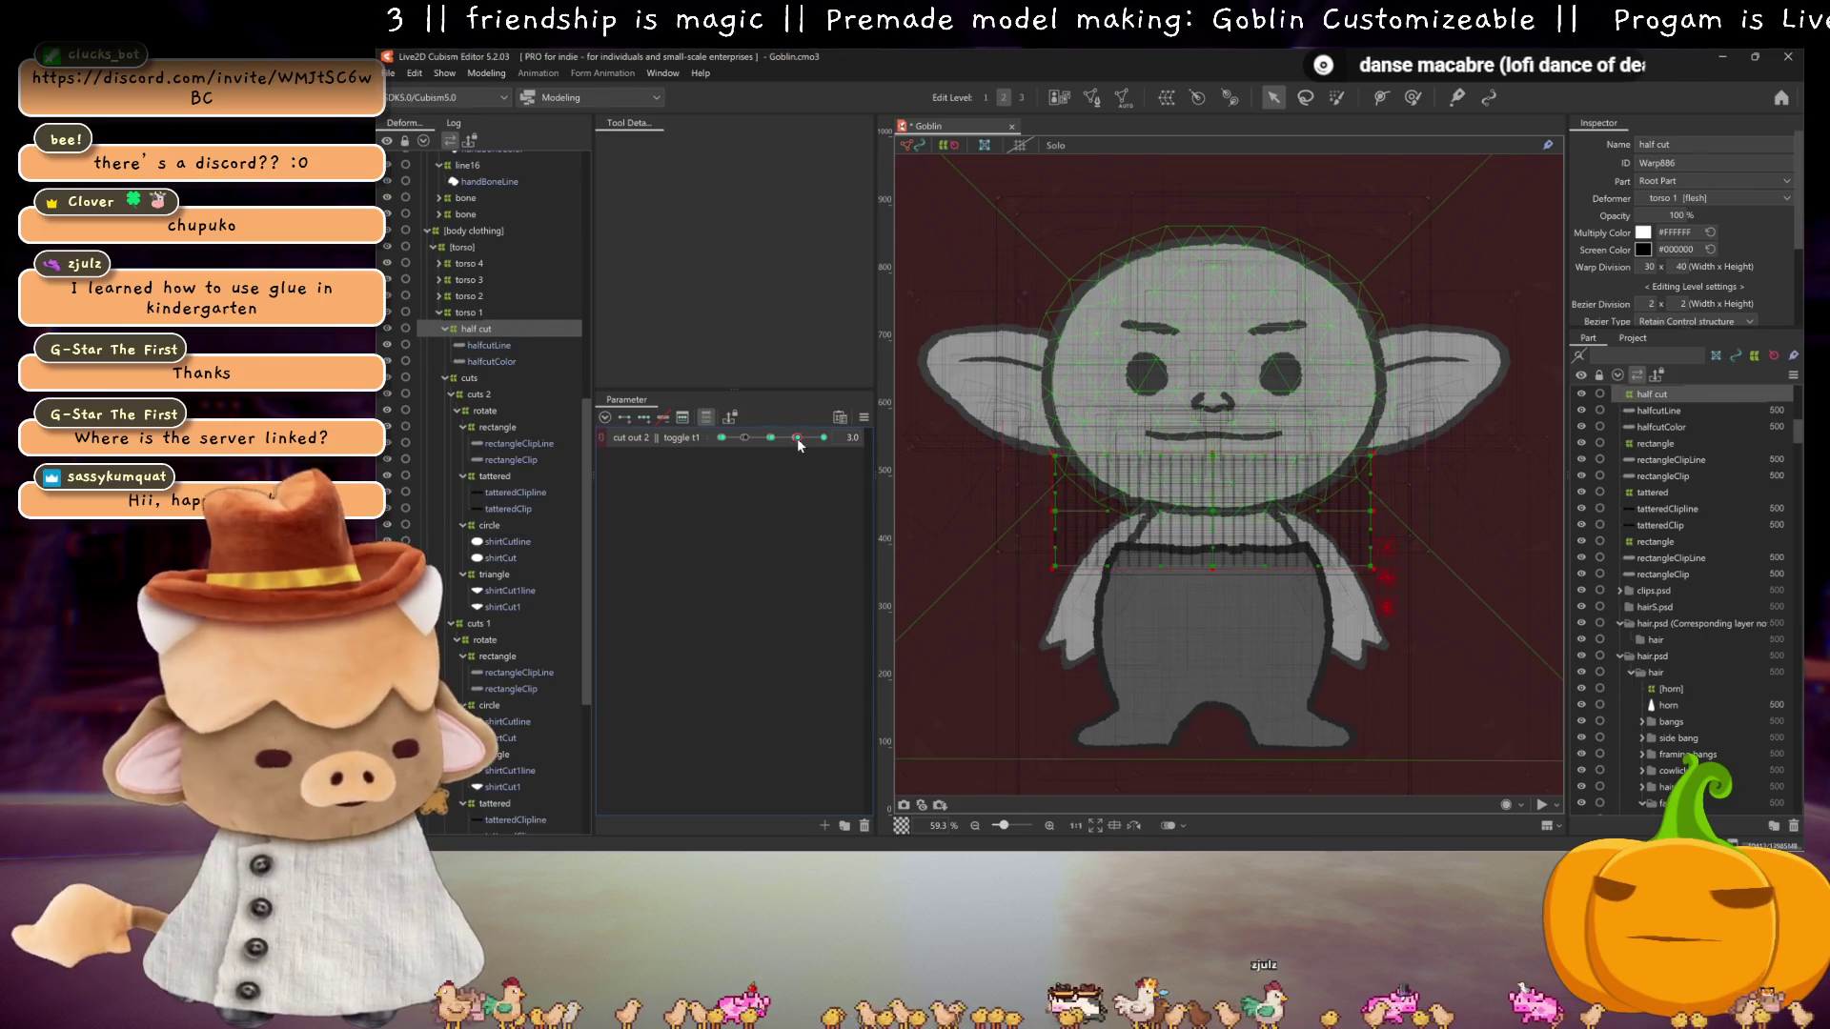
{"action": "left_click", "coordinate": [722, 437]}
Step: Add start, middle and end keyforms to torso 1 || half cut and raise the warp toward the head
{"action": "left_click", "coordinate": [484, 328]}
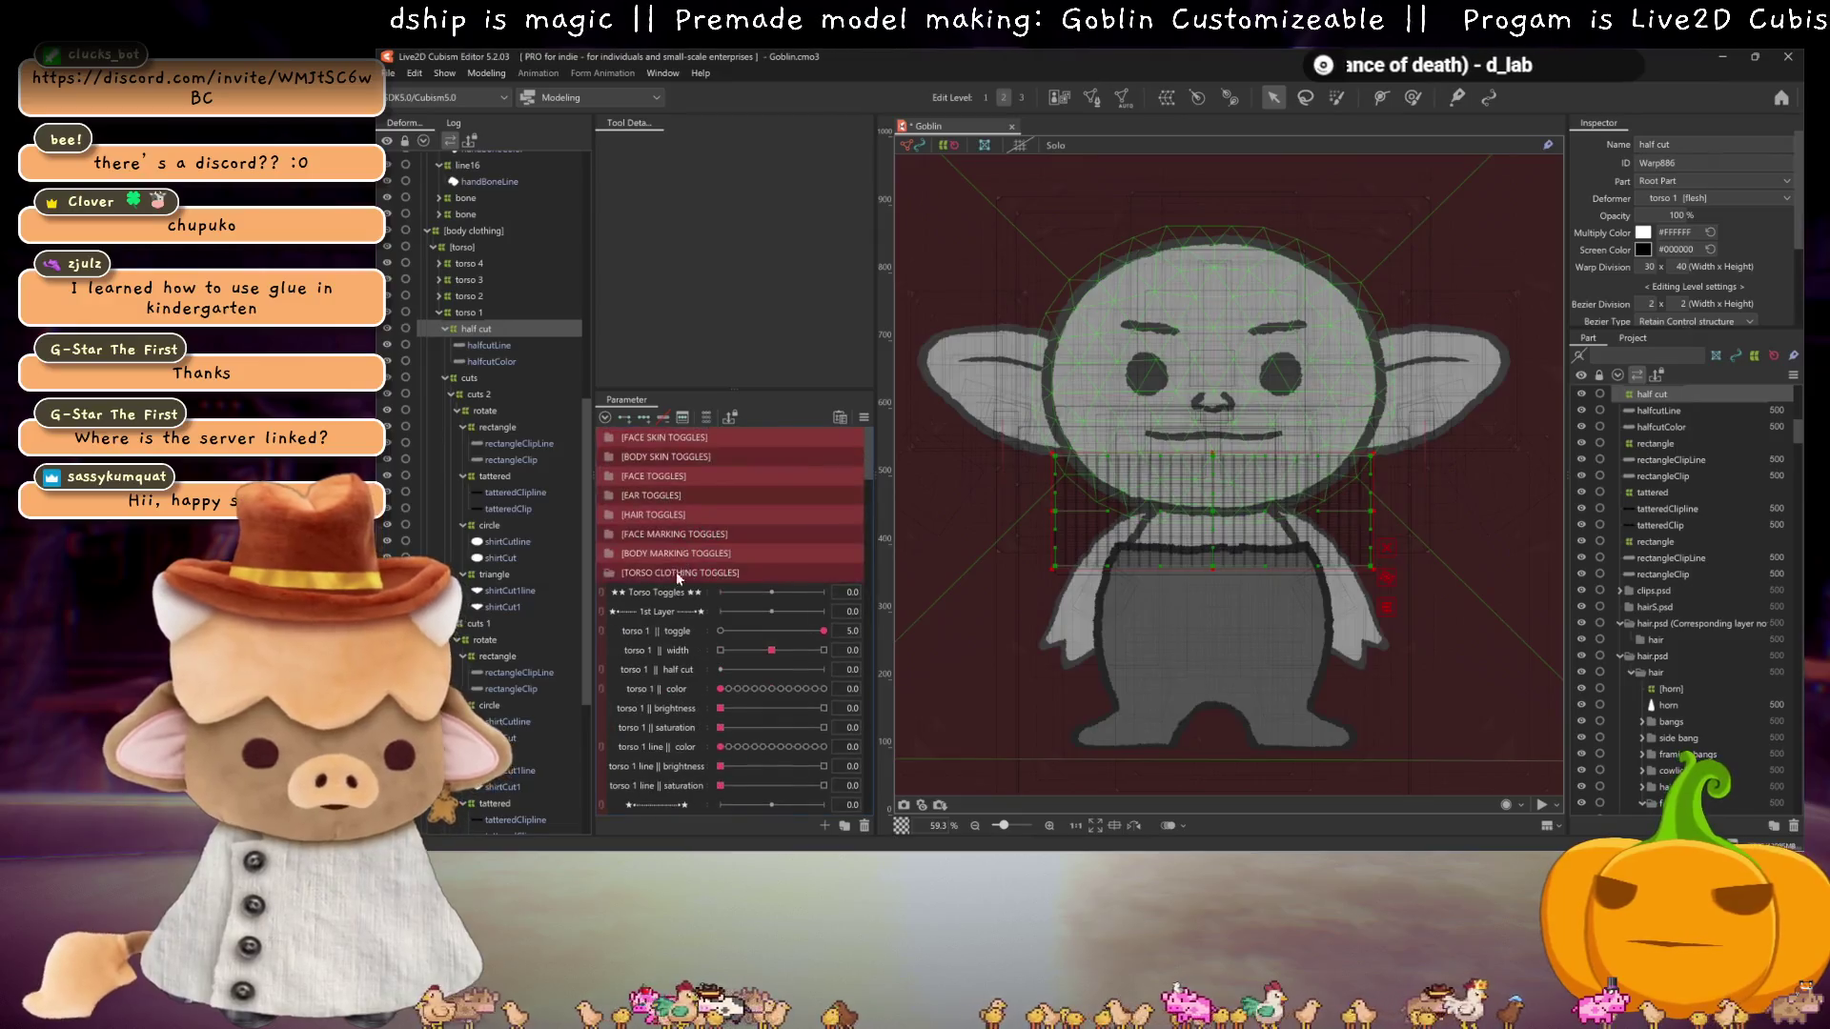
{"action": "scroll", "coordinate": [676, 563], "scroll_direction": "down", "scroll_amount": 1}
{"action": "left_click", "coordinate": [621, 415]}
{"action": "left_click", "coordinate": [849, 610]}
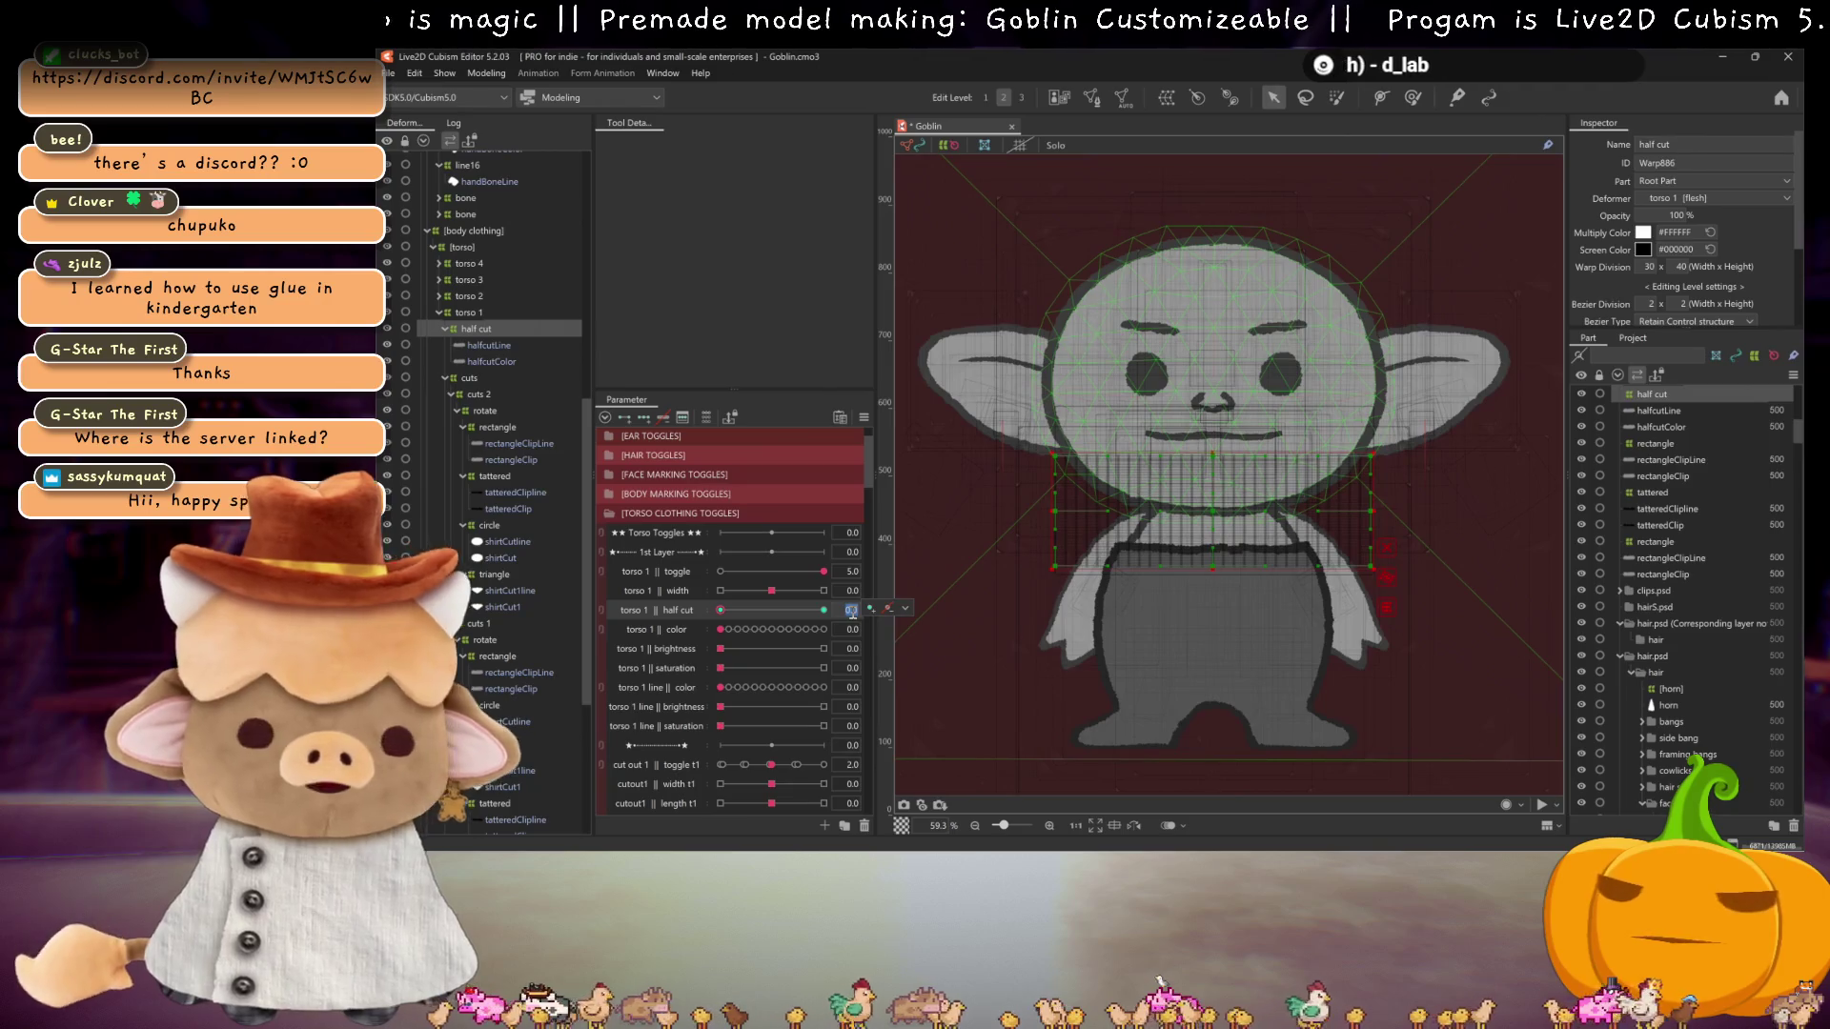
{"action": "left_click", "coordinate": [644, 417]}
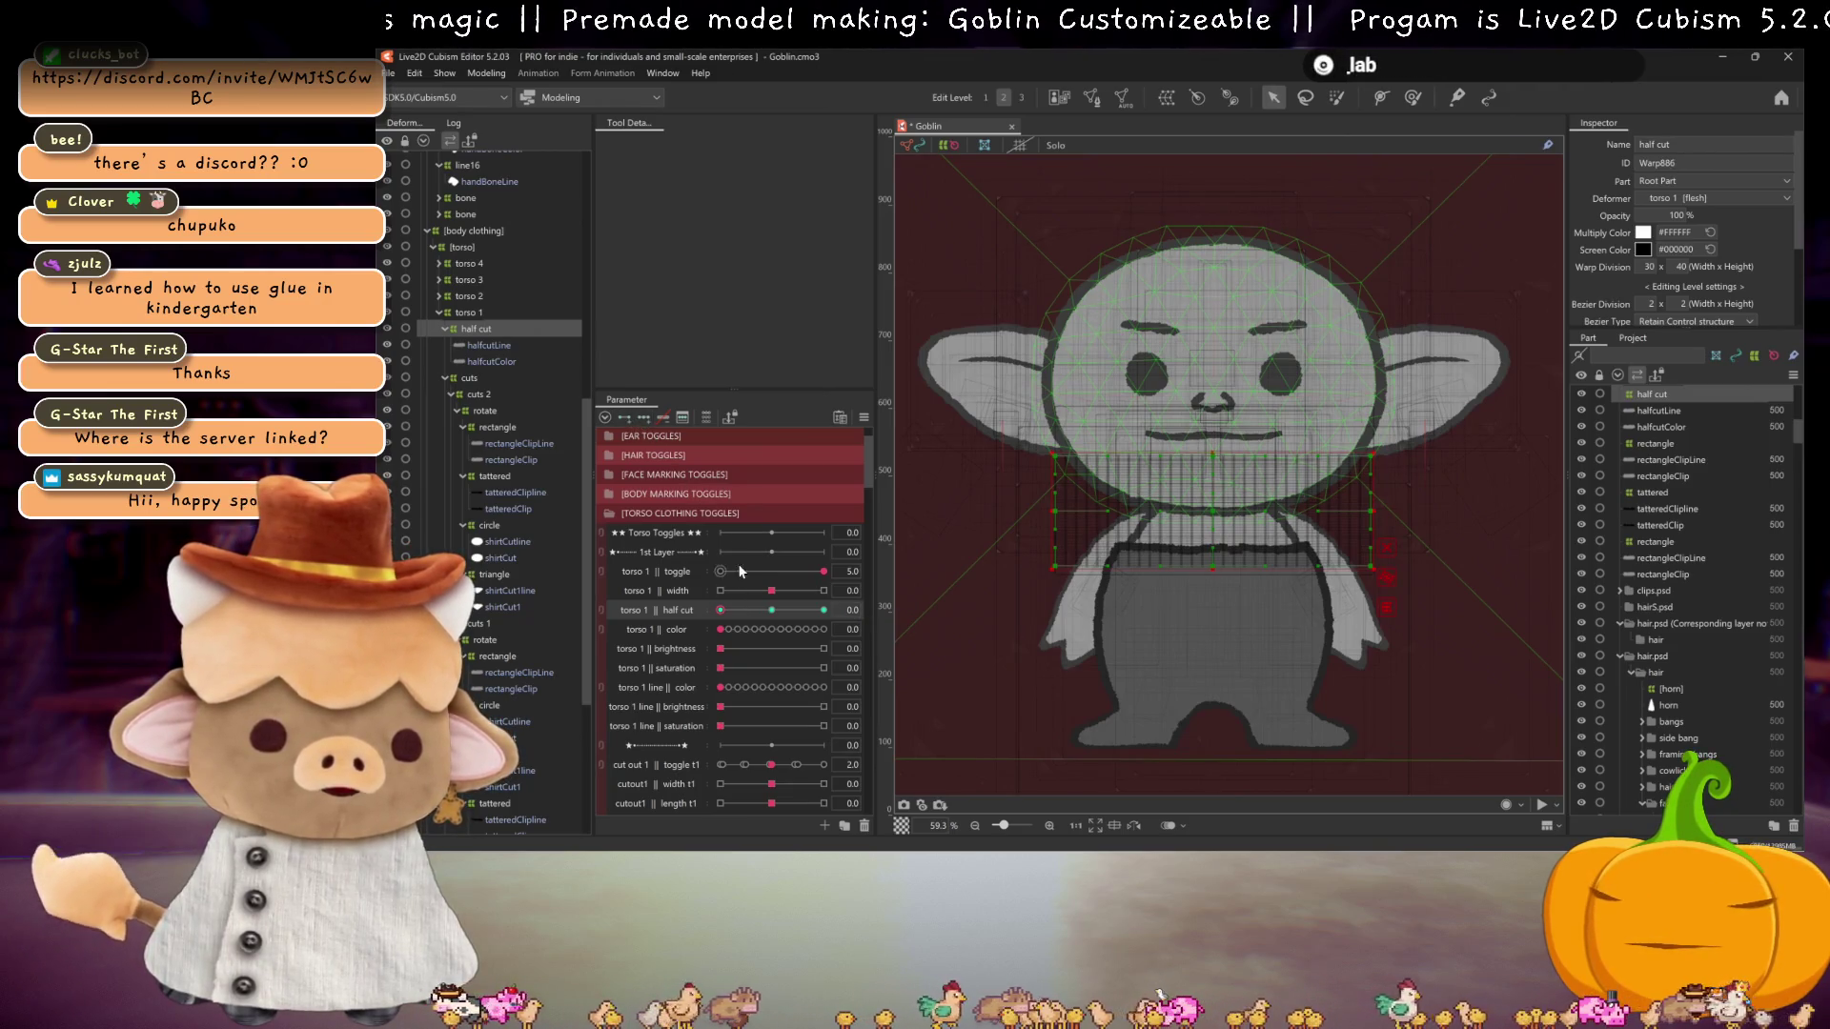
{"action": "left_click", "coordinate": [850, 610]}
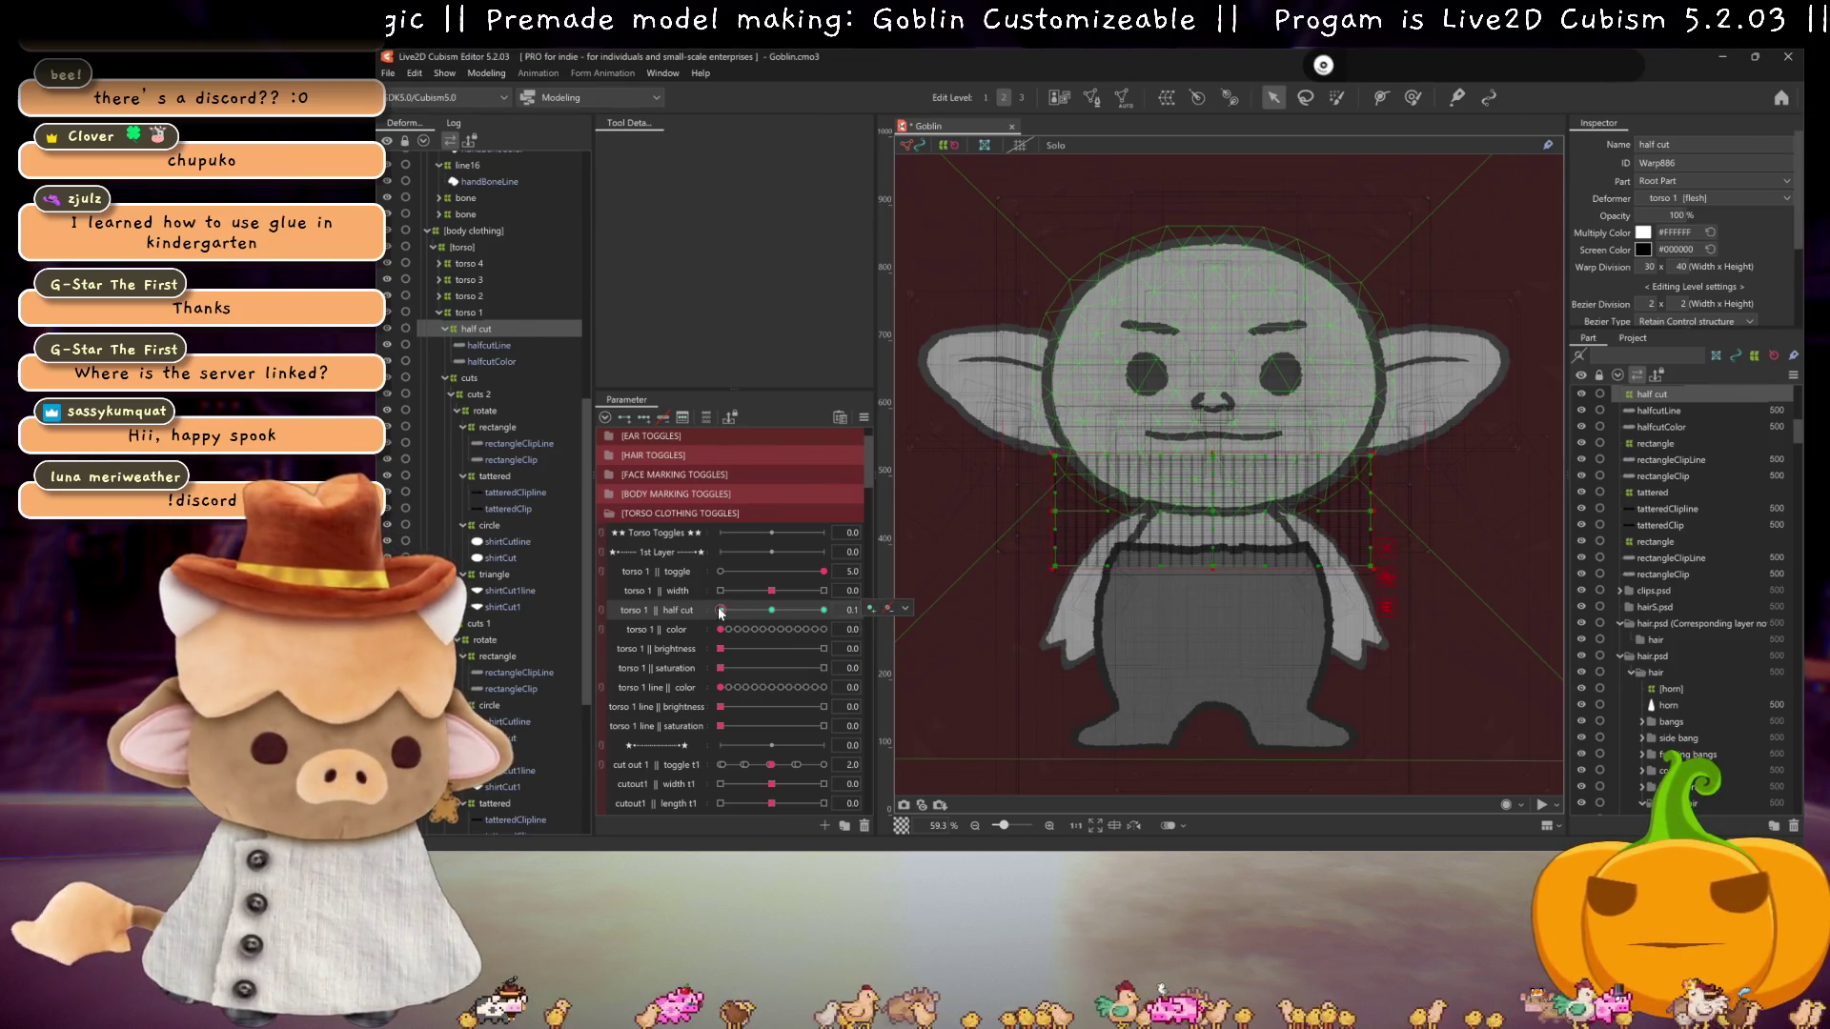
{"action": "left_click_drag", "start_coordinate": [1217, 504], "coordinate": [1217, 298]}
Step: Keep the warp on the head, reset cut out 1 toggle to 0.0, and try half cut values 0.9 and 2.5
{"action": "key", "text": "ctrl+z"}
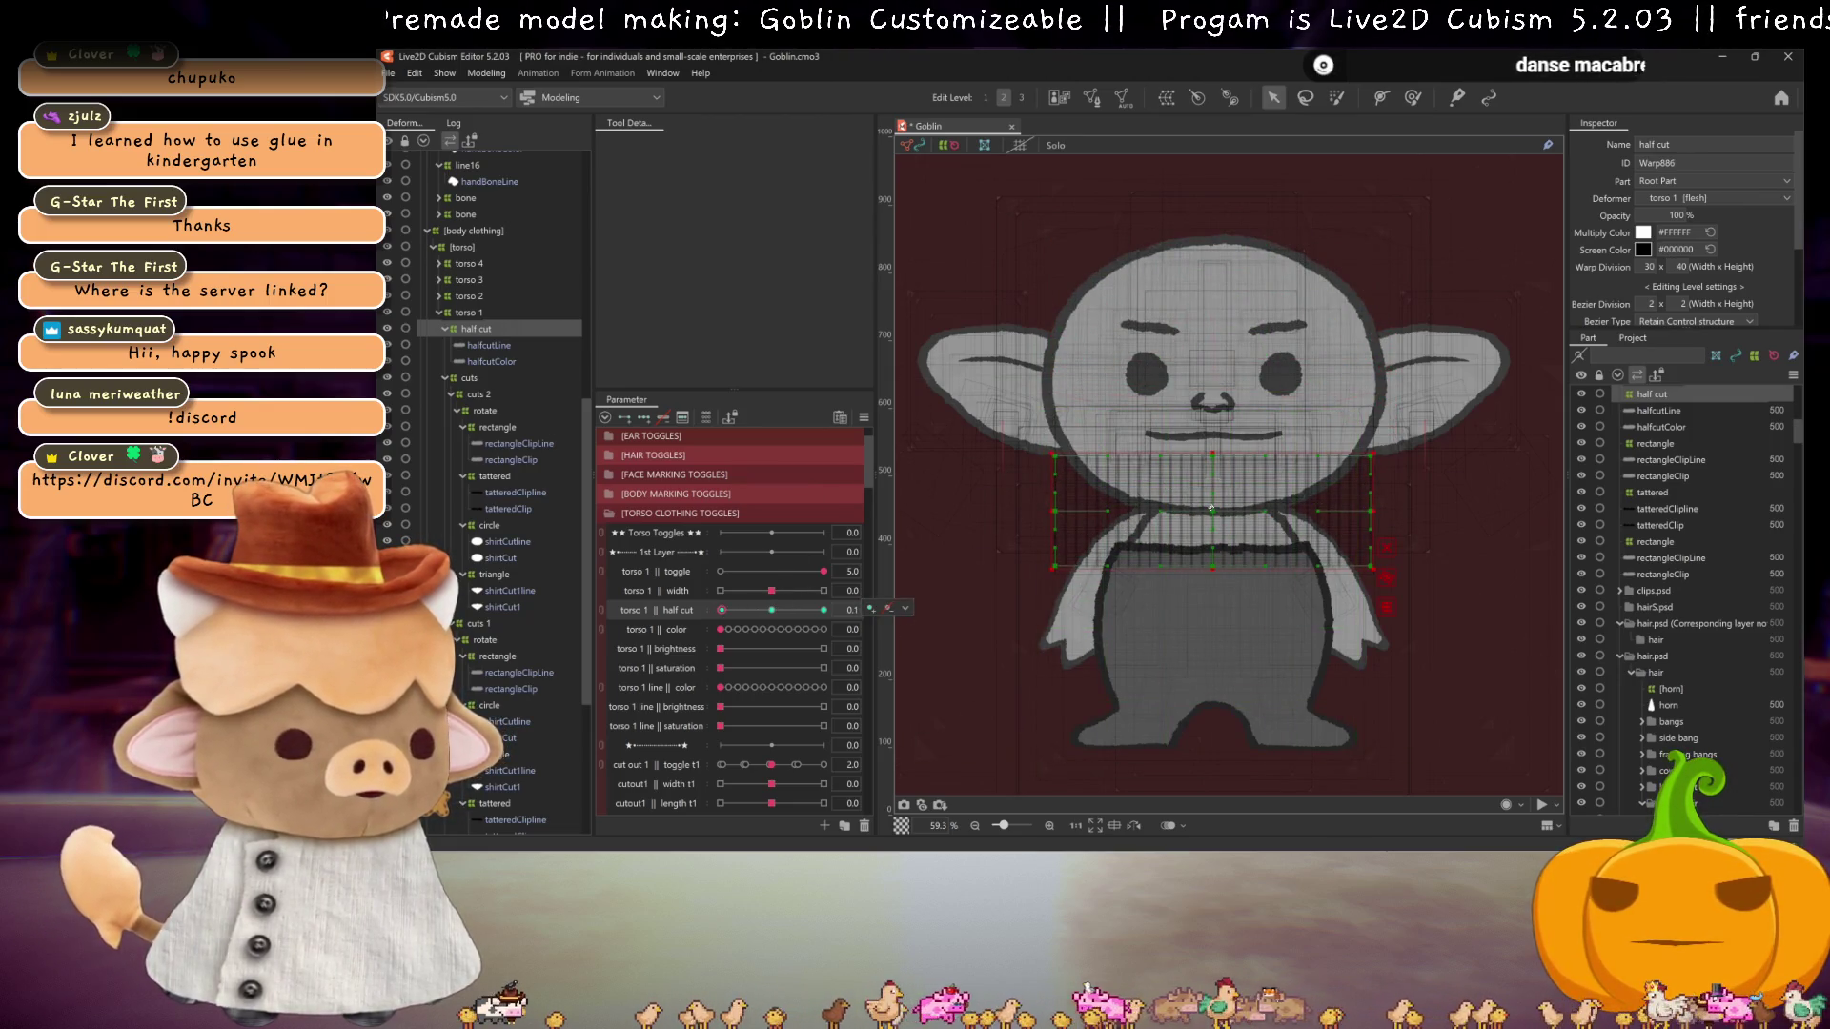
{"action": "key", "text": "ctrl+y"}
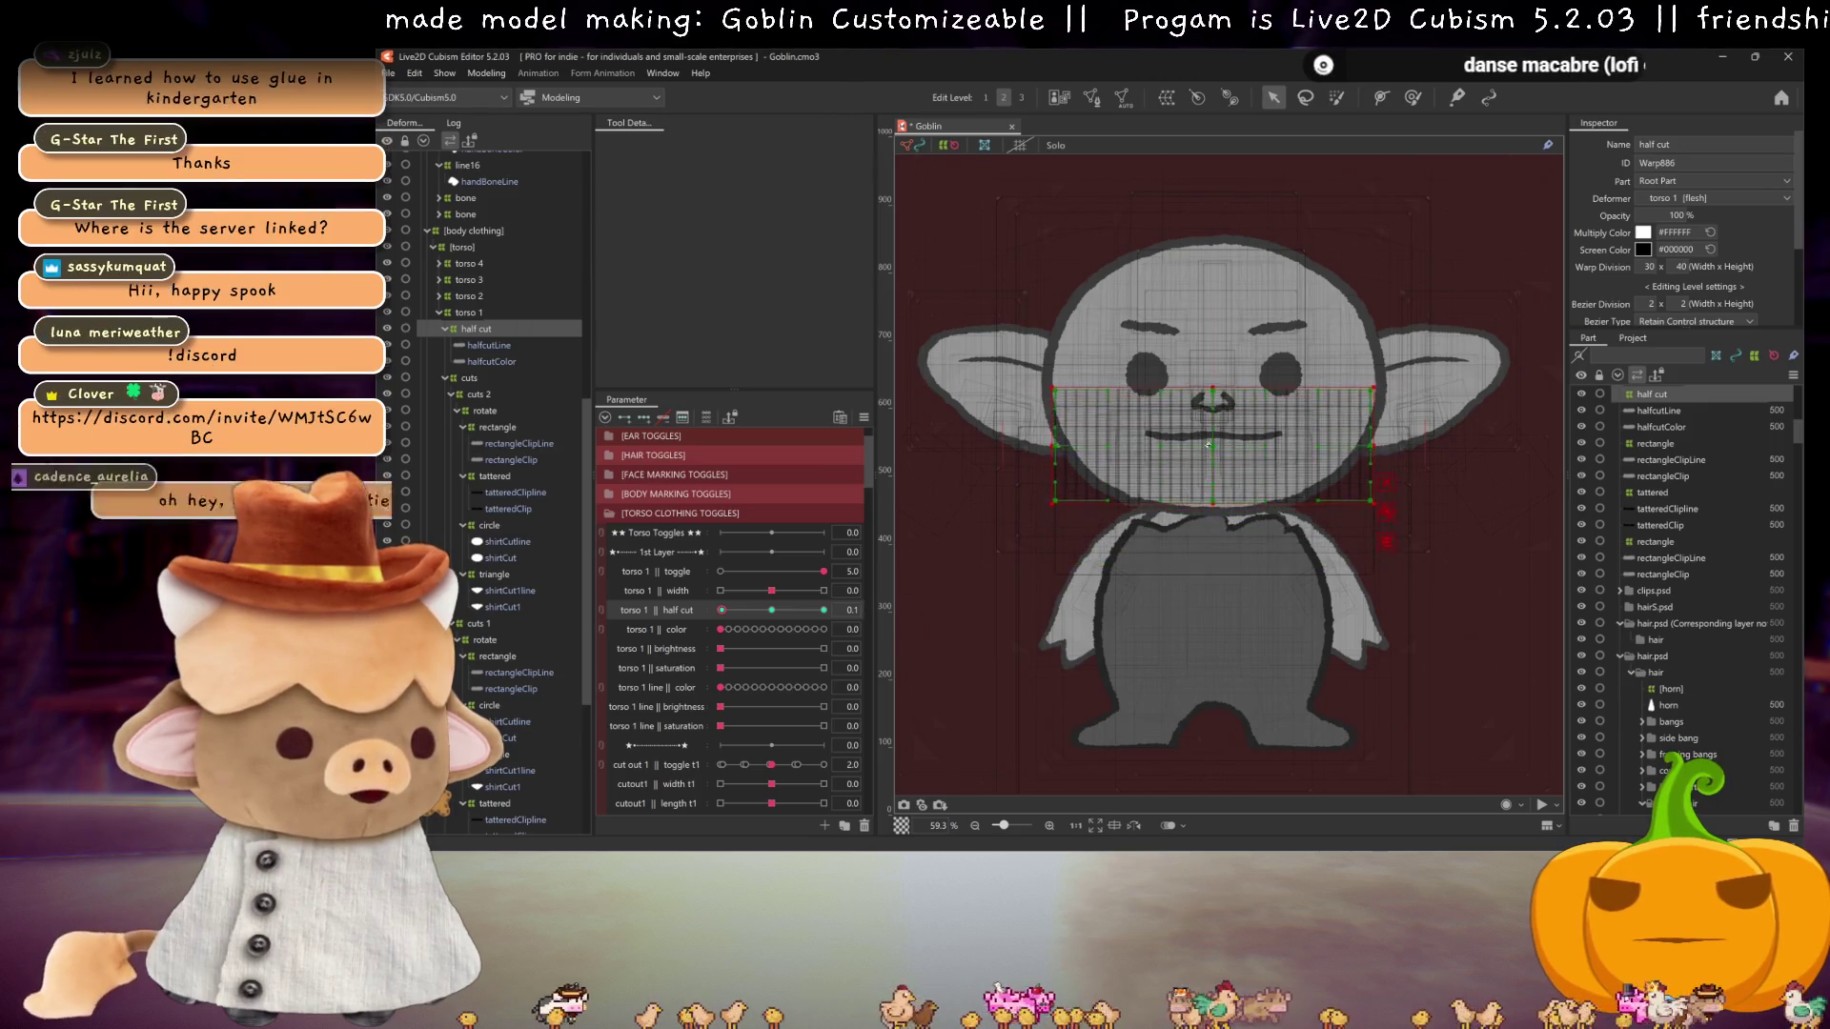
{"action": "left_click", "coordinate": [721, 764]}
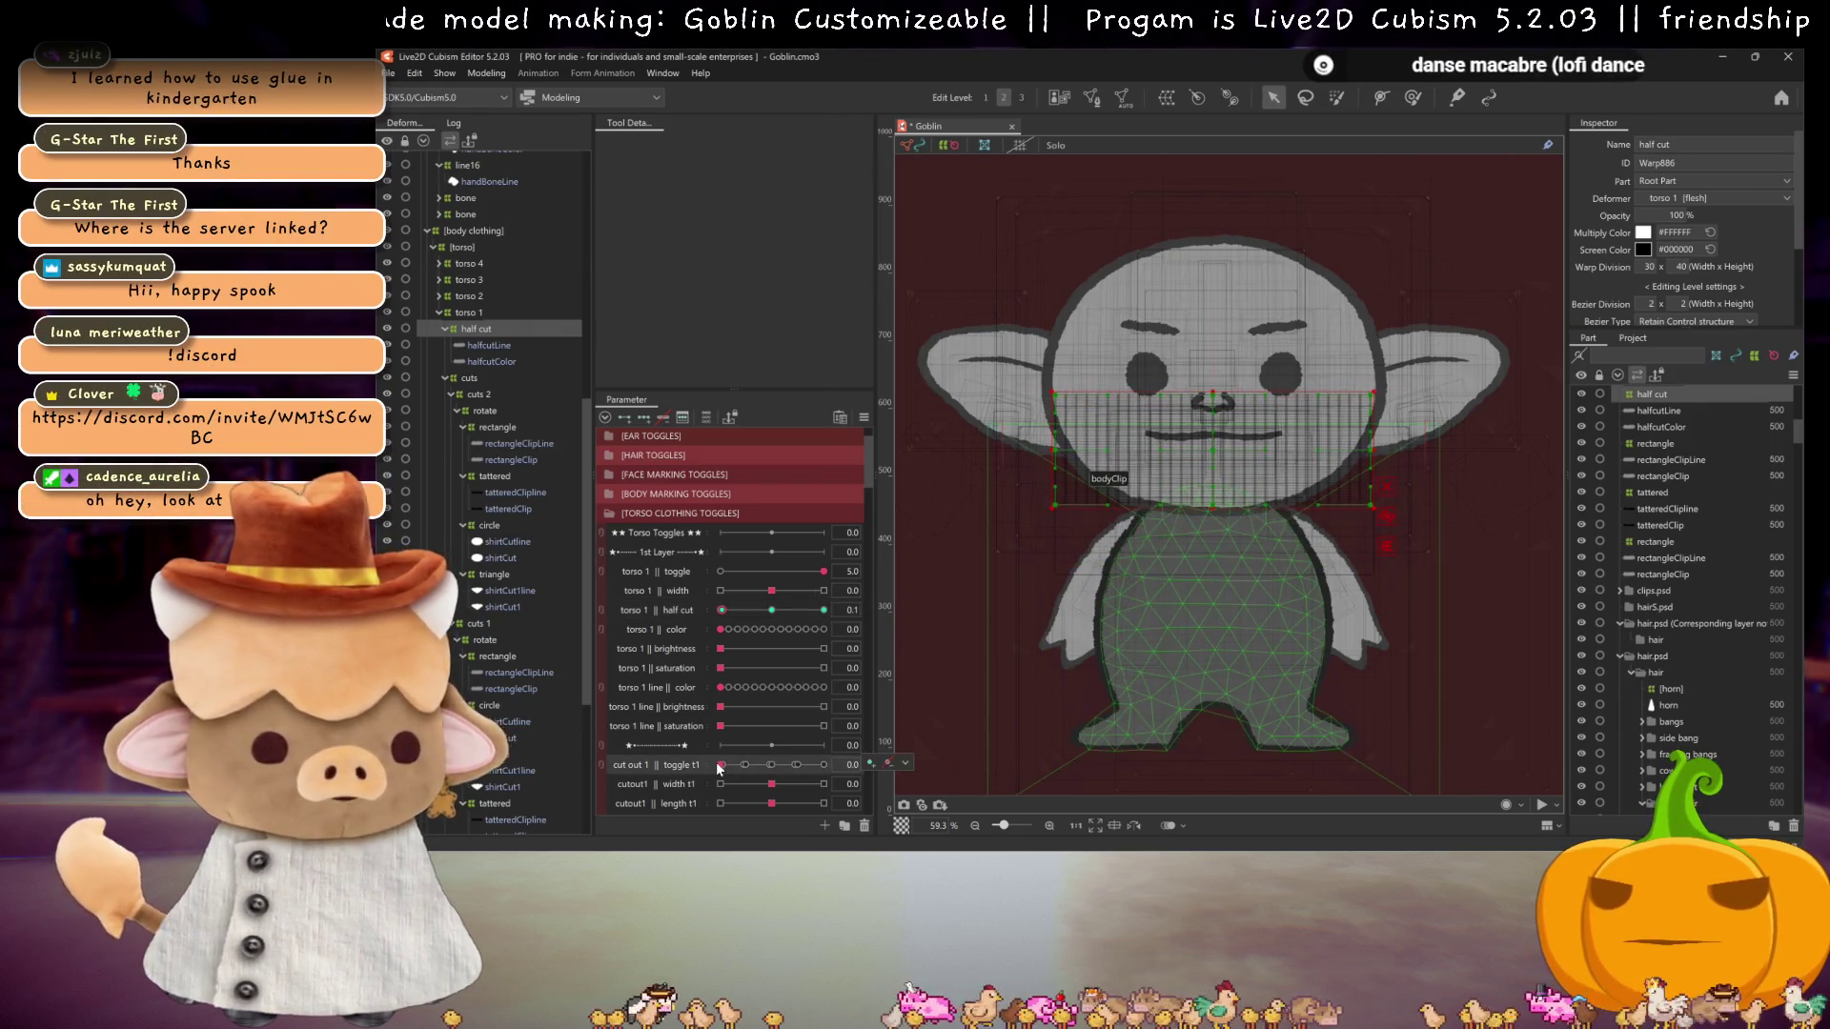
{"action": "left_click", "coordinate": [856, 609]}
{"action": "type", "text": "0.9"}
{"action": "key", "text": "Return"}
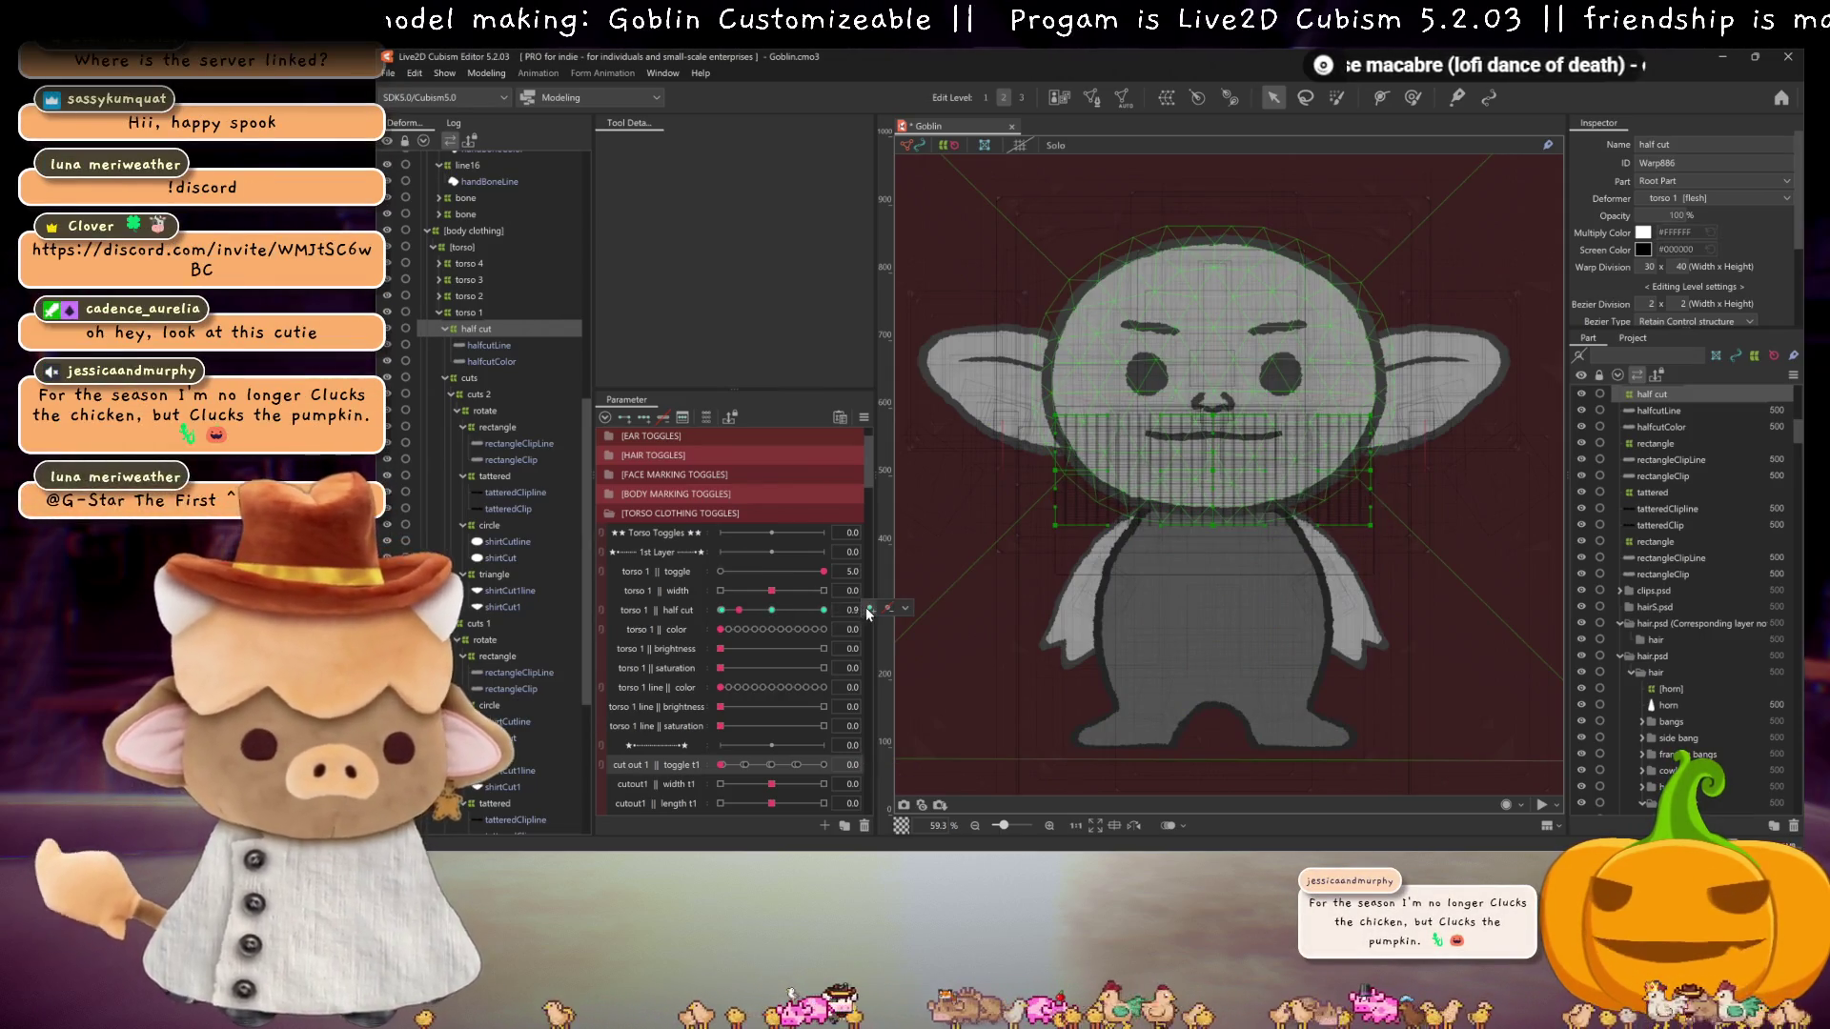
{"action": "left_click_drag", "start_coordinate": [824, 610], "coordinate": [722, 614]}
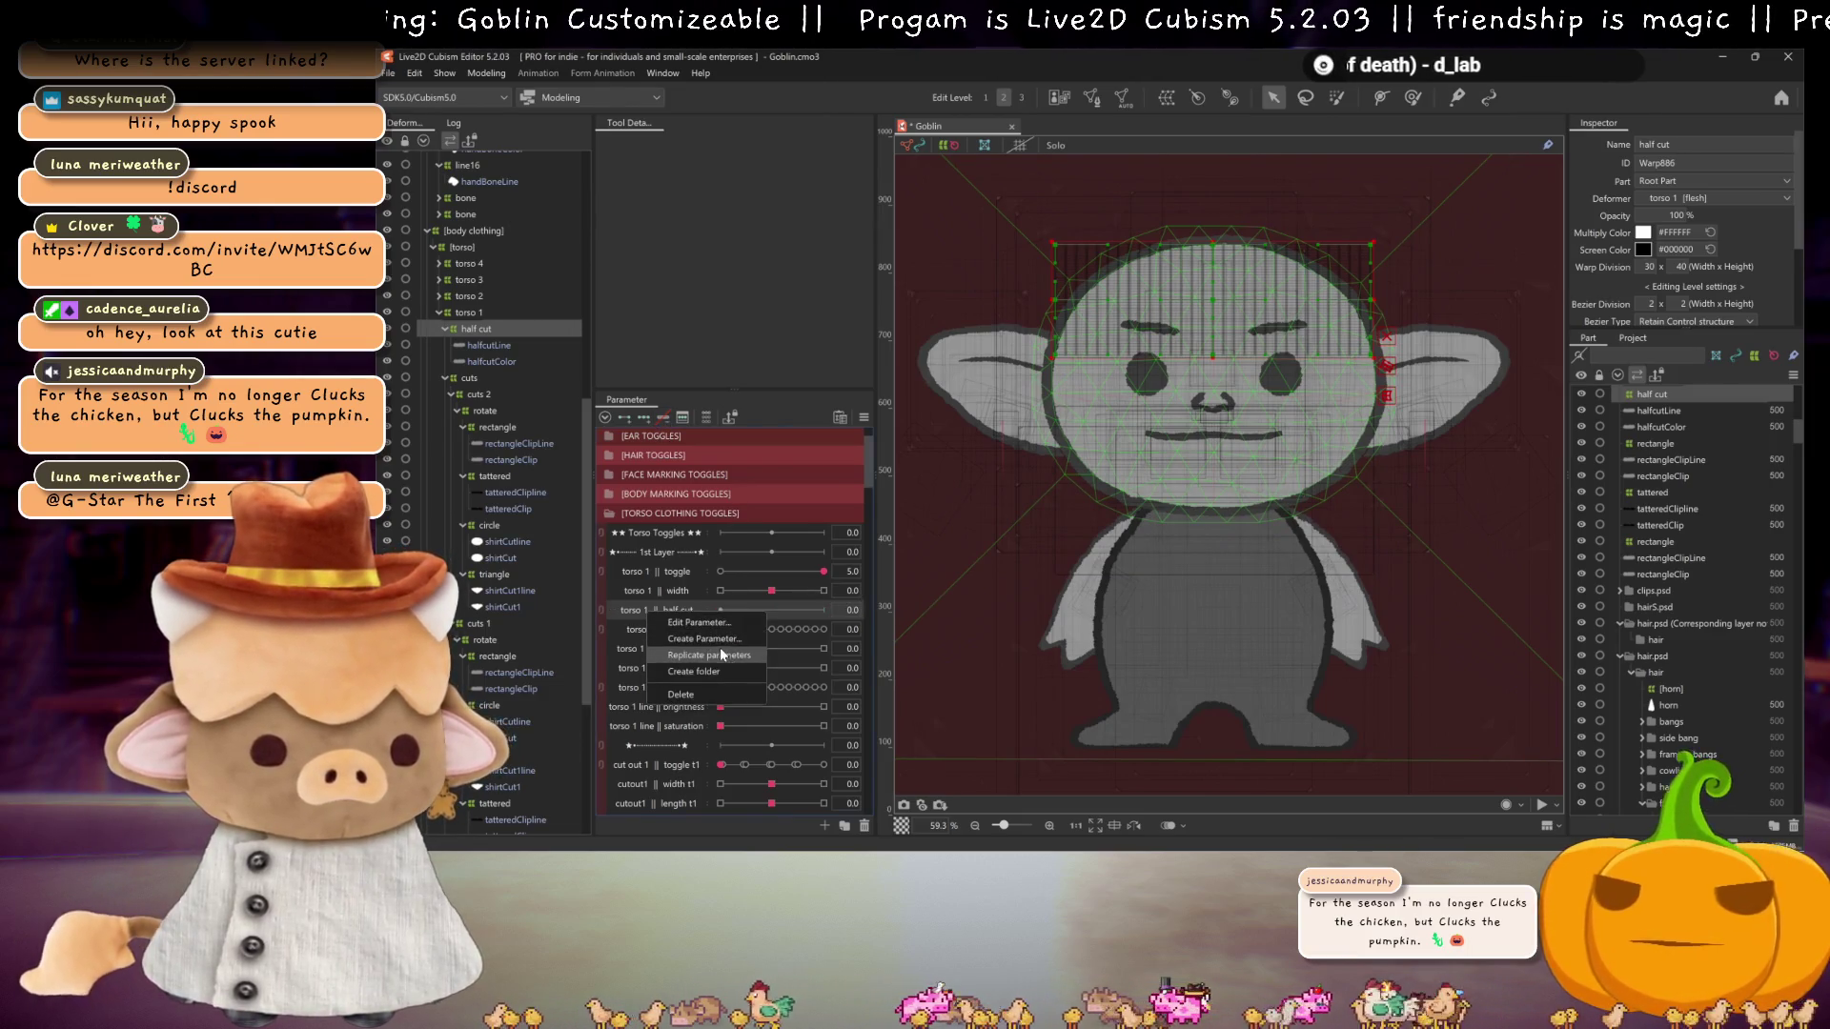
Step: Set the half cut parameter's maximum to 2, add three keyforms, and set it to 0.1
{"action": "double_click", "coordinate": [713, 627]}
{"action": "double_click", "coordinate": [1194, 426]}
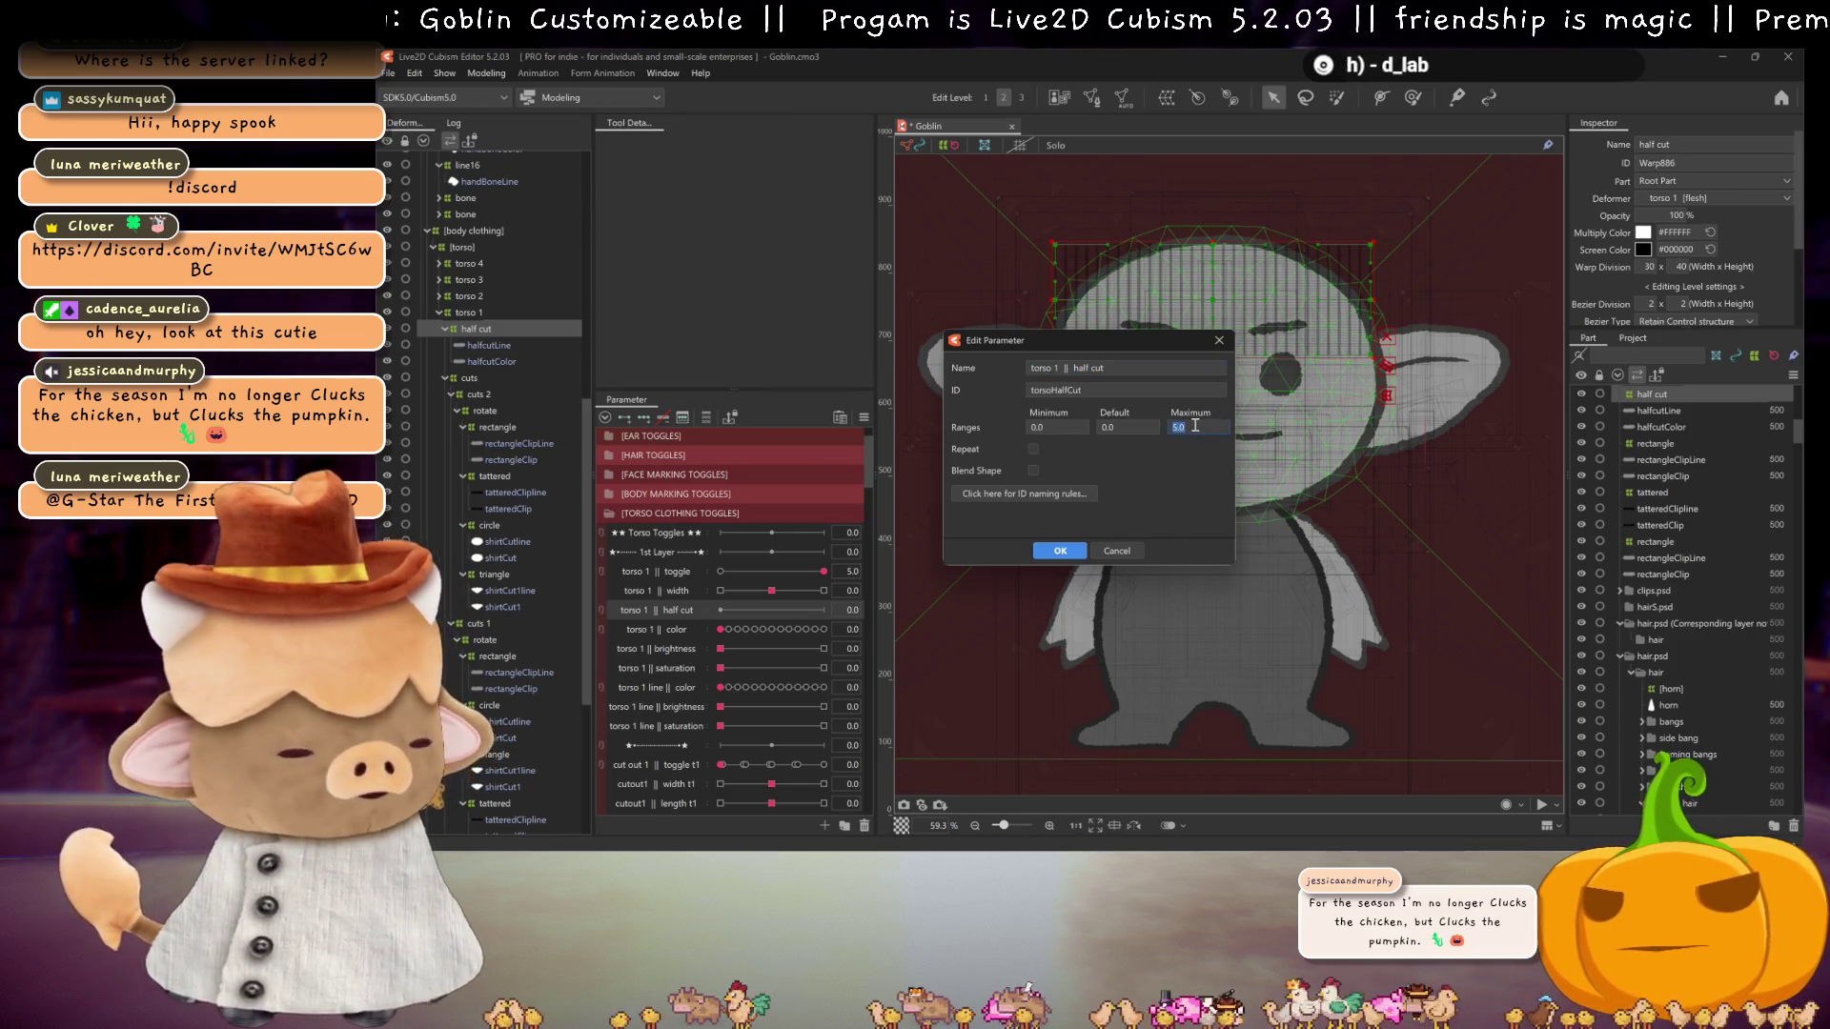
{"action": "key", "text": "Return"}
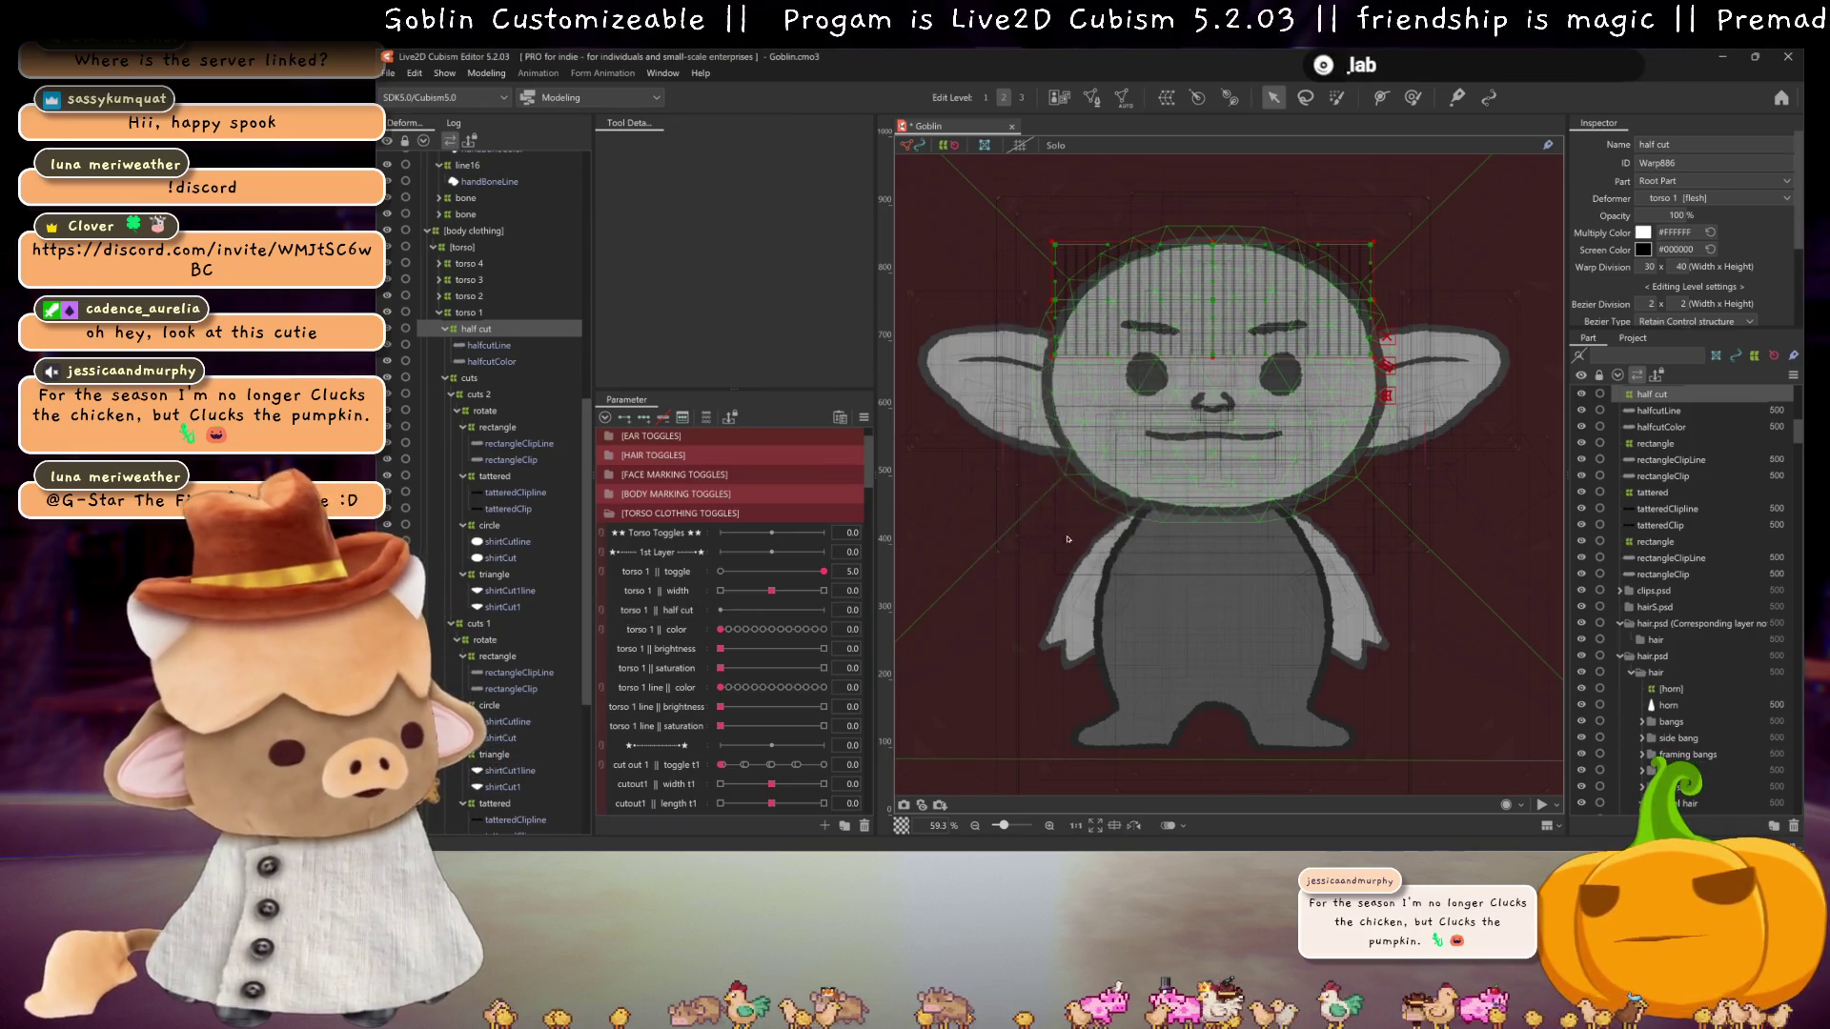
{"action": "left_click", "coordinate": [641, 418]}
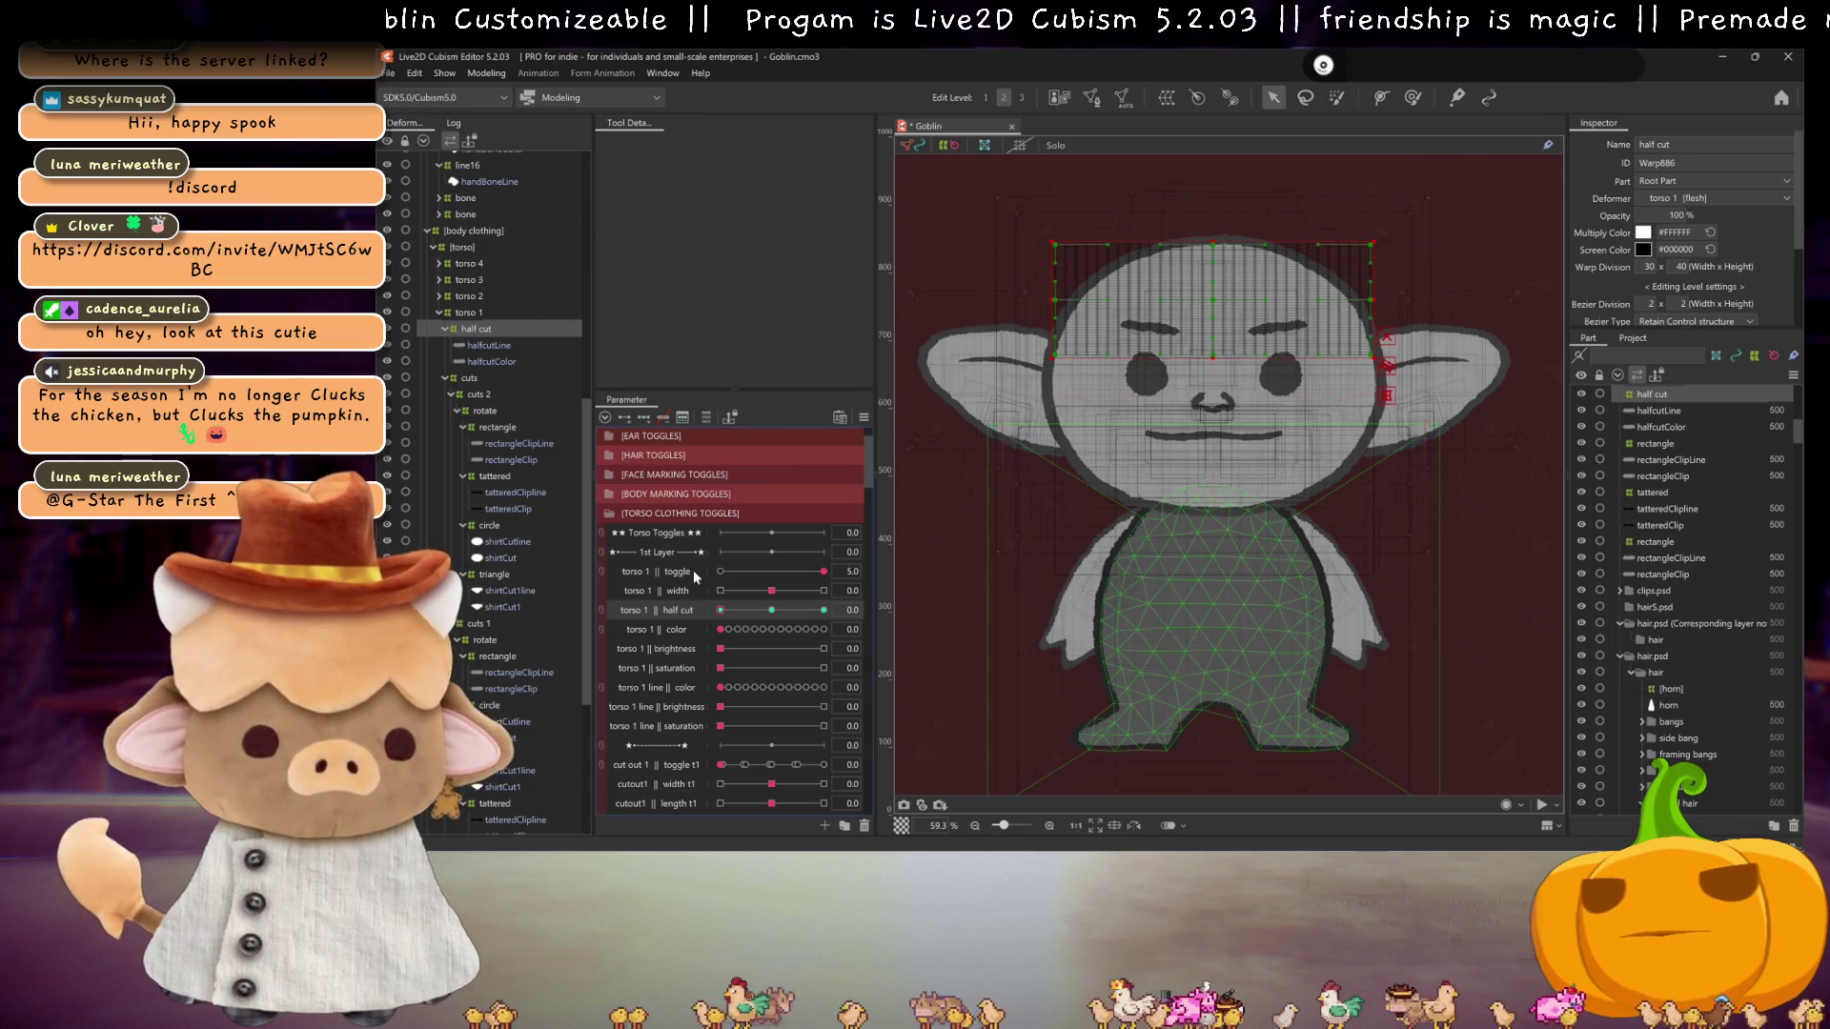
{"action": "type", "text": "0.1"}
{"action": "key", "text": "Return"}
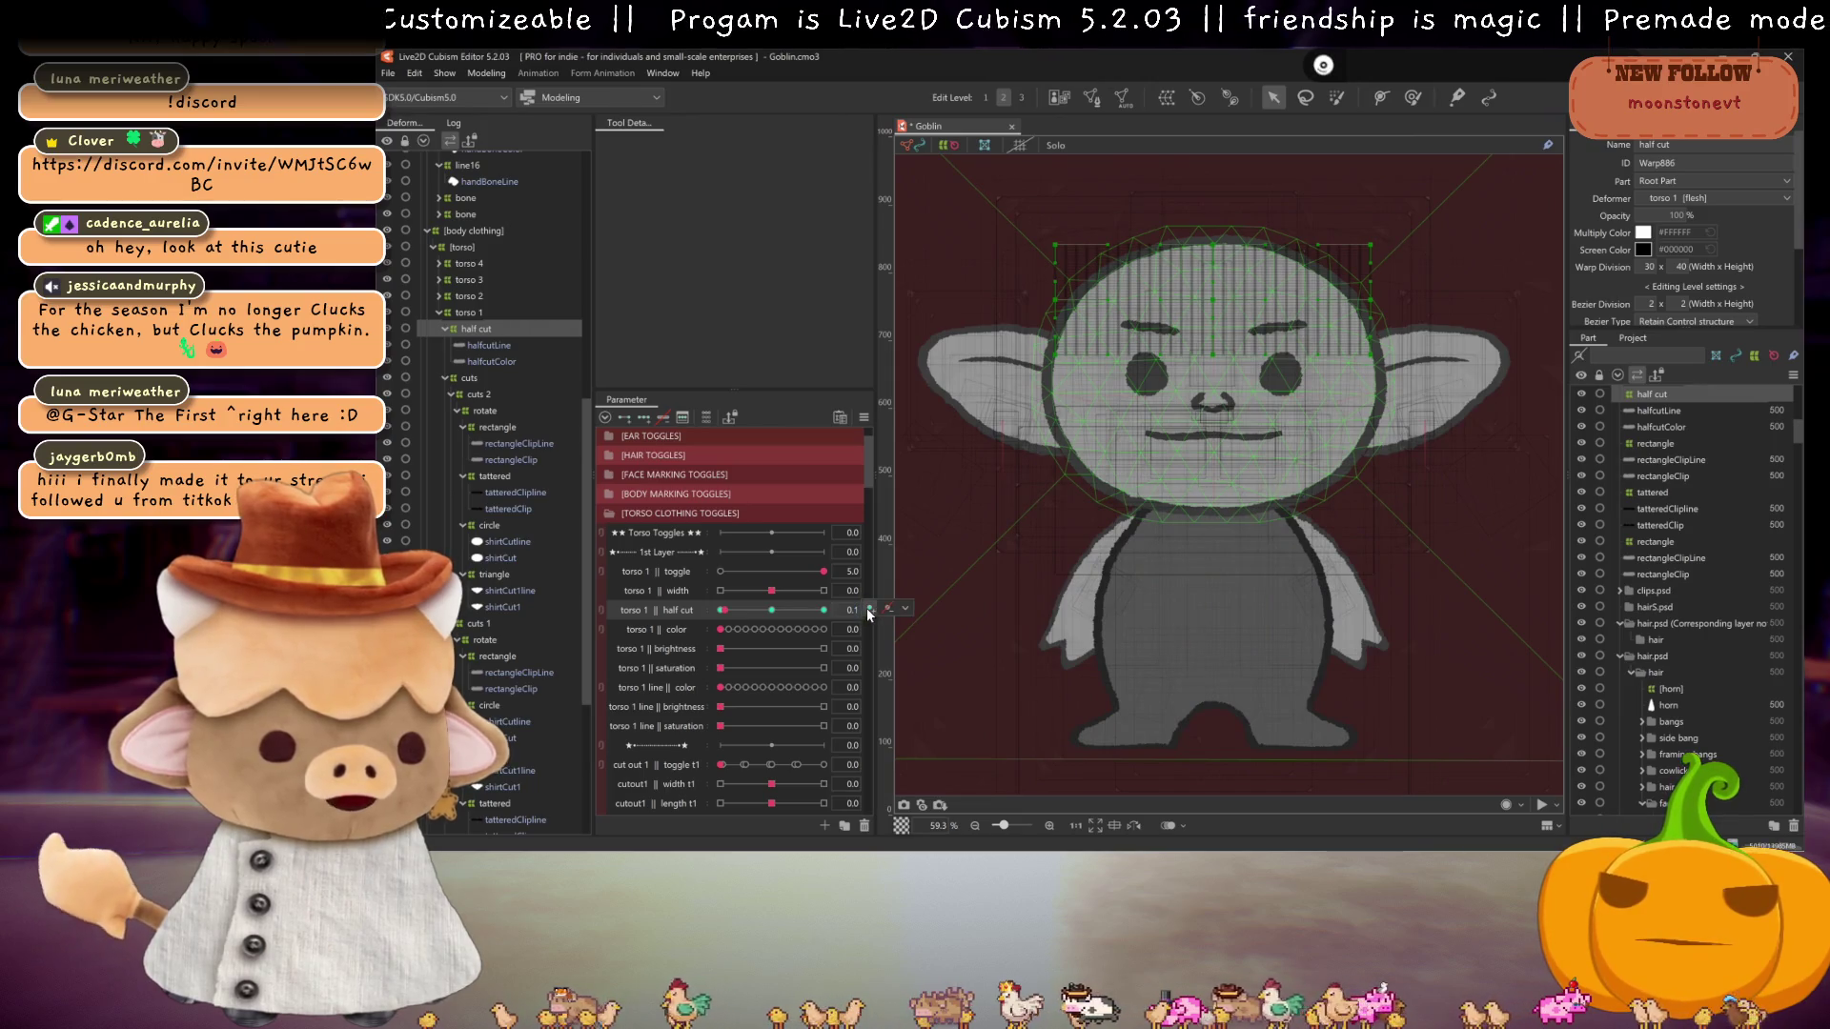
Step: Move the half cut warp down over the chin and collar and select its torso points
{"action": "left_click", "coordinate": [1207, 321]}
{"action": "left_click_drag", "start_coordinate": [1212, 302], "coordinate": [1185, 487]}
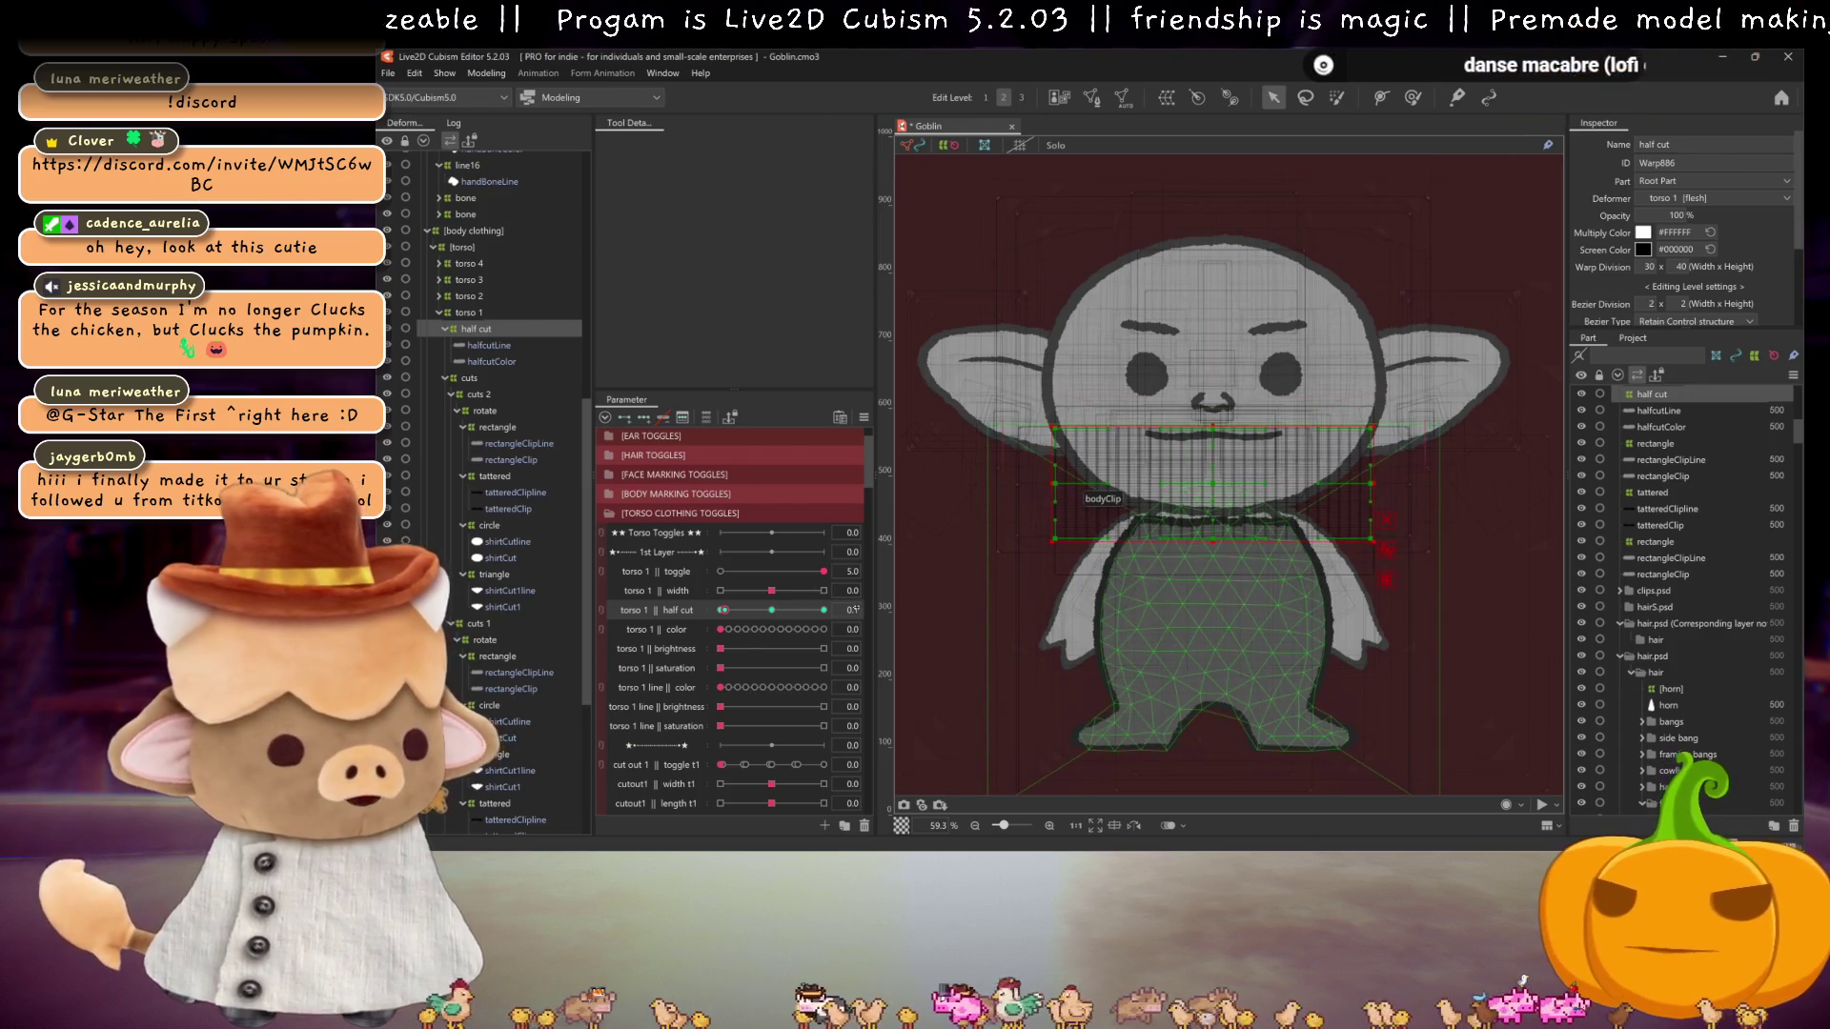
{"action": "key", "text": "ctrl+z"}
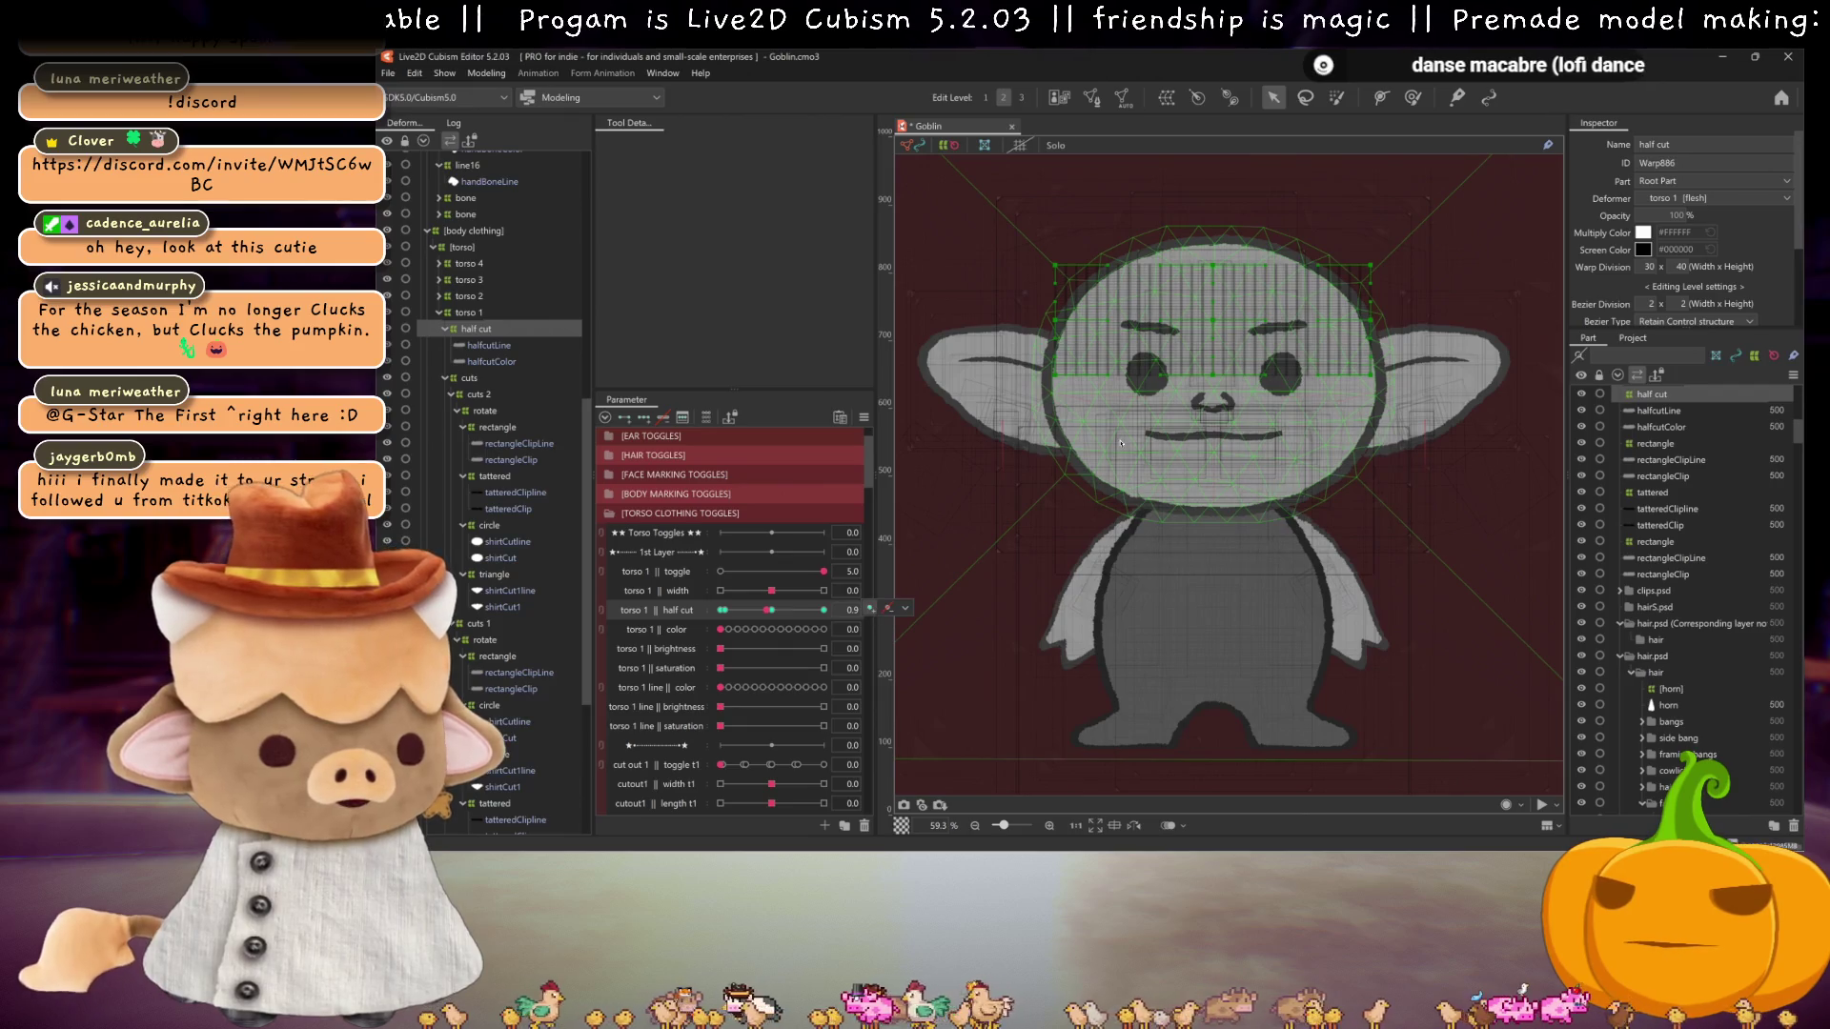
{"action": "mouse_move", "coordinate": [1200, 336]}
{"action": "left_mouse_down"}
{"action": "mouse_move", "coordinate": [1201, 610]}
{"action": "mouse_move", "coordinate": [1213, 552]}
{"action": "left_mouse_up"}
{"action": "mouse_move", "coordinate": [982, 491]}
{"action": "left_mouse_down"}
{"action": "mouse_move", "coordinate": [1382, 624]}
{"action": "mouse_move", "coordinate": [1429, 618]}
{"action": "left_mouse_up"}
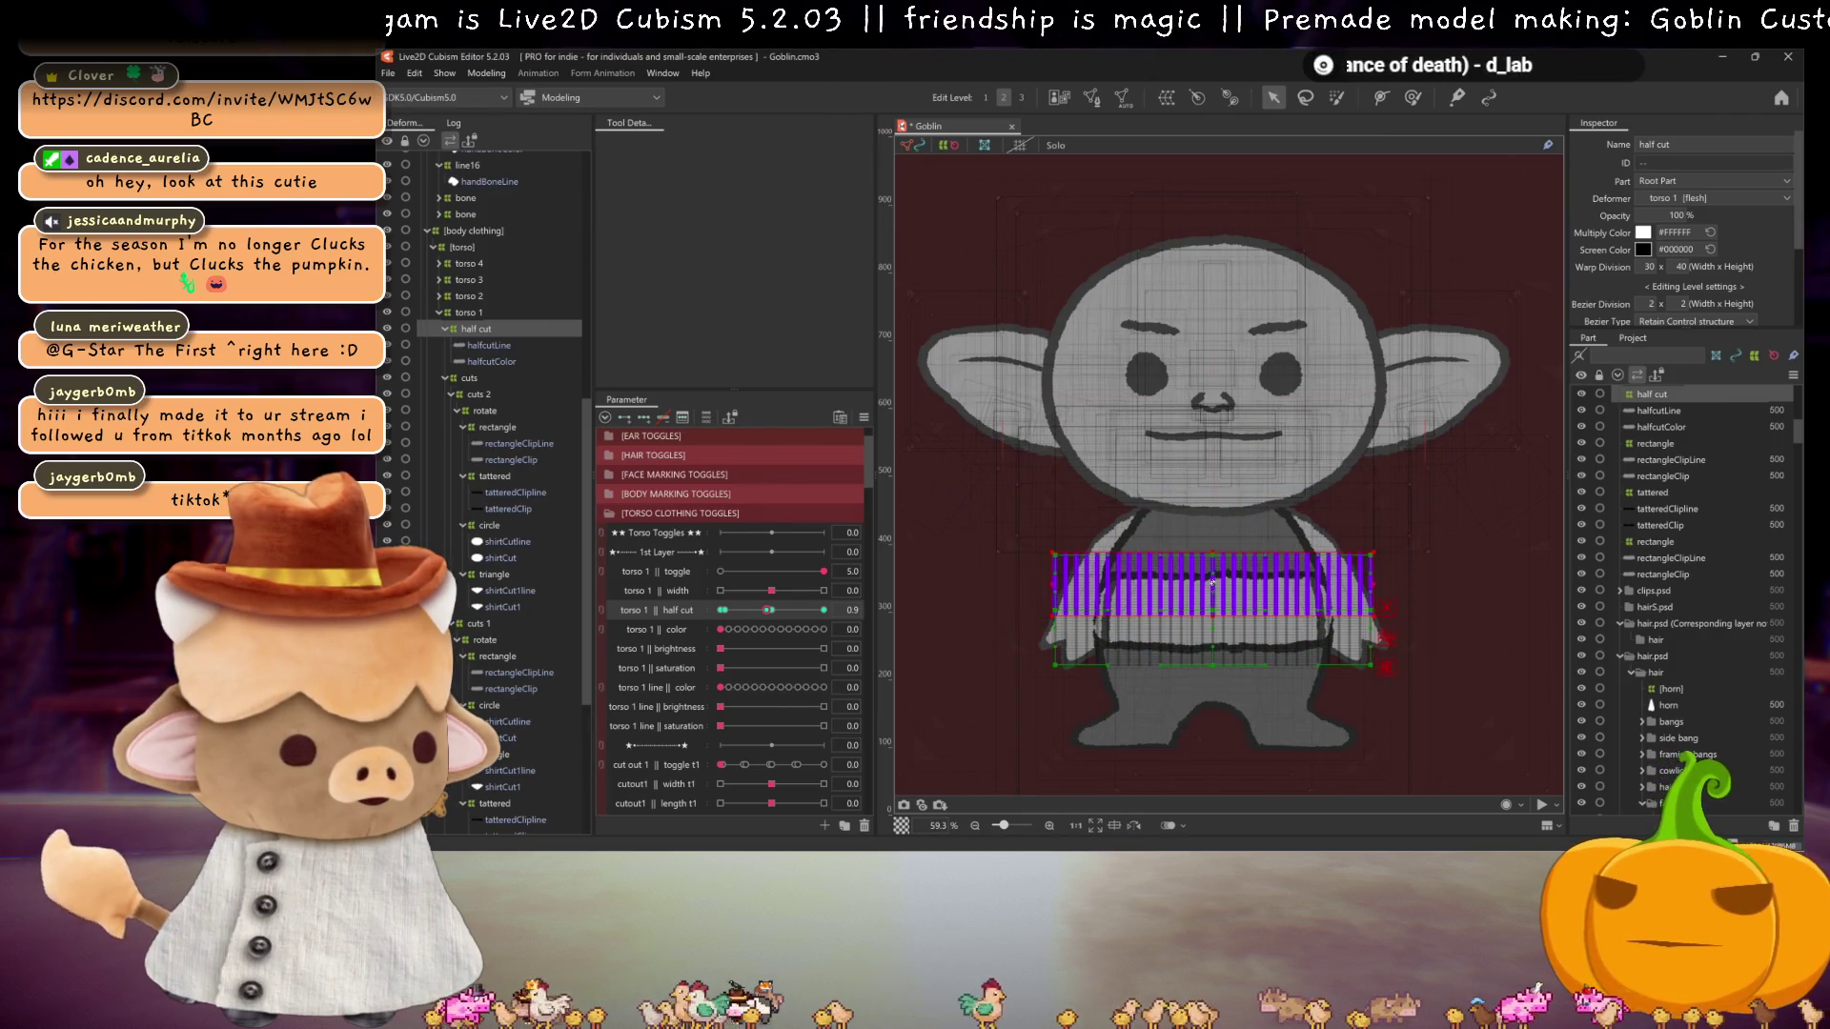
Step: Widen the warp lattice over the head and set half cut back to 0.1
{"action": "left_click_drag", "start_coordinate": [779, 609], "coordinate": [723, 611]}
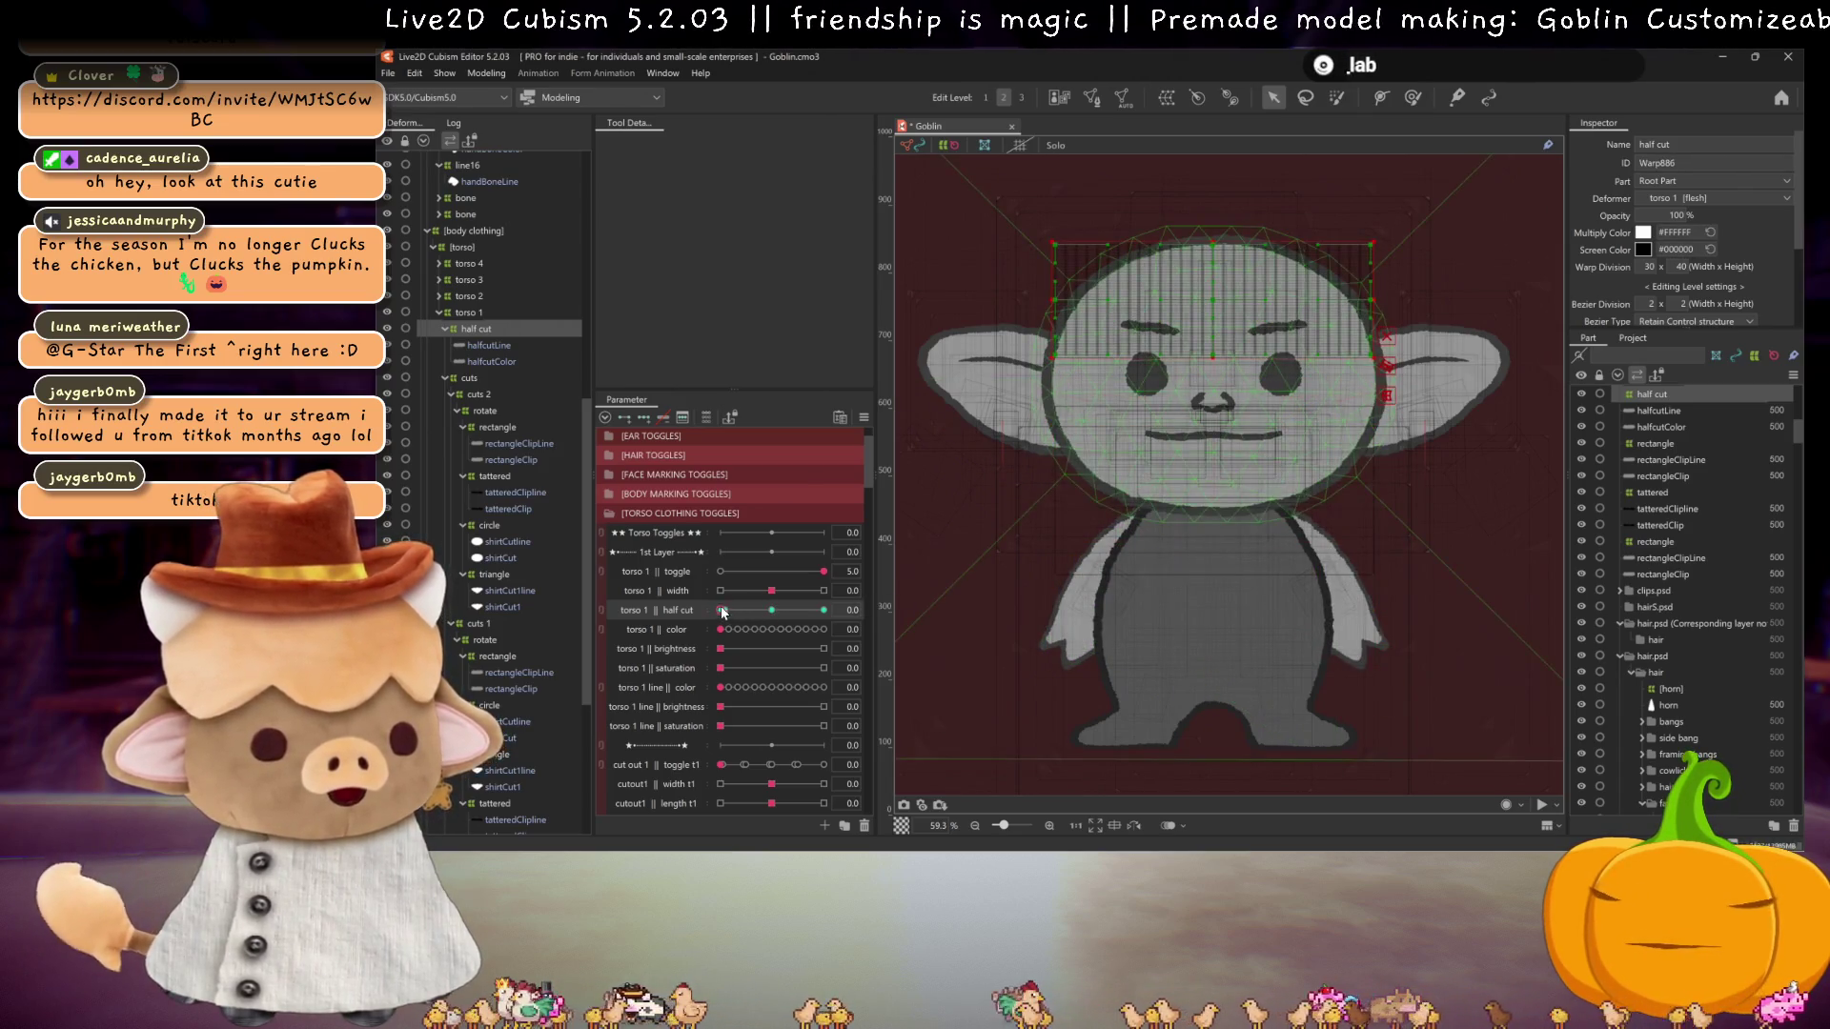
{"action": "left_click_drag", "start_coordinate": [1387, 365], "coordinate": [1549, 365]}
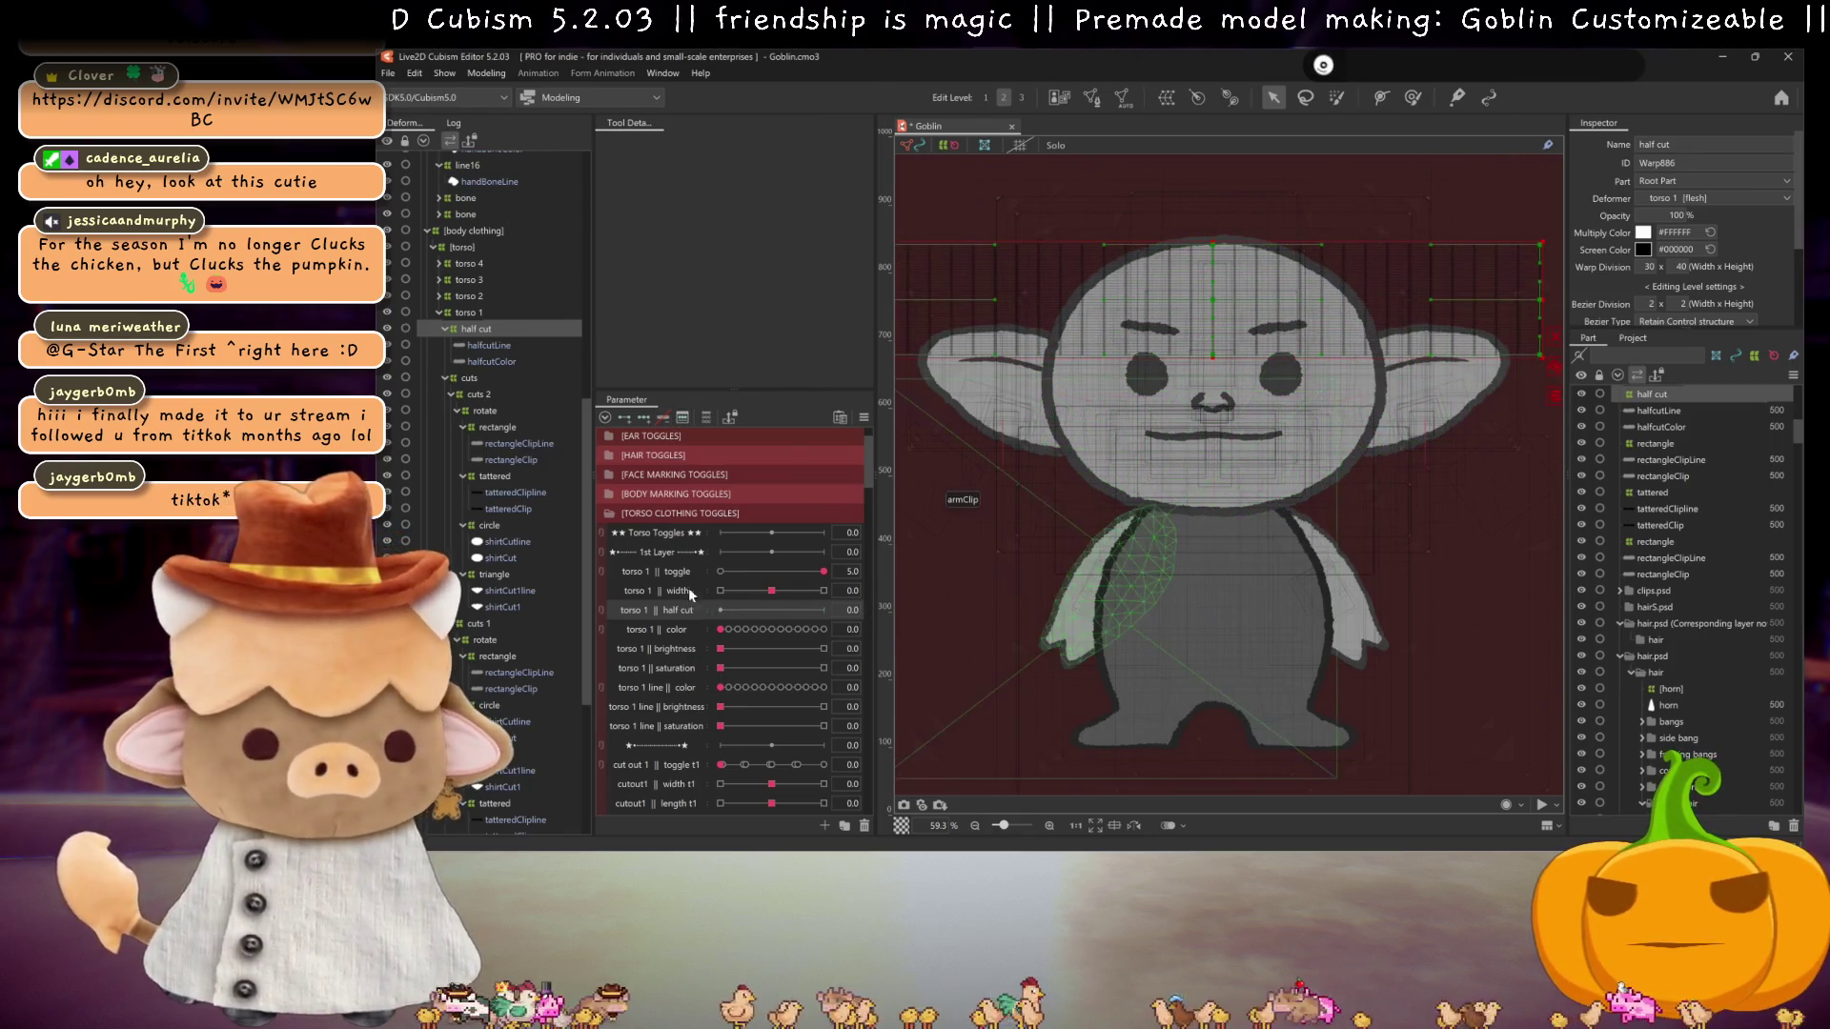
{"action": "left_click", "coordinate": [847, 610]}
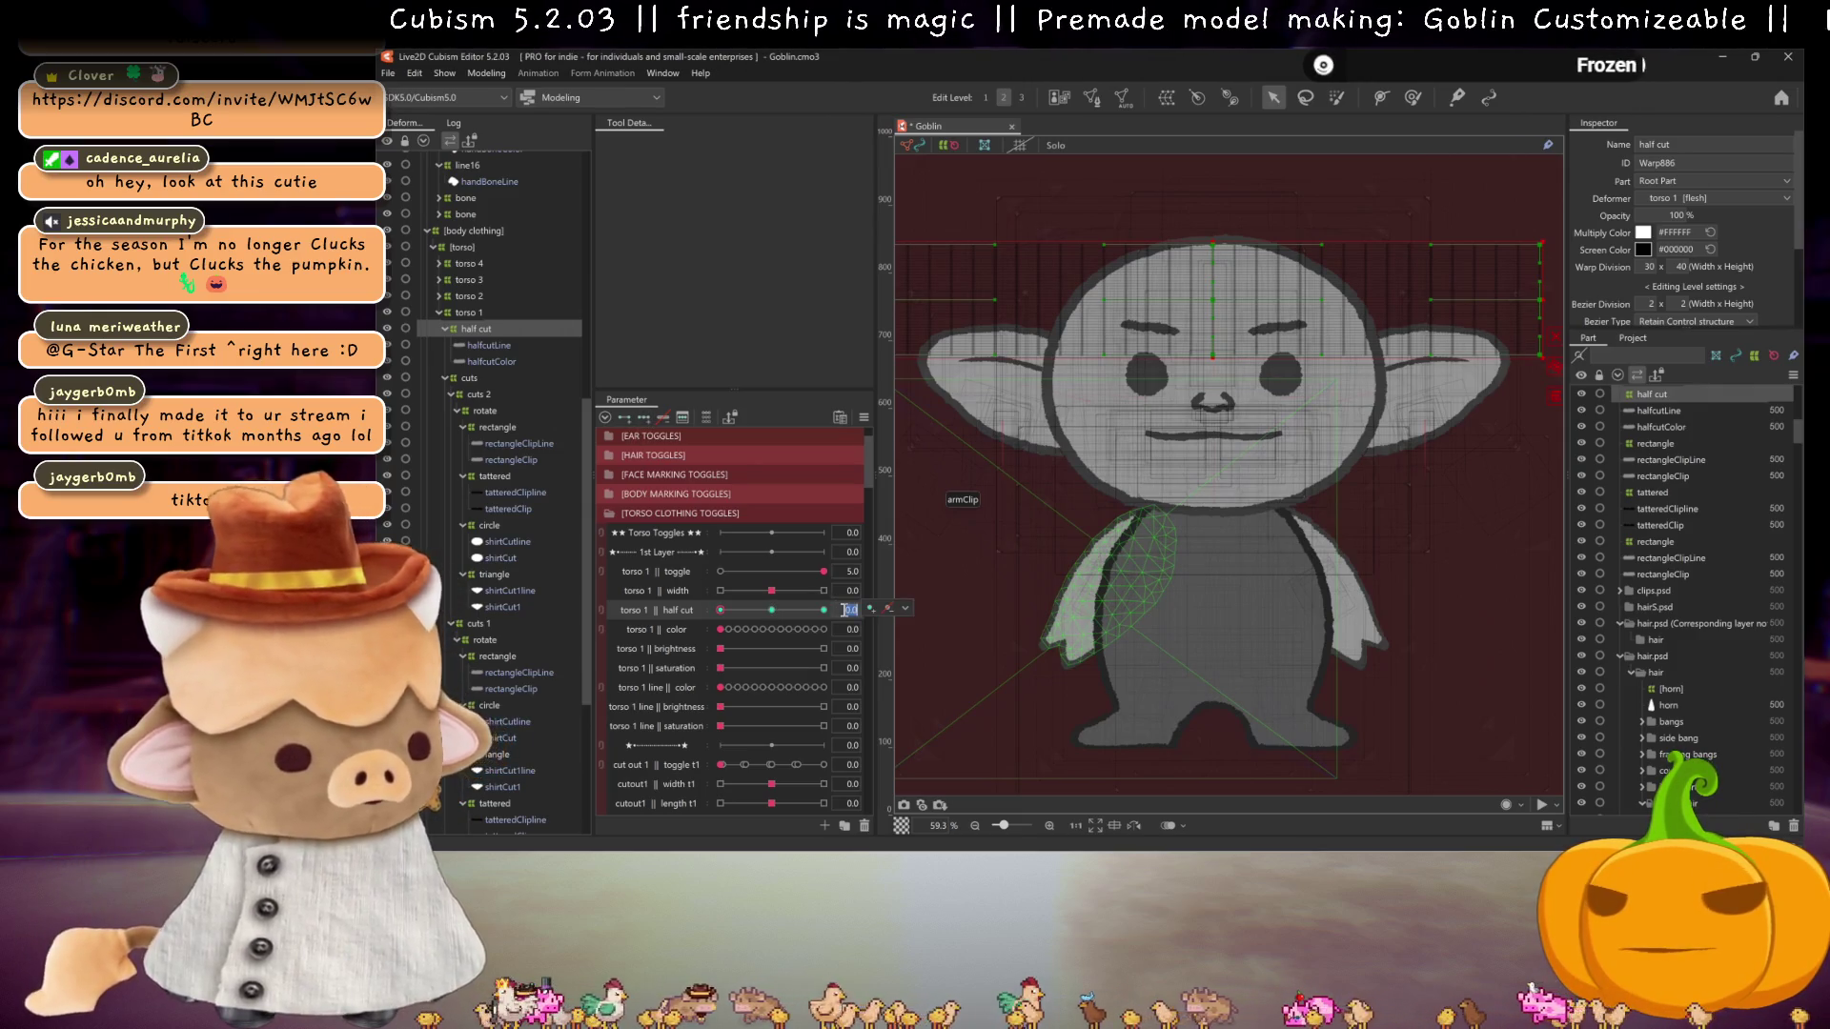
{"action": "type", "text": "0.1"}
{"action": "key", "text": "Return"}
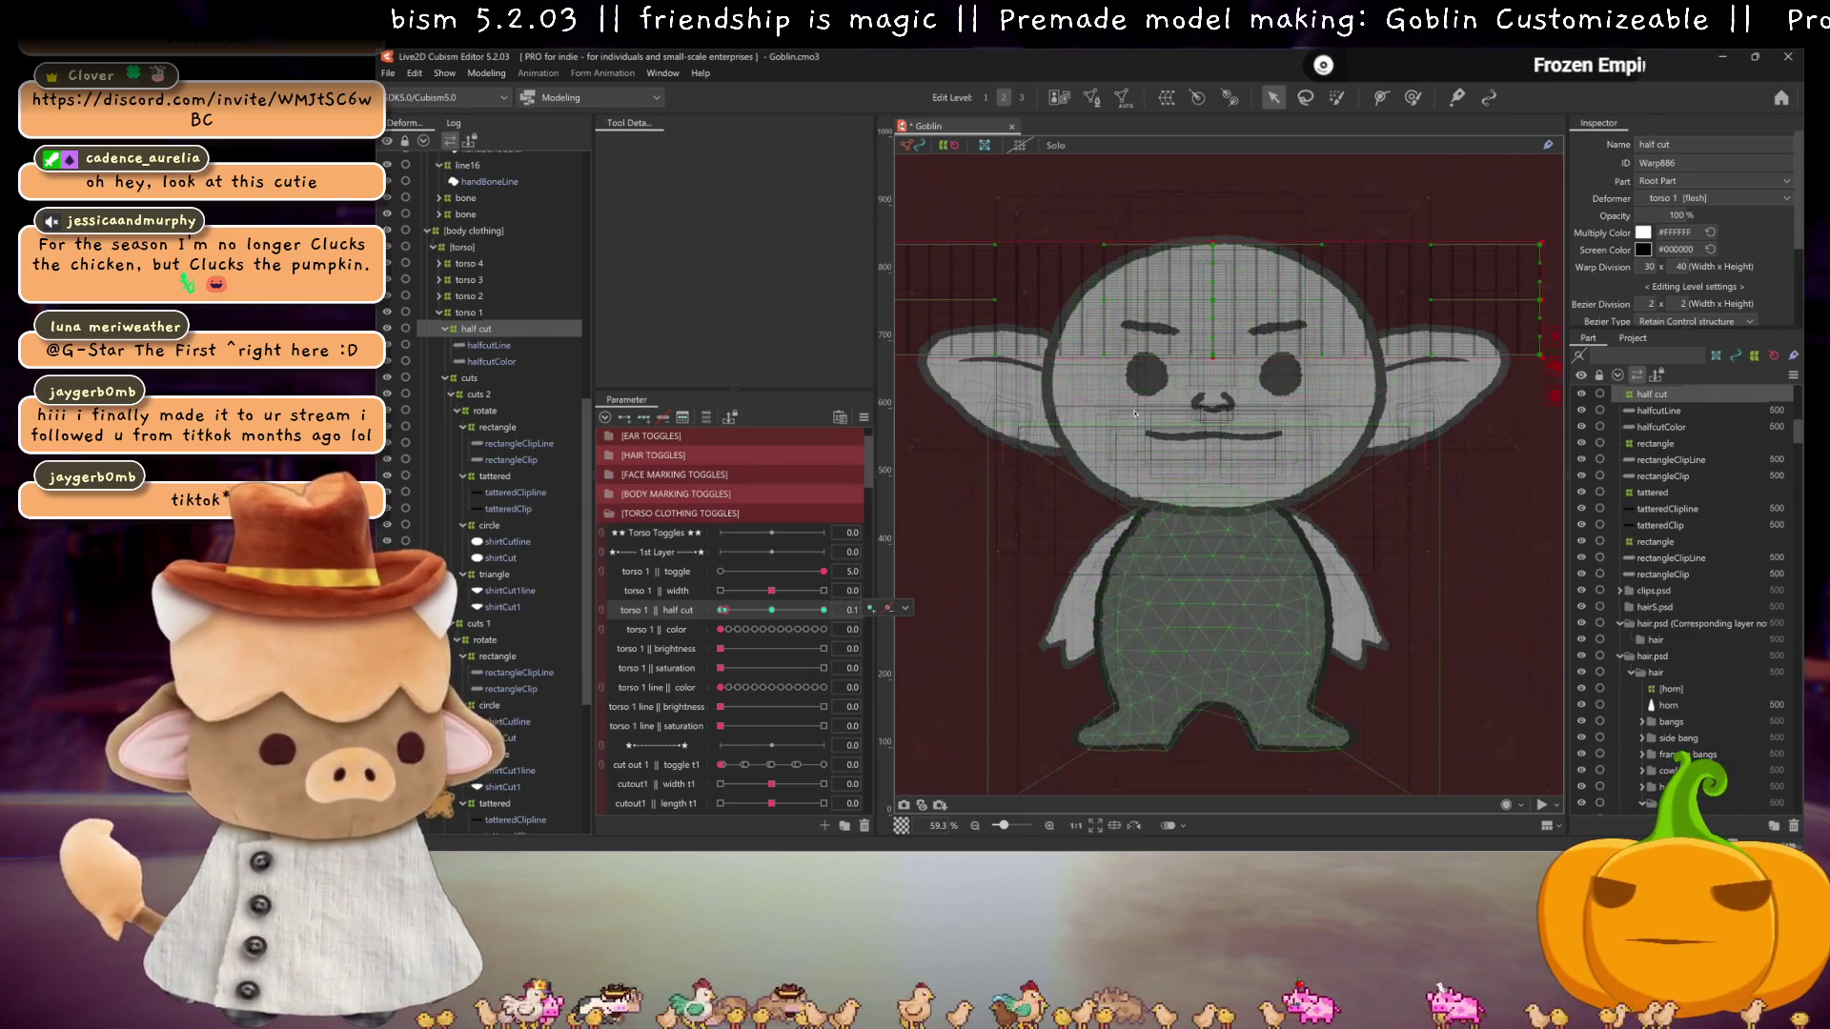
Step: At half cut 0.0, position the half cut warp at the top of the goblin's head
{"action": "left_click_drag", "start_coordinate": [1195, 330], "coordinate": [1195, 513]}
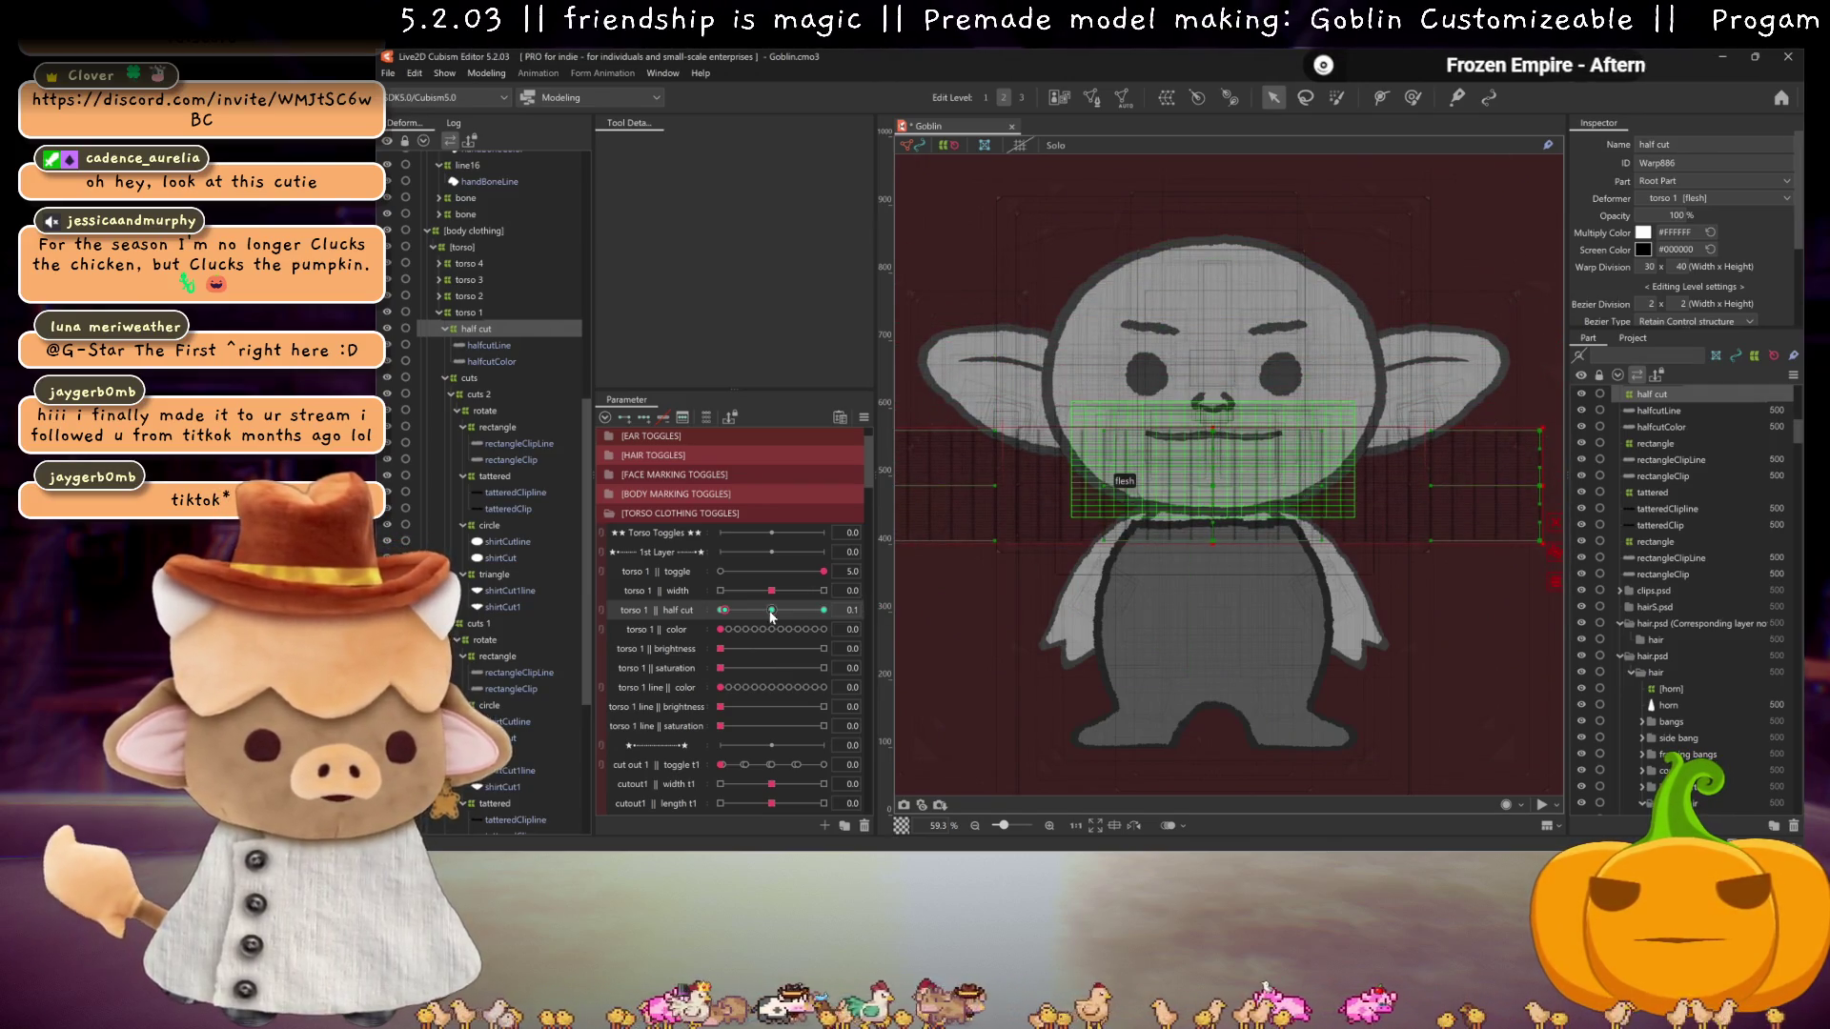
{"action": "left_click", "coordinate": [850, 615]}
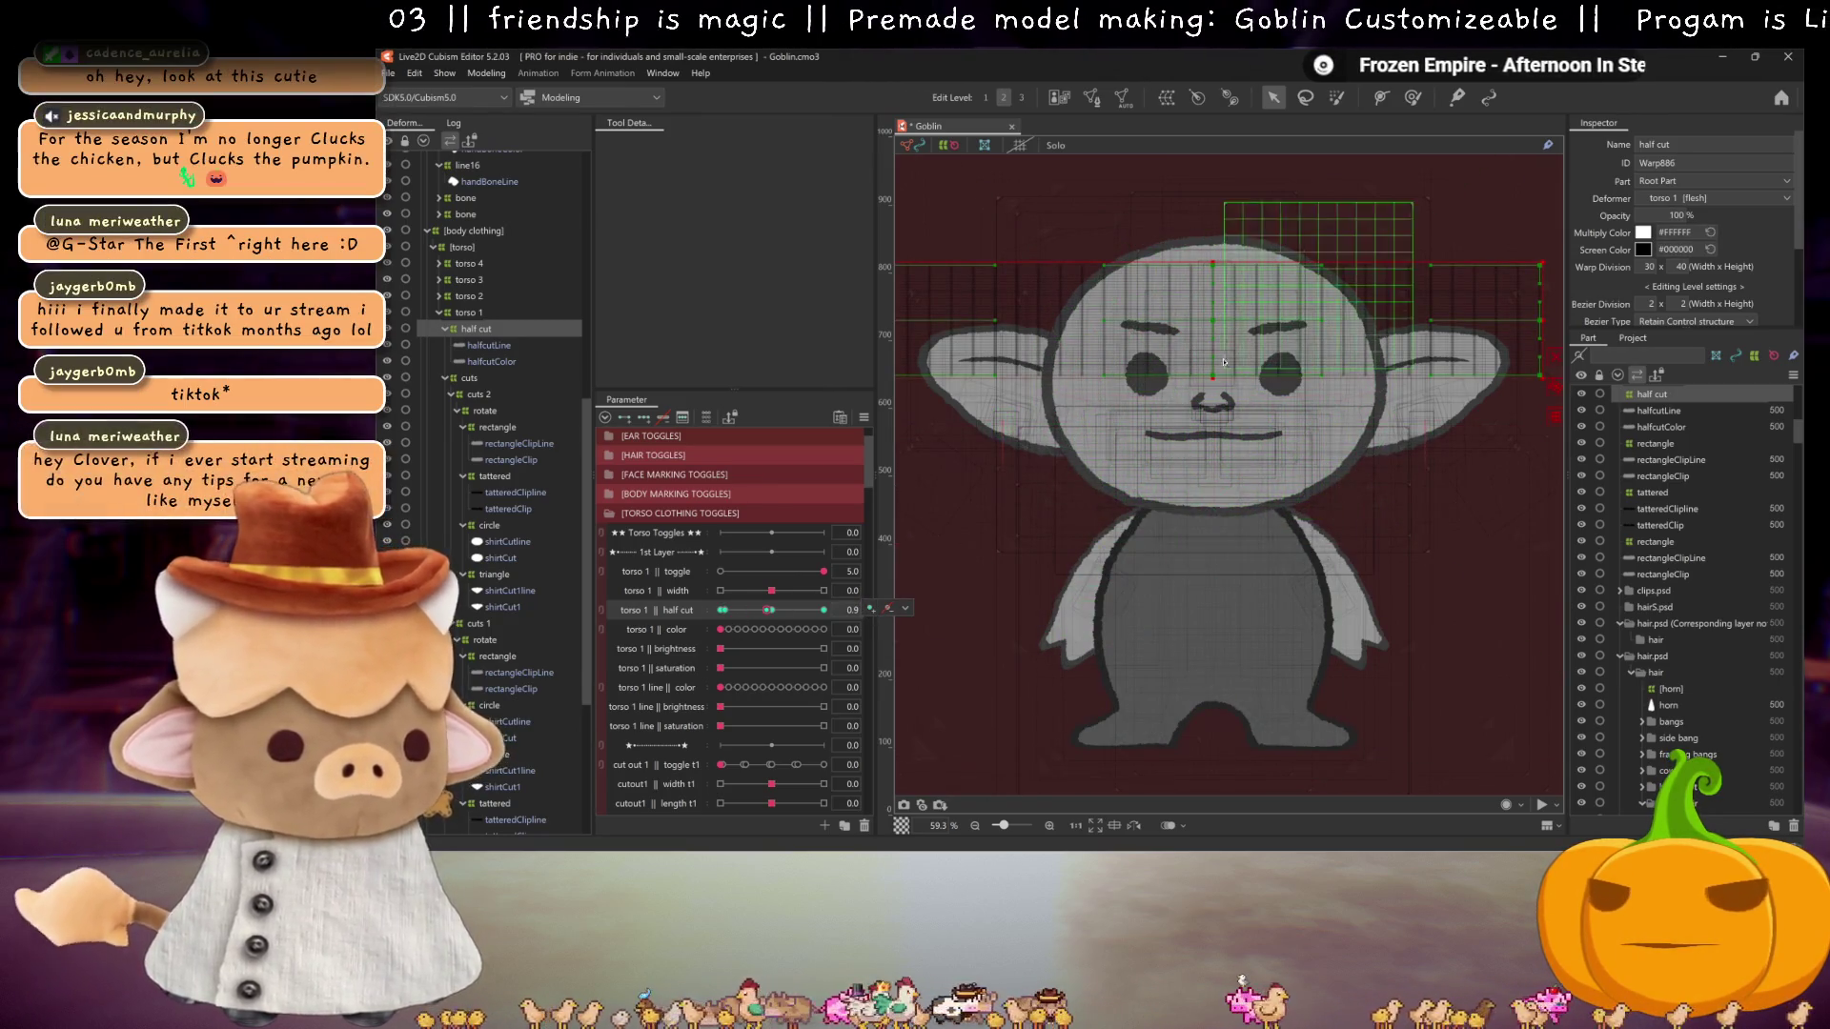
{"action": "left_click_drag", "start_coordinate": [1225, 367], "coordinate": [1214, 547]}
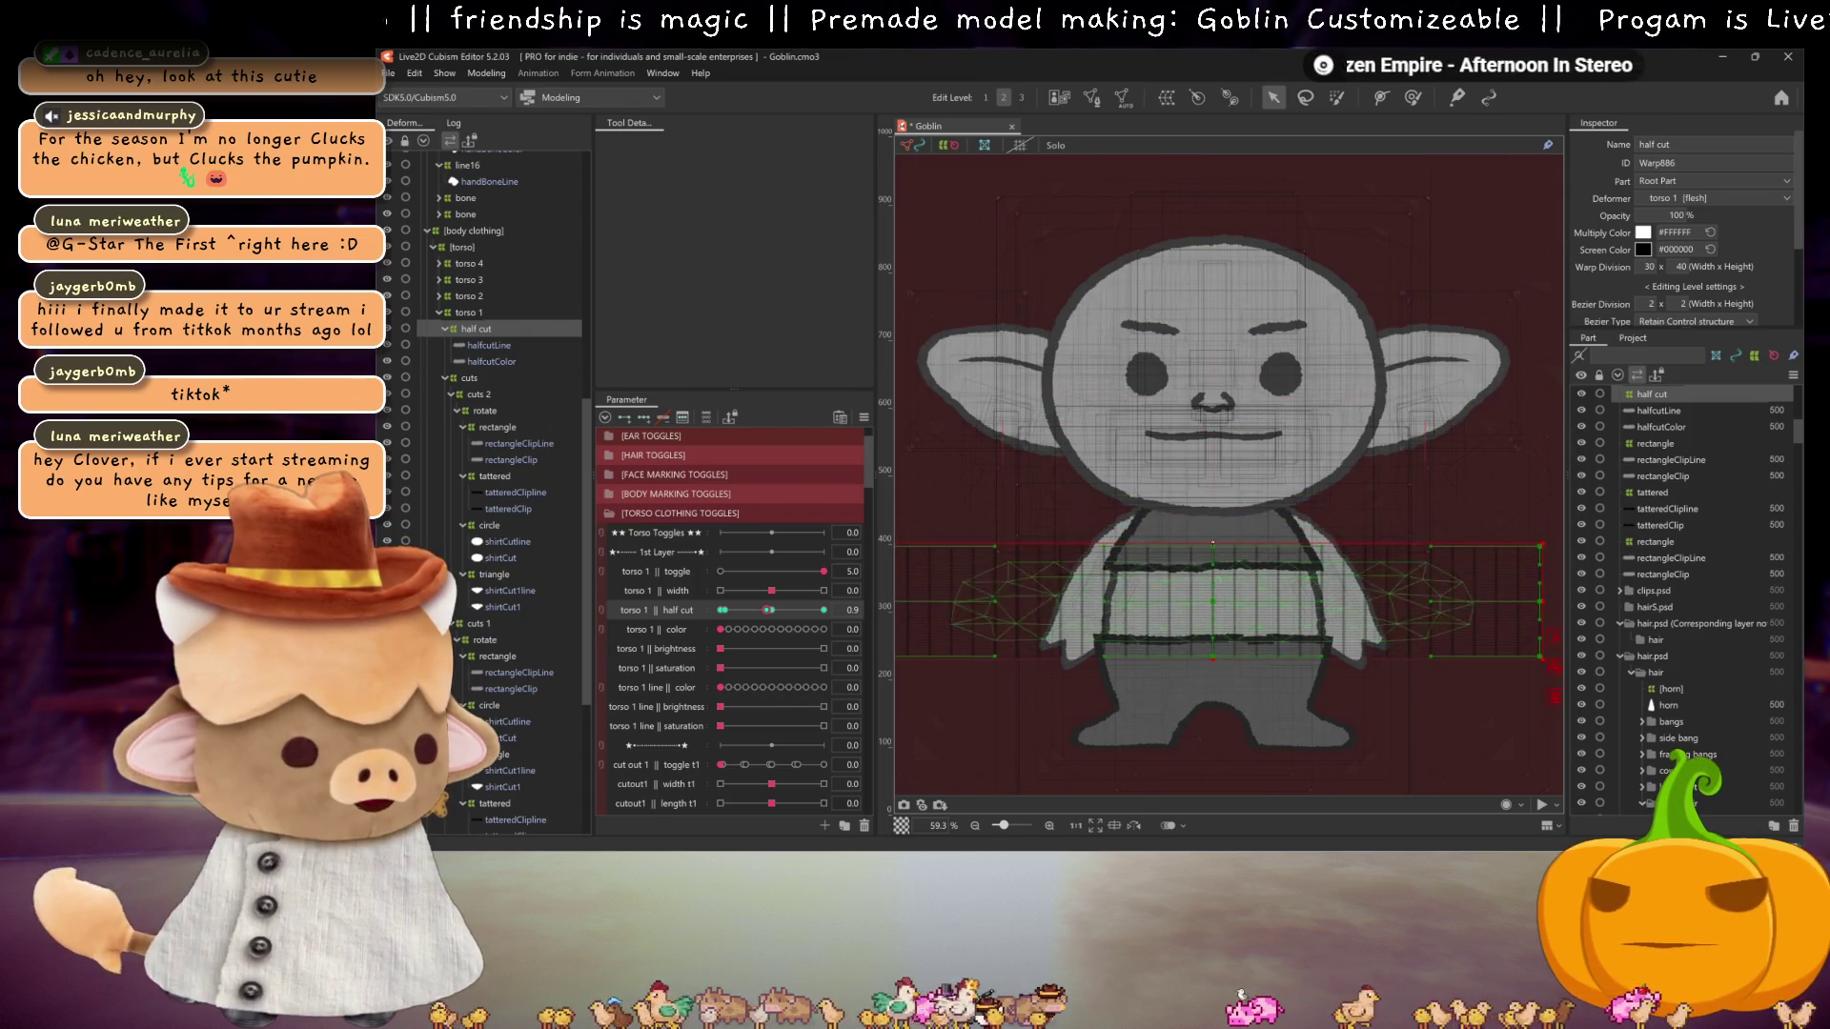
{"action": "scroll", "coordinate": [1282, 476], "scroll_direction": "down", "scroll_amount": 3}
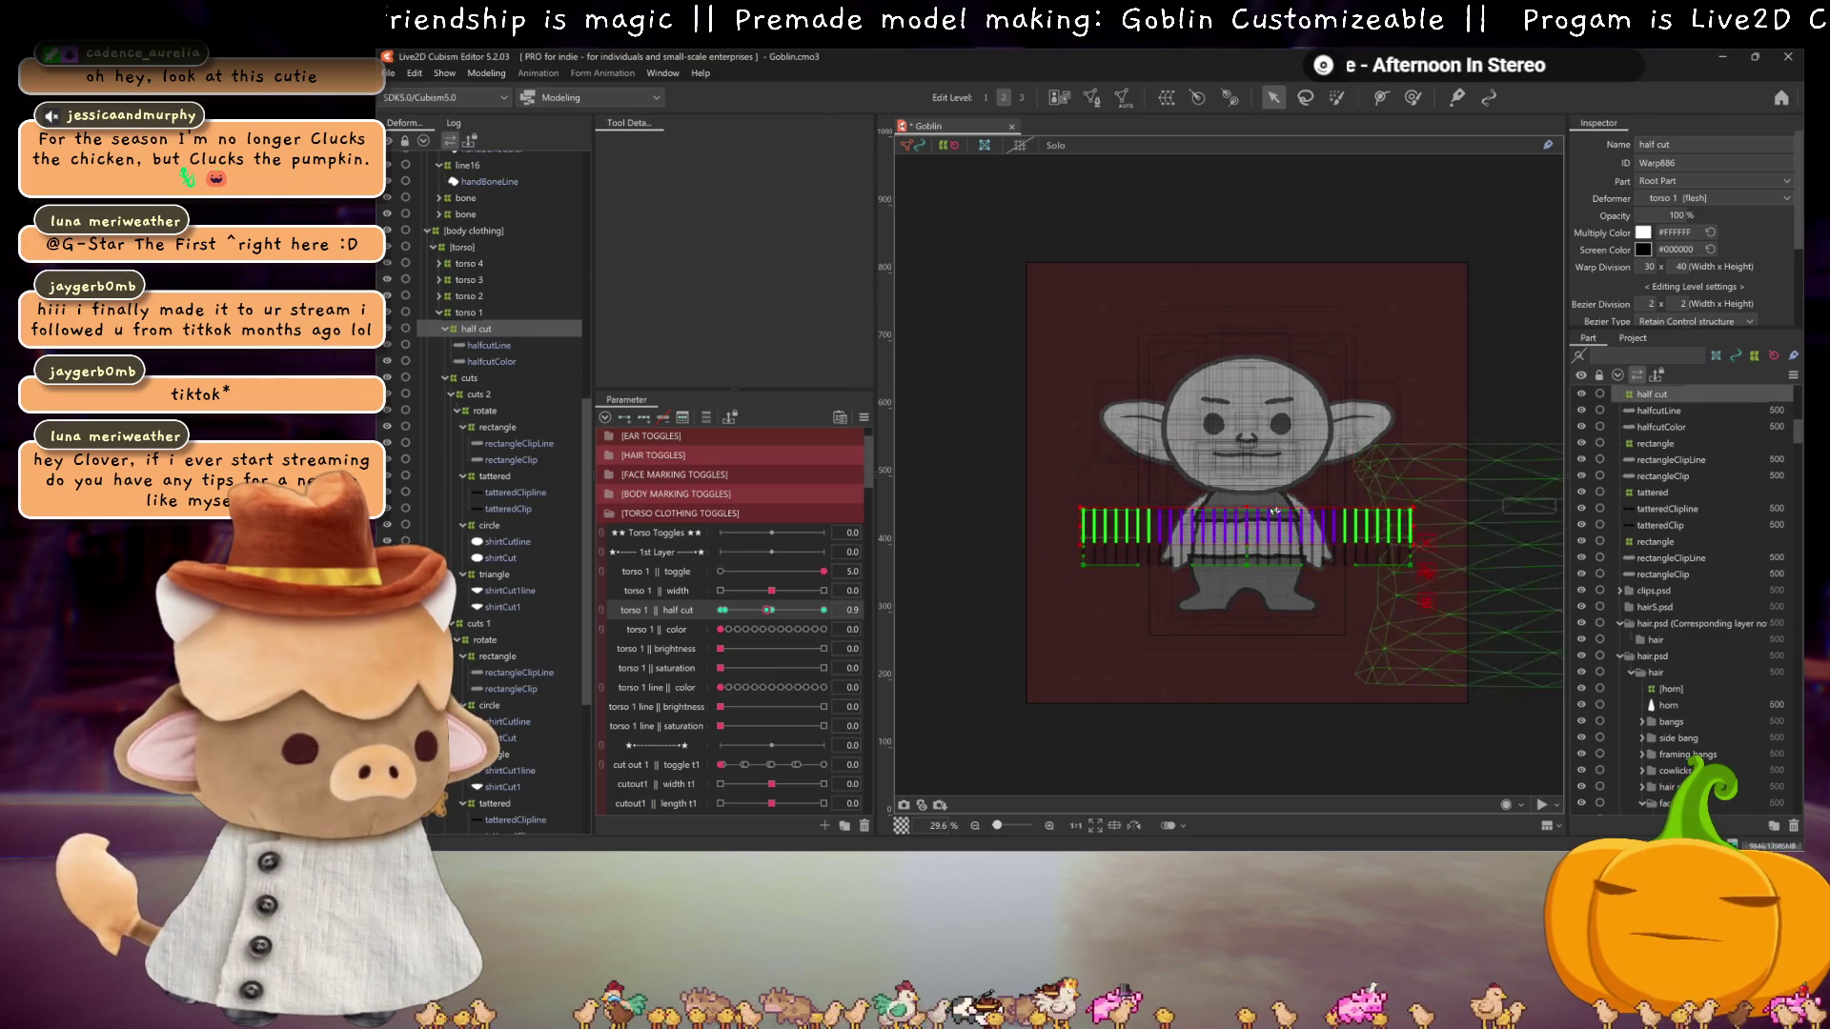
{"action": "left_click_drag", "start_coordinate": [1250, 526], "coordinate": [1248, 379]}
{"action": "scroll", "coordinate": [1243, 498], "scroll_direction": "up", "scroll_amount": 3}
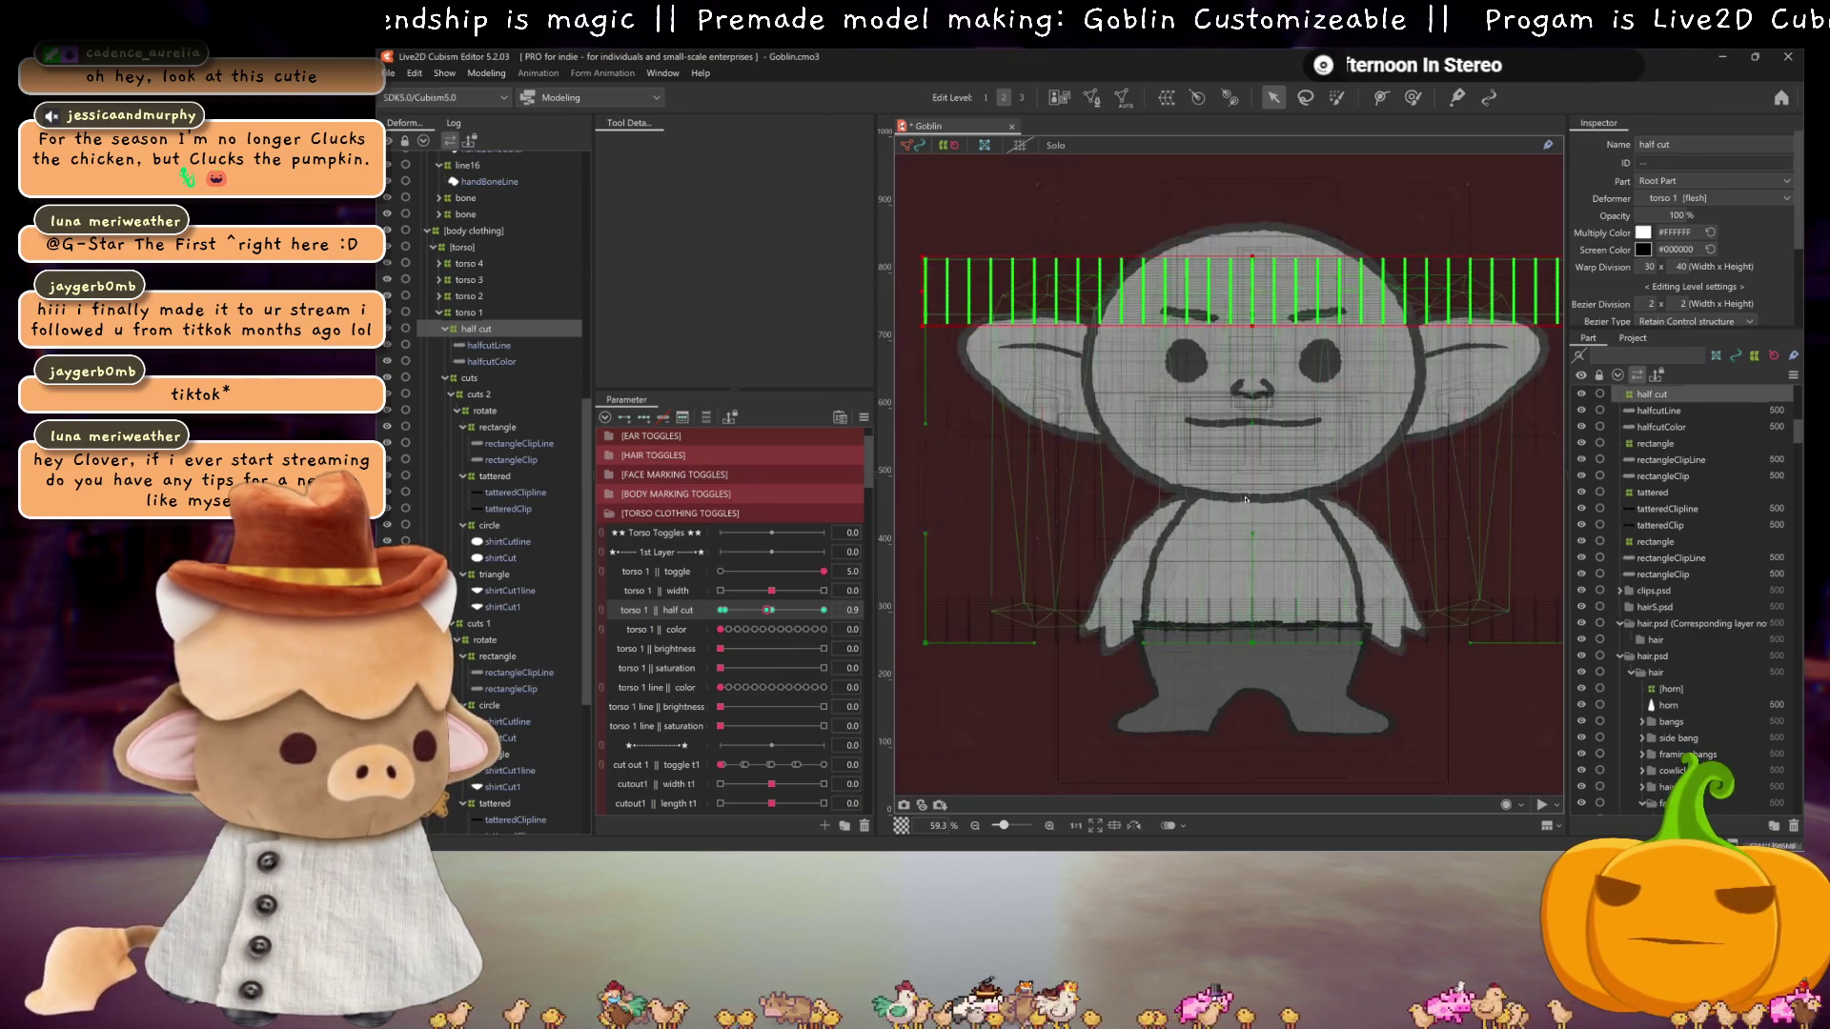
{"action": "scroll", "coordinate": [1244, 499], "scroll_direction": "down", "scroll_amount": 1}
Step: Raise half cut to 0.9 and move the warp lattice down to the legs
{"action": "left_click", "coordinate": [728, 610]}
{"action": "left_click_drag", "start_coordinate": [728, 610], "coordinate": [769, 614]}
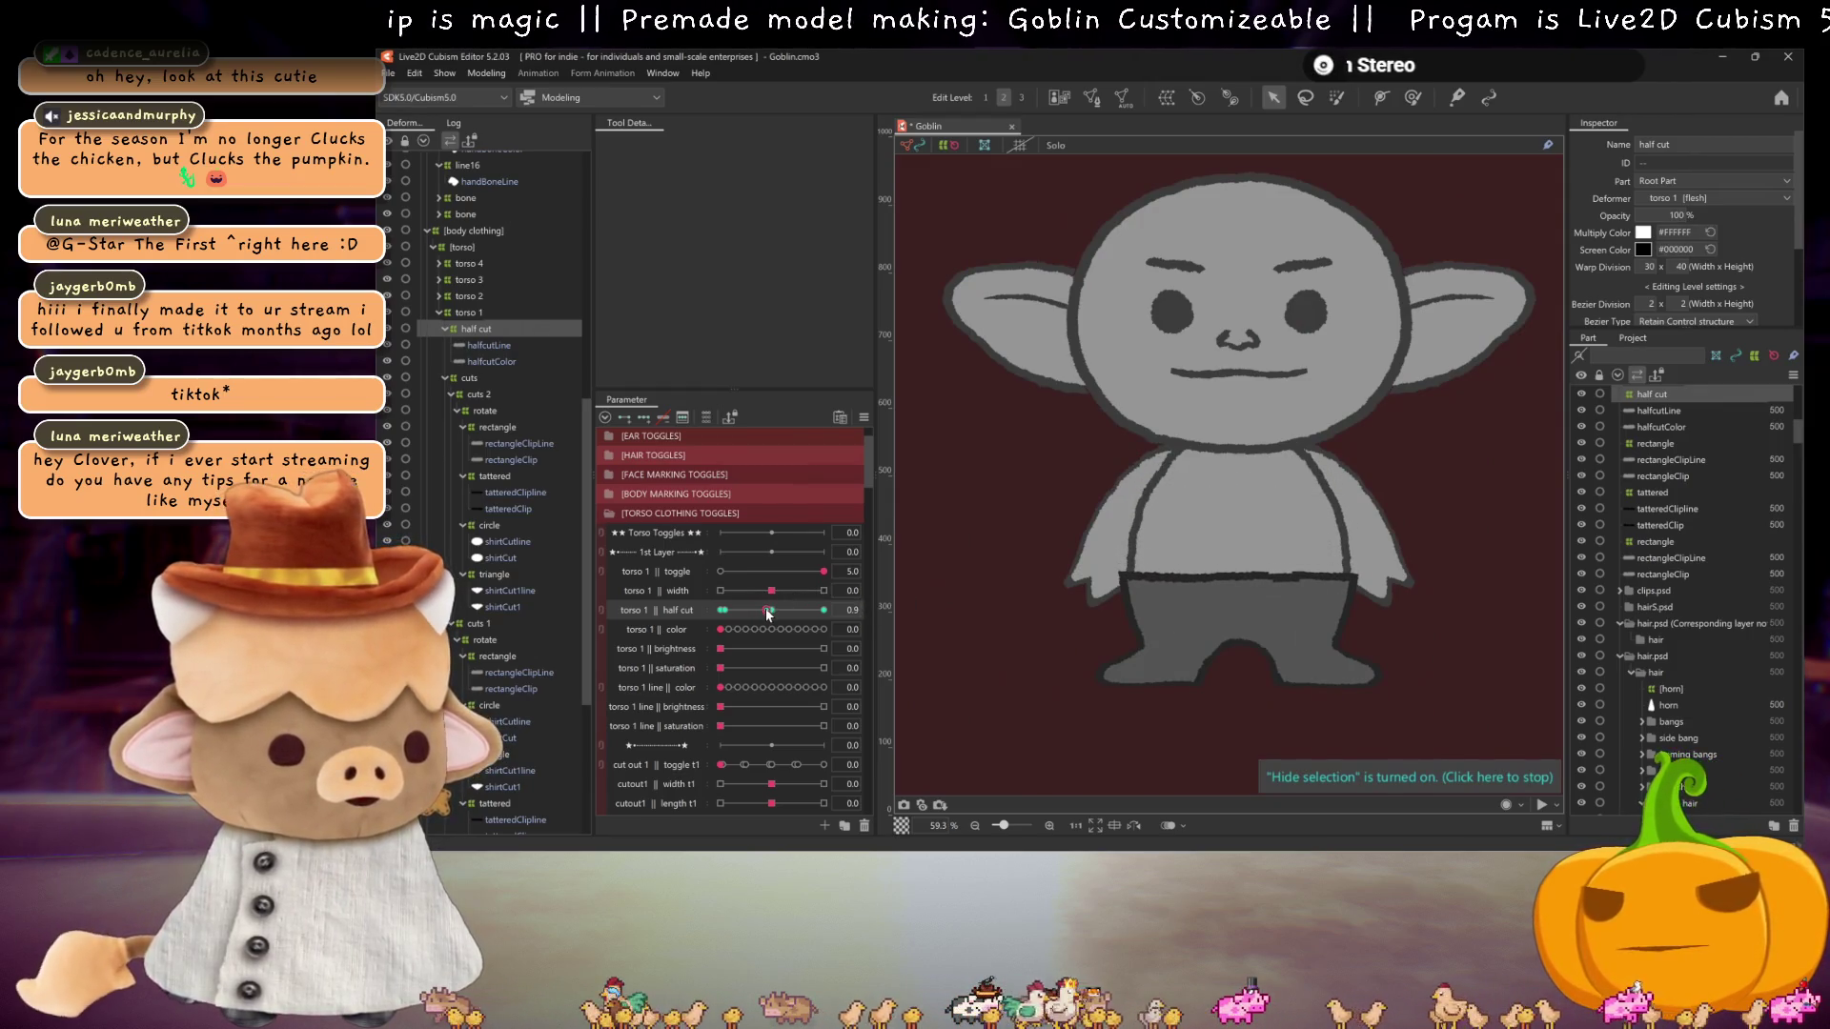
{"action": "scroll", "coordinate": [1072, 670], "scroll_direction": "down", "scroll_amount": 2}
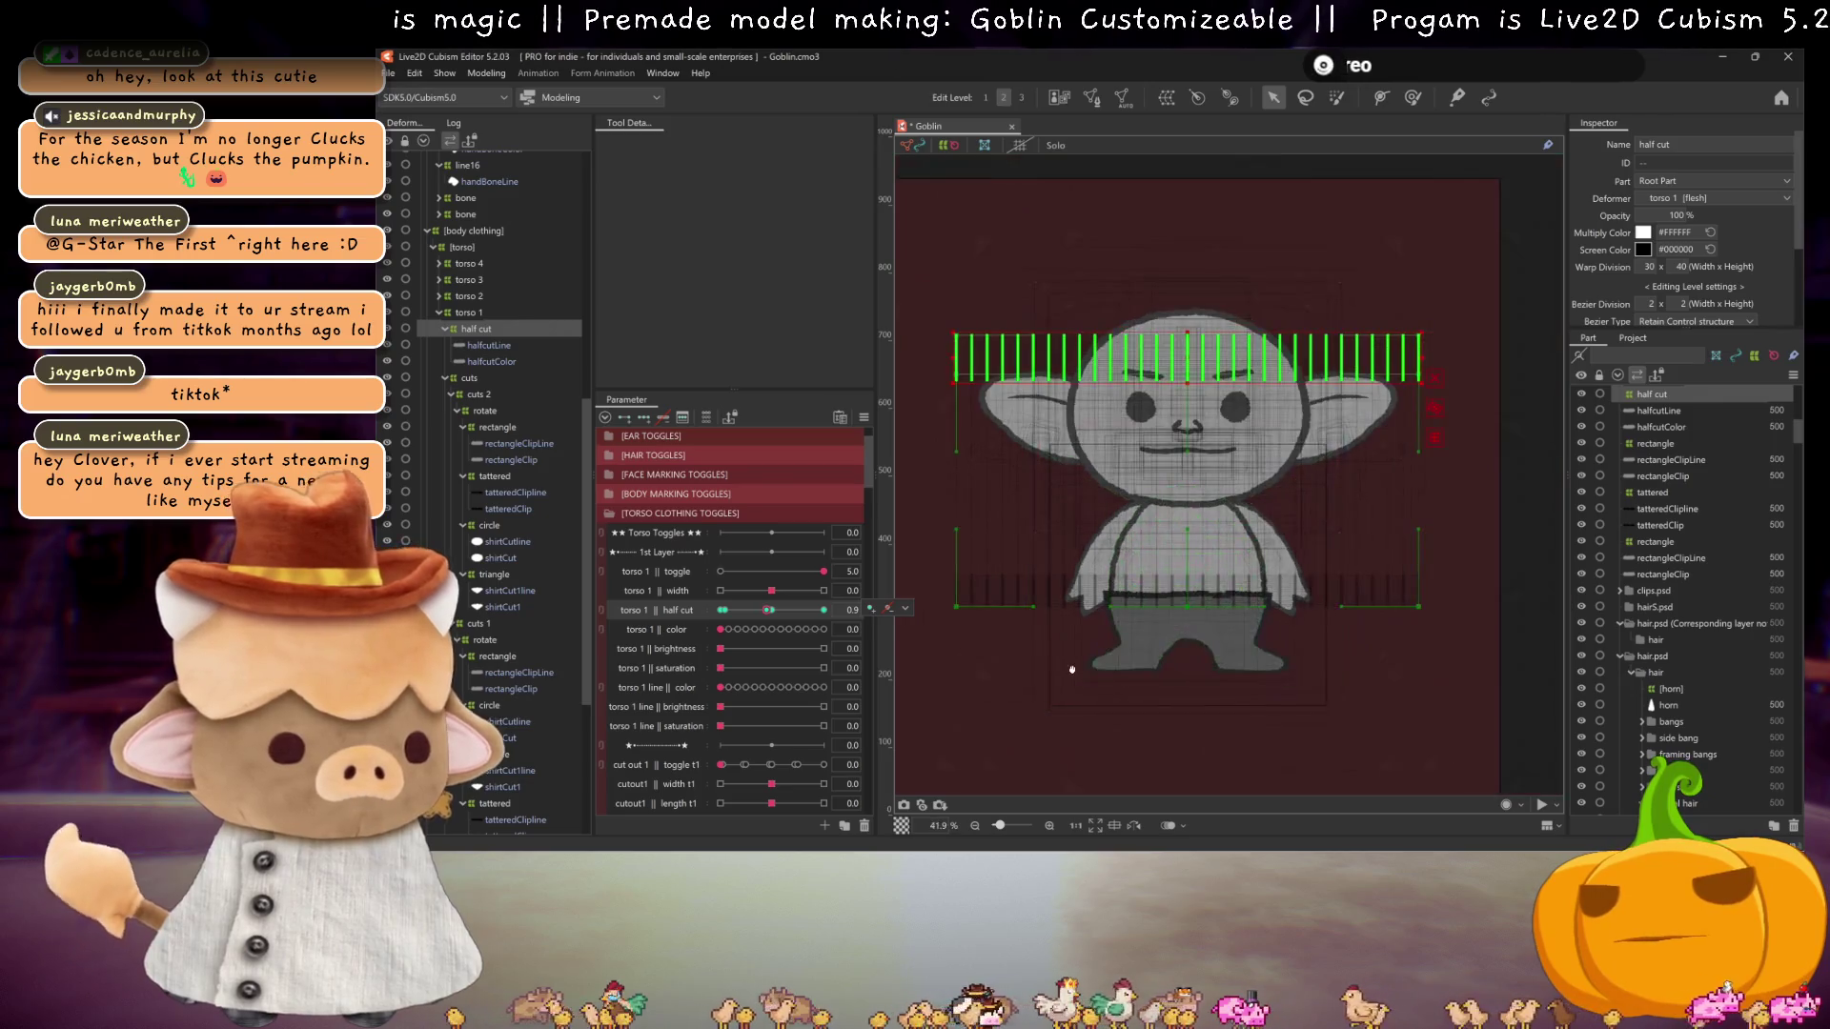
{"action": "scroll", "coordinate": [1073, 670], "scroll_direction": "down", "scroll_amount": 1}
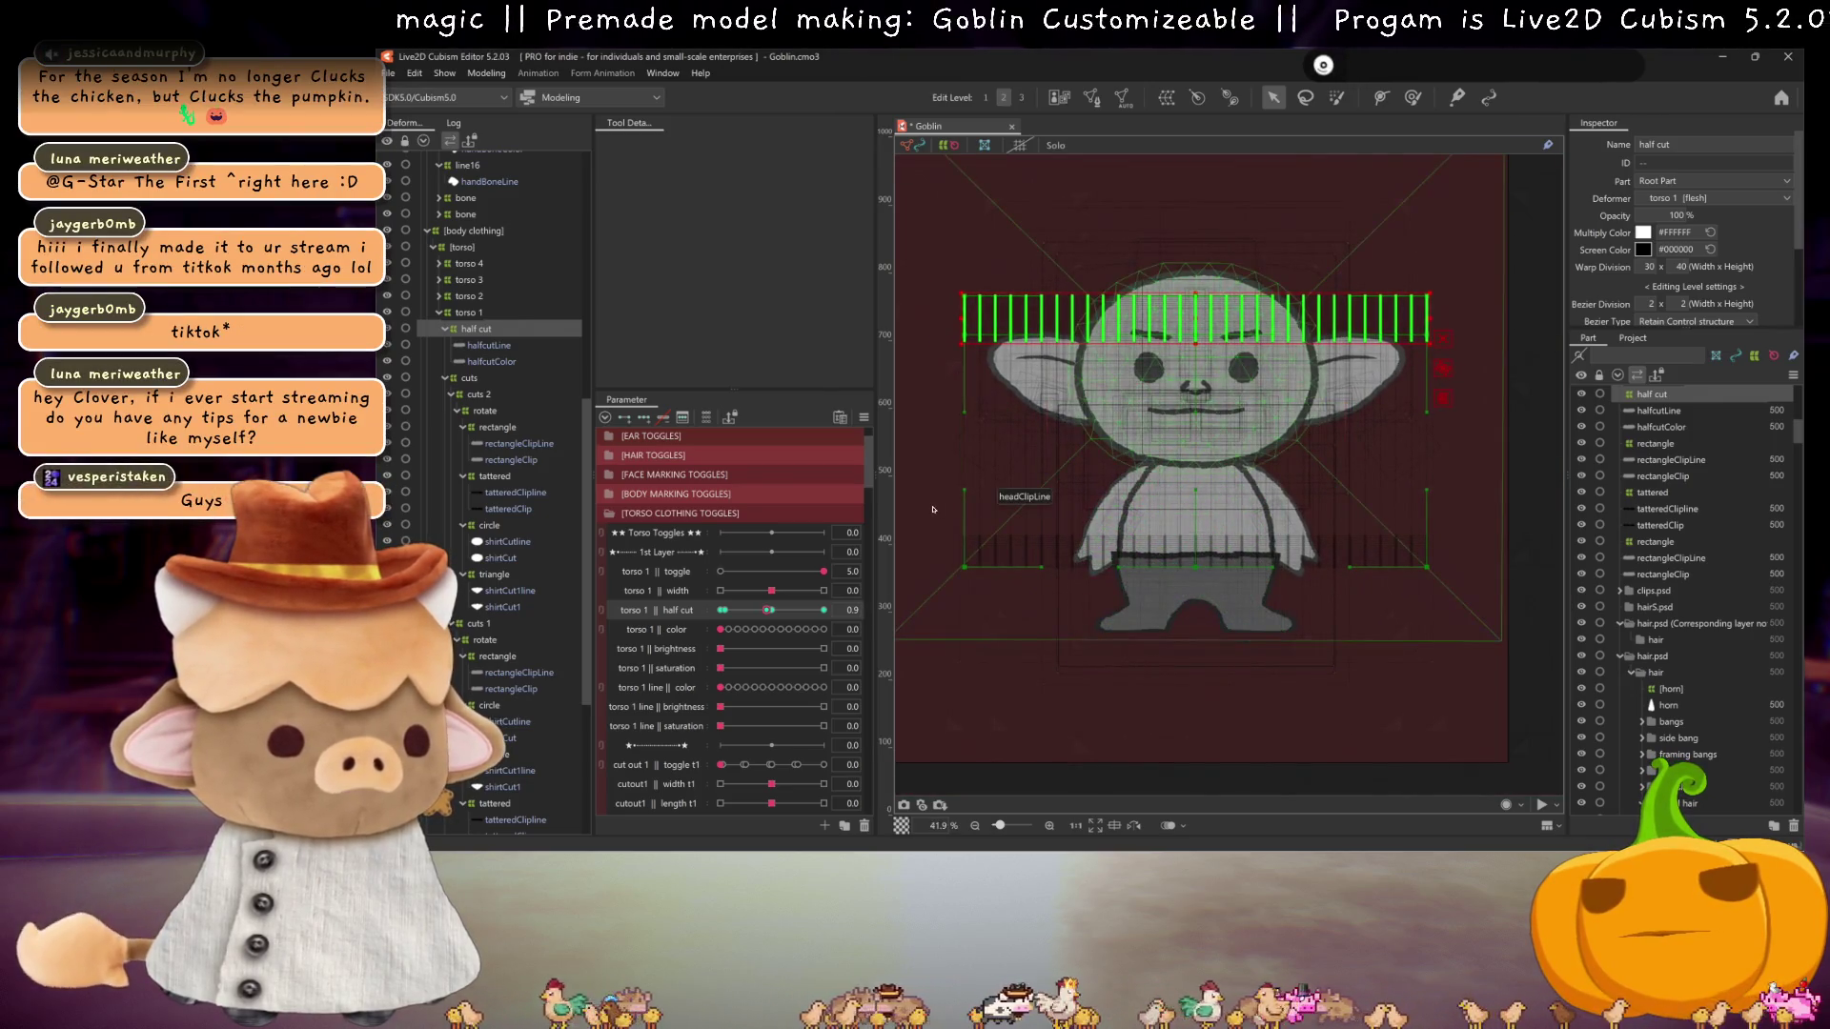
{"action": "left_click_drag", "start_coordinate": [1196, 316], "coordinate": [1196, 567]}
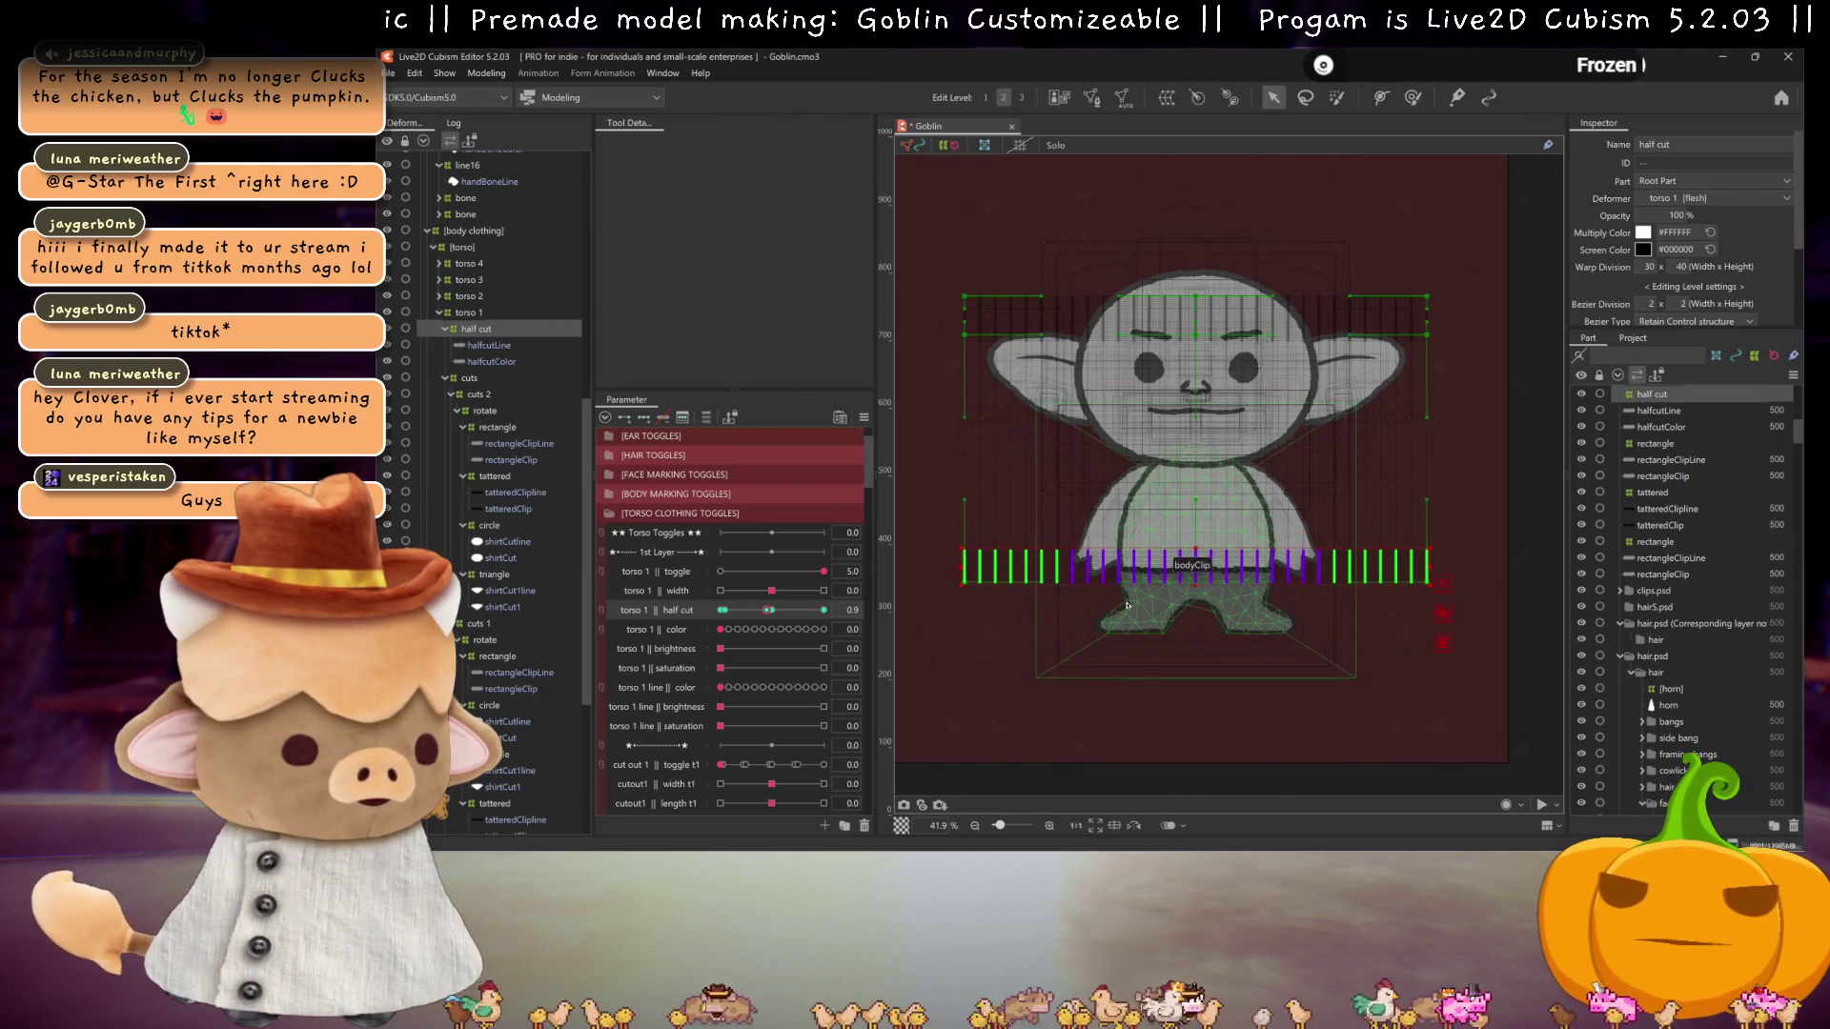
{"action": "scroll", "coordinate": [1115, 610], "scroll_direction": "up", "scroll_amount": 2}
Step: Preview the shirt with overlays hidden at a low value, then return half cut to 1.0
{"action": "key", "text": "ctrl+h"}
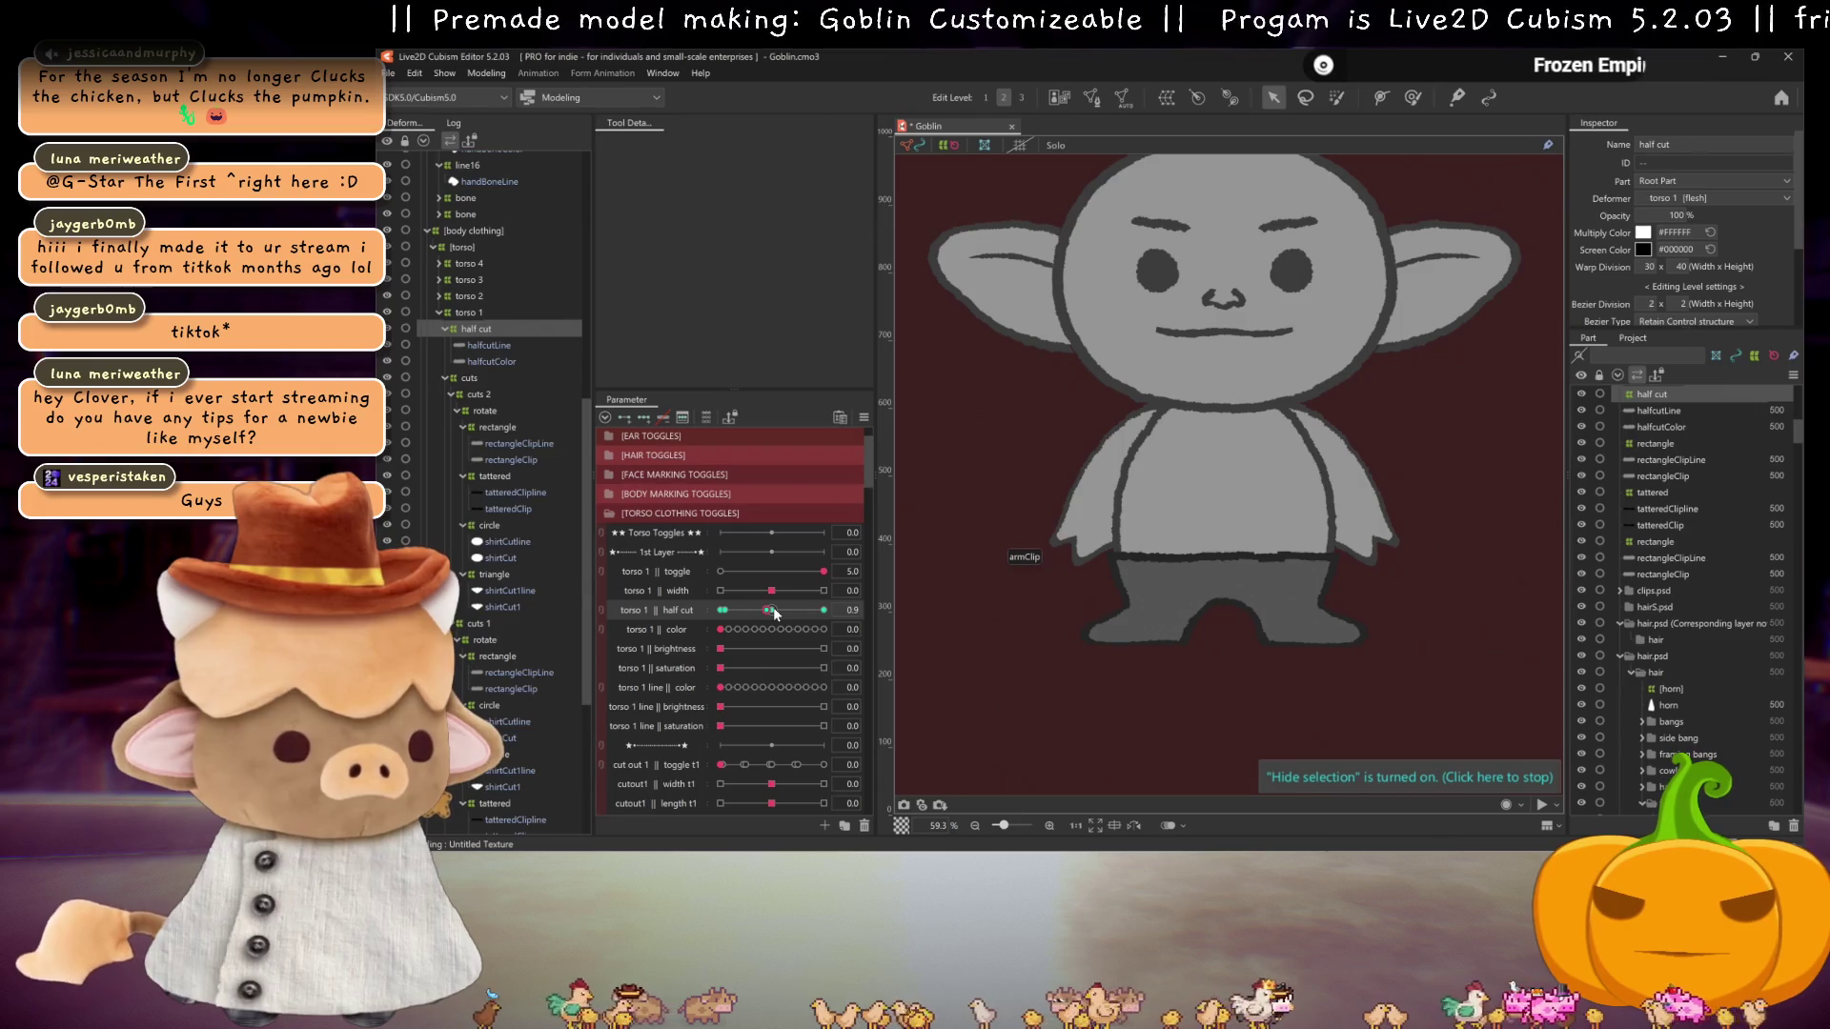
{"action": "left_click_drag", "start_coordinate": [772, 608], "coordinate": [735, 617]}
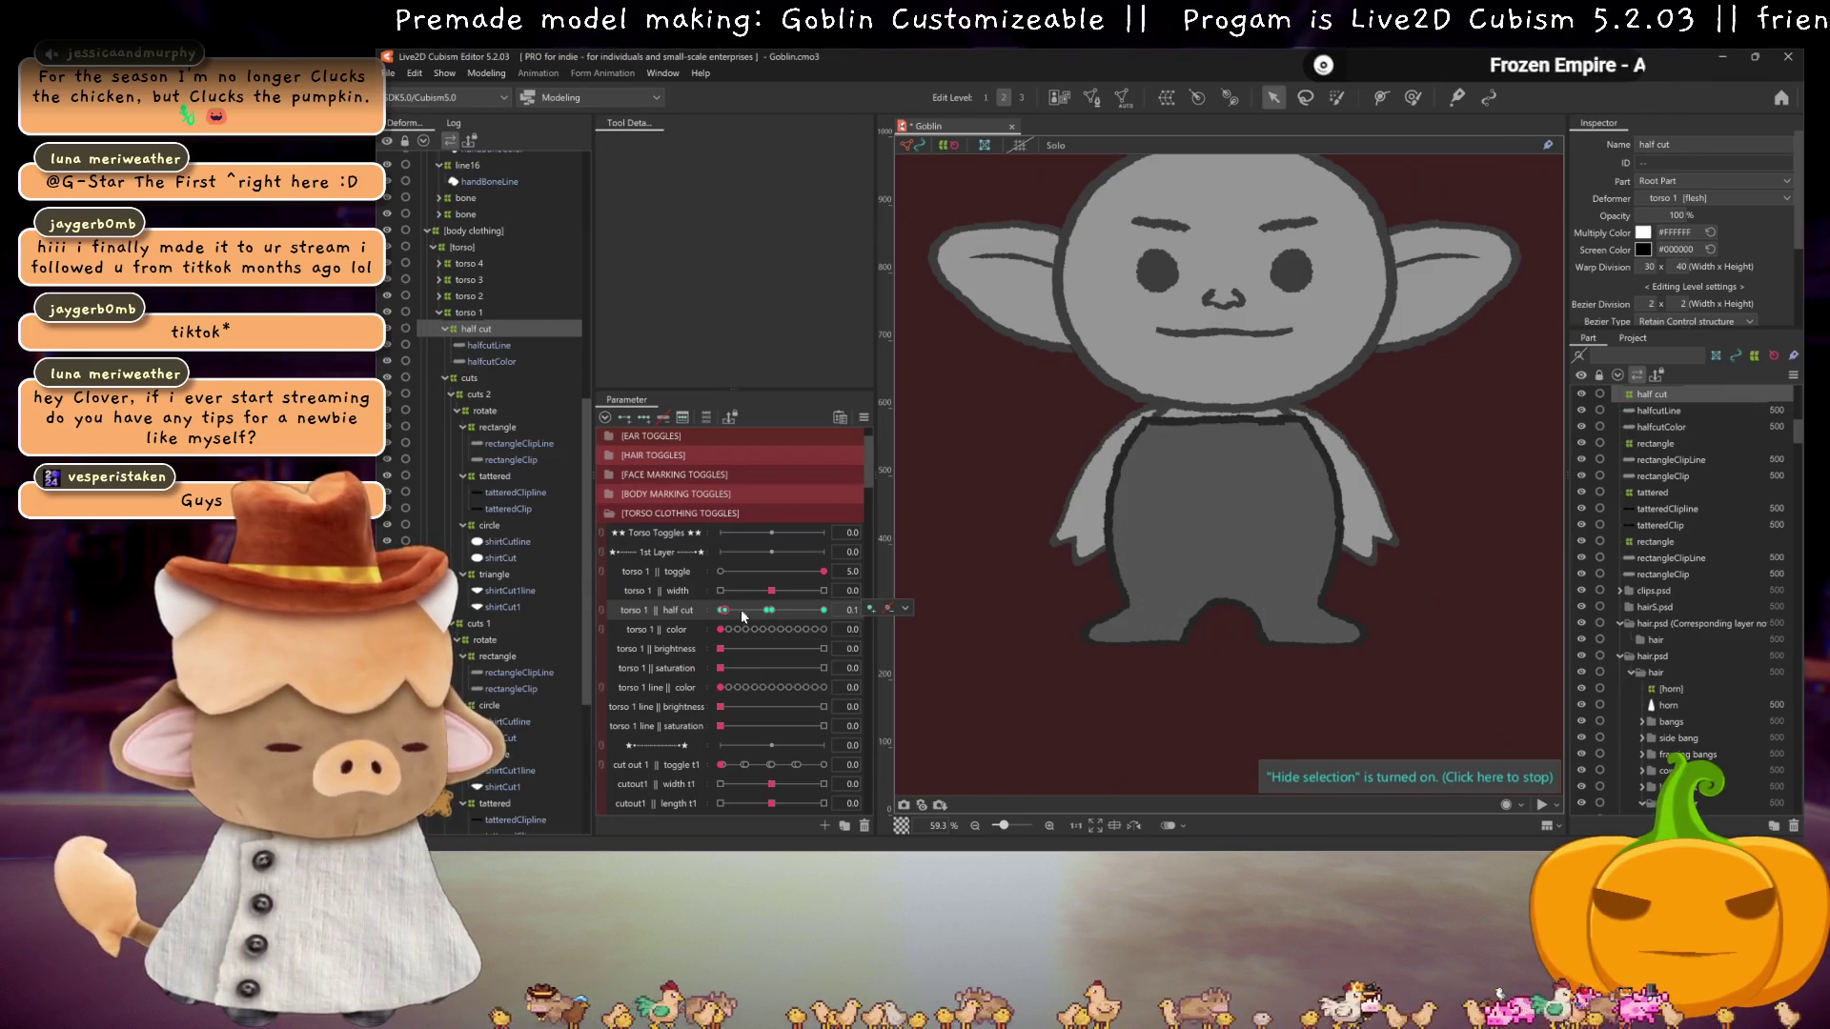
{"action": "left_click", "coordinate": [769, 610]}
{"action": "left_click", "coordinate": [1200, 390]}
{"action": "scroll", "coordinate": [1200, 390], "scroll_direction": "down", "scroll_amount": 3}
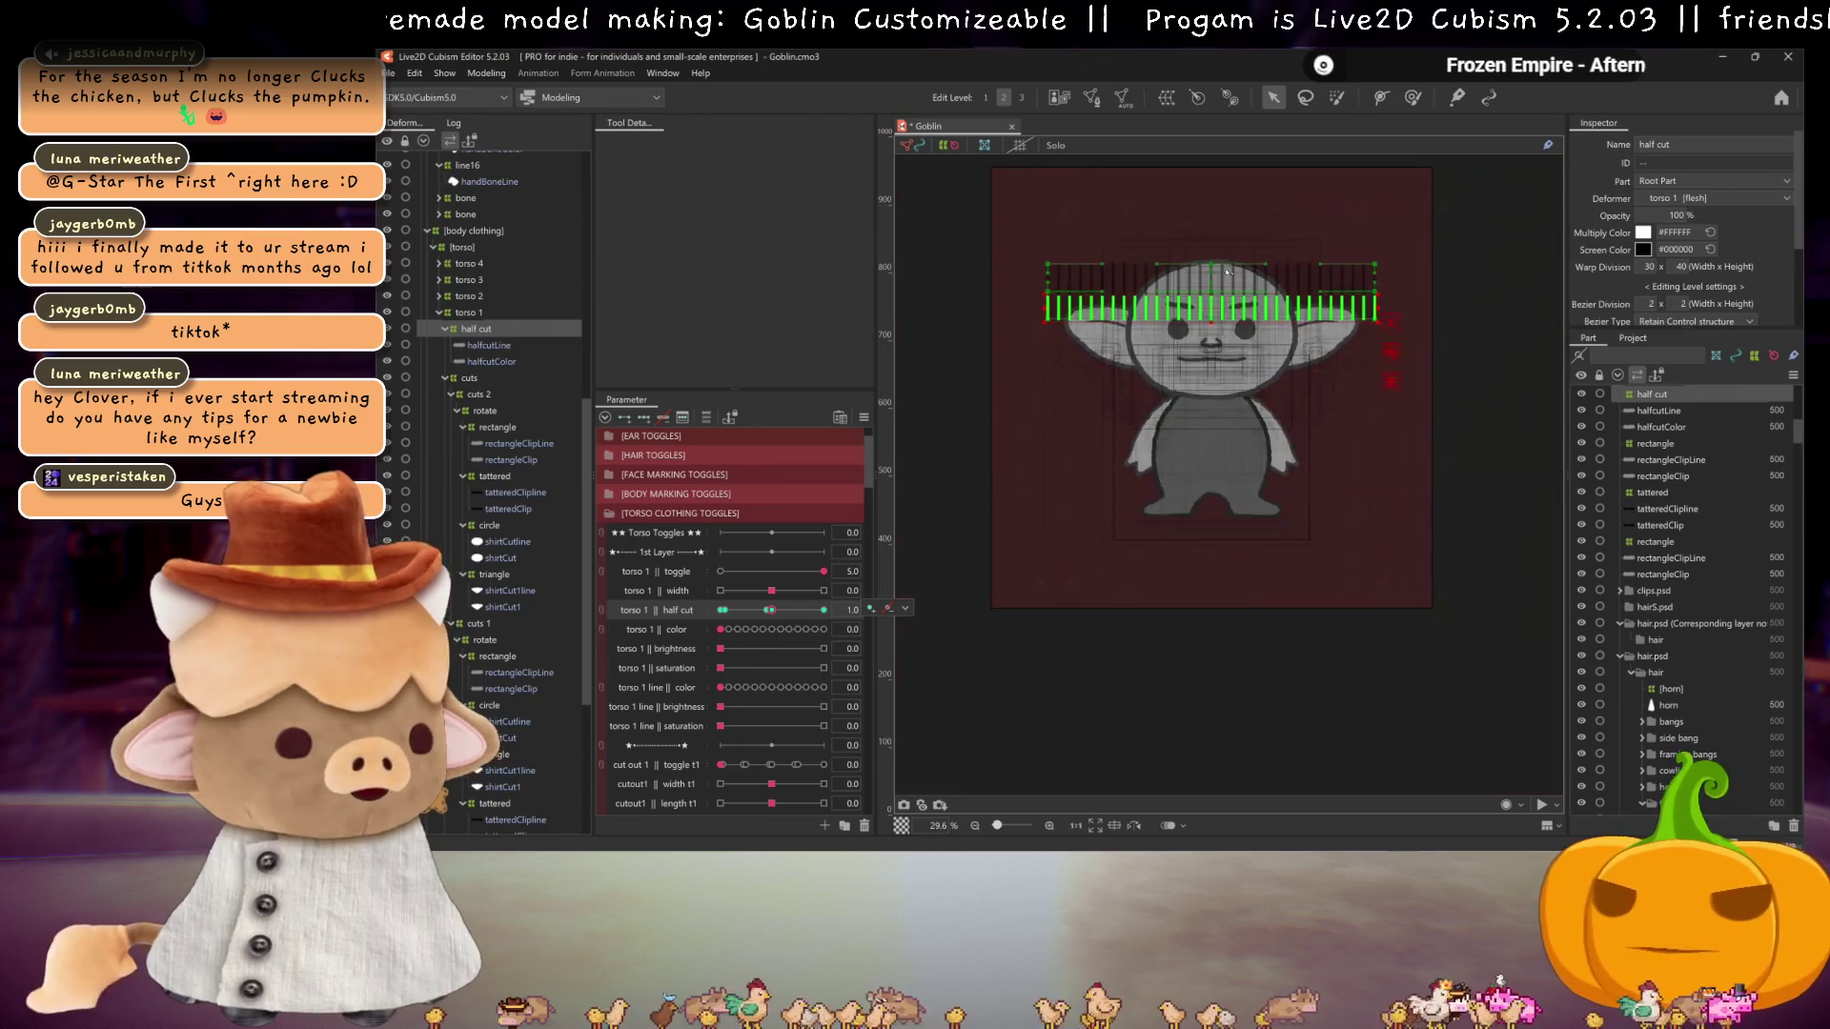
Step: Move the warp below the goblin's body at the 1.0 key, test half cut at 2.0, and save
{"action": "left_click", "coordinate": [1188, 291]}
{"action": "mouse_move", "coordinate": [1188, 291]}
{"action": "left_mouse_down"}
{"action": "mouse_move", "coordinate": [1215, 546]}
{"action": "mouse_move", "coordinate": [1221, 527]}
{"action": "left_mouse_up"}
{"action": "scroll", "coordinate": [1223, 527], "scroll_direction": "up", "scroll_amount": 3}
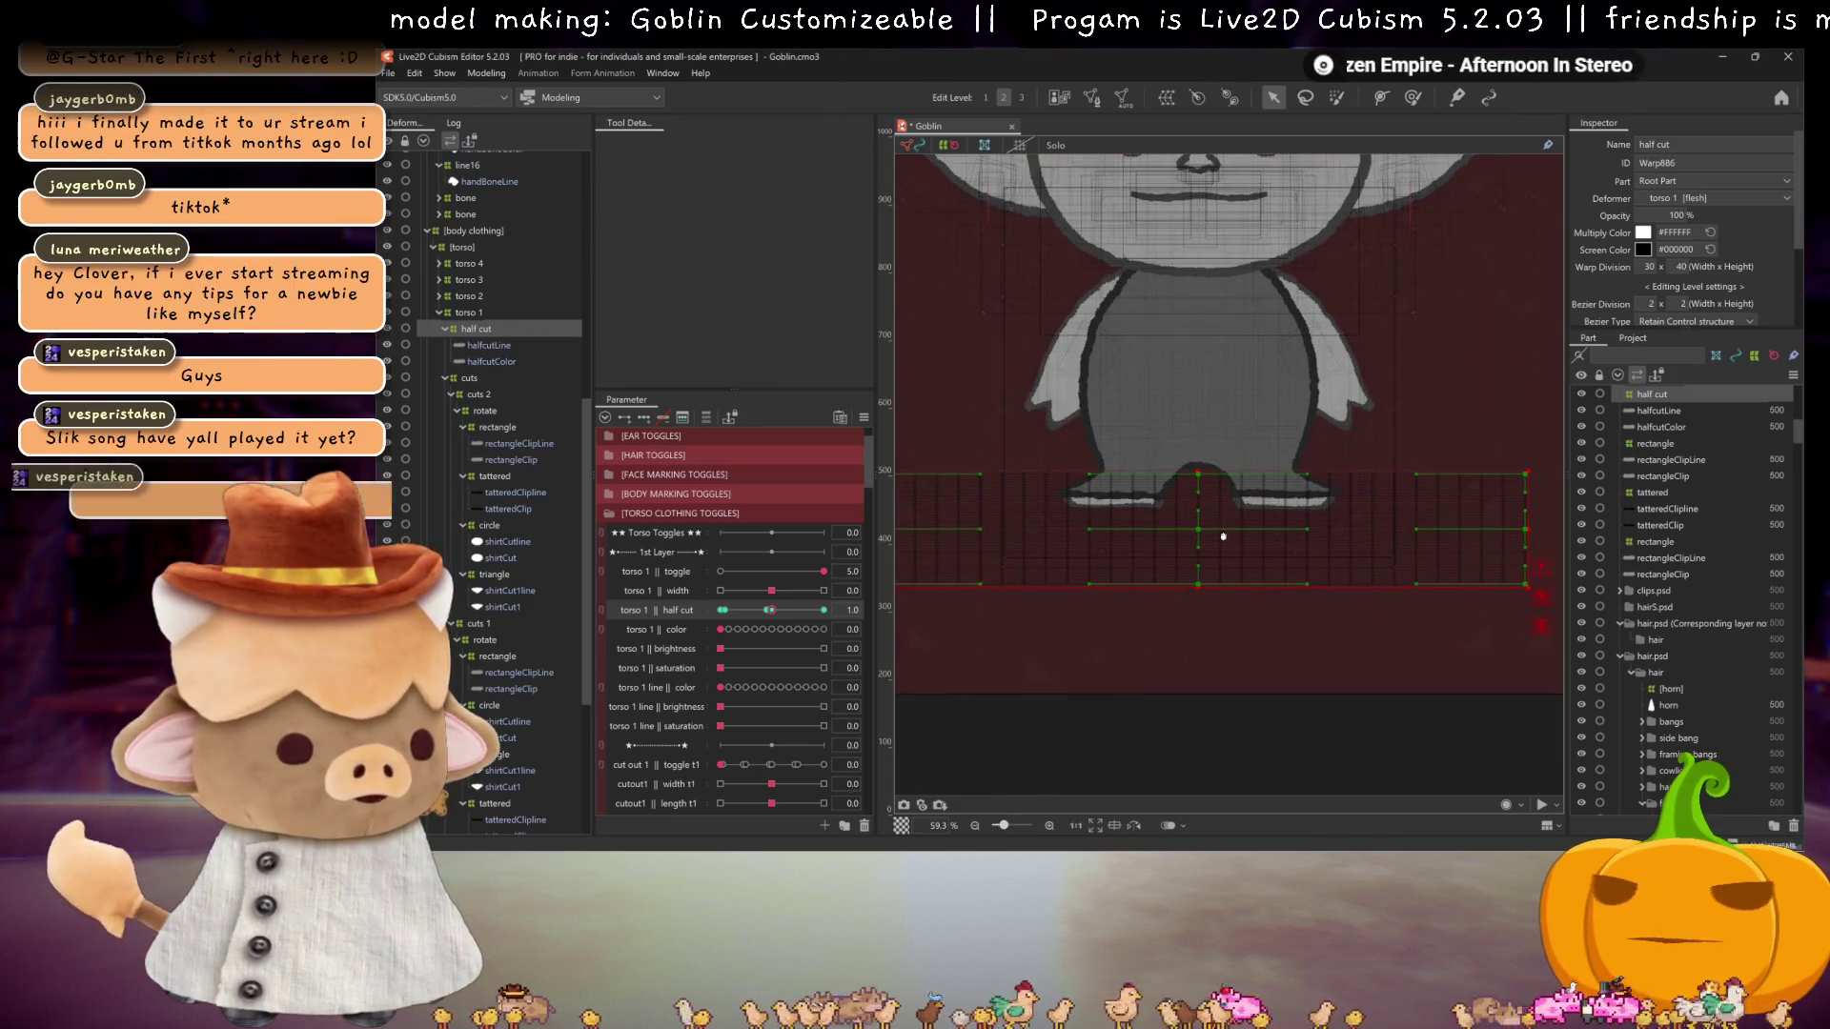
{"action": "scroll", "coordinate": [1224, 525], "scroll_direction": "up", "scroll_amount": 1}
{"action": "left_click_drag", "start_coordinate": [775, 613], "coordinate": [831, 608]}
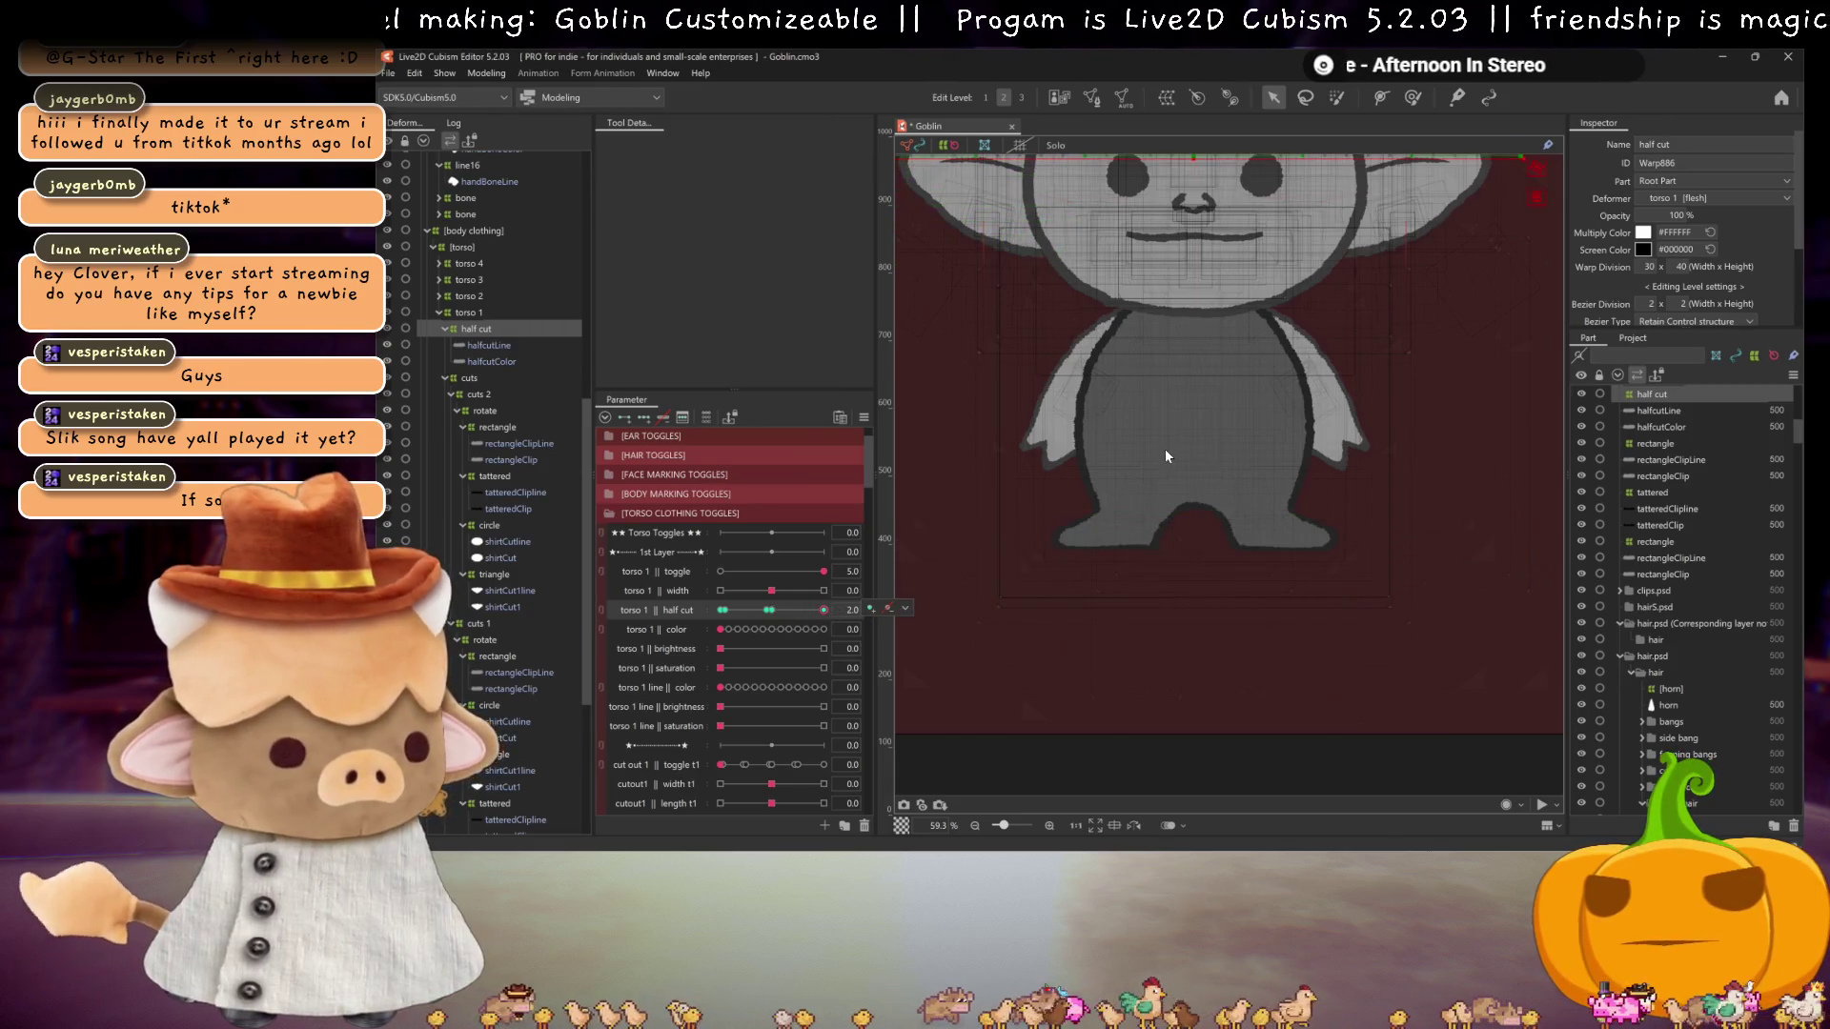
{"action": "key", "text": "ctrl+s"}
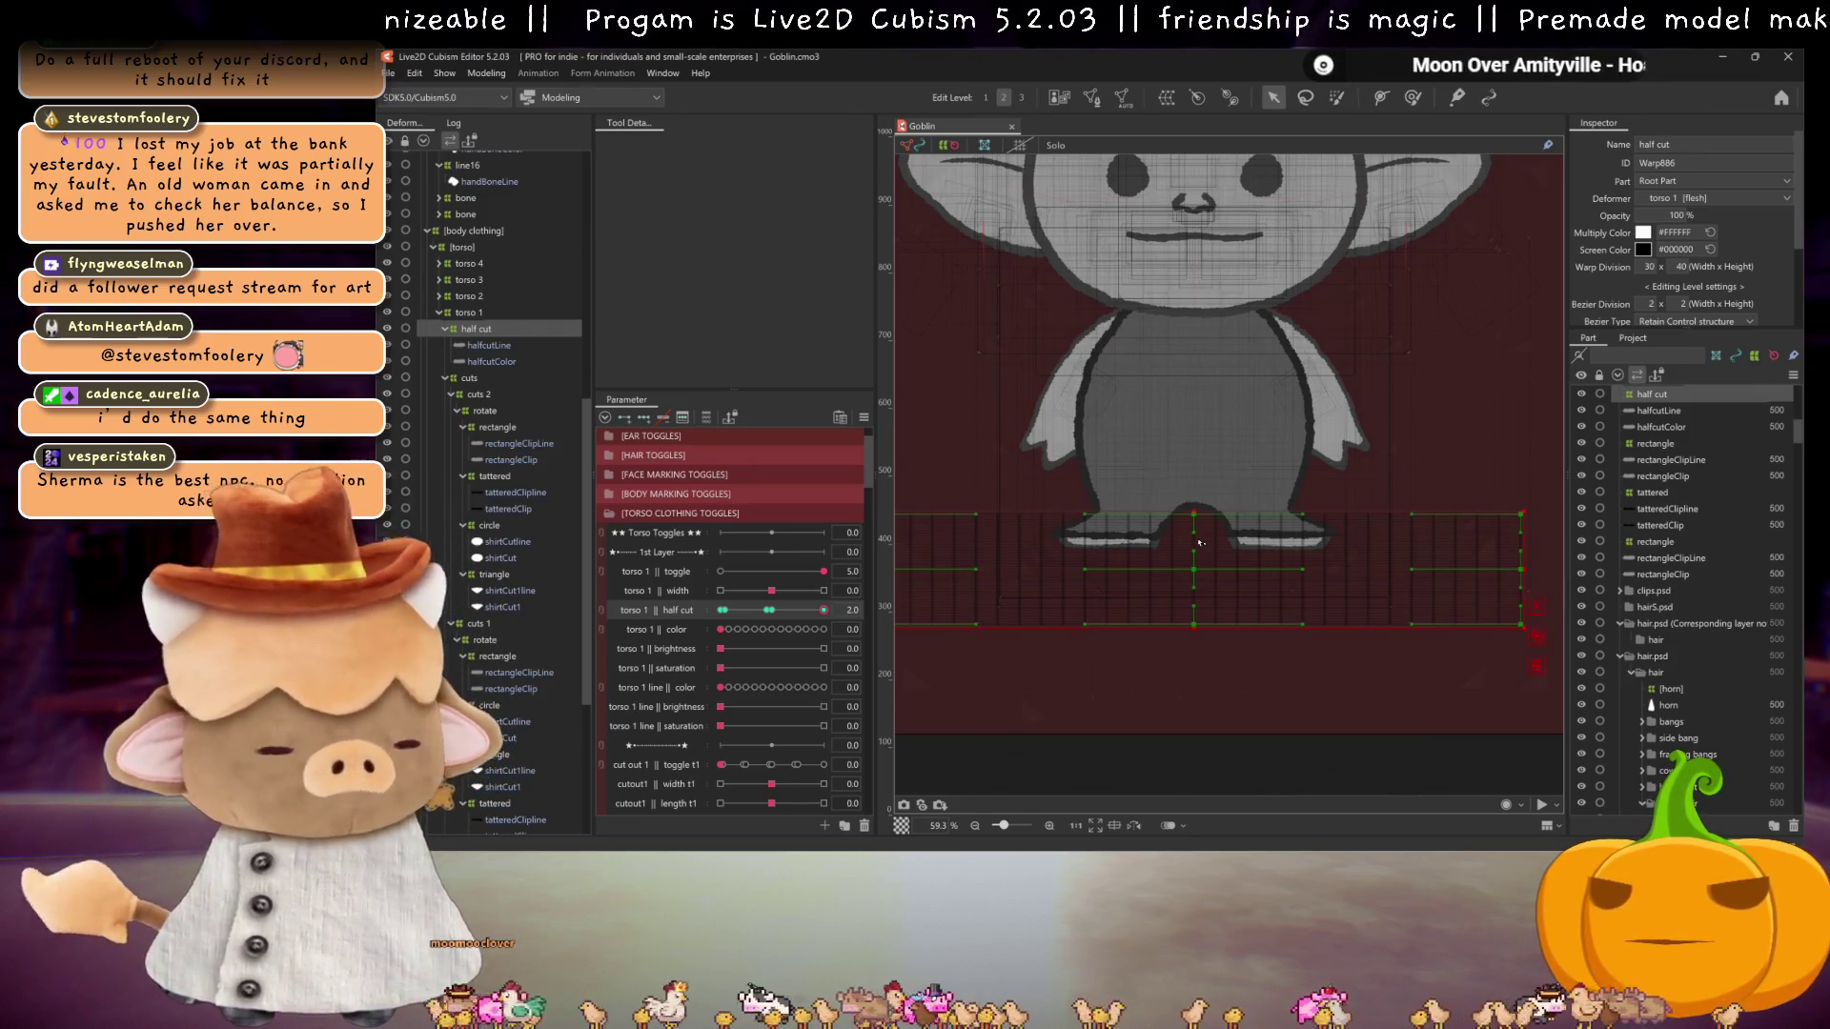
Step: Marquee-select the half cut warp's lower points, raise them up the torso, and preview half cut near 0.5
{"action": "scroll", "coordinate": [1215, 500], "scroll_direction": "down", "scroll_amount": 2}
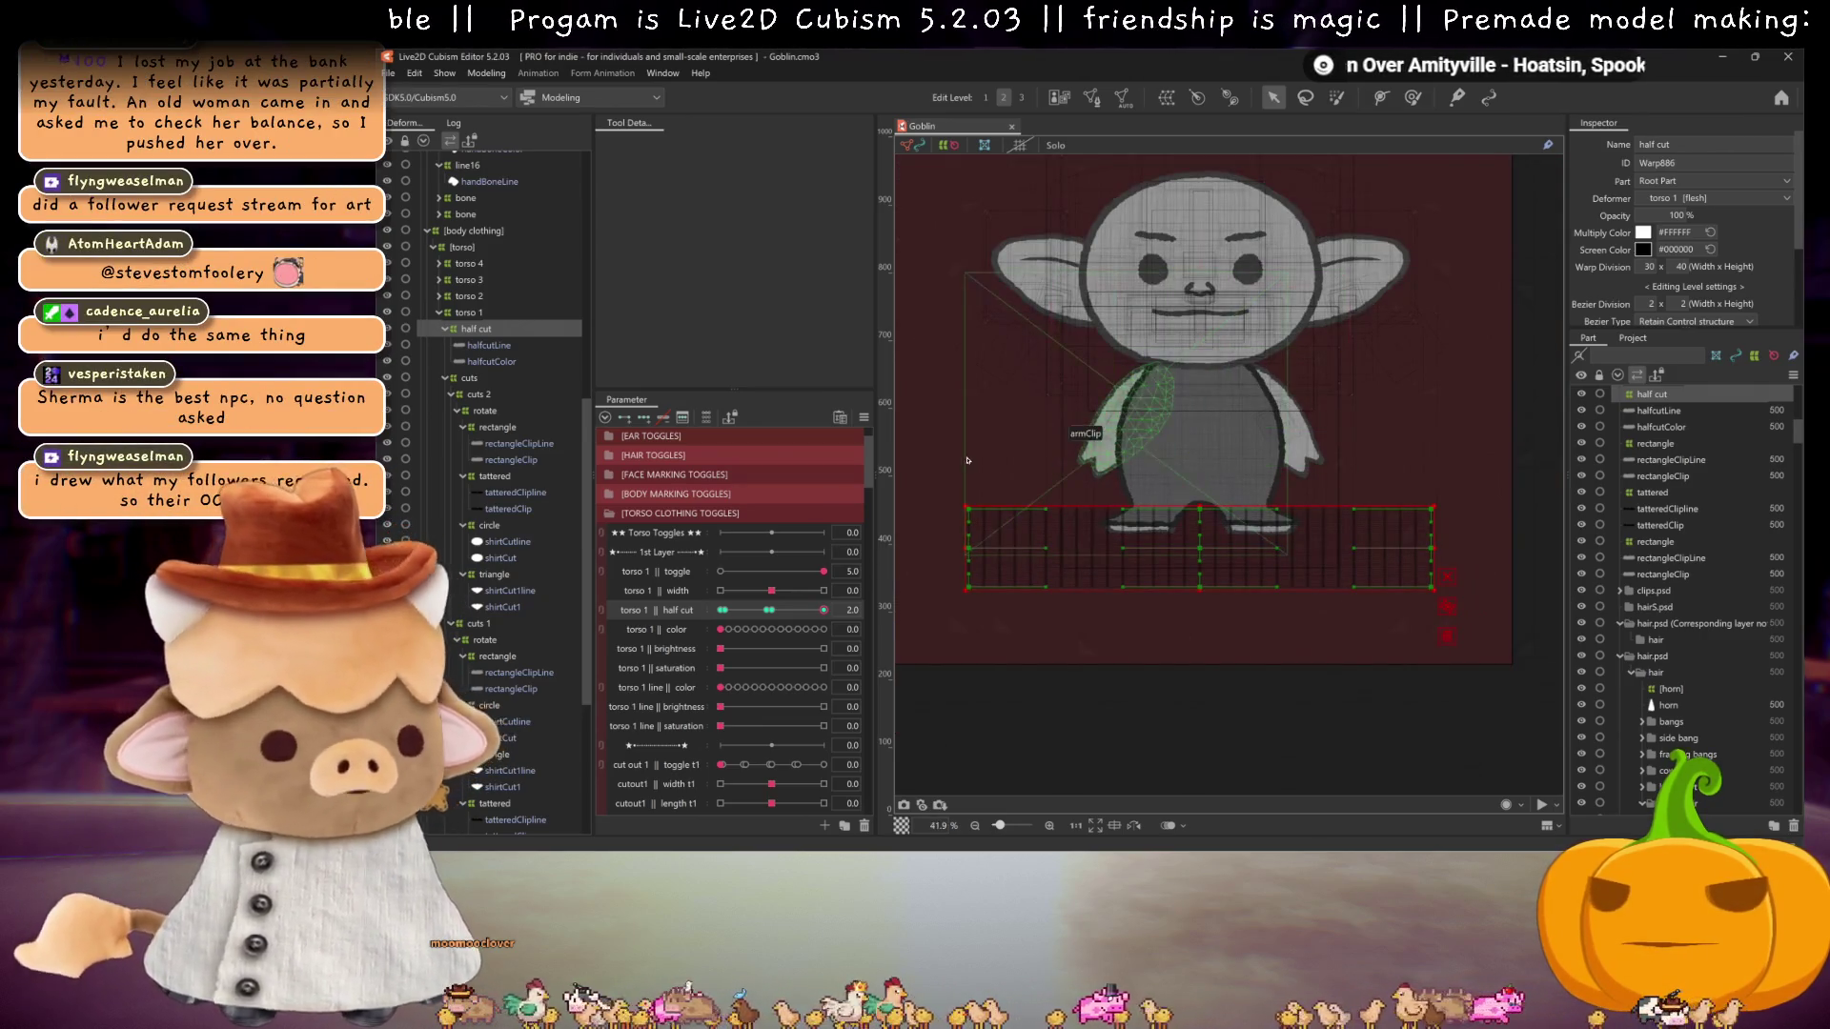
{"action": "mouse_move", "coordinate": [943, 471]}
{"action": "left_mouse_down"}
{"action": "mouse_move", "coordinate": [1473, 558]}
{"action": "mouse_move", "coordinate": [1402, 569]}
{"action": "left_mouse_up"}
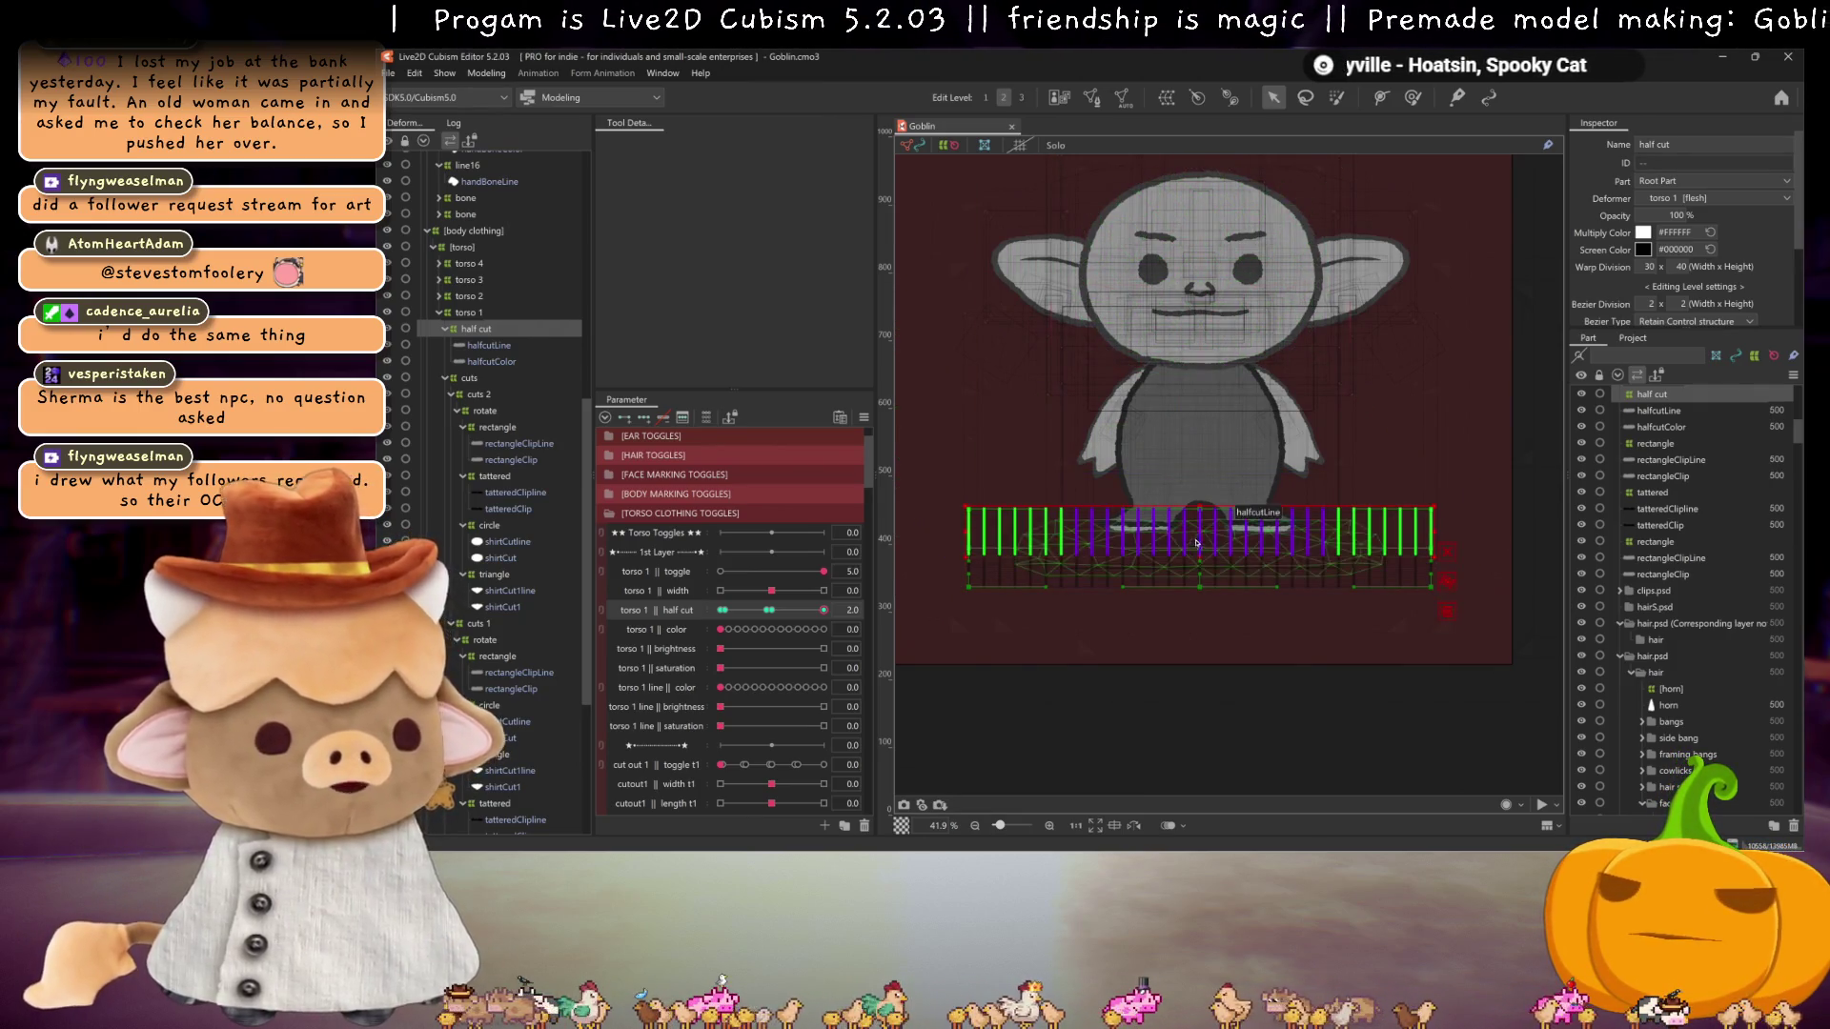
{"action": "left_click_drag", "start_coordinate": [1201, 532], "coordinate": [1215, 419]}
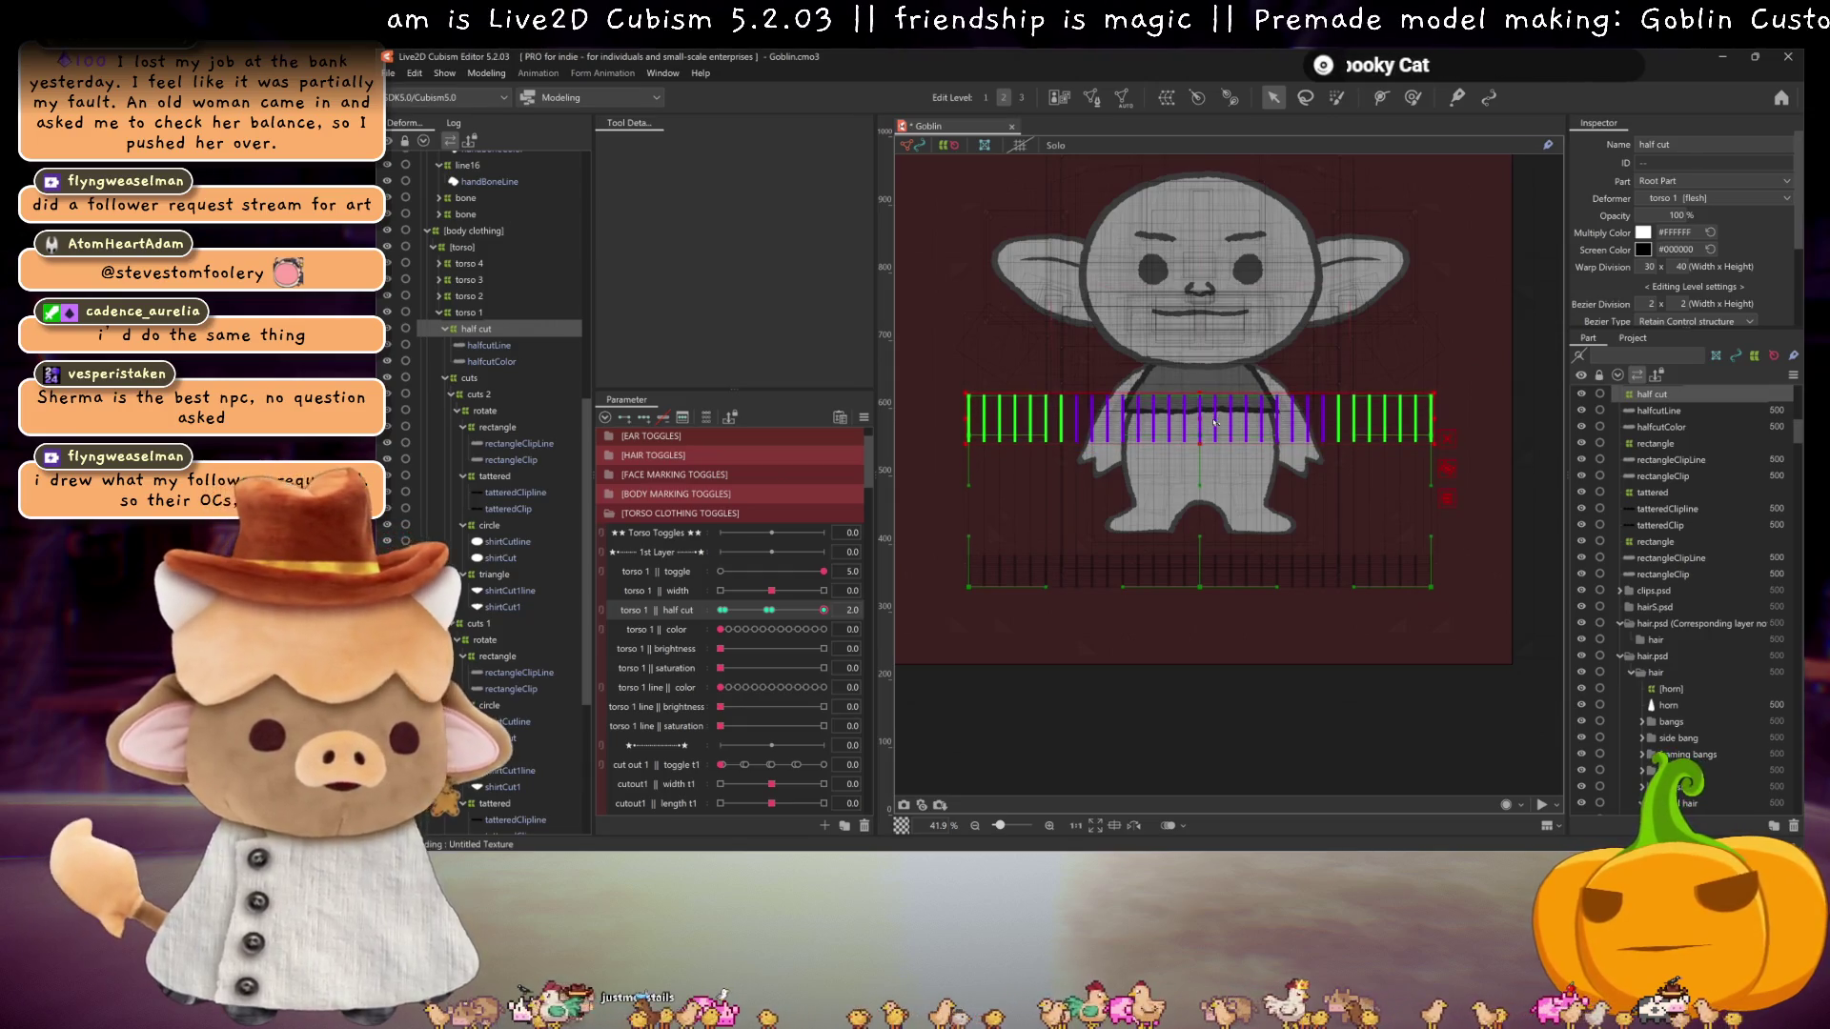
{"action": "mouse_move", "coordinate": [823, 609]}
{"action": "left_mouse_down"}
{"action": "mouse_move", "coordinate": [776, 603]}
{"action": "mouse_move", "coordinate": [809, 614]}
{"action": "mouse_move", "coordinate": [749, 621]}
{"action": "mouse_move", "coordinate": [772, 615]}
{"action": "mouse_move", "coordinate": [726, 611]}
{"action": "mouse_move", "coordinate": [810, 609]}
{"action": "mouse_move", "coordinate": [707, 605]}
{"action": "mouse_move", "coordinate": [770, 609]}
{"action": "left_mouse_up"}
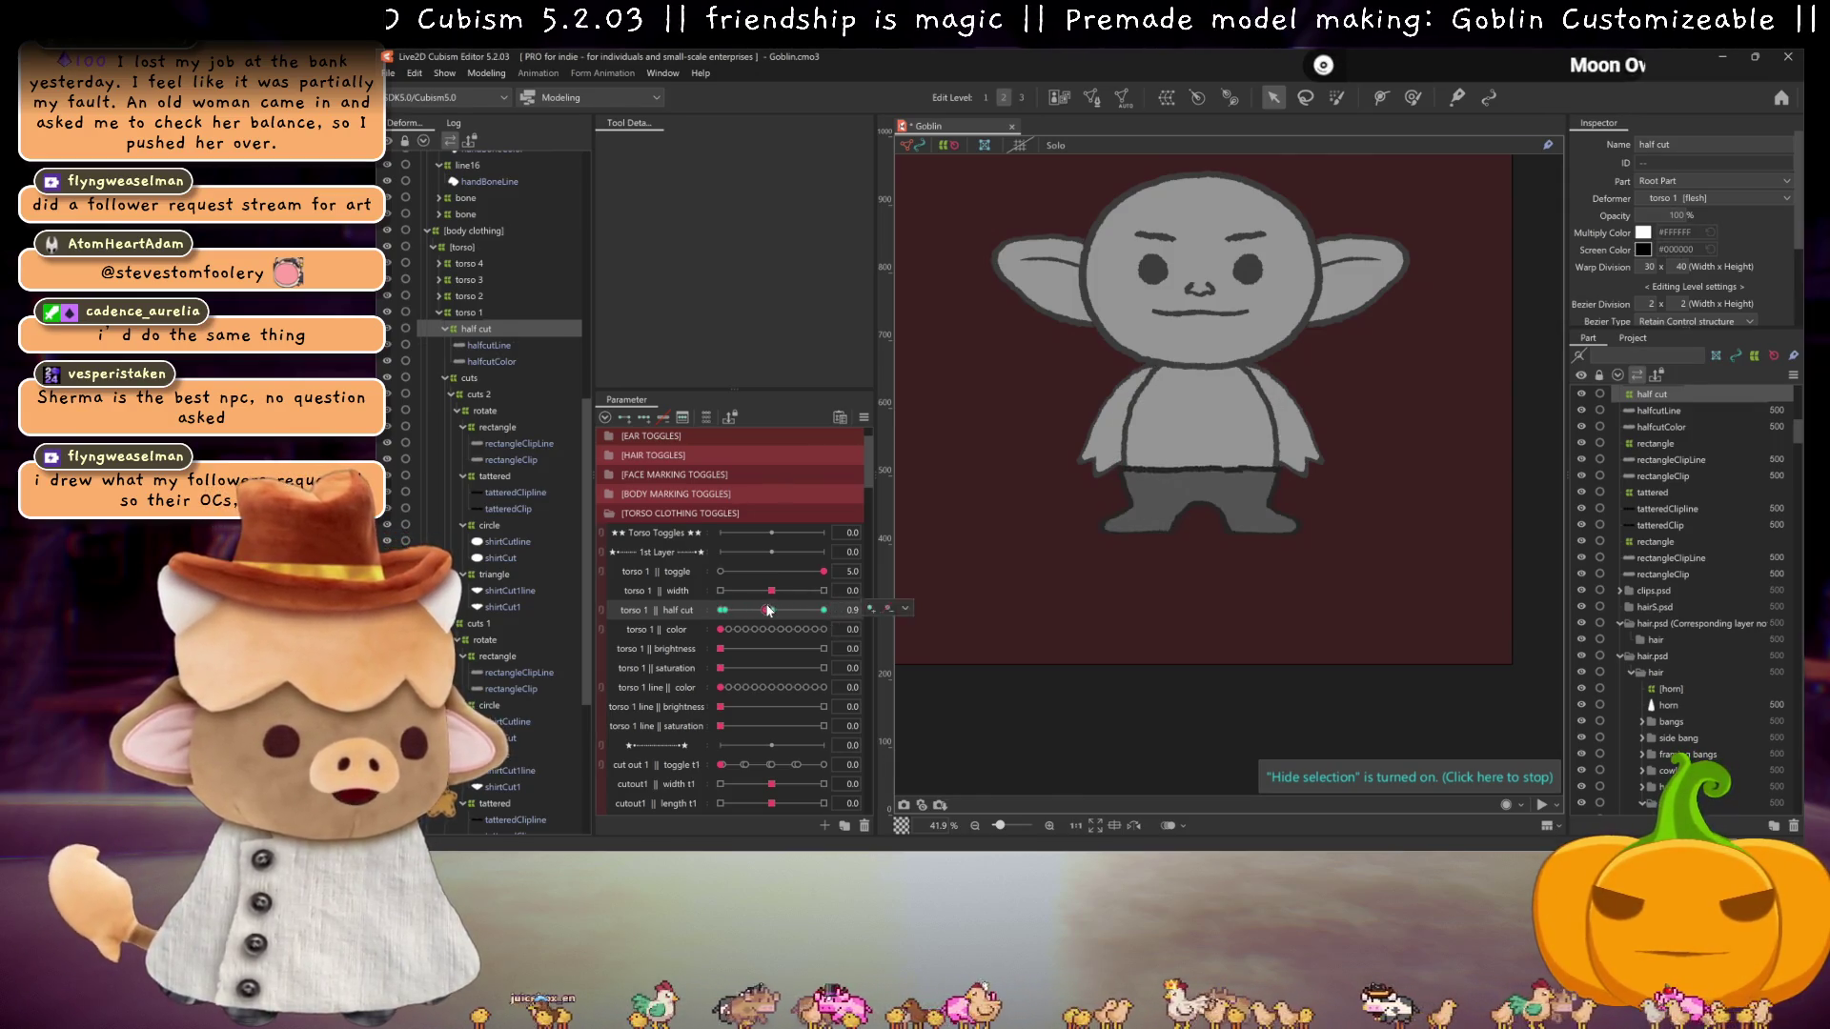
Step: Pull the warp grid's bottom row down onto the shirt and scrub half cut to check it
{"action": "scroll", "coordinate": [1200, 503], "scroll_direction": "up", "scroll_amount": 2}
{"action": "scroll", "coordinate": [1200, 503], "scroll_direction": "down", "scroll_amount": 2}
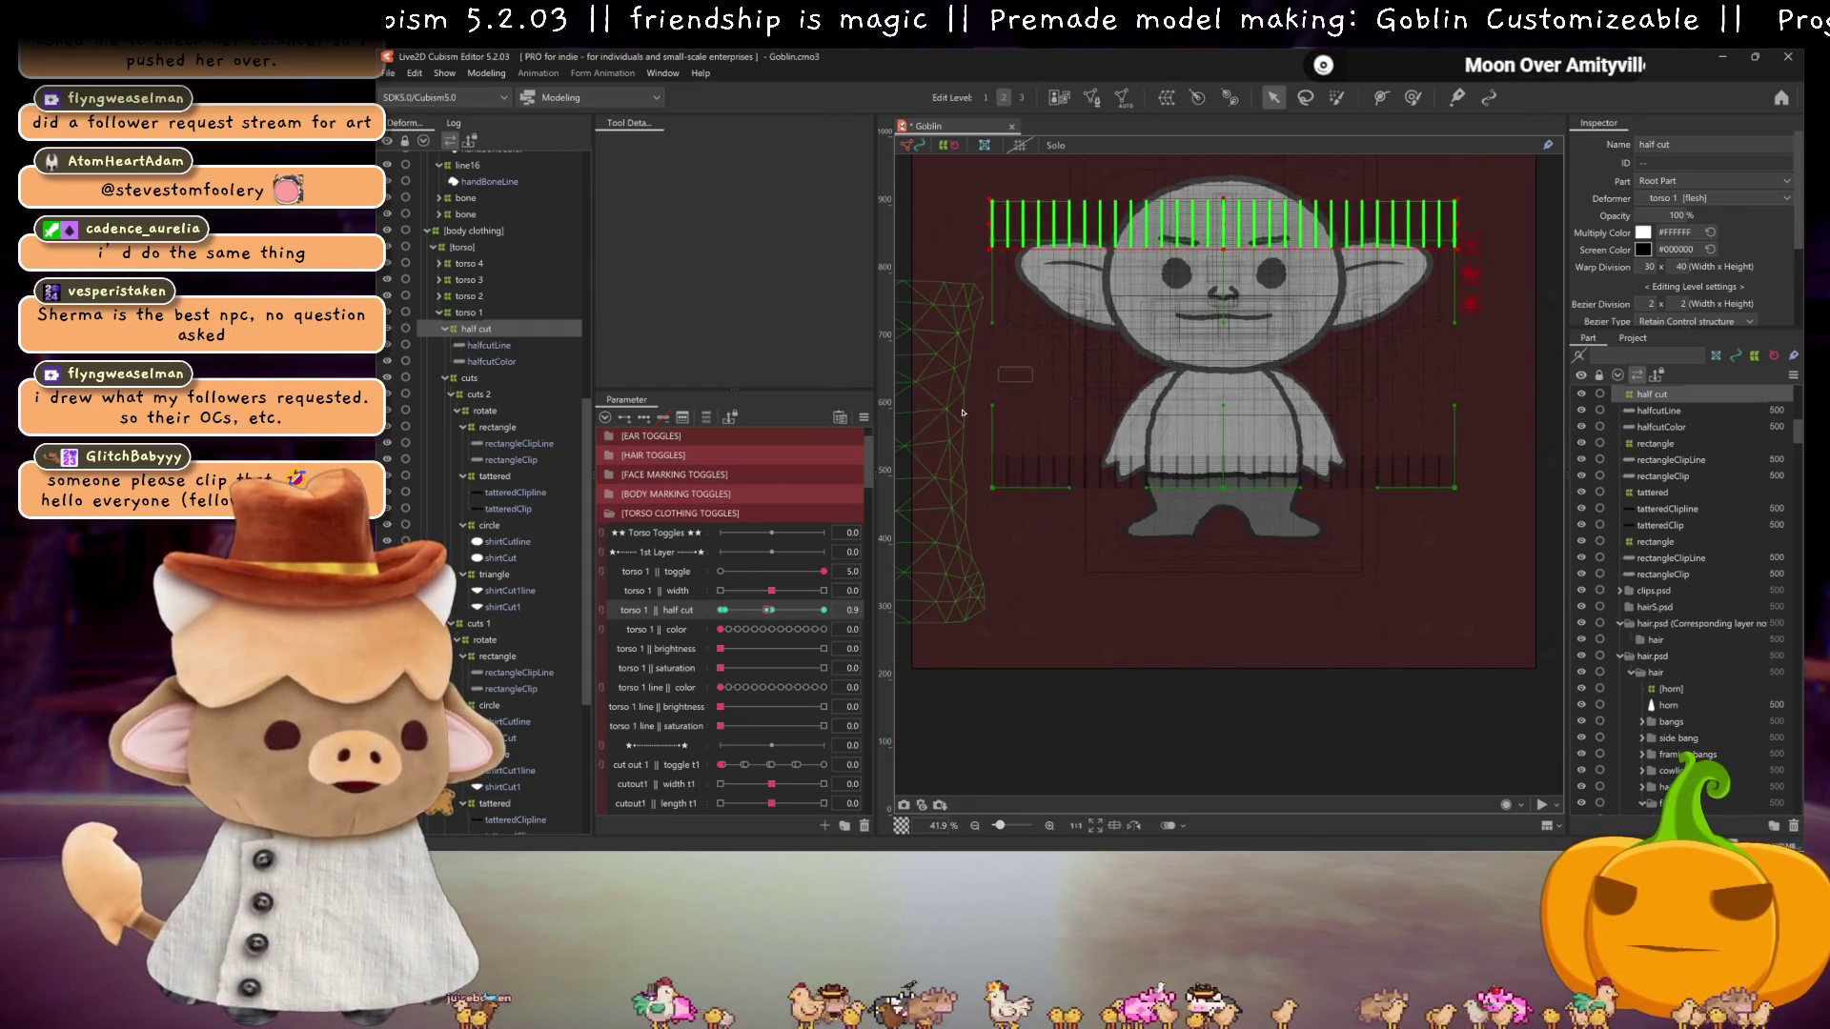
{"action": "left_click_drag", "start_coordinate": [974, 414], "coordinate": [1523, 558]}
{"action": "left_click_drag", "start_coordinate": [1223, 488], "coordinate": [1224, 514]}
{"action": "scroll", "coordinate": [1237, 530], "scroll_direction": "up", "scroll_amount": 4}
{"action": "key", "text": "ctrl+h"}
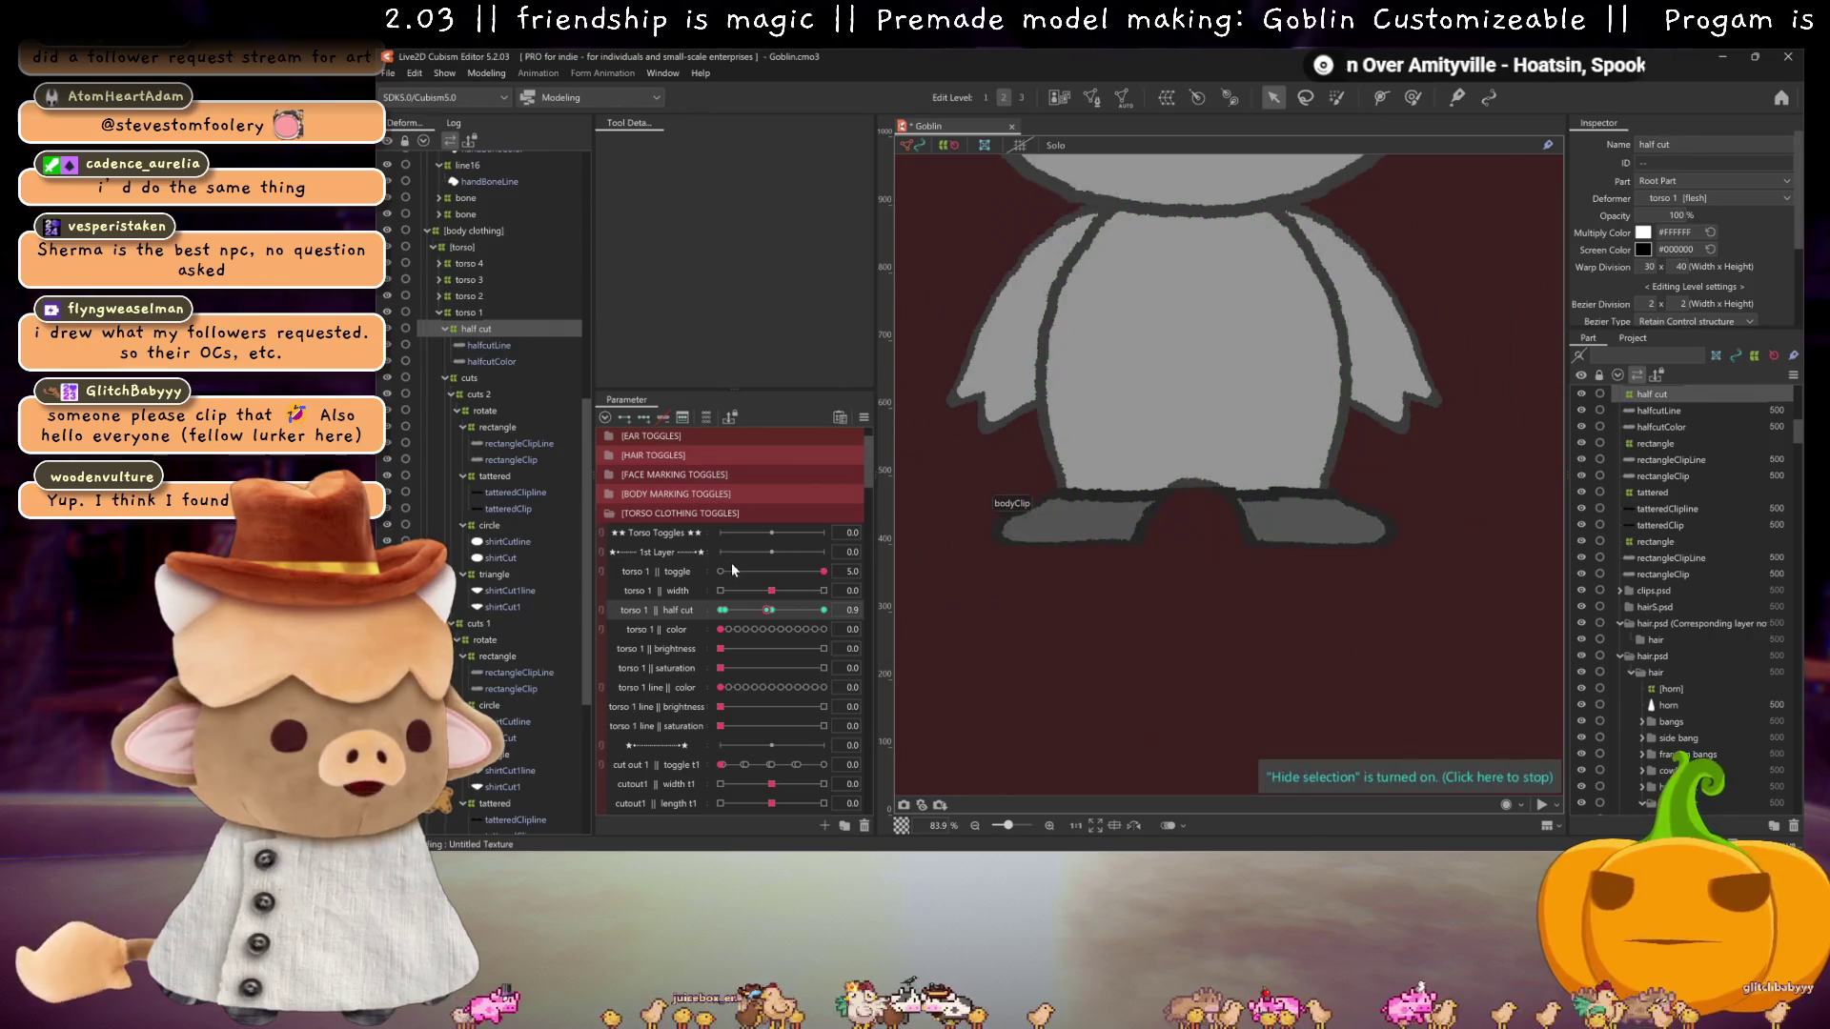
{"action": "mouse_move", "coordinate": [768, 611]}
{"action": "left_mouse_down"}
{"action": "mouse_move", "coordinate": [734, 615]}
{"action": "mouse_move", "coordinate": [825, 610]}
{"action": "left_mouse_up"}
{"action": "key", "text": "ctrl+h"}
Step: Test the shortened shirt at half cut 1.5 and near full, then set half cut to its minimum
{"action": "scroll", "coordinate": [1166, 368], "scroll_direction": "down", "scroll_amount": 2}
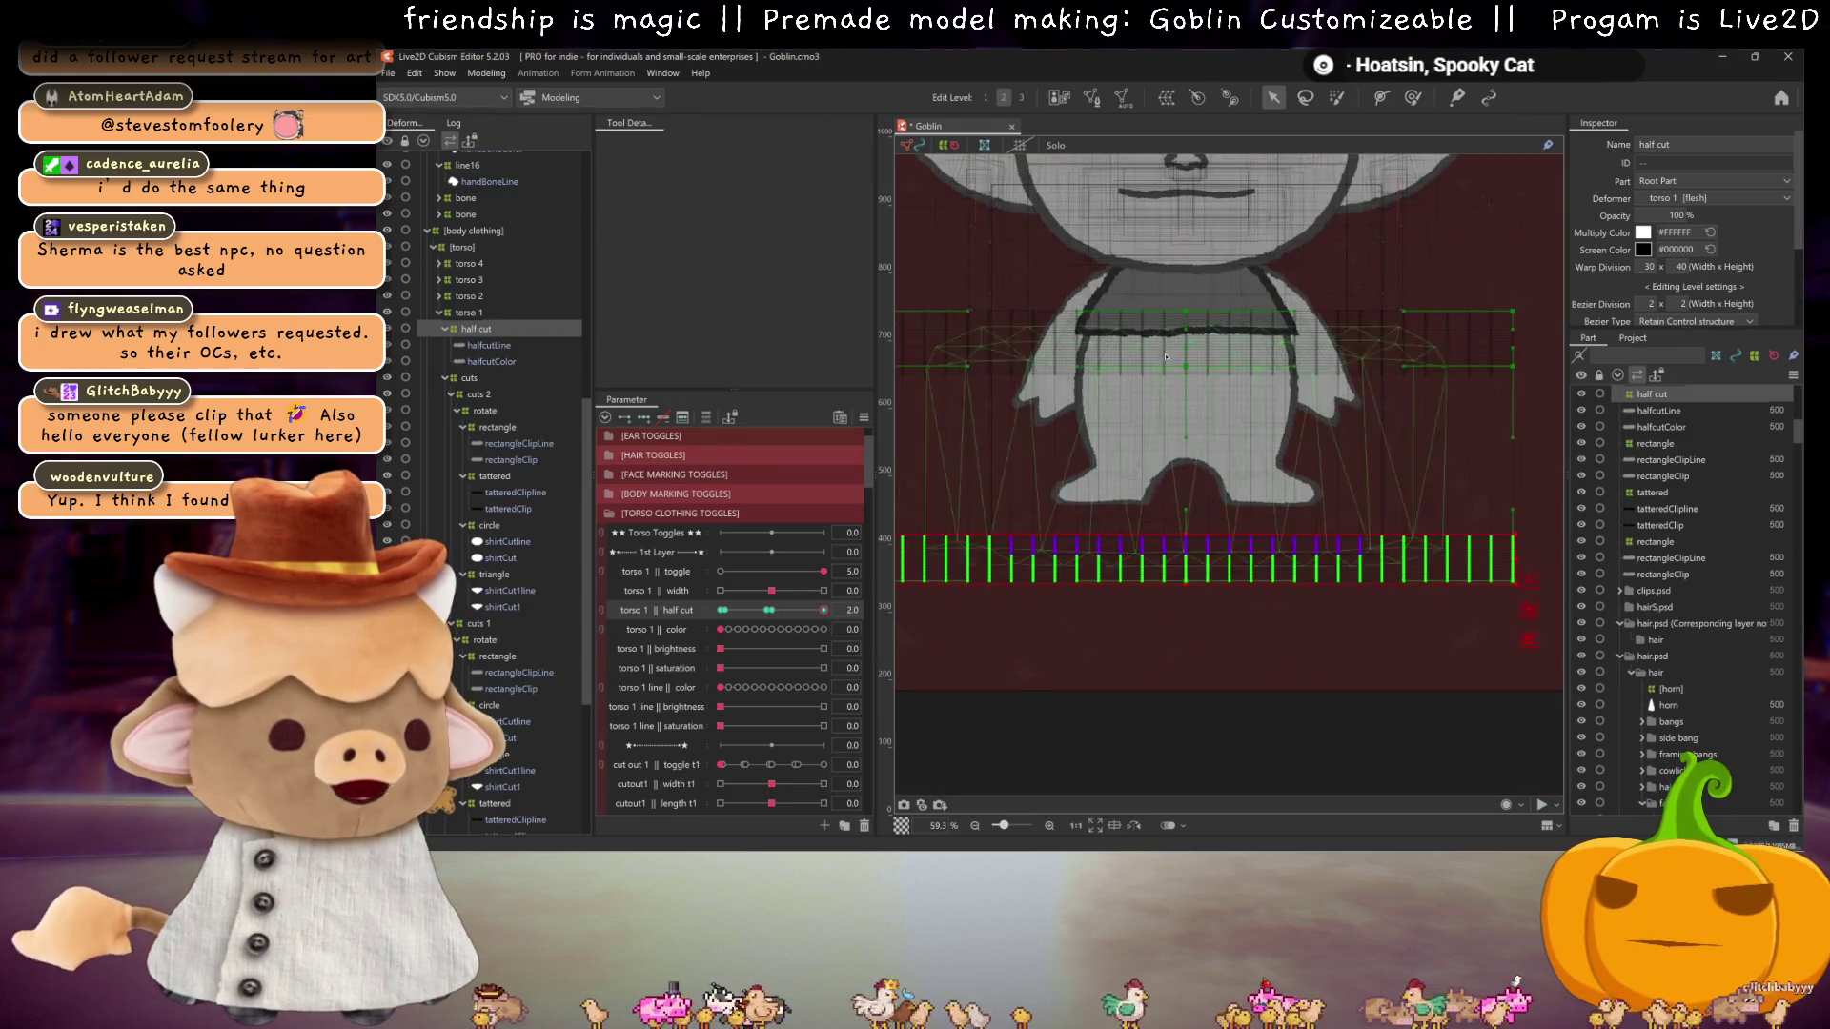
{"action": "left_click", "coordinate": [771, 610]}
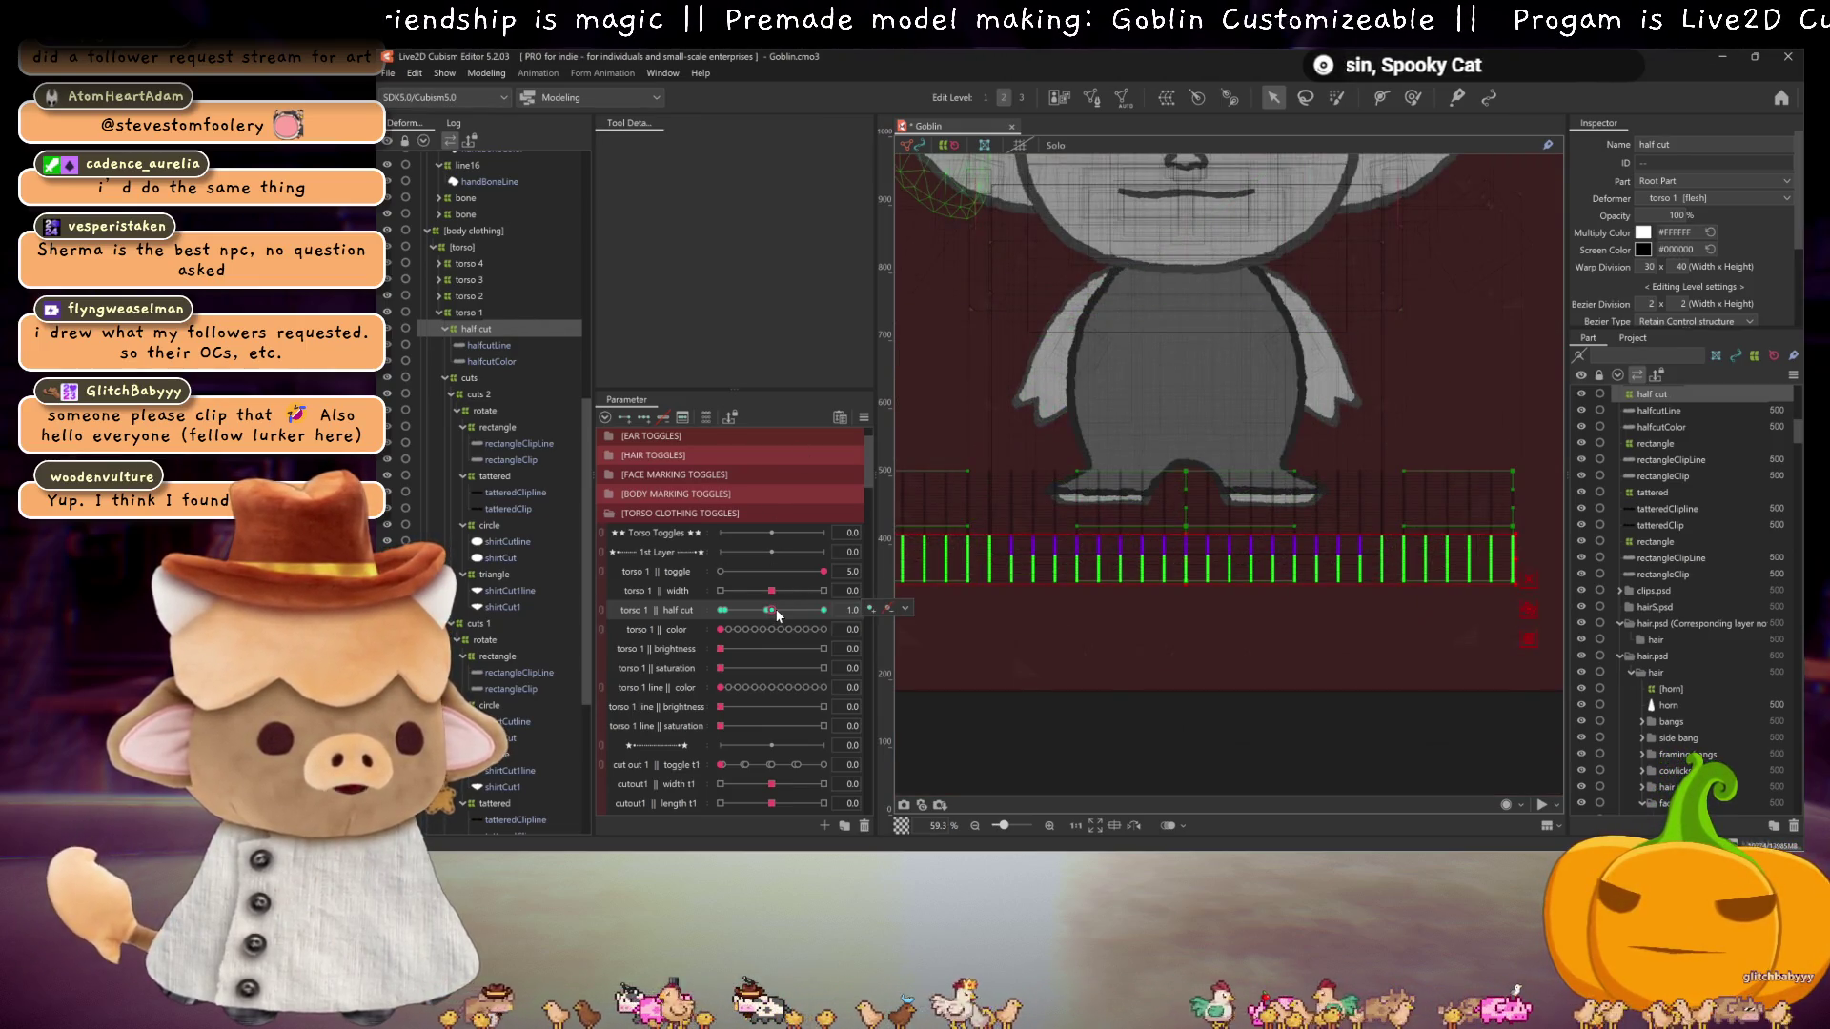
{"action": "key", "text": "ctrl+h"}
{"action": "left_click_drag", "start_coordinate": [777, 615], "coordinate": [799, 610]}
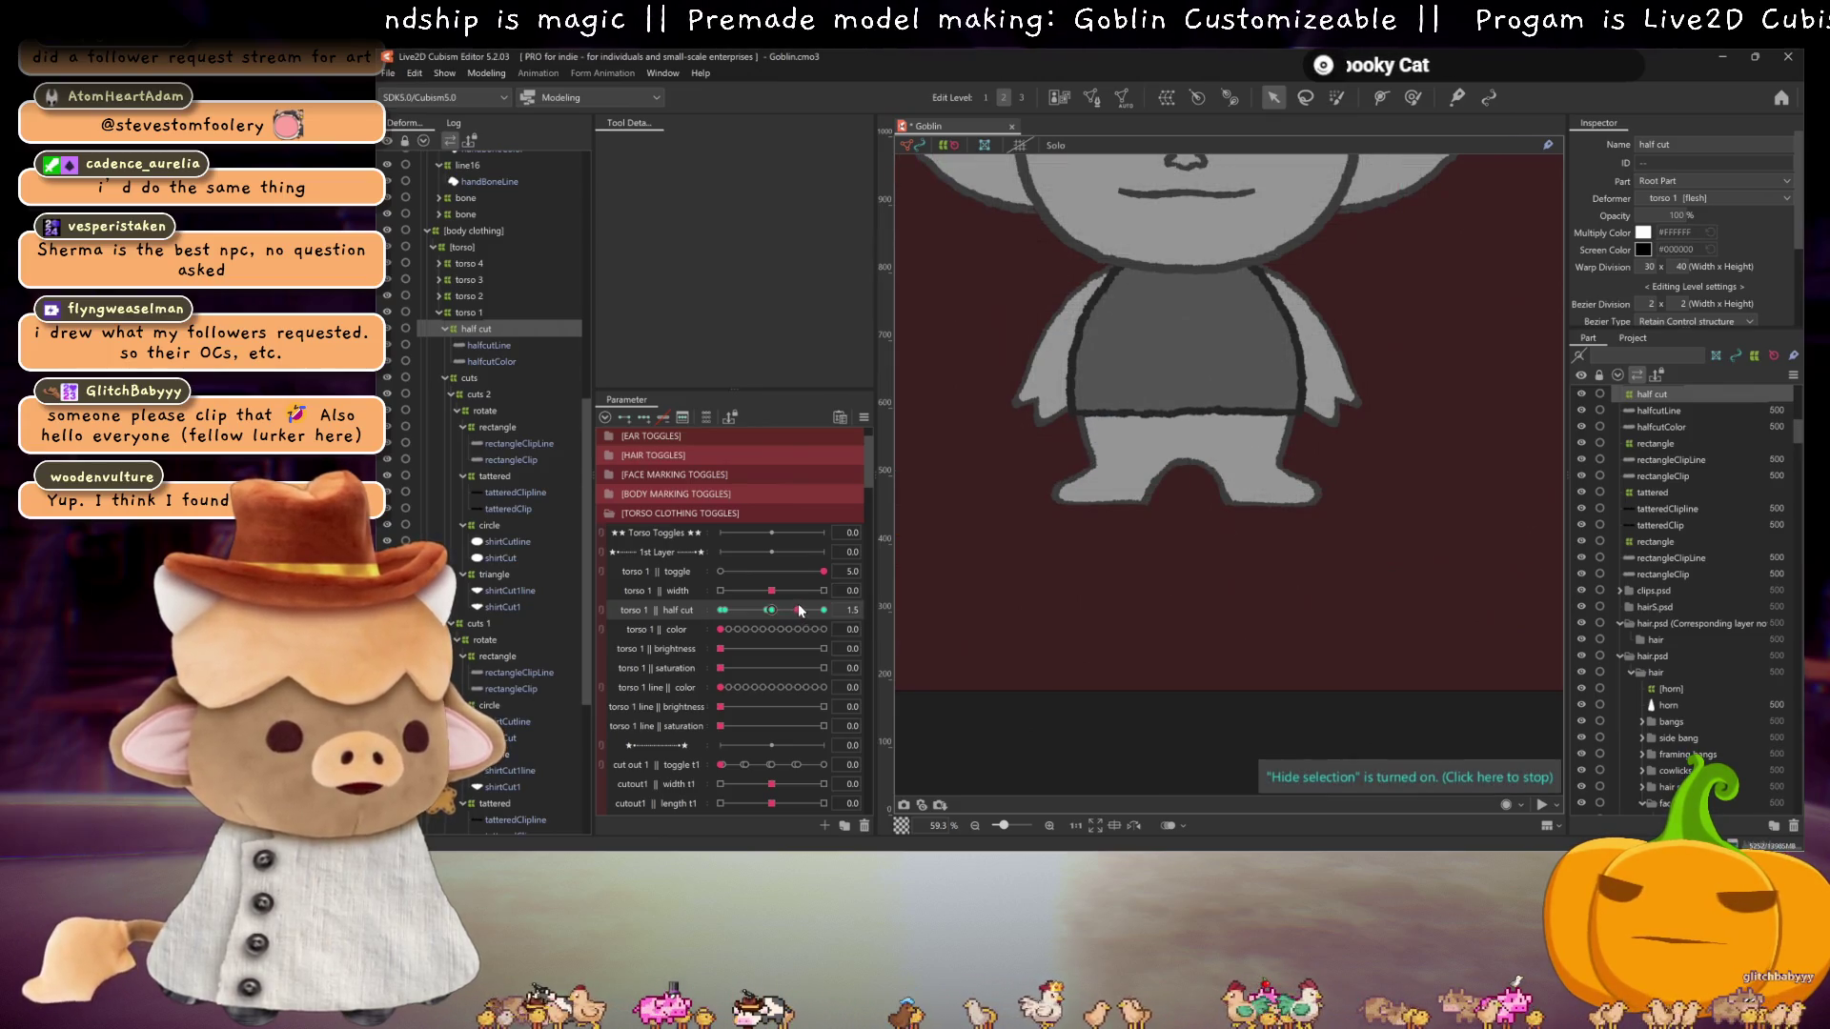
{"action": "left_click", "coordinate": [771, 610]}
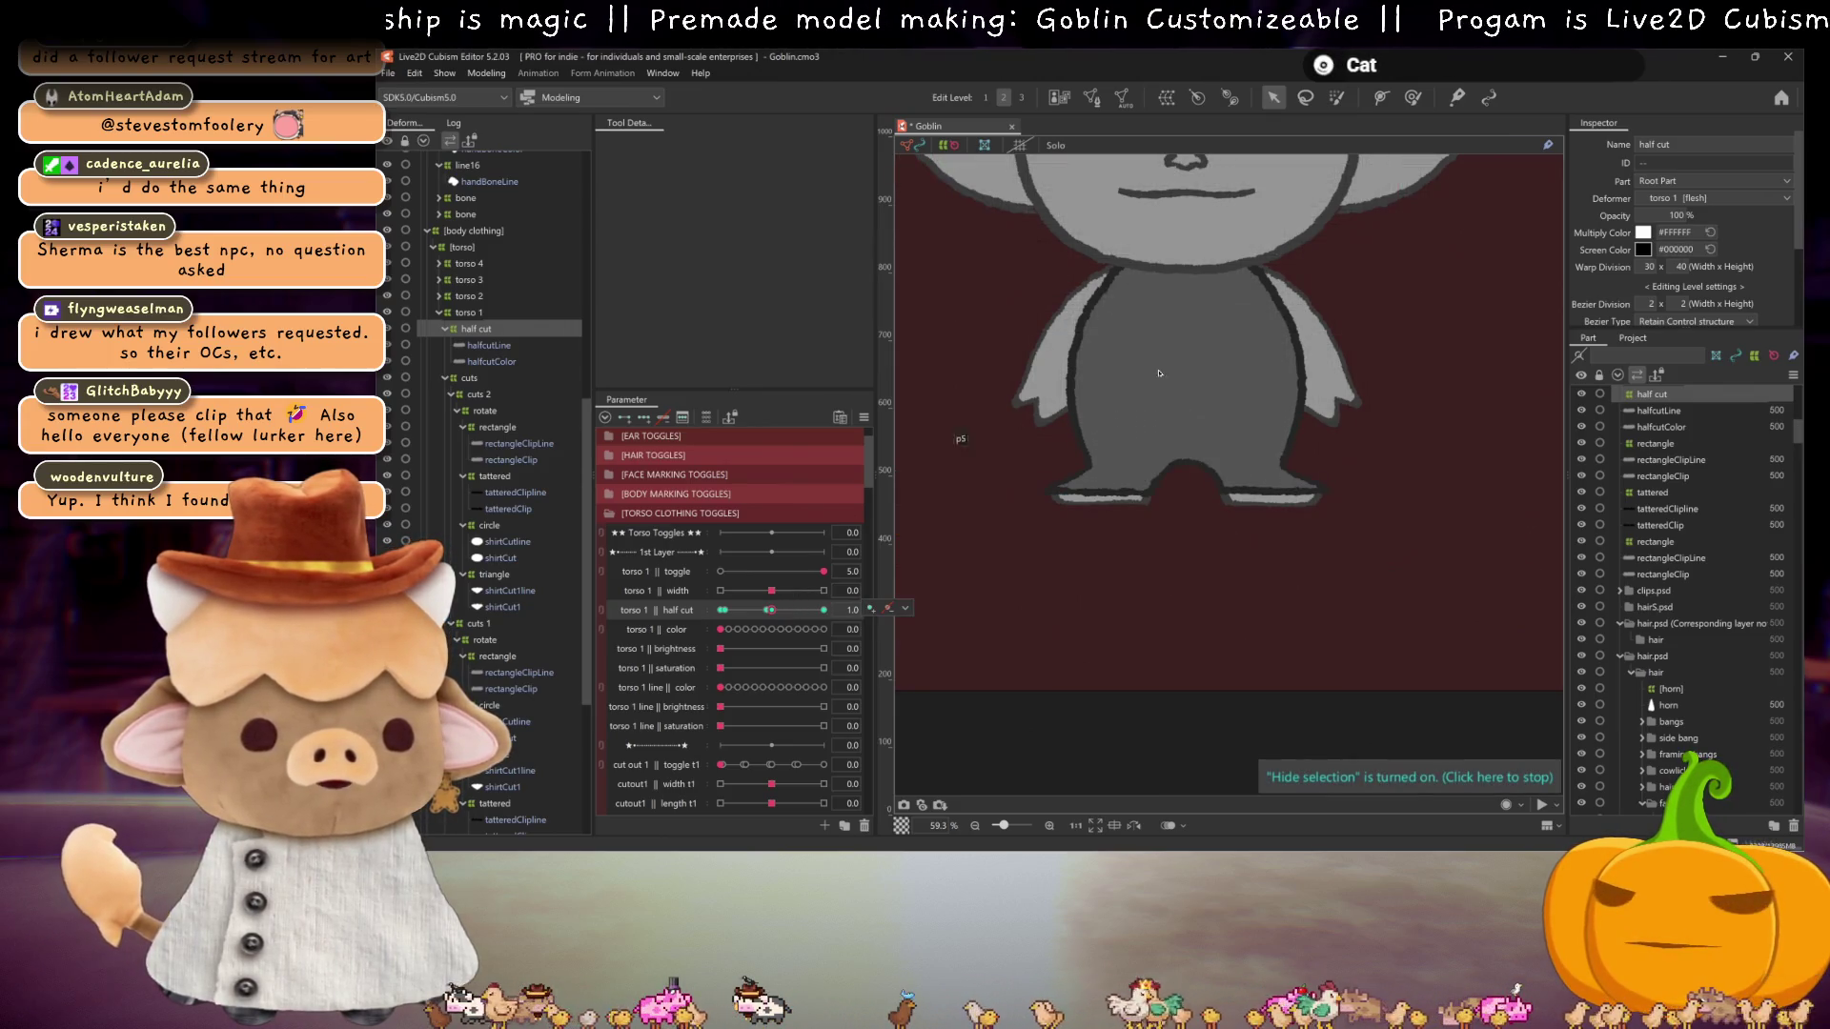
{"action": "scroll", "coordinate": [1268, 539], "scroll_direction": "down", "scroll_amount": 2}
{"action": "left_click_drag", "start_coordinate": [737, 604], "coordinate": [808, 619]}
{"action": "scroll", "coordinate": [701, 682], "scroll_direction": "down", "scroll_amount": 3}
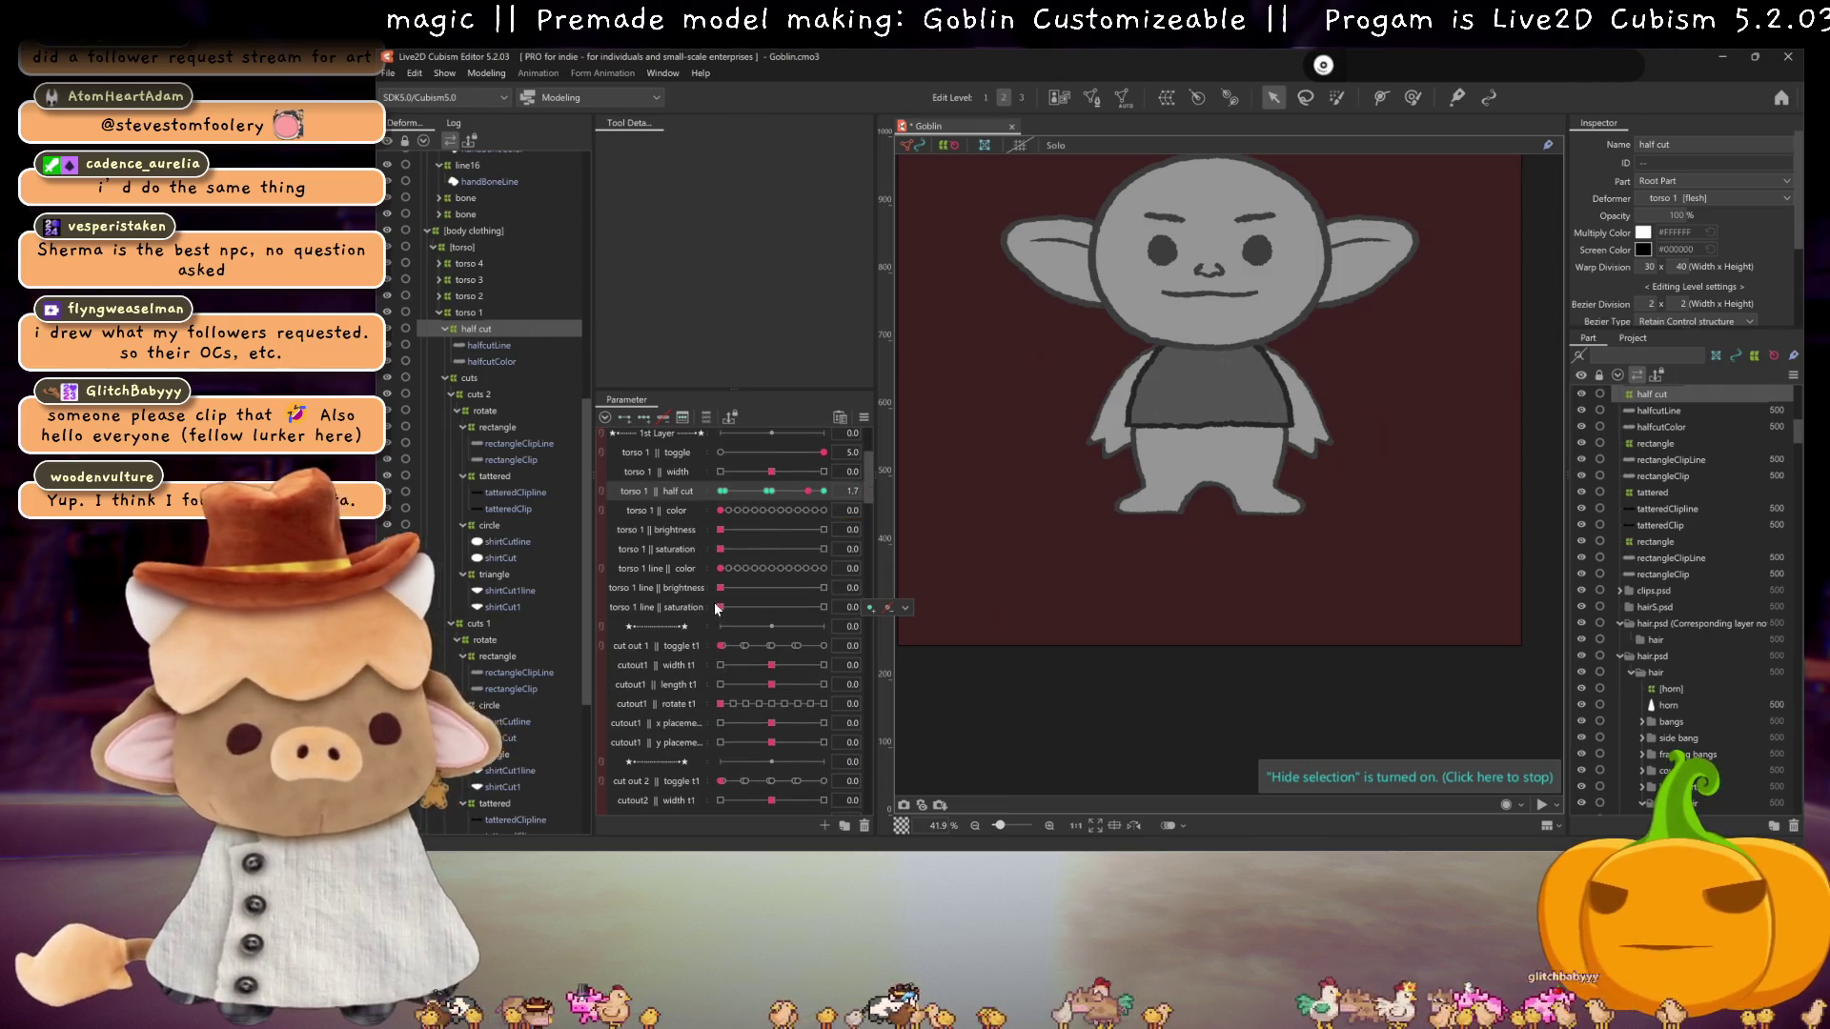
{"action": "left_click", "coordinate": [772, 492]}
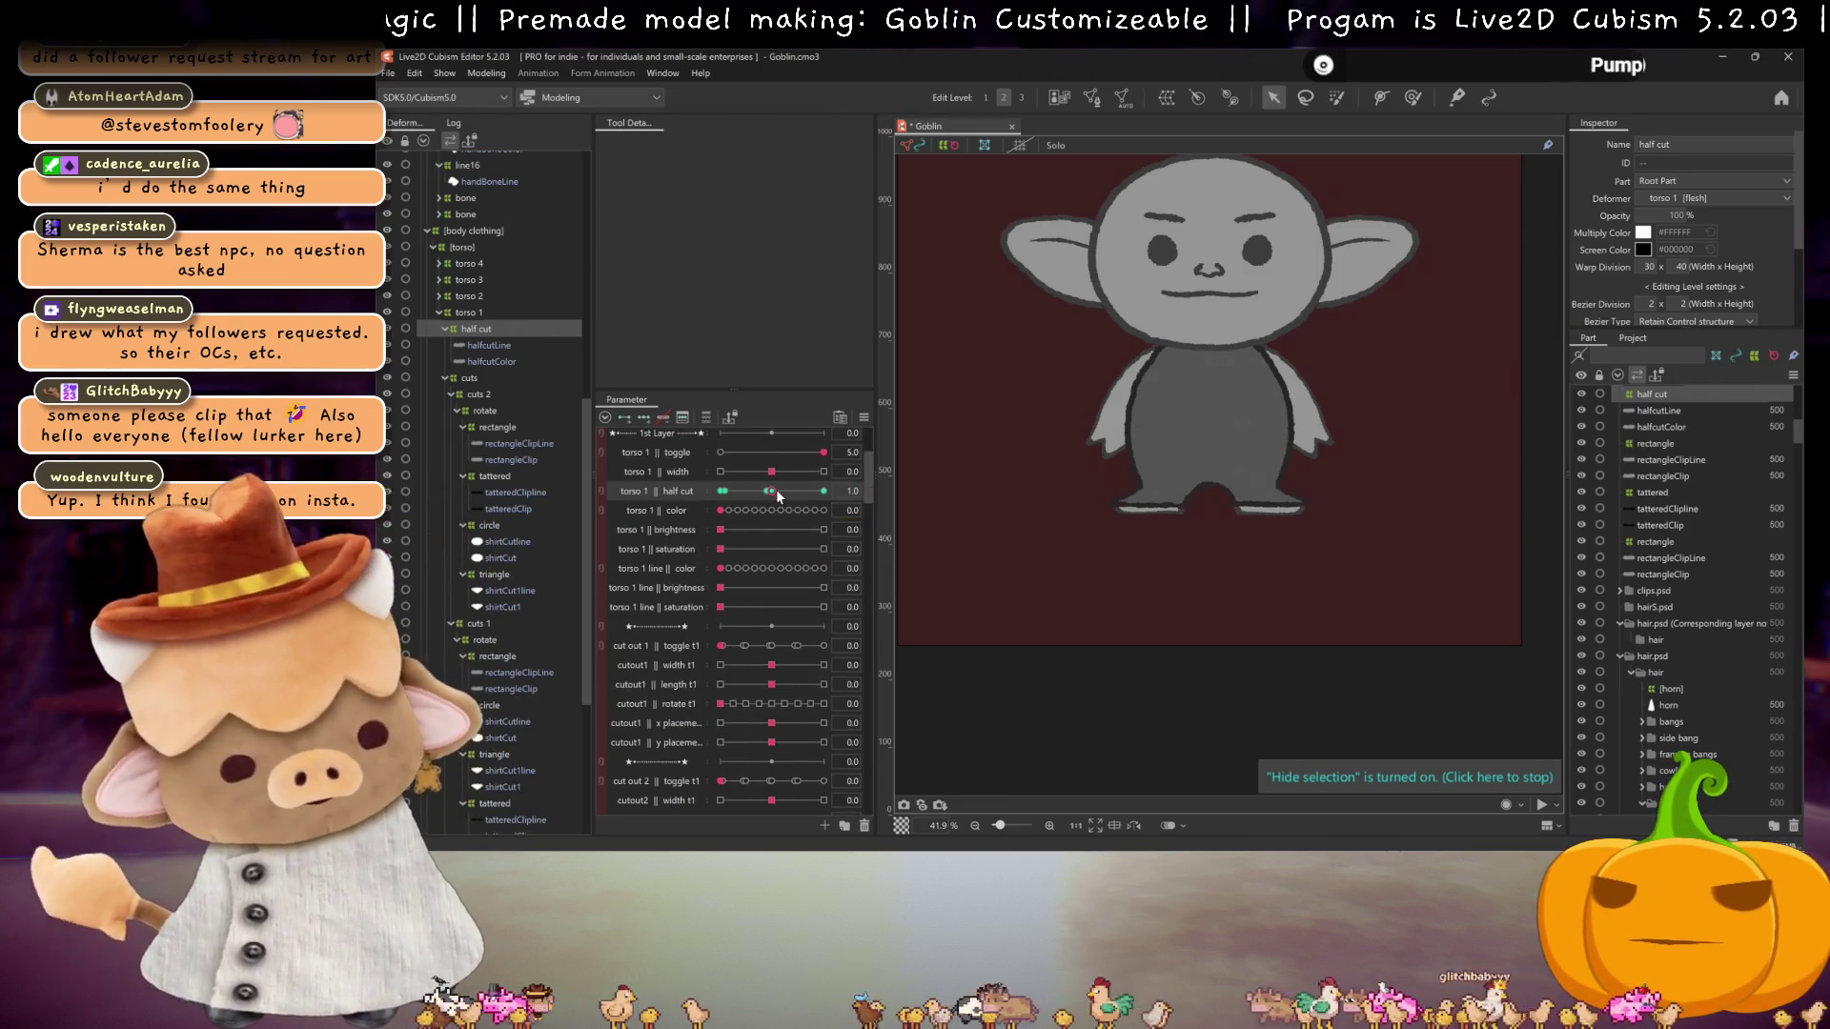
{"action": "left_click", "coordinate": [721, 491]}
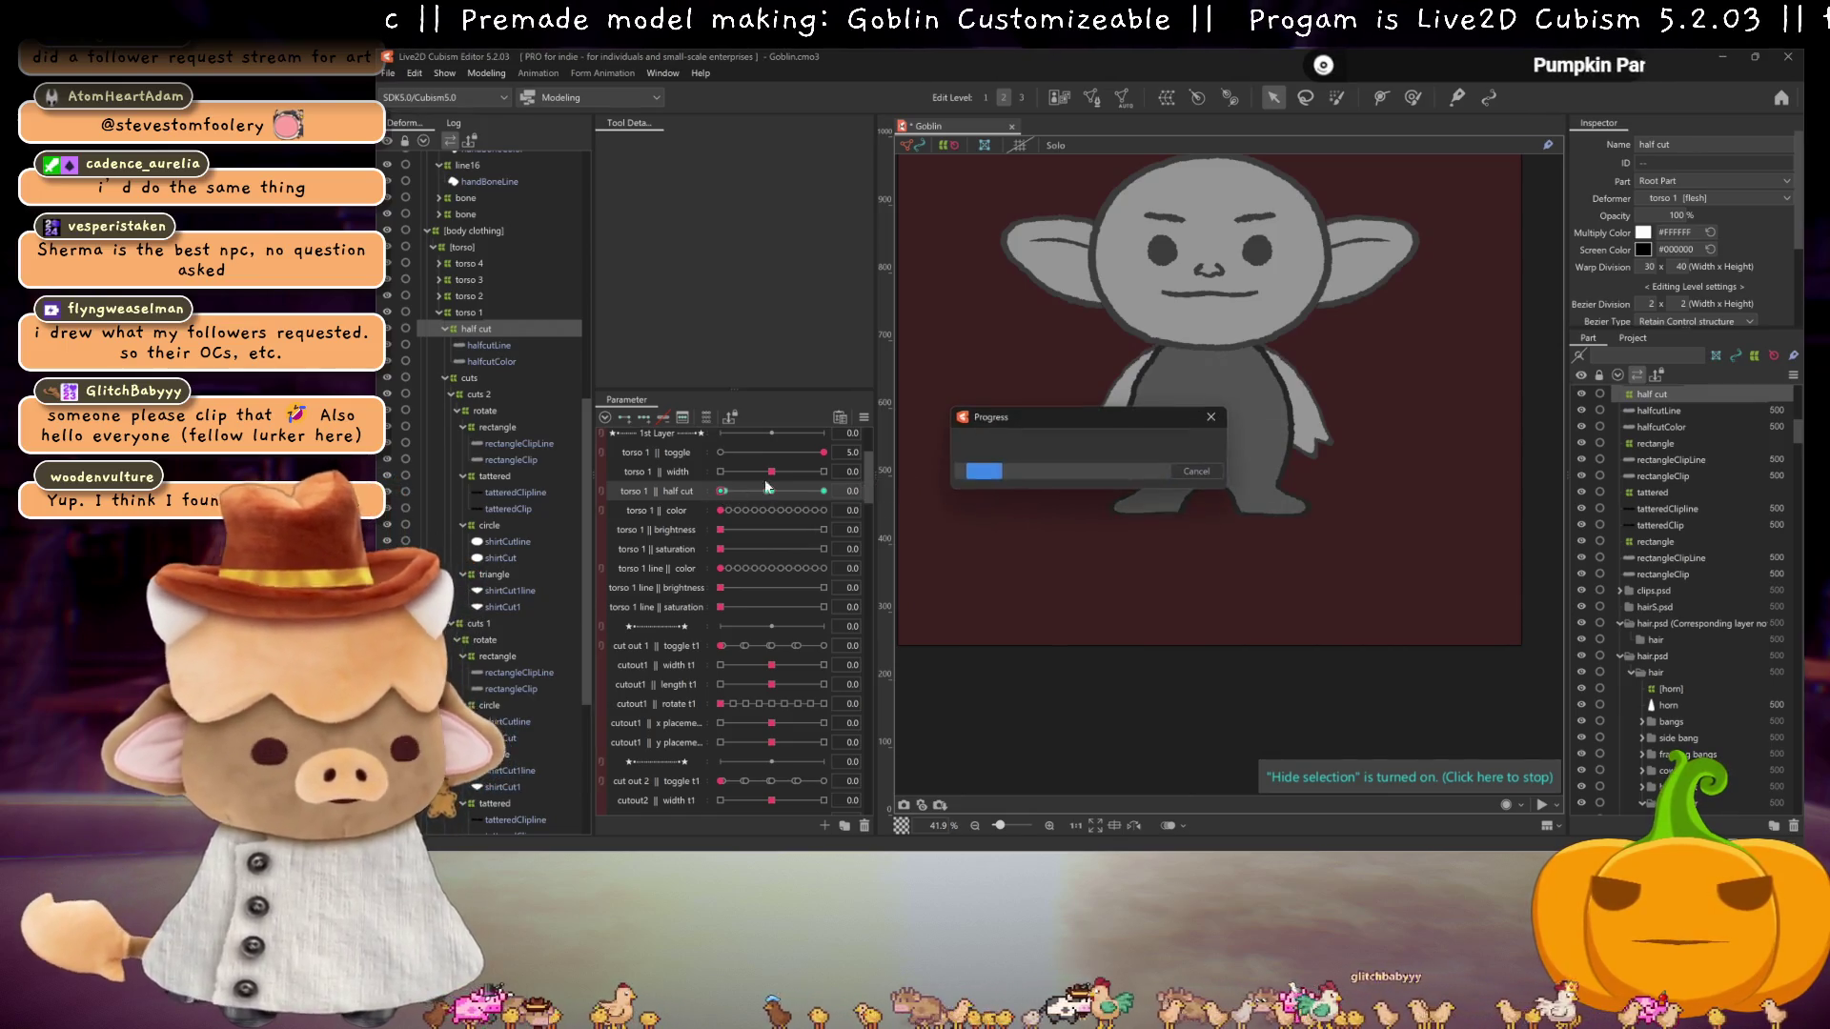
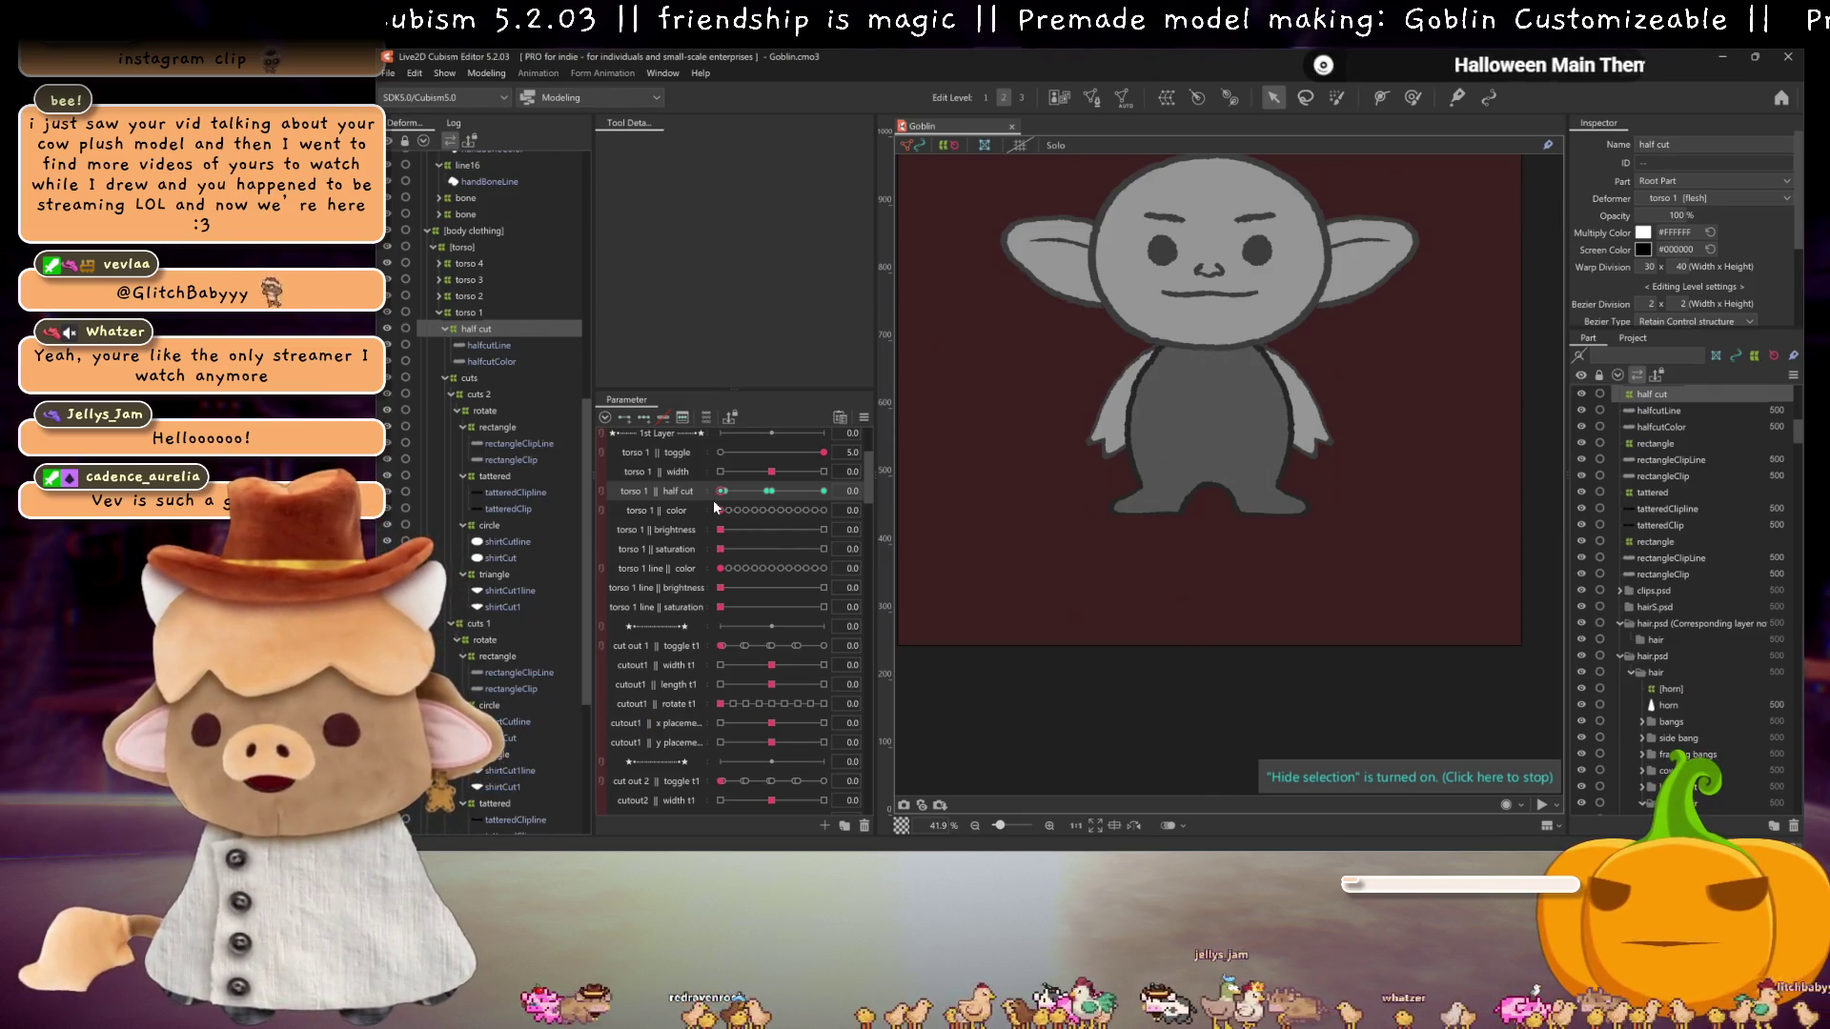
Step: Preview the shirt's half cut, leave torso 1 || half cut at 0.1, and select the half cut layers
{"action": "mouse_move", "coordinate": [771, 492]}
{"action": "left_mouse_down"}
{"action": "mouse_move", "coordinate": [730, 489]}
{"action": "mouse_move", "coordinate": [801, 494]}
{"action": "mouse_move", "coordinate": [723, 493]}
{"action": "mouse_move", "coordinate": [819, 494]}
{"action": "mouse_move", "coordinate": [717, 495]}
{"action": "left_mouse_up"}
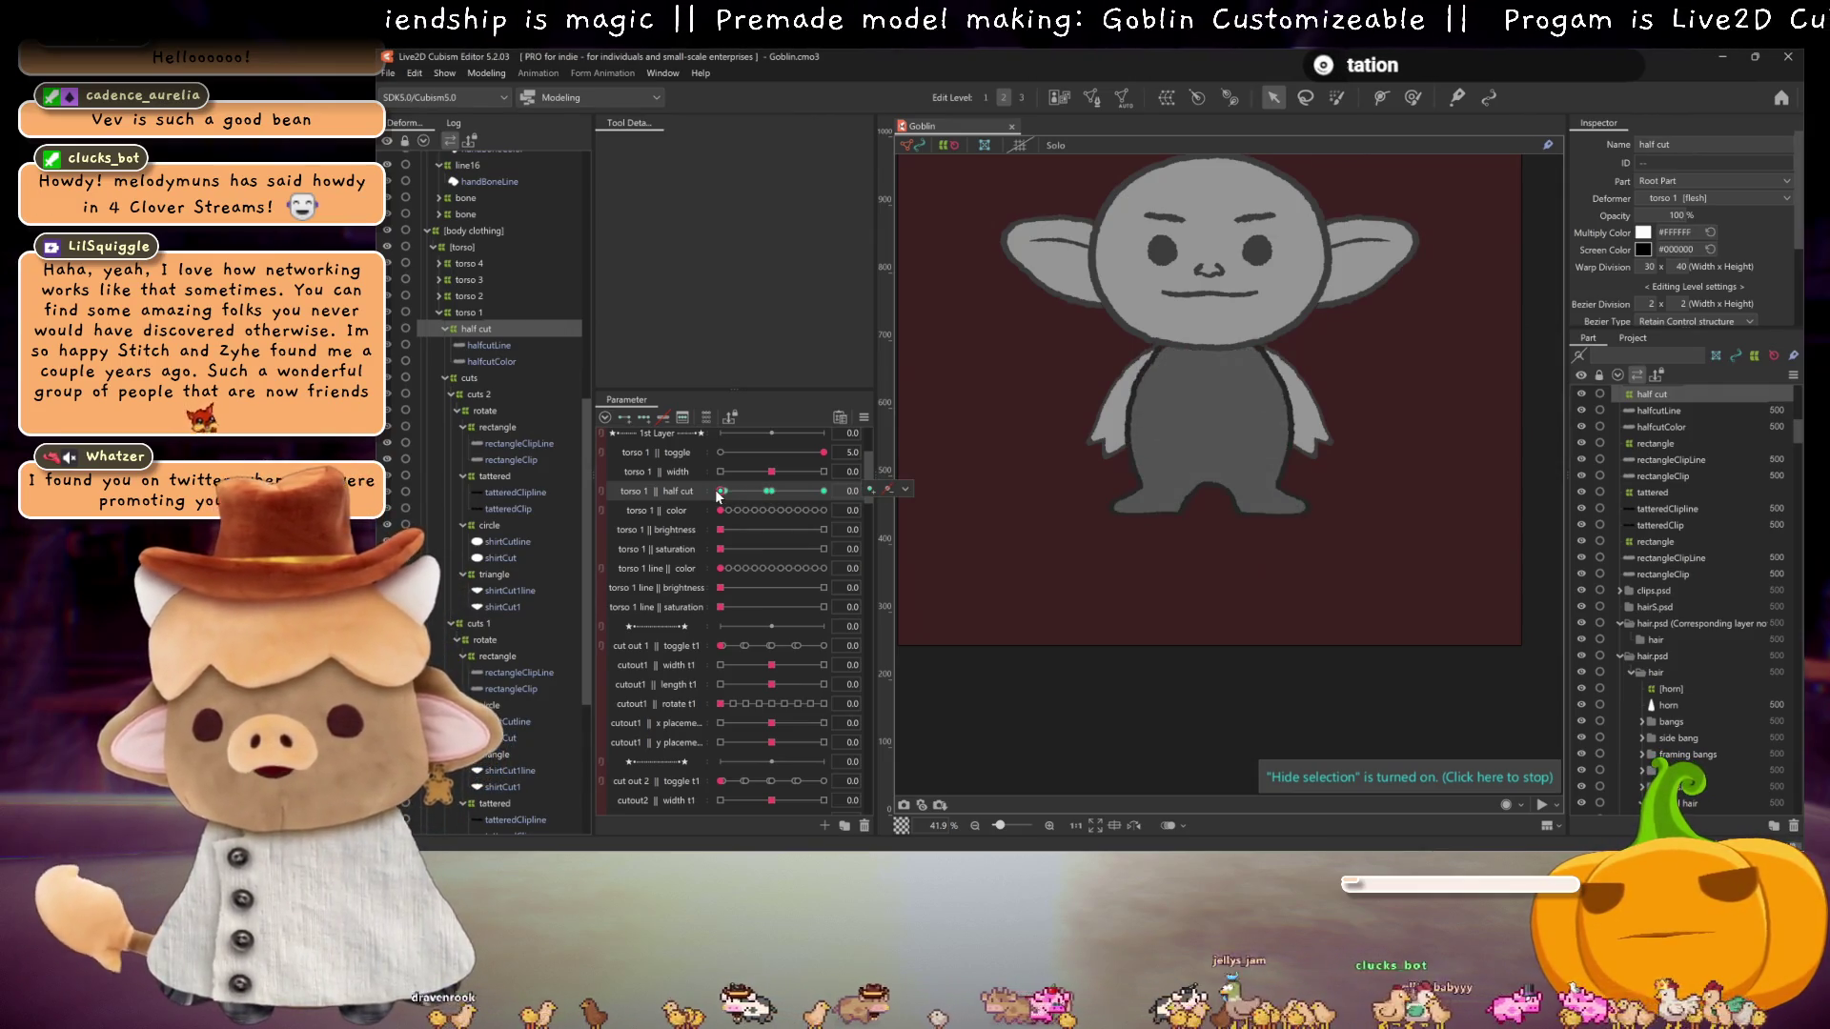
{"action": "left_click_drag", "start_coordinate": [718, 496], "coordinate": [722, 495]}
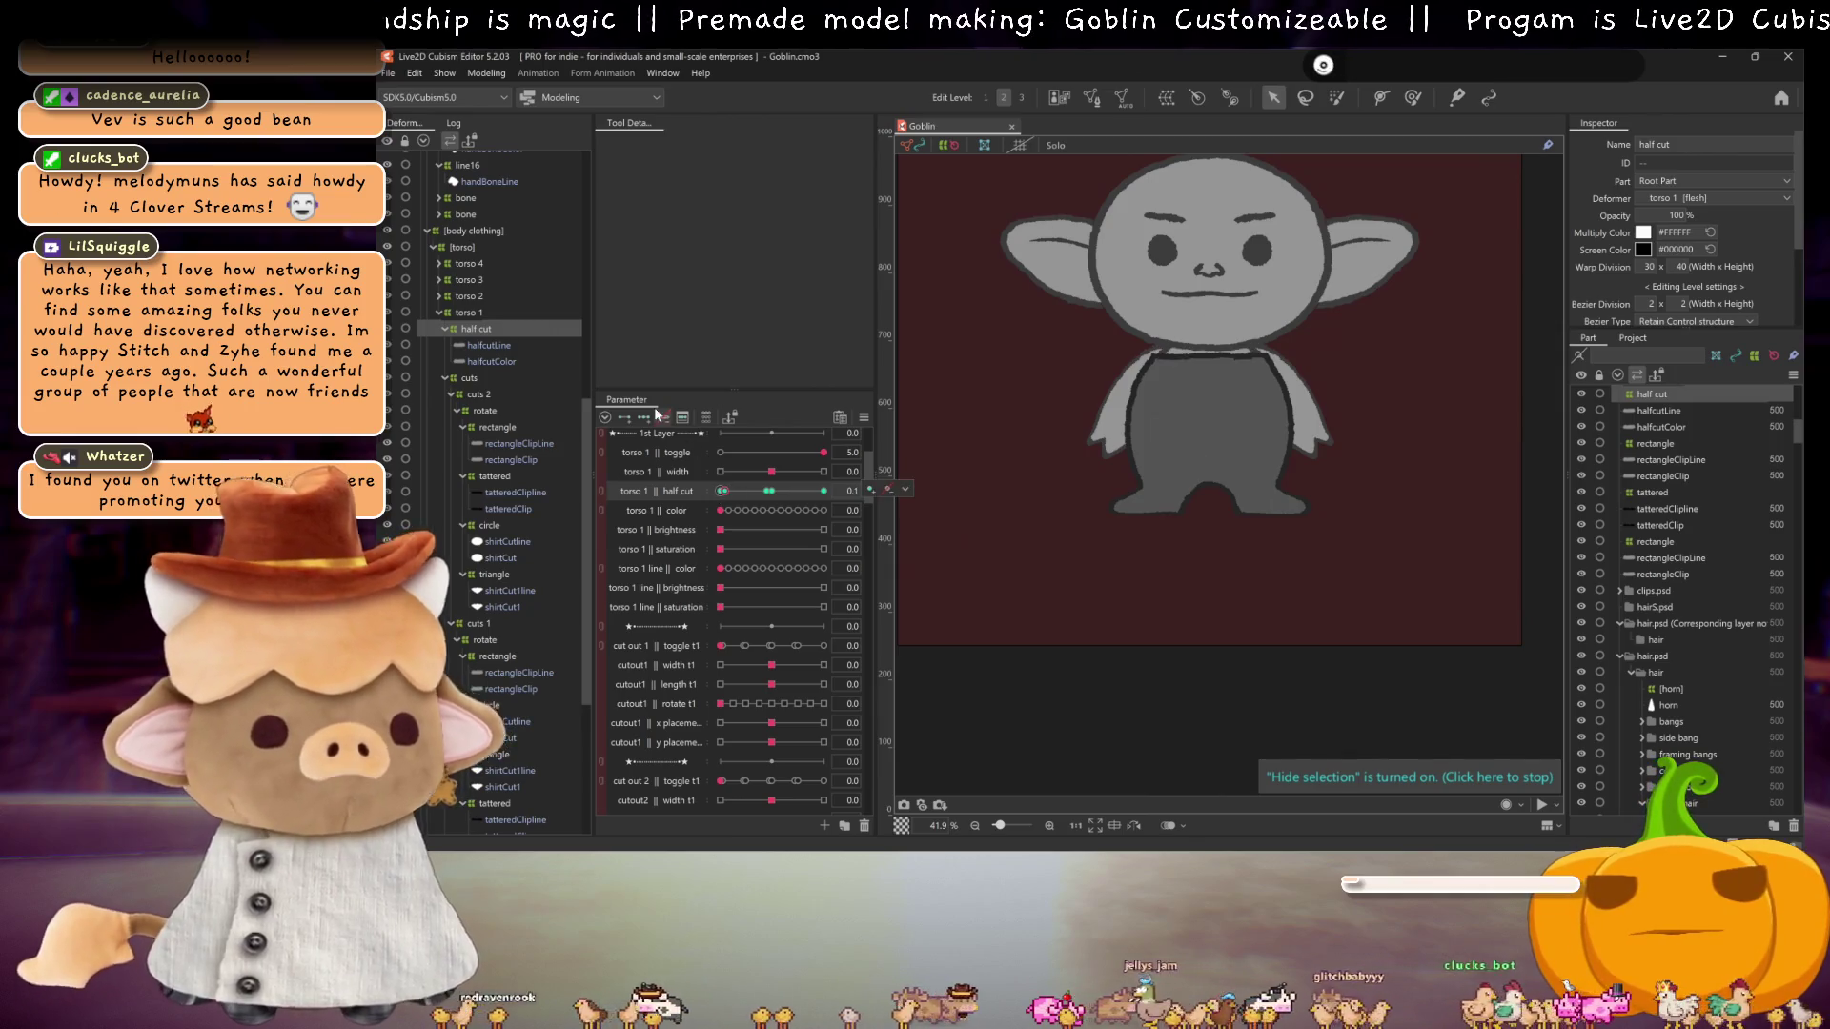
{"action": "scroll", "coordinate": [1230, 385], "scroll_direction": "up", "scroll_amount": 2}
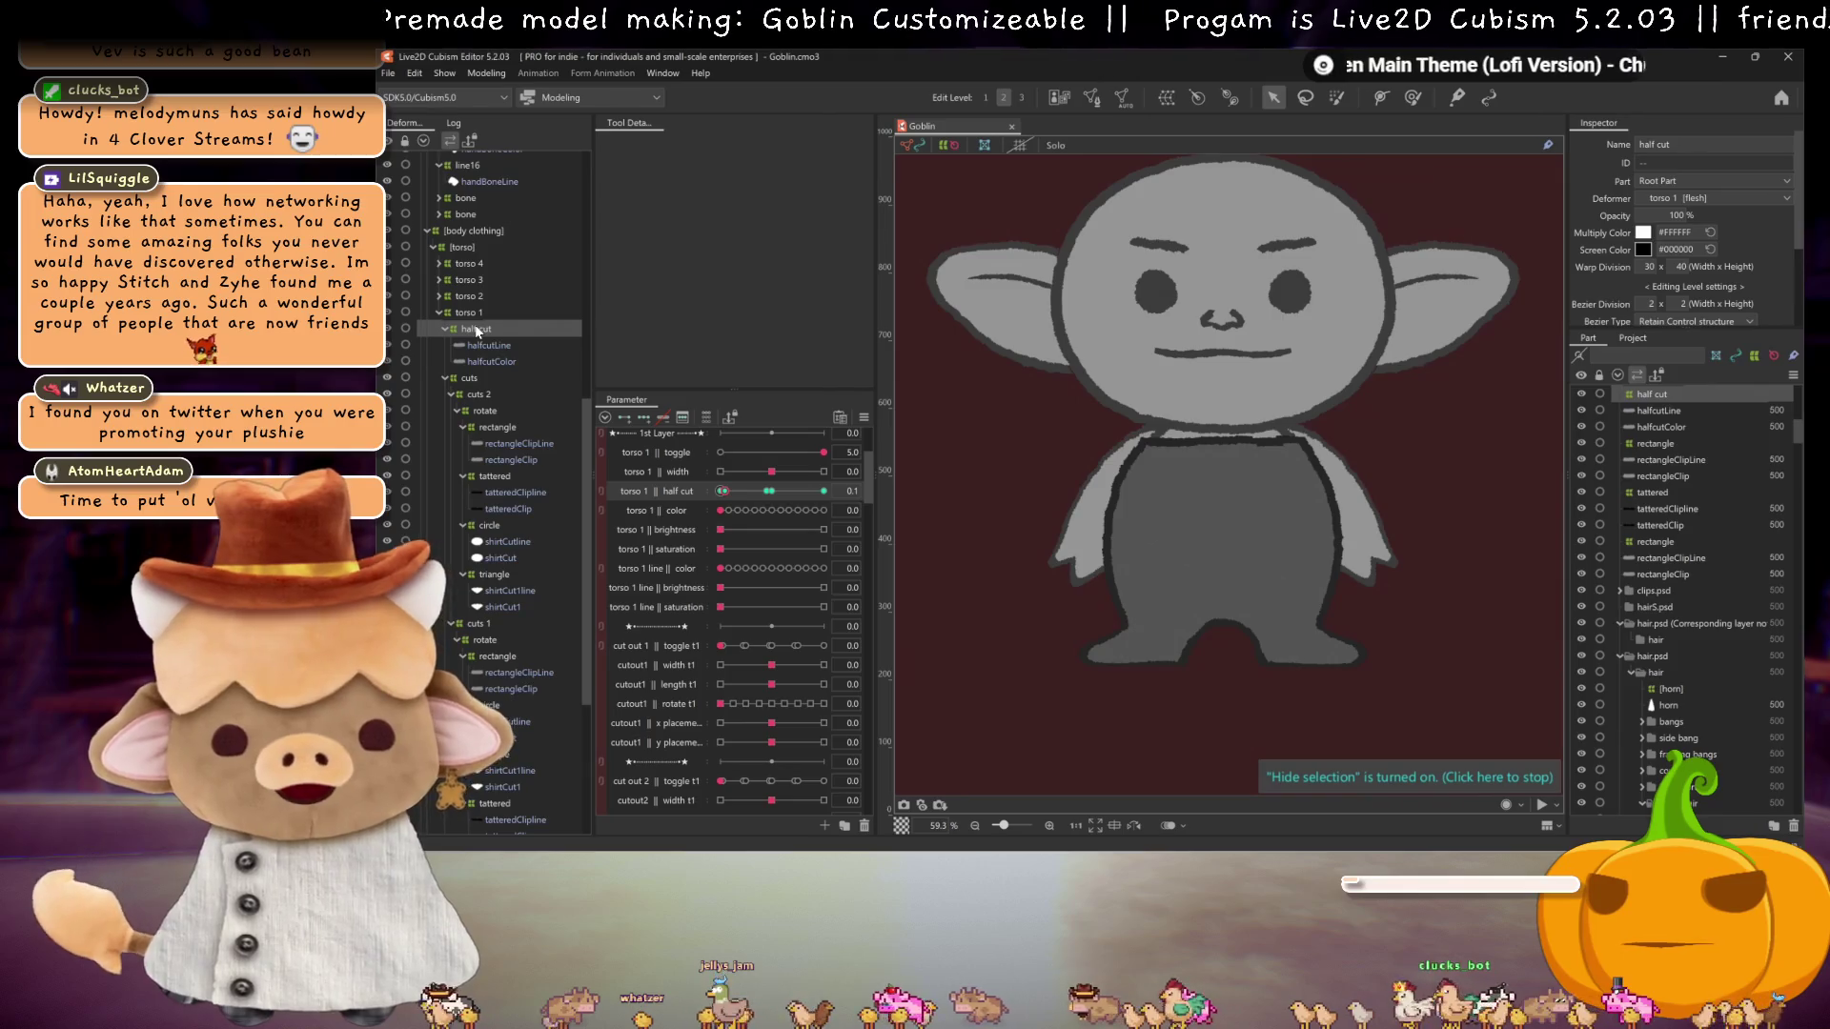
{"action": "left_click", "coordinate": [488, 358], "text": "shift"}
Step: Reset torso 1 || half cut to 0 and paste a copy of the half cut group under torso 2
{"action": "left_click", "coordinate": [721, 492]}
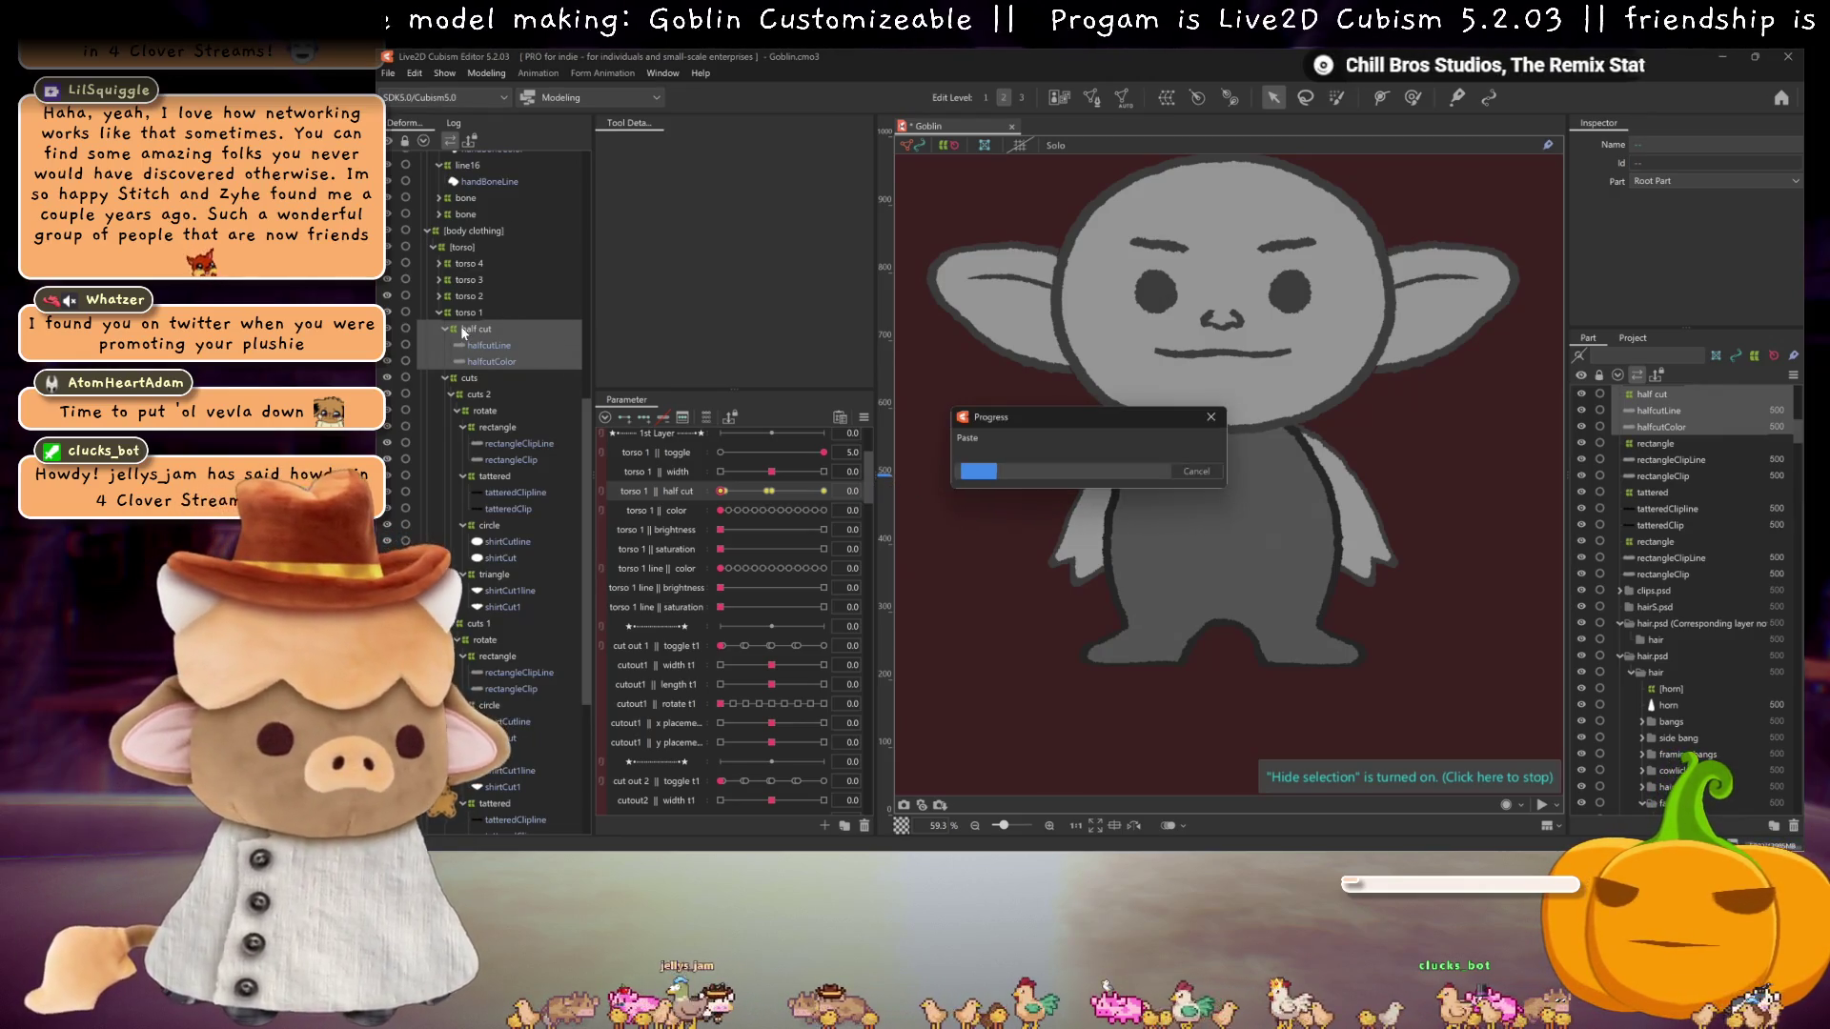
{"action": "left_click", "coordinate": [440, 296]}
{"action": "left_click_drag", "start_coordinate": [483, 360], "coordinate": [470, 310]}
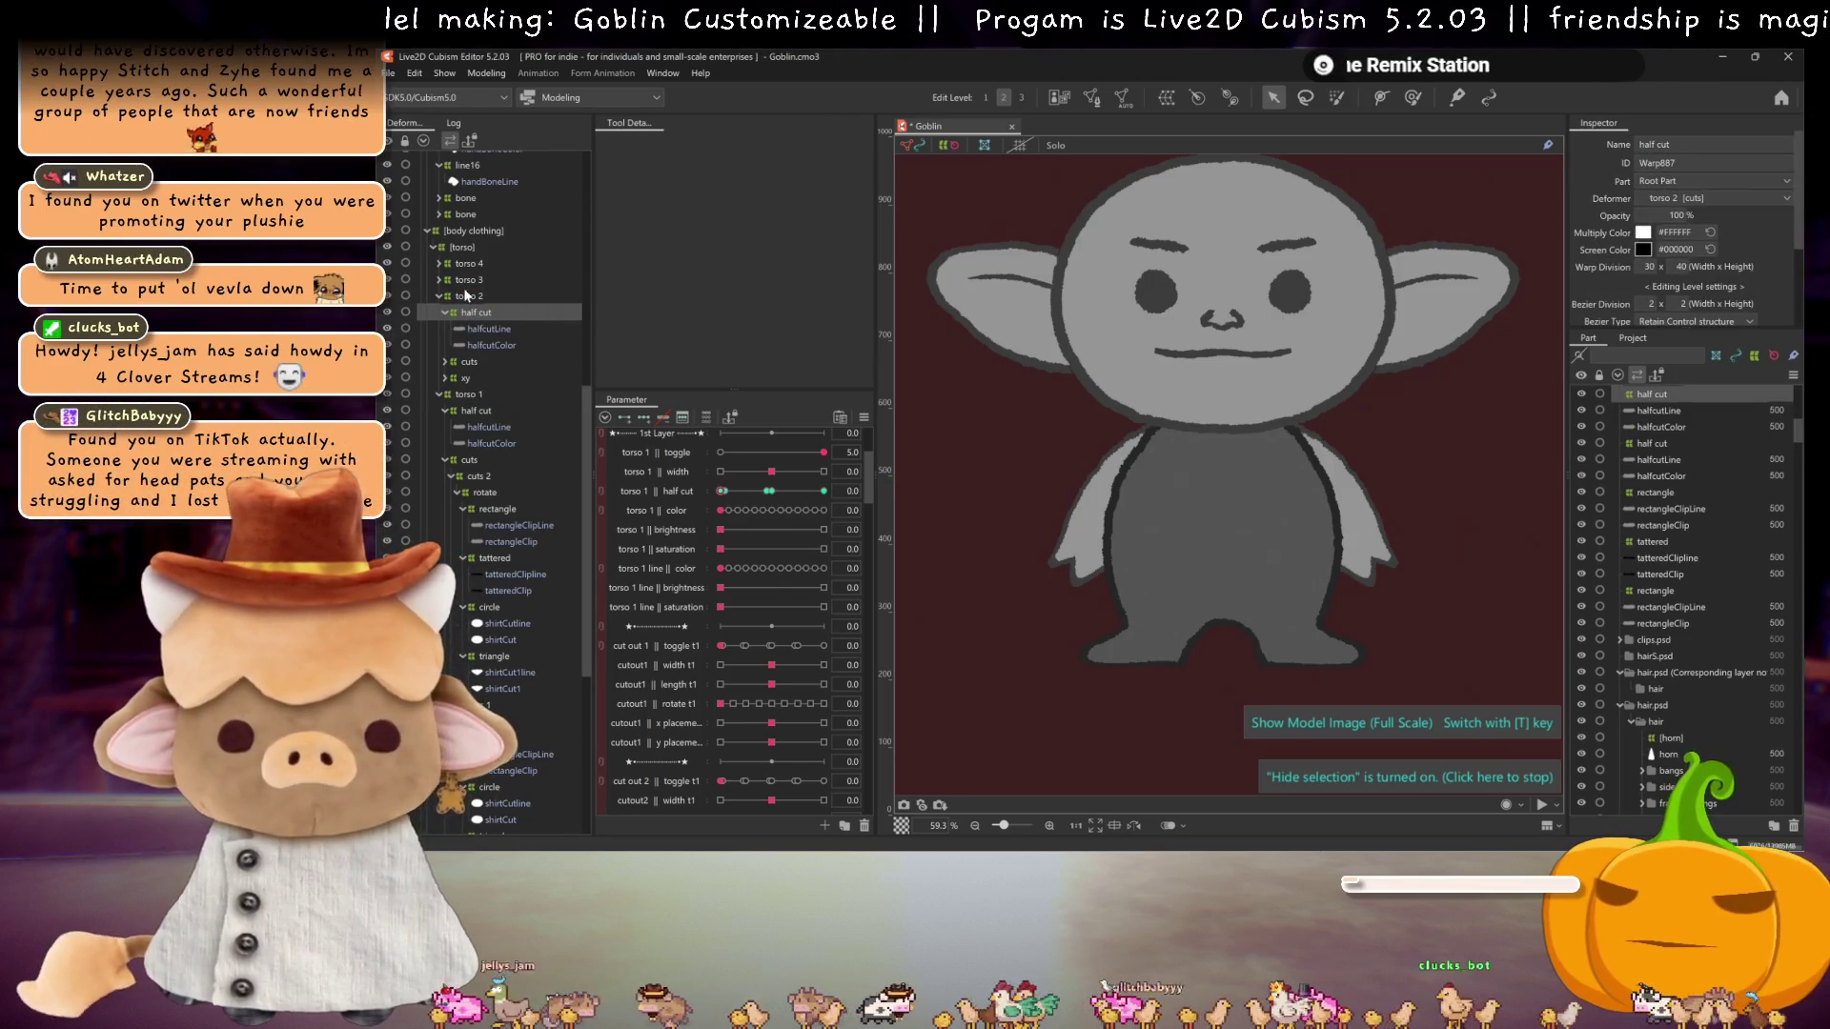
Step: Expand torso 2's cuts, xy, color and line groups and move the copied half cut parameter down
{"action": "left_click", "coordinate": [444, 362]}
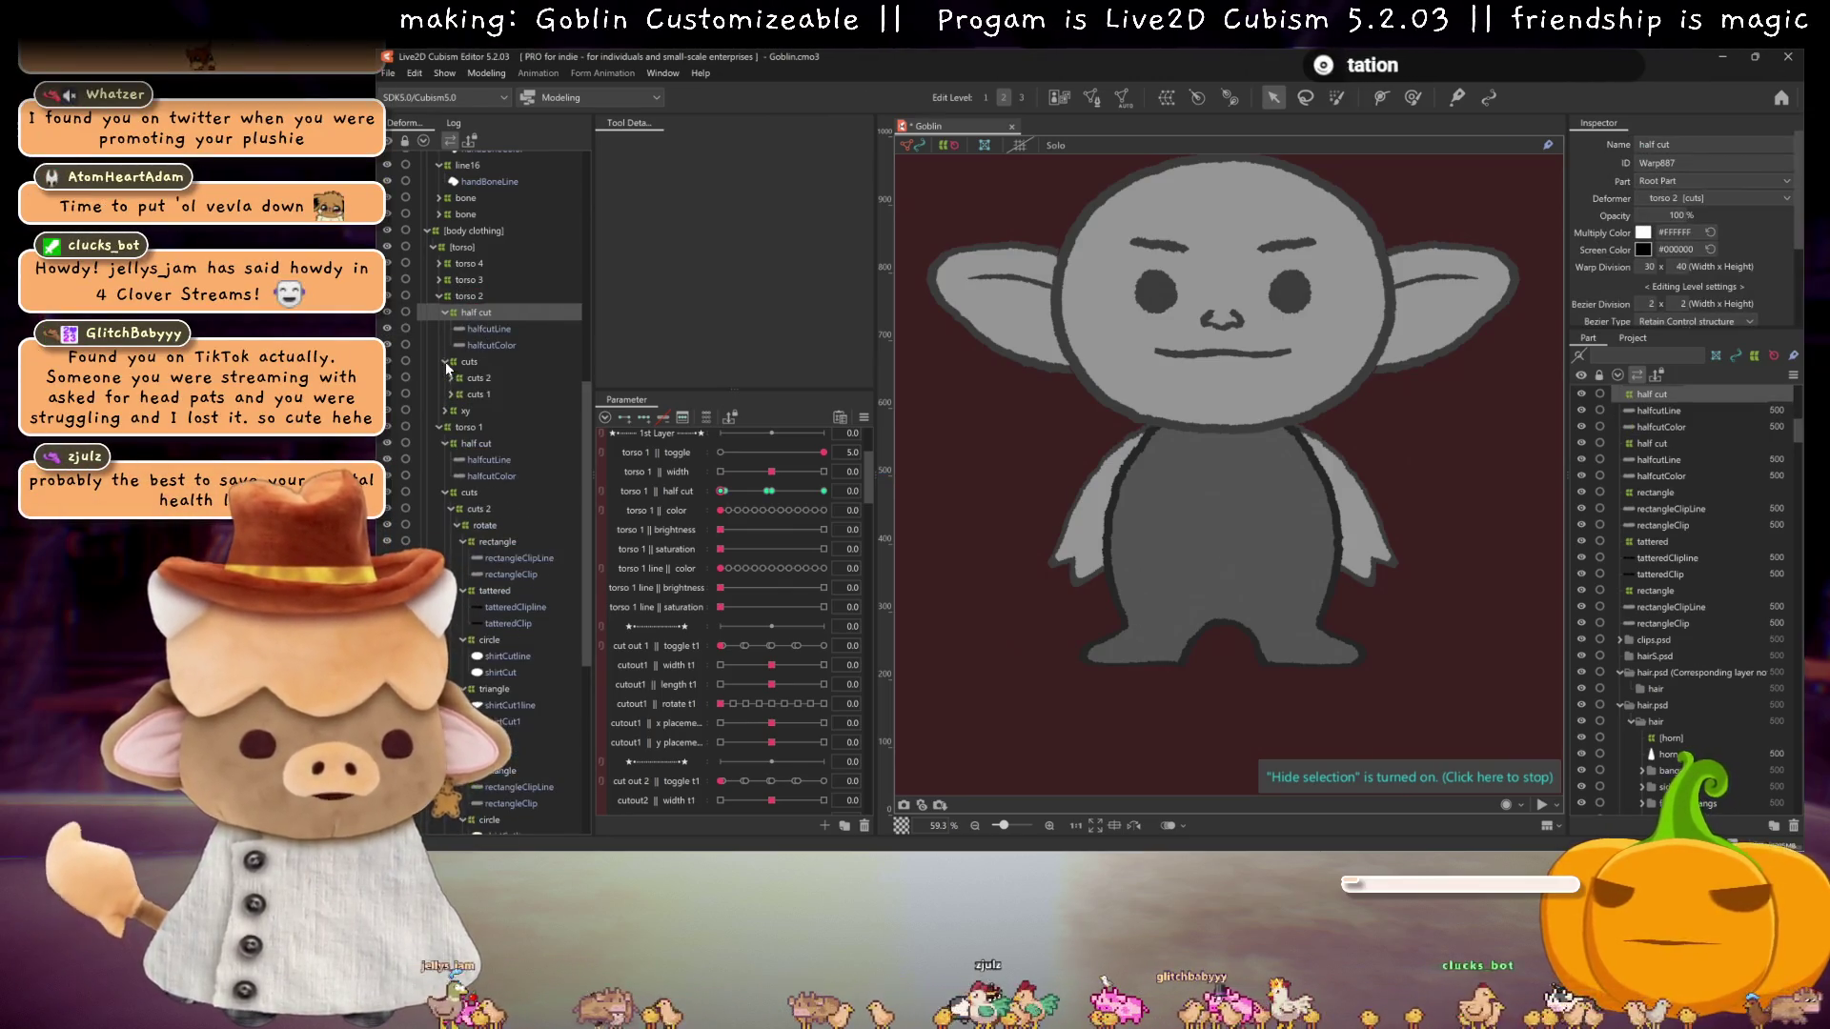
{"action": "left_click", "coordinate": [445, 412]}
{"action": "left_click", "coordinate": [450, 427]}
{"action": "left_click", "coordinate": [450, 460]}
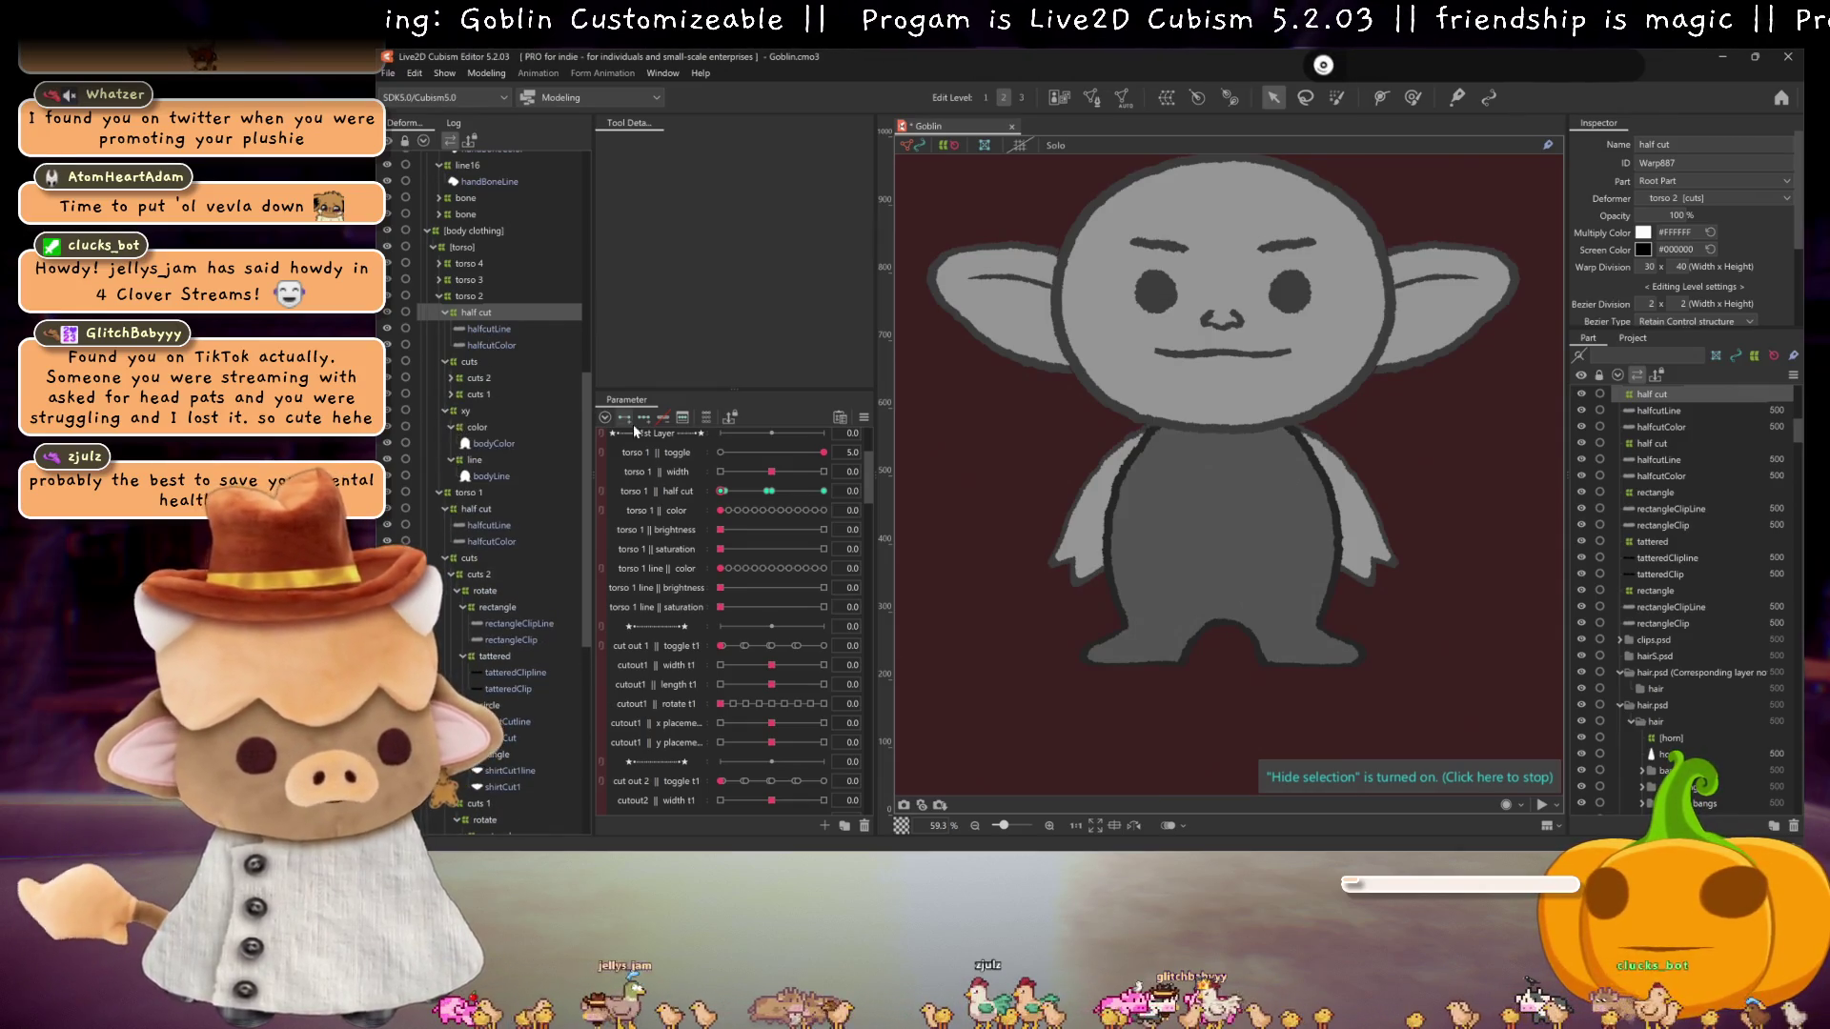
{"action": "mouse_move", "coordinate": [690, 495]}
{"action": "left_mouse_down"}
{"action": "mouse_move", "coordinate": [724, 532]}
{"action": "mouse_move", "coordinate": [673, 494]}
{"action": "mouse_move", "coordinate": [666, 455]}
{"action": "mouse_move", "coordinate": [679, 767]}
{"action": "mouse_move", "coordinate": [678, 729]}
{"action": "left_mouse_up"}
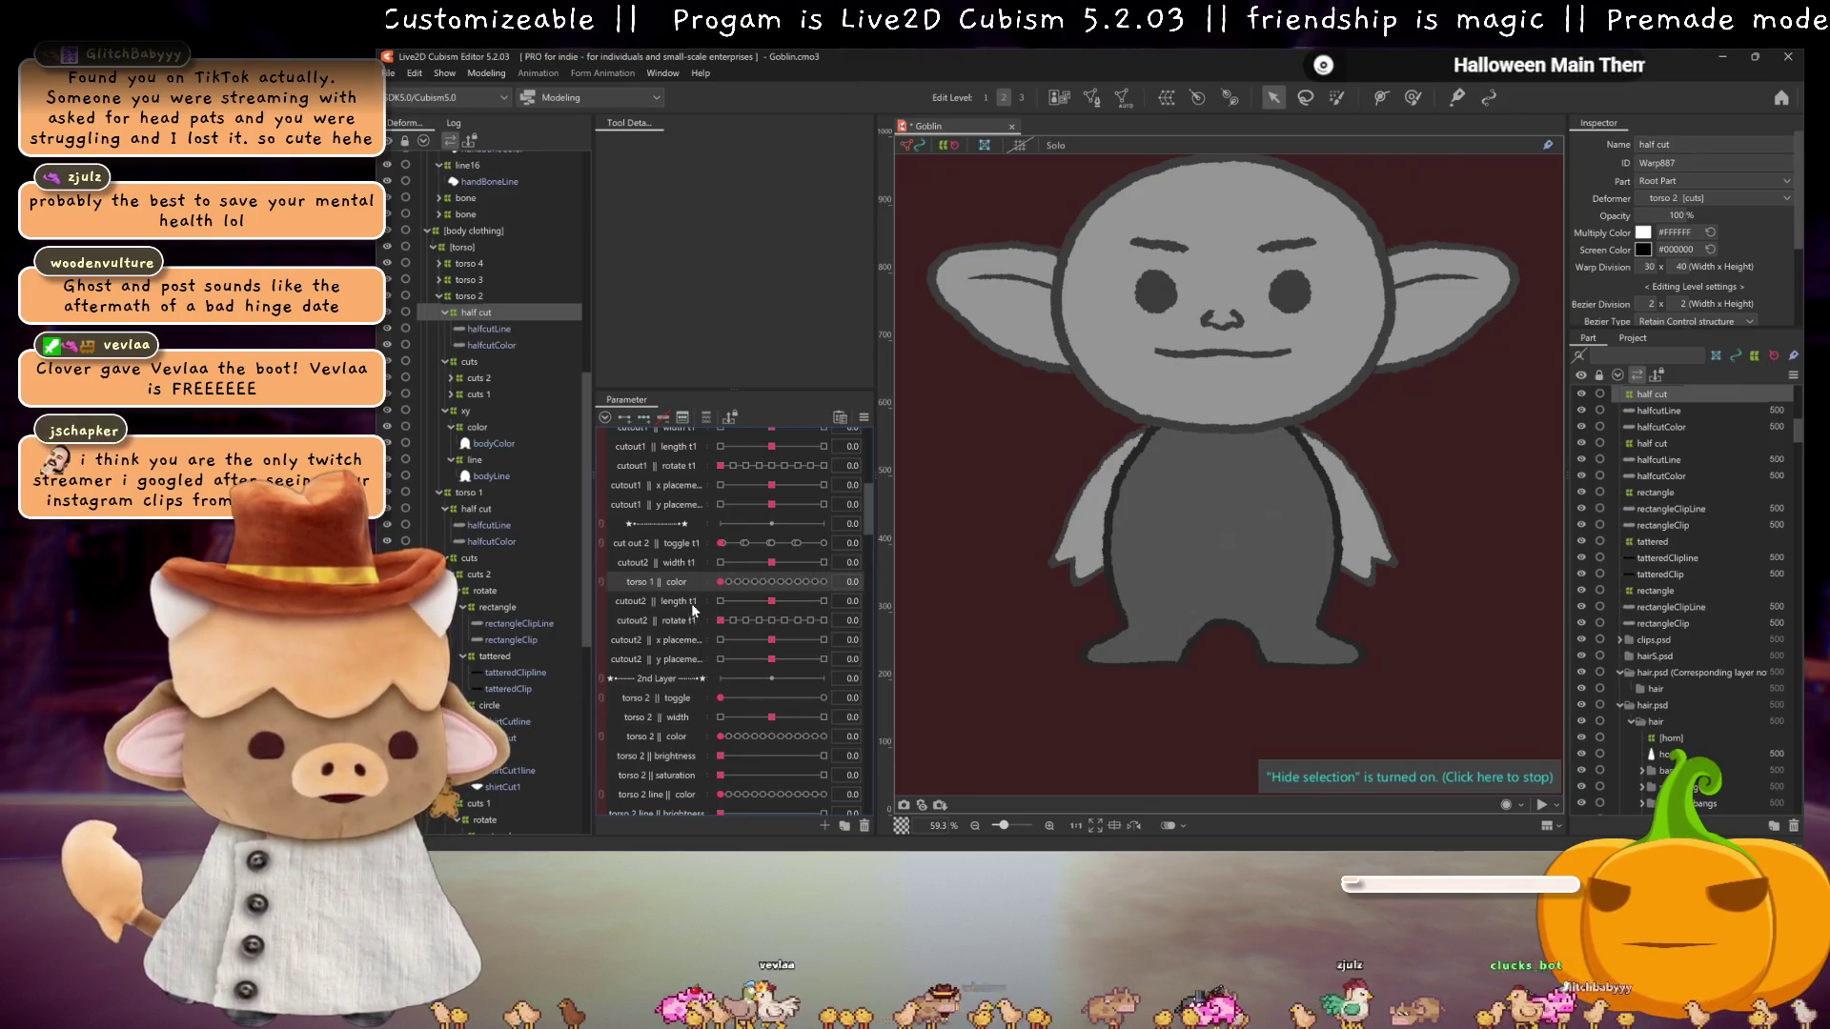
Step: Move the copied parameter under the 2nd layer group and rename it torso 2 || half cut
{"action": "scroll", "coordinate": [679, 567], "scroll_direction": "up", "scroll_amount": 5}
{"action": "left_click", "coordinate": [674, 508]}
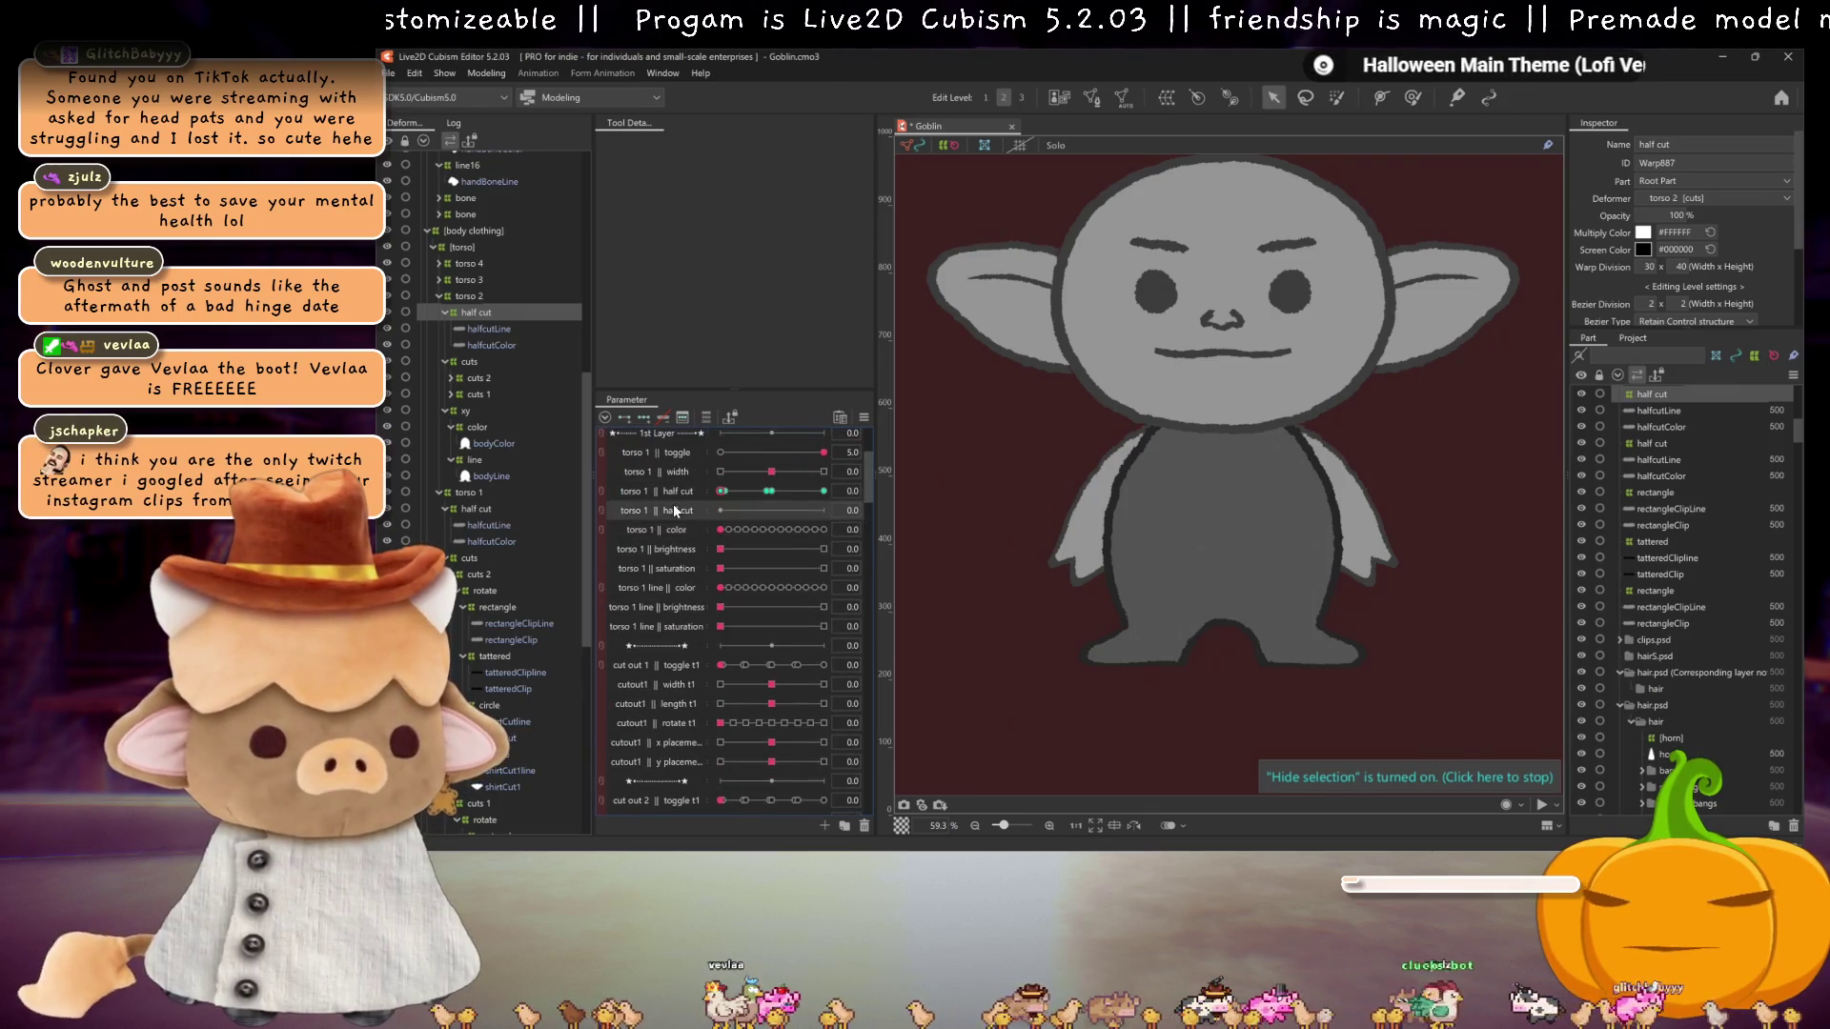
{"action": "mouse_move", "coordinate": [656, 515]}
{"action": "left_mouse_down"}
{"action": "mouse_move", "coordinate": [676, 774]}
{"action": "mouse_move", "coordinate": [673, 726]}
{"action": "left_mouse_up"}
{"action": "right_click", "coordinate": [672, 721]}
{"action": "left_click", "coordinate": [710, 730]}
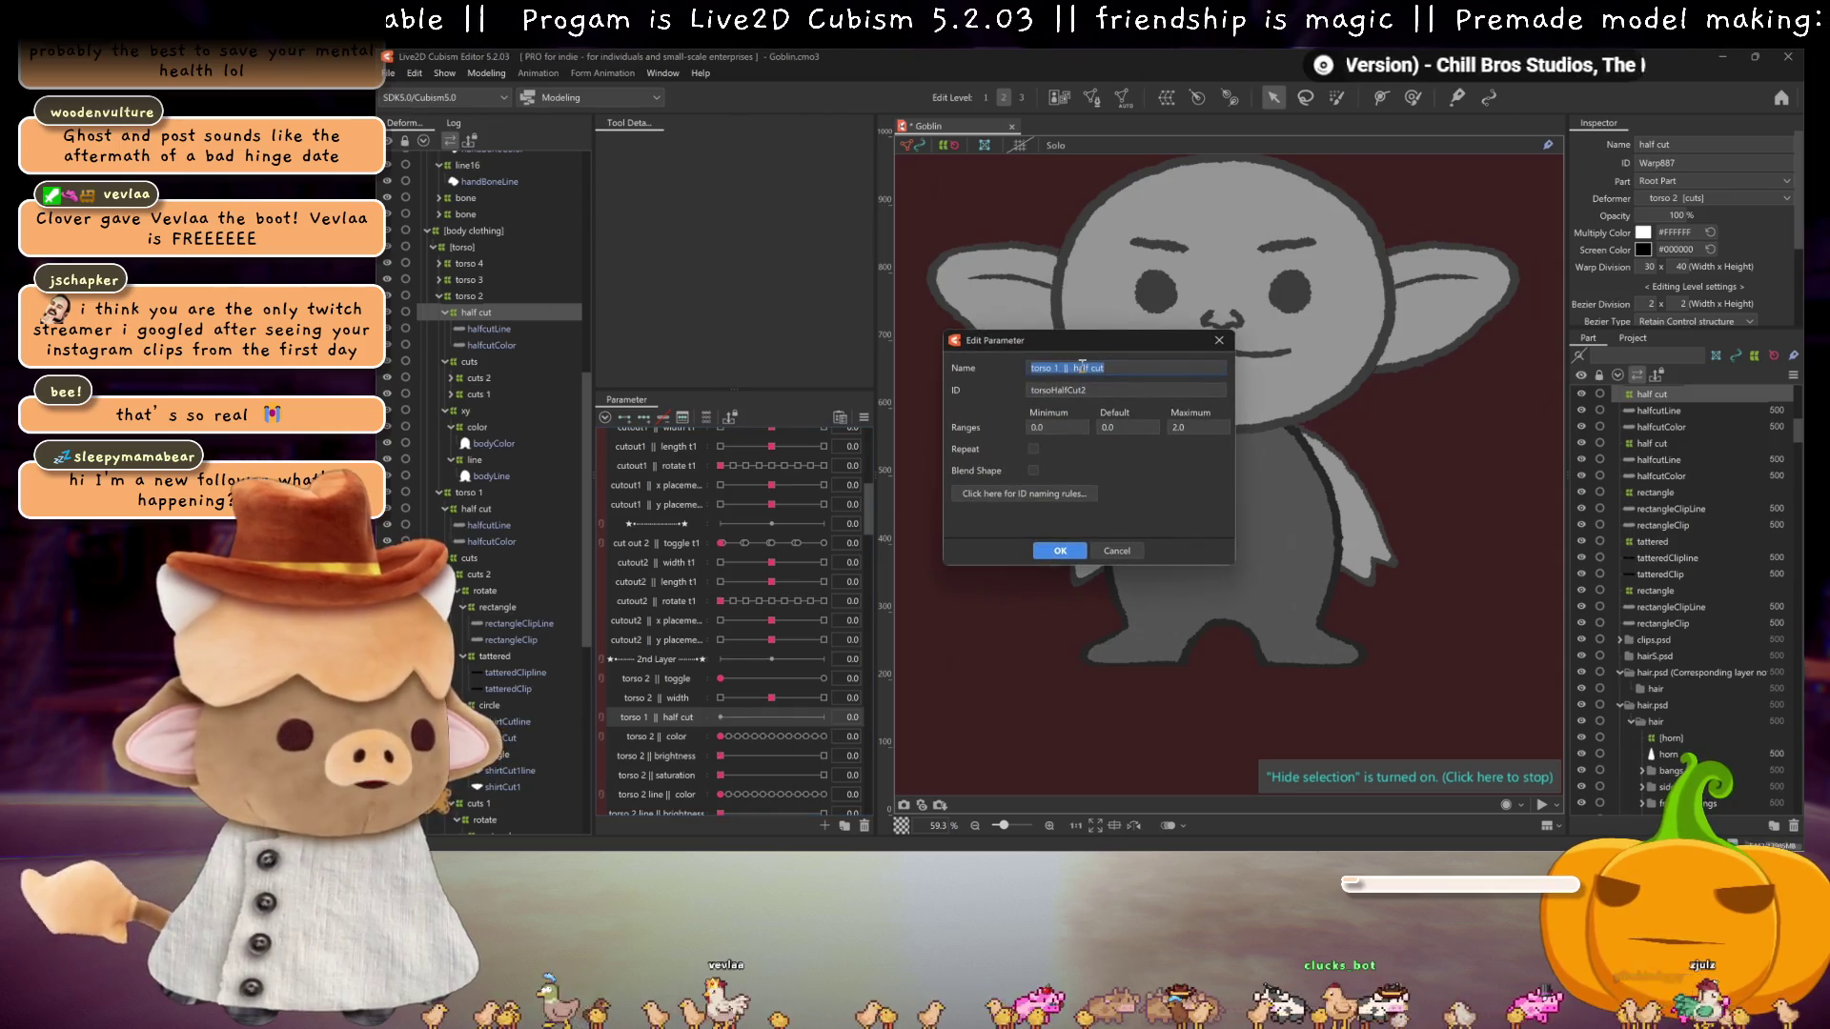
{"action": "left_click", "coordinate": [1097, 368]}
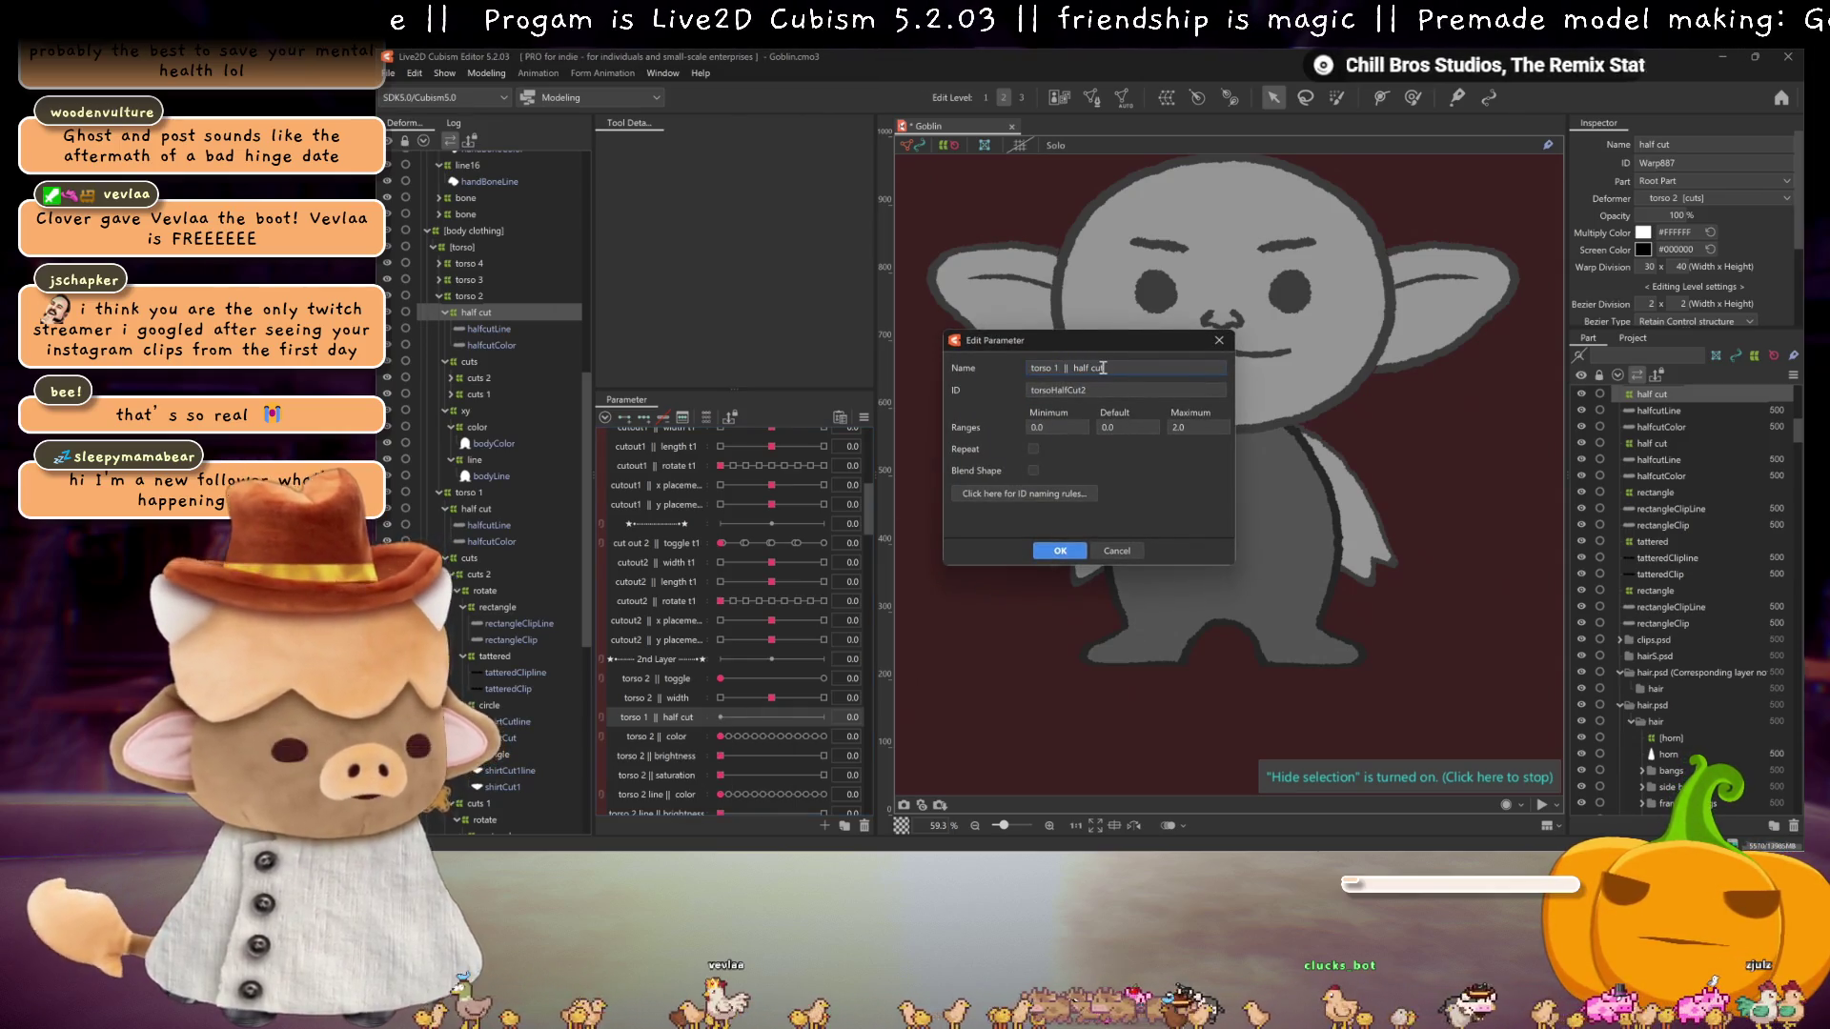
{"action": "key", "text": "BackSpace"}
{"action": "type", "text": "2"}
{"action": "left_click", "coordinate": [1063, 551]}
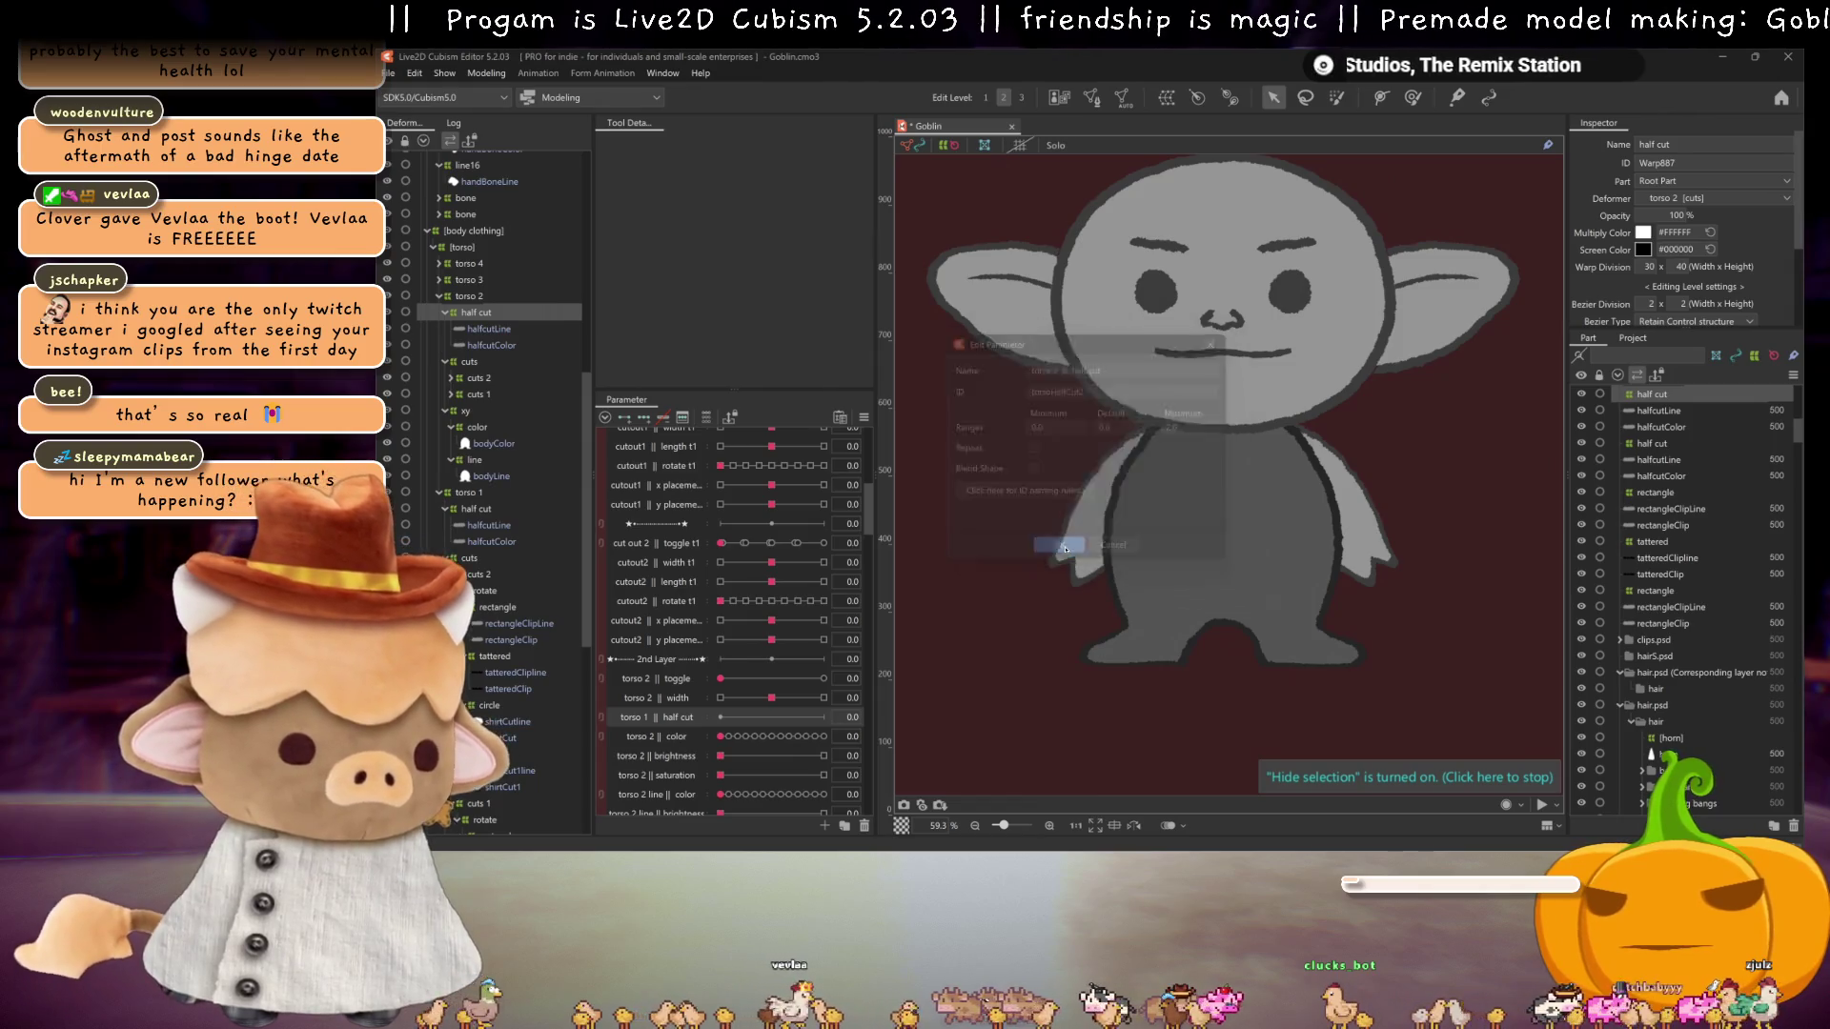
Step: Edit the torso 1 || half cut value and reflect its keys
{"action": "scroll", "coordinate": [738, 619], "scroll_direction": "up", "scroll_amount": 5}
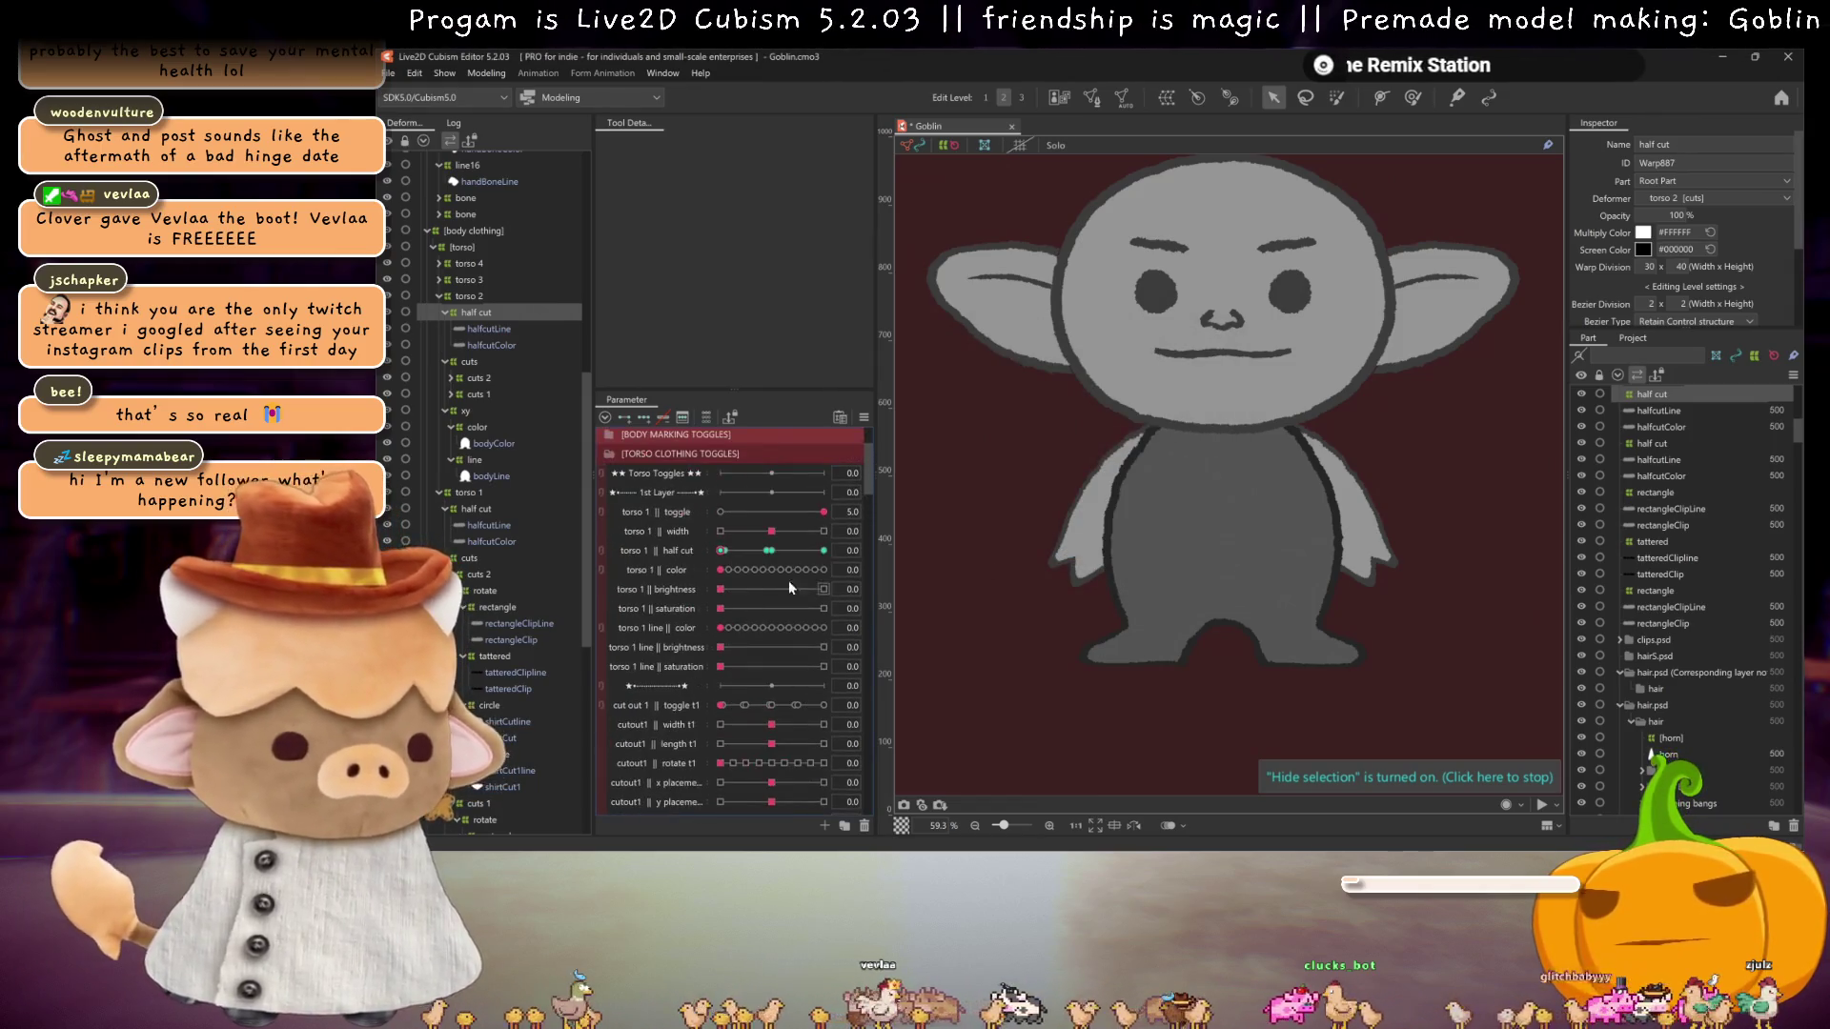
{"action": "double_click", "coordinate": [851, 550]}
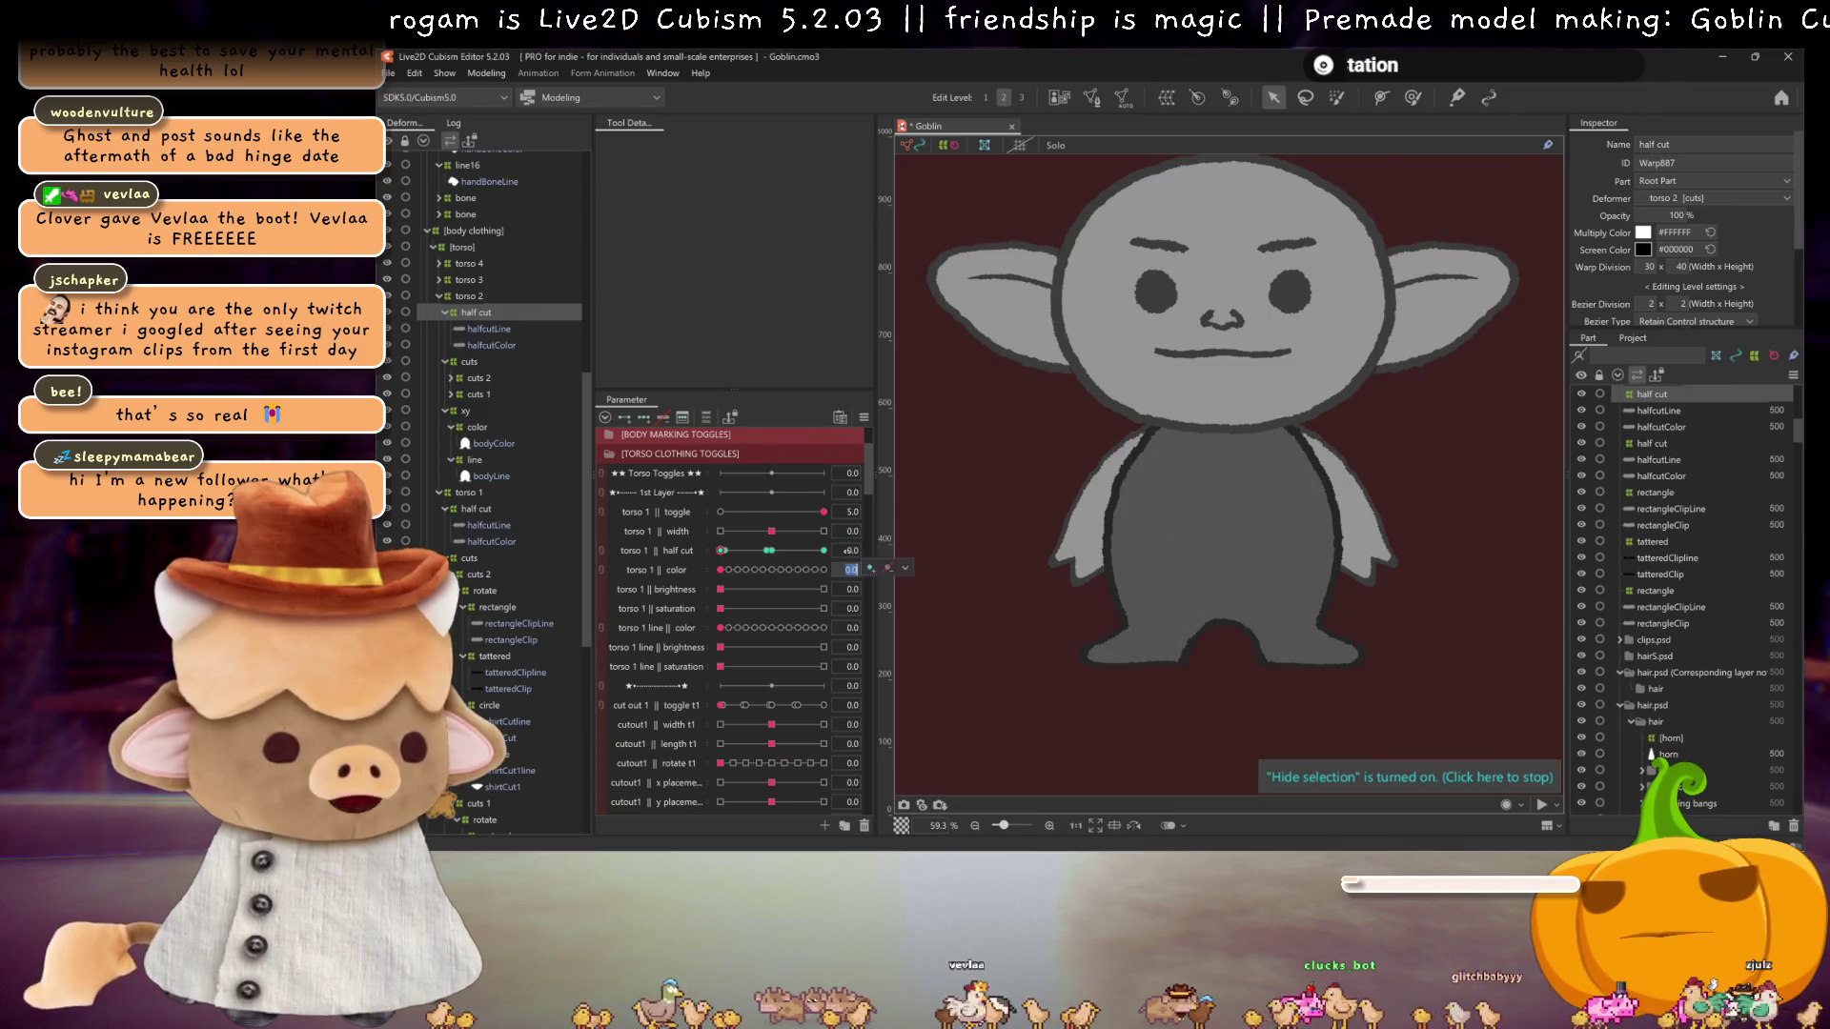
{"action": "left_click", "coordinate": [887, 550]}
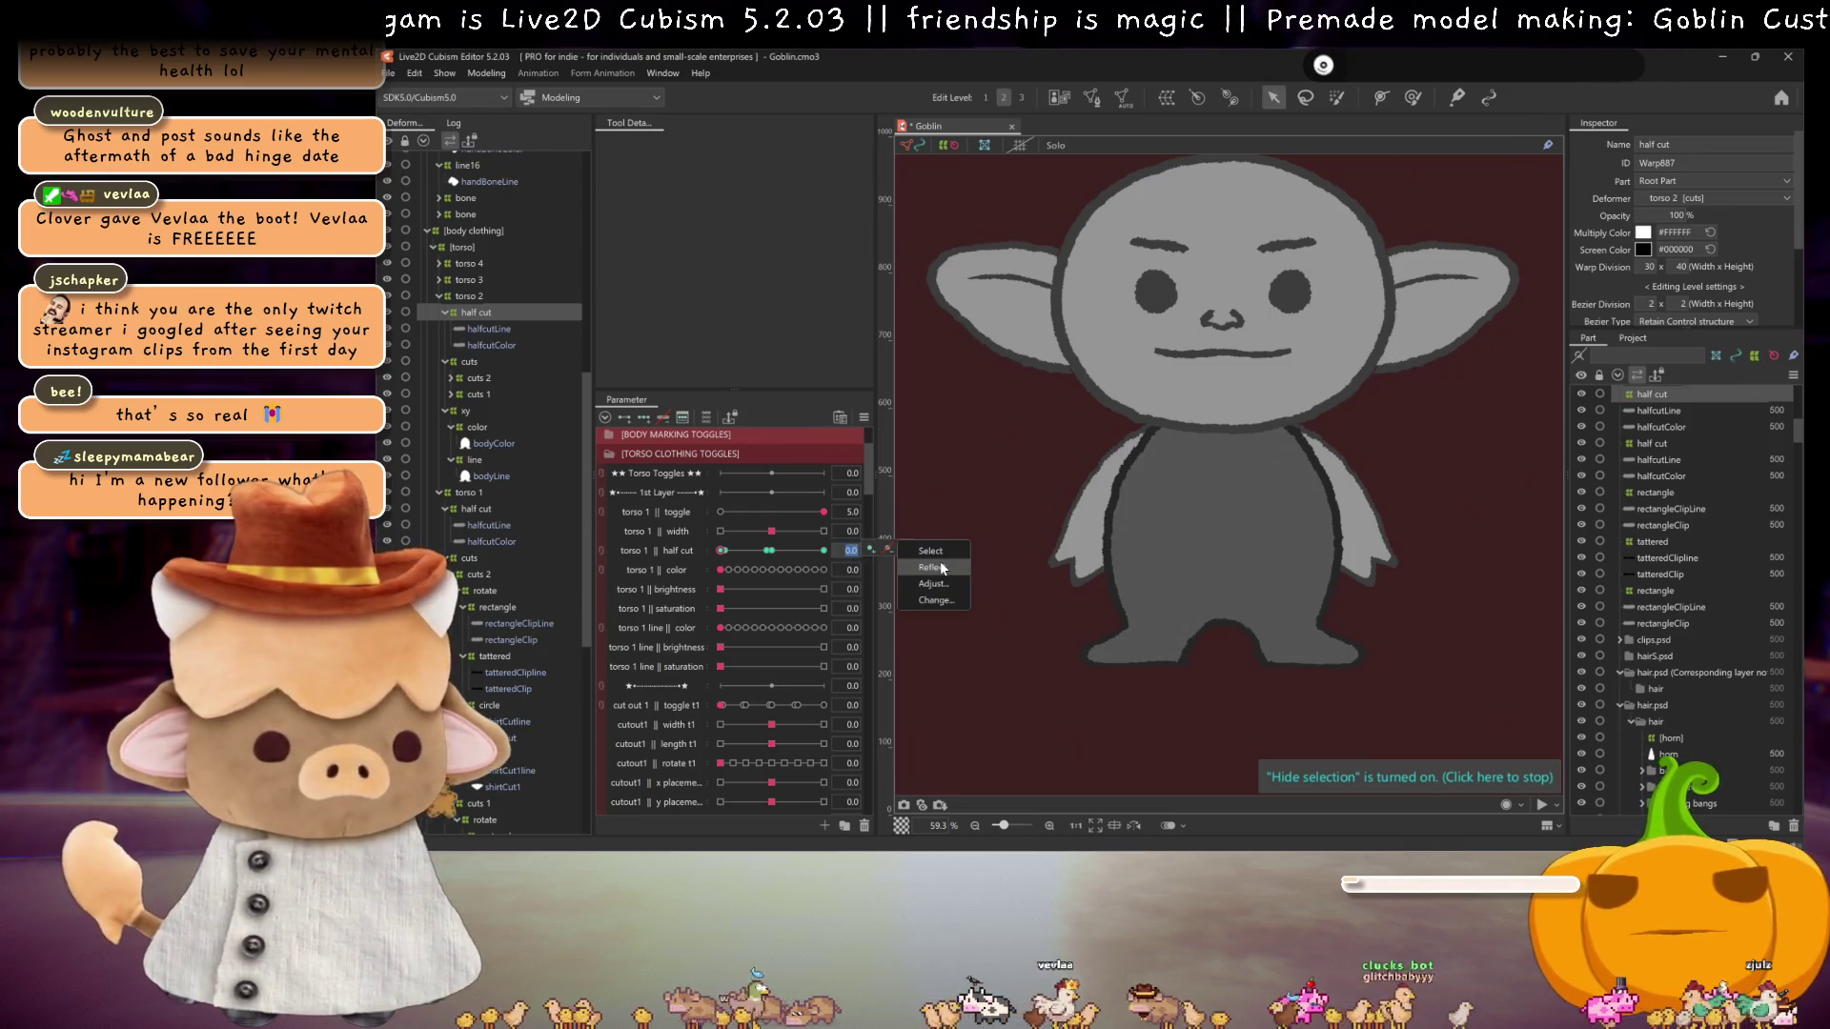
{"action": "left_click", "coordinate": [940, 566]}
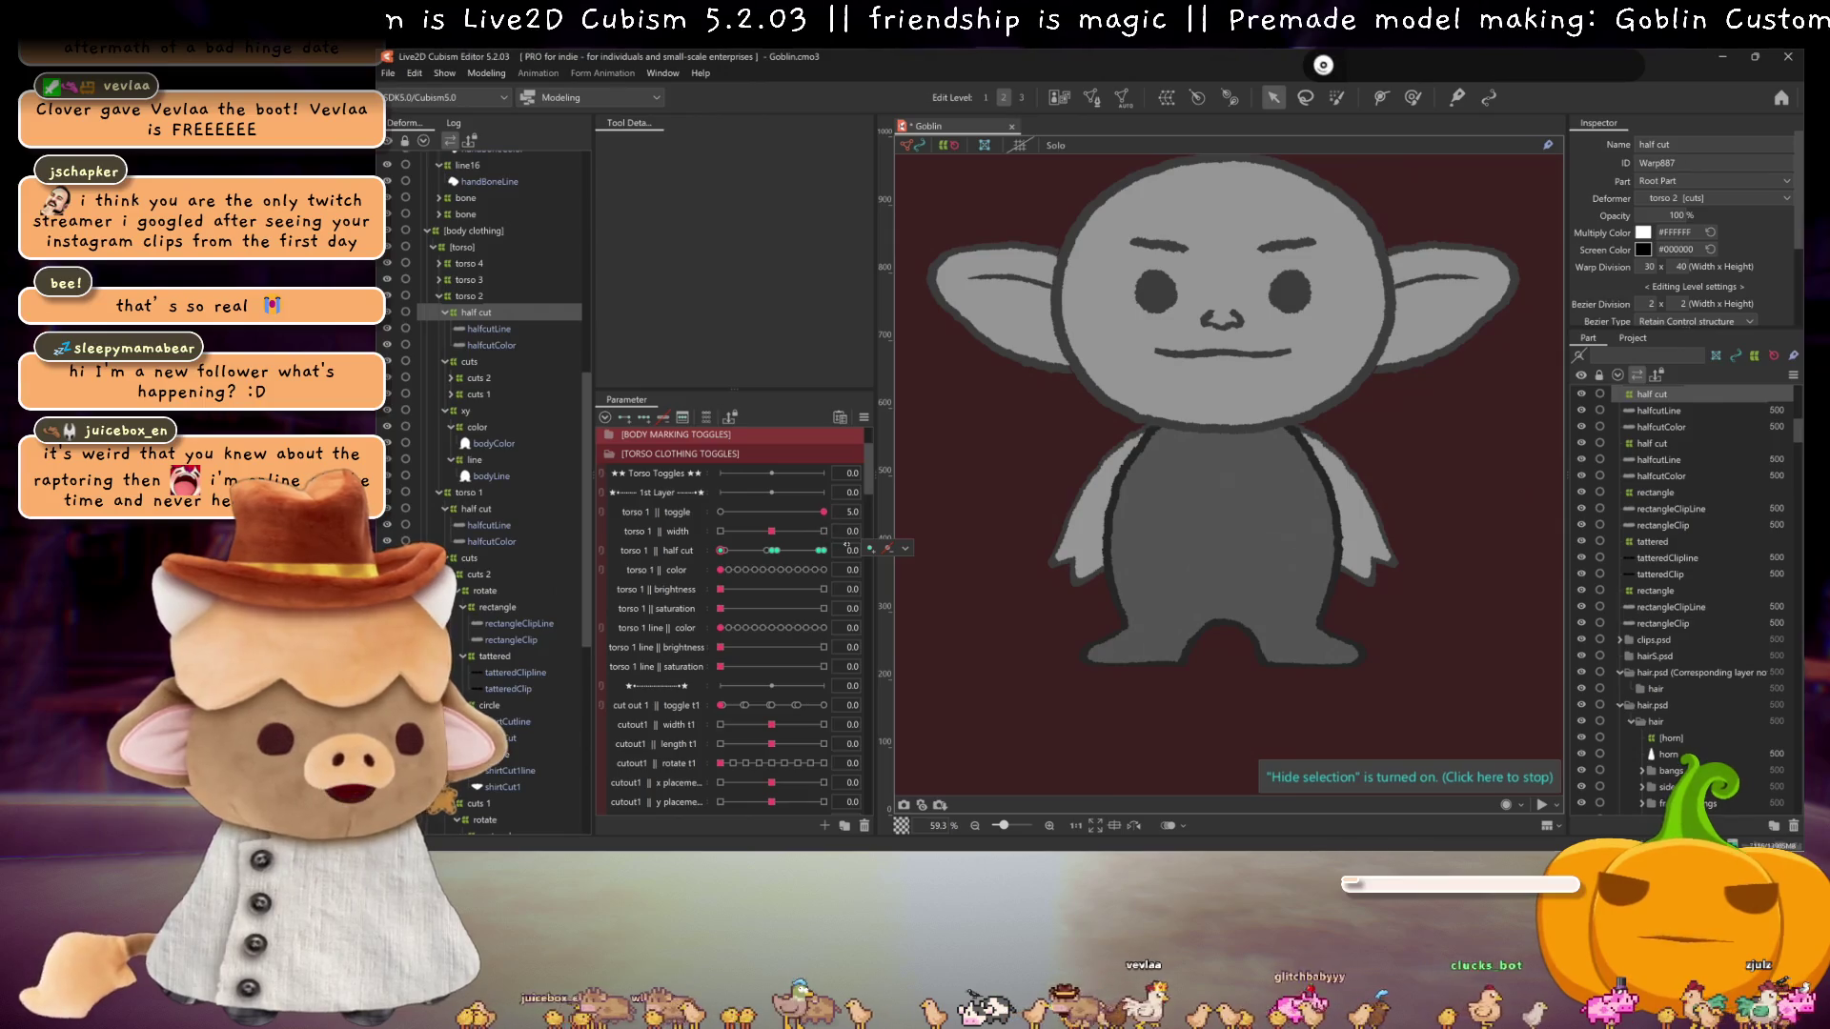
Step: Reassign the copied half cut keys to the torso 2 || half cut parameter
{"action": "left_click", "coordinate": [888, 550]}
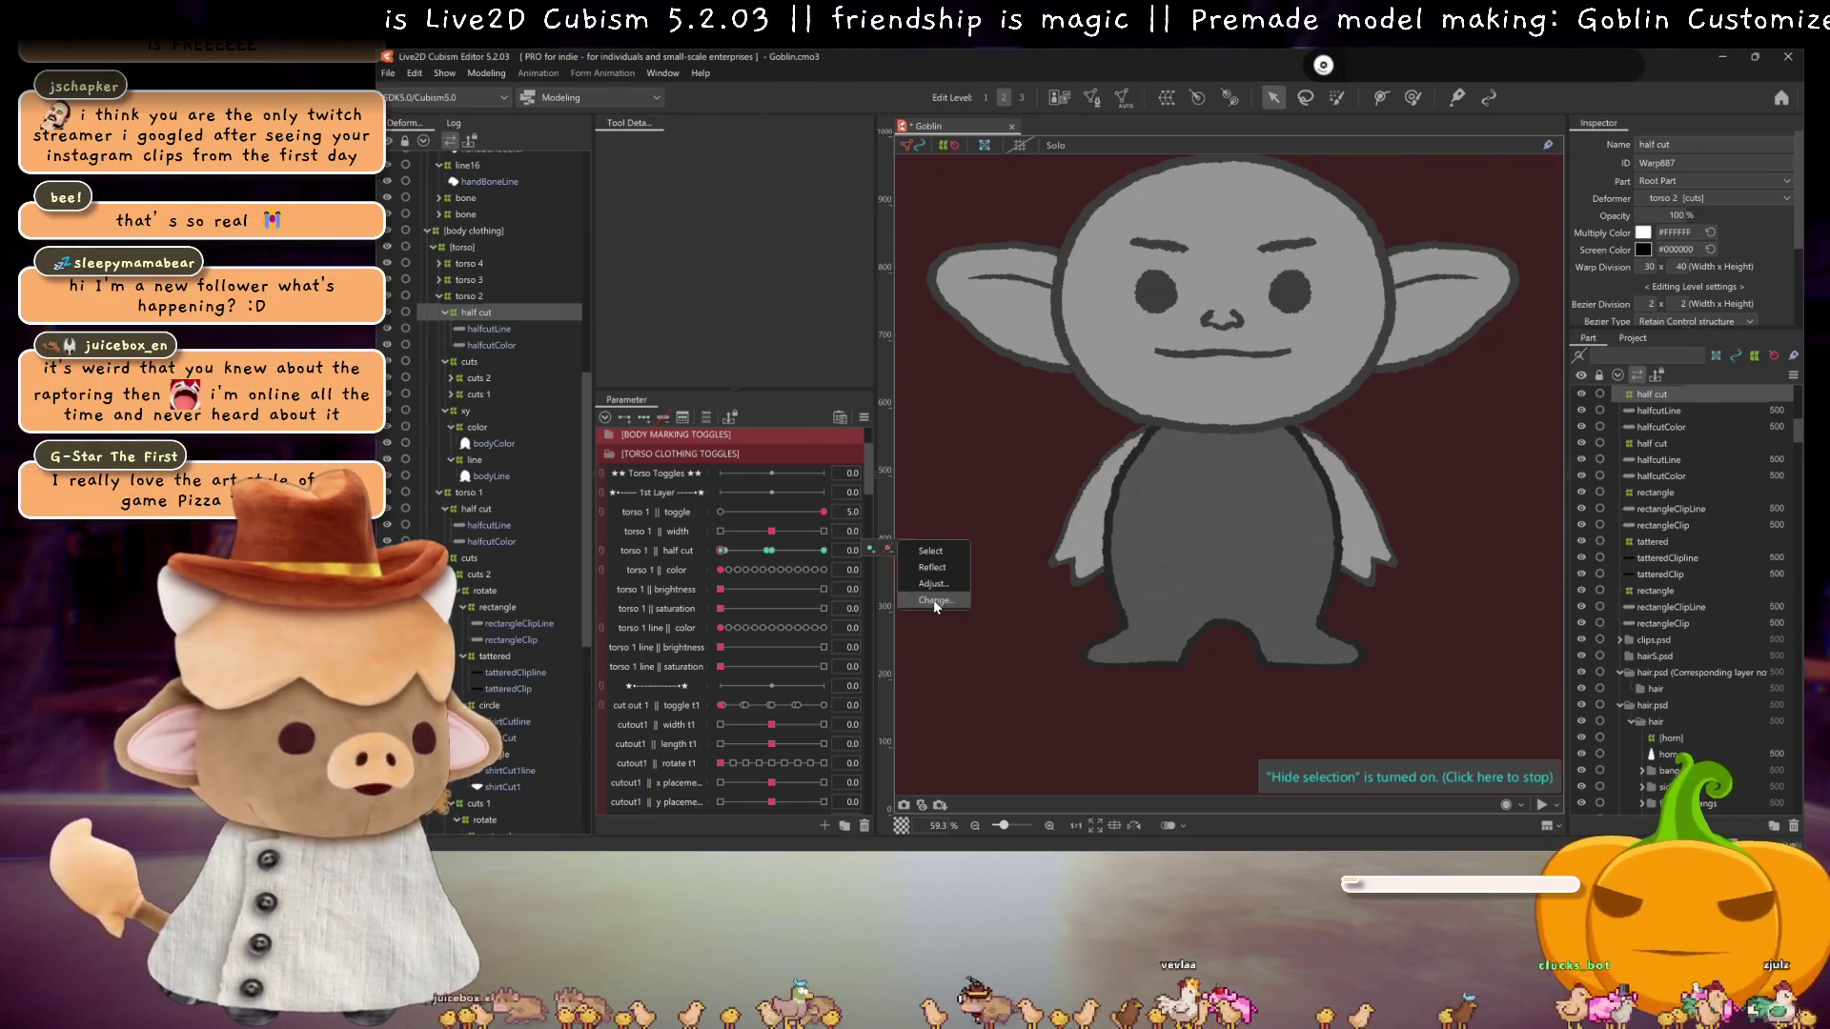
{"action": "left_click", "coordinate": [934, 598]}
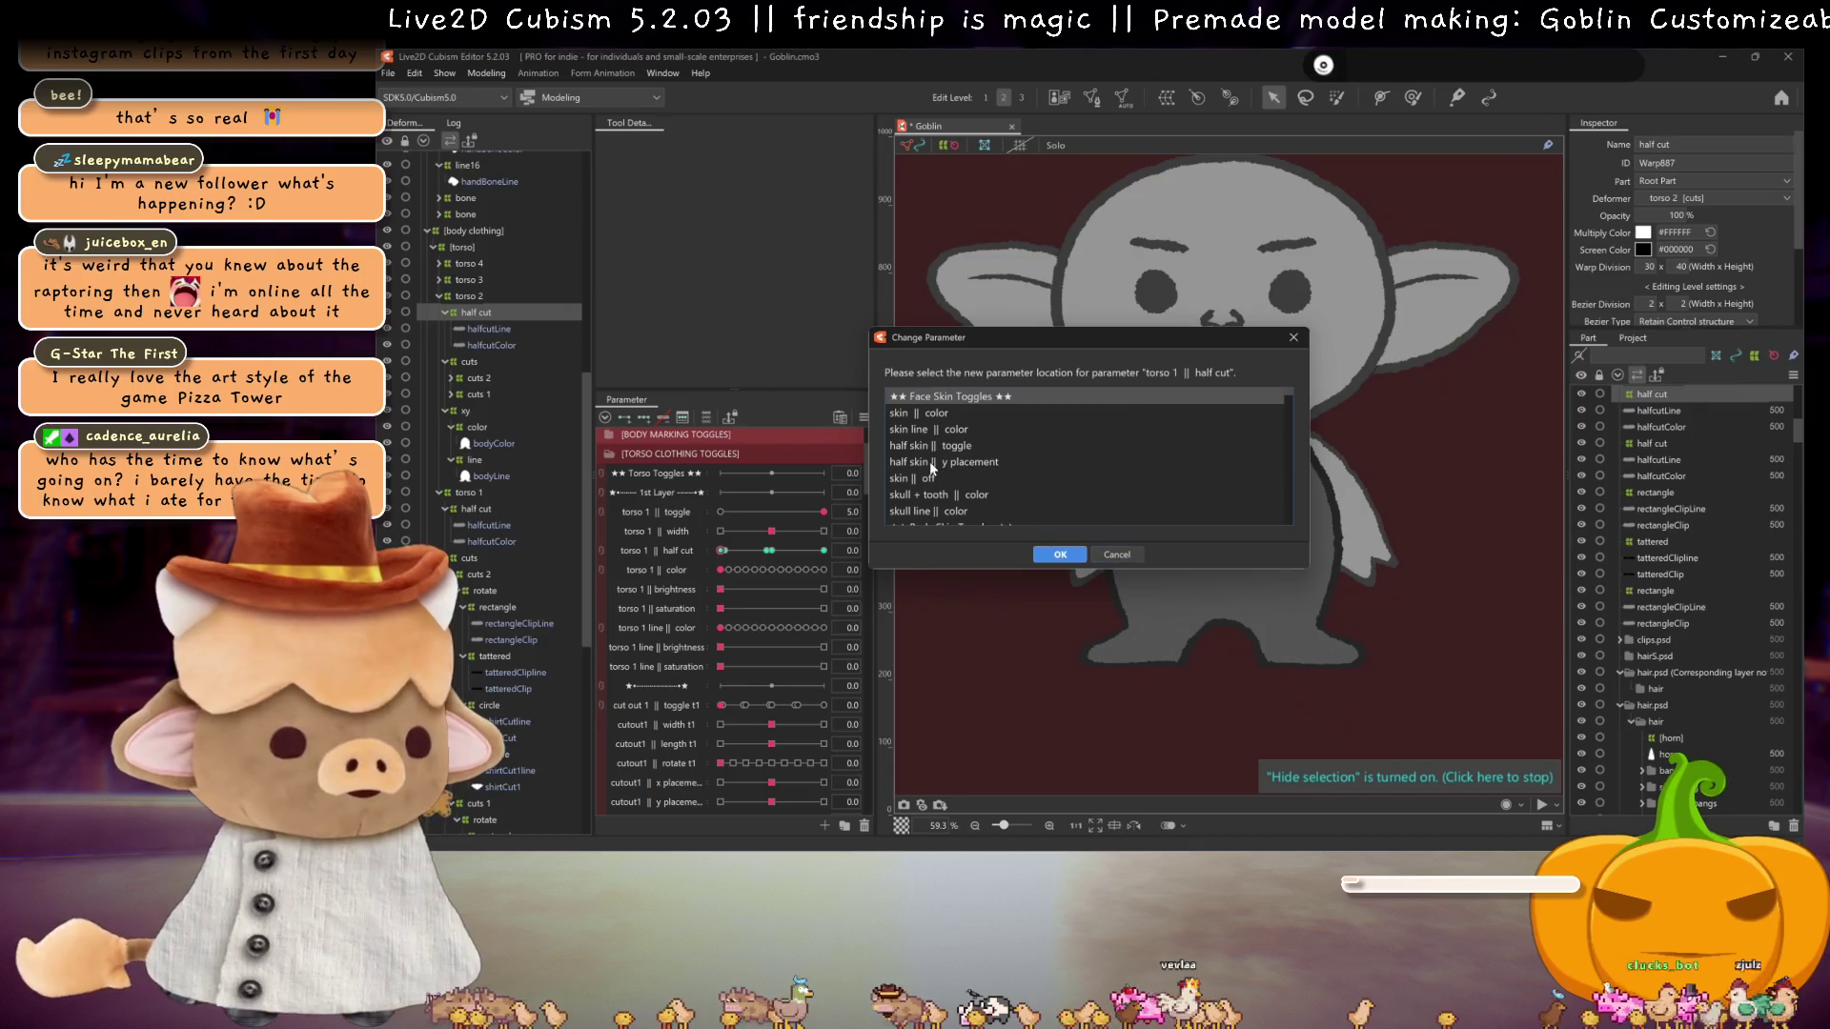
{"action": "scroll", "coordinate": [935, 463], "scroll_direction": "down", "scroll_amount": 10}
{"action": "scroll", "coordinate": [963, 482], "scroll_direction": "down", "scroll_amount": 10}
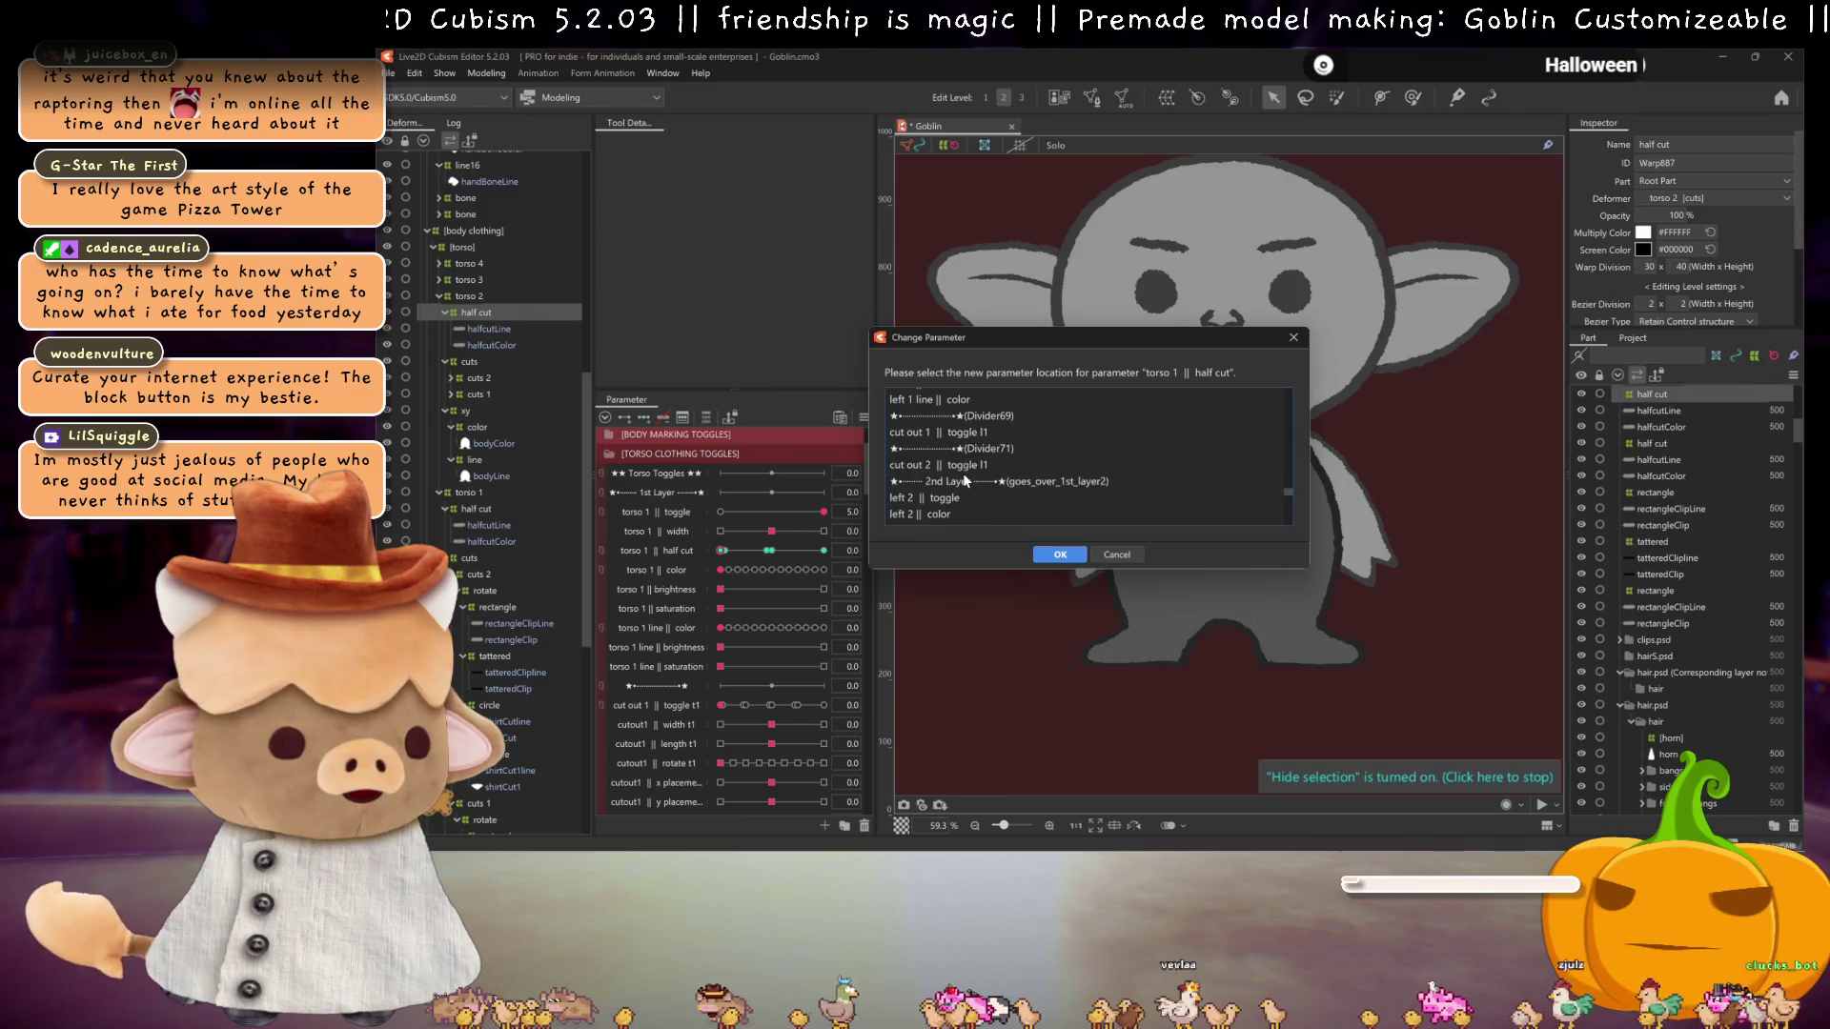
{"action": "scroll", "coordinate": [963, 473], "scroll_direction": "down", "scroll_amount": 5}
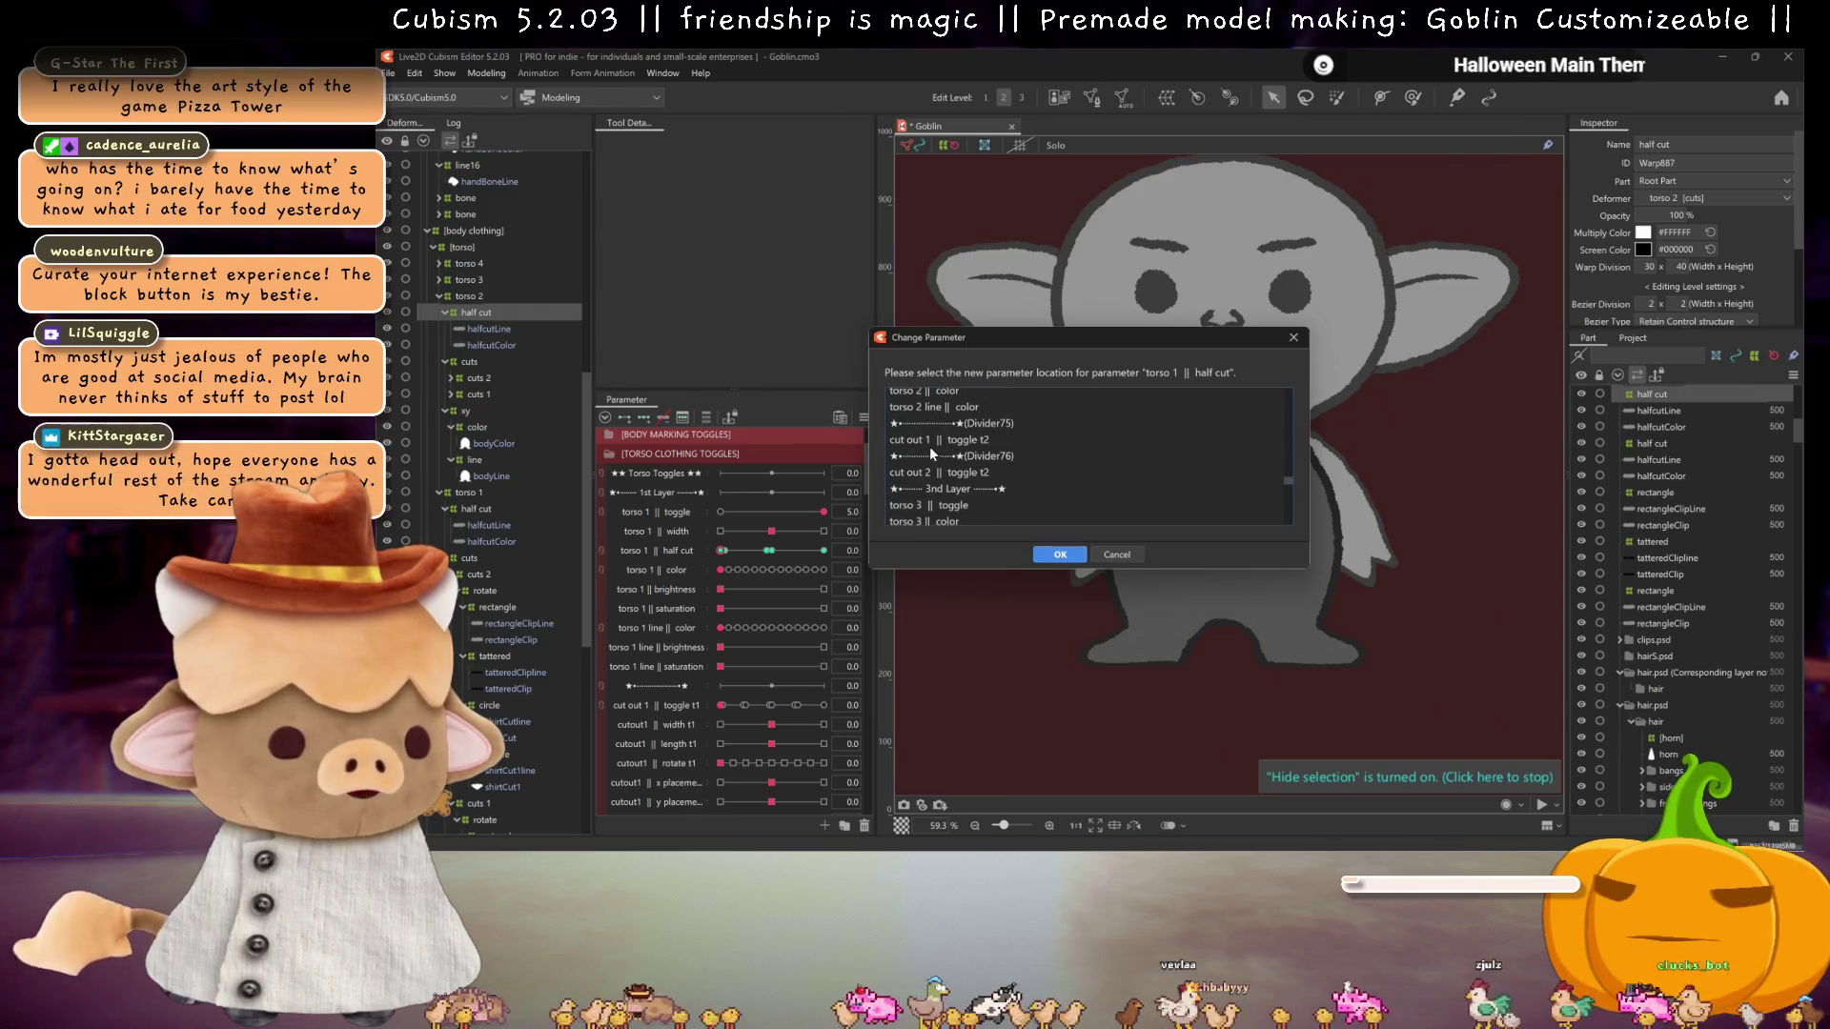
{"action": "scroll", "coordinate": [934, 448], "scroll_direction": "up", "scroll_amount": 1}
{"action": "left_click", "coordinate": [951, 432]}
{"action": "left_click", "coordinate": [1060, 554]}
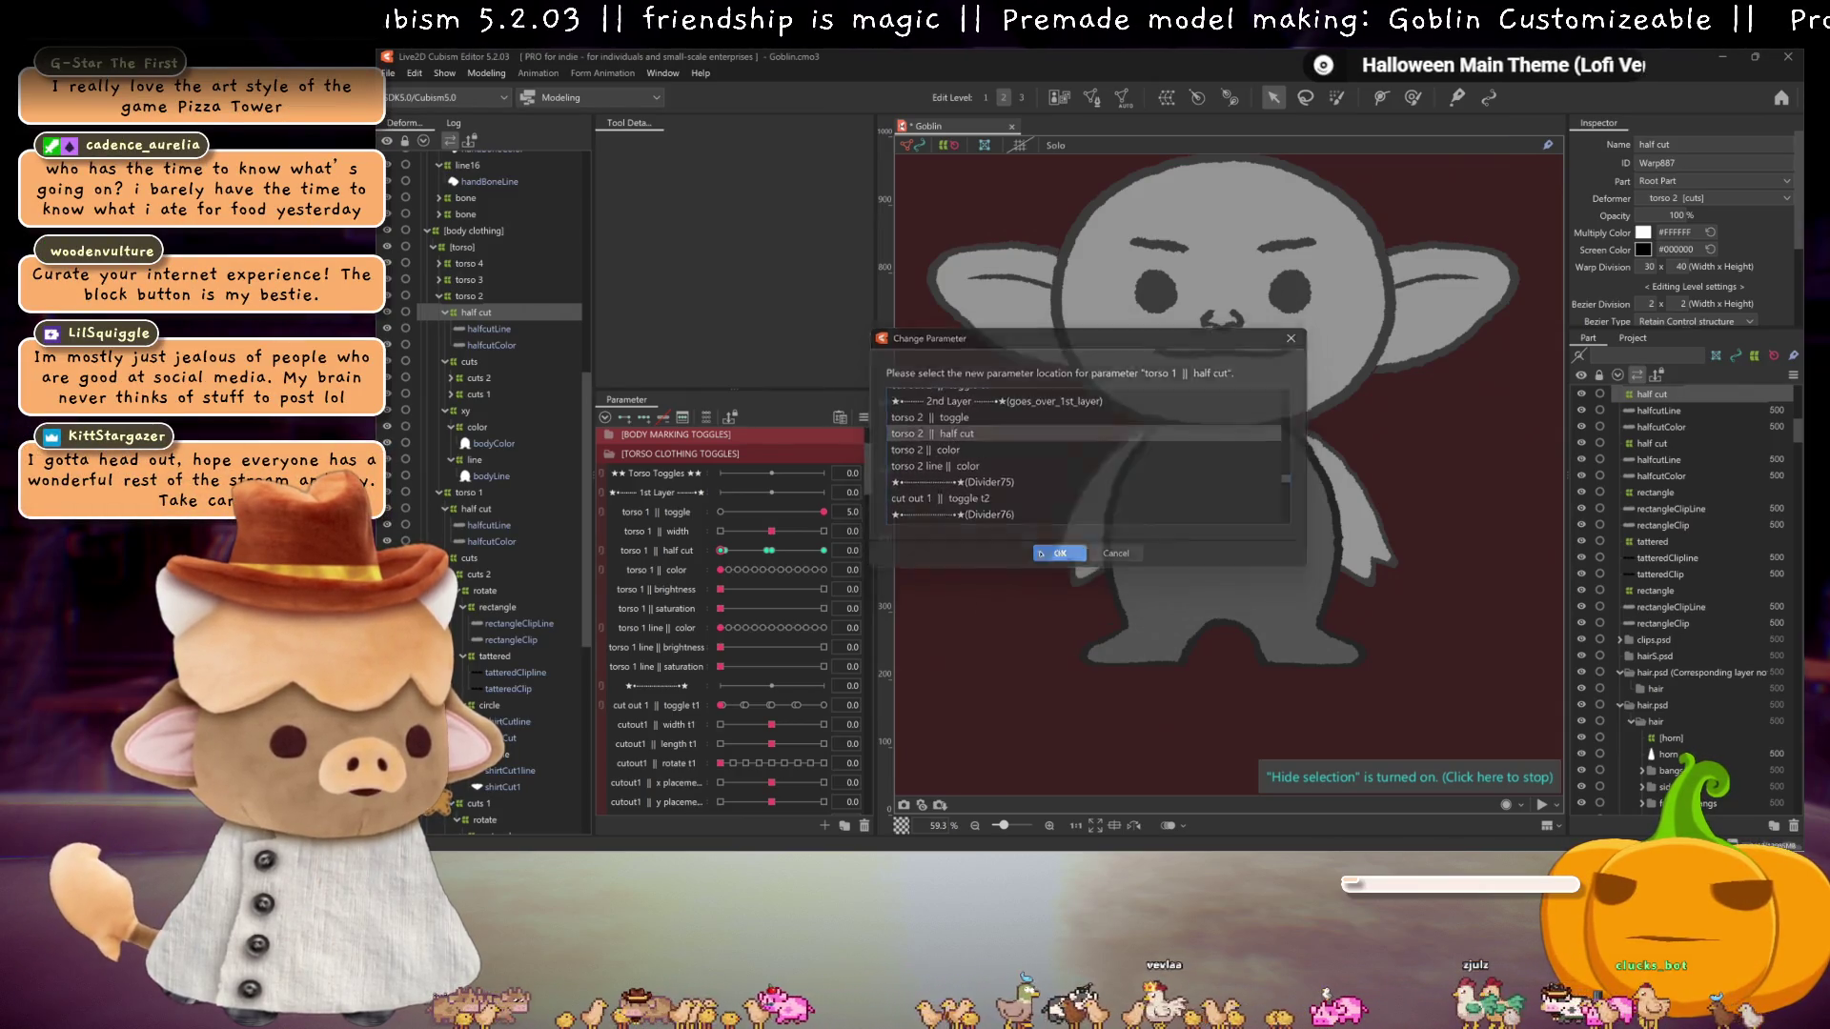
{"action": "scroll", "coordinate": [768, 570], "scroll_direction": "down", "scroll_amount": 5}
{"action": "scroll", "coordinate": [768, 570], "scroll_direction": "up", "scroll_amount": 1}
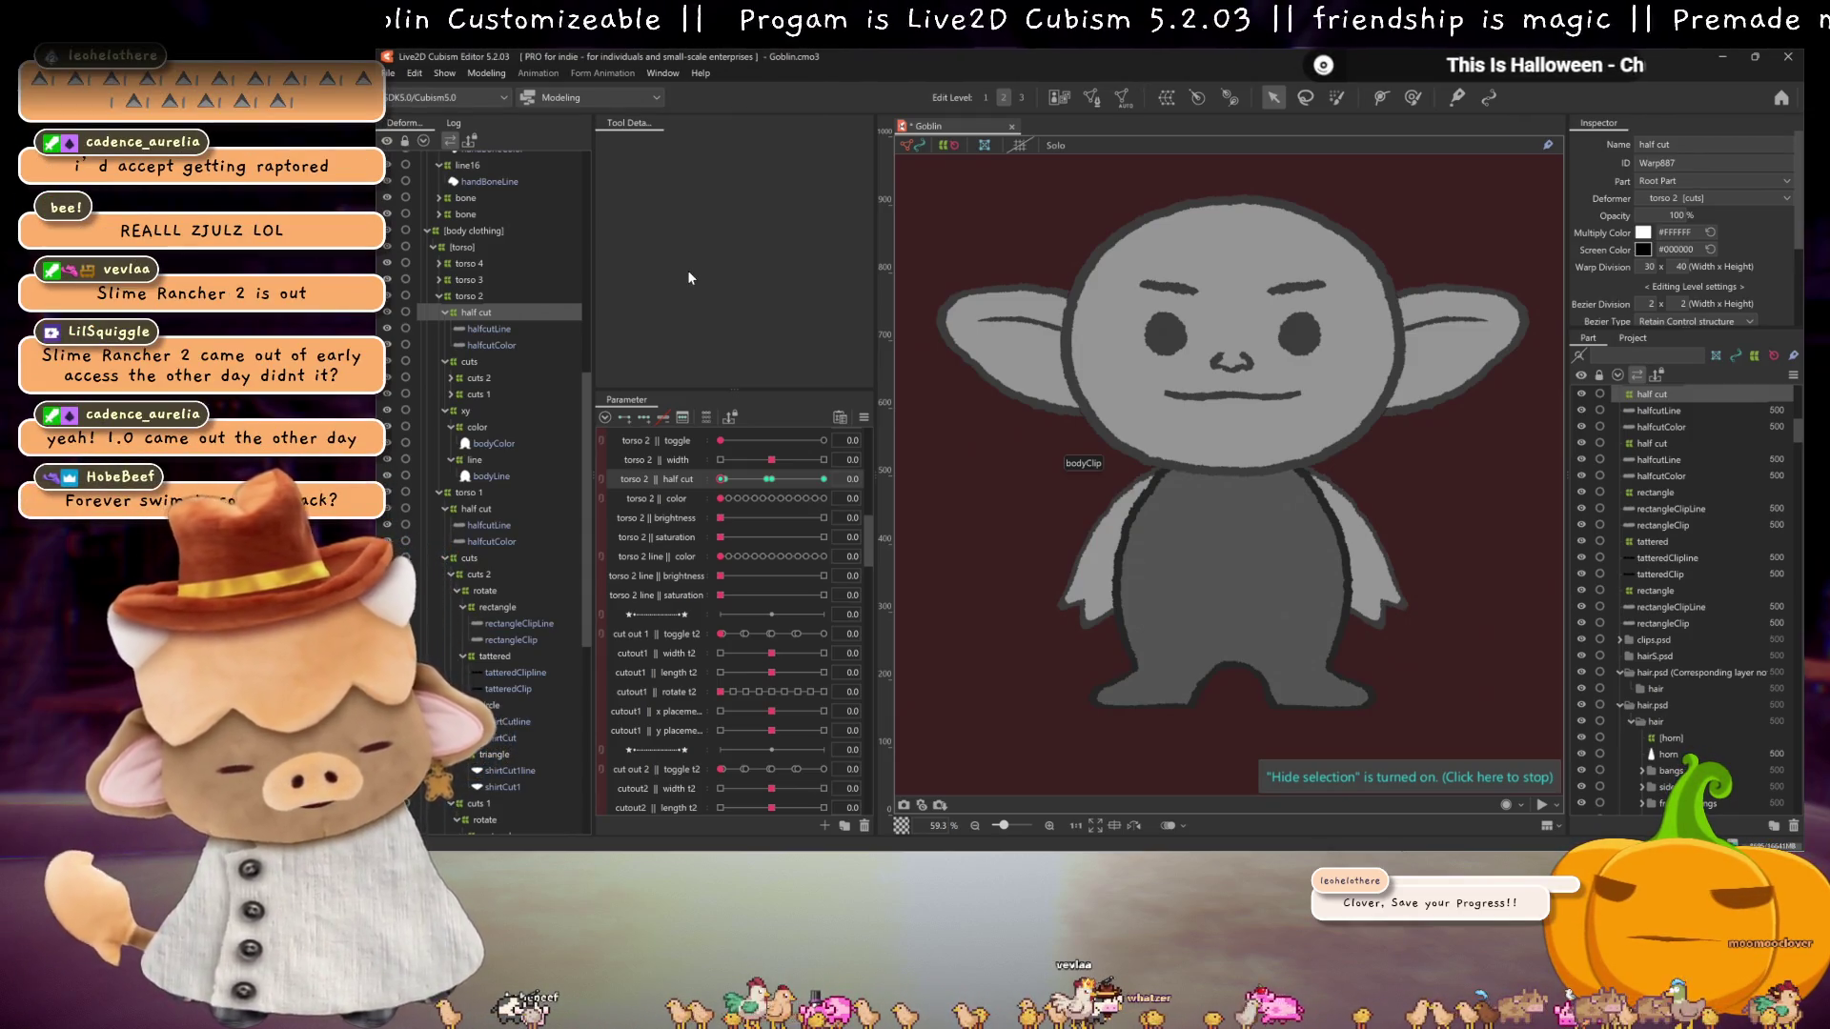
Step: Save the goblin model with Ctrl+S
{"action": "key", "text": "ctrl+s"}
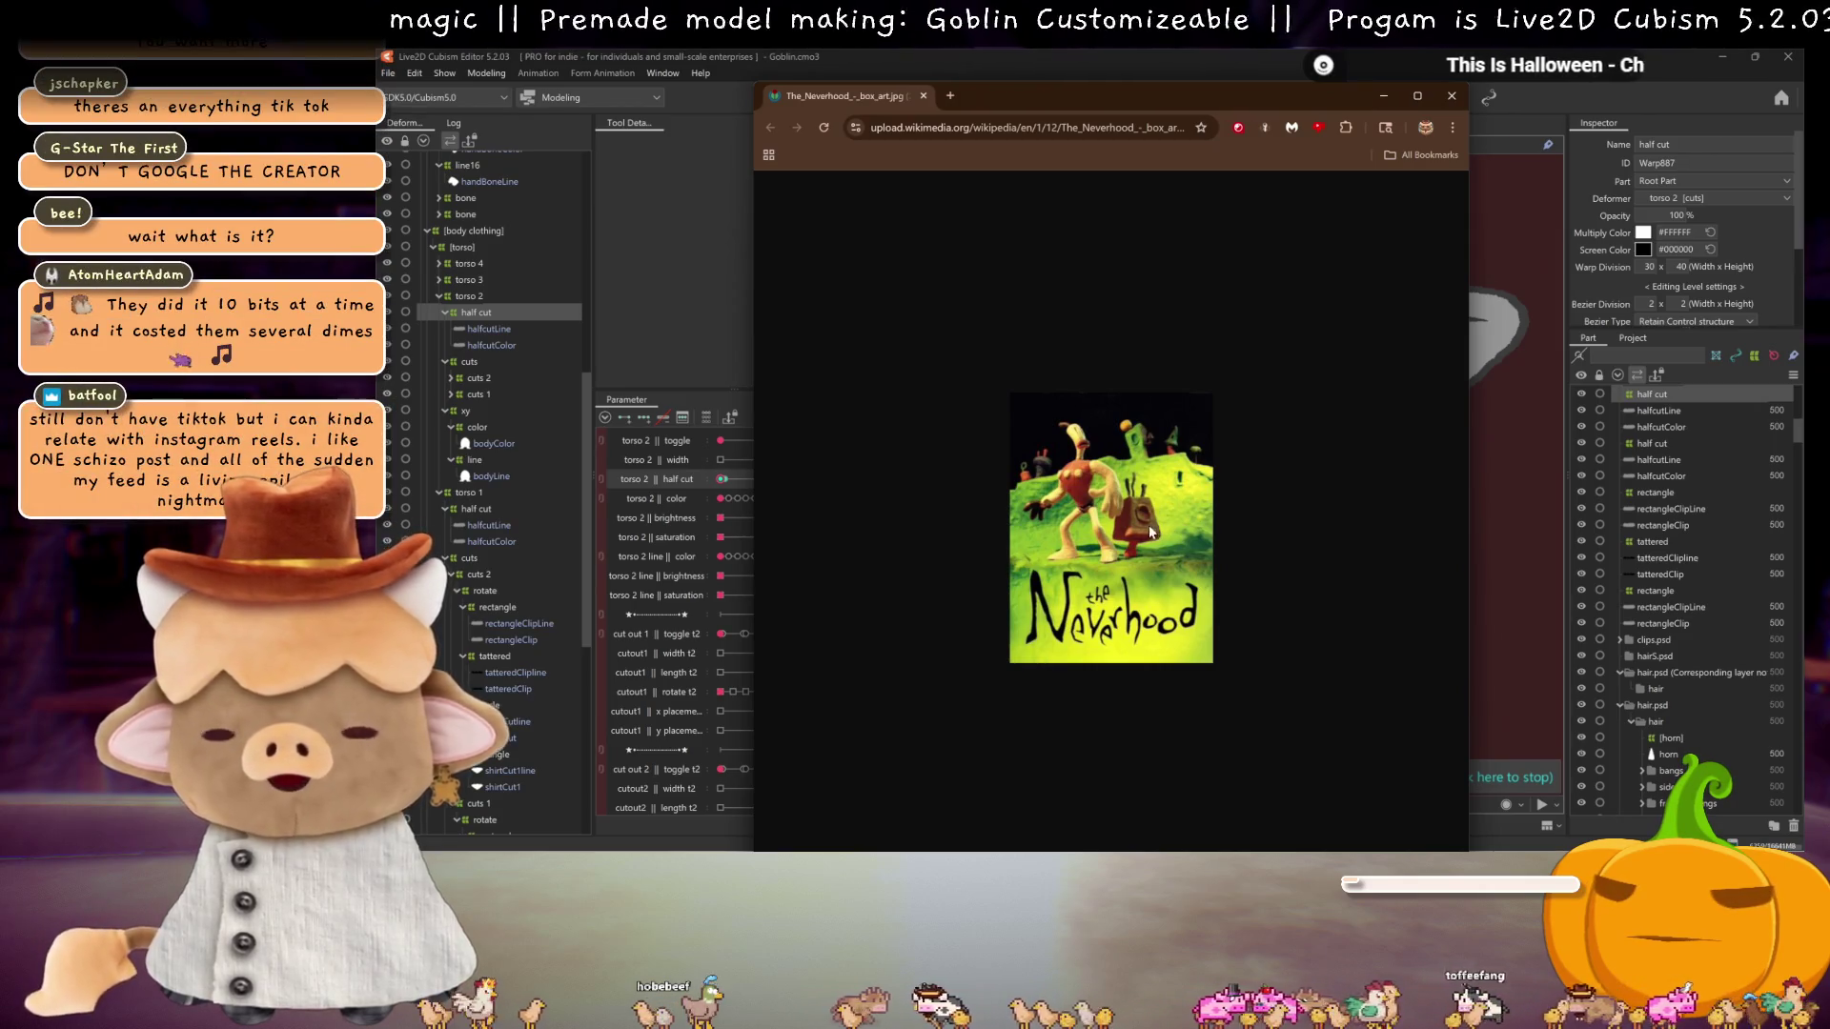
Step: Zoom the Neverhood box-art page to 200%, minimize Chrome, then bring the image window back
{"action": "key", "text": "ctrl+plus"}
{"action": "key", "text": "ctrl+plus"}
{"action": "key", "text": "ctrl+plus"}
{"action": "key", "text": "ctrl+plus"}
{"action": "key", "text": "ctrl+plus"}
{"action": "key", "text": "ctrl+minus"}
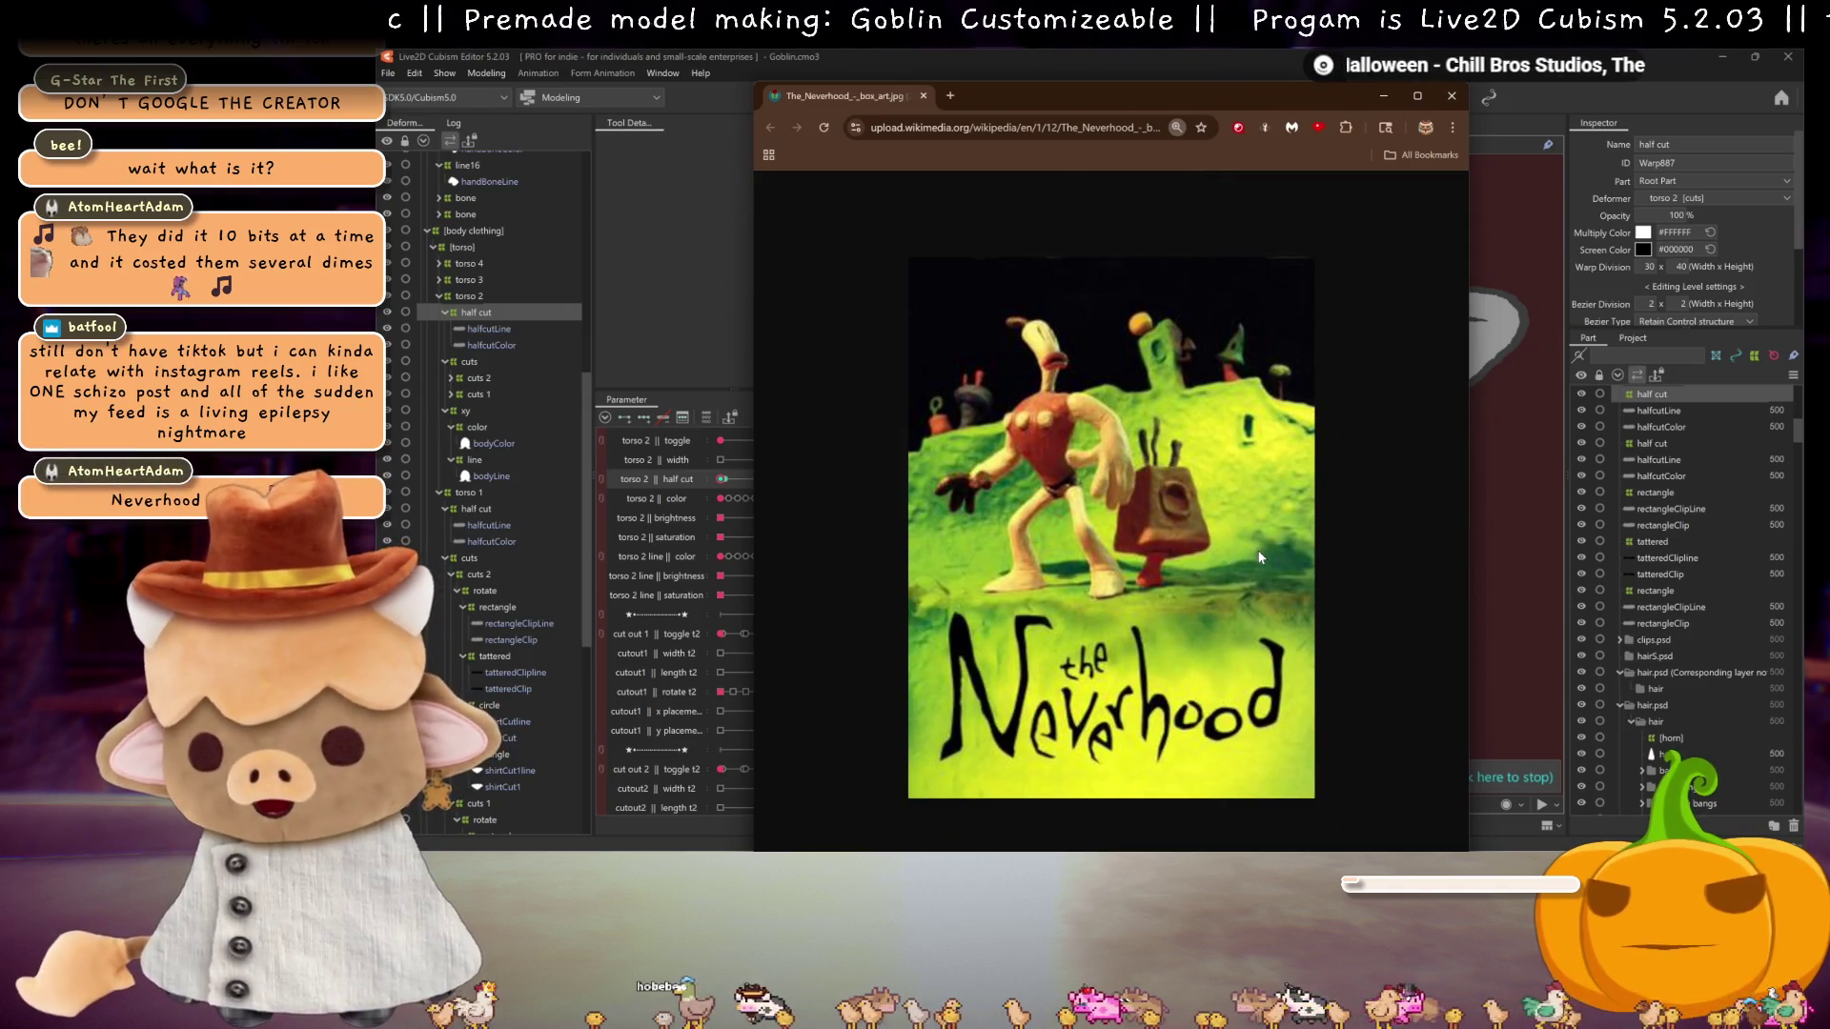
{"action": "left_click", "coordinate": [1451, 96]}
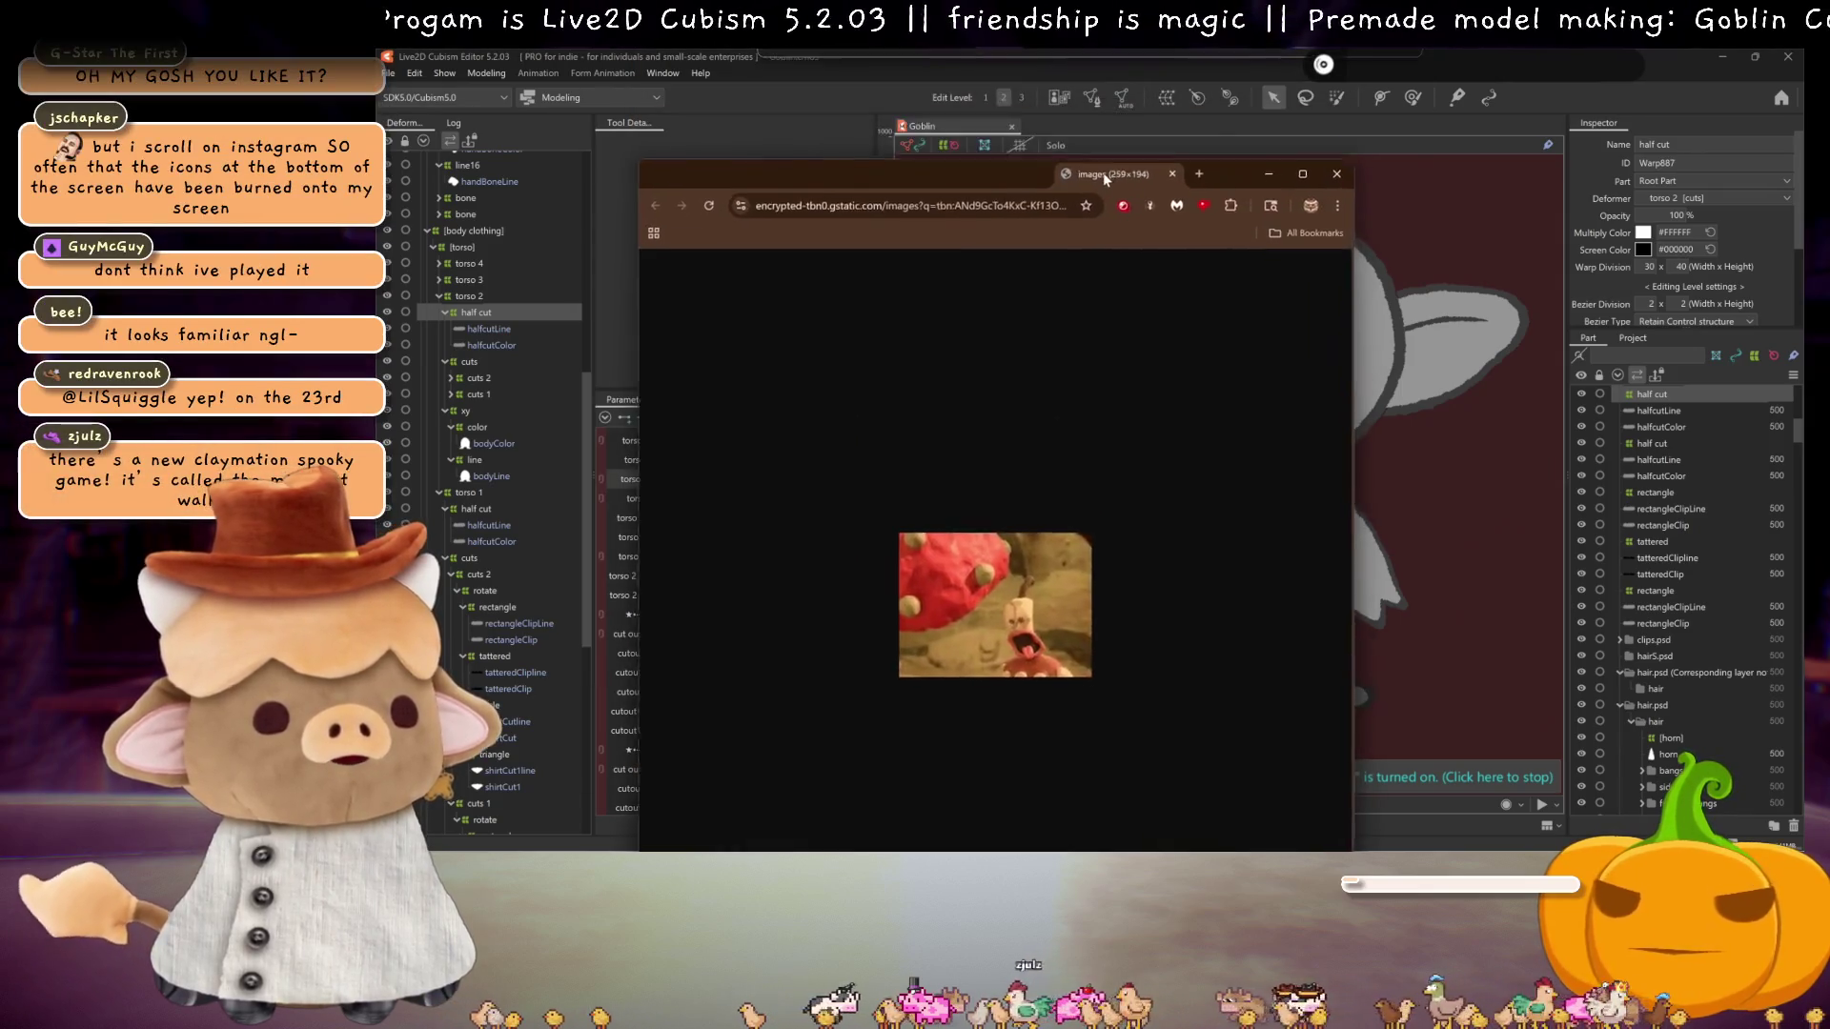
{"action": "left_click_drag", "start_coordinate": [1334, 162], "coordinate": [1231, 123]}
Step: Move the claymation image window up and right, zoom it, then close it with Ctrl+W
{"action": "left_click_drag", "start_coordinate": [1068, 141], "coordinate": [1081, 84]}
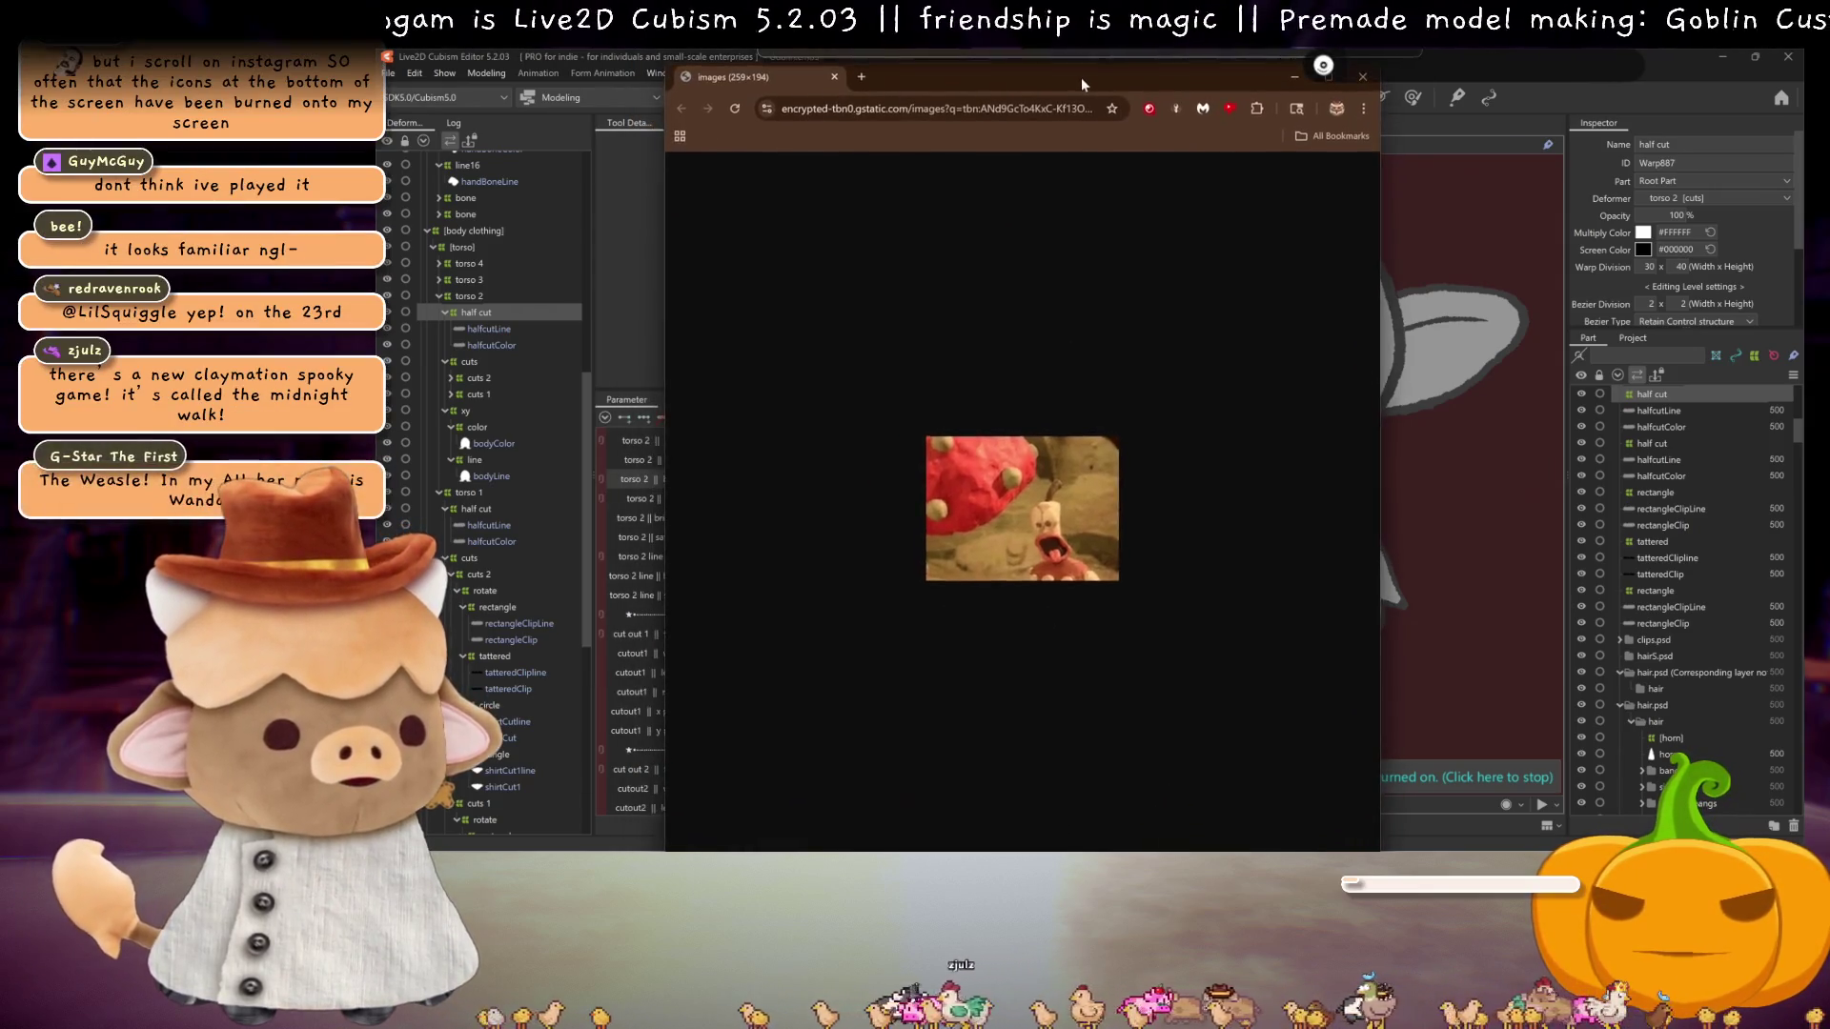
{"action": "scroll", "coordinate": [1128, 602], "scroll_direction": "up", "scroll_amount": 6, "text": "ctrl"}
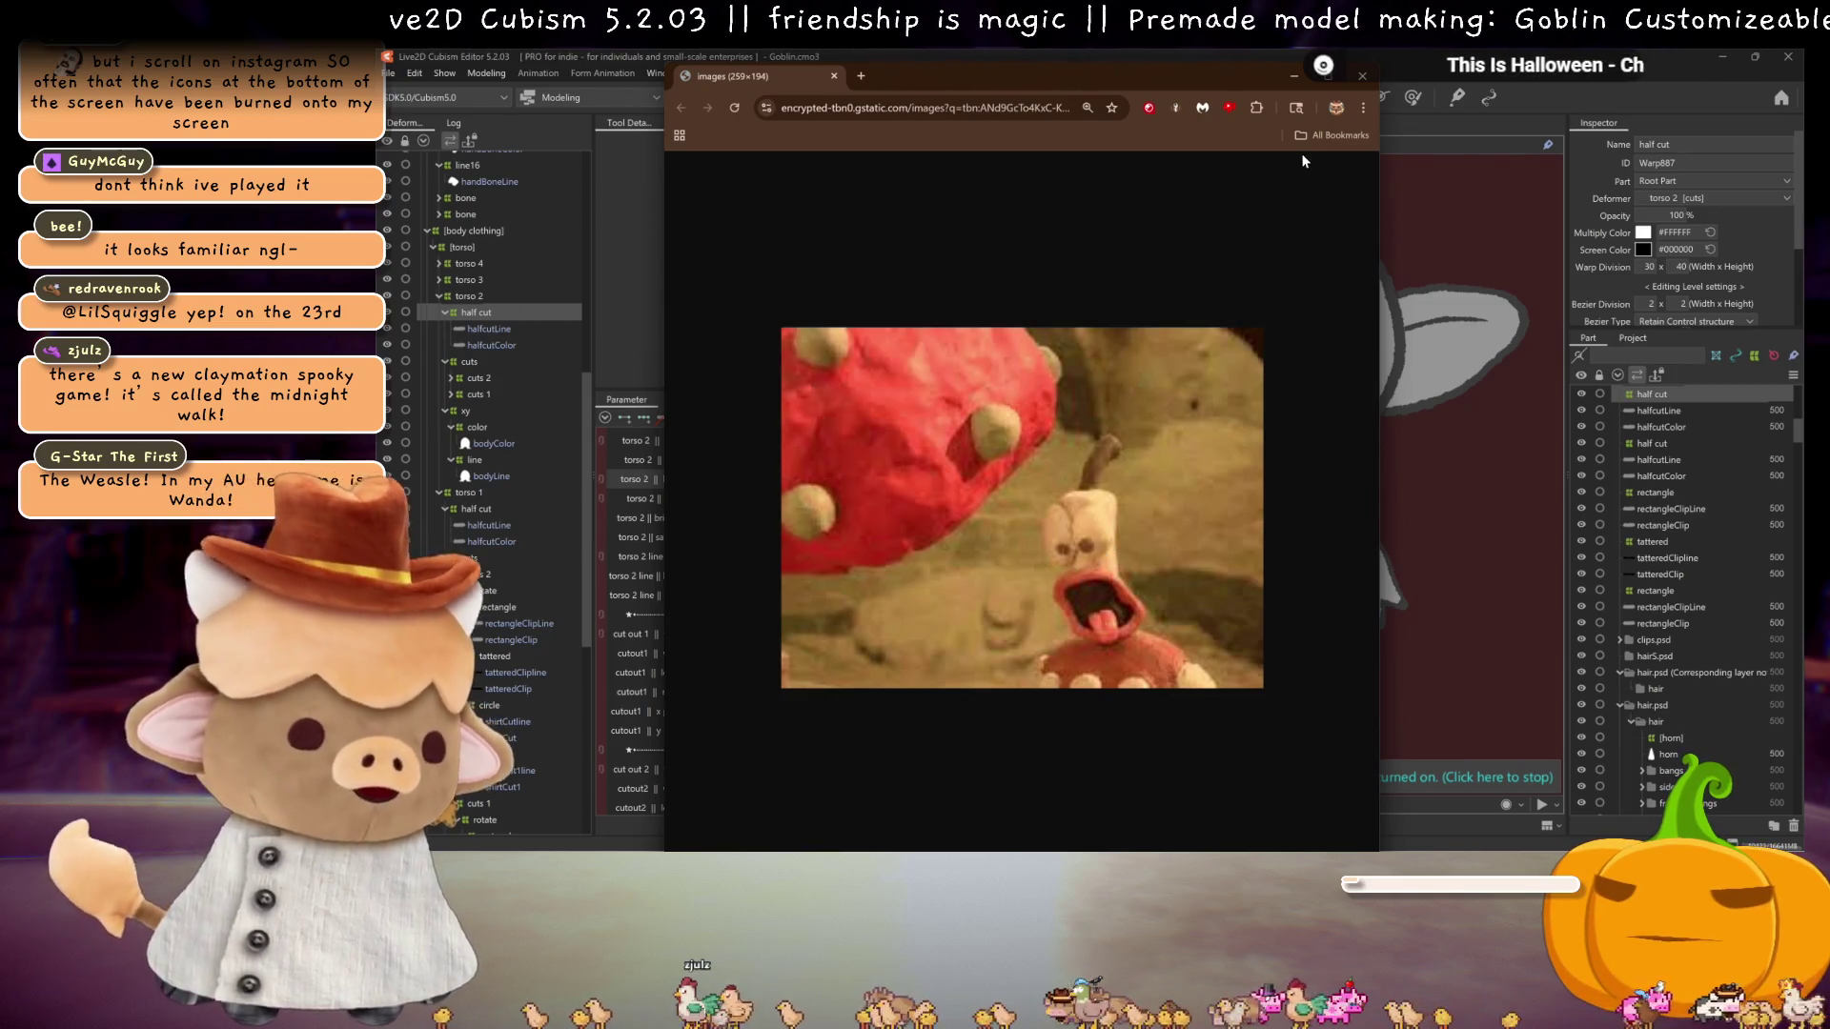
{"action": "key", "text": "ctrl+w"}
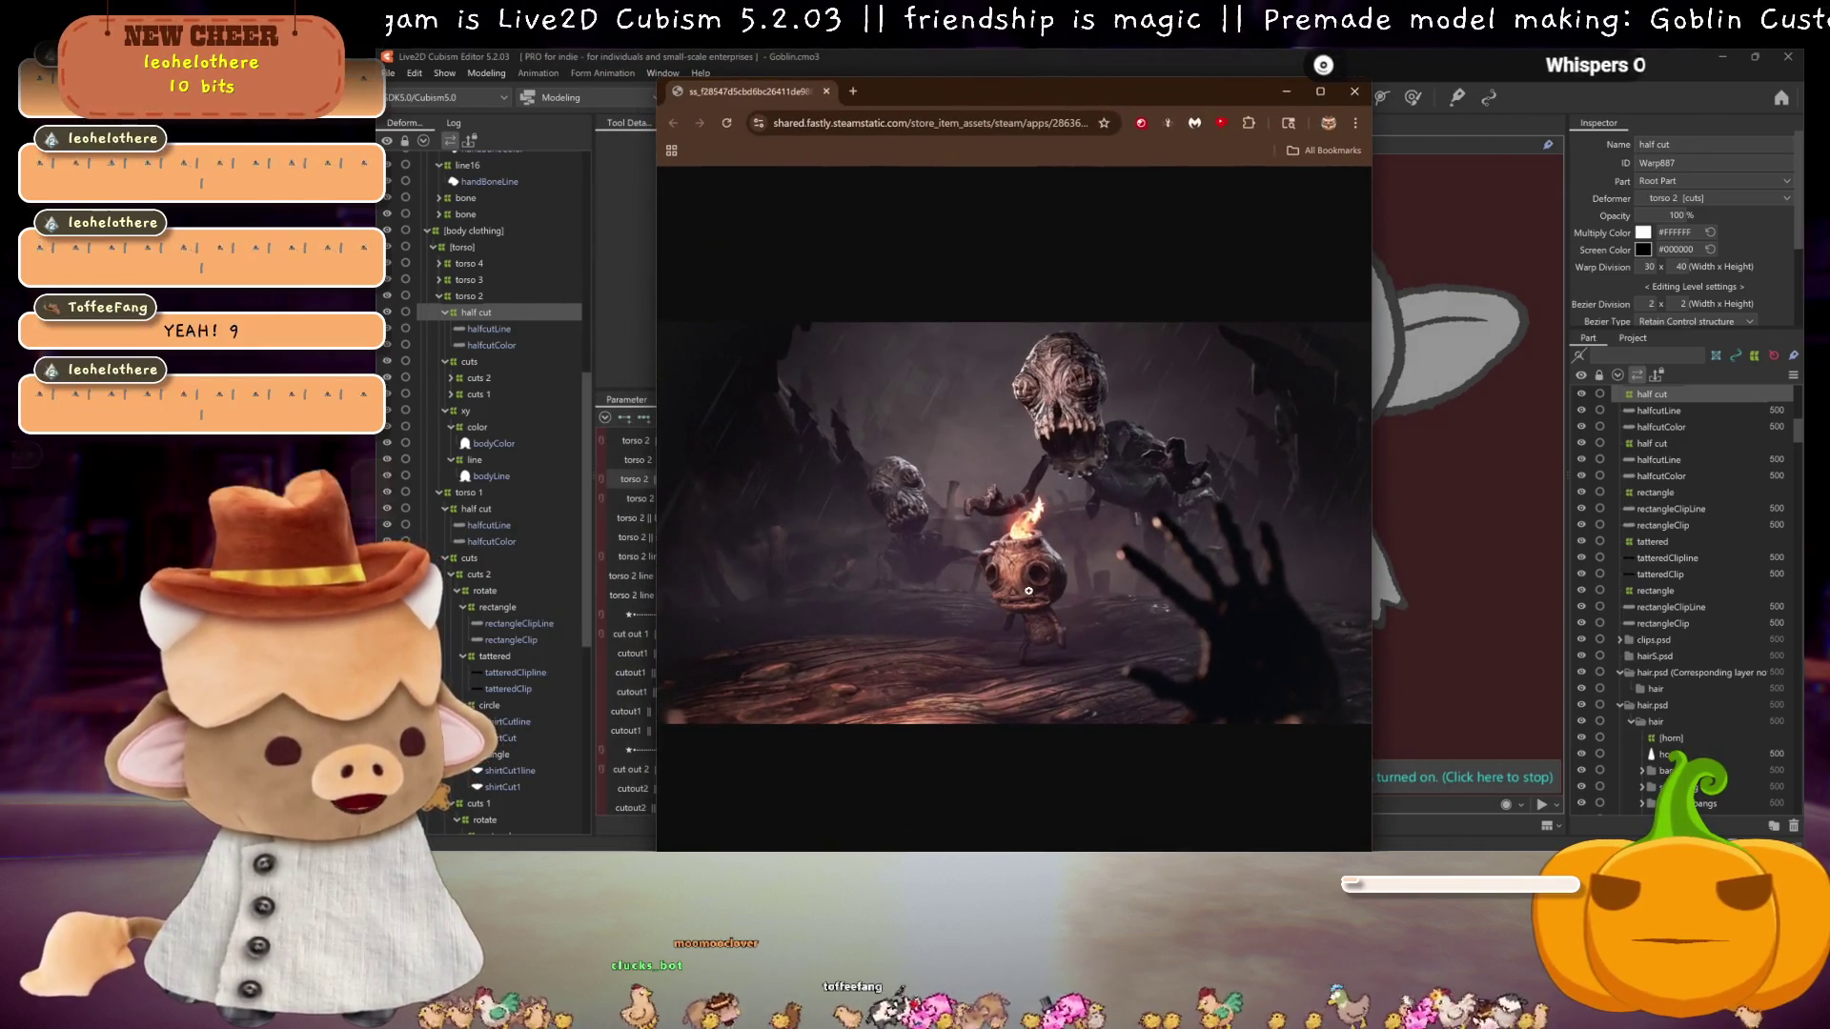
Step: Zoom the Steam game screenshot in and out, widen the window, then close it
{"action": "left_click", "coordinate": [1045, 638]}
{"action": "scroll", "coordinate": [1023, 391], "scroll_direction": "up", "scroll_amount": 1}
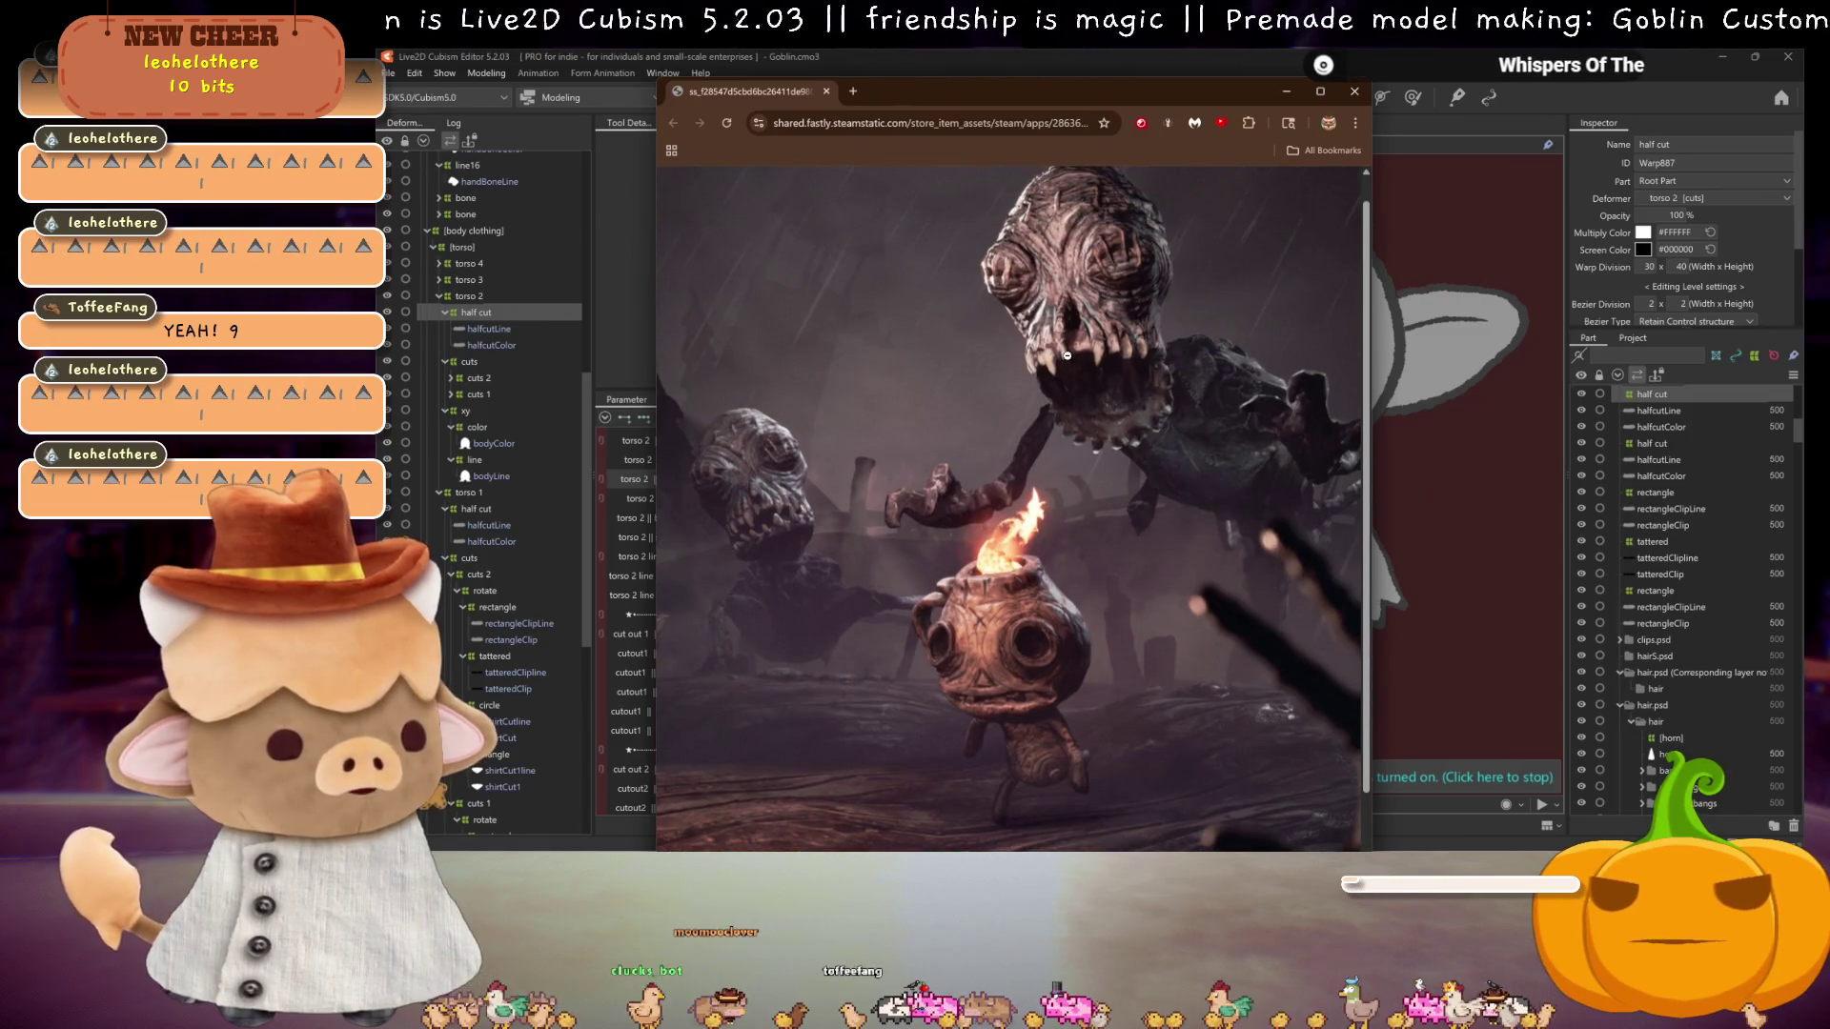
{"action": "left_click", "coordinate": [1061, 496]}
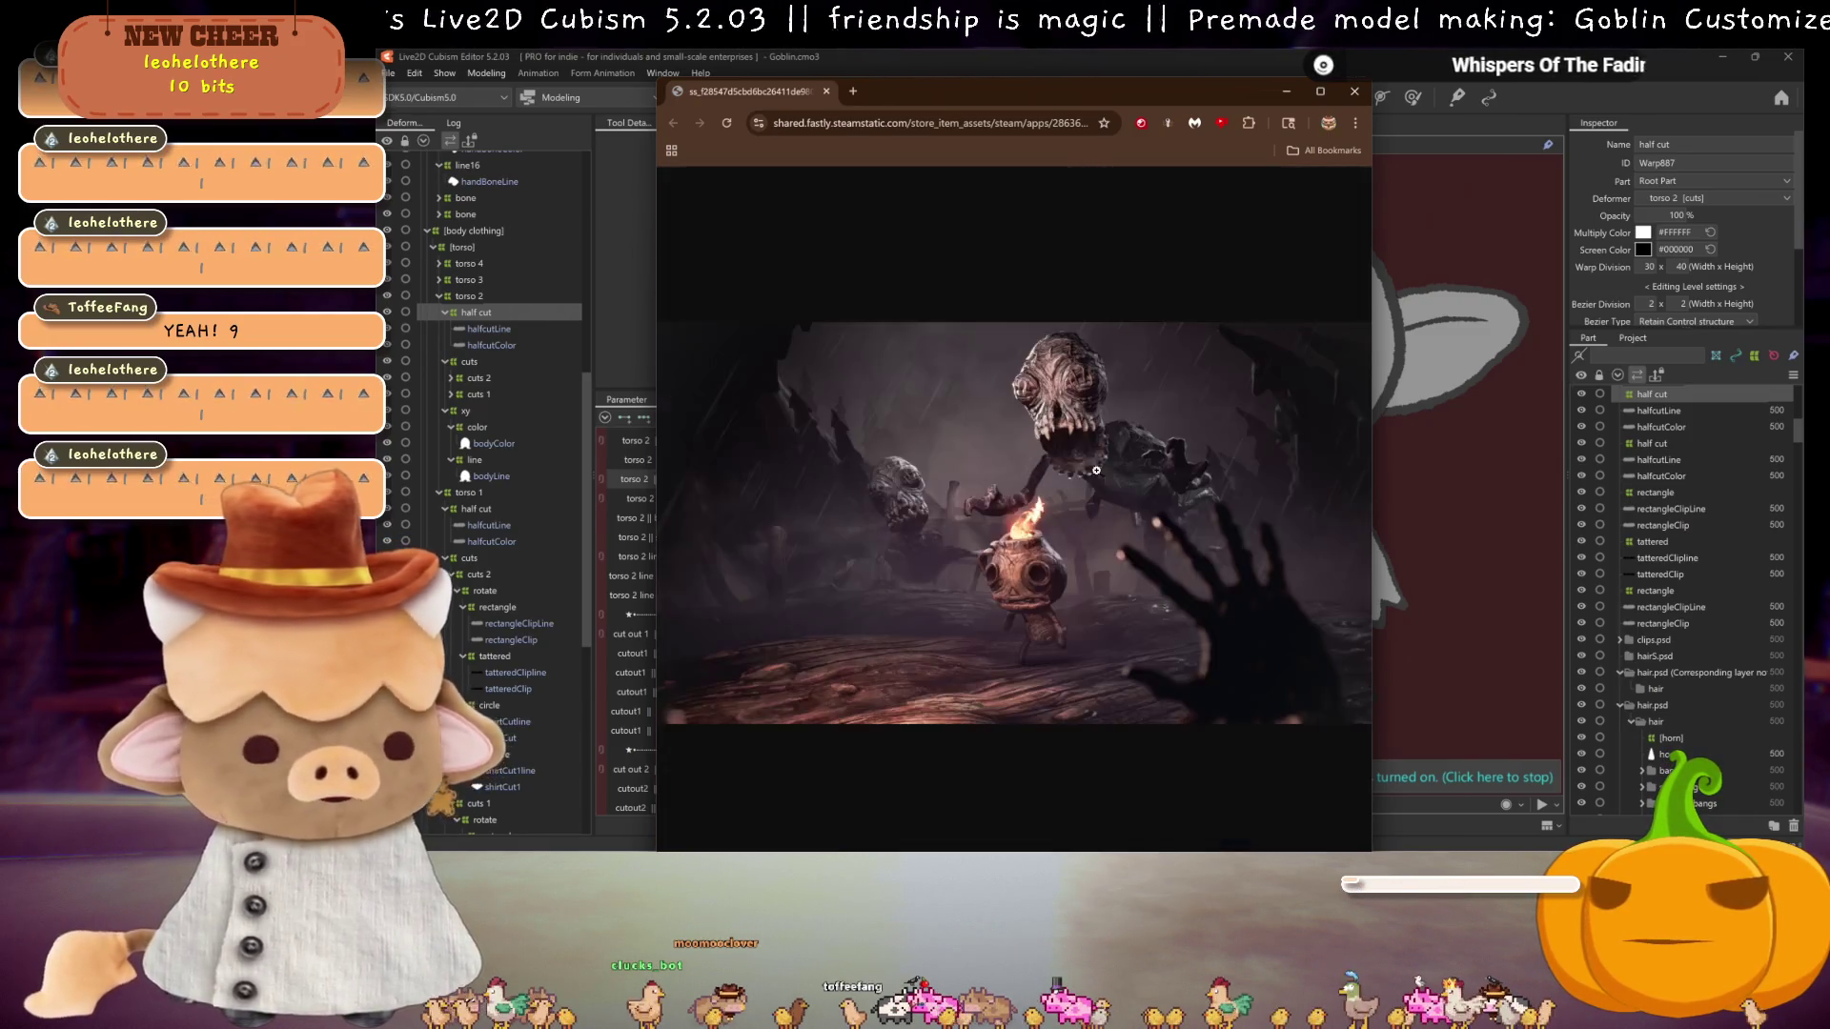
{"action": "left_click_drag", "start_coordinate": [1372, 491], "coordinate": [1654, 492]}
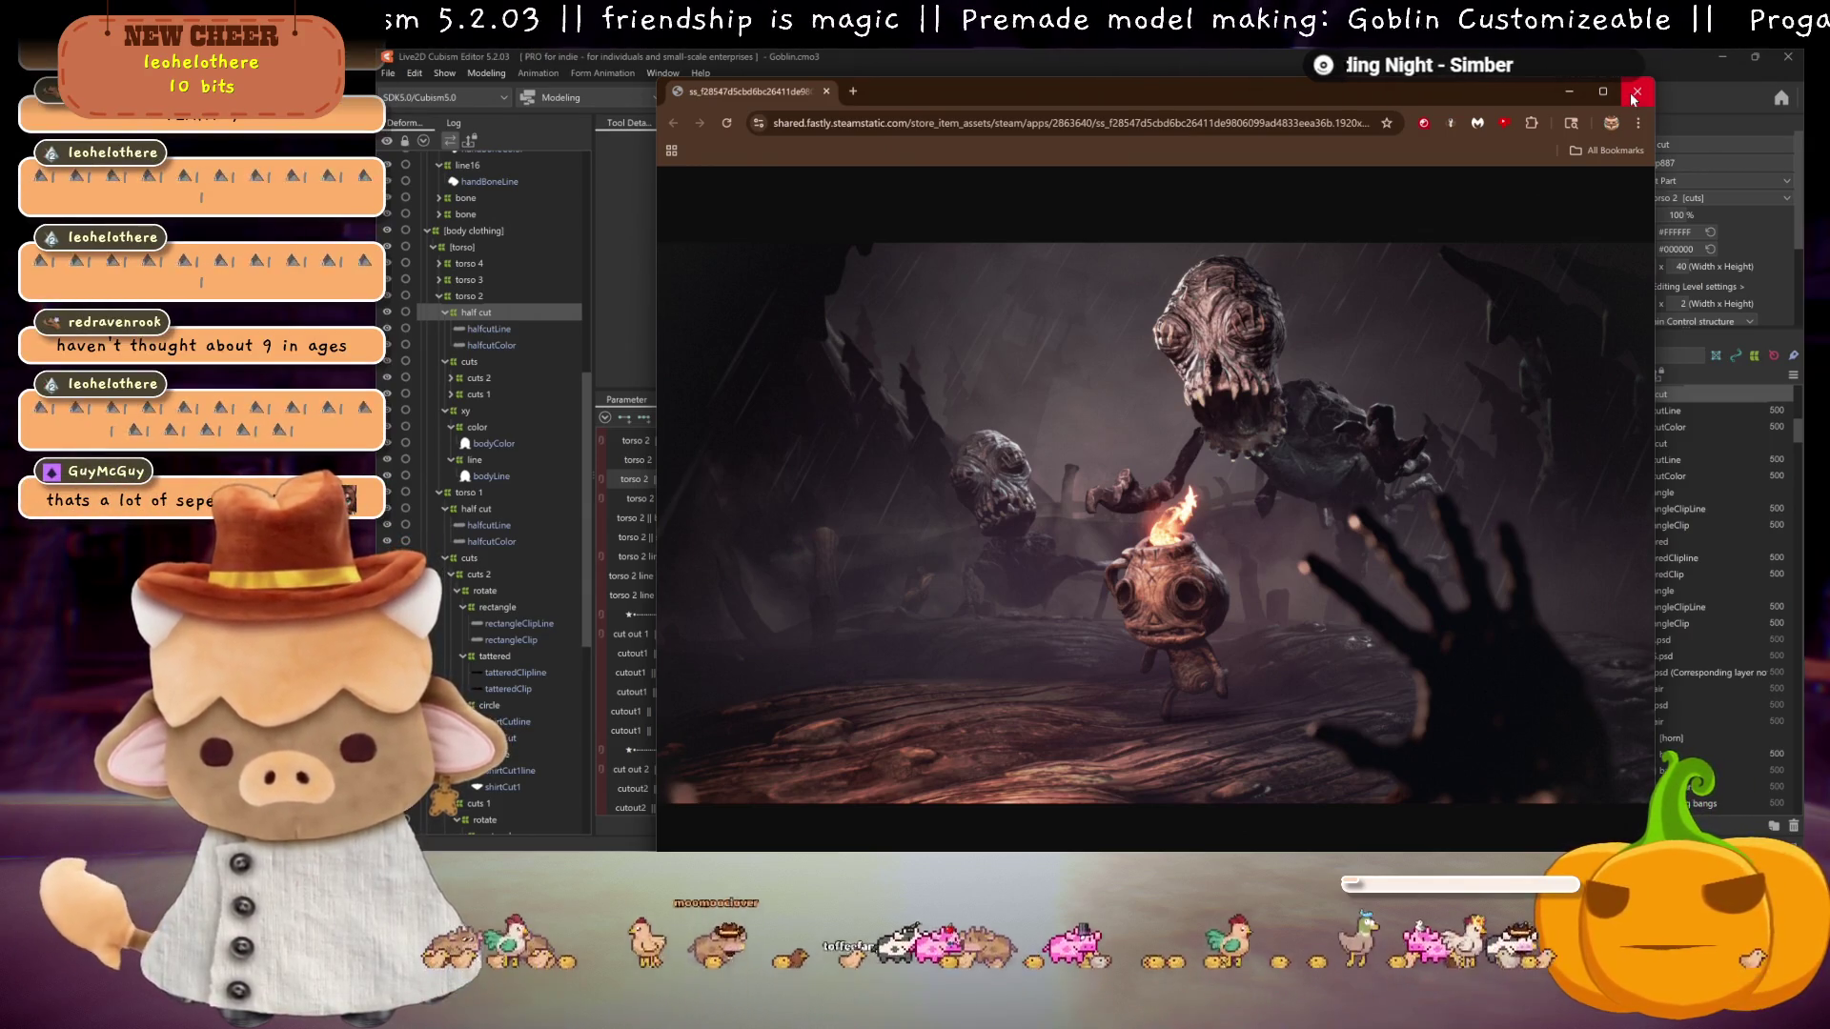
{"action": "left_click", "coordinate": [1636, 92]}
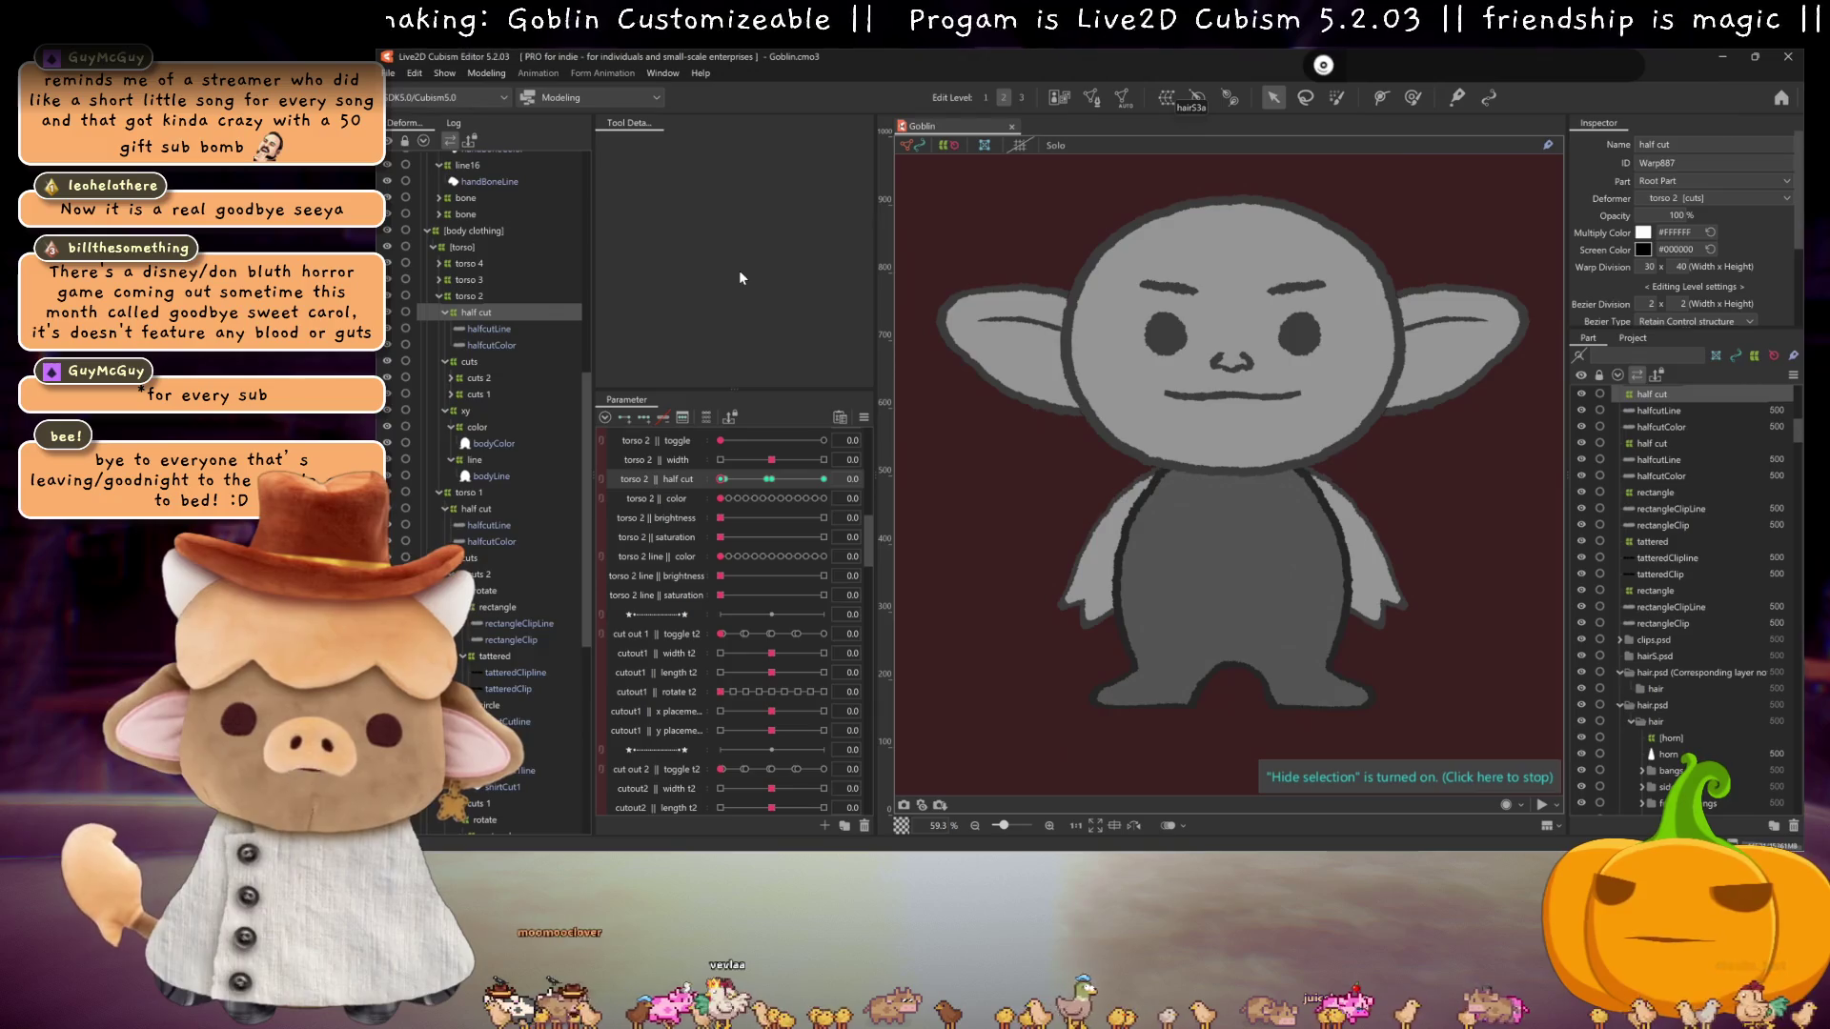
Step: Preview torso 2's half cut, then paste the half cut mask ID into bodyColor's Clipping ID
{"action": "left_click", "coordinate": [770, 480]}
{"action": "left_click_drag", "start_coordinate": [779, 486], "coordinate": [644, 482]}
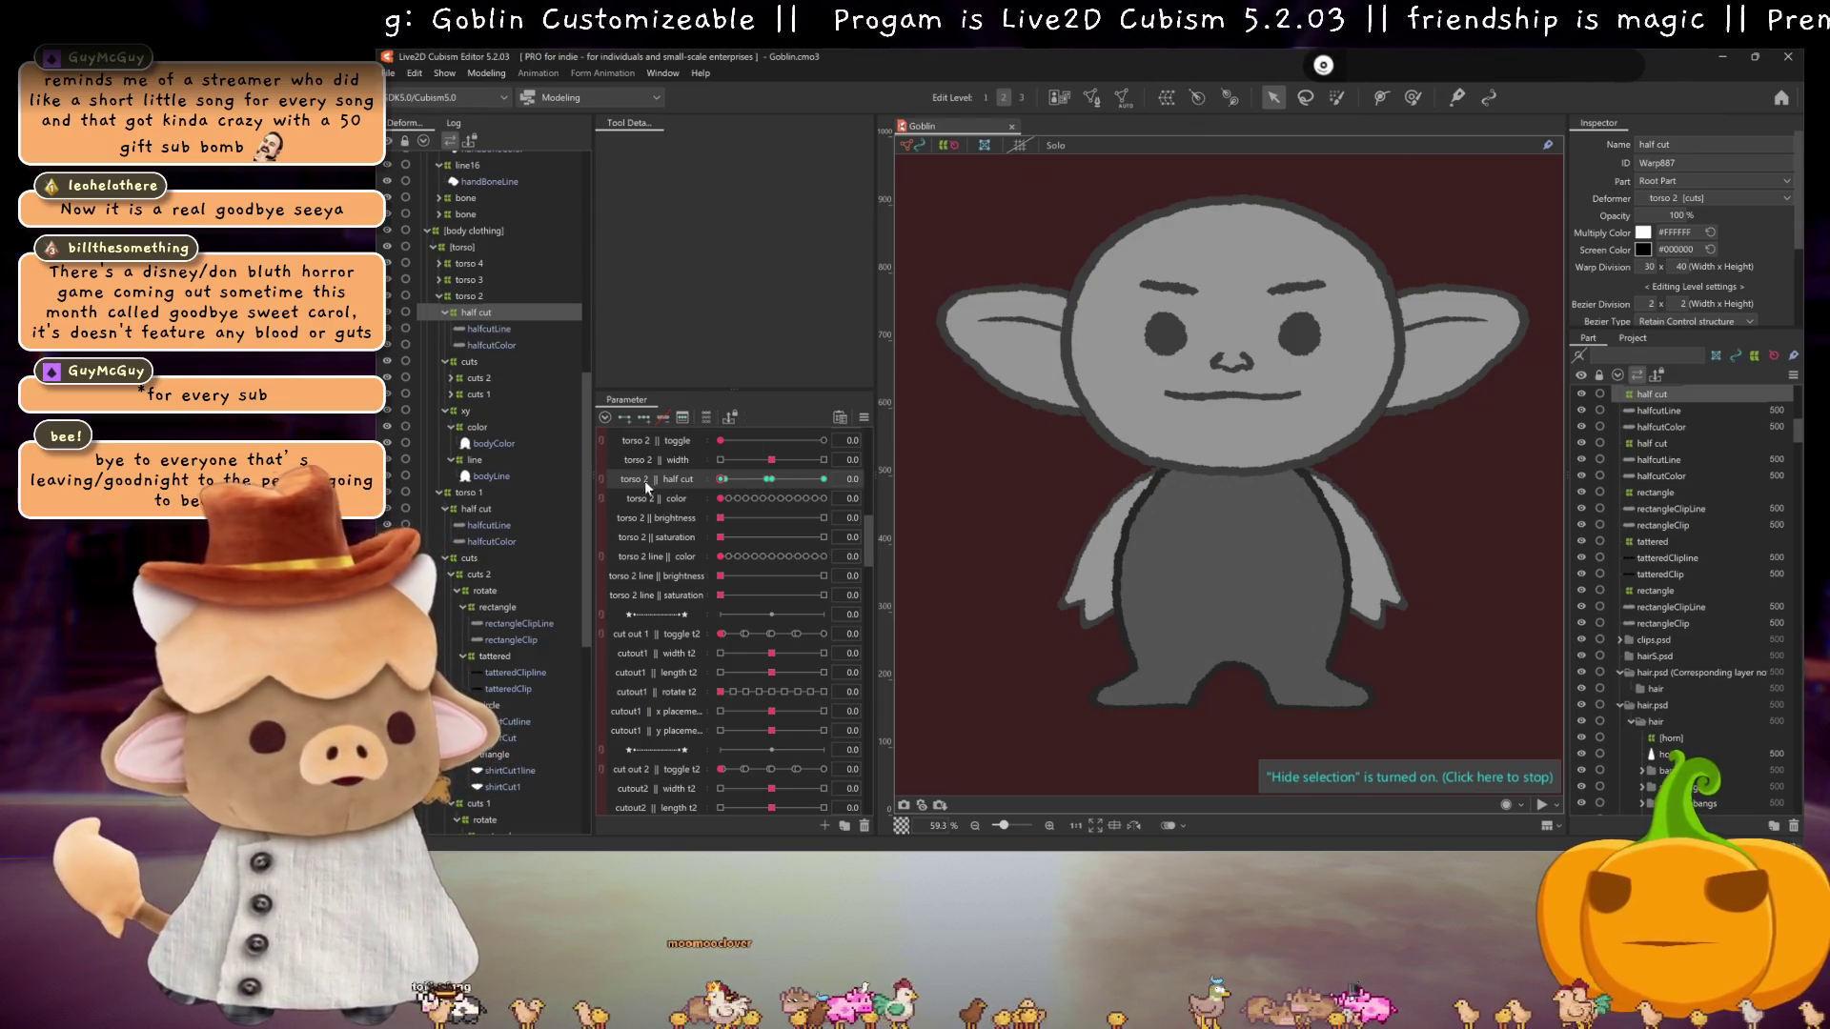
{"action": "left_click", "coordinate": [488, 343]}
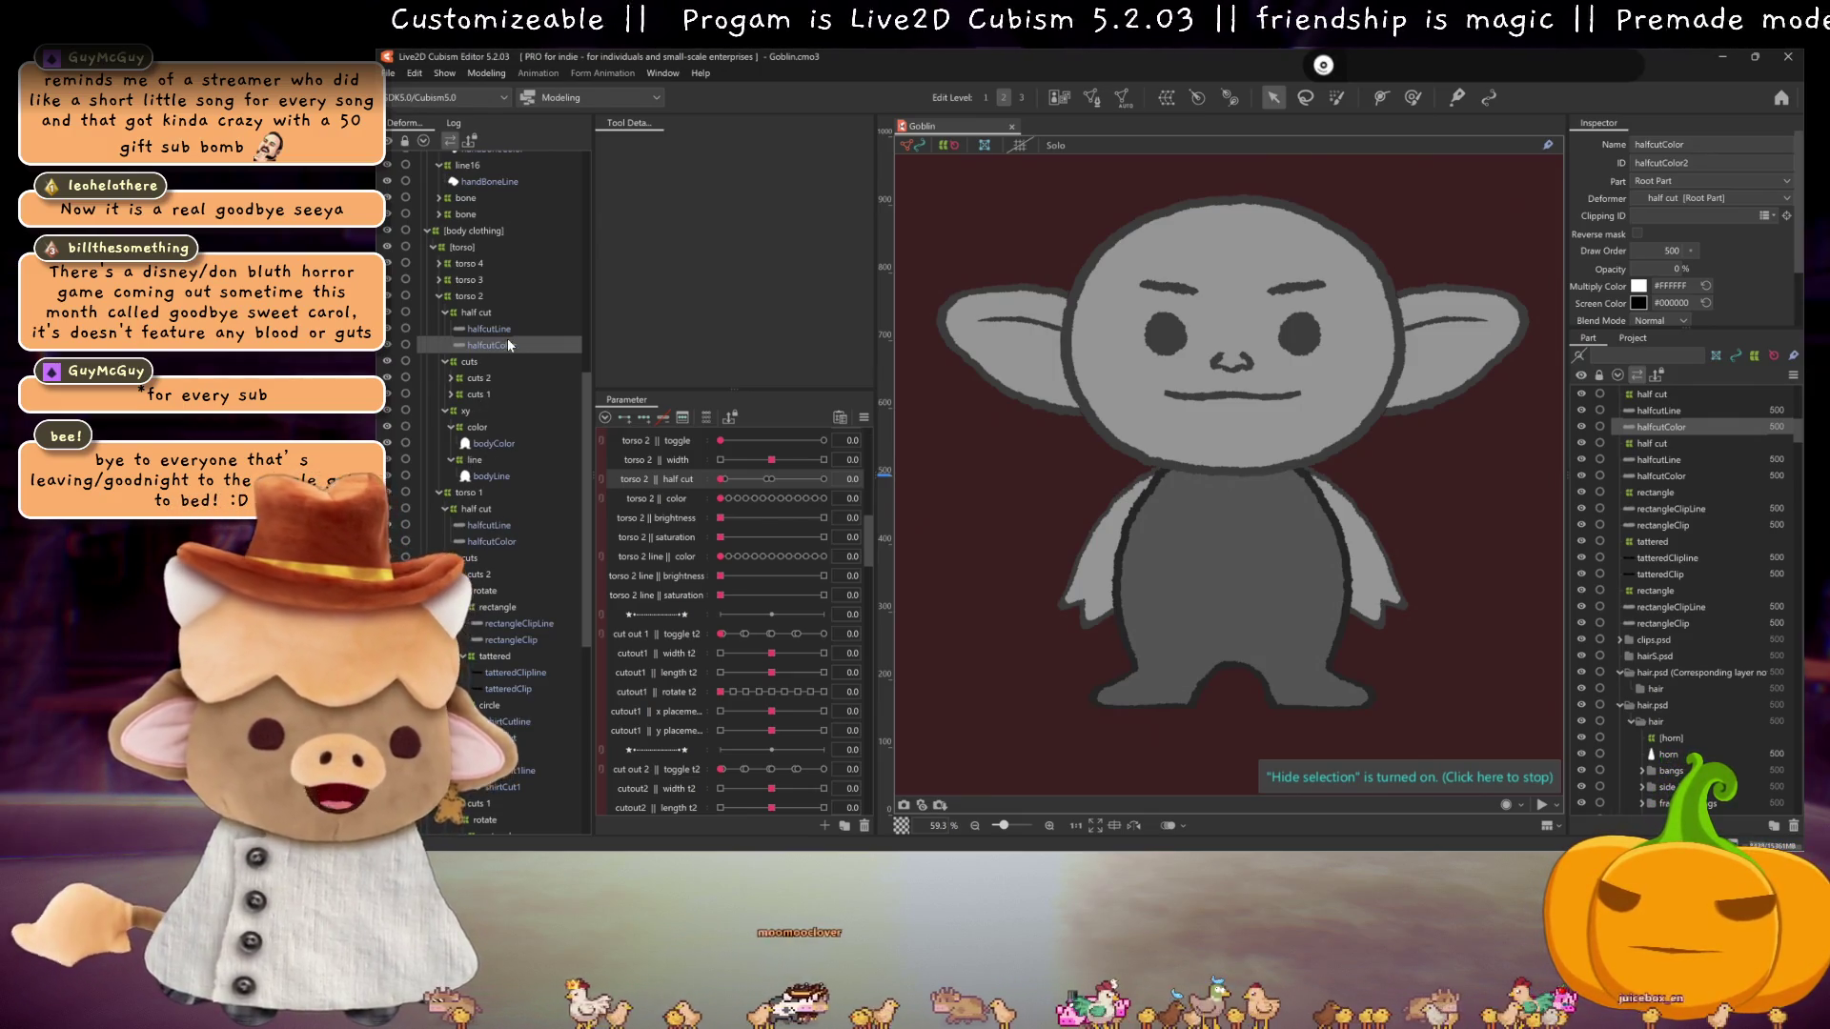
{"action": "scroll", "coordinate": [519, 385], "scroll_direction": "up", "scroll_amount": 2}
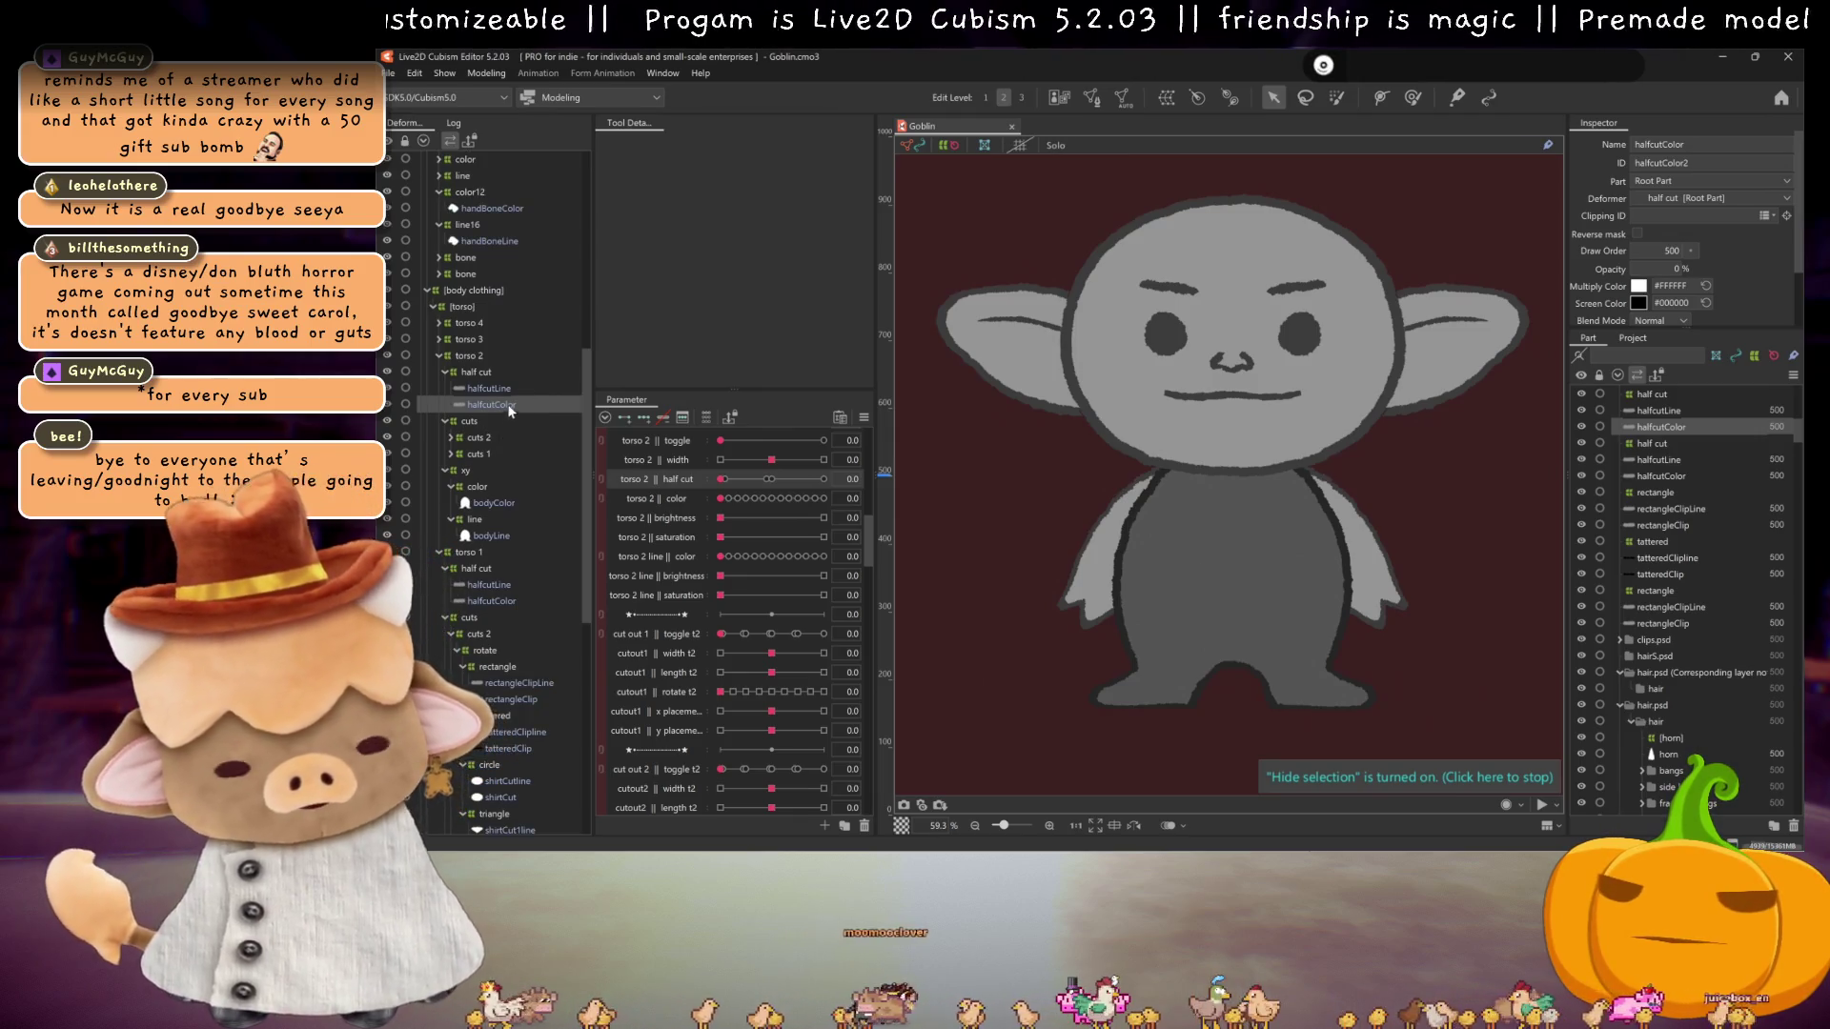
{"action": "left_click", "coordinate": [496, 487]}
{"action": "left_click", "coordinate": [504, 508]}
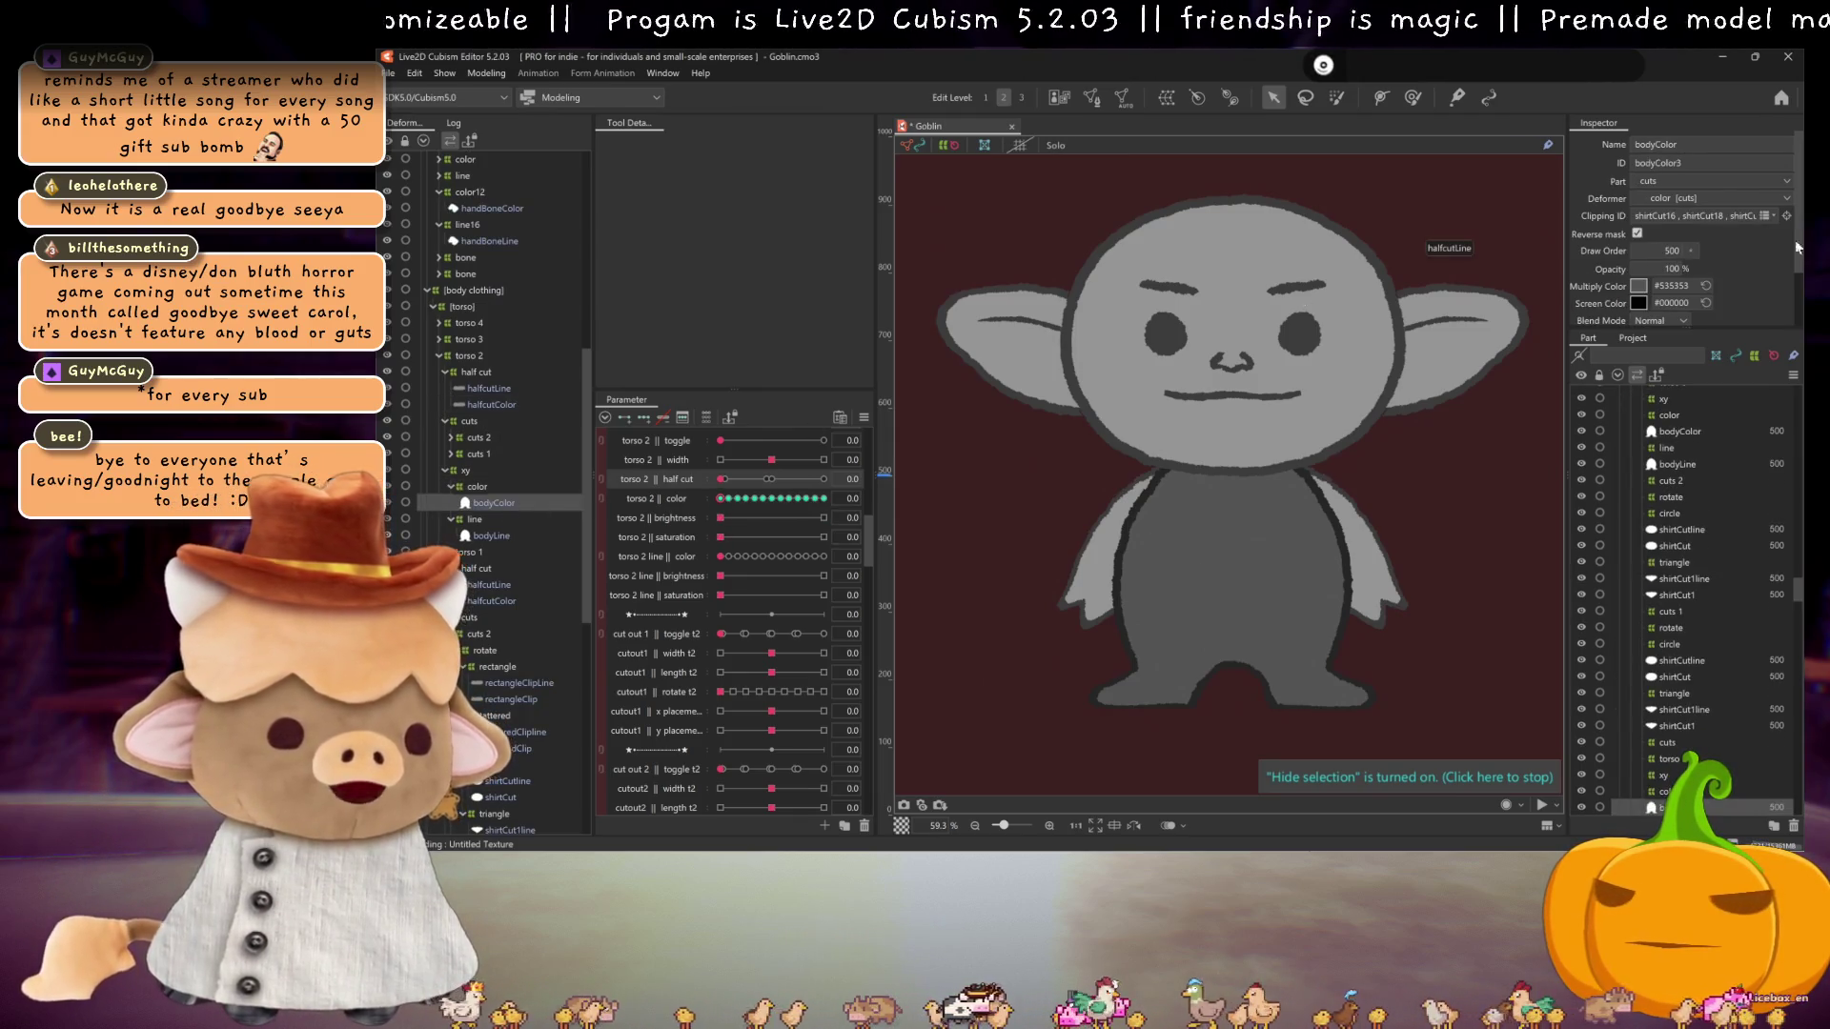
{"action": "left_click", "coordinate": [1757, 220]}
{"action": "key", "text": "Return"}
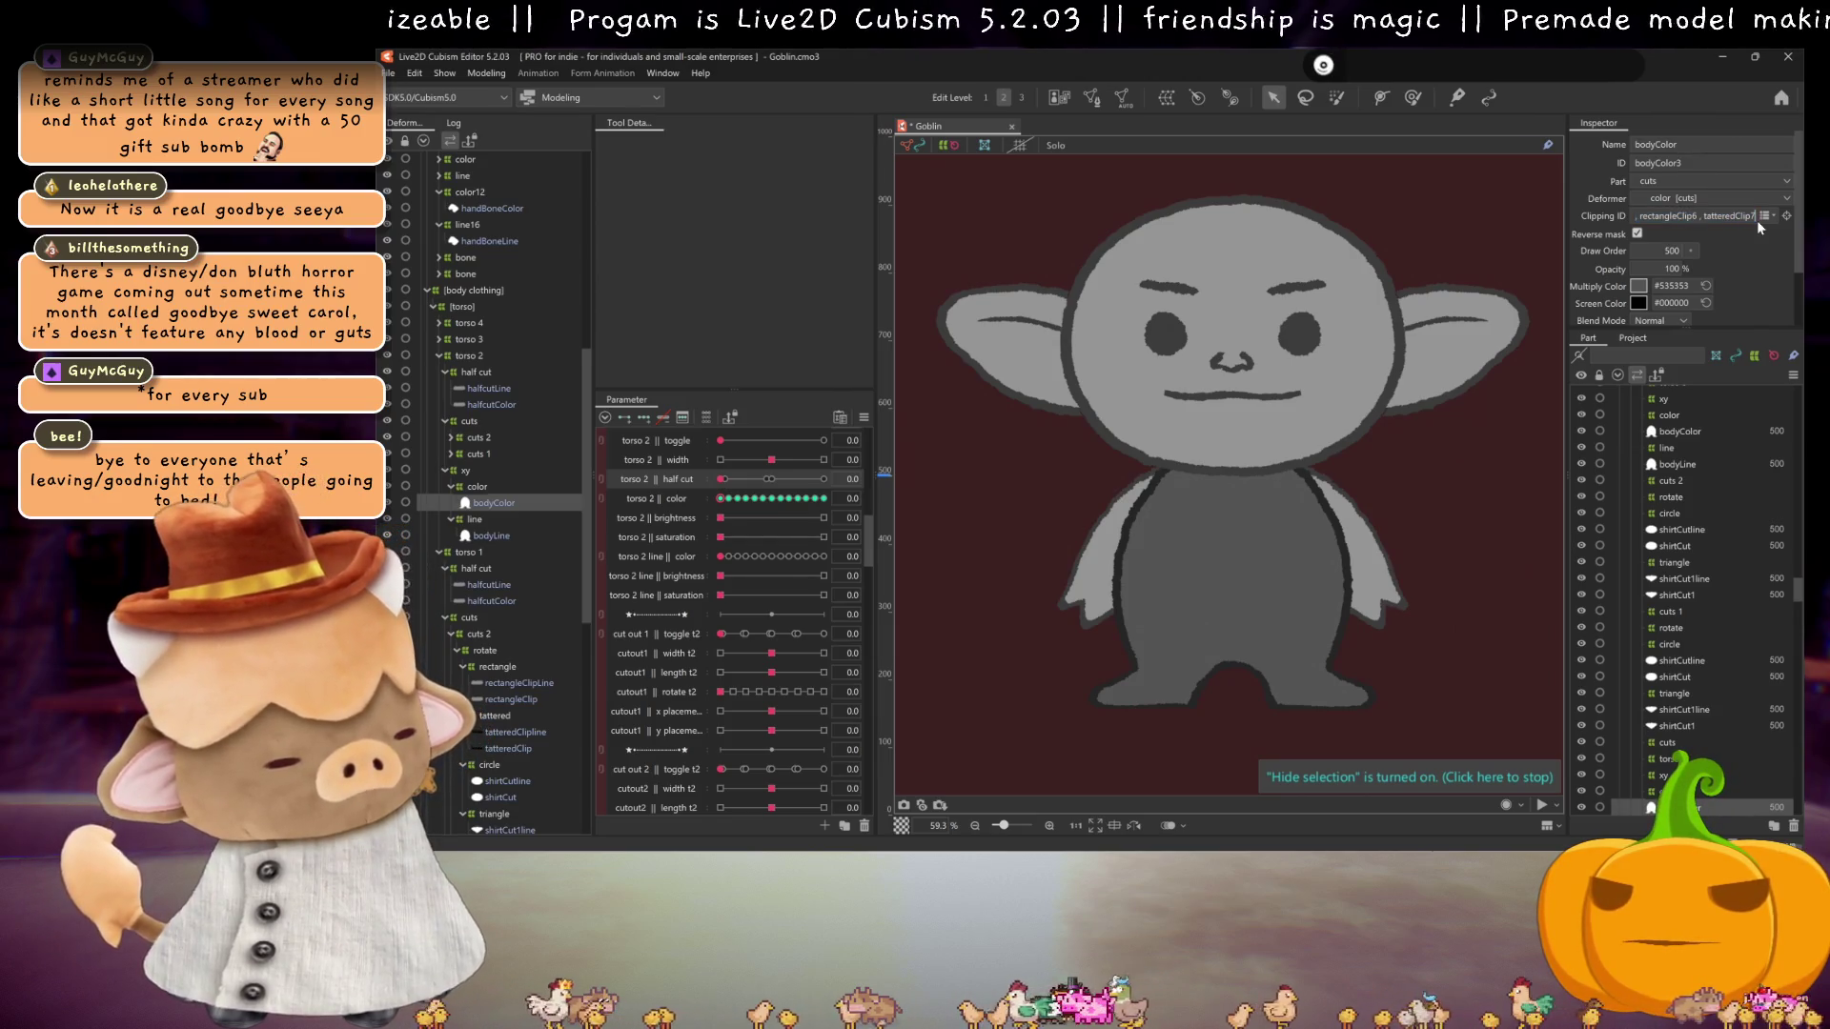
{"action": "key", "text": "ctrl+v"}
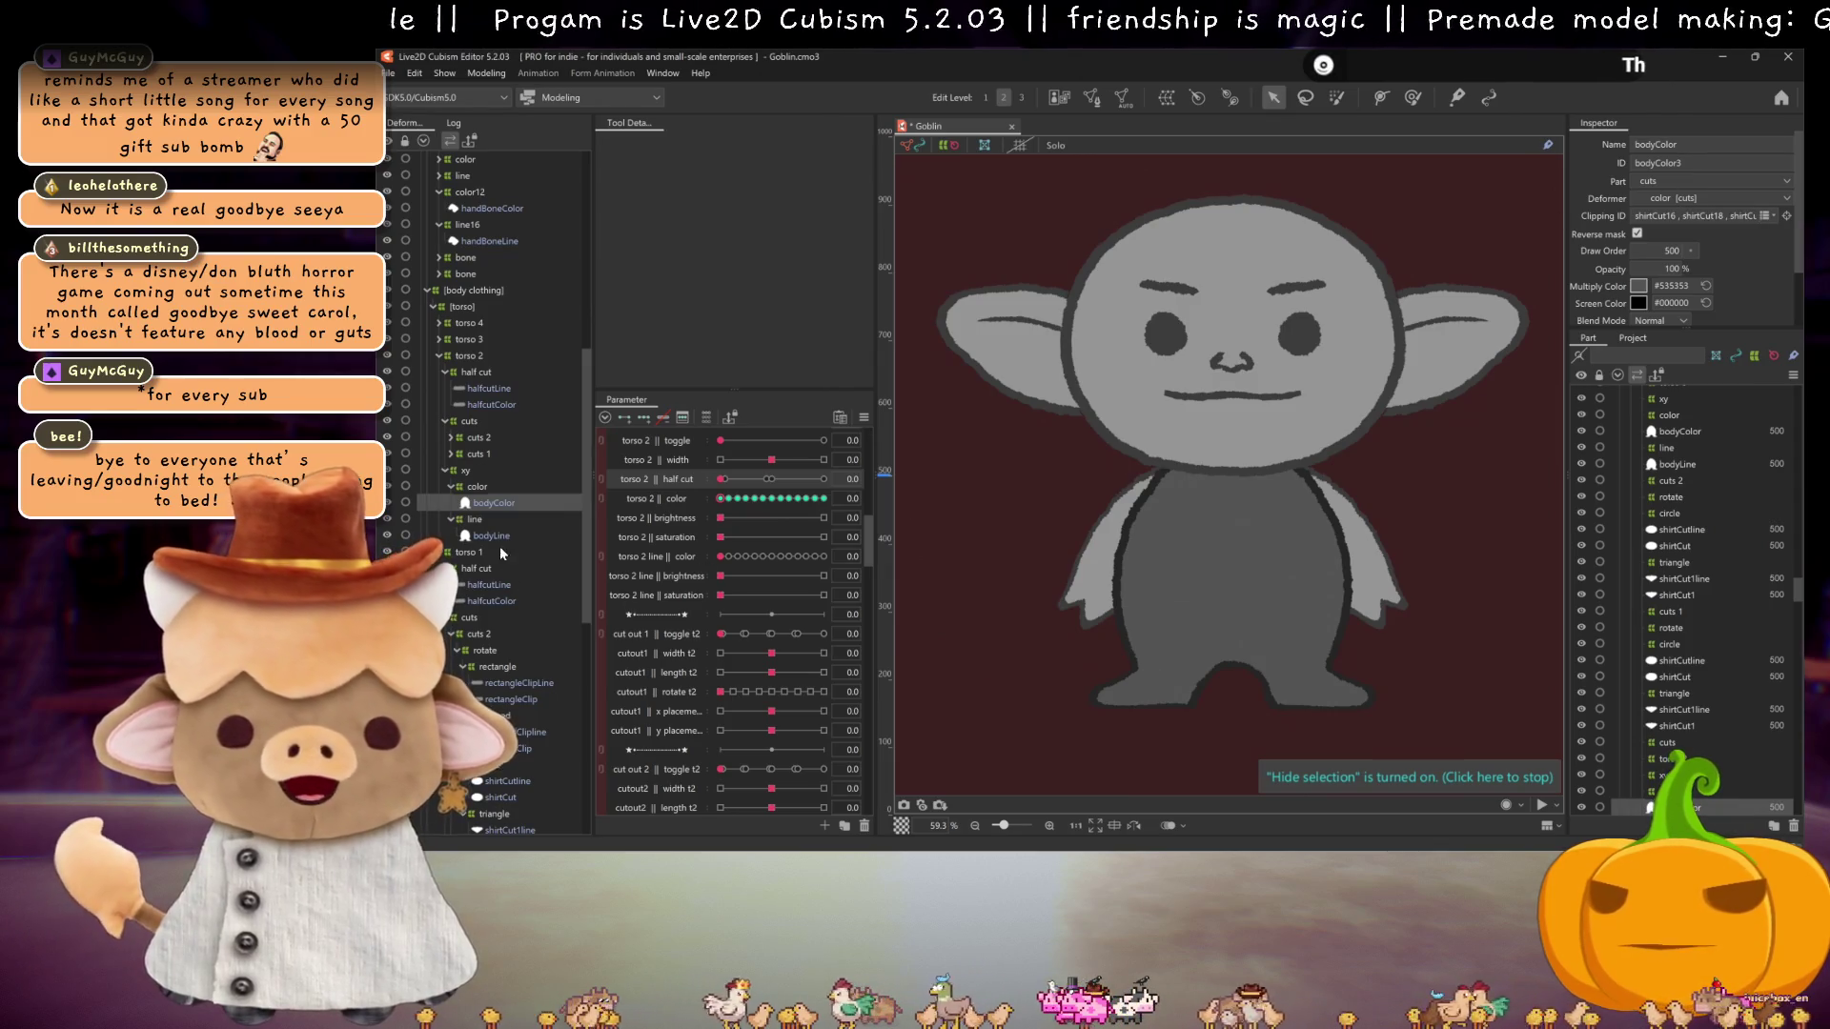
Step: Append ', halfcutLine3' to torso 2 bodyLine's Clipping ID
{"action": "left_click", "coordinate": [489, 389]}
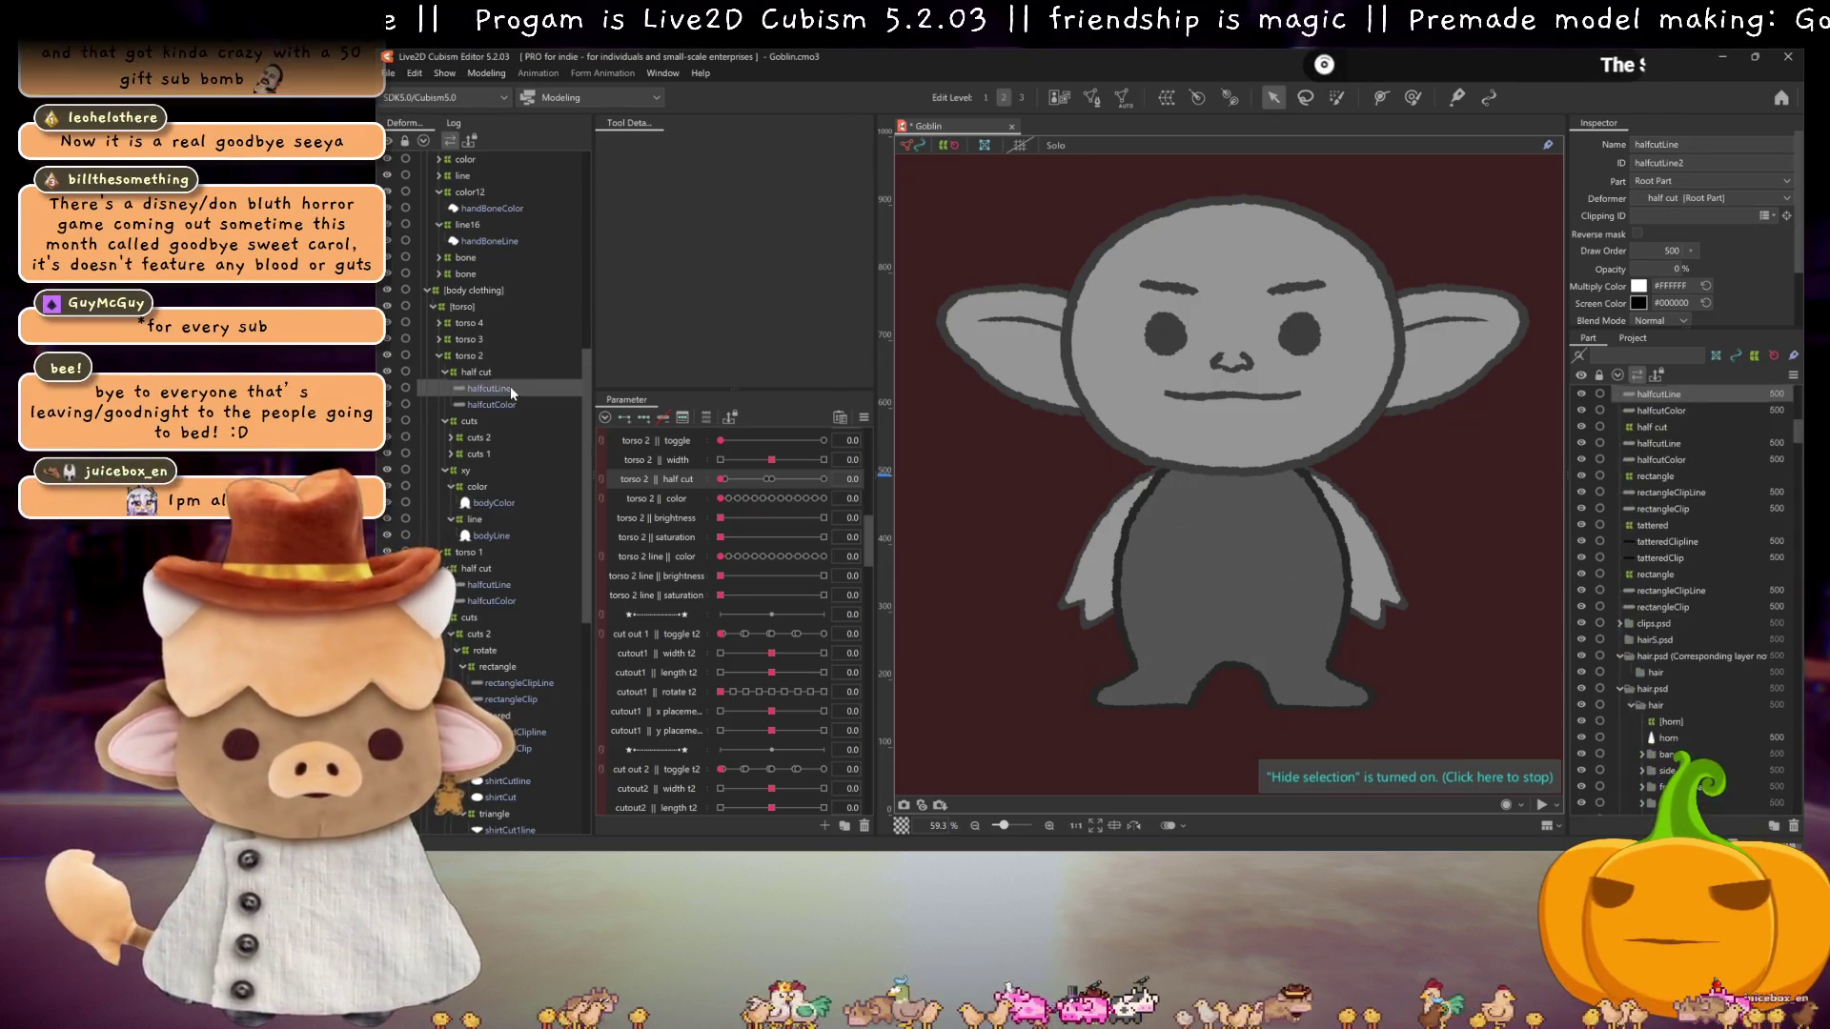
{"action": "left_click", "coordinate": [492, 536]}
{"action": "triple_click", "coordinate": [1749, 216]}
{"action": "key", "text": "End"}
{"action": "type", "text": ", halfcutLine3"}
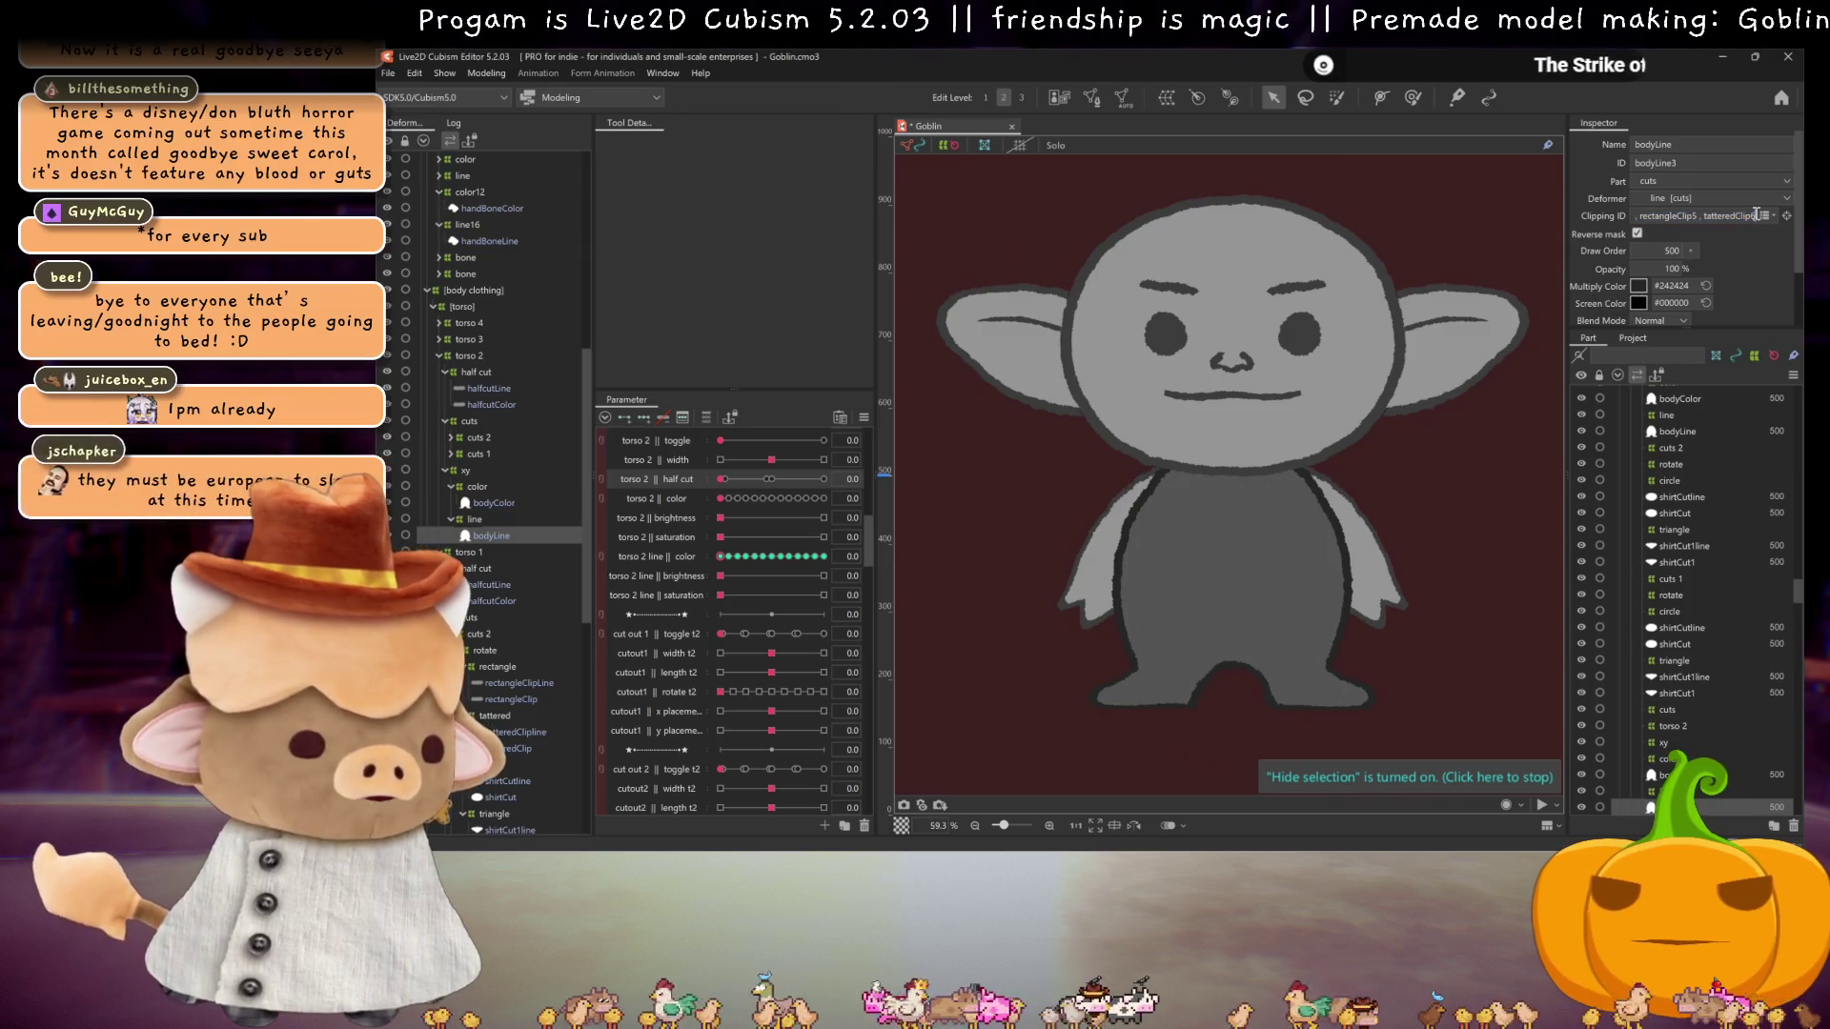
{"action": "key", "text": "Return"}
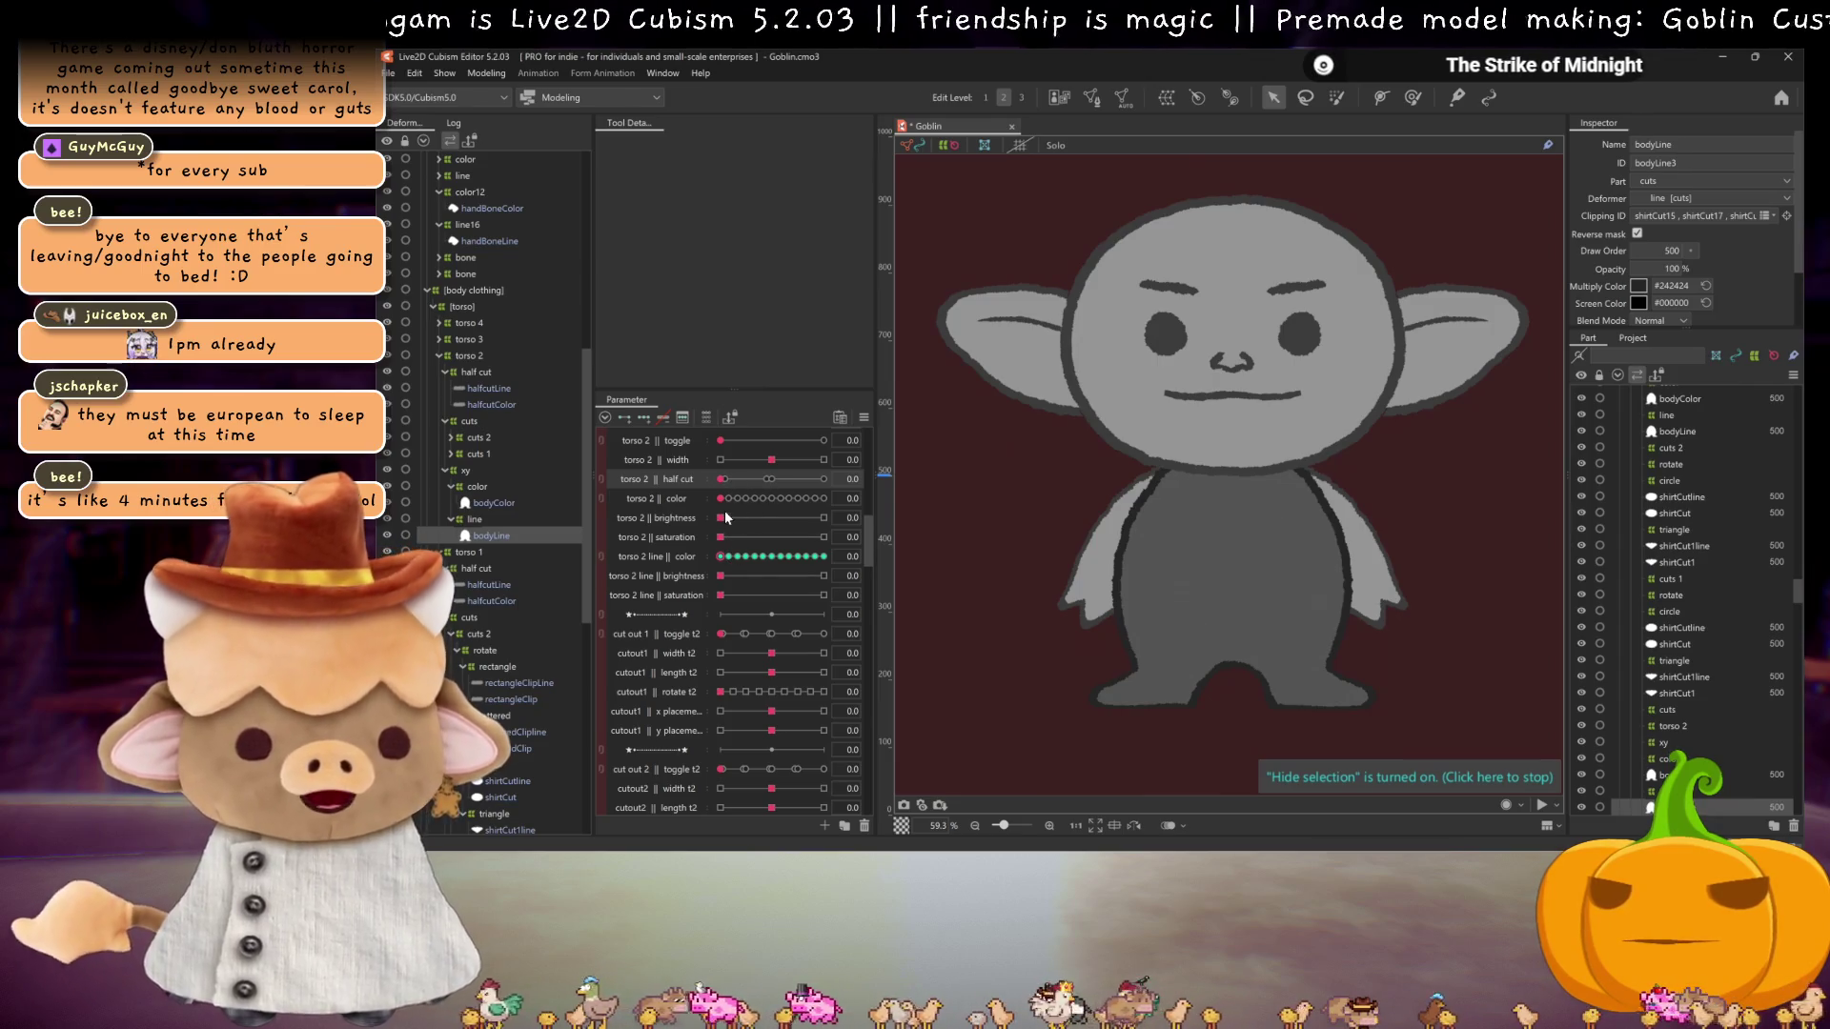
{"action": "left_click_drag", "start_coordinate": [731, 482], "coordinate": [720, 480]}
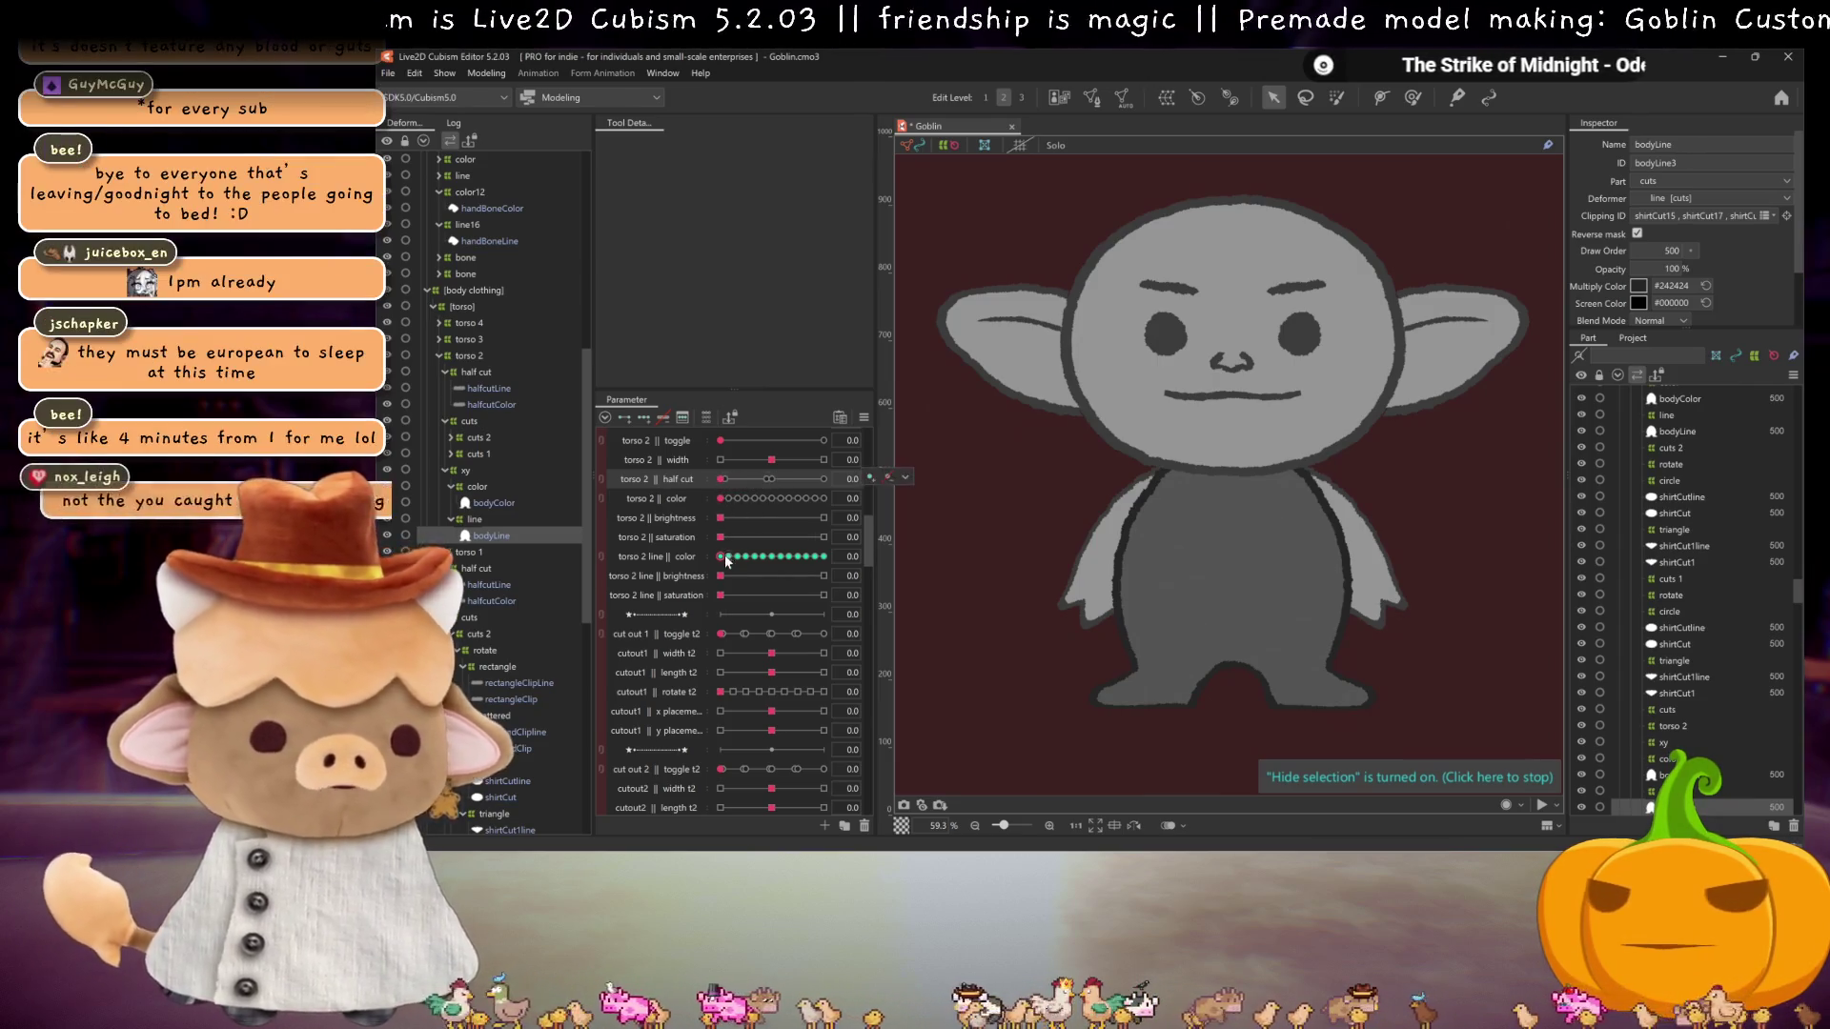
{"action": "scroll", "coordinate": [715, 534], "scroll_direction": "up", "scroll_amount": 5}
{"action": "scroll", "coordinate": [715, 572], "scroll_direction": "up", "scroll_amount": 1}
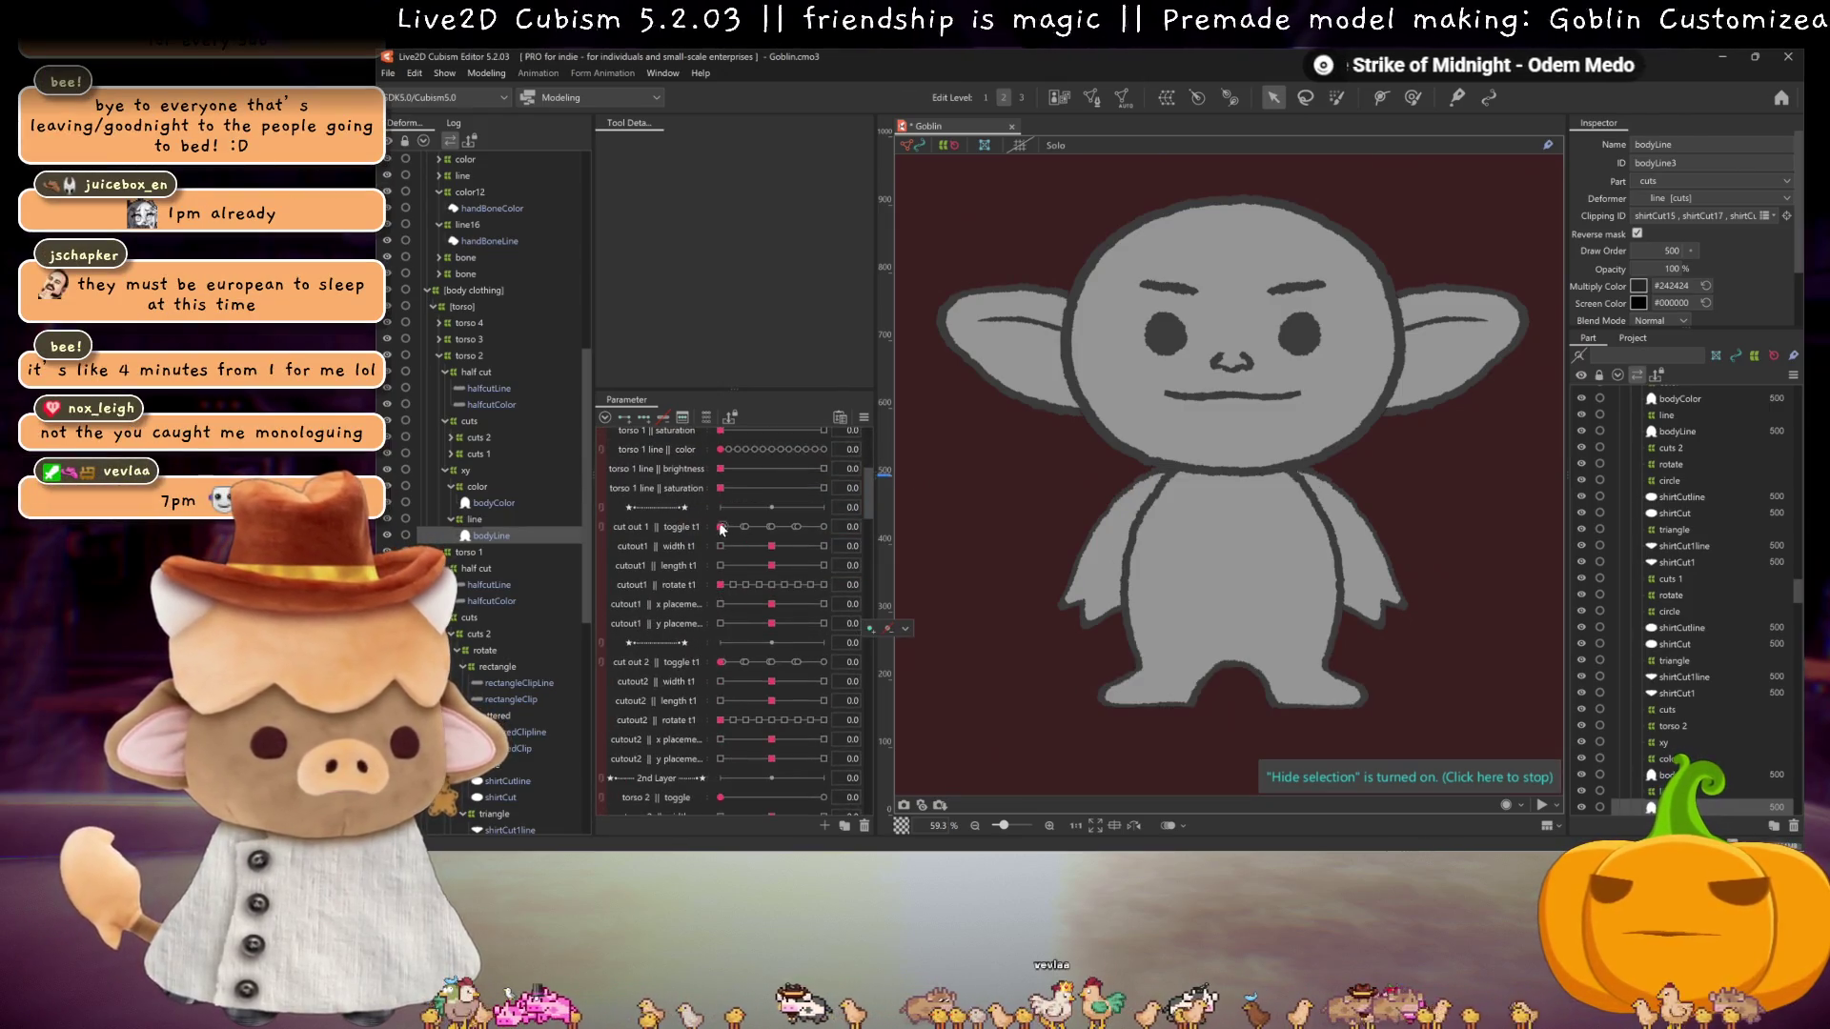
{"action": "scroll", "coordinate": [743, 654], "scroll_direction": "down", "scroll_amount": 3}
{"action": "left_click", "coordinate": [780, 619]}
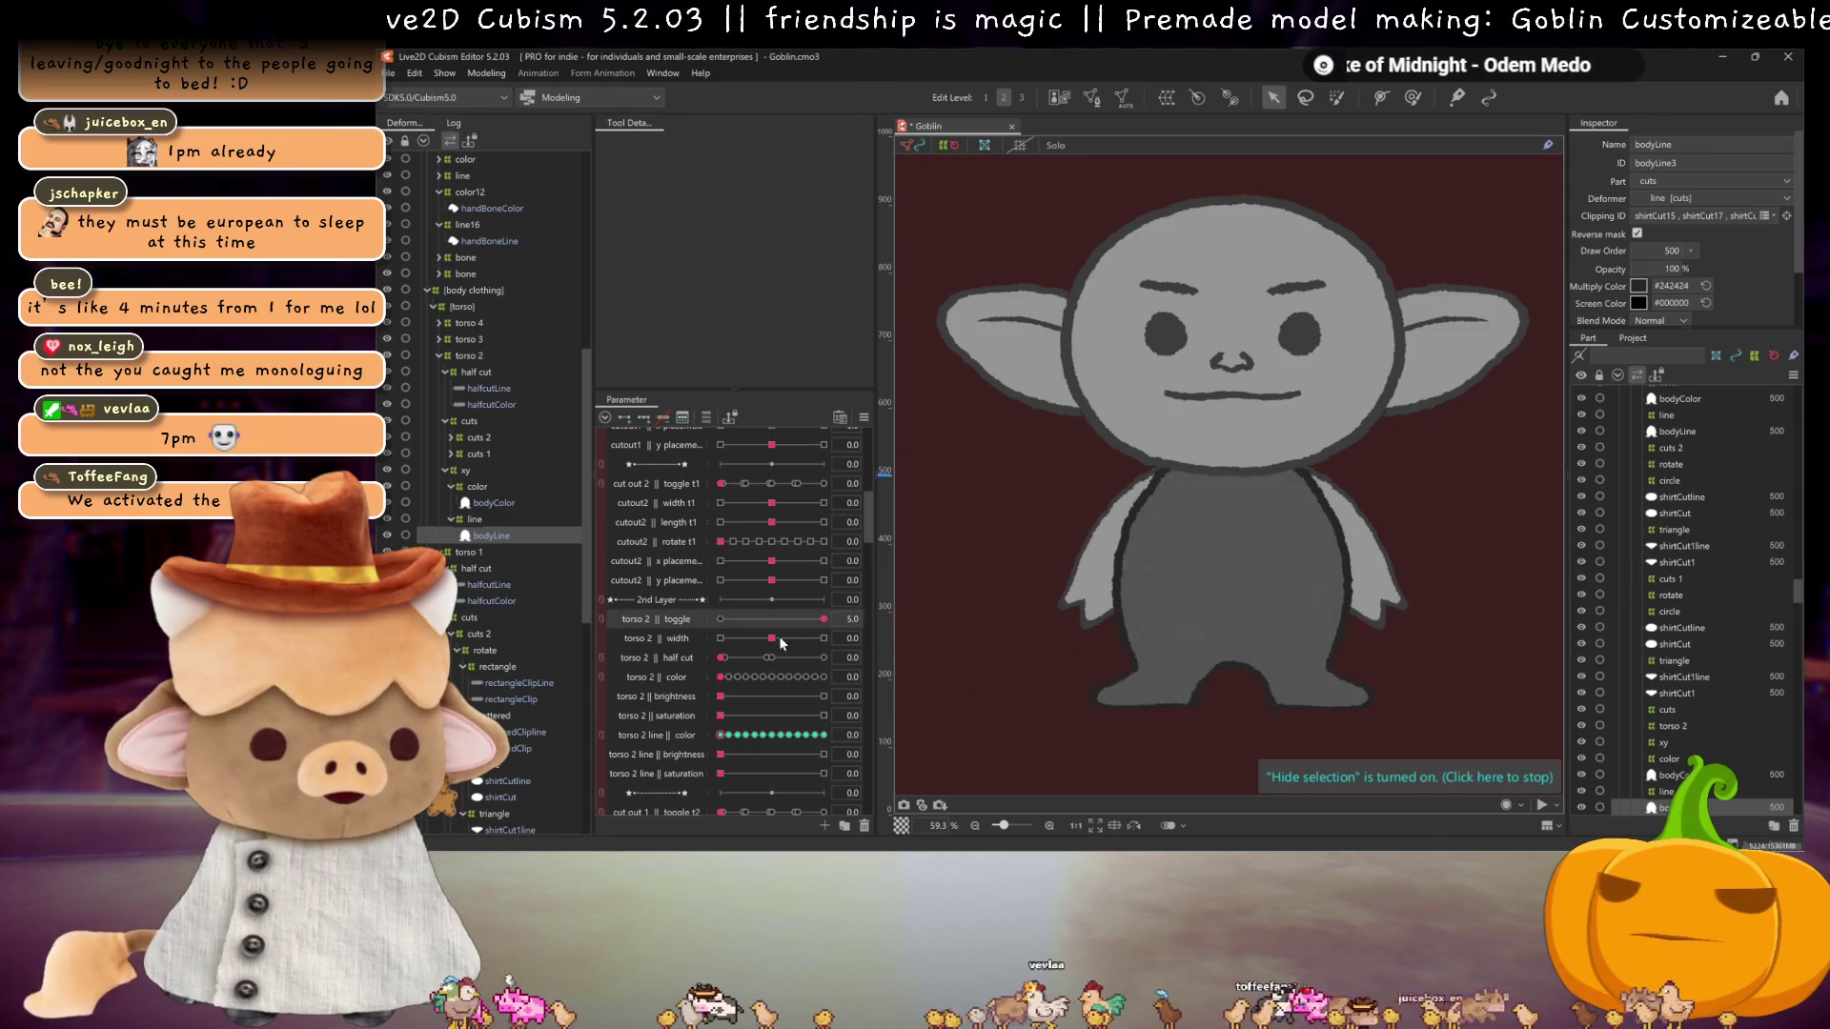
{"action": "left_click_drag", "start_coordinate": [722, 667], "coordinate": [825, 659]}
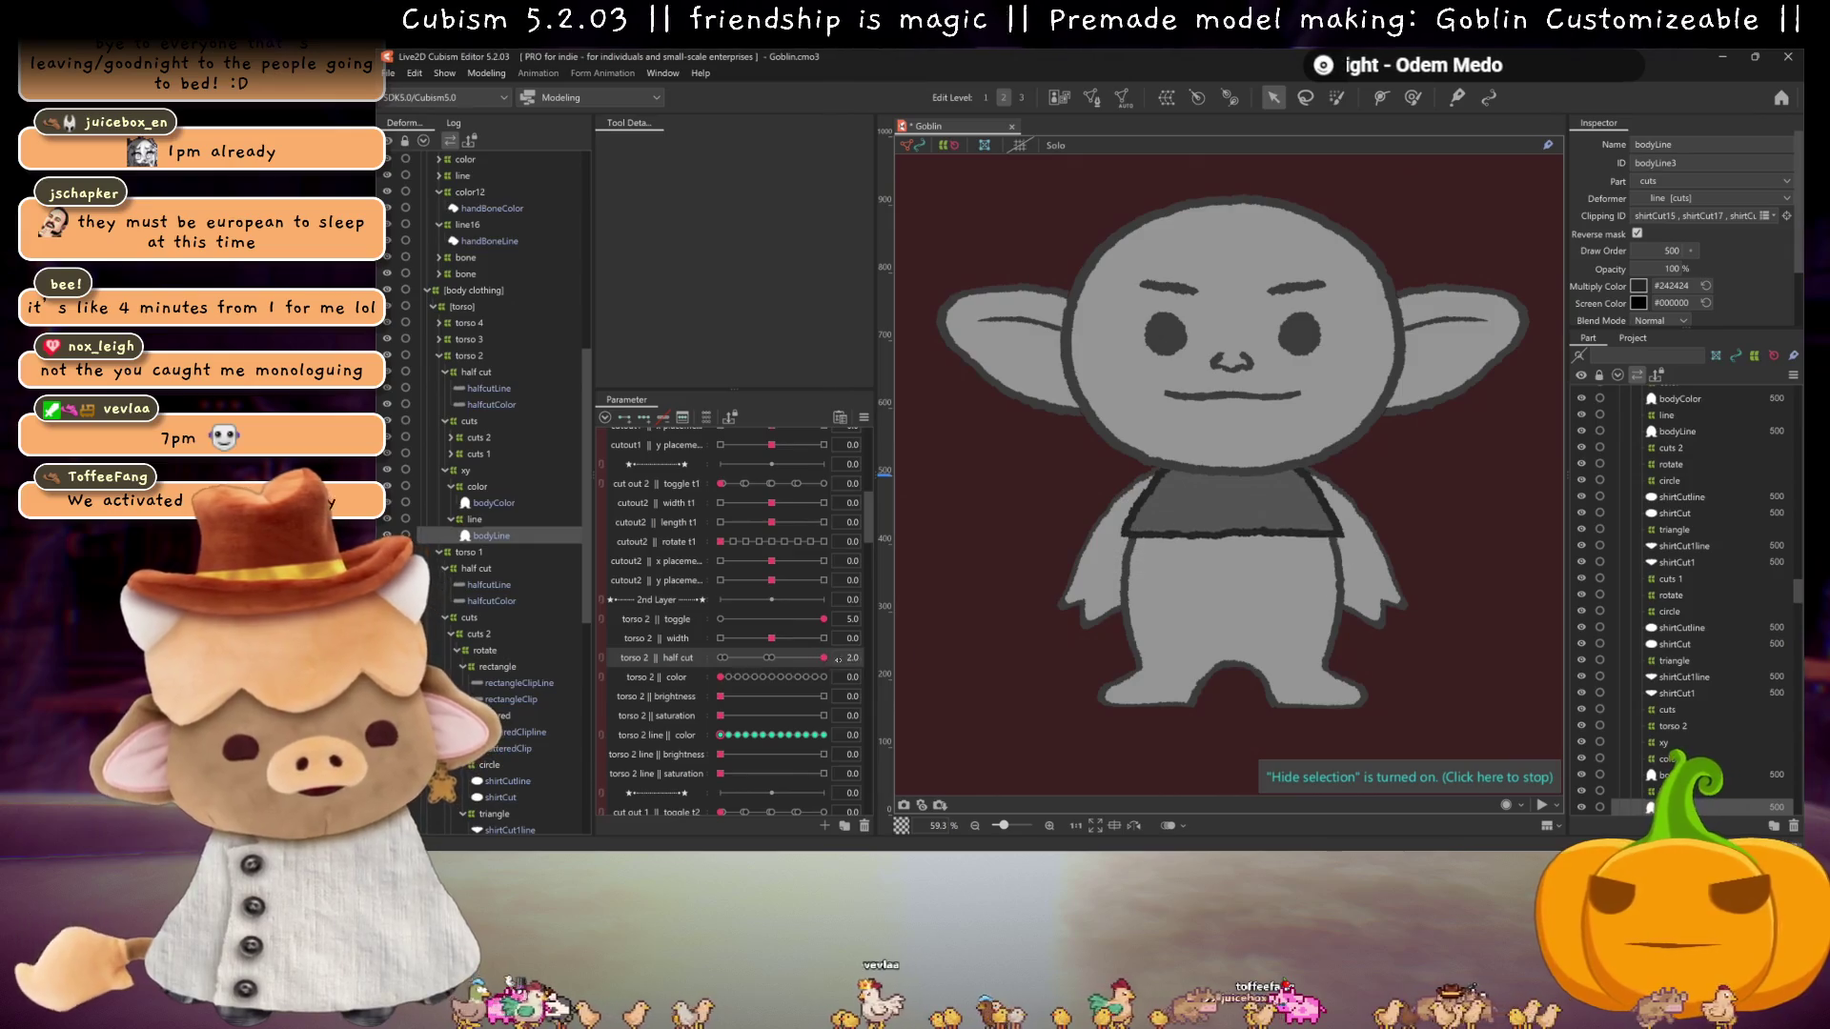
{"action": "left_click", "coordinate": [778, 657]}
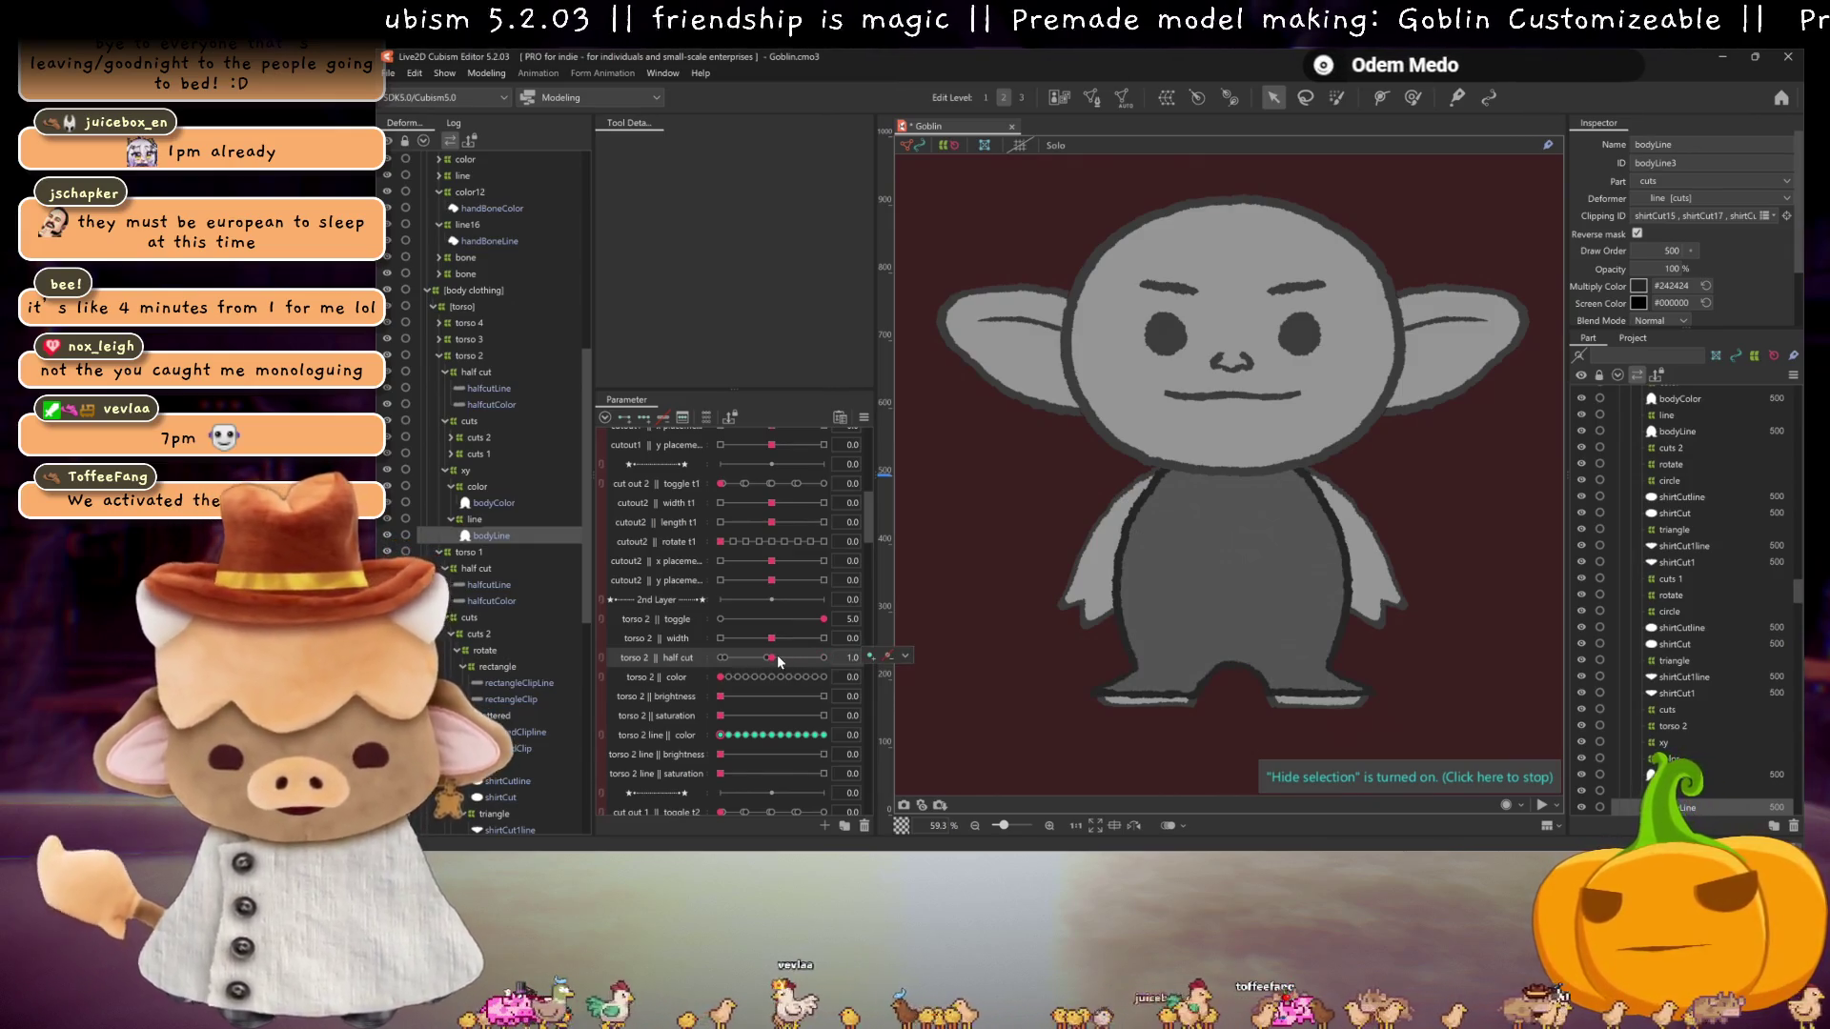
{"action": "key", "text": "ctrl+s"}
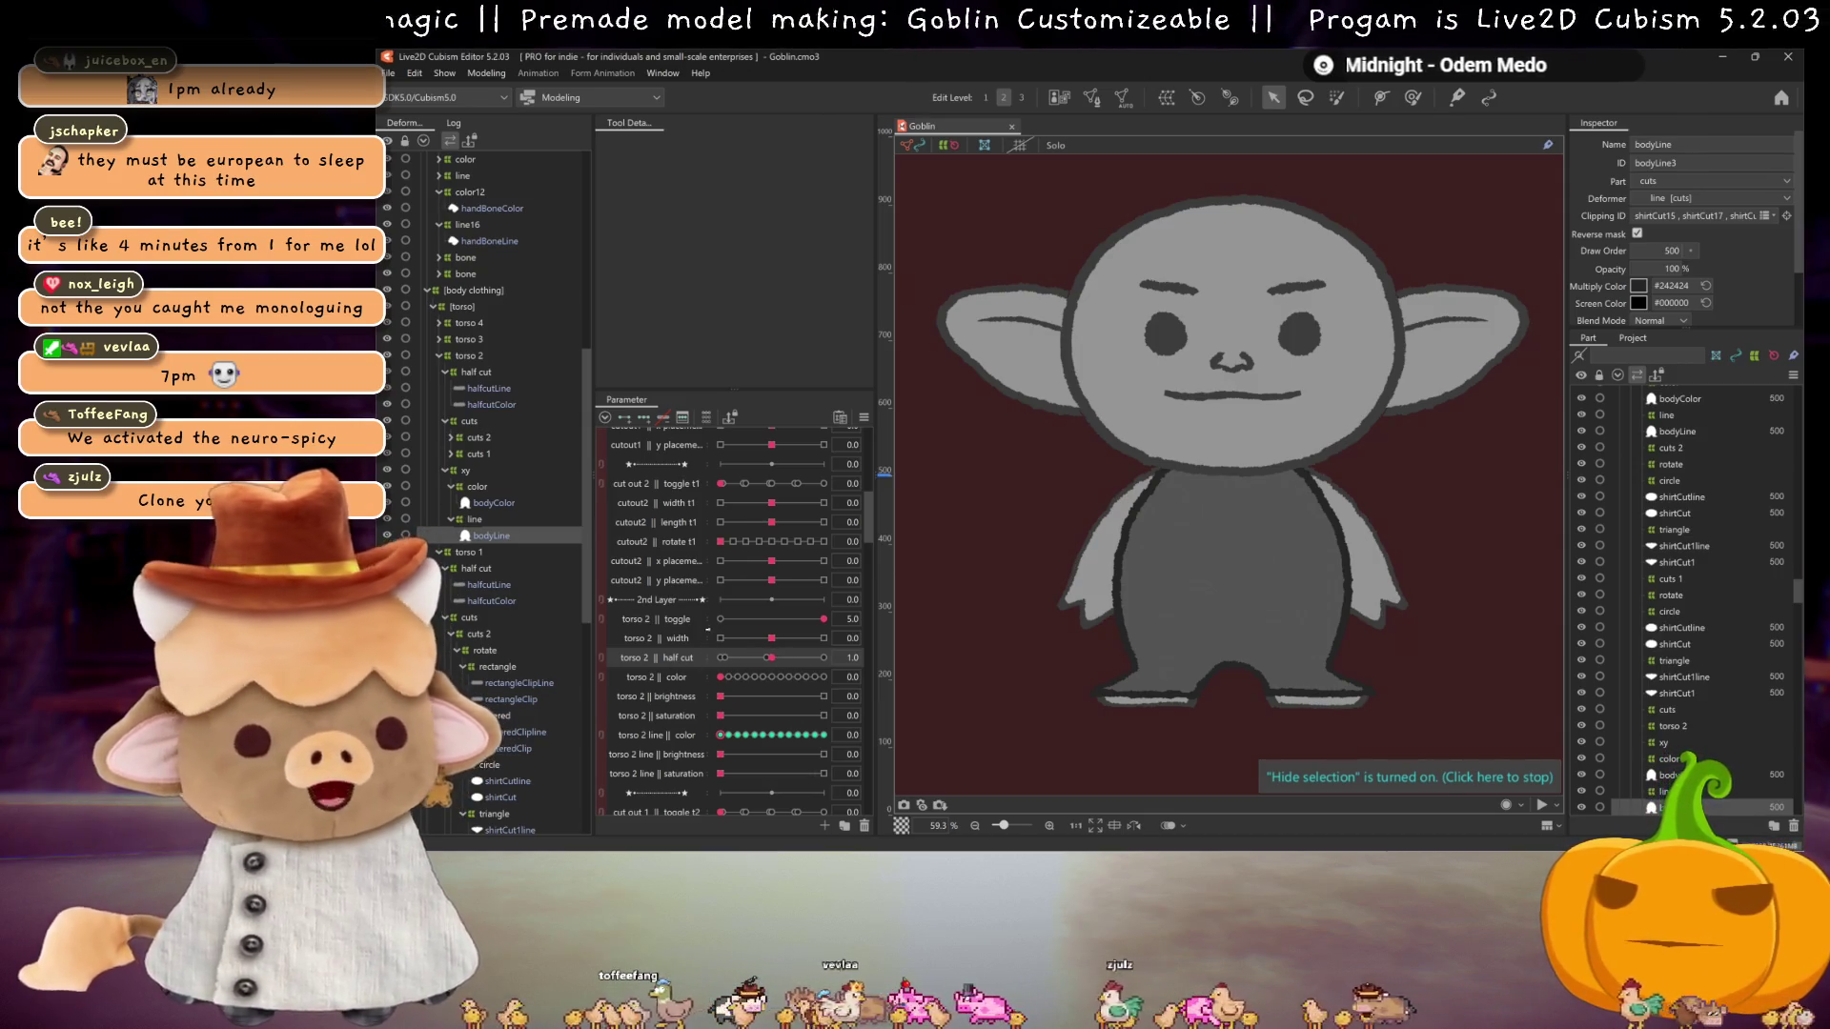
{"action": "left_click_drag", "start_coordinate": [770, 657], "coordinate": [791, 667]}
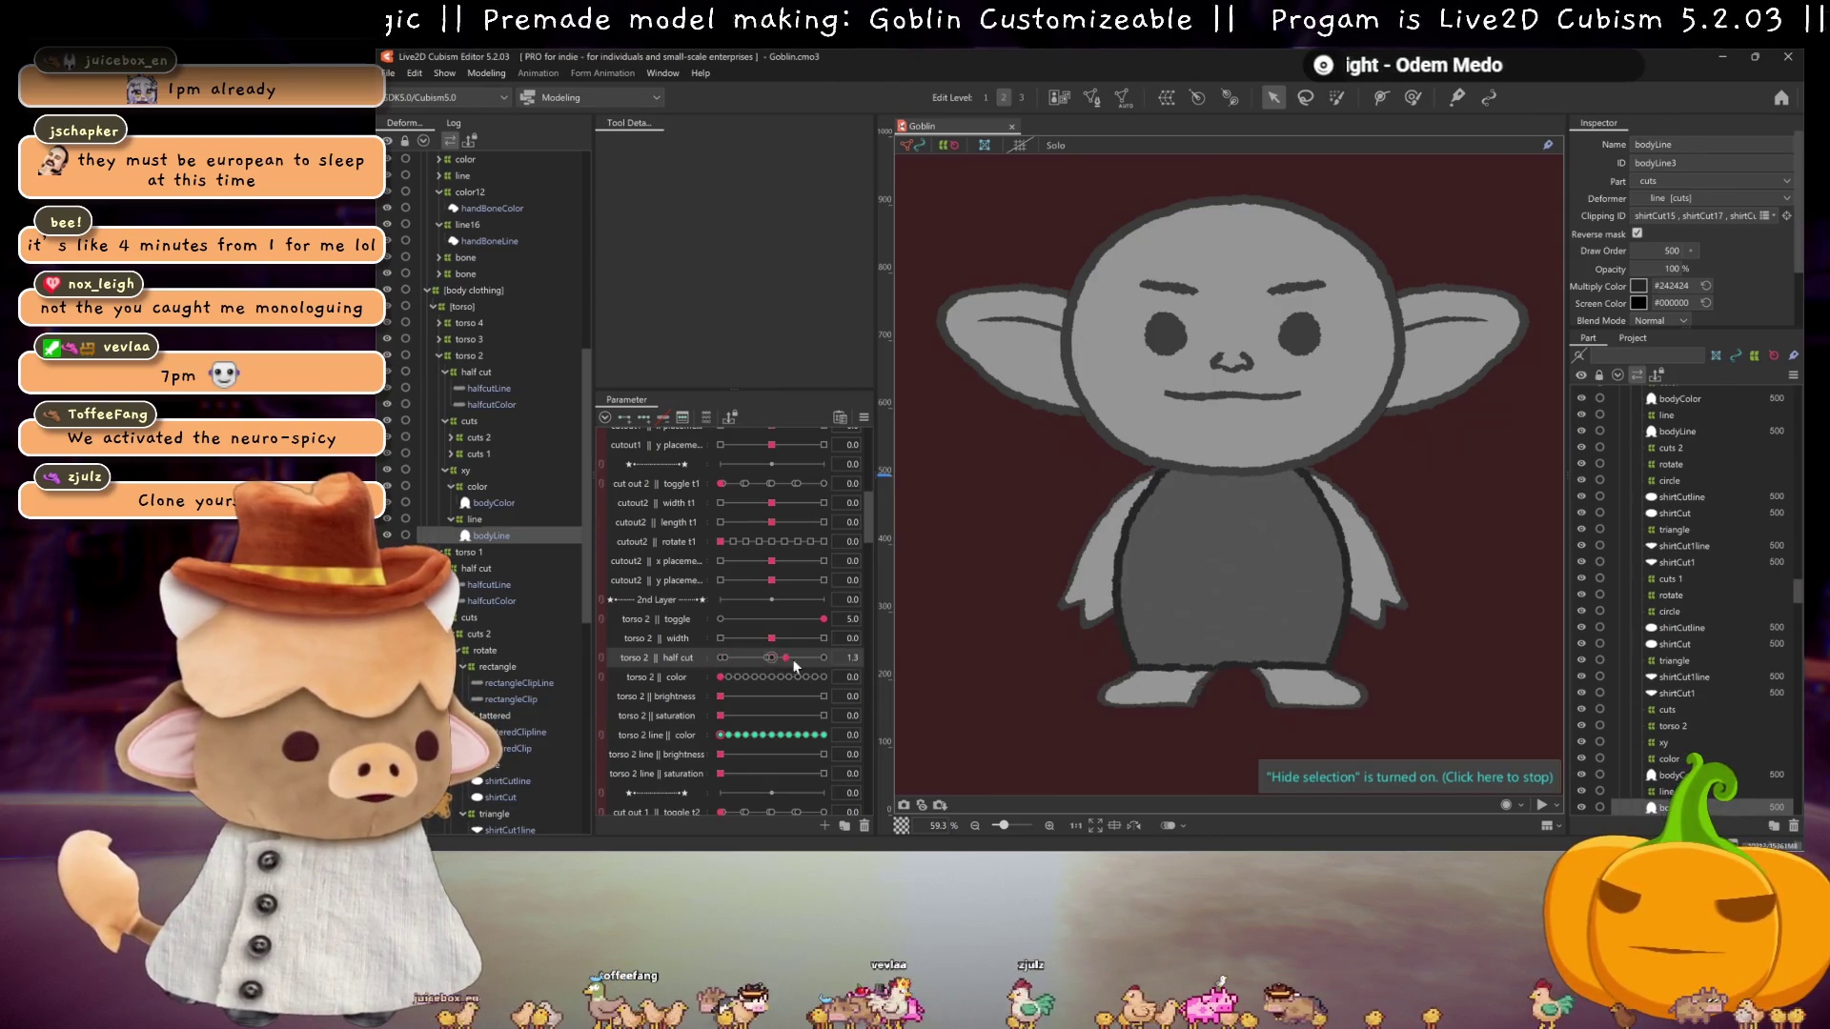
{"action": "left_click", "coordinate": [722, 658]}
{"action": "left_click", "coordinate": [721, 618]}
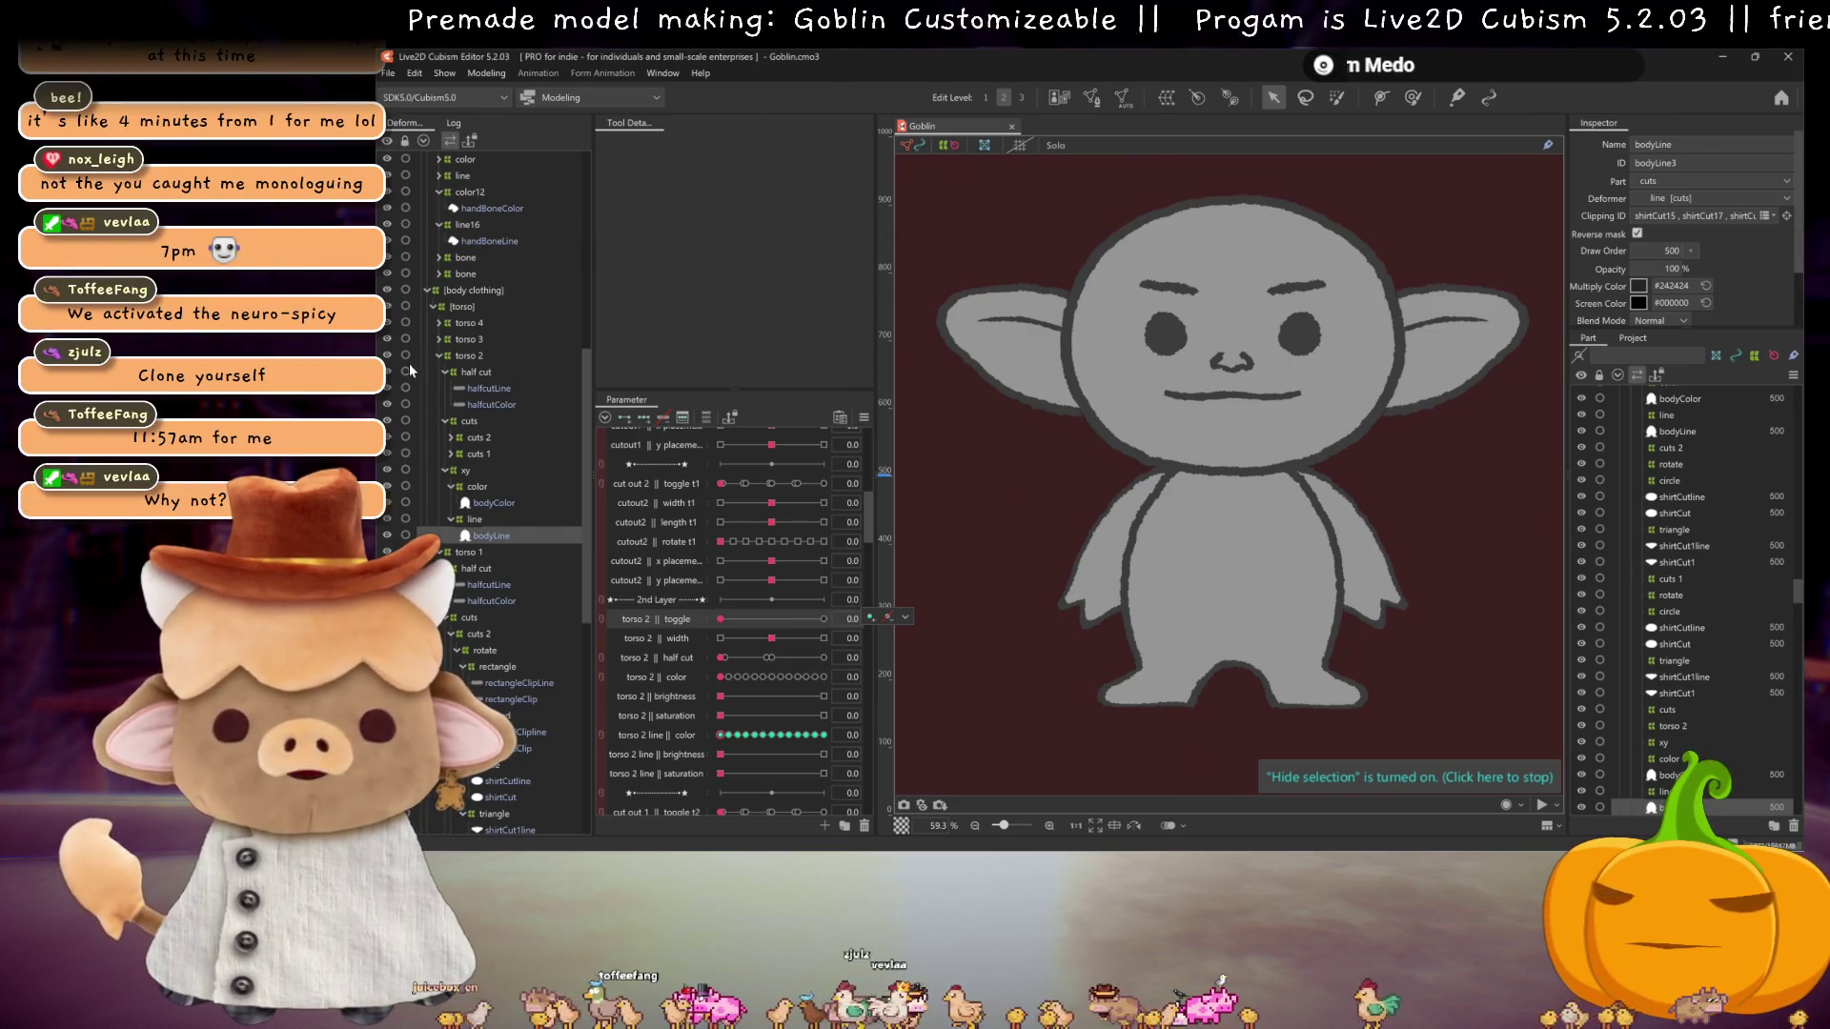
{"action": "left_click", "coordinate": [490, 405]}
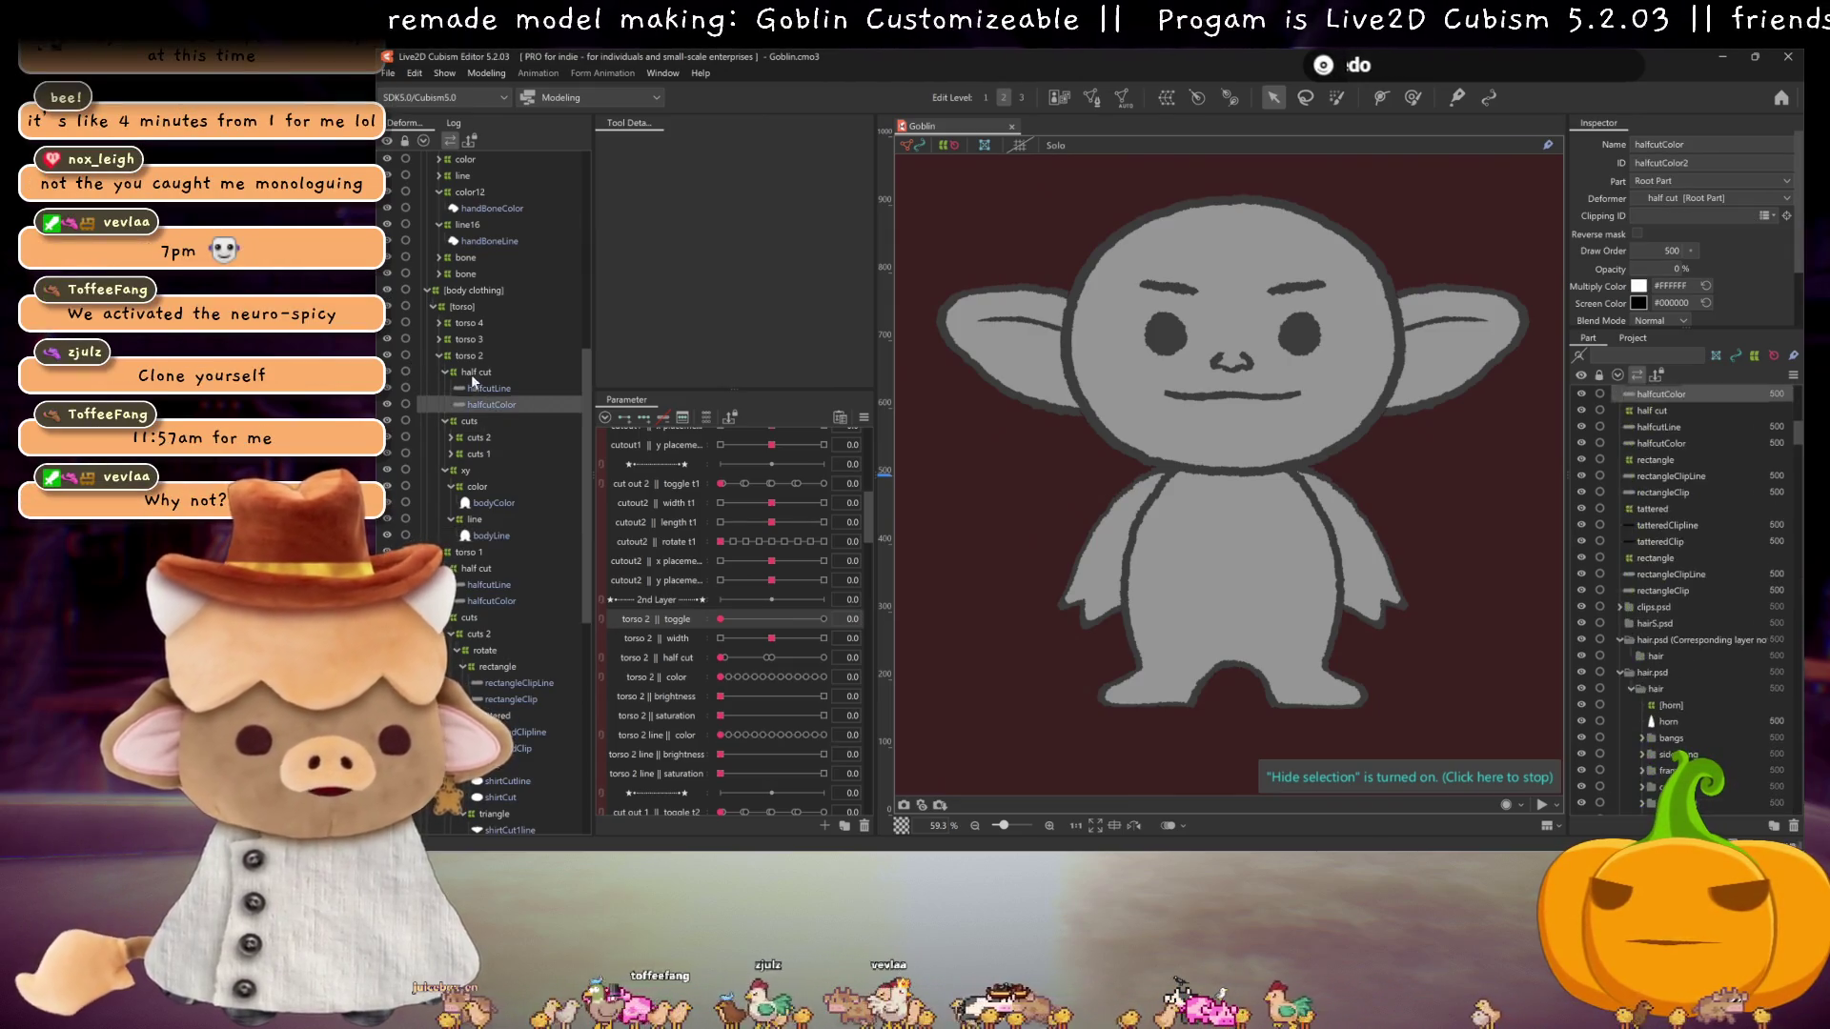
Step: Move the duplicate half cut folder into torso 3 and reveal its body layers
{"action": "left_click", "coordinate": [477, 372]}
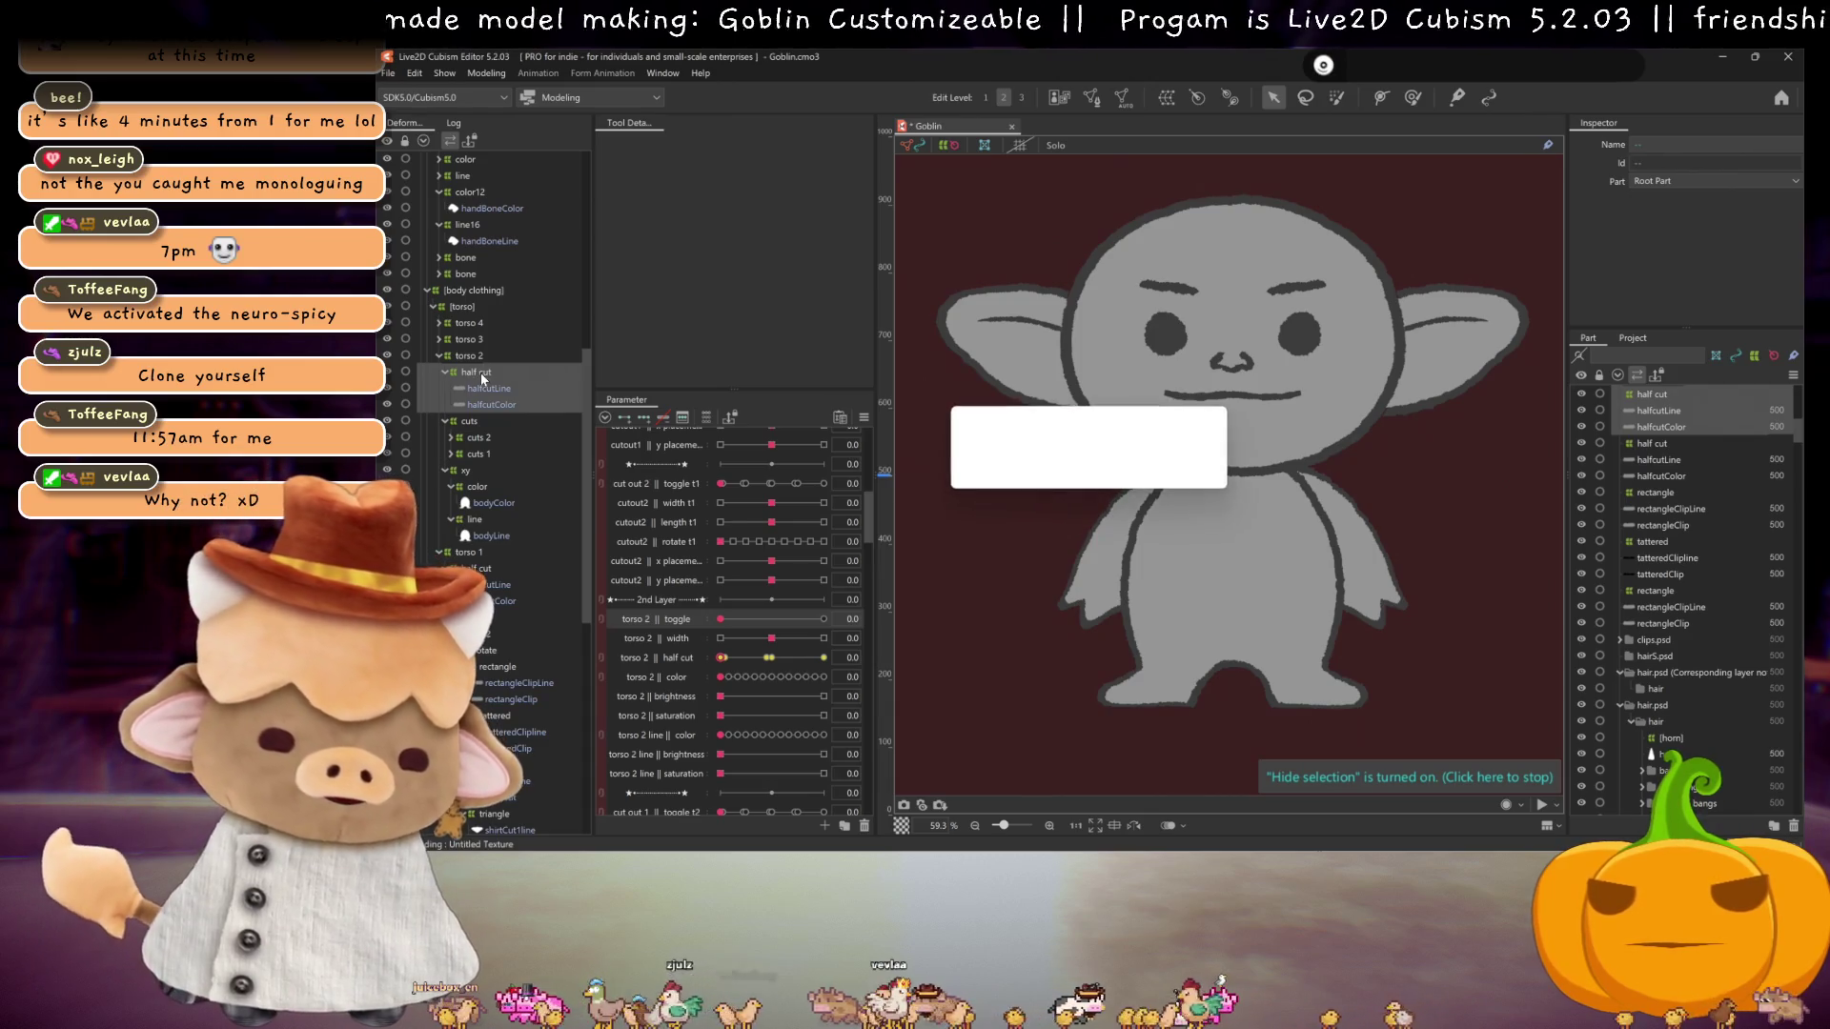
{"action": "left_click_drag", "start_coordinate": [457, 422], "coordinate": [465, 339]}
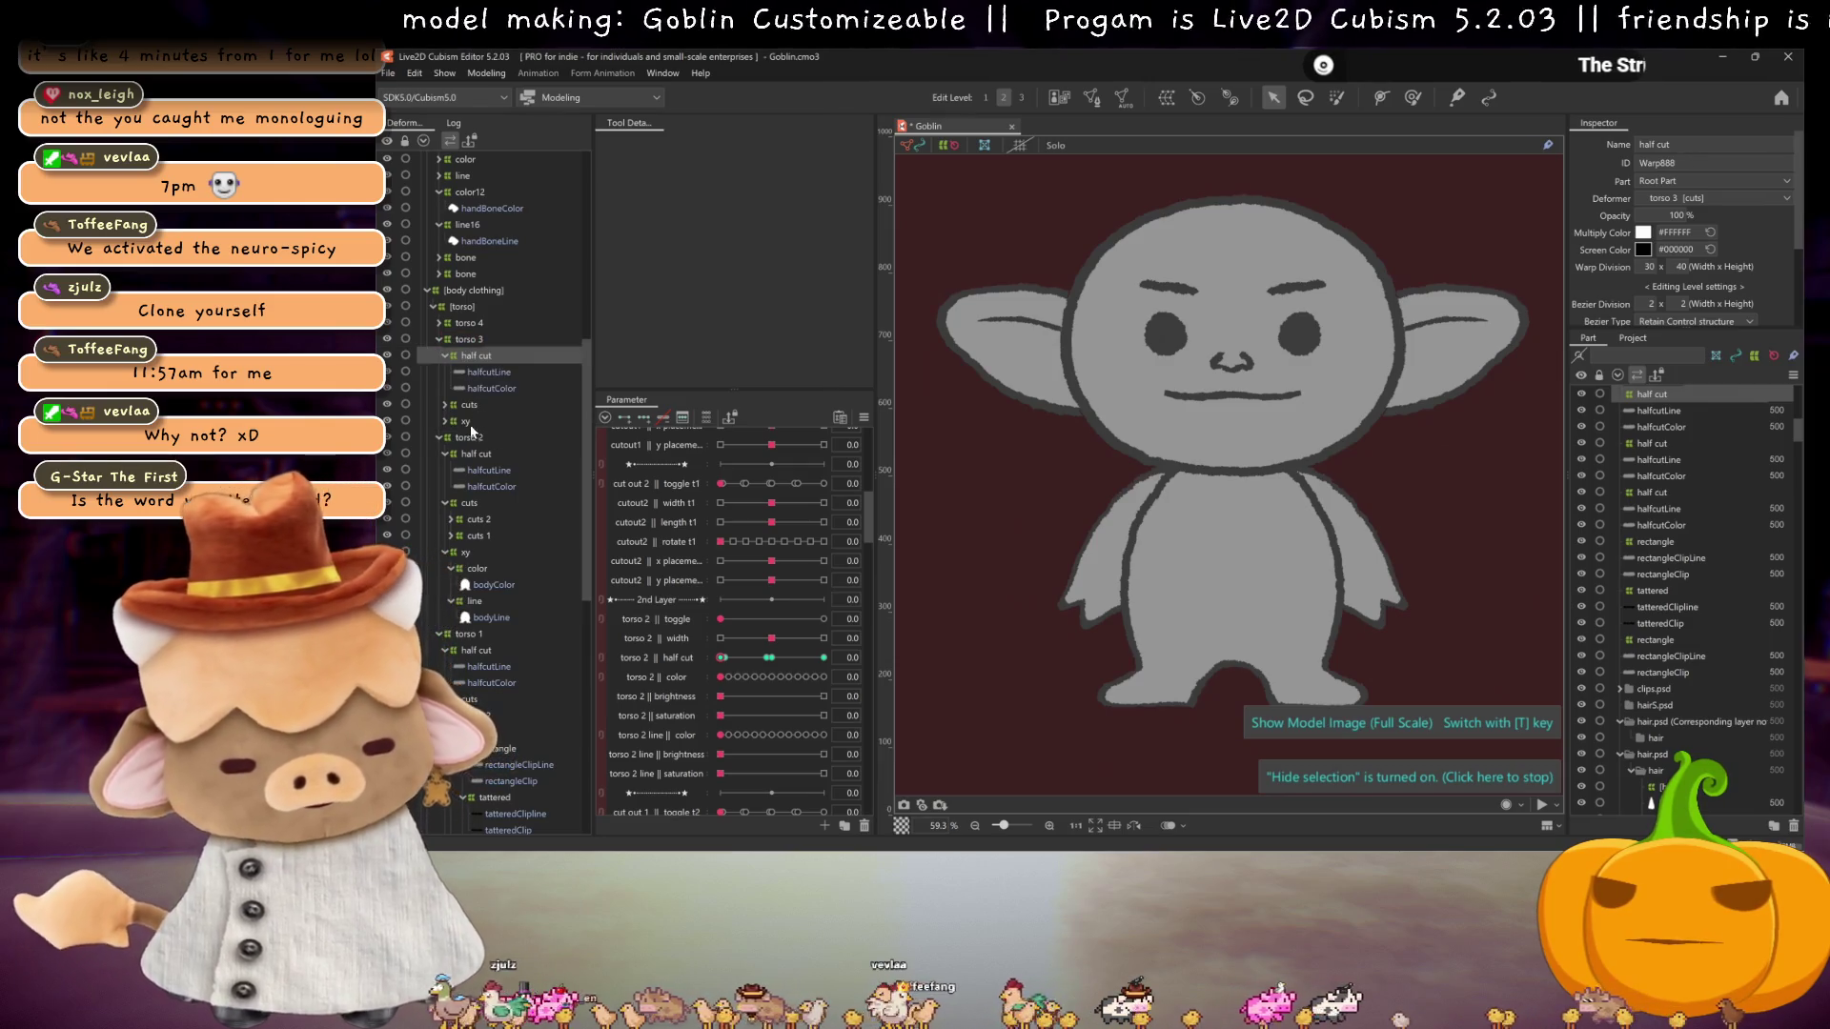
{"action": "left_click", "coordinate": [445, 421]}
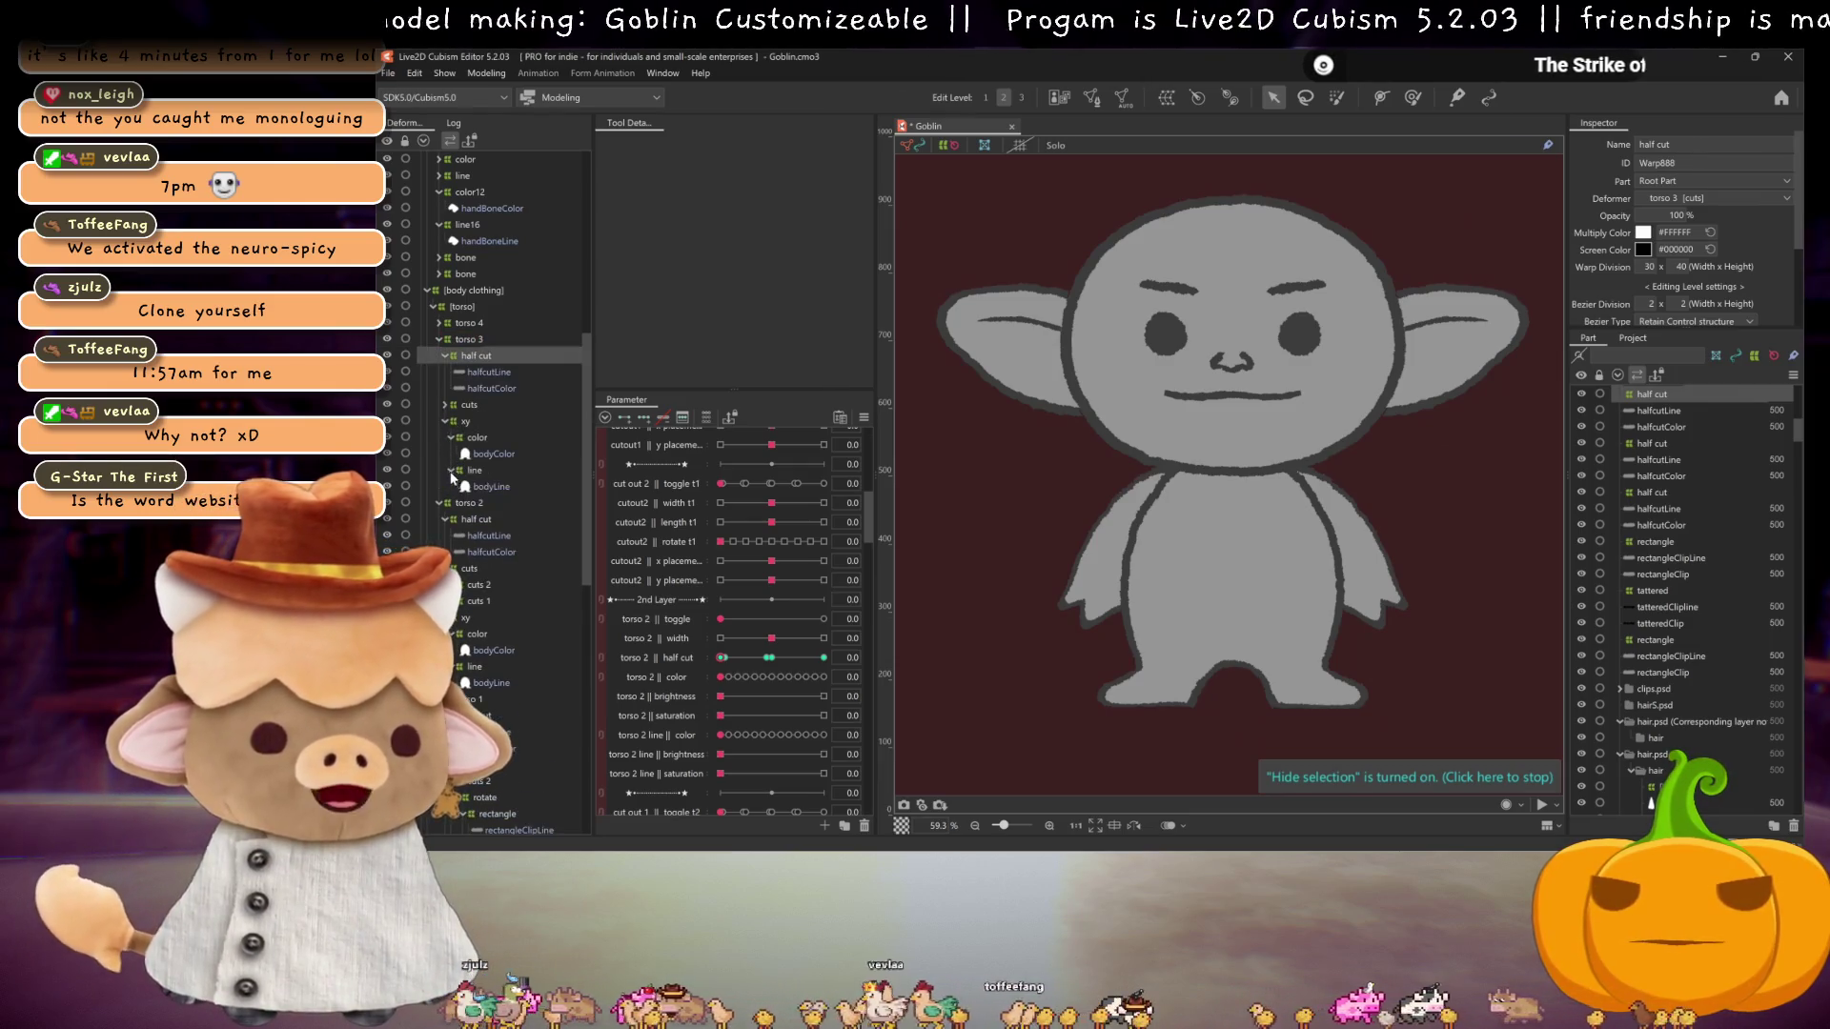
Step: Append ', halfcutColor3' to torso 3 bodyColor's Clipping ID
{"action": "left_click", "coordinate": [495, 389]}
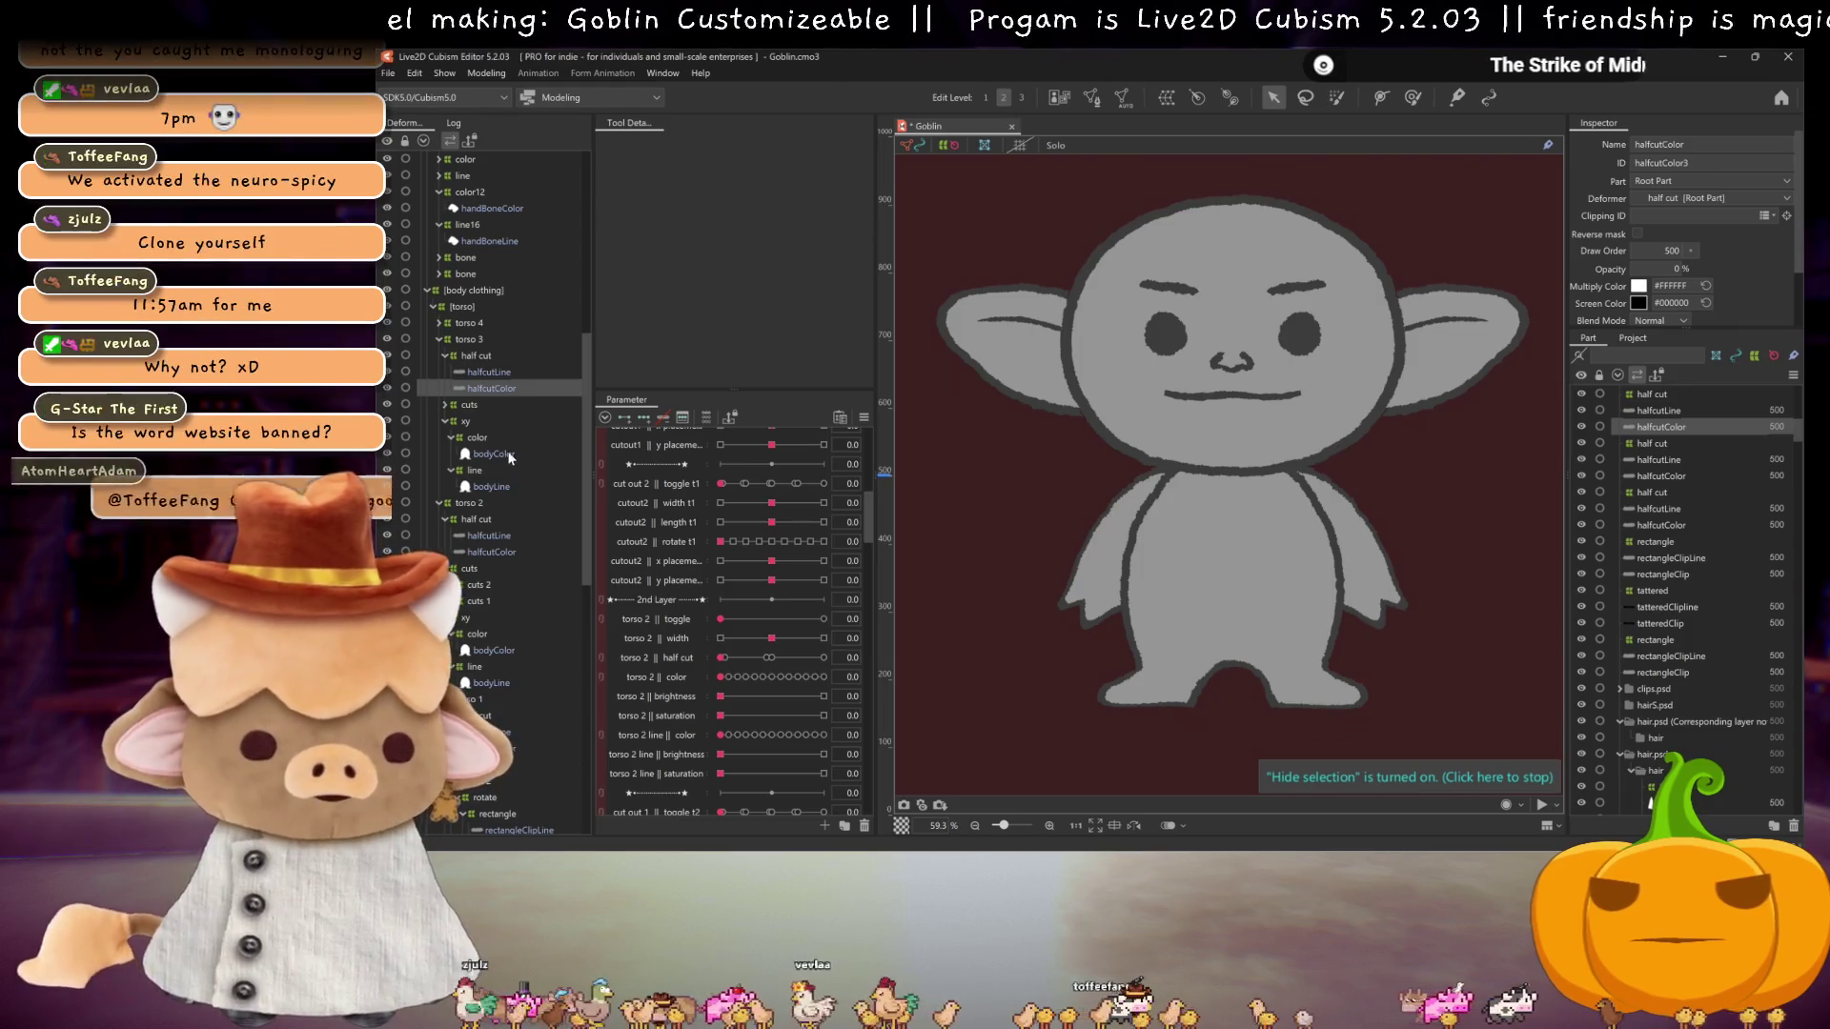
{"action": "left_click", "coordinate": [496, 454]}
{"action": "left_click", "coordinate": [1737, 215]}
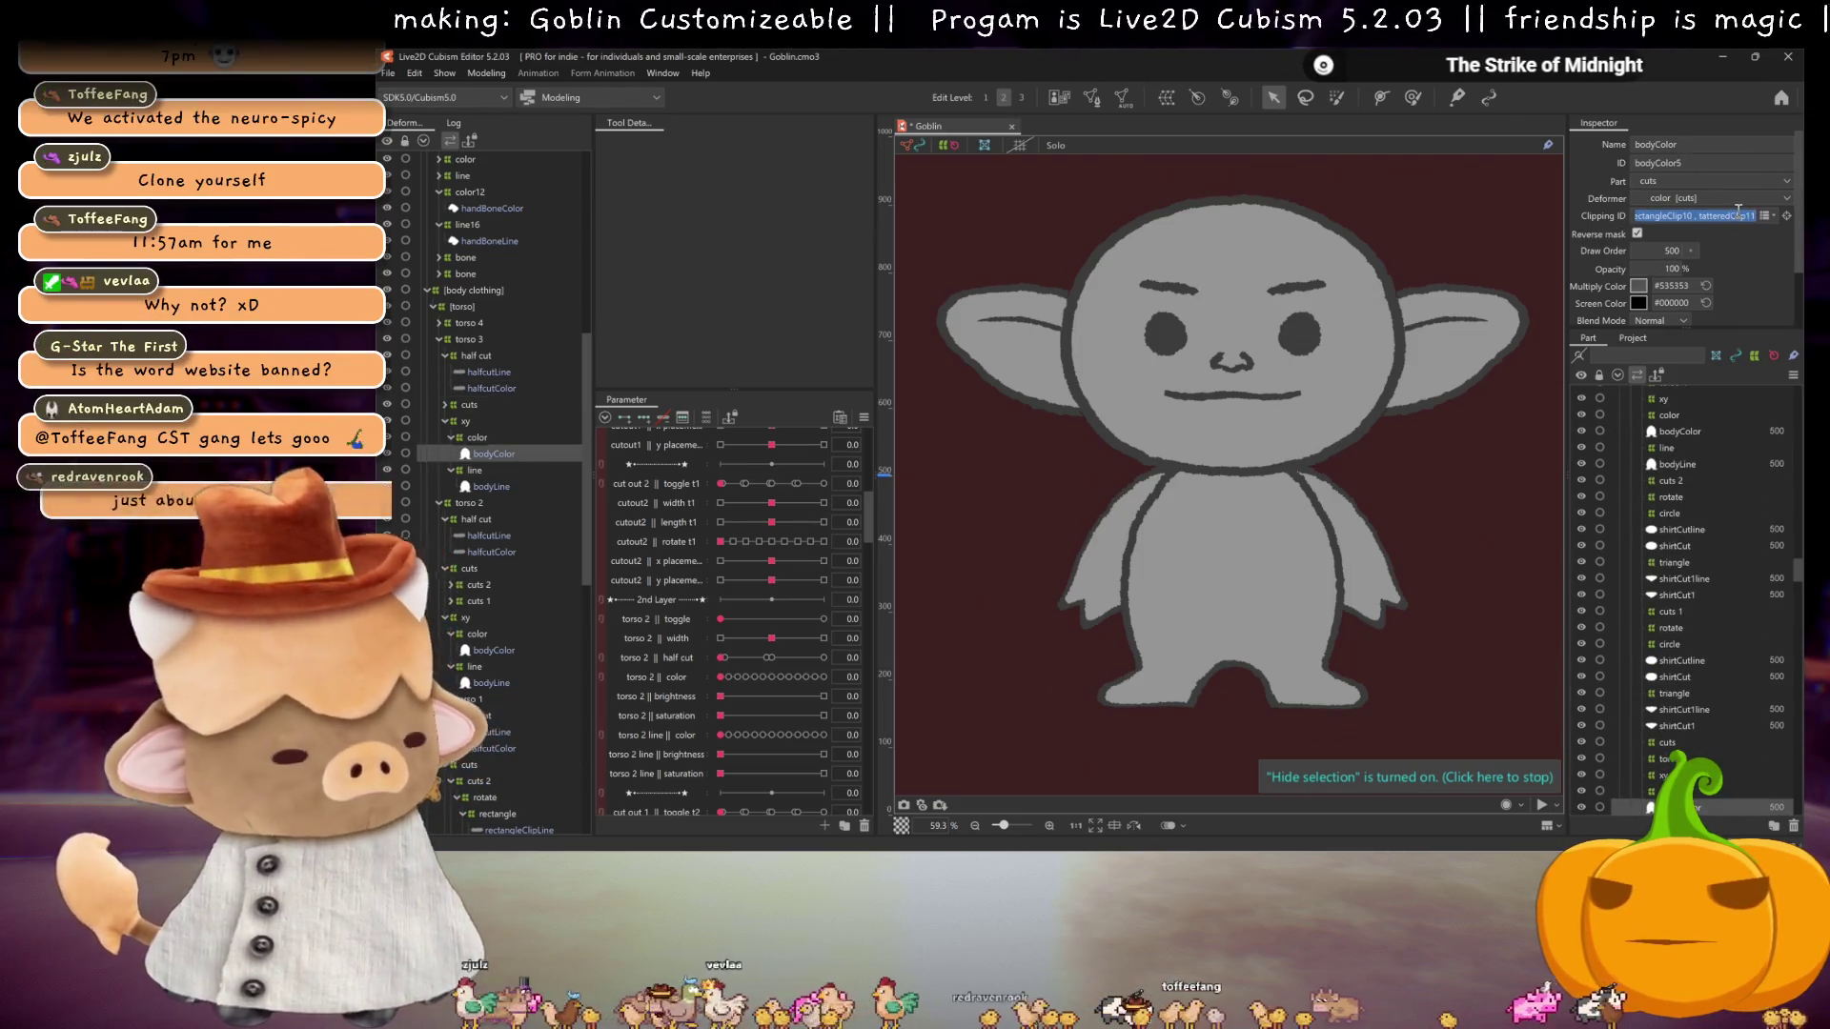
{"action": "key", "text": "End"}
{"action": "type", "text": ", halfcutColor3"}
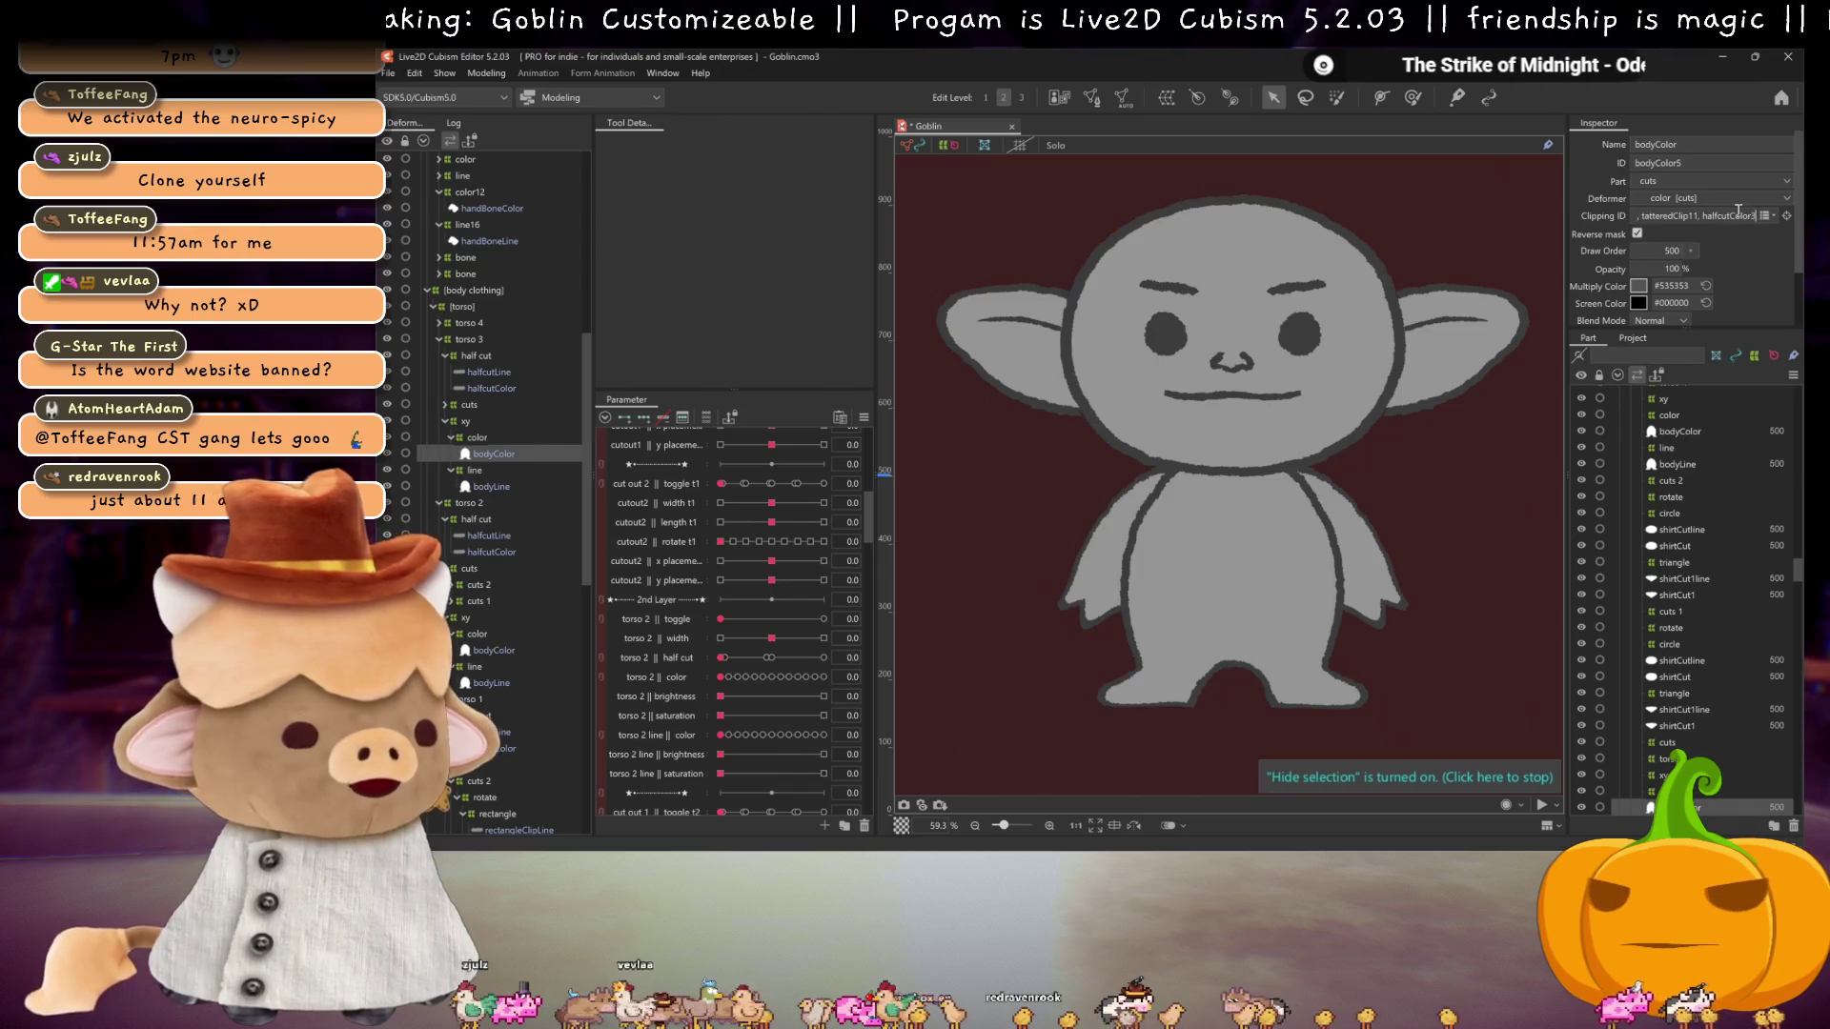
{"action": "key", "text": "Return"}
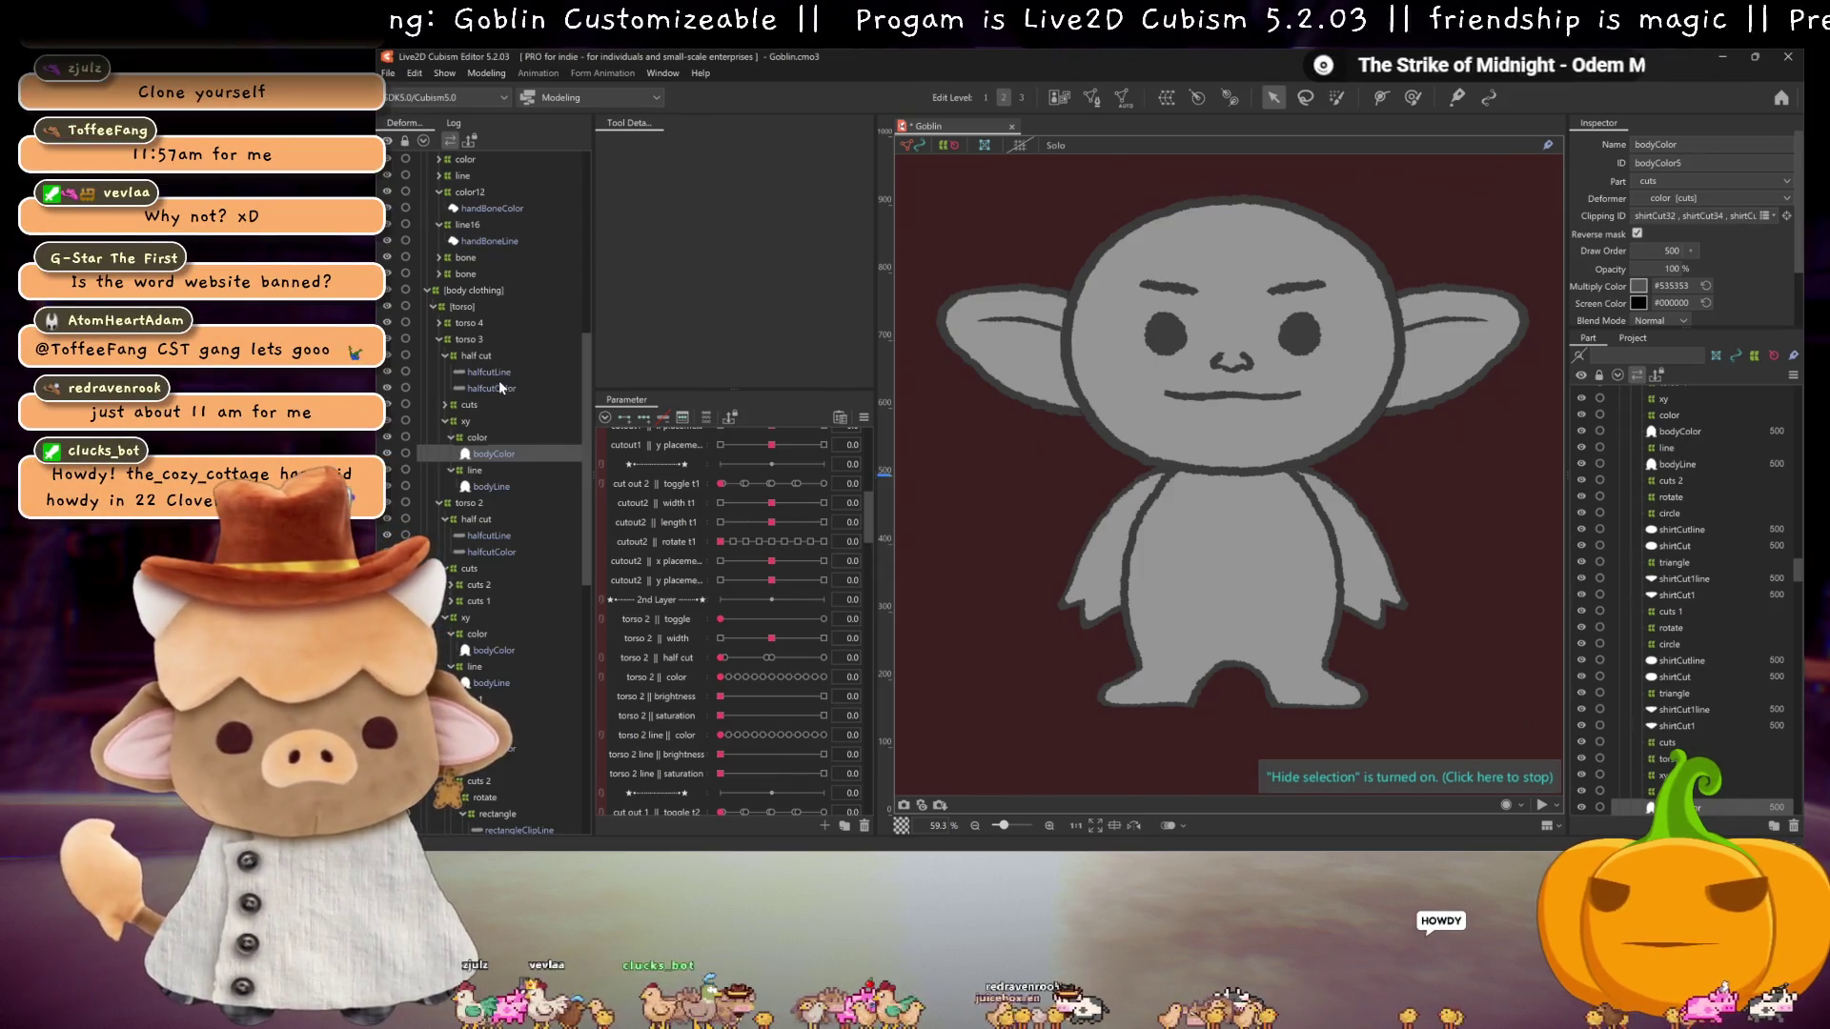
Step: Append ', halfcutLine3' to torso 3 bodyLine's Clipping ID
{"action": "left_click", "coordinate": [496, 371]}
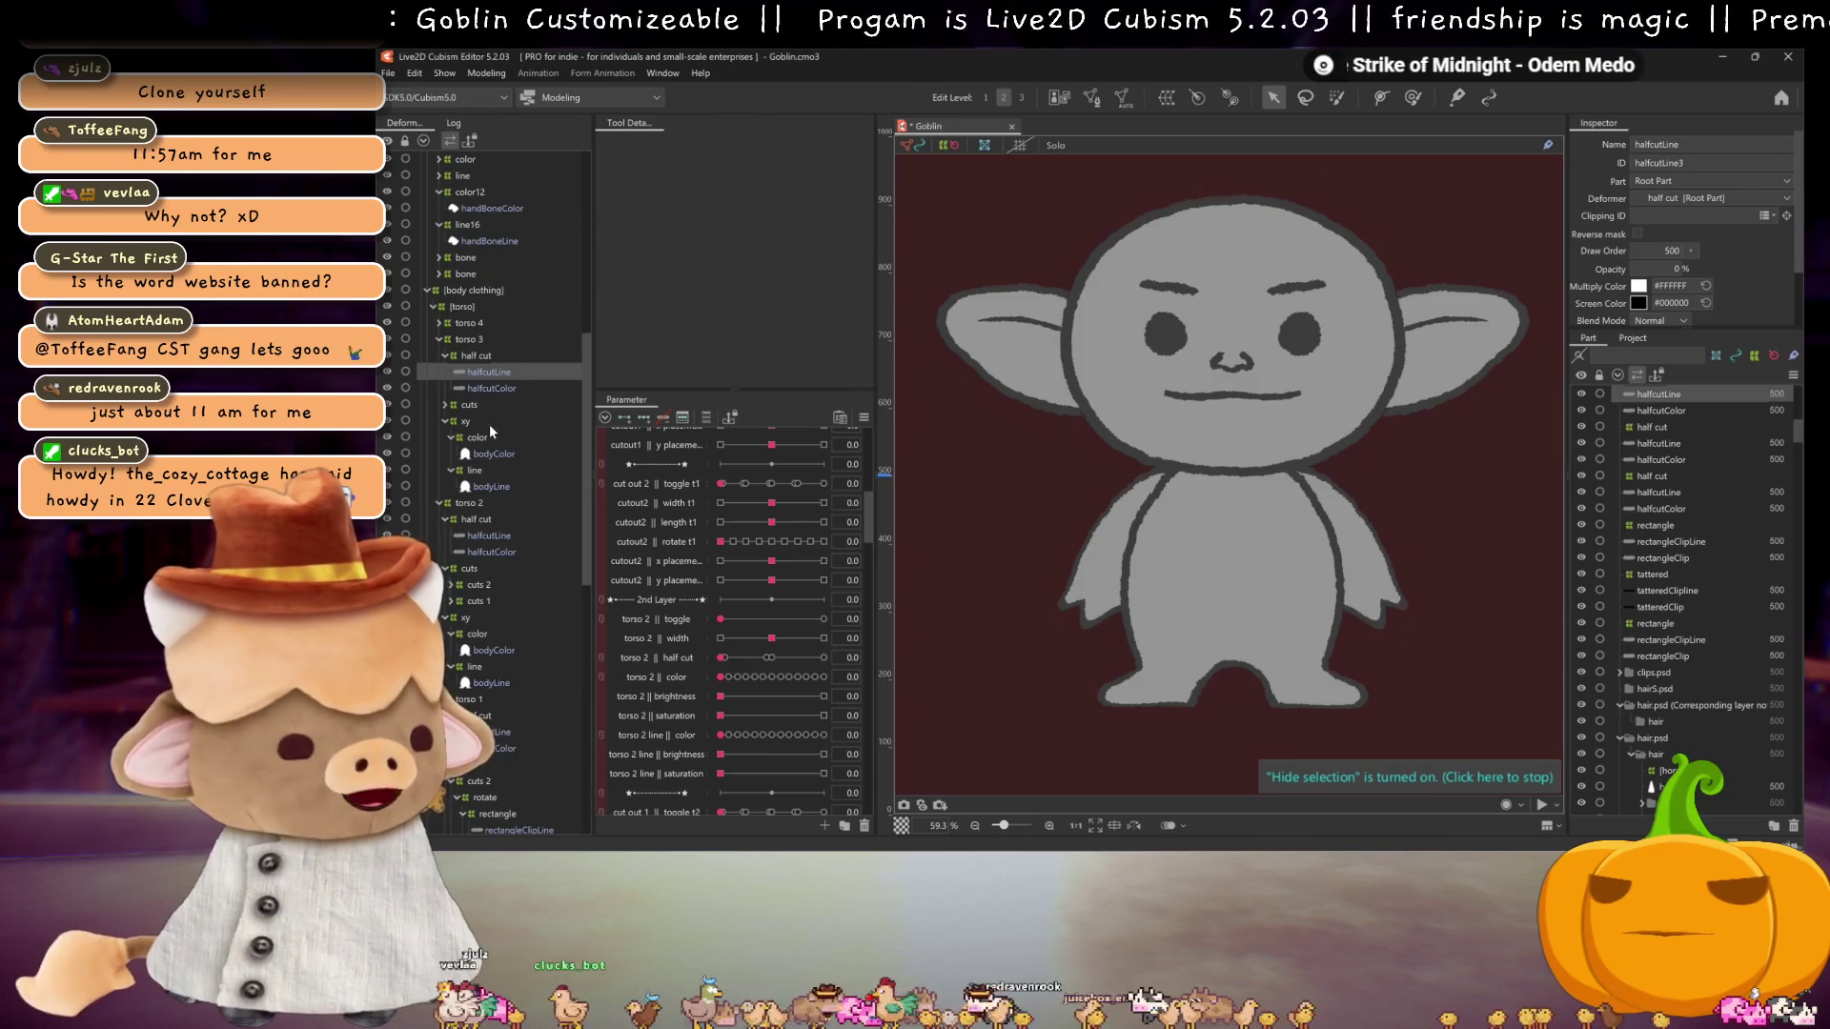
{"action": "left_click", "coordinate": [502, 486]}
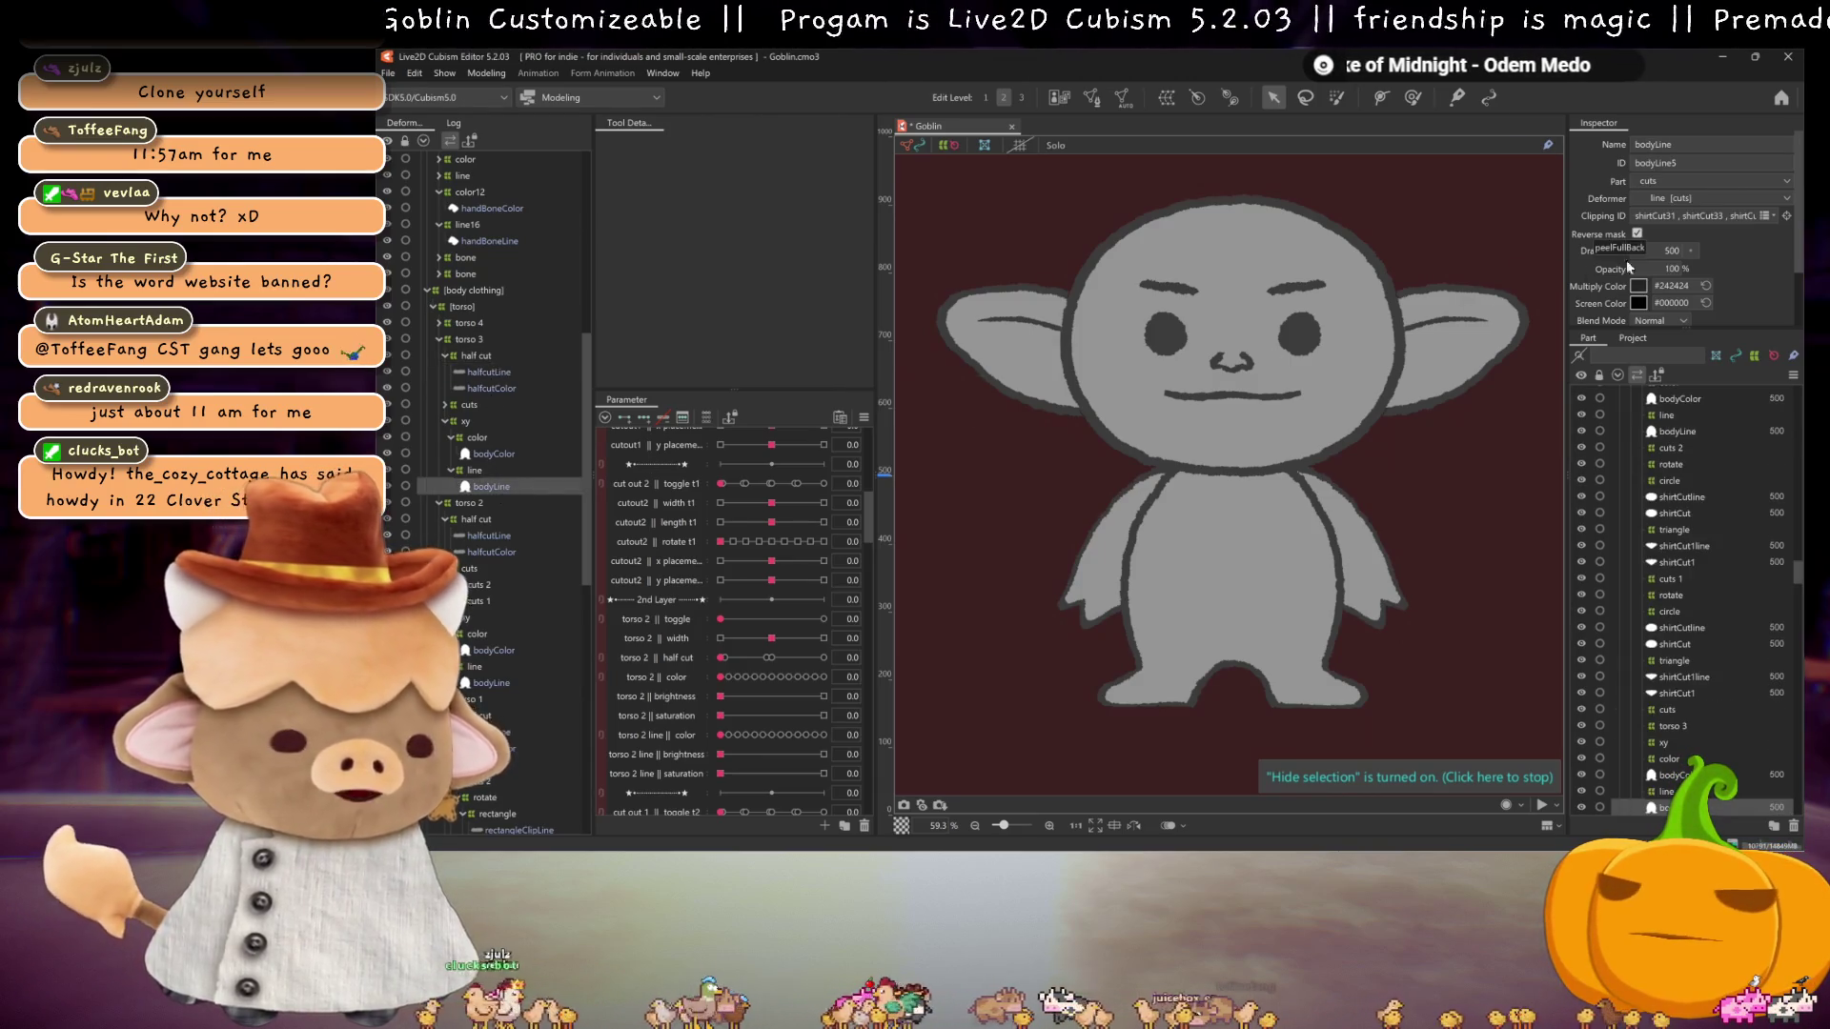
{"action": "left_click", "coordinate": [1754, 216]}
{"action": "key", "text": "ctrl+a"}
{"action": "key", "text": "ctrl+v"}
{"action": "key", "text": "Return"}
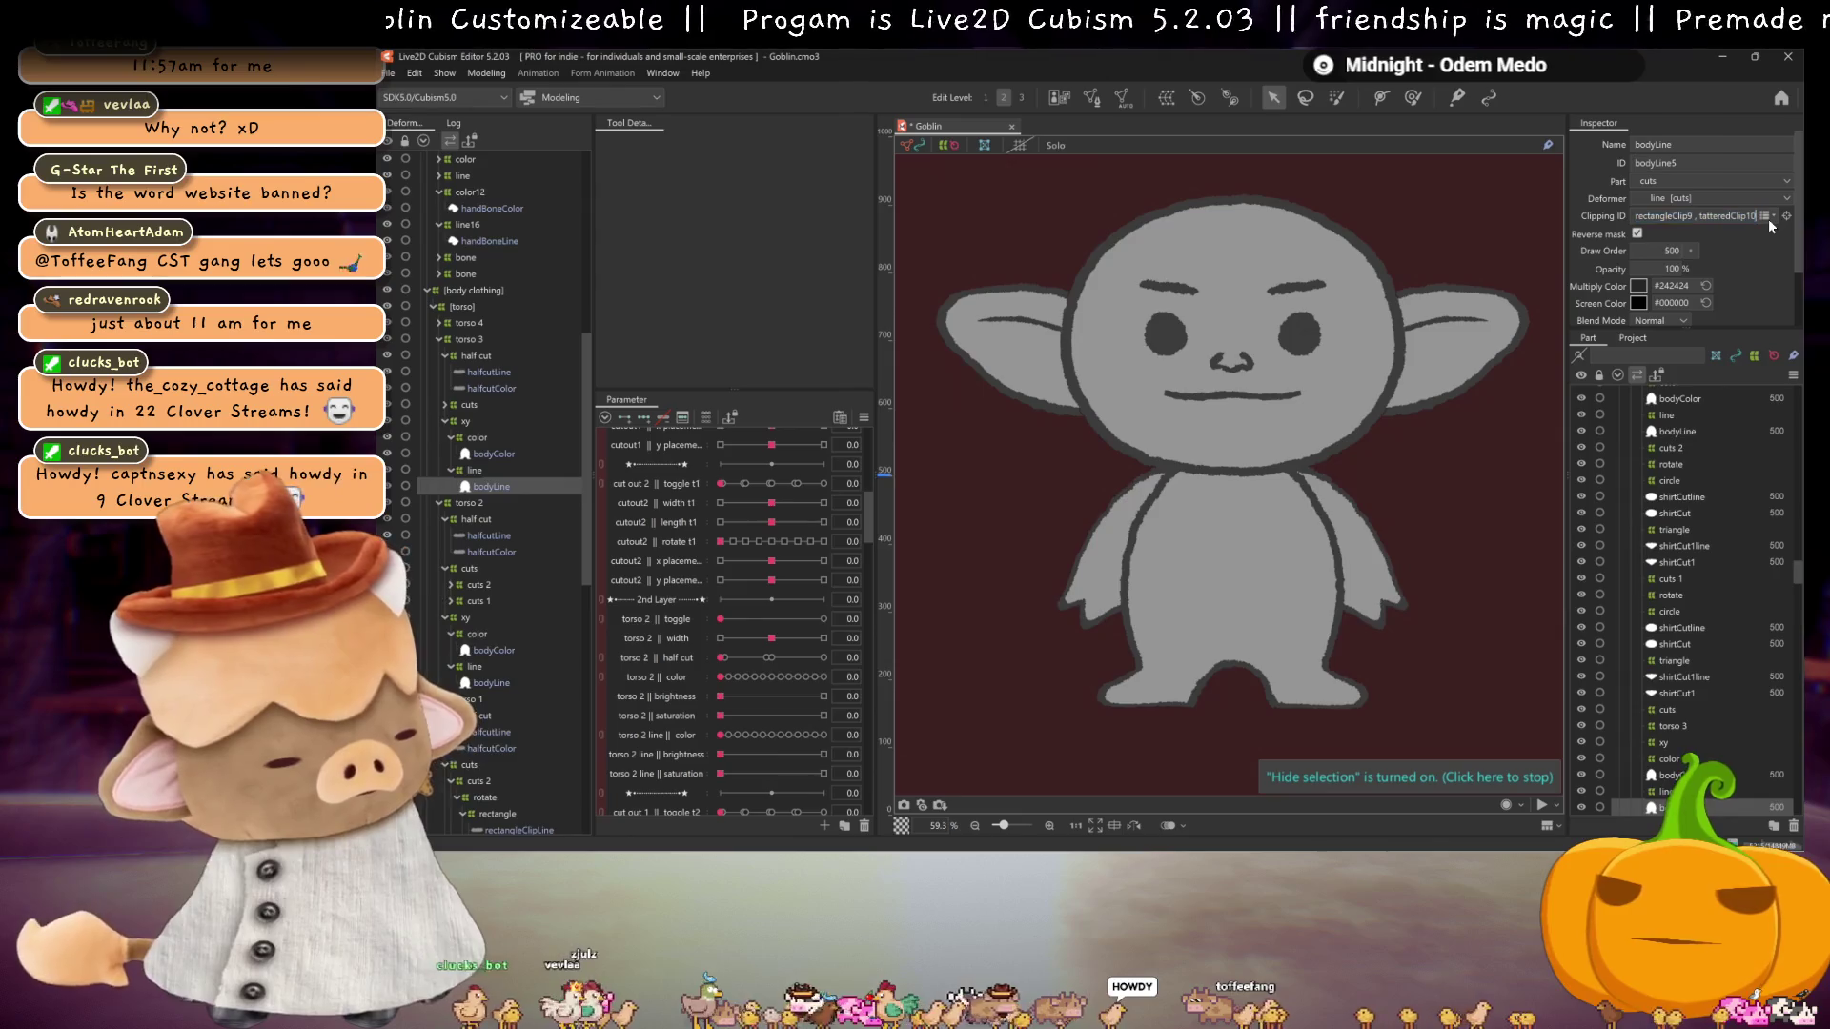
{"action": "type", "text": ", halfcutLine3"}
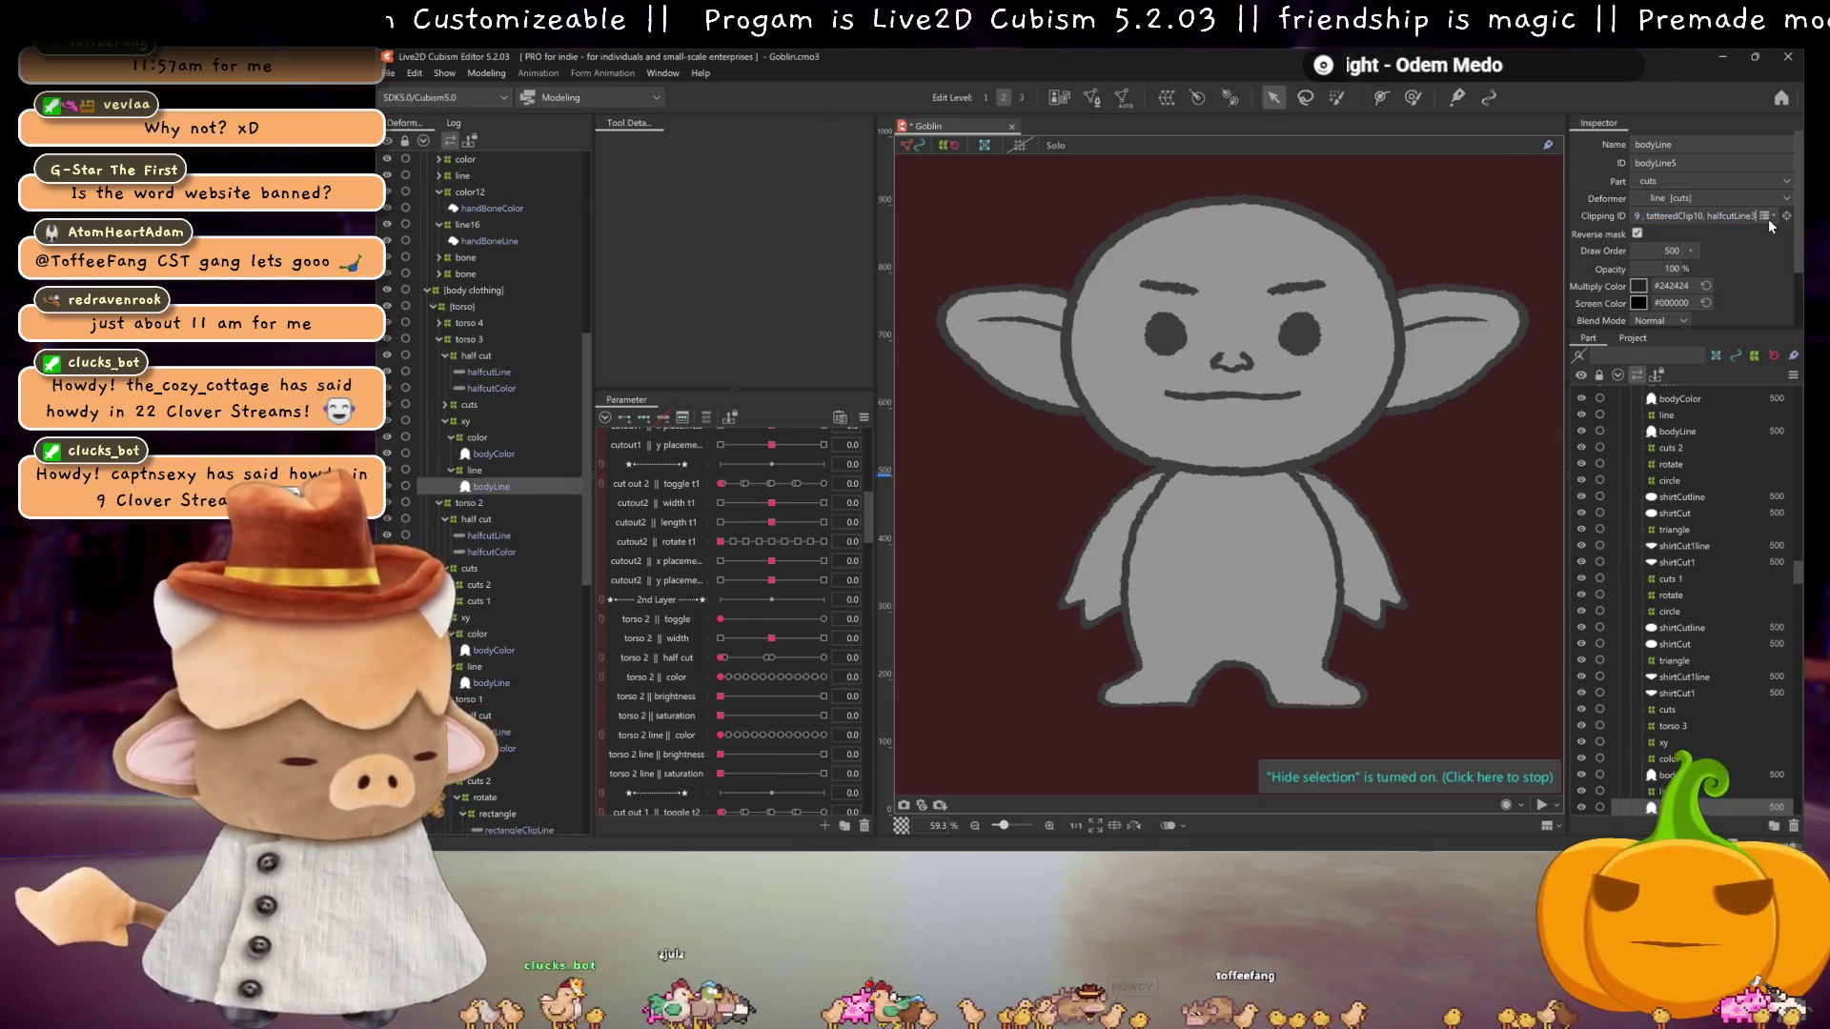
{"action": "key", "text": "Return"}
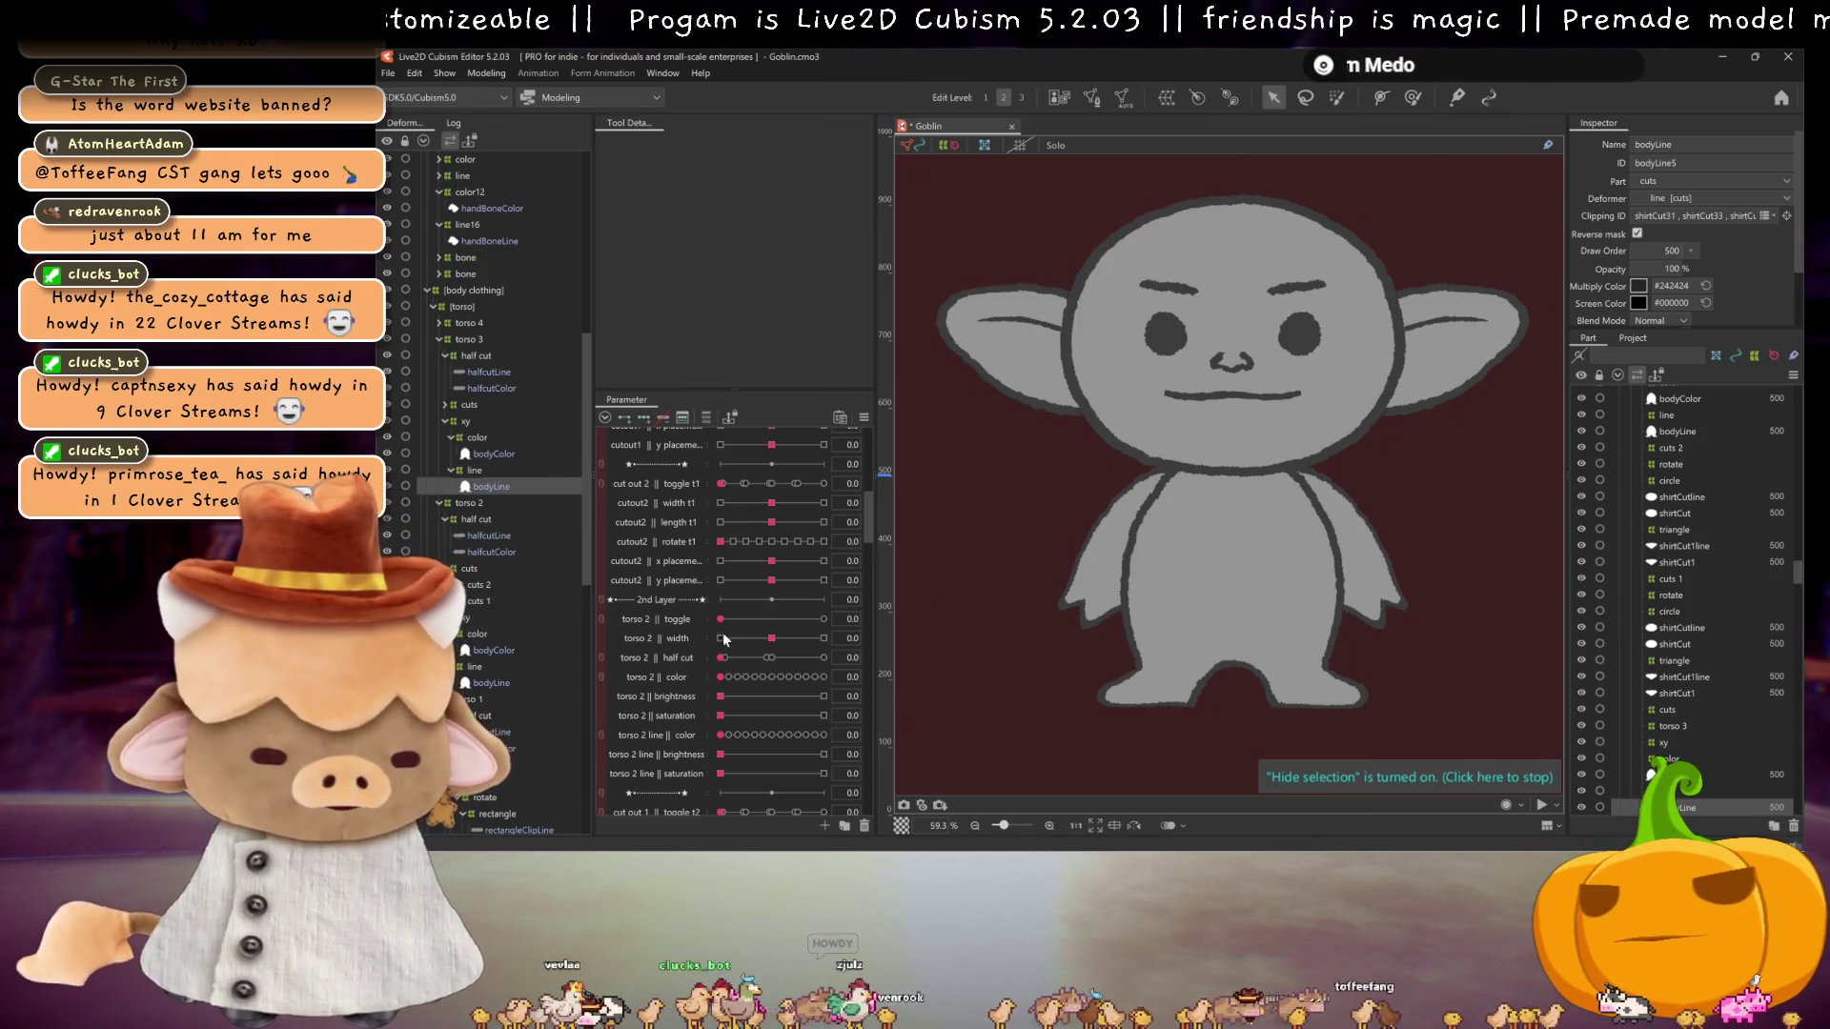
{"action": "scroll", "coordinate": [722, 634], "scroll_direction": "down", "scroll_amount": 7}
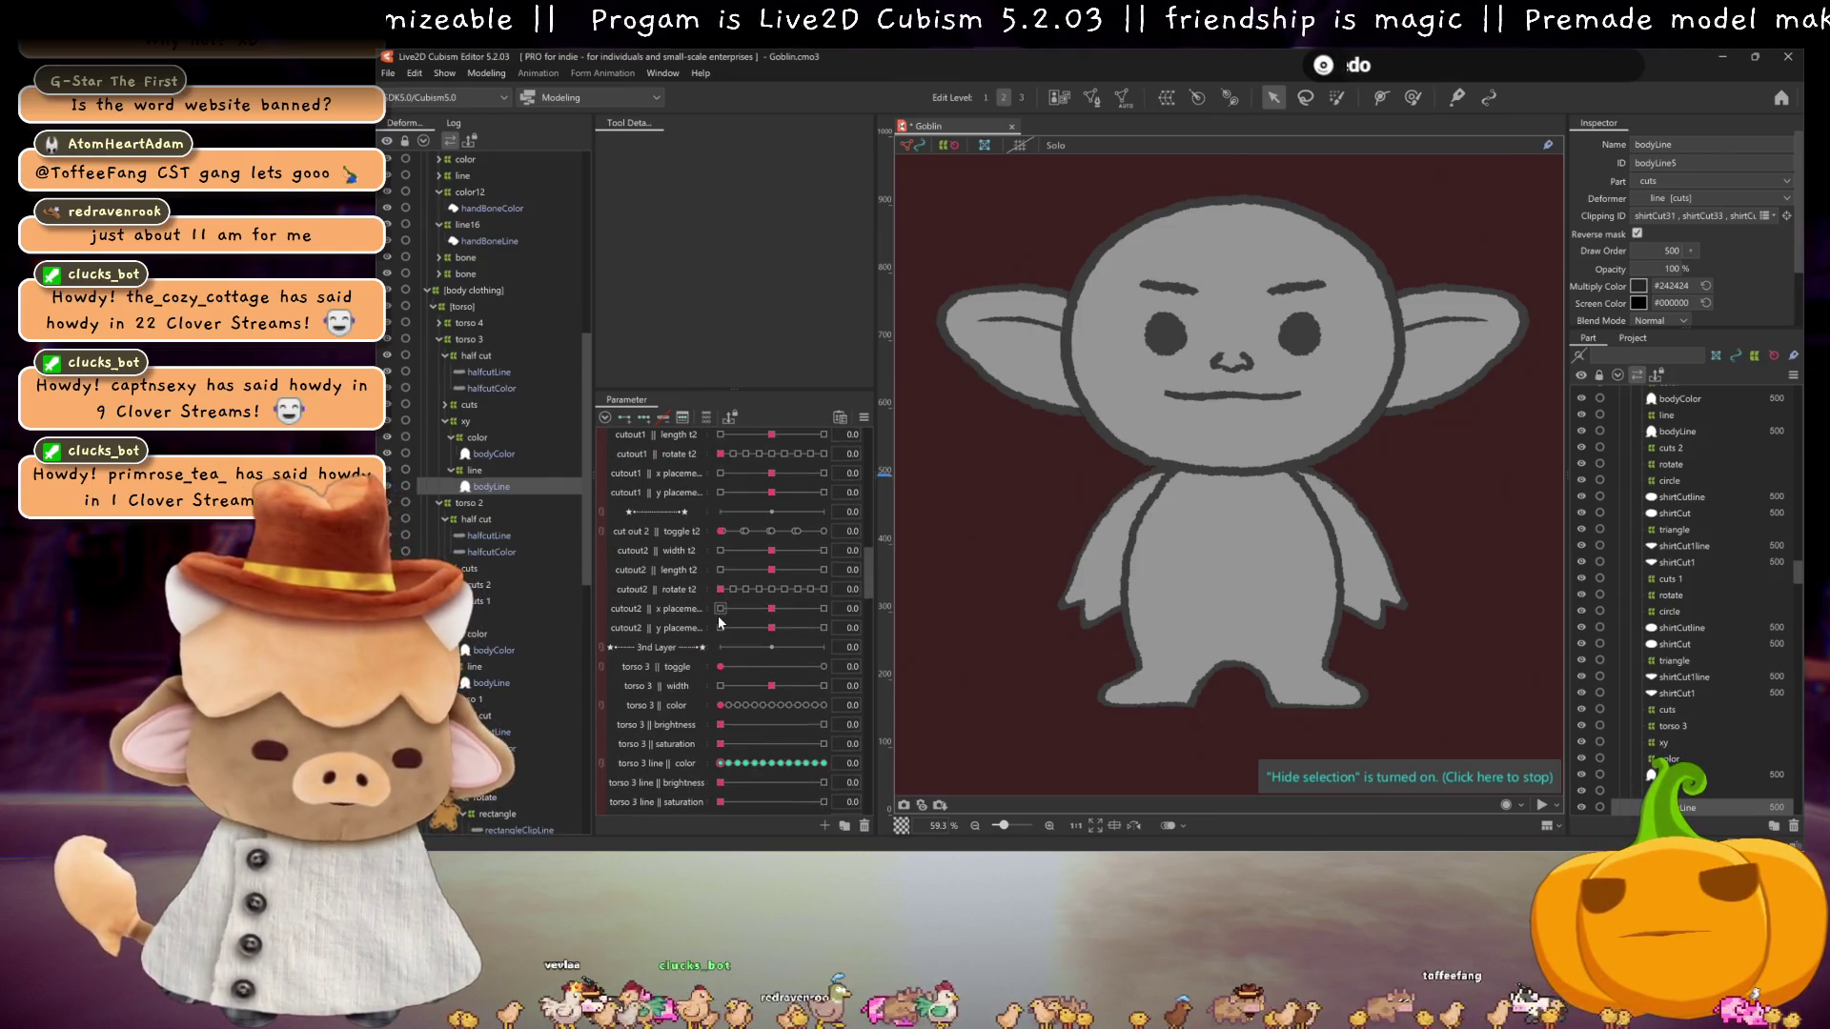
Step: Set the torso 3 toggle to 5, duplicate torso 2 || half cut, and move the copy into torso 3's group
{"action": "left_click", "coordinate": [823, 666]}
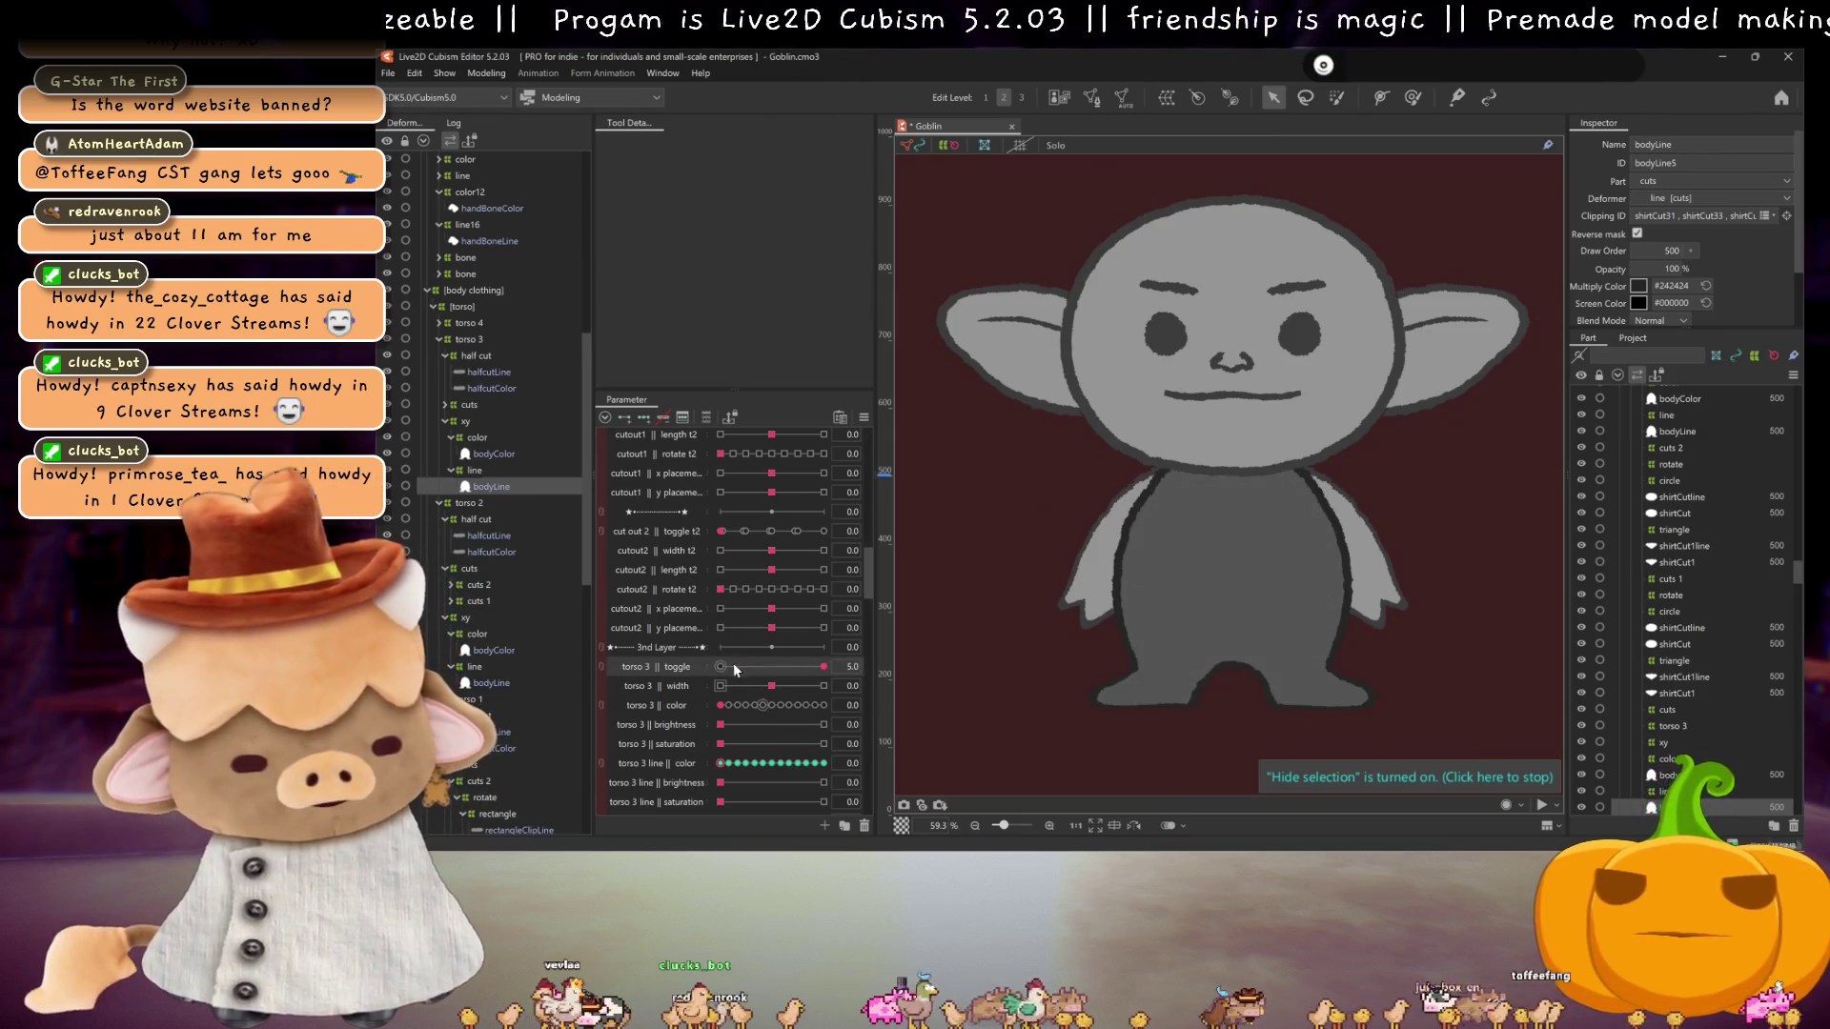
{"action": "scroll", "coordinate": [724, 658], "scroll_direction": "up", "scroll_amount": 6}
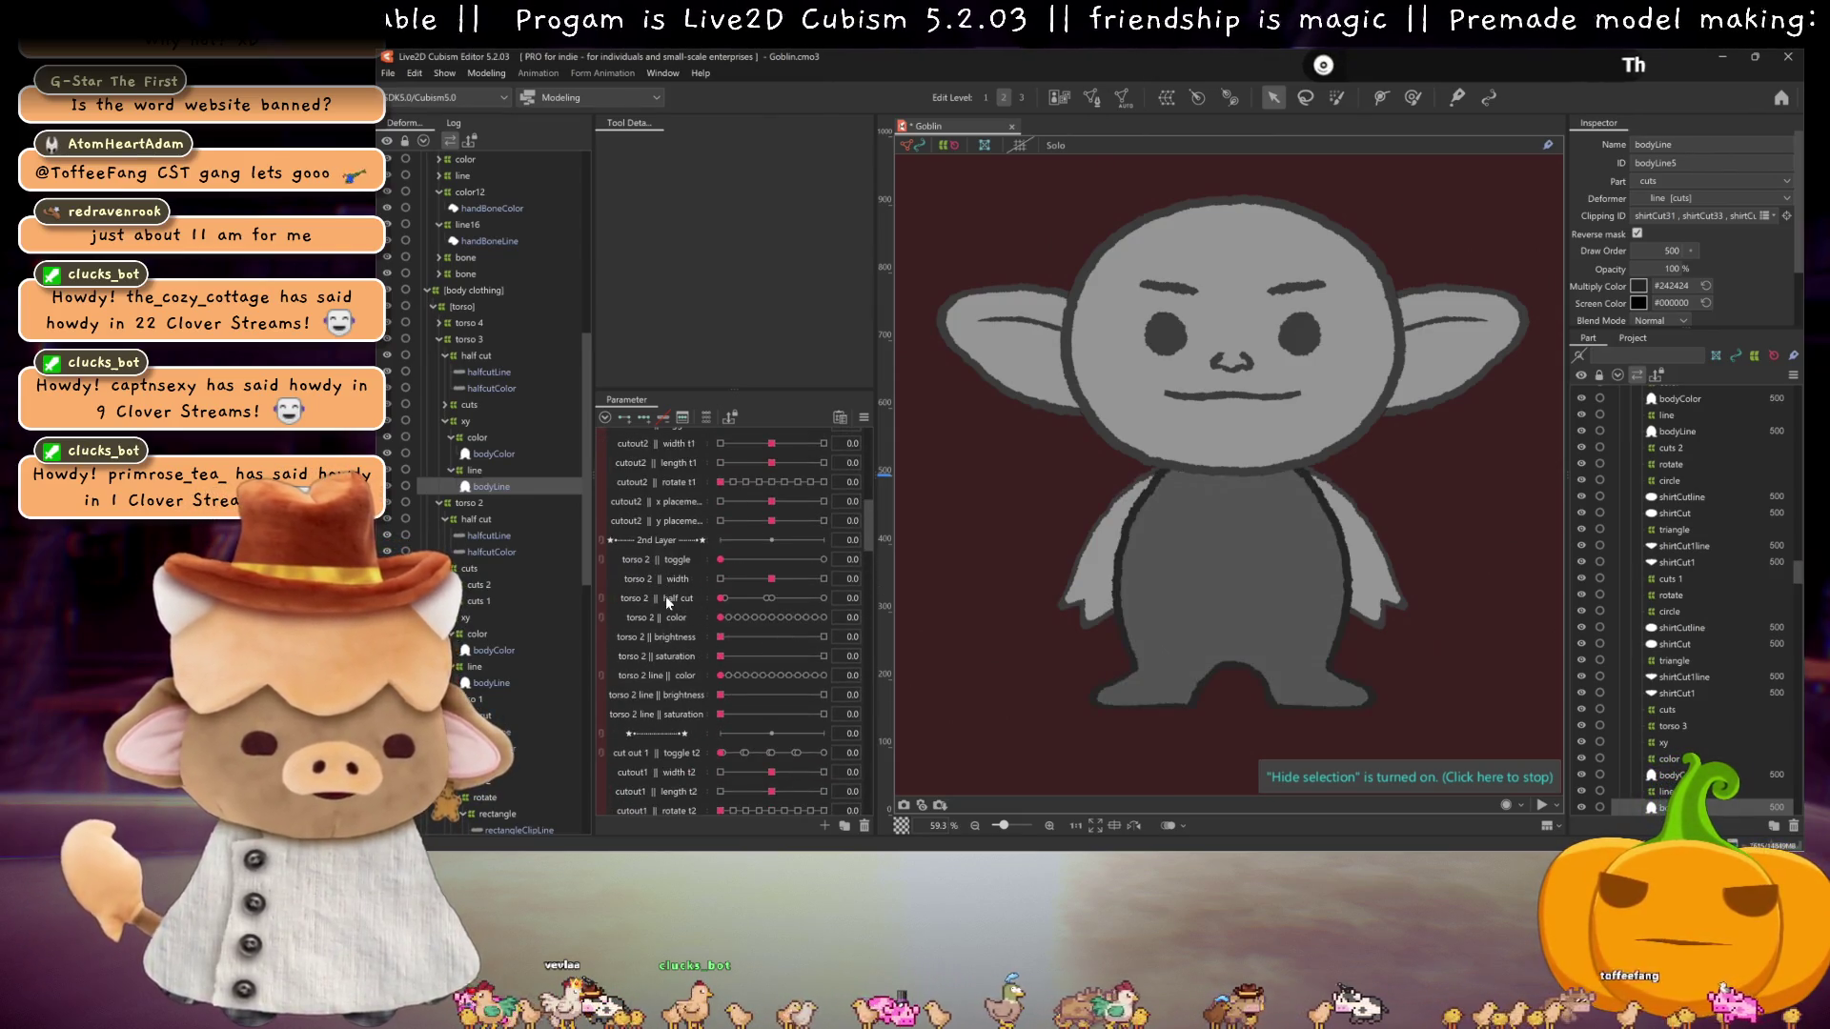
{"action": "right_click", "coordinate": [667, 598]}
{"action": "left_click", "coordinate": [694, 658]}
{"action": "scroll", "coordinate": [652, 514], "scroll_direction": "down", "scroll_amount": 2}
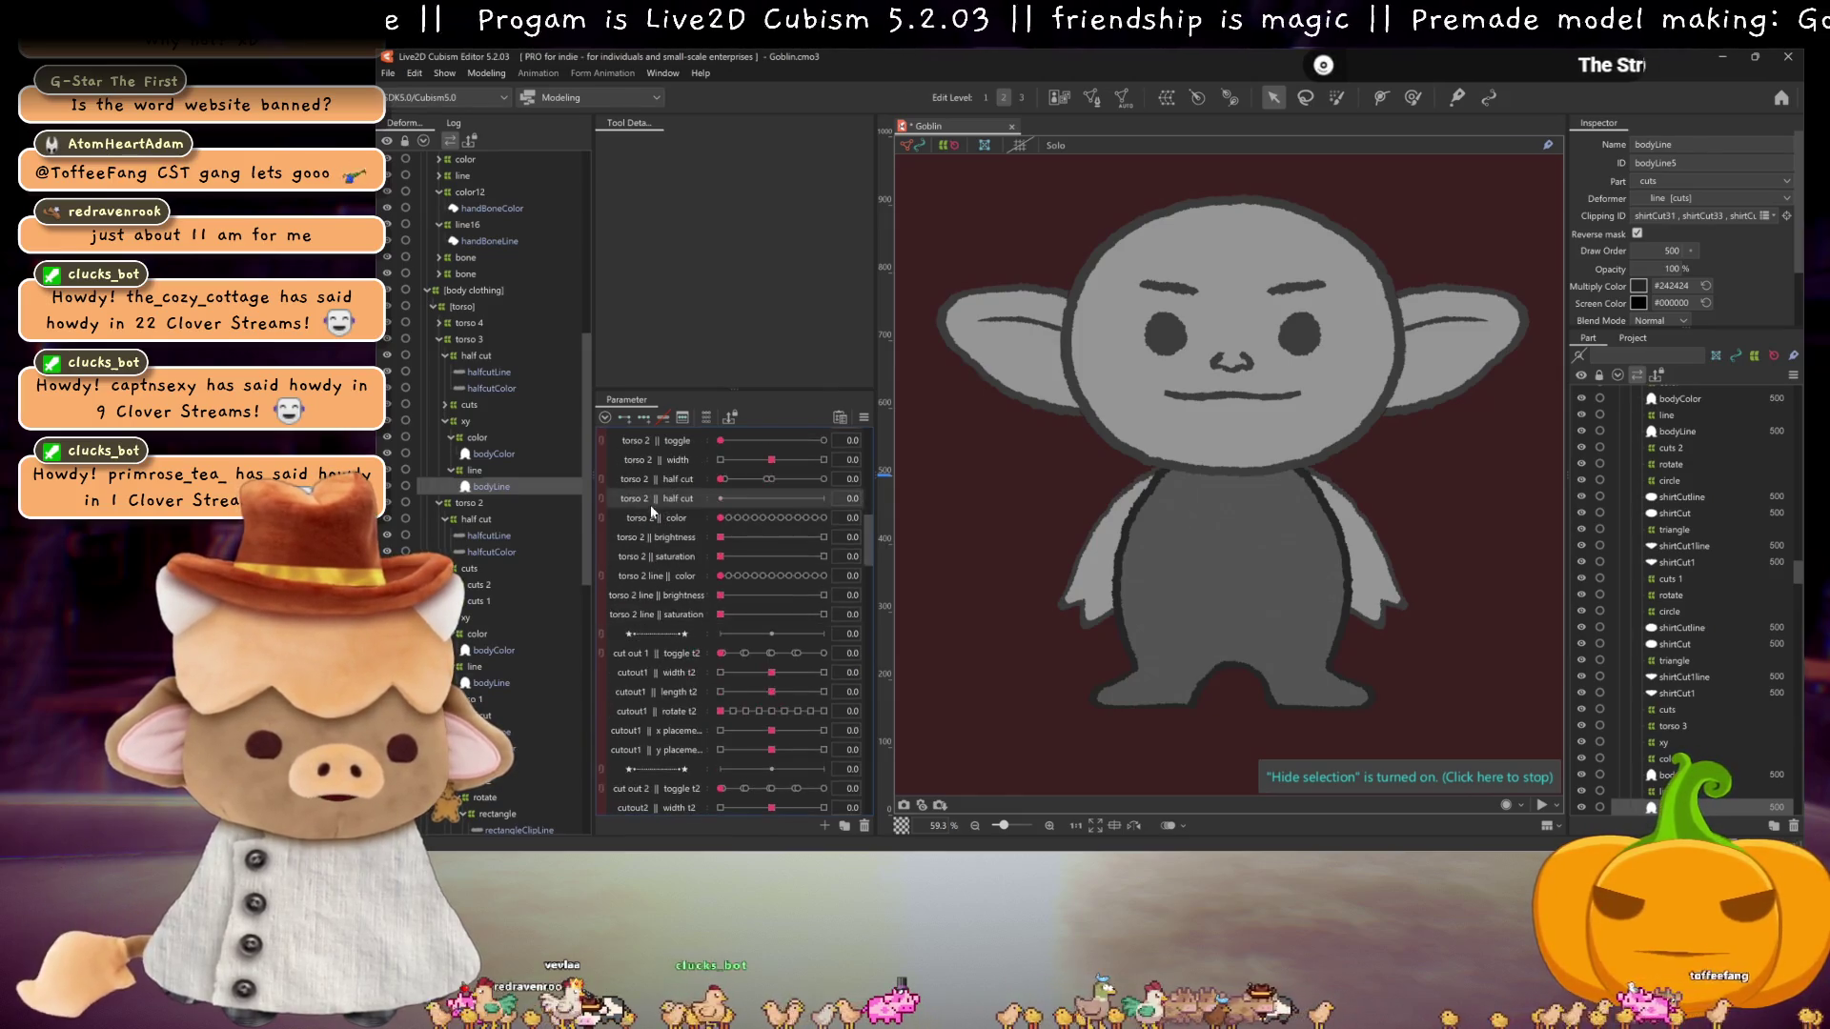
{"action": "left_click_drag", "start_coordinate": [652, 504], "coordinate": [672, 767]}
Step: Rename the copy to torso 3 || half cut and select torso 3's half cut deformer
{"action": "double_click", "coordinate": [672, 765]}
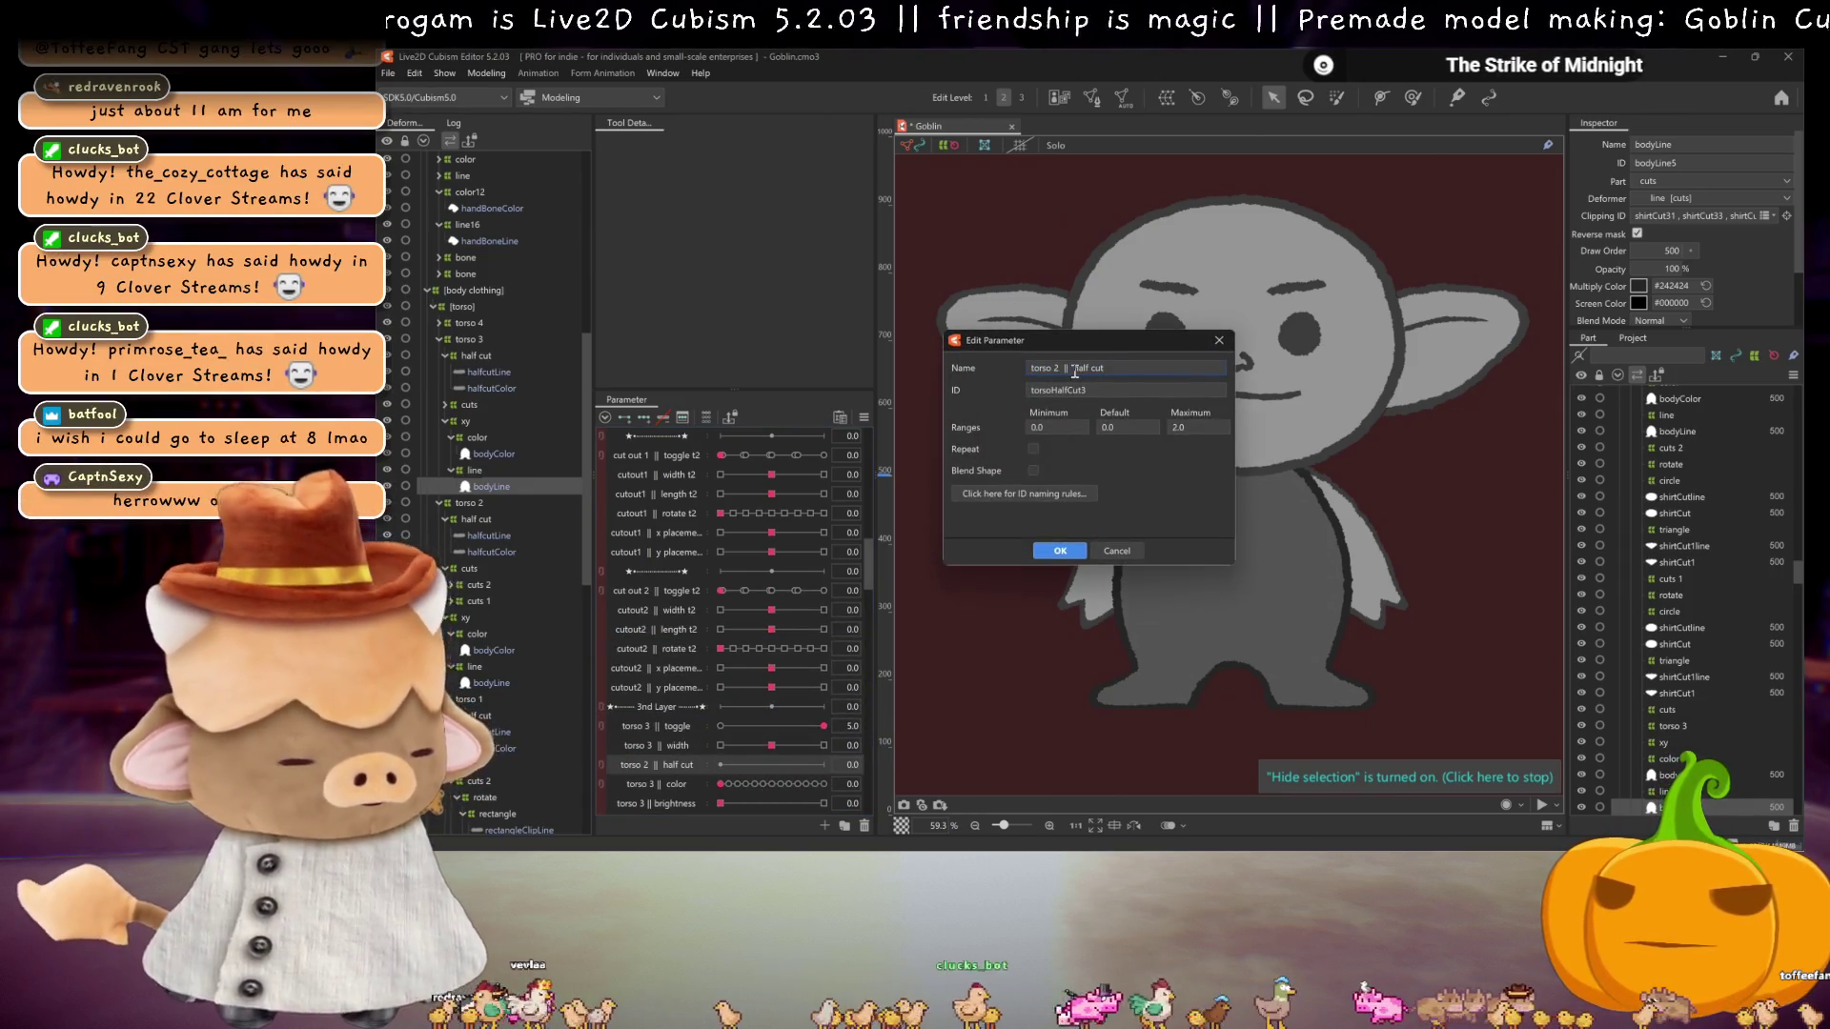
{"action": "key", "text": "Return"}
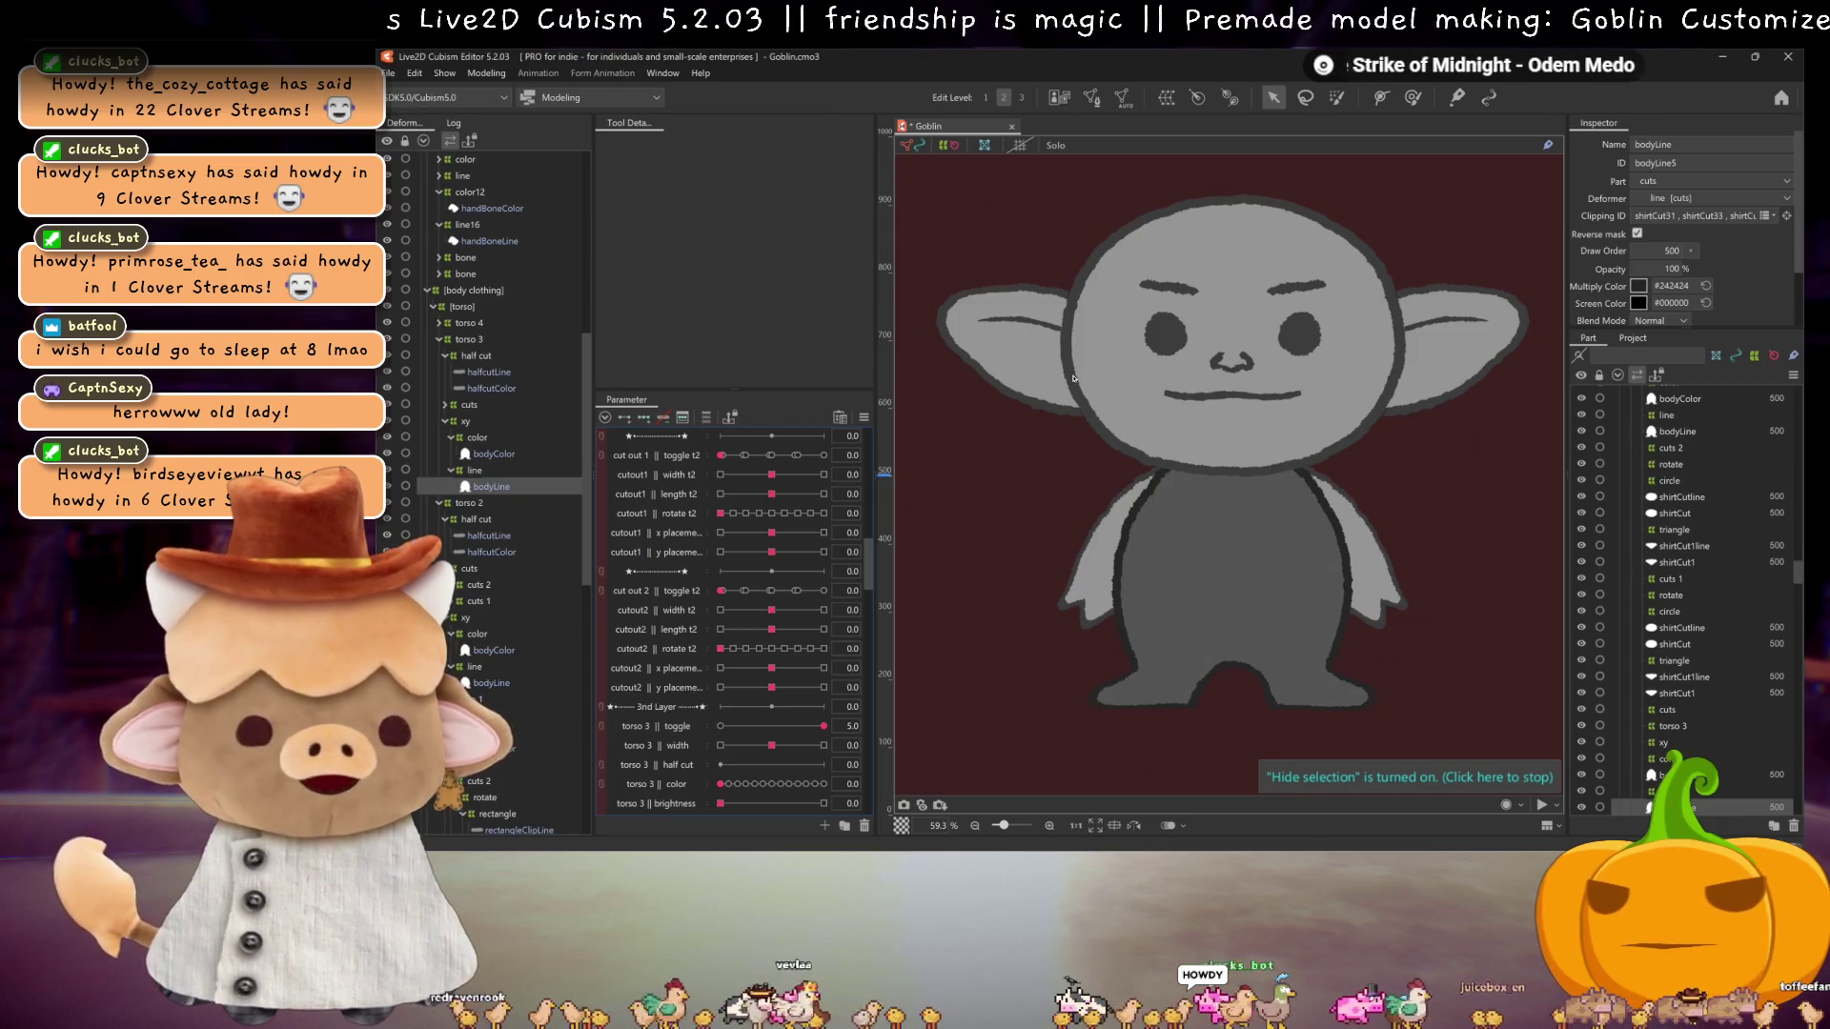
{"action": "scroll", "coordinate": [616, 672], "scroll_direction": "down", "scroll_amount": 10}
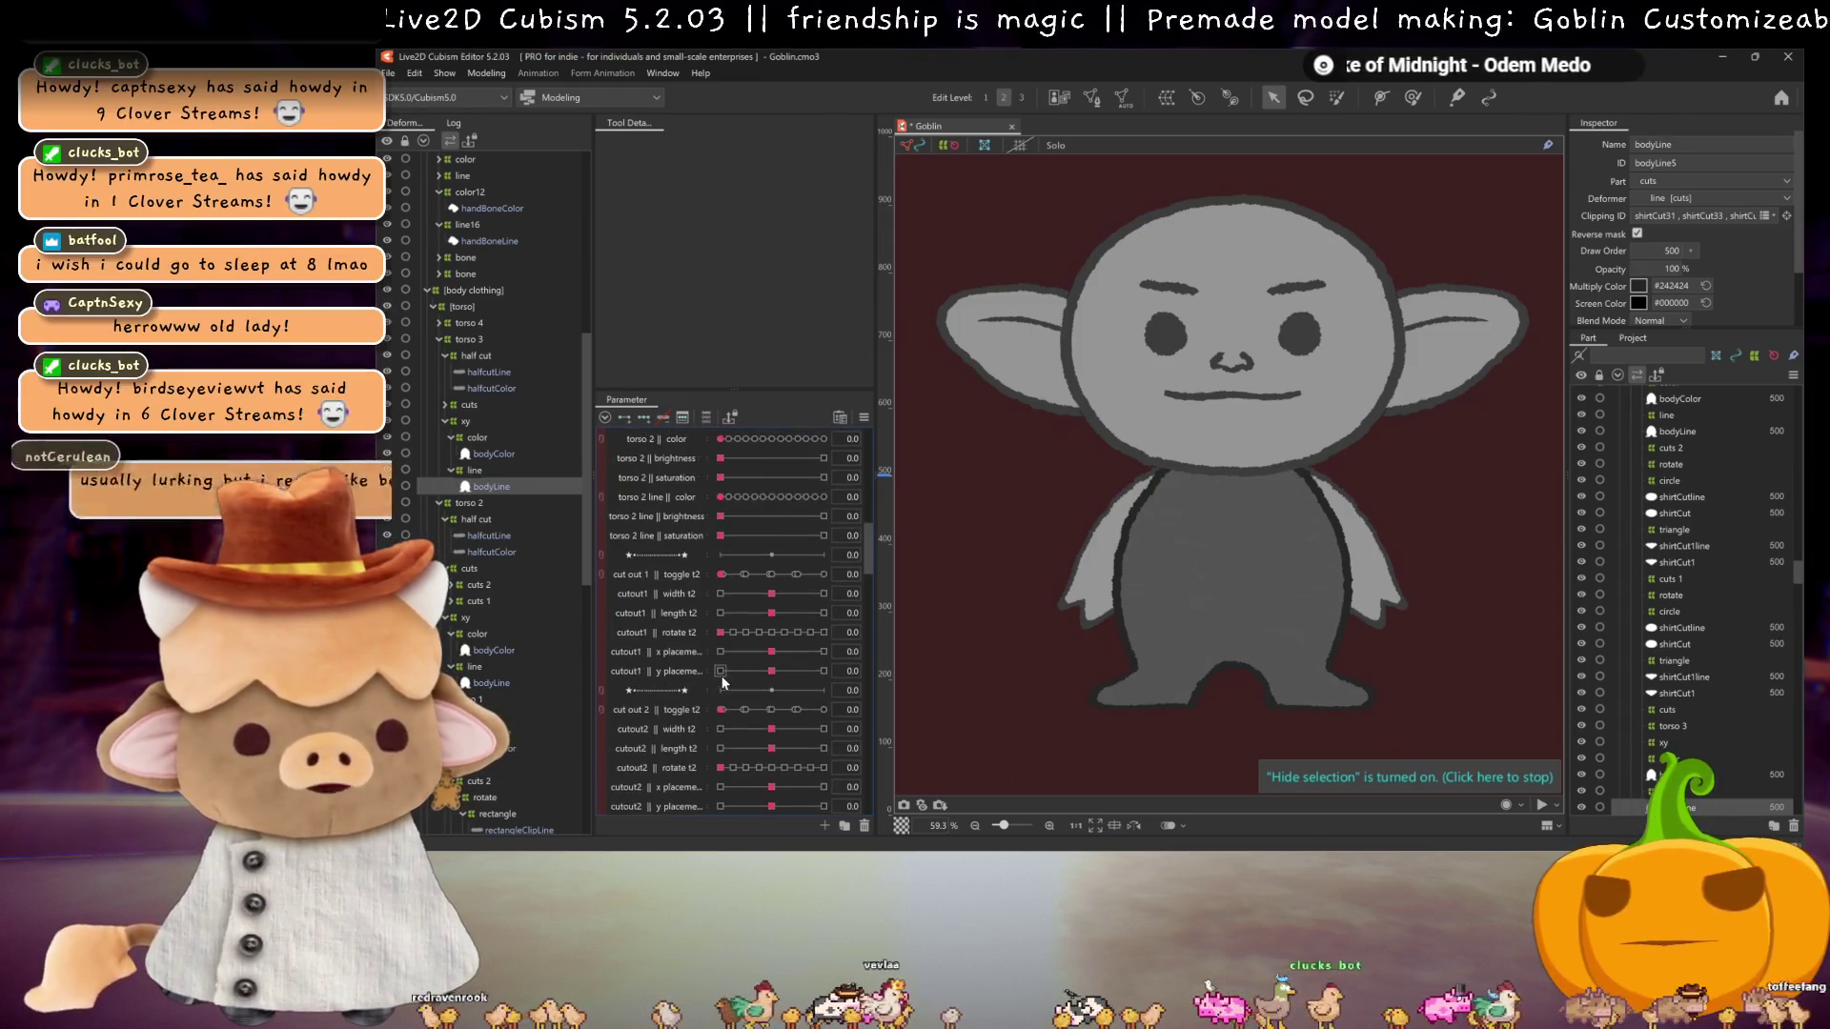
{"action": "left_click", "coordinate": [481, 358]}
{"action": "scroll", "coordinate": [683, 557], "scroll_direction": "down", "scroll_amount": 3}
{"action": "scroll", "coordinate": [688, 553], "scroll_direction": "down", "scroll_amount": 3}
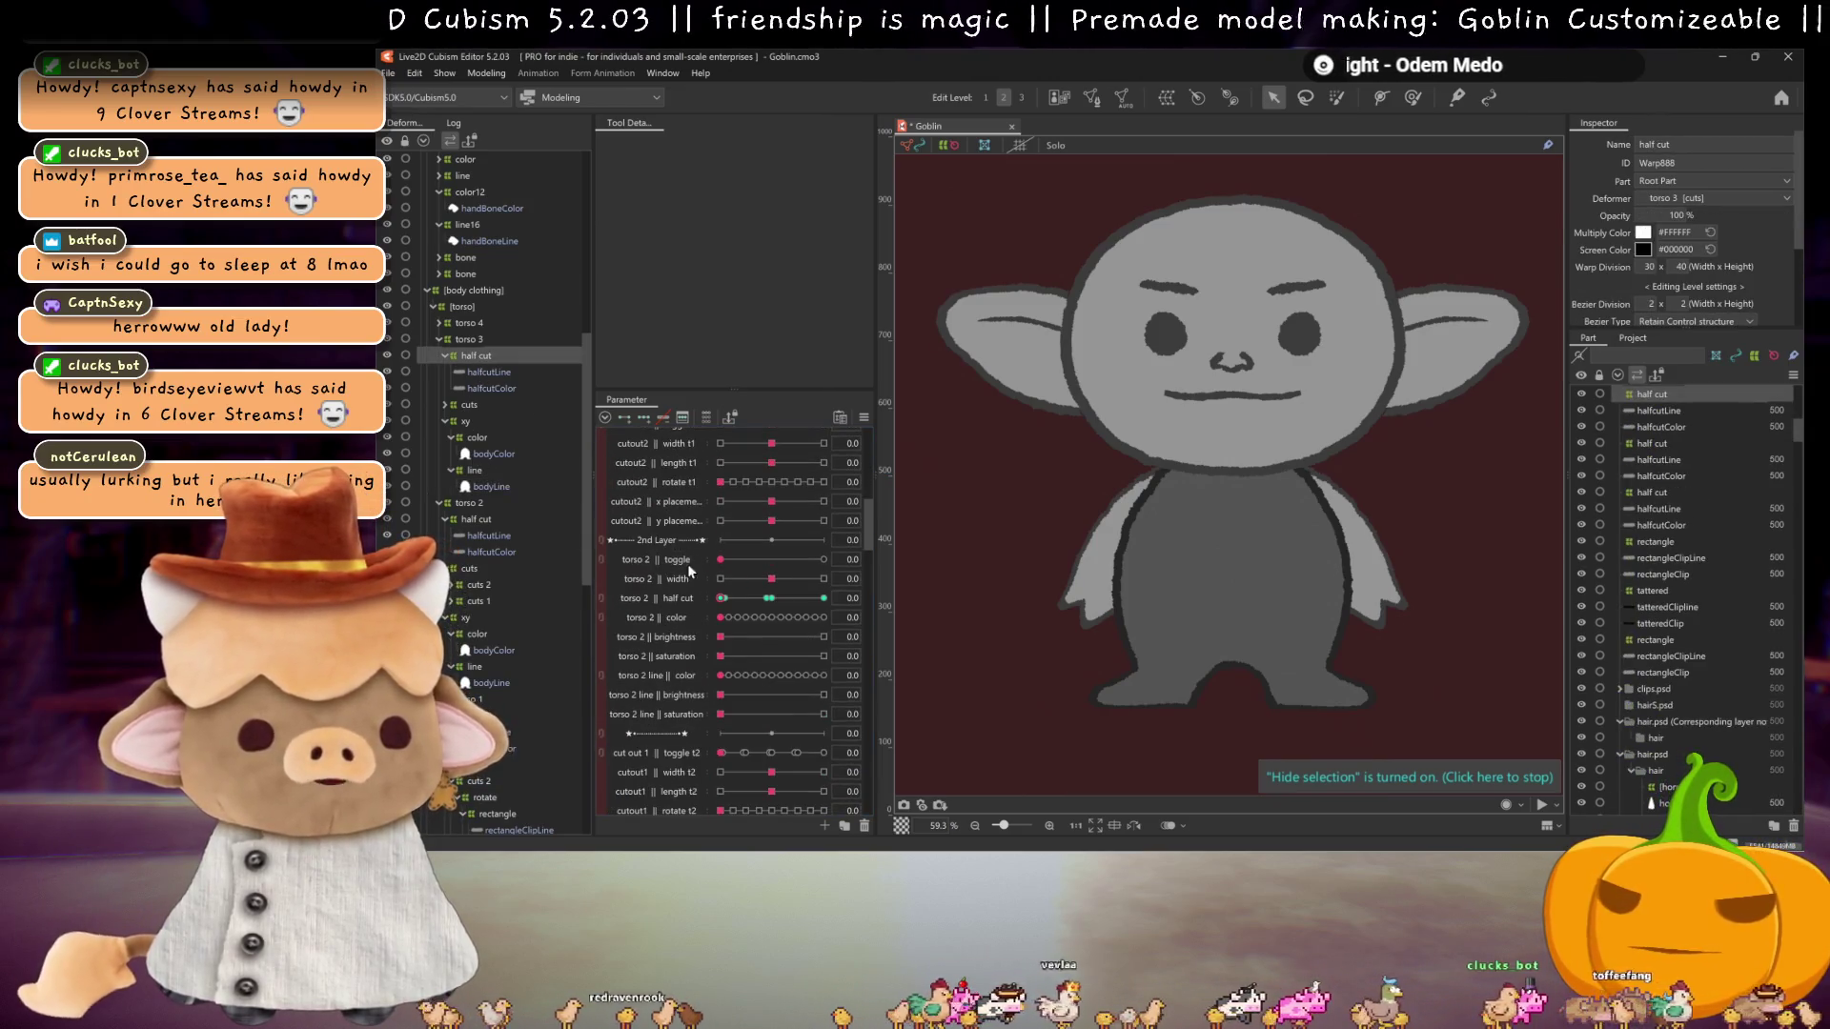
Step: Rebind the half cut deformer's keys from torso 2 || half cut to torso 3 || half cut
{"action": "right_click", "coordinate": [667, 592]}
{"action": "left_click", "coordinate": [810, 576]}
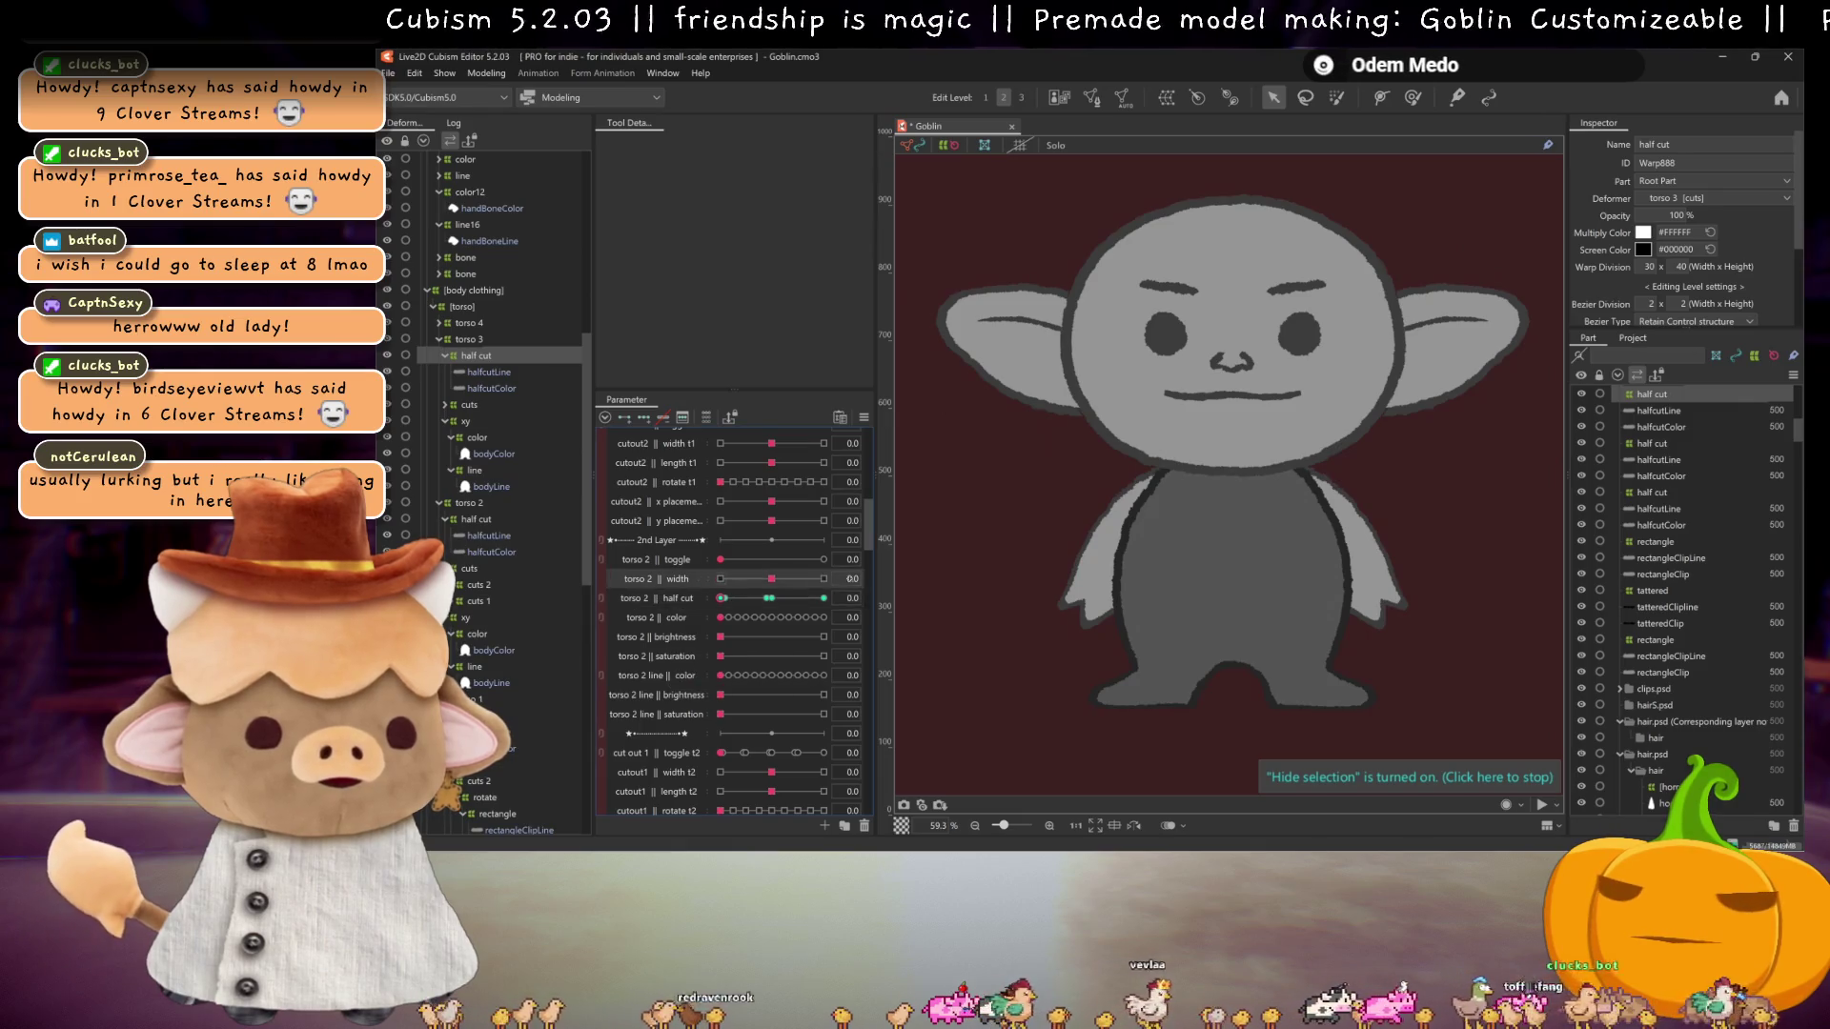
{"action": "left_click", "coordinate": [675, 598]}
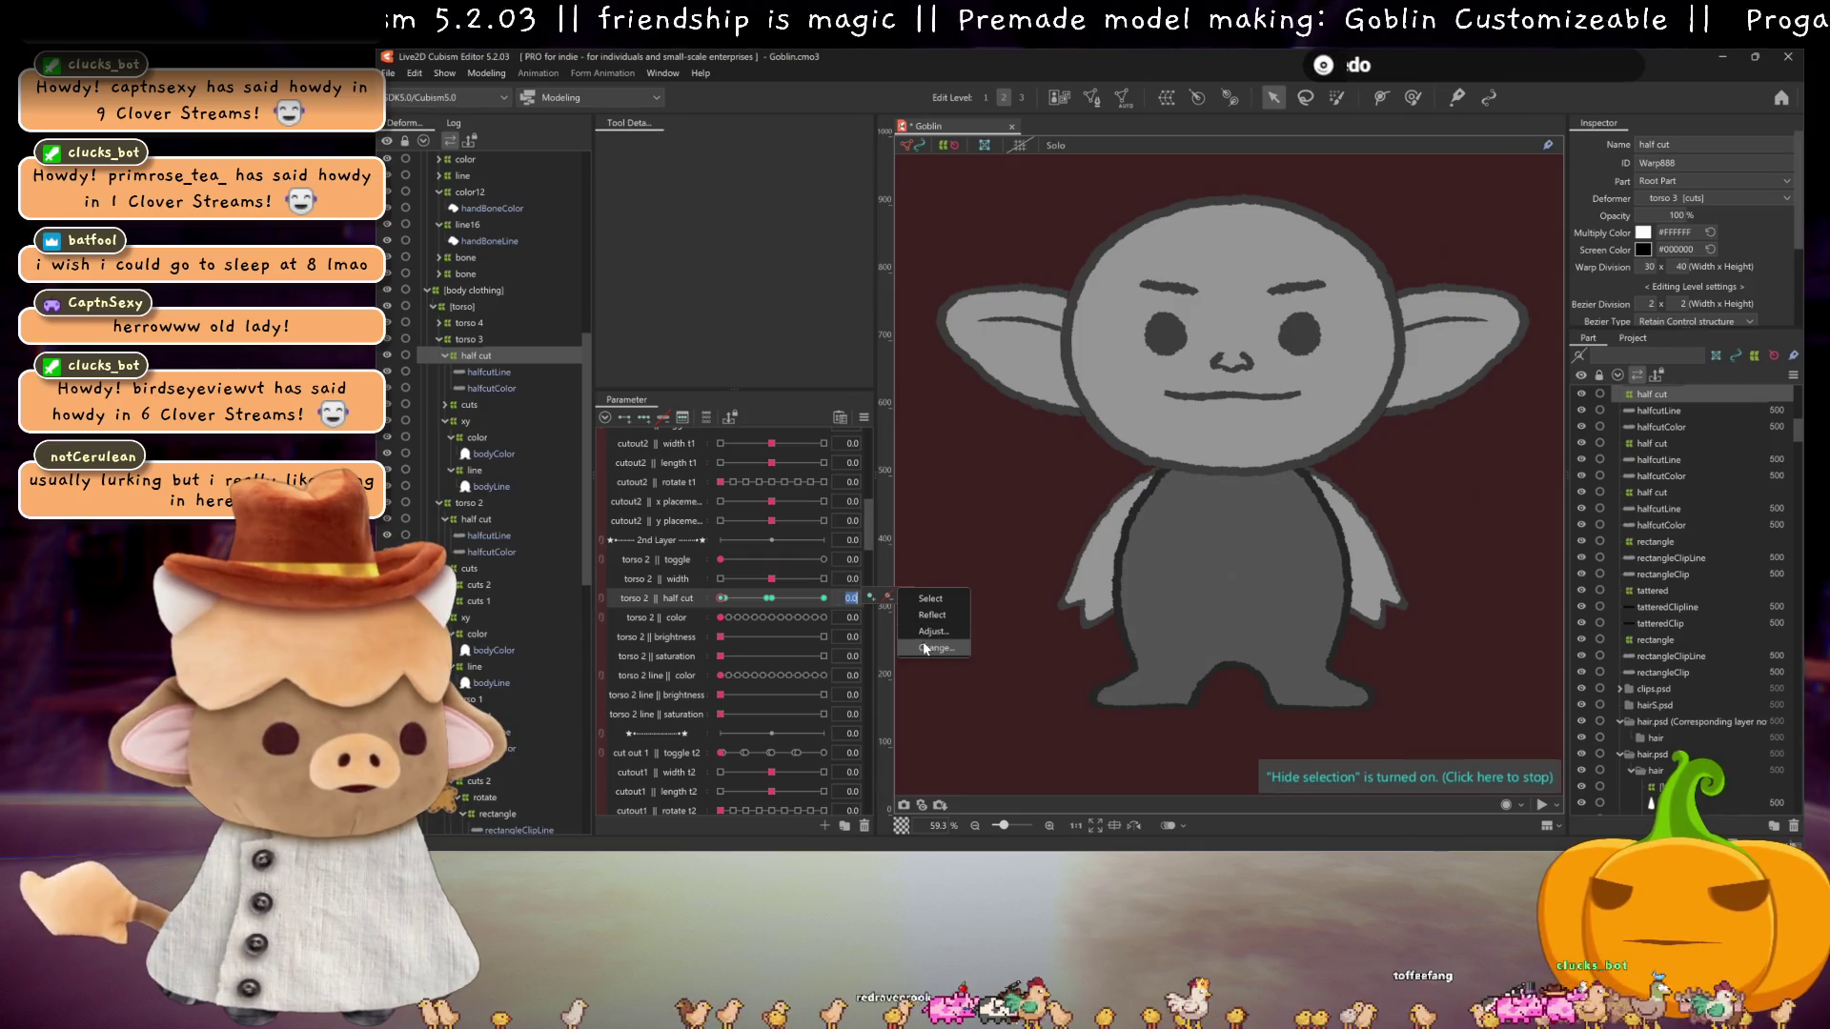
{"action": "left_click", "coordinate": [922, 648]}
{"action": "scroll", "coordinate": [976, 477], "scroll_direction": "down", "scroll_amount": 5}
{"action": "scroll", "coordinate": [979, 494], "scroll_direction": "down", "scroll_amount": 10}
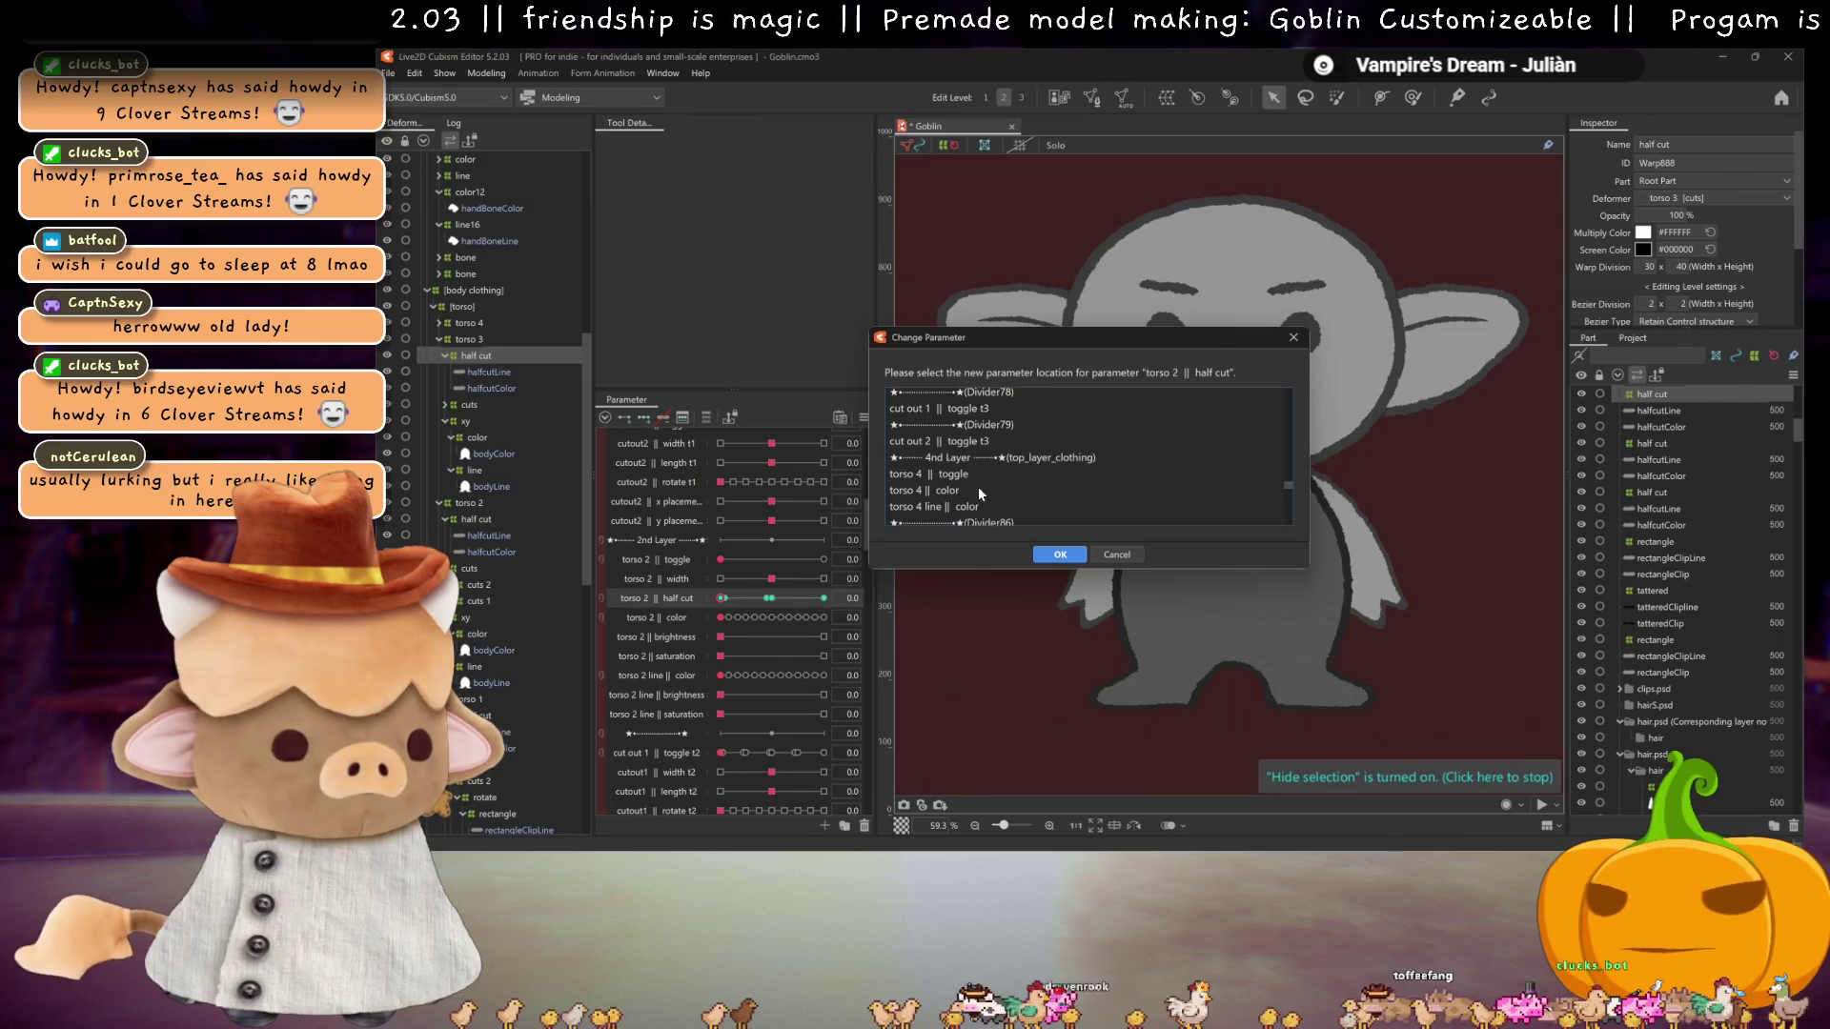
{"action": "scroll", "coordinate": [978, 486], "scroll_direction": "up", "scroll_amount": 2}
{"action": "left_click", "coordinate": [960, 404]}
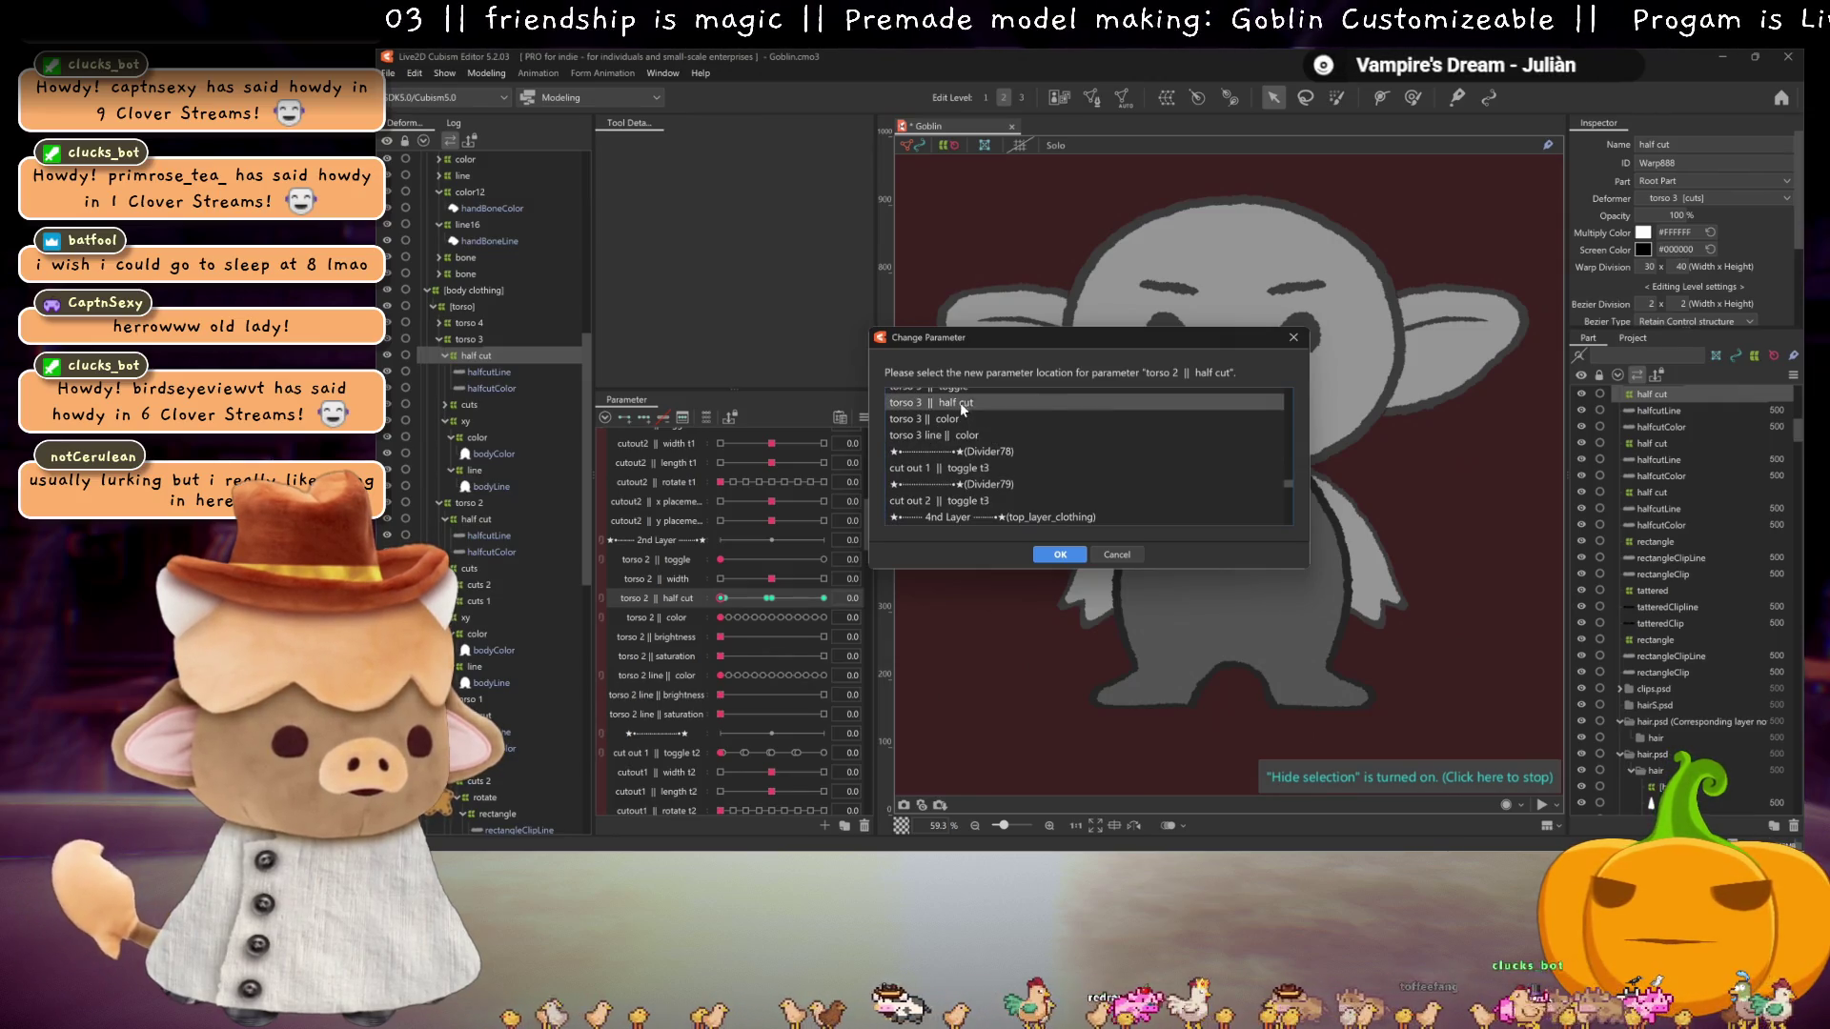
{"action": "left_click", "coordinate": [1060, 555]}
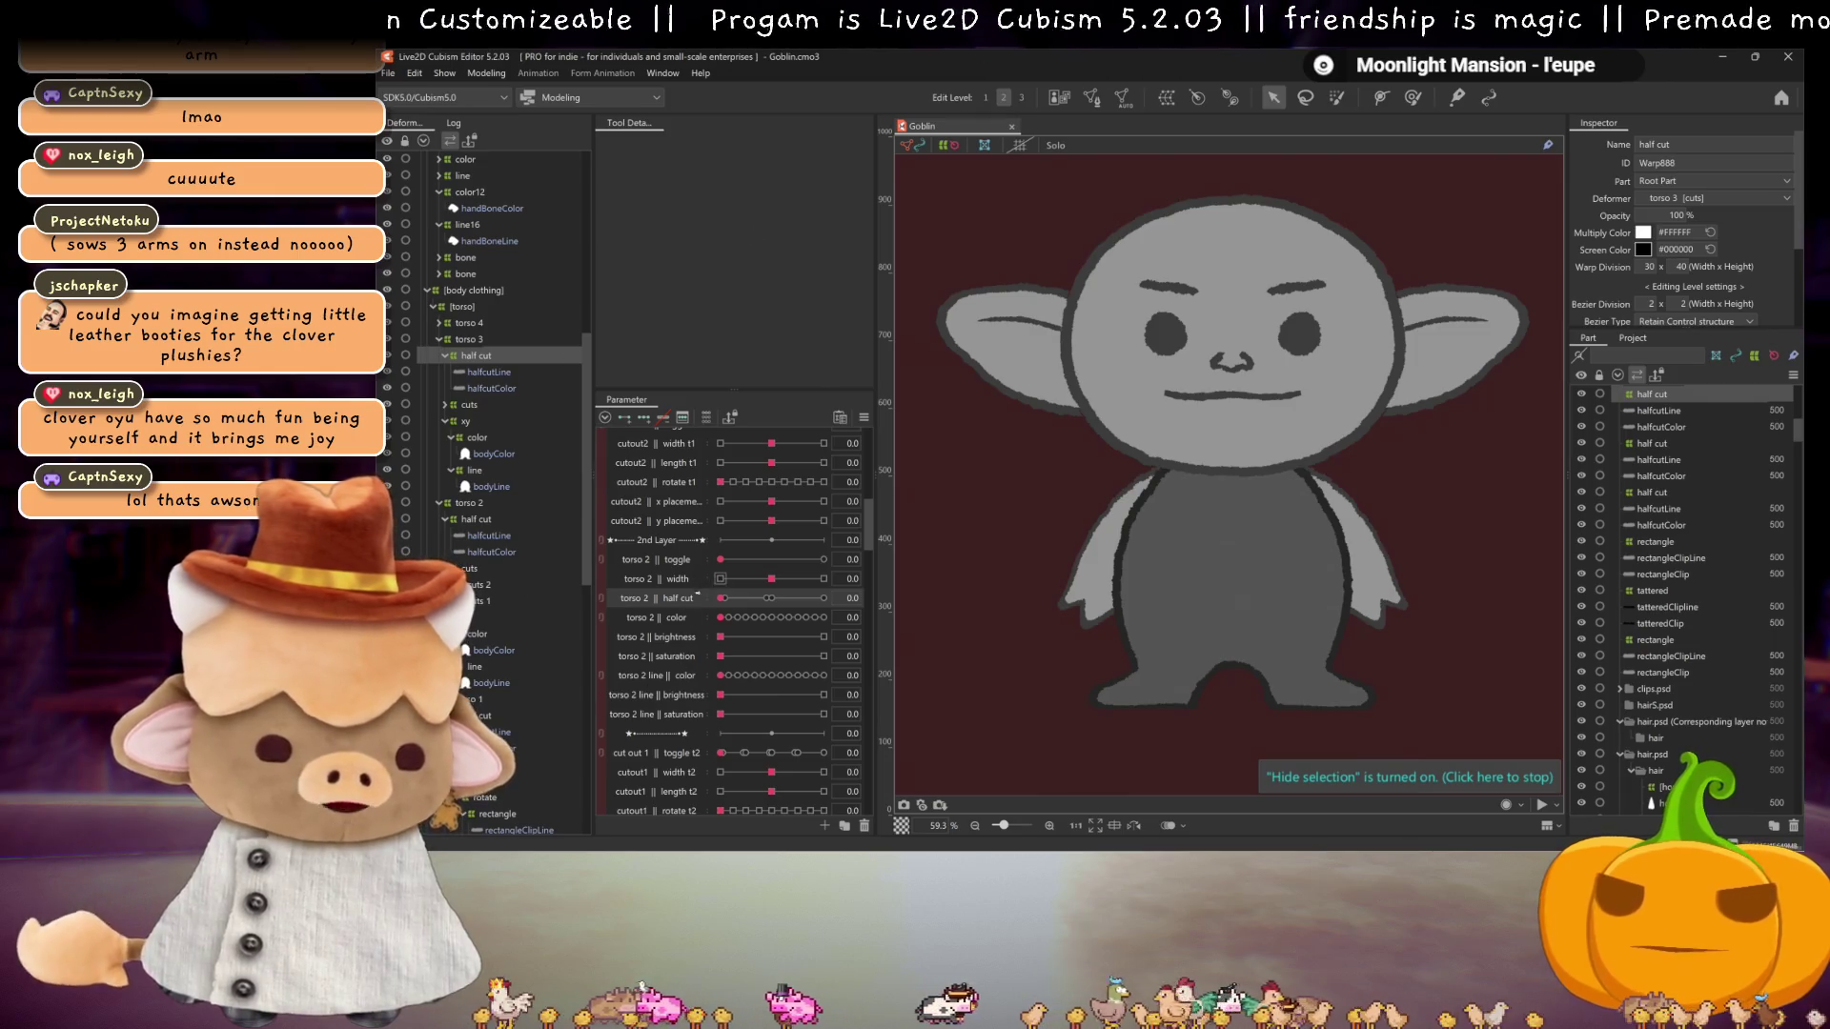
Step: Test torso 3's half cut, then paste a copy of the half cut group into torso 4
{"action": "scroll", "coordinate": [691, 614], "scroll_direction": "down", "scroll_amount": 5}
{"action": "mouse_move", "coordinate": [723, 586]}
{"action": "left_mouse_down"}
{"action": "mouse_move", "coordinate": [772, 586]}
{"action": "mouse_move", "coordinate": [720, 585]}
{"action": "left_mouse_up"}
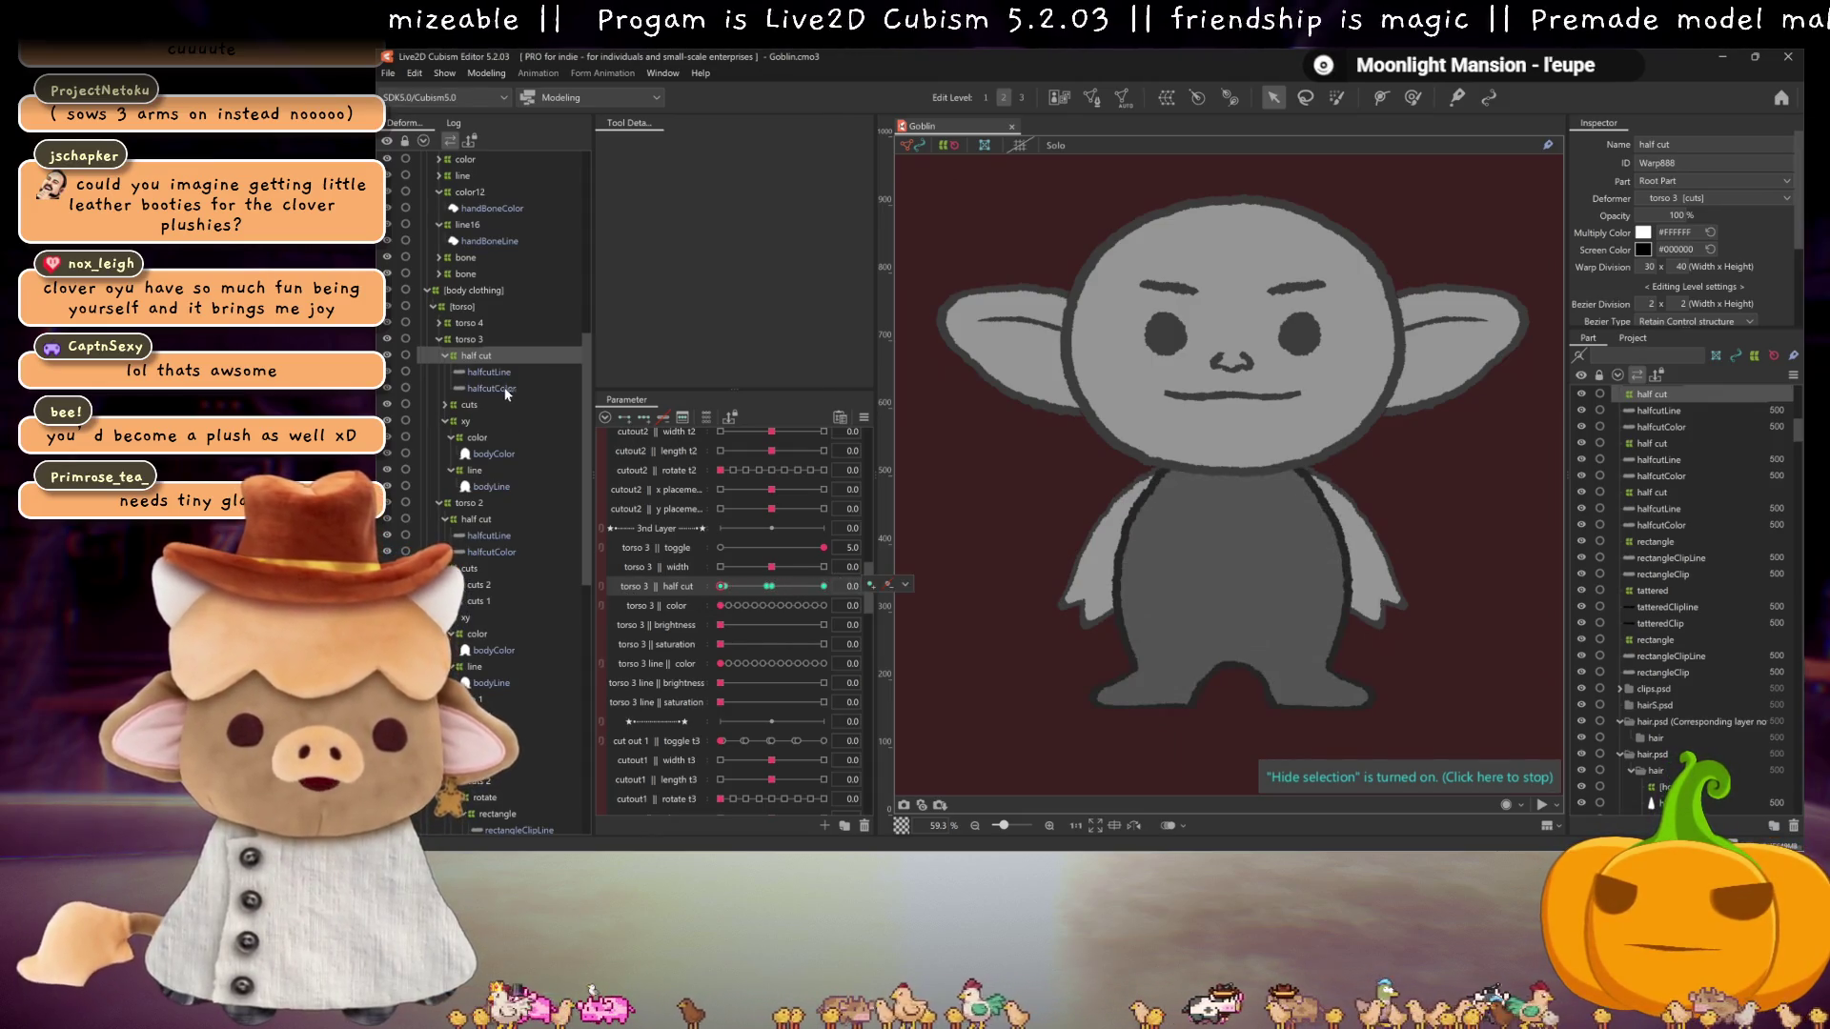
{"action": "left_click", "coordinate": [496, 387], "text": "shift"}
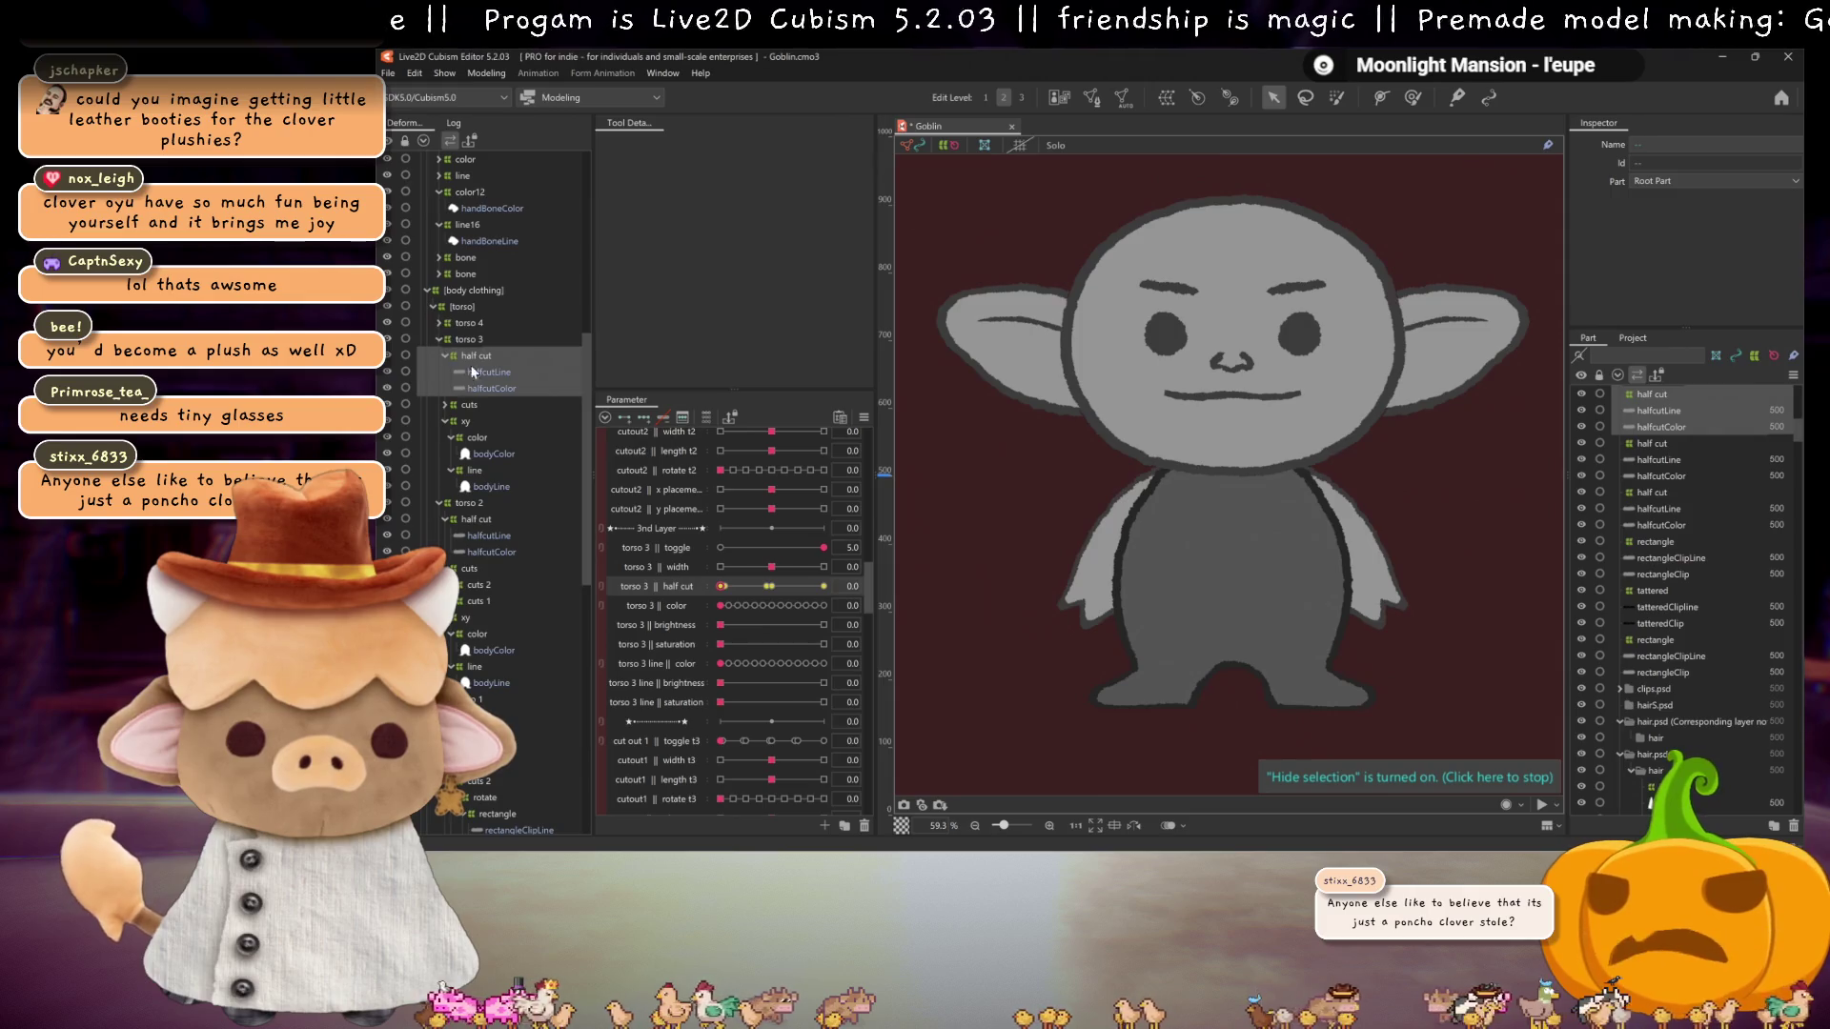
{"action": "left_click", "coordinate": [444, 323]}
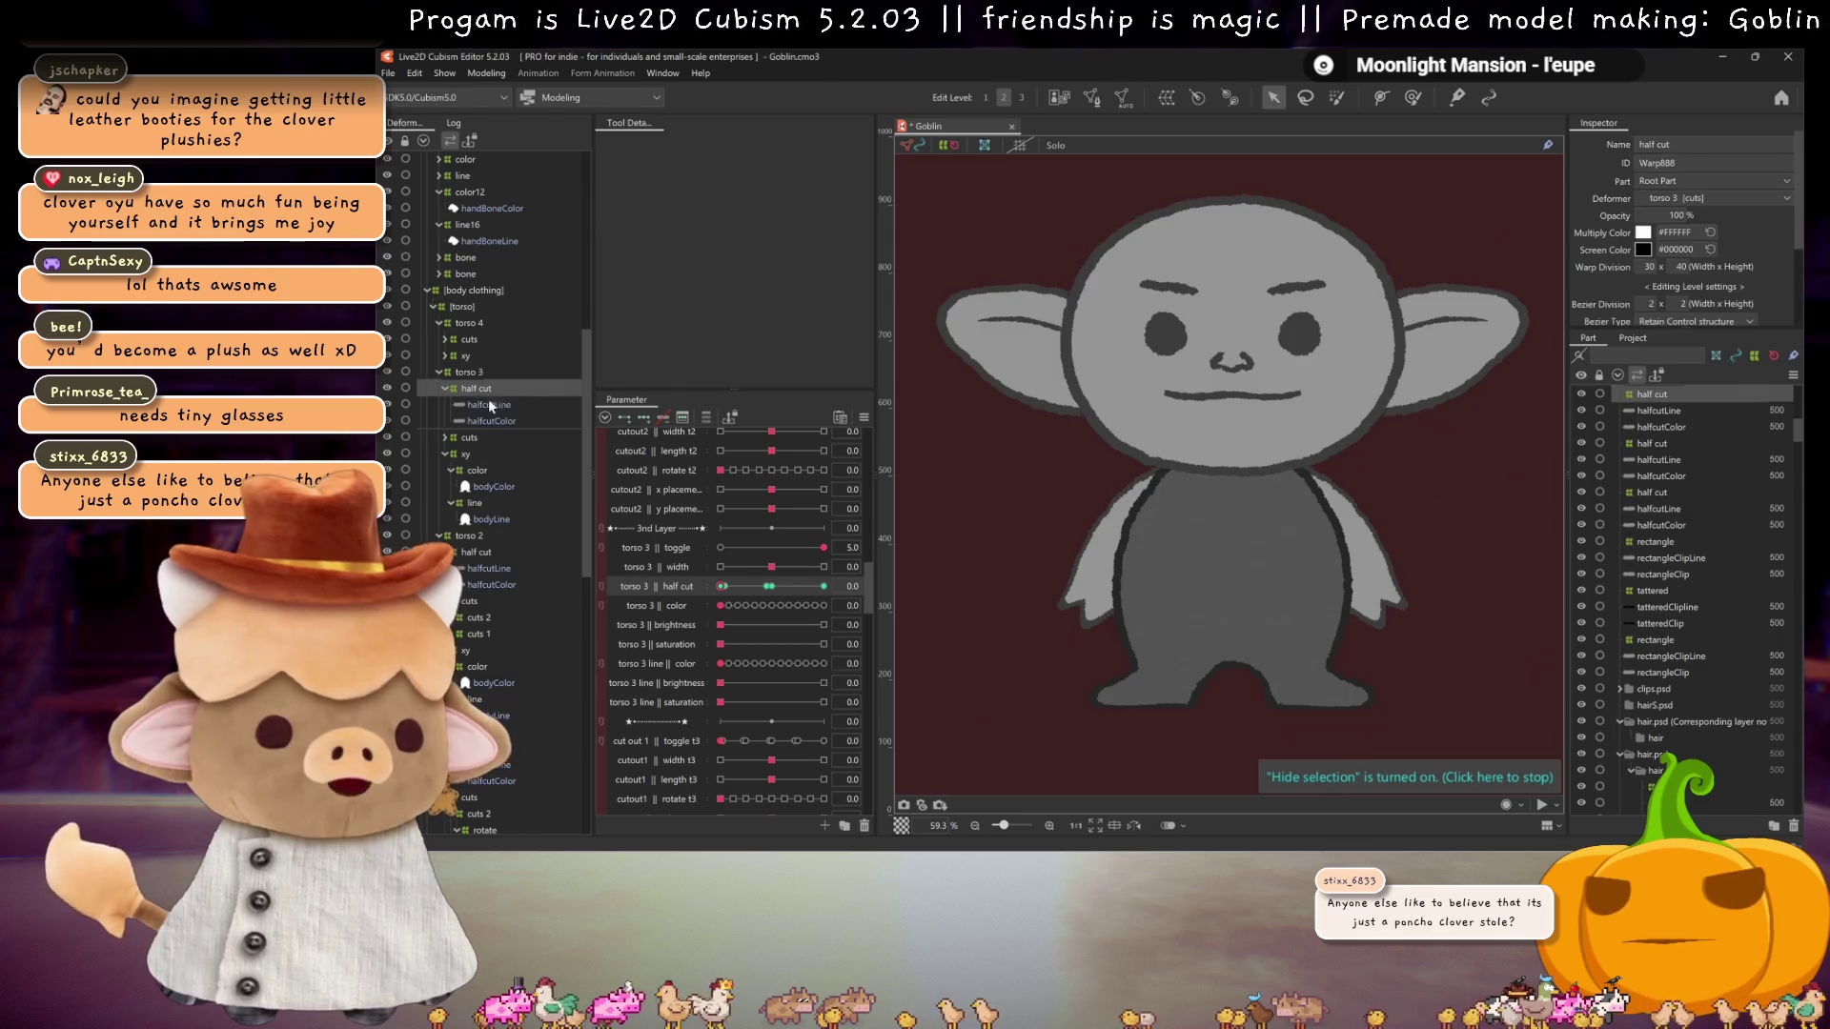
{"action": "key", "text": "ctrl+v"}
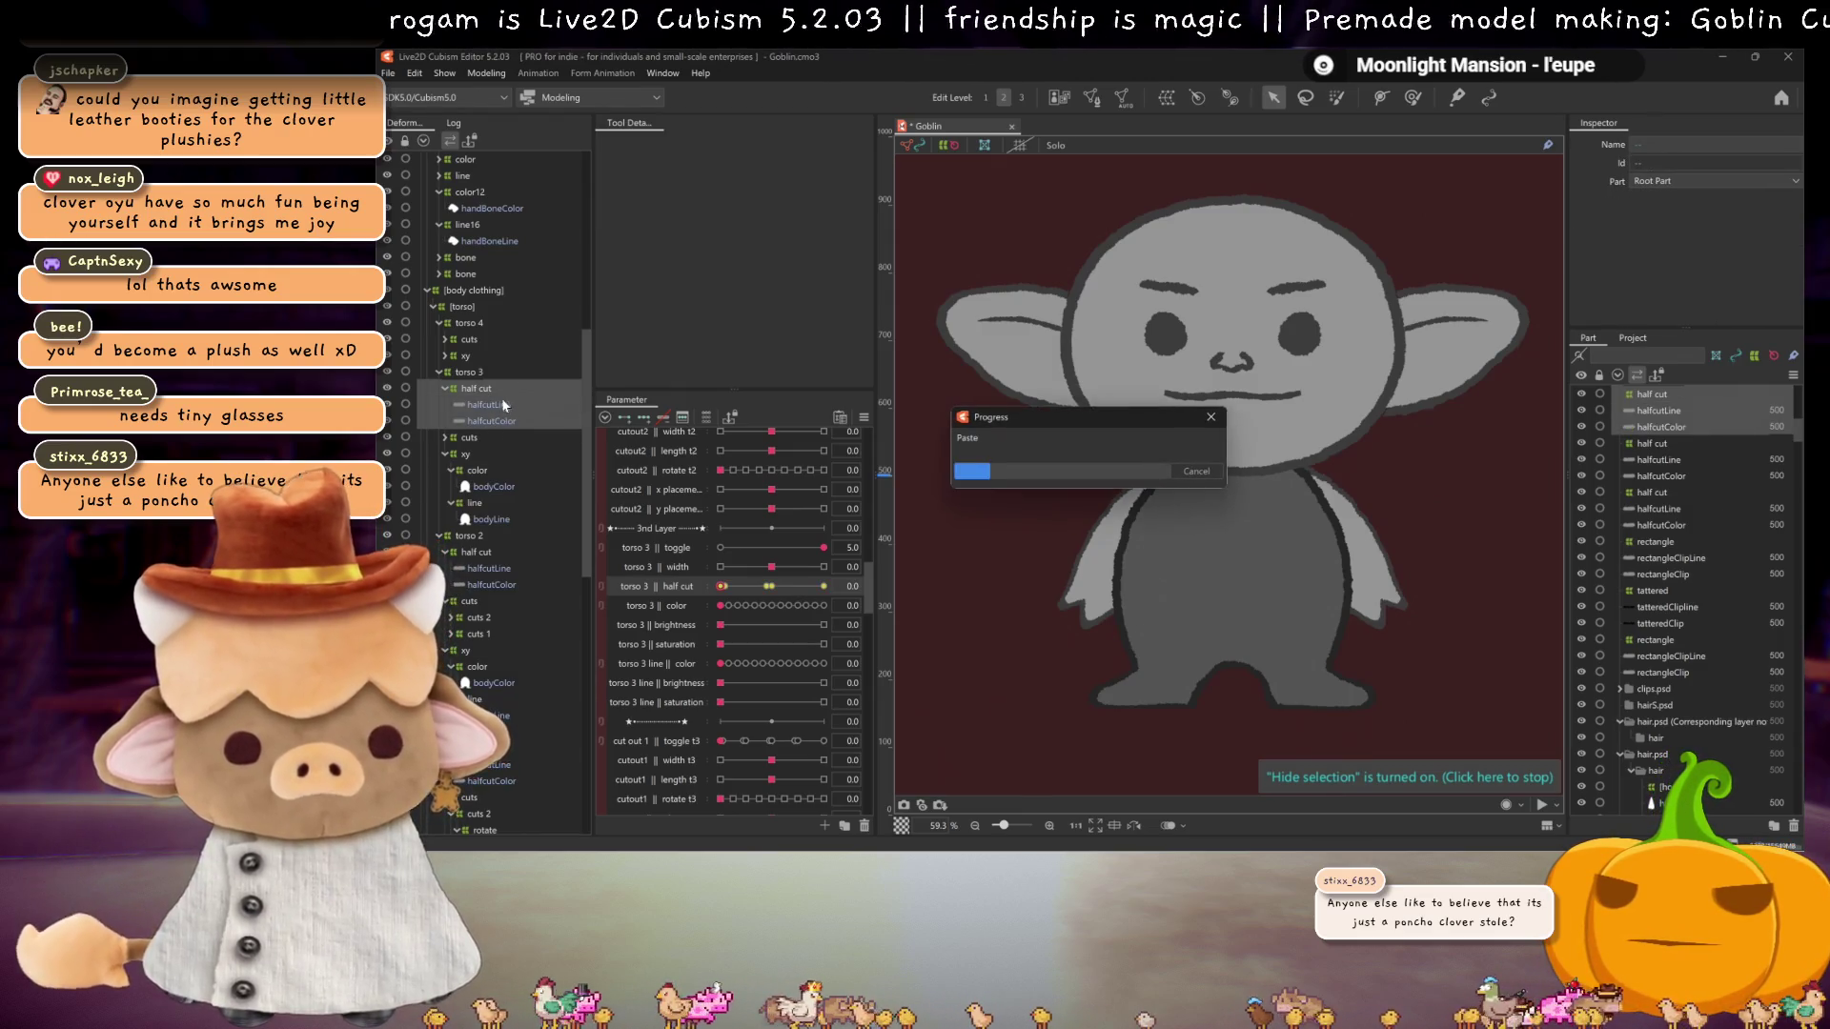
{"action": "left_click_drag", "start_coordinate": [474, 390], "coordinate": [467, 326]}
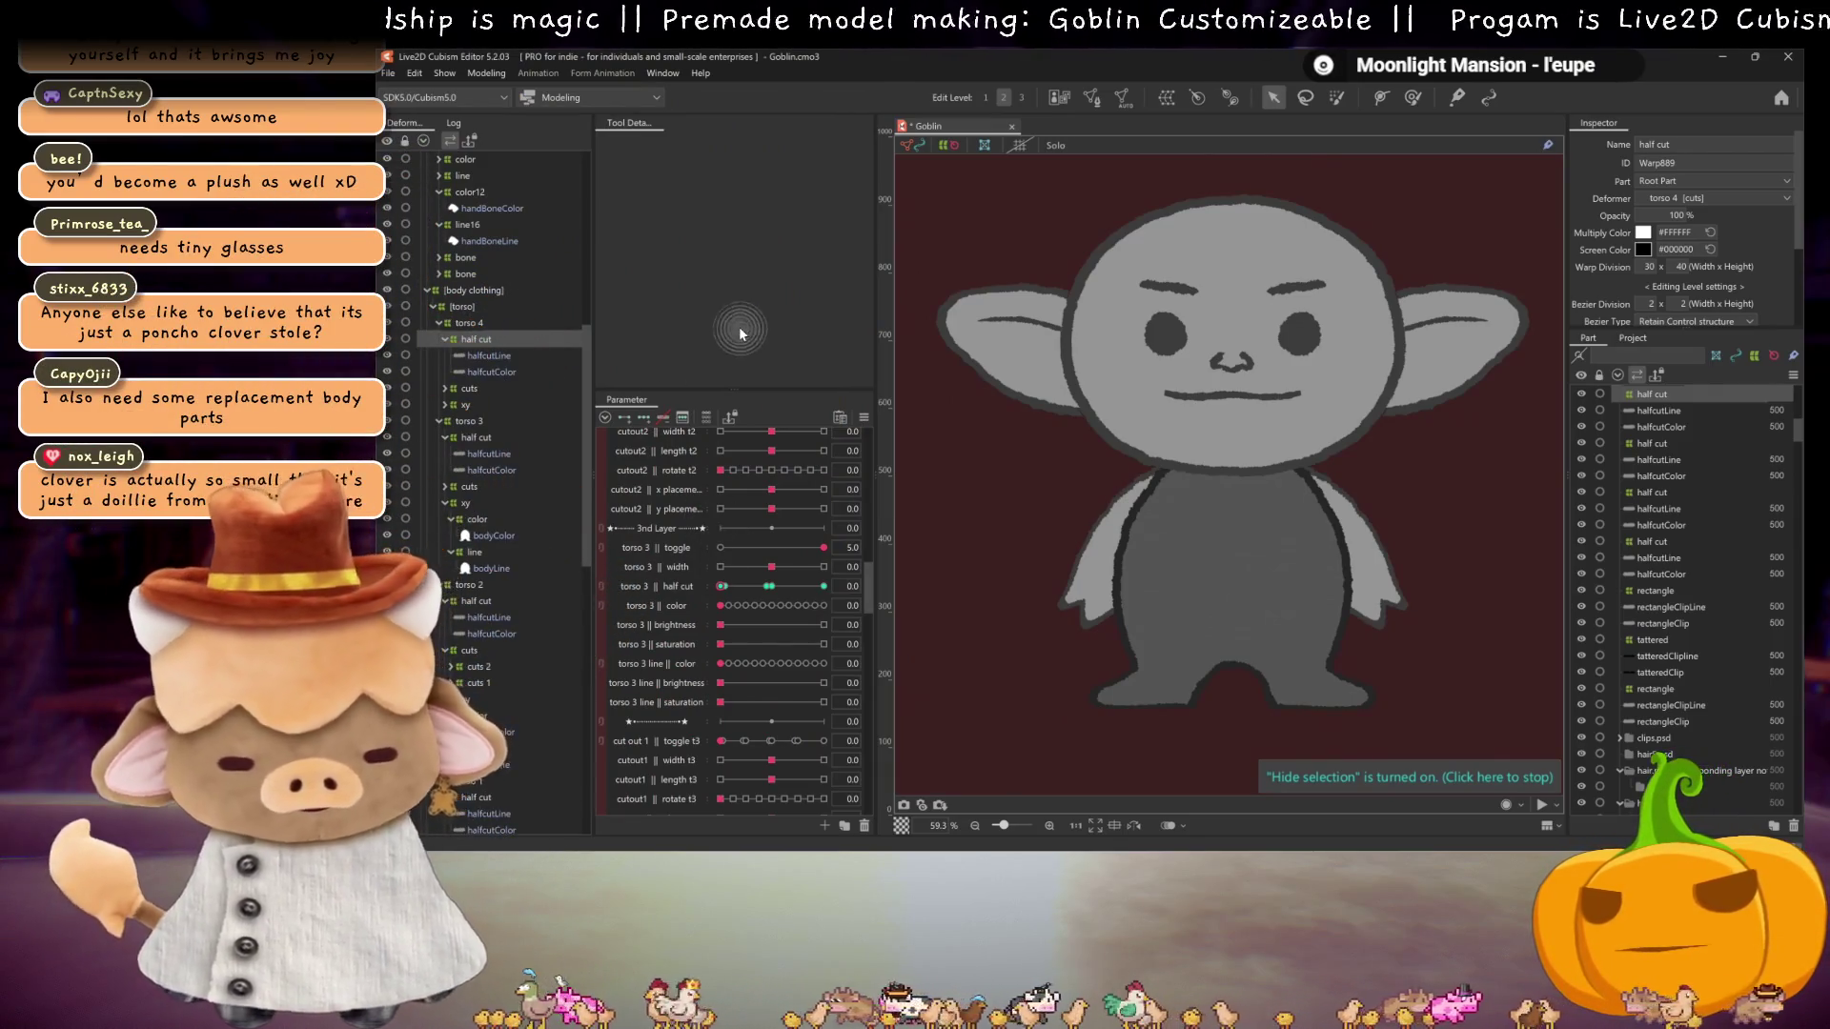
Step: Undo the extra duplicate half cut warp
{"action": "right_click", "coordinate": [679, 585]}
{"action": "left_click", "coordinate": [676, 583]}
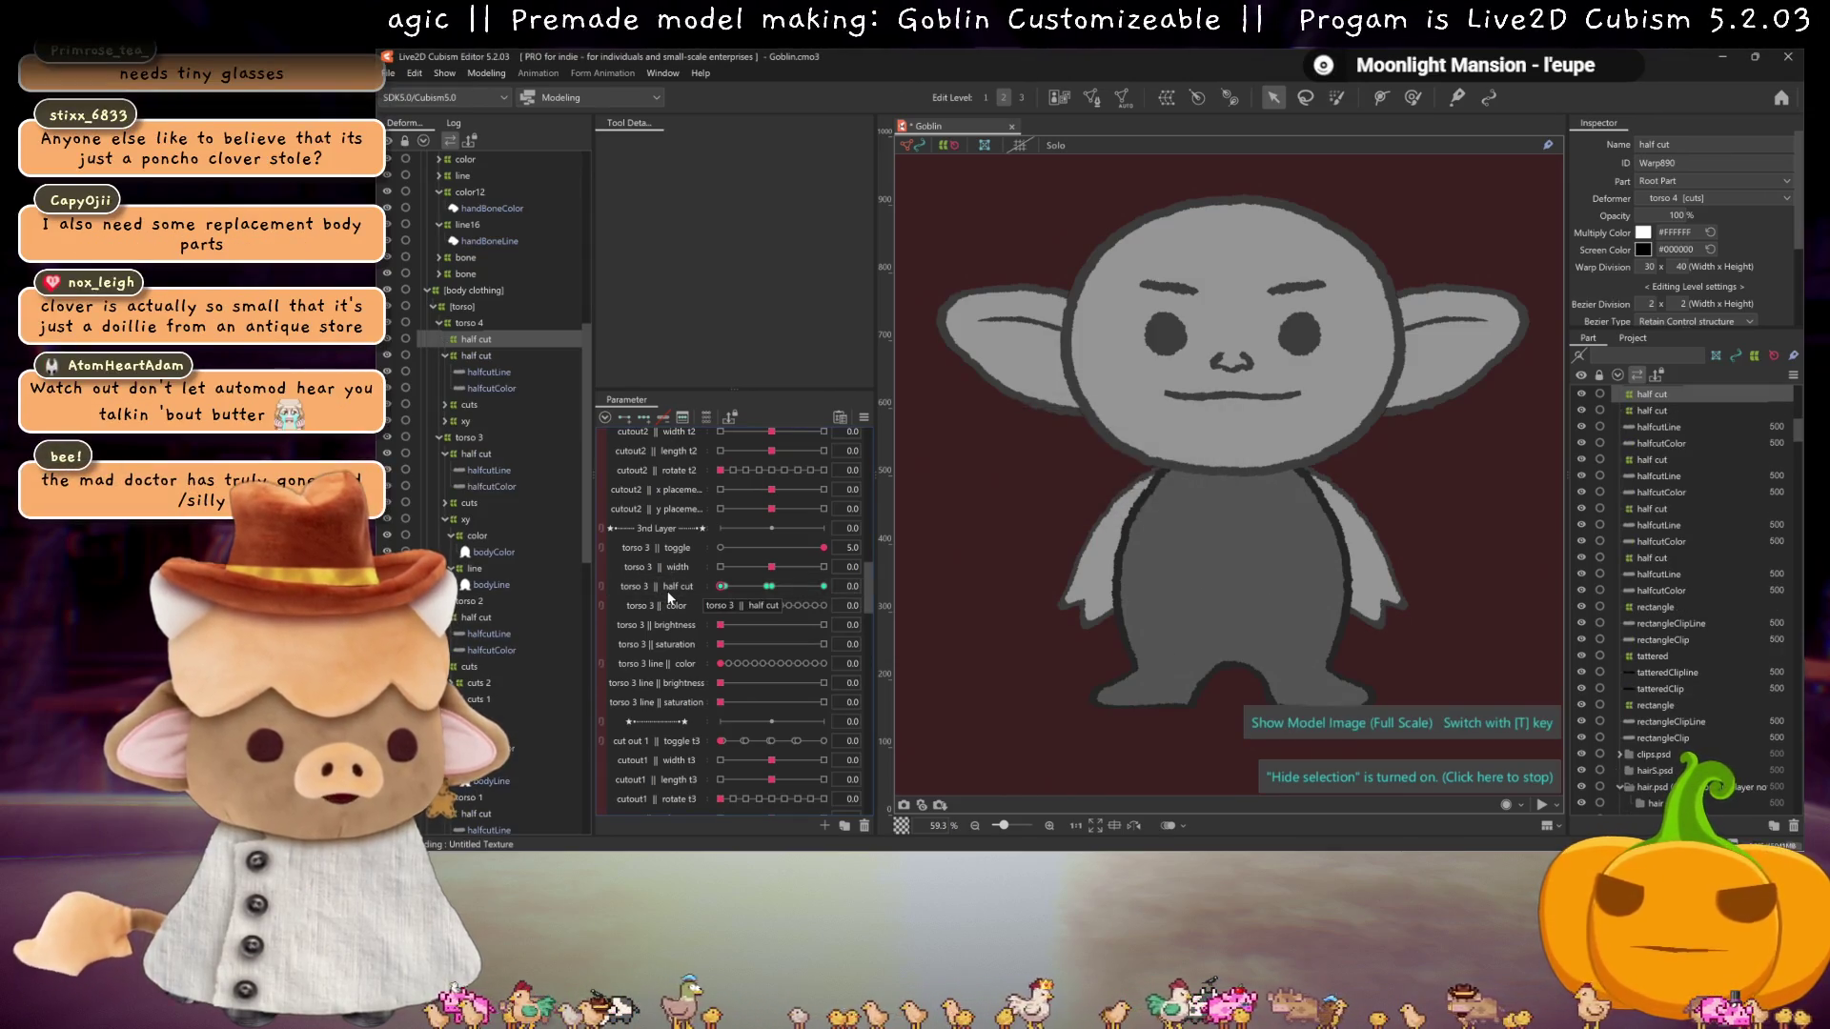
{"action": "key", "text": "ctrl+z"}
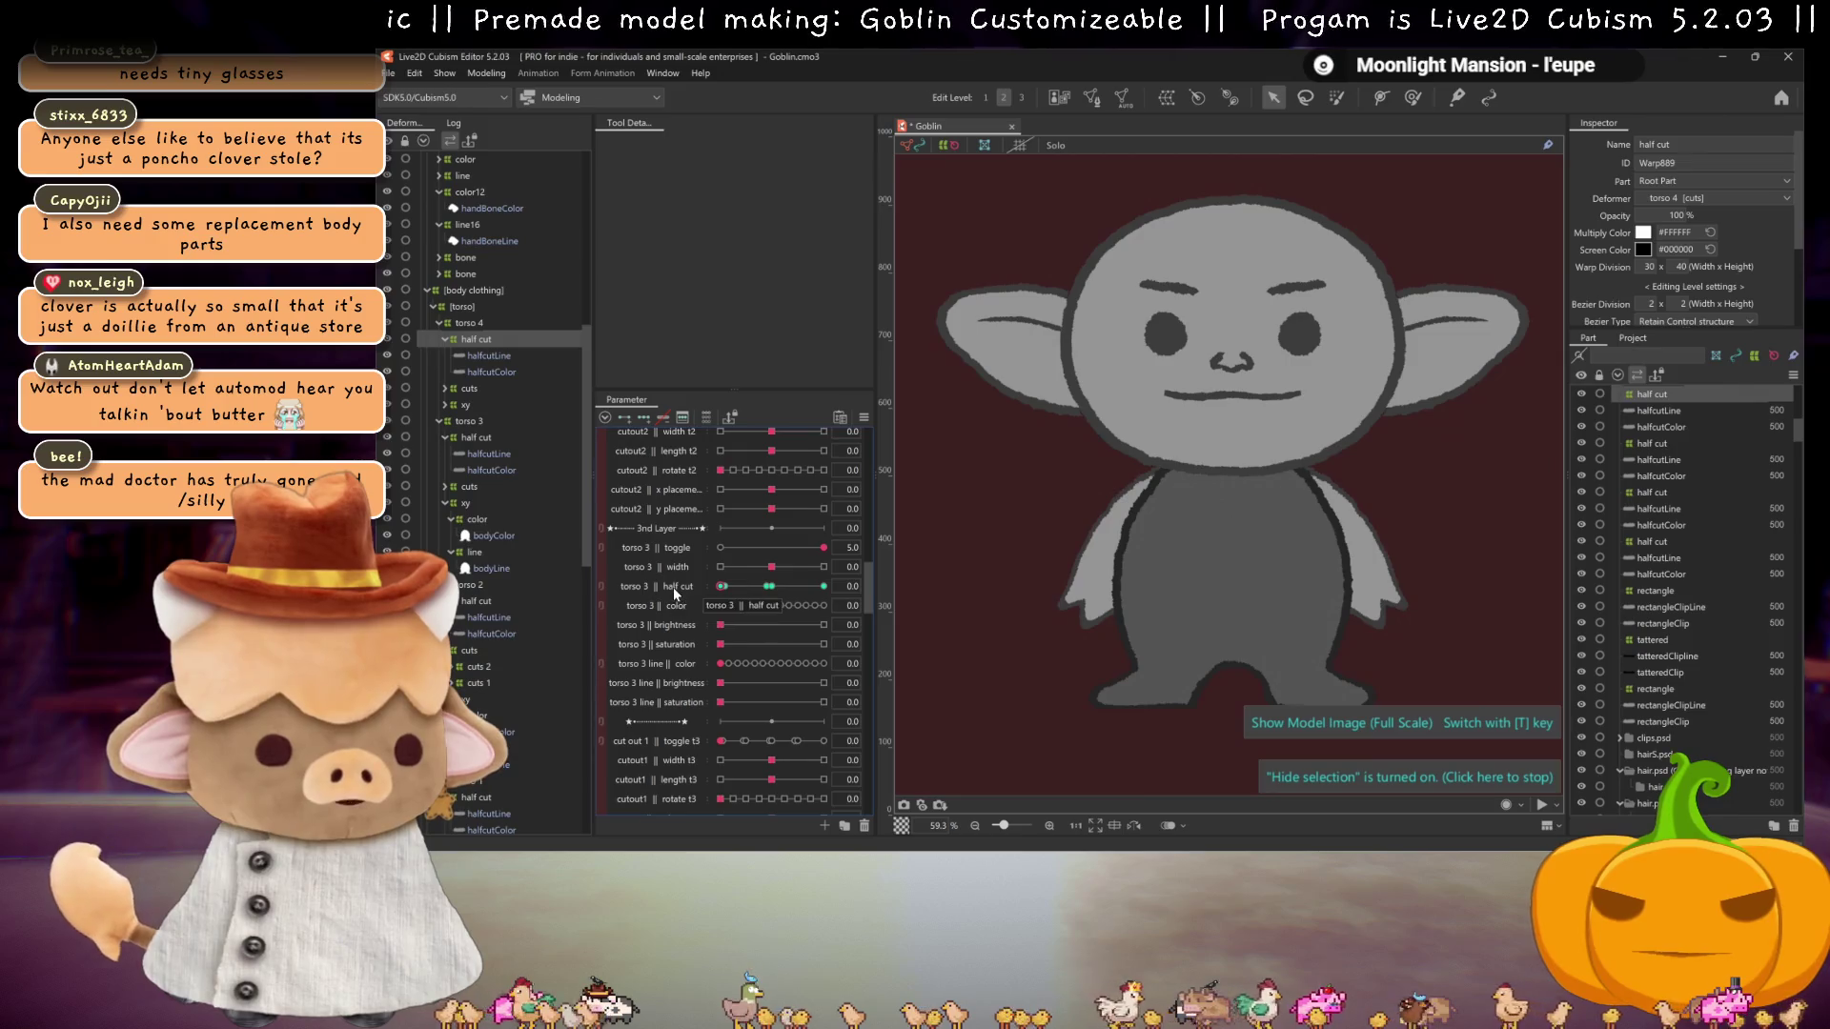
Step: Move the half cut parameter row to the torso 4 rows and edit its name's layer number
{"action": "right_click", "coordinate": [681, 591]}
{"action": "left_click", "coordinate": [673, 597]}
{"action": "mouse_move", "coordinate": [672, 596]}
{"action": "left_mouse_down"}
{"action": "mouse_move", "coordinate": [656, 518]}
{"action": "mouse_move", "coordinate": [673, 747]}
{"action": "mouse_move", "coordinate": [679, 727]}
{"action": "left_mouse_up"}
{"action": "mouse_move", "coordinate": [648, 658]}
{"action": "left_mouse_down"}
{"action": "mouse_move", "coordinate": [671, 801]}
{"action": "mouse_move", "coordinate": [673, 634]}
{"action": "left_mouse_up"}
{"action": "right_click", "coordinate": [673, 634]}
{"action": "left_click", "coordinate": [710, 644]}
{"action": "left_click", "coordinate": [1056, 367]}
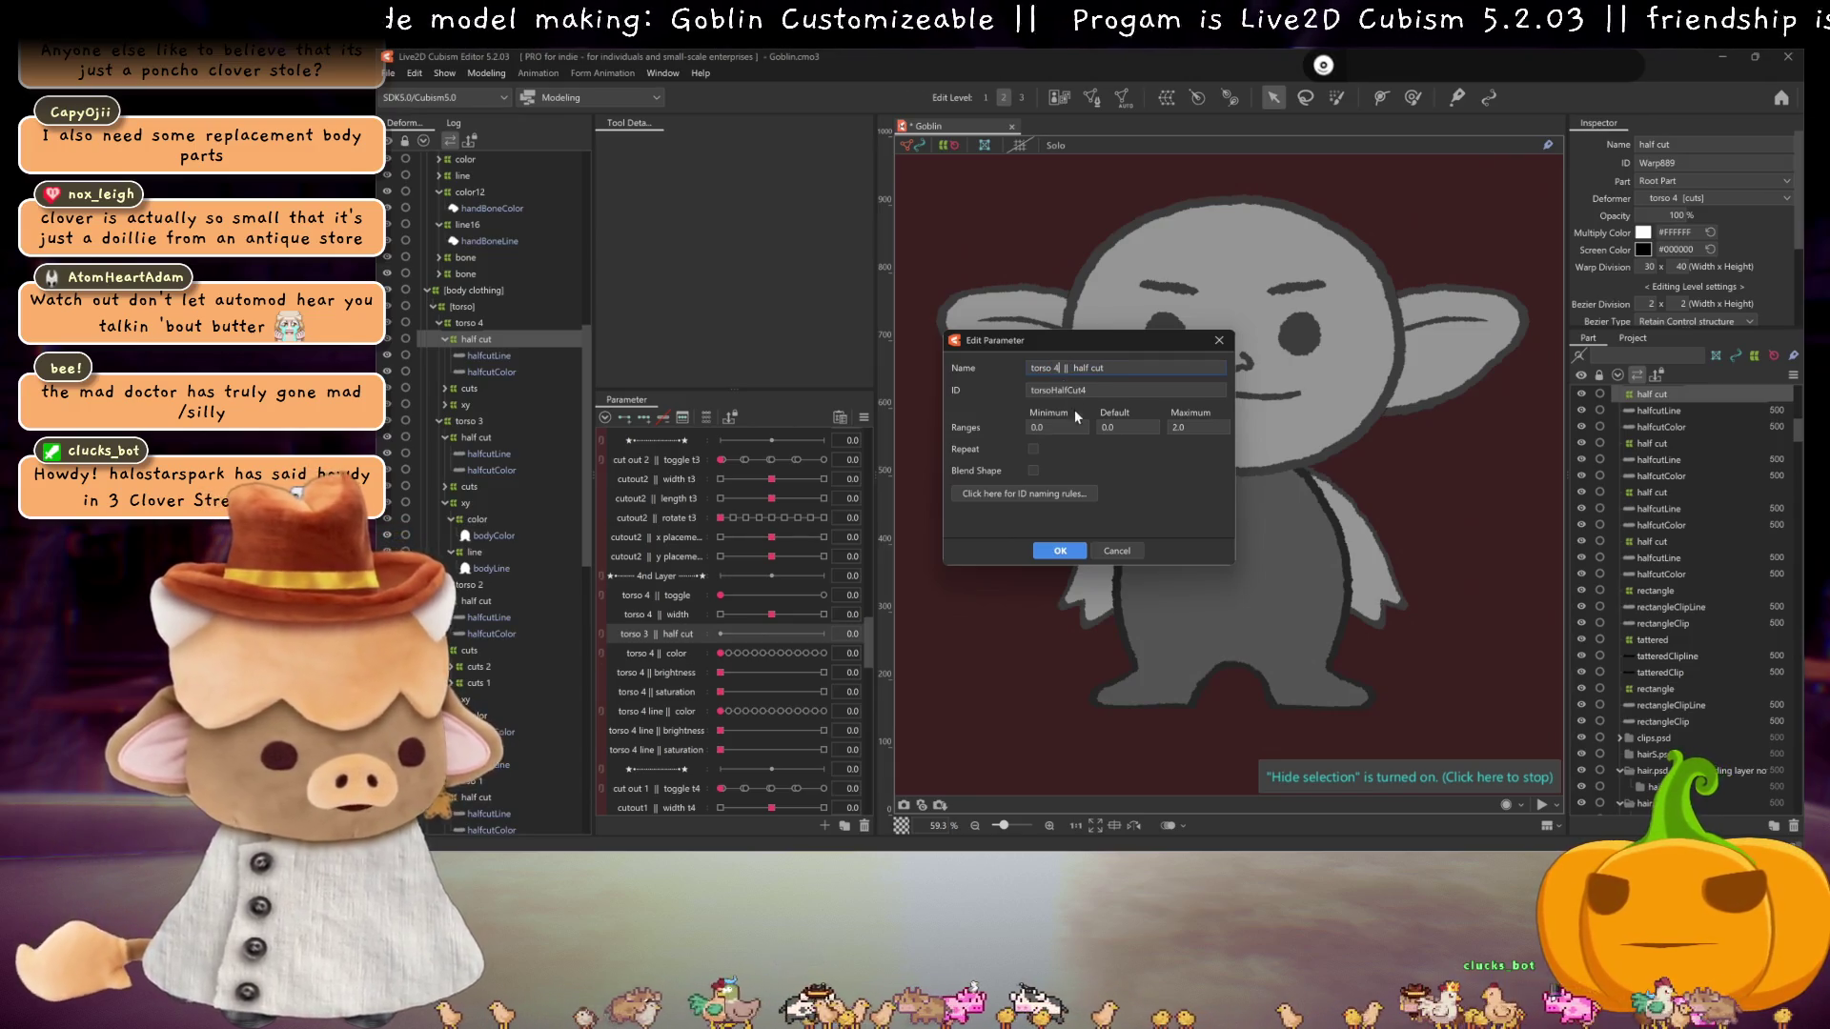
{"action": "left_click", "coordinate": [1078, 550]}
{"action": "scroll", "coordinate": [681, 573], "scroll_direction": "up", "scroll_amount": 5}
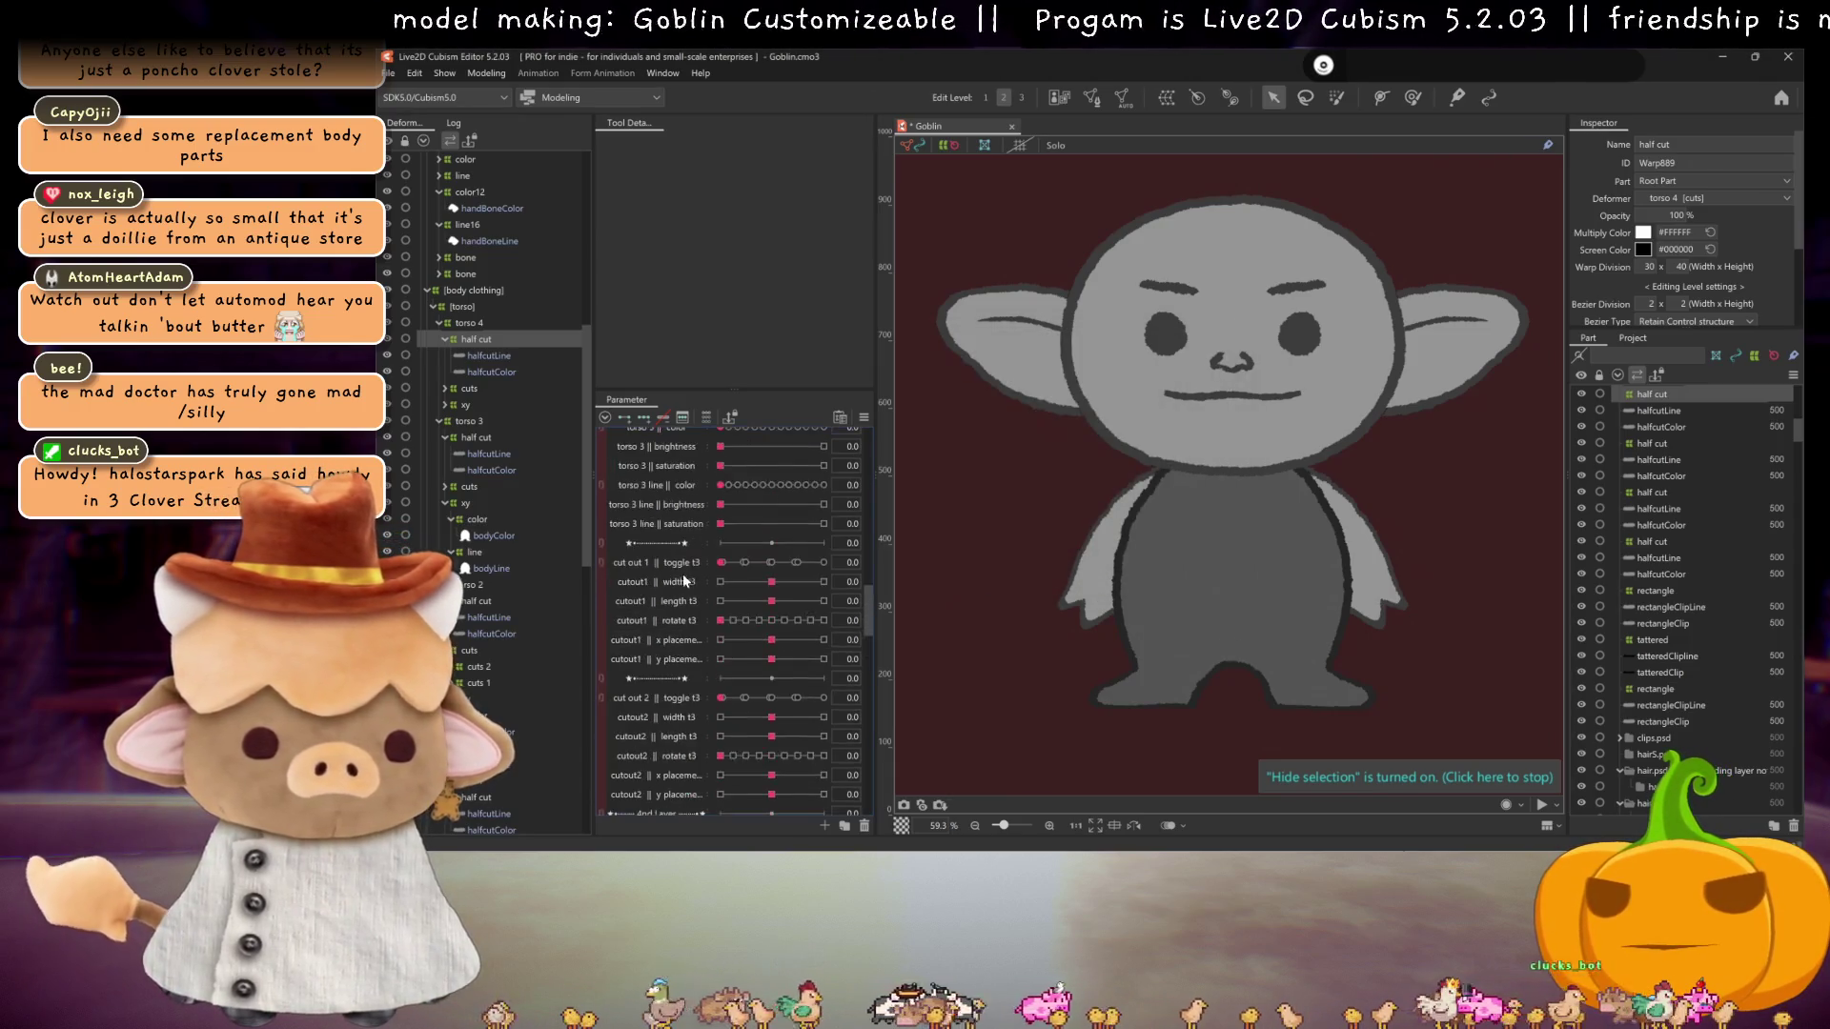
{"action": "scroll", "coordinate": [688, 575], "scroll_direction": "down", "scroll_amount": 1}
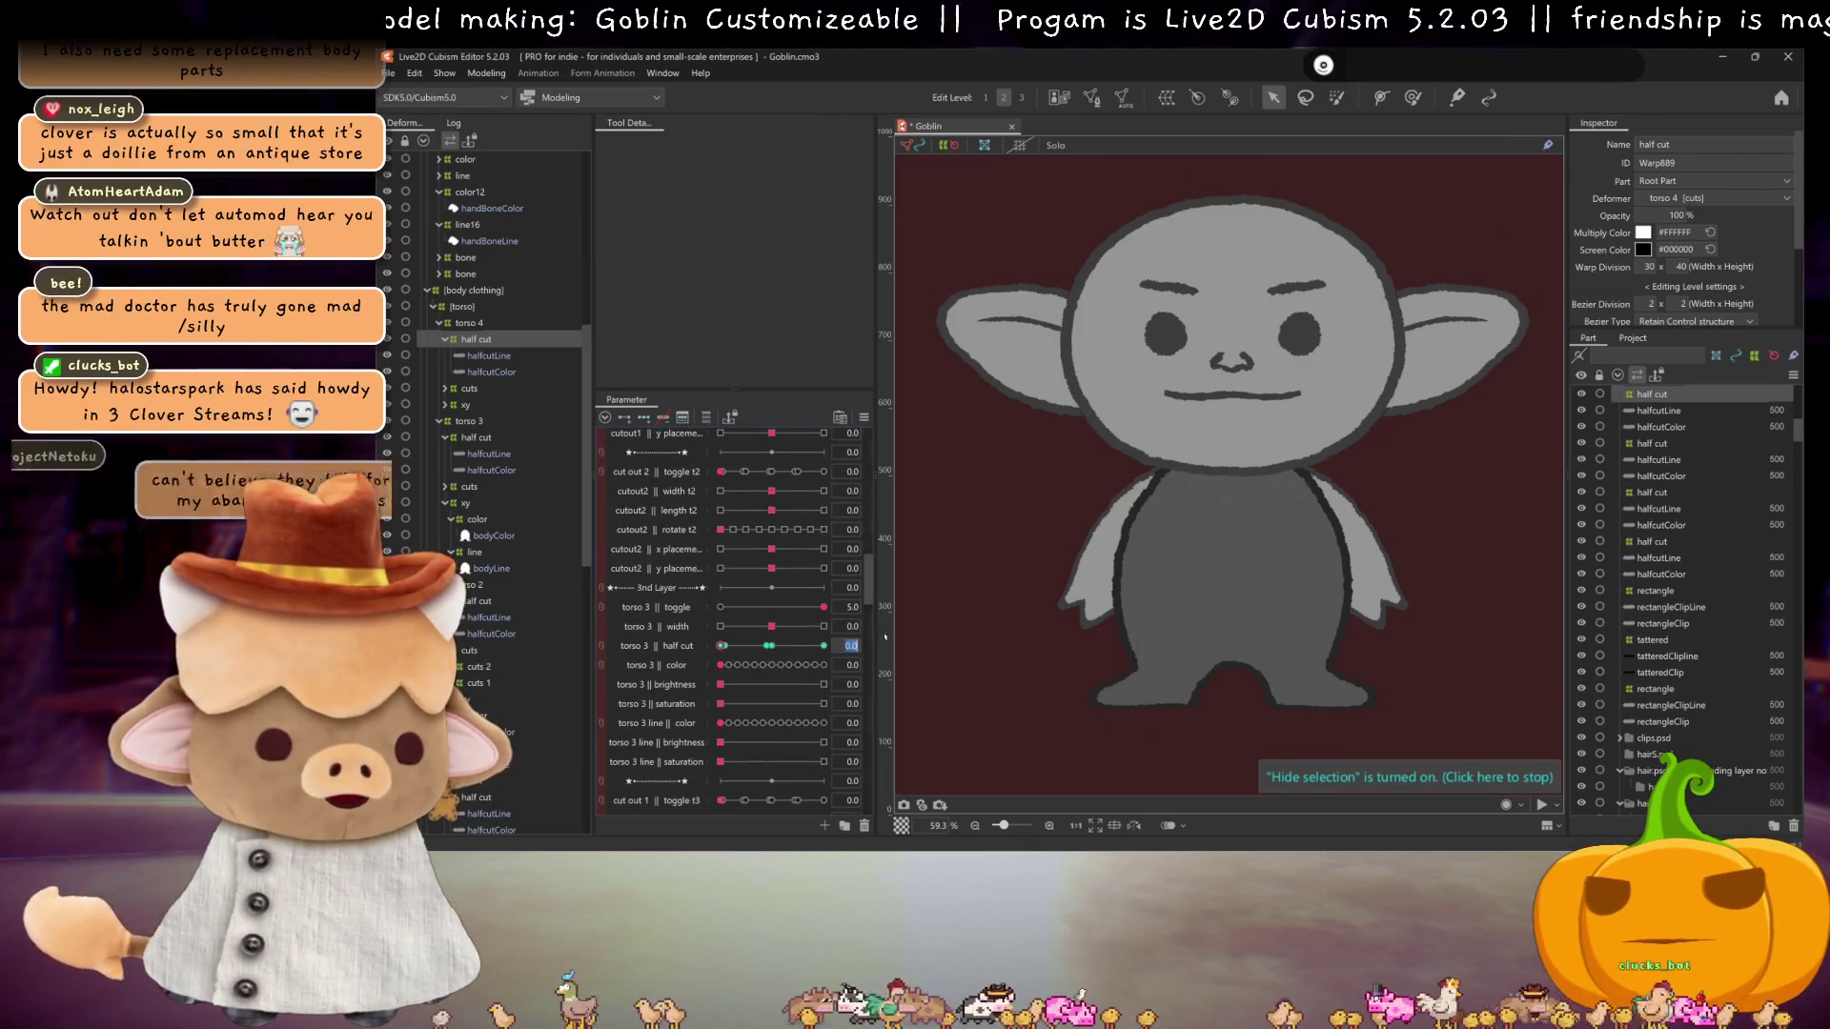
Step: Rebind the torso 3 || half cut keys to torso 4 || half cut, then select halfcutColor
{"action": "left_click", "coordinate": [851, 647]}
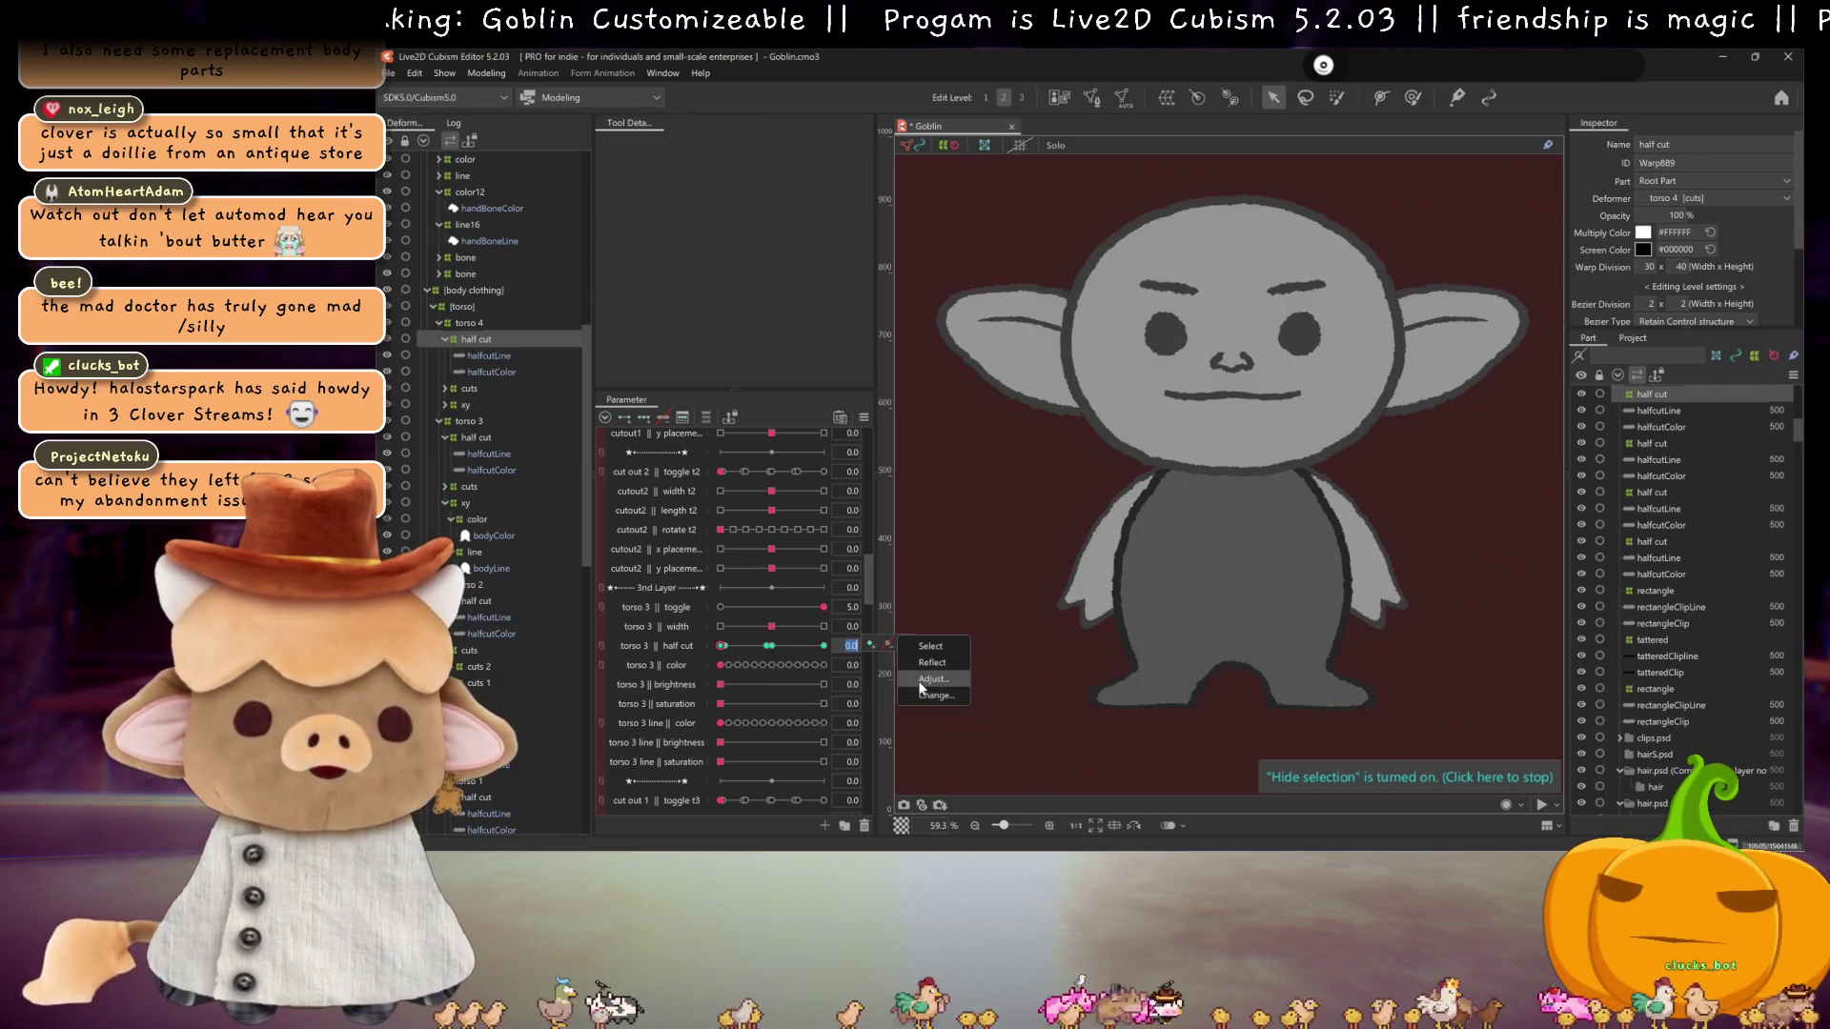
{"action": "left_click", "coordinate": [922, 695]}
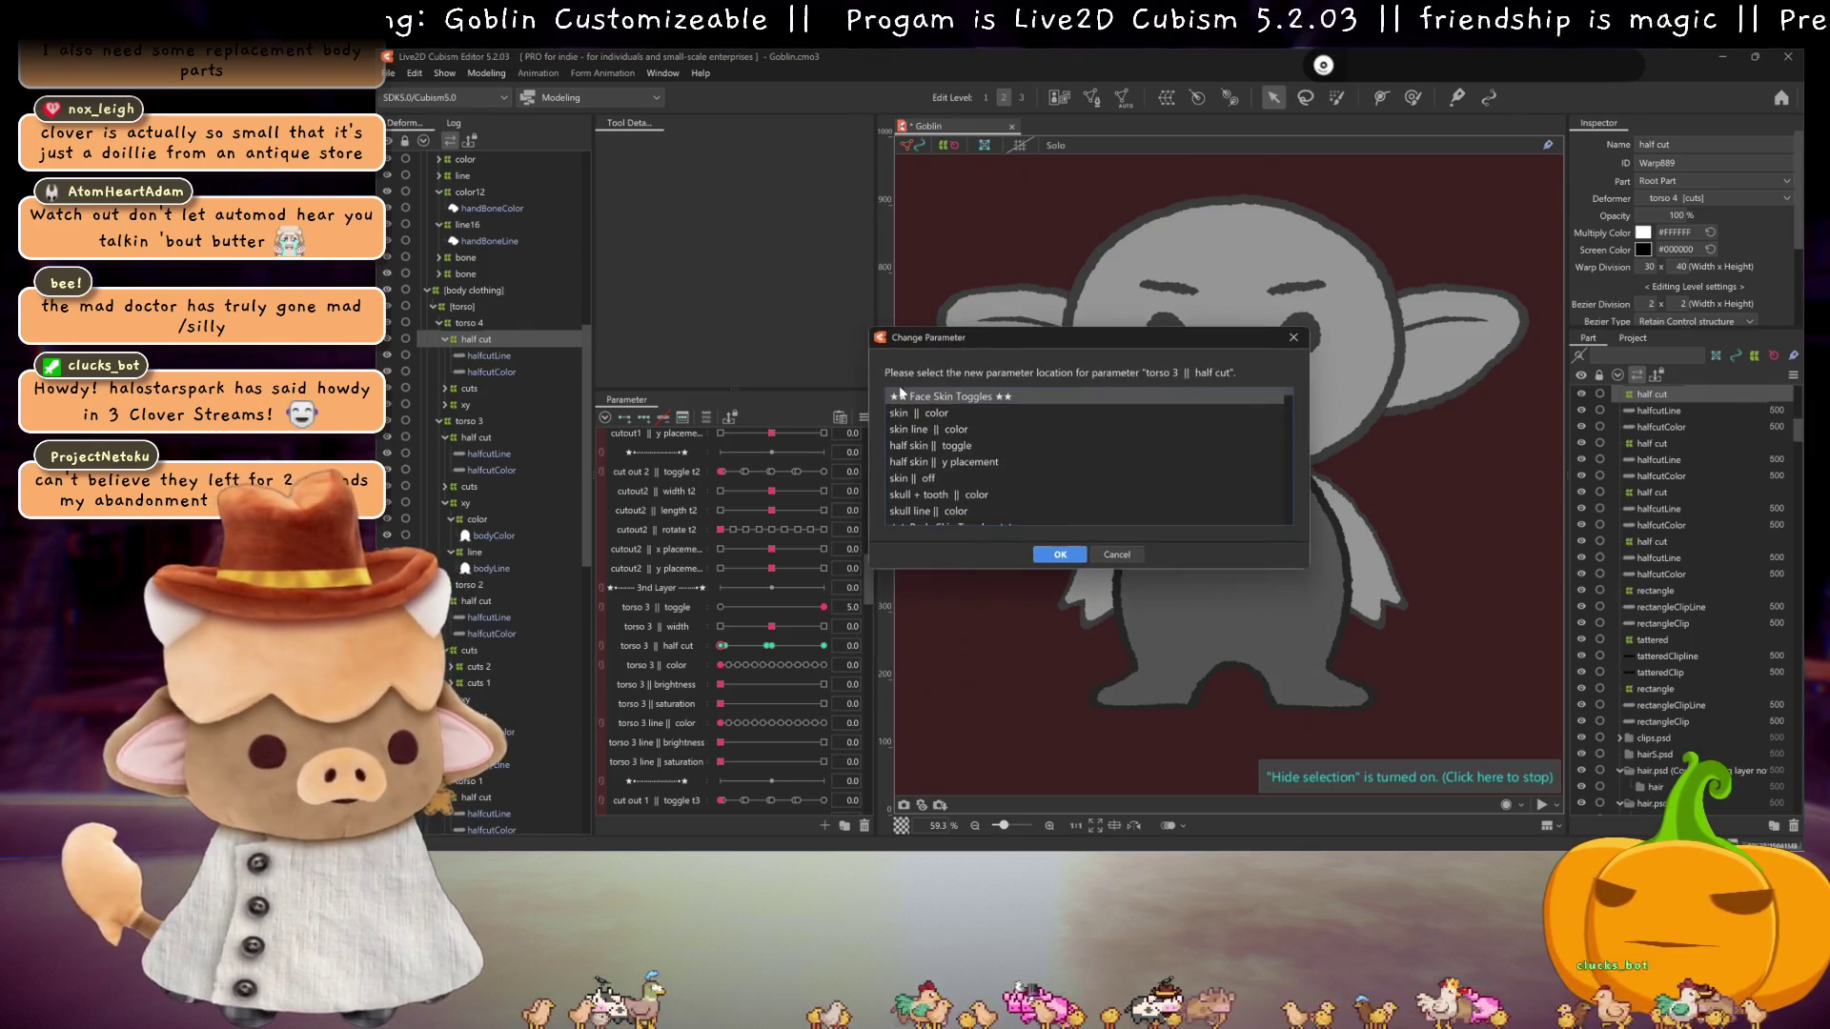
{"action": "scroll", "coordinate": [1010, 419], "scroll_direction": "down", "scroll_amount": 10}
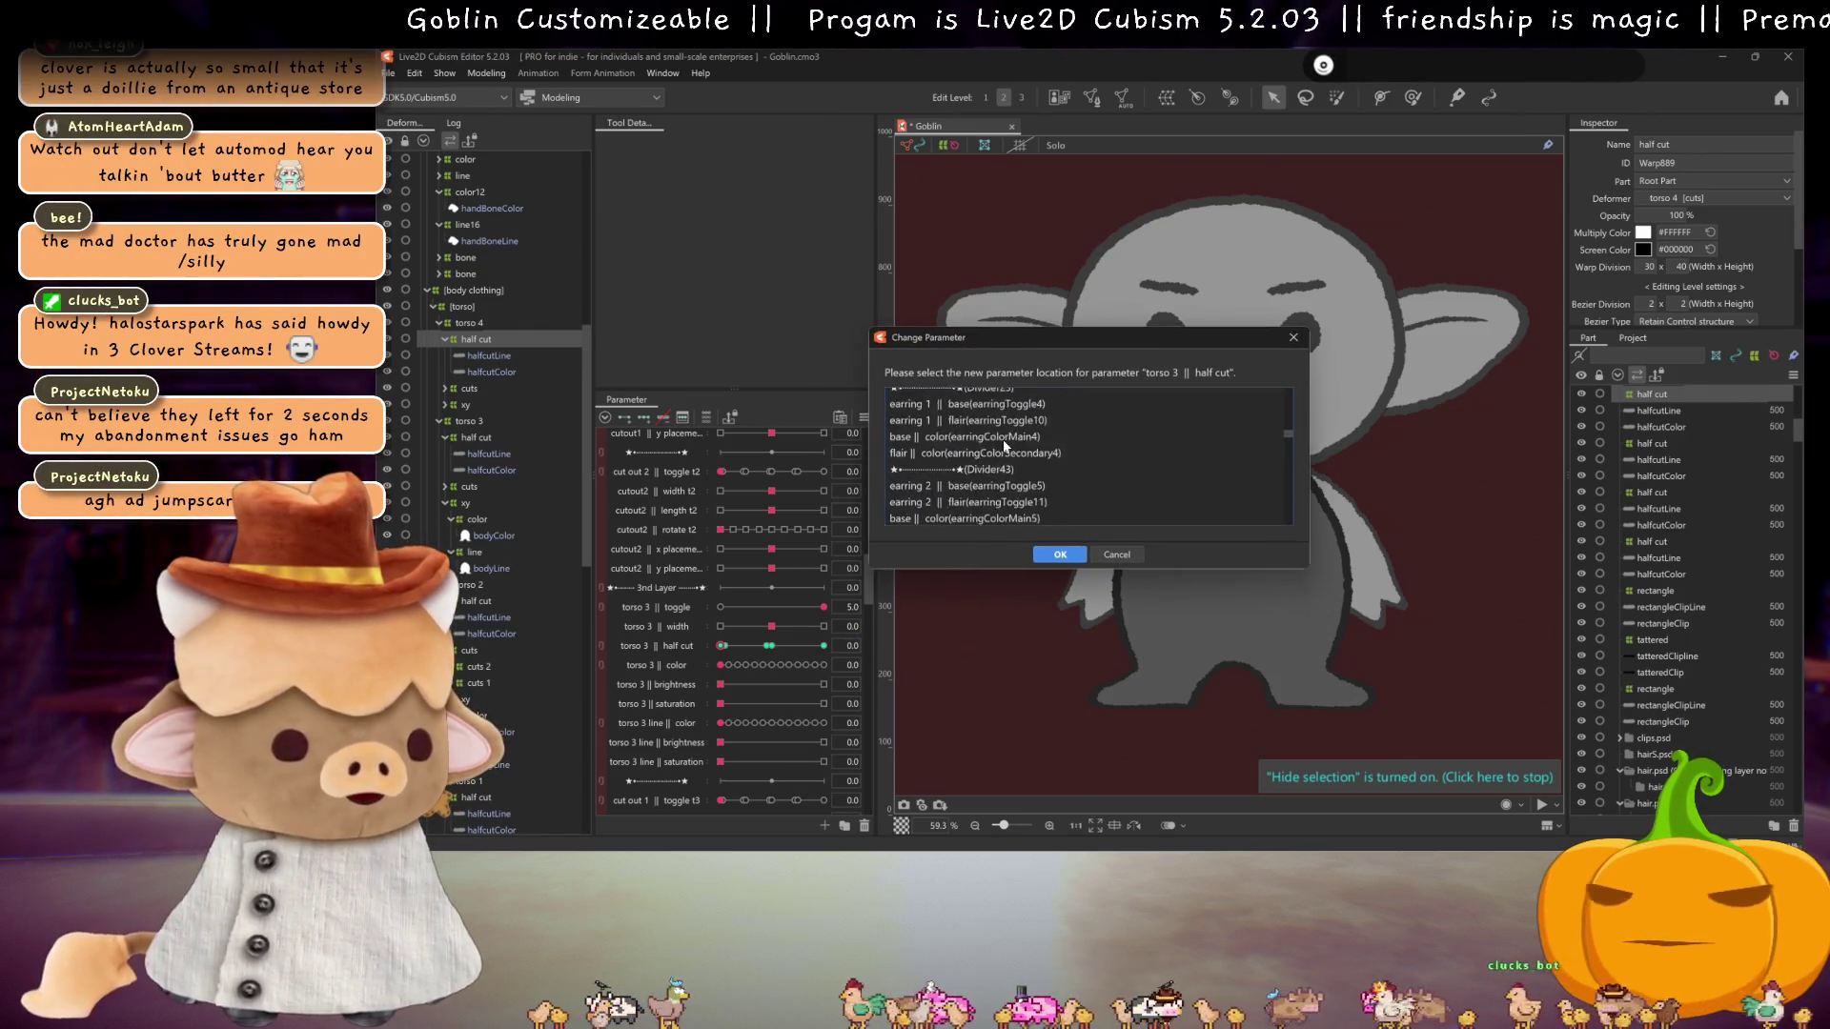
{"action": "scroll", "coordinate": [1003, 440], "scroll_direction": "down", "scroll_amount": 10}
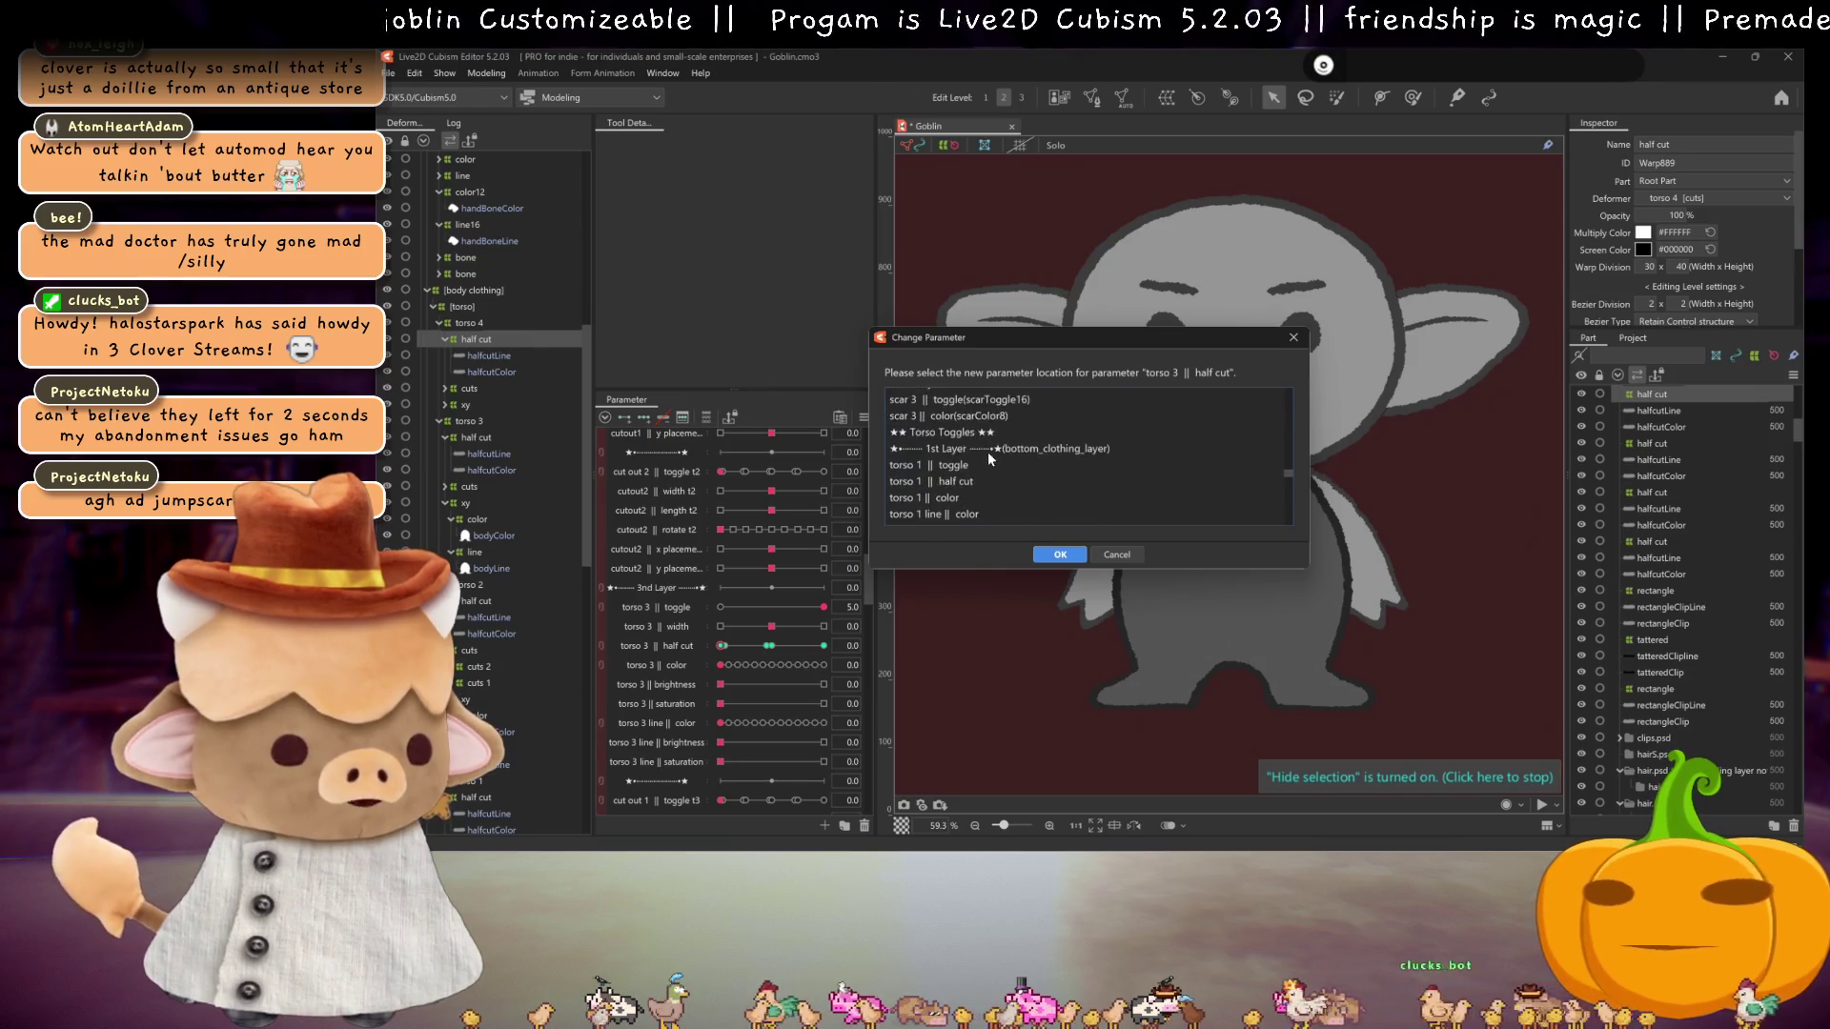
{"action": "scroll", "coordinate": [972, 455], "scroll_direction": "down", "scroll_amount": 6}
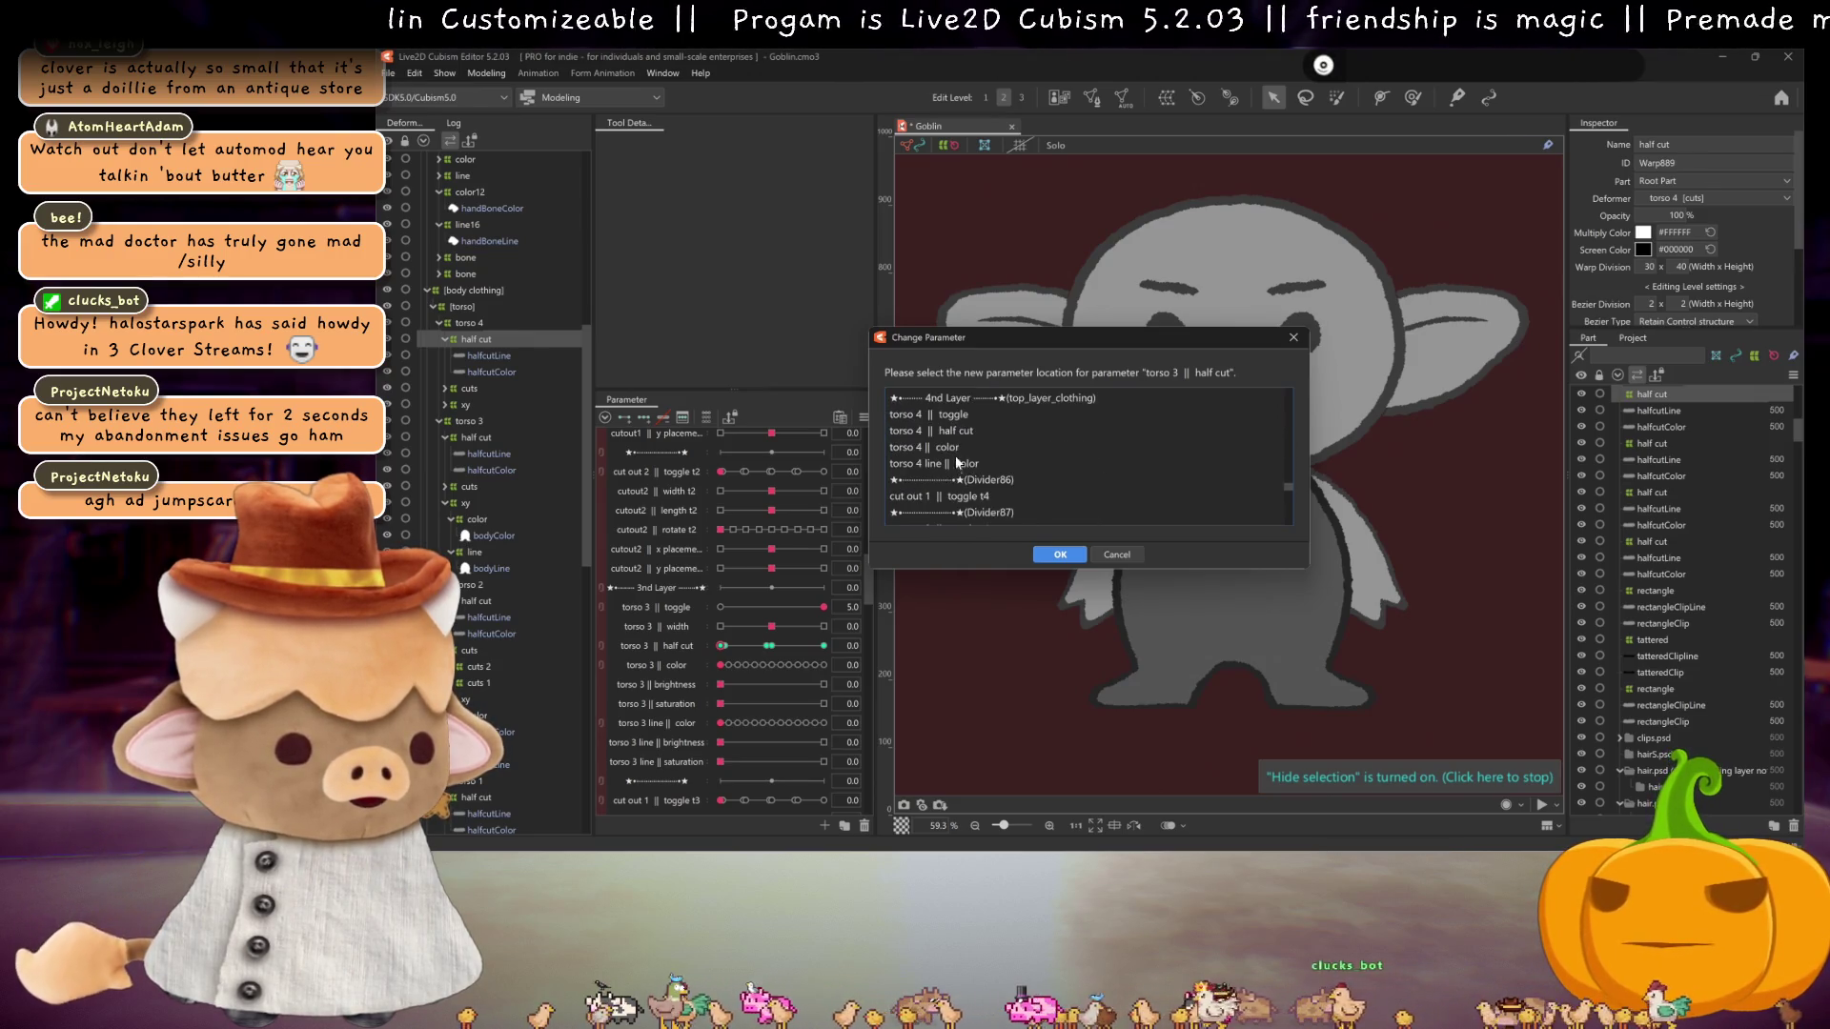
{"action": "left_click", "coordinate": [955, 431]}
{"action": "left_click", "coordinate": [1060, 554]}
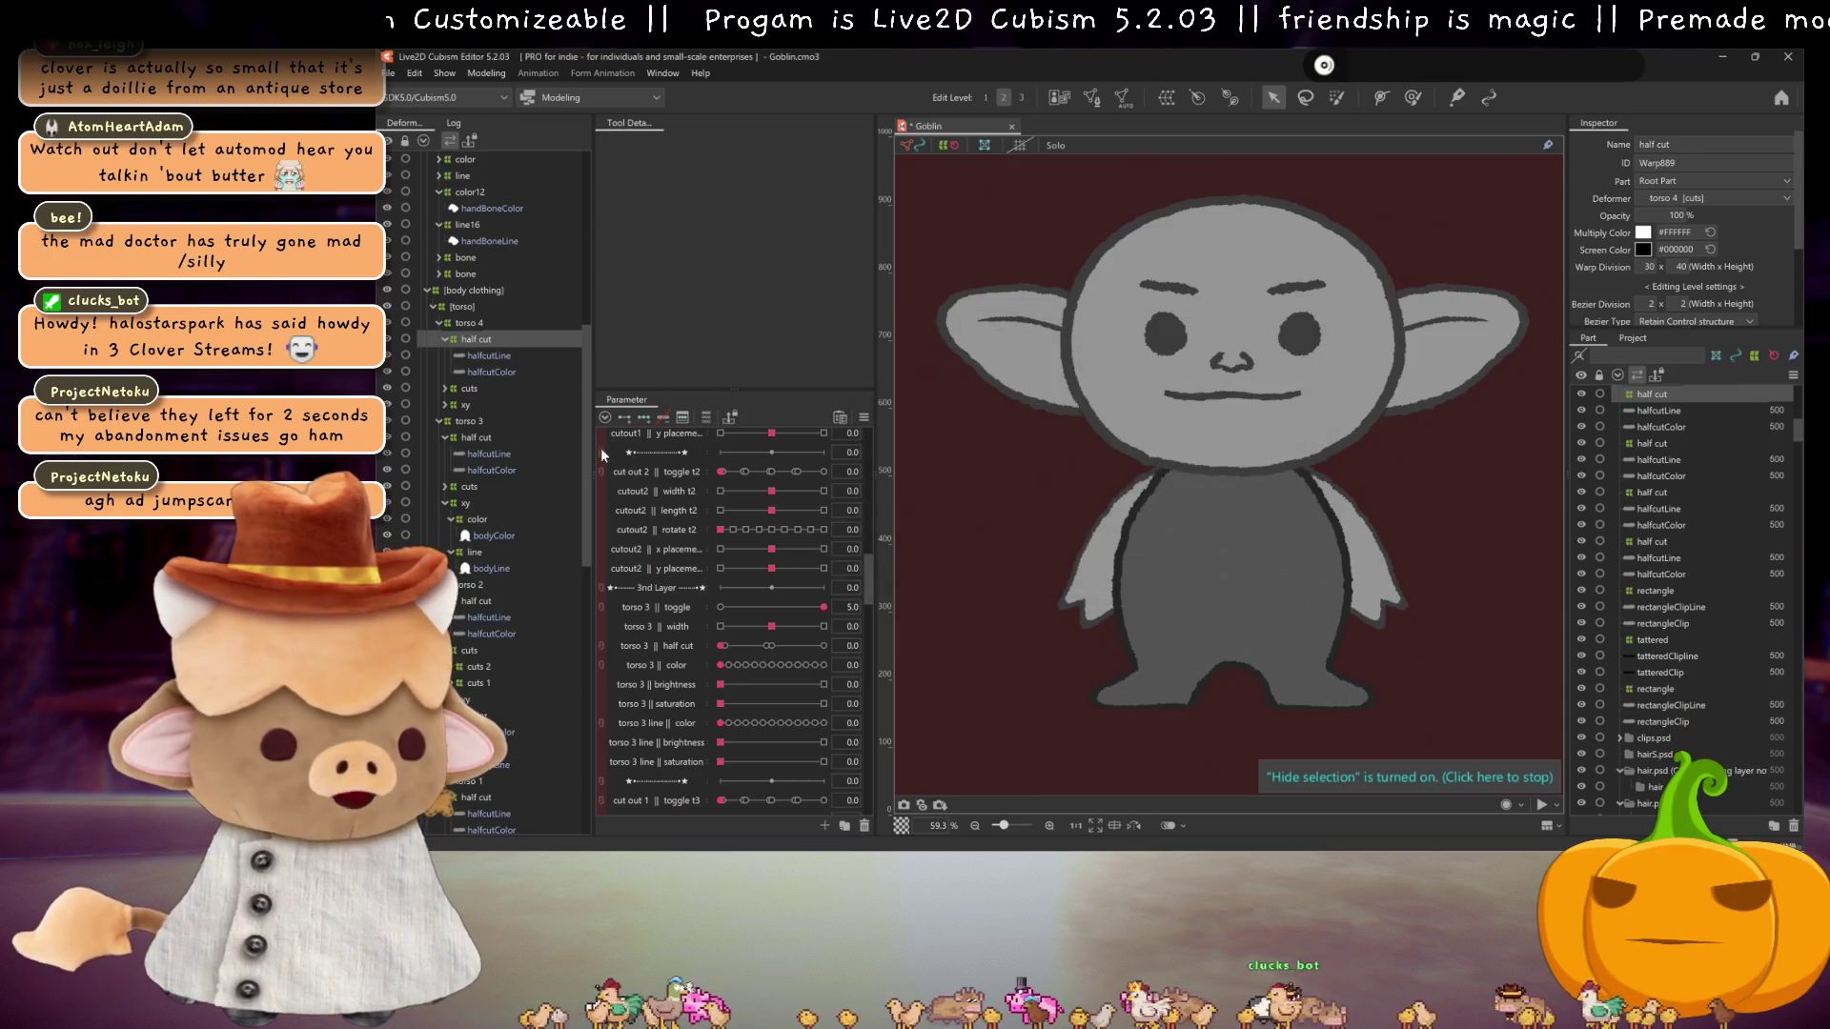
{"action": "left_click", "coordinate": [488, 370]}
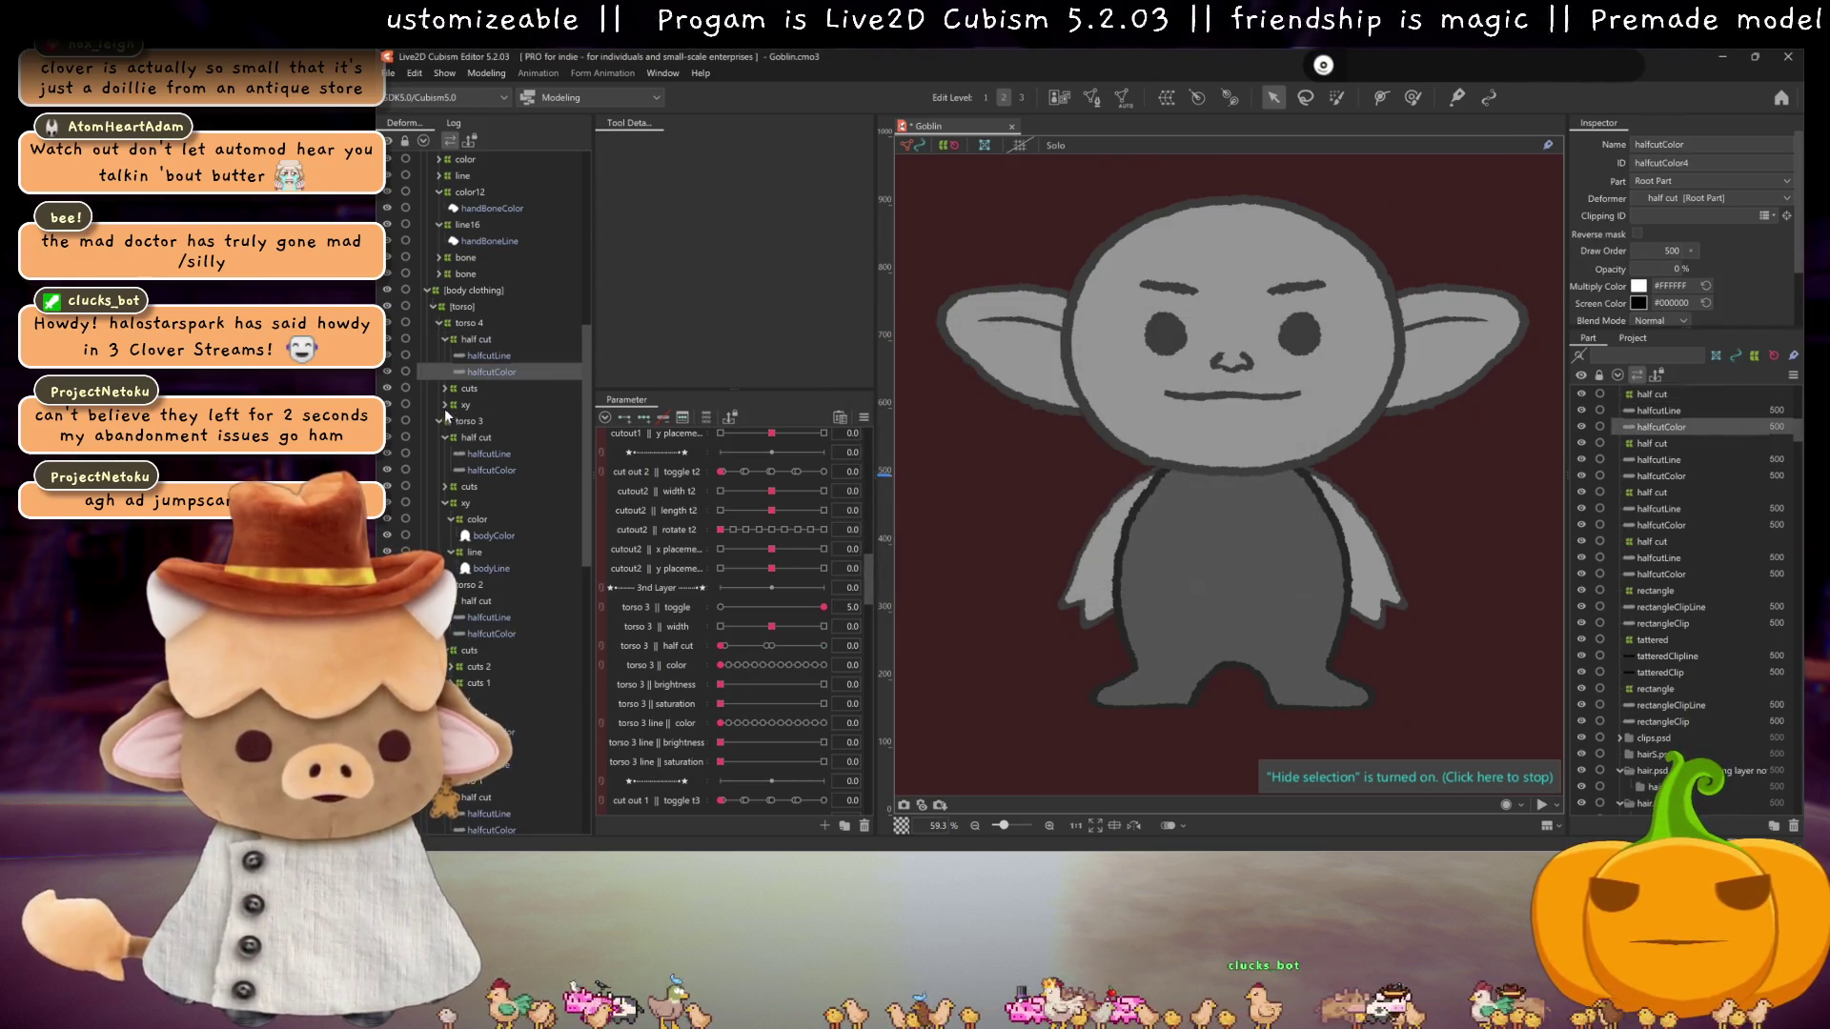
Step: Expand torso 4's xy, color and line folders and inspect bodyColor's clipping mask list
{"action": "left_click", "coordinate": [444, 405]}
{"action": "left_click", "coordinate": [450, 421]}
{"action": "left_click", "coordinate": [450, 454]}
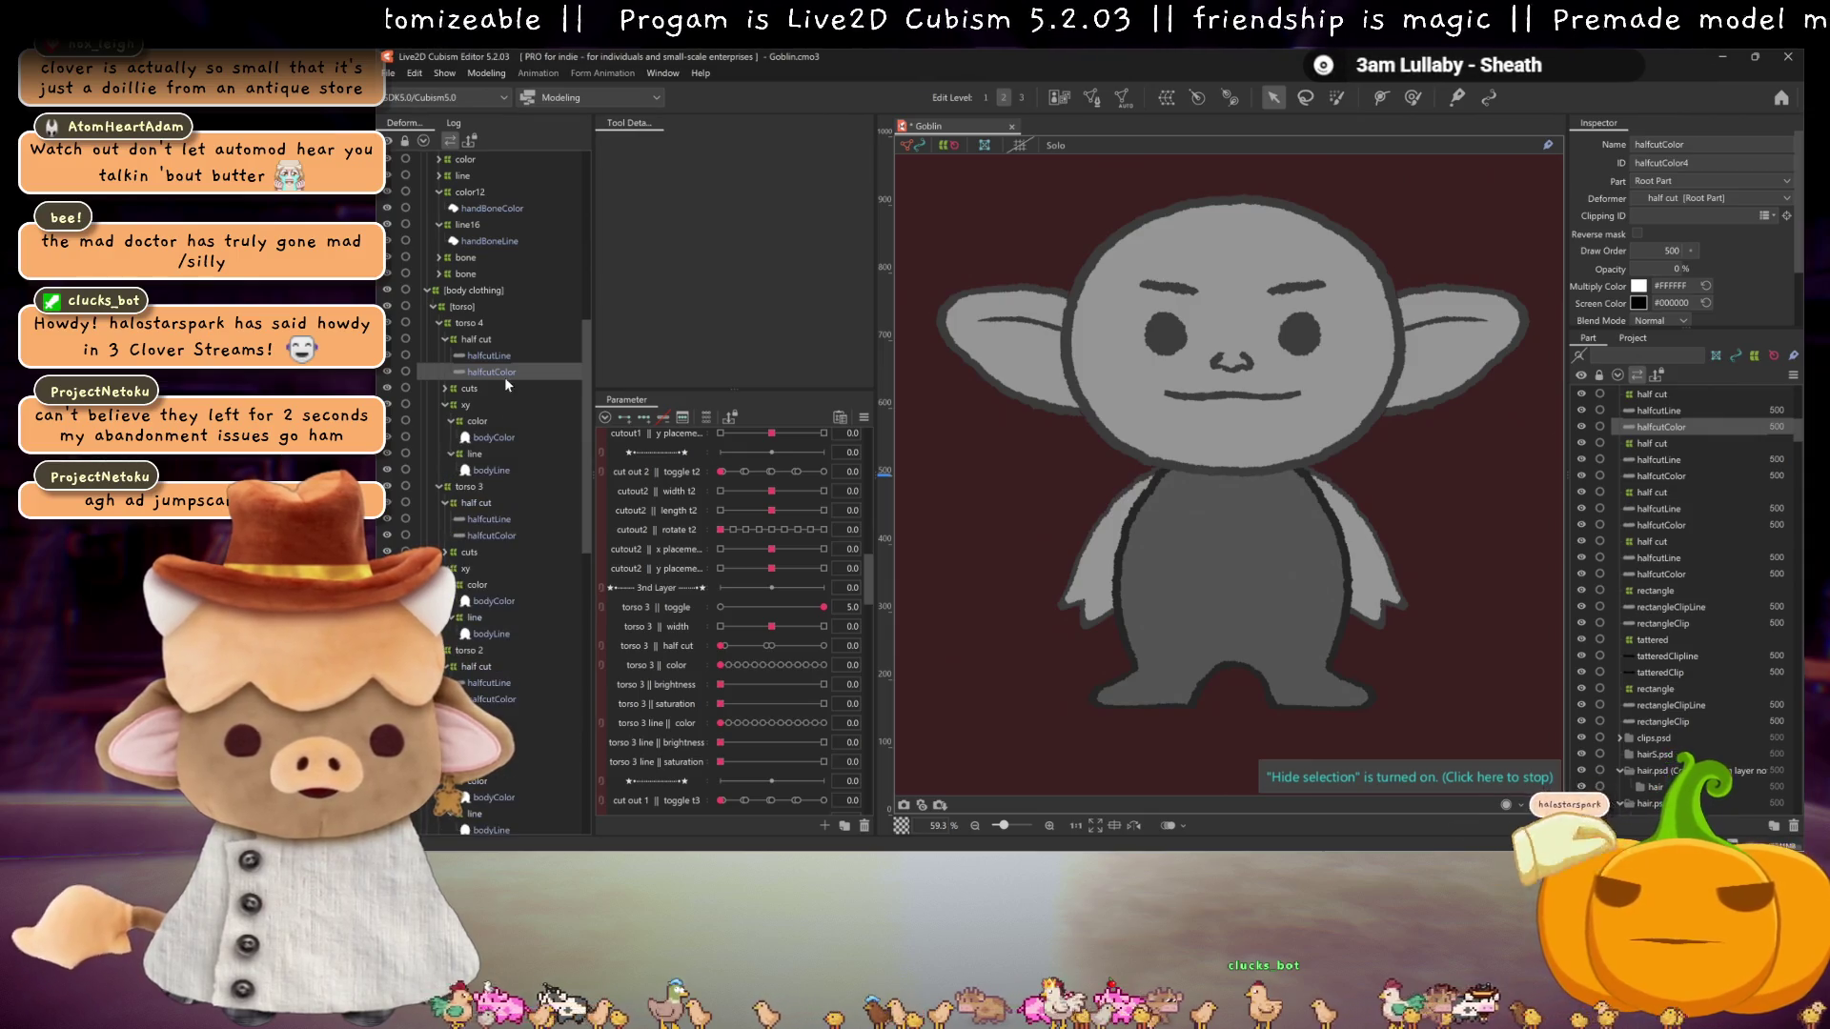
{"action": "left_click", "coordinate": [500, 435]}
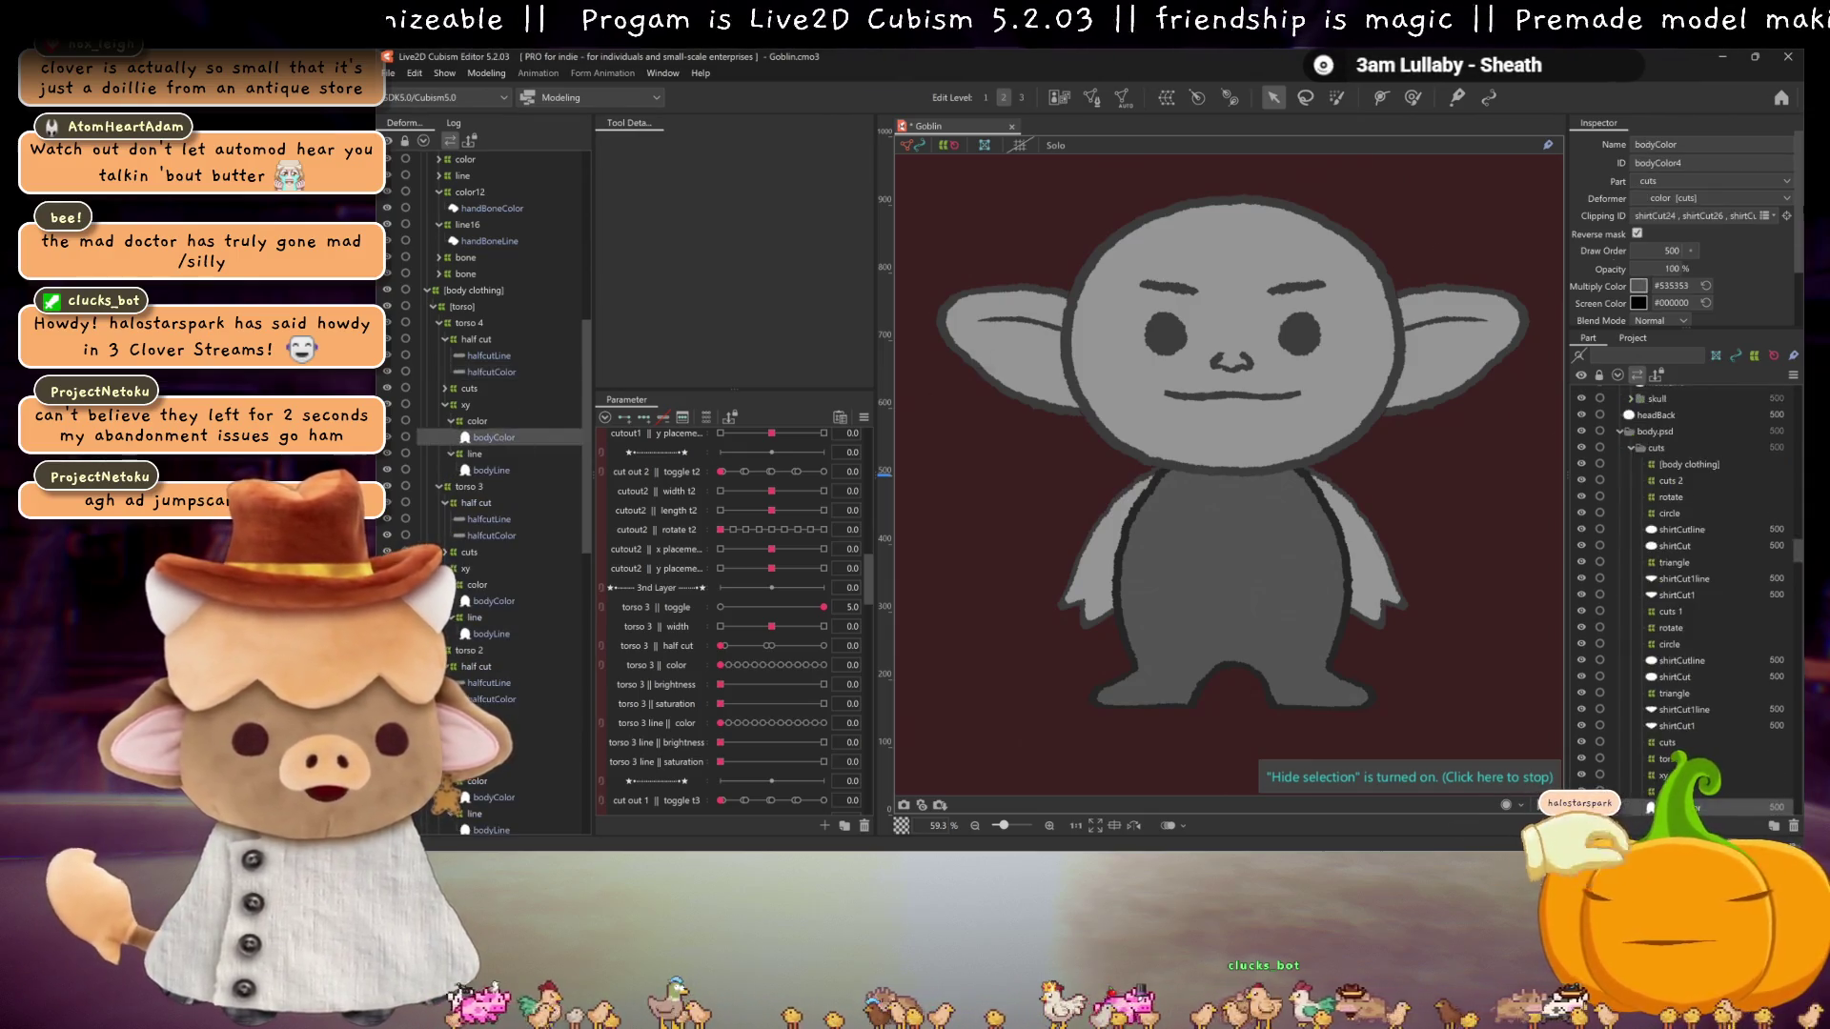
{"action": "left_click", "coordinate": [1745, 216]}
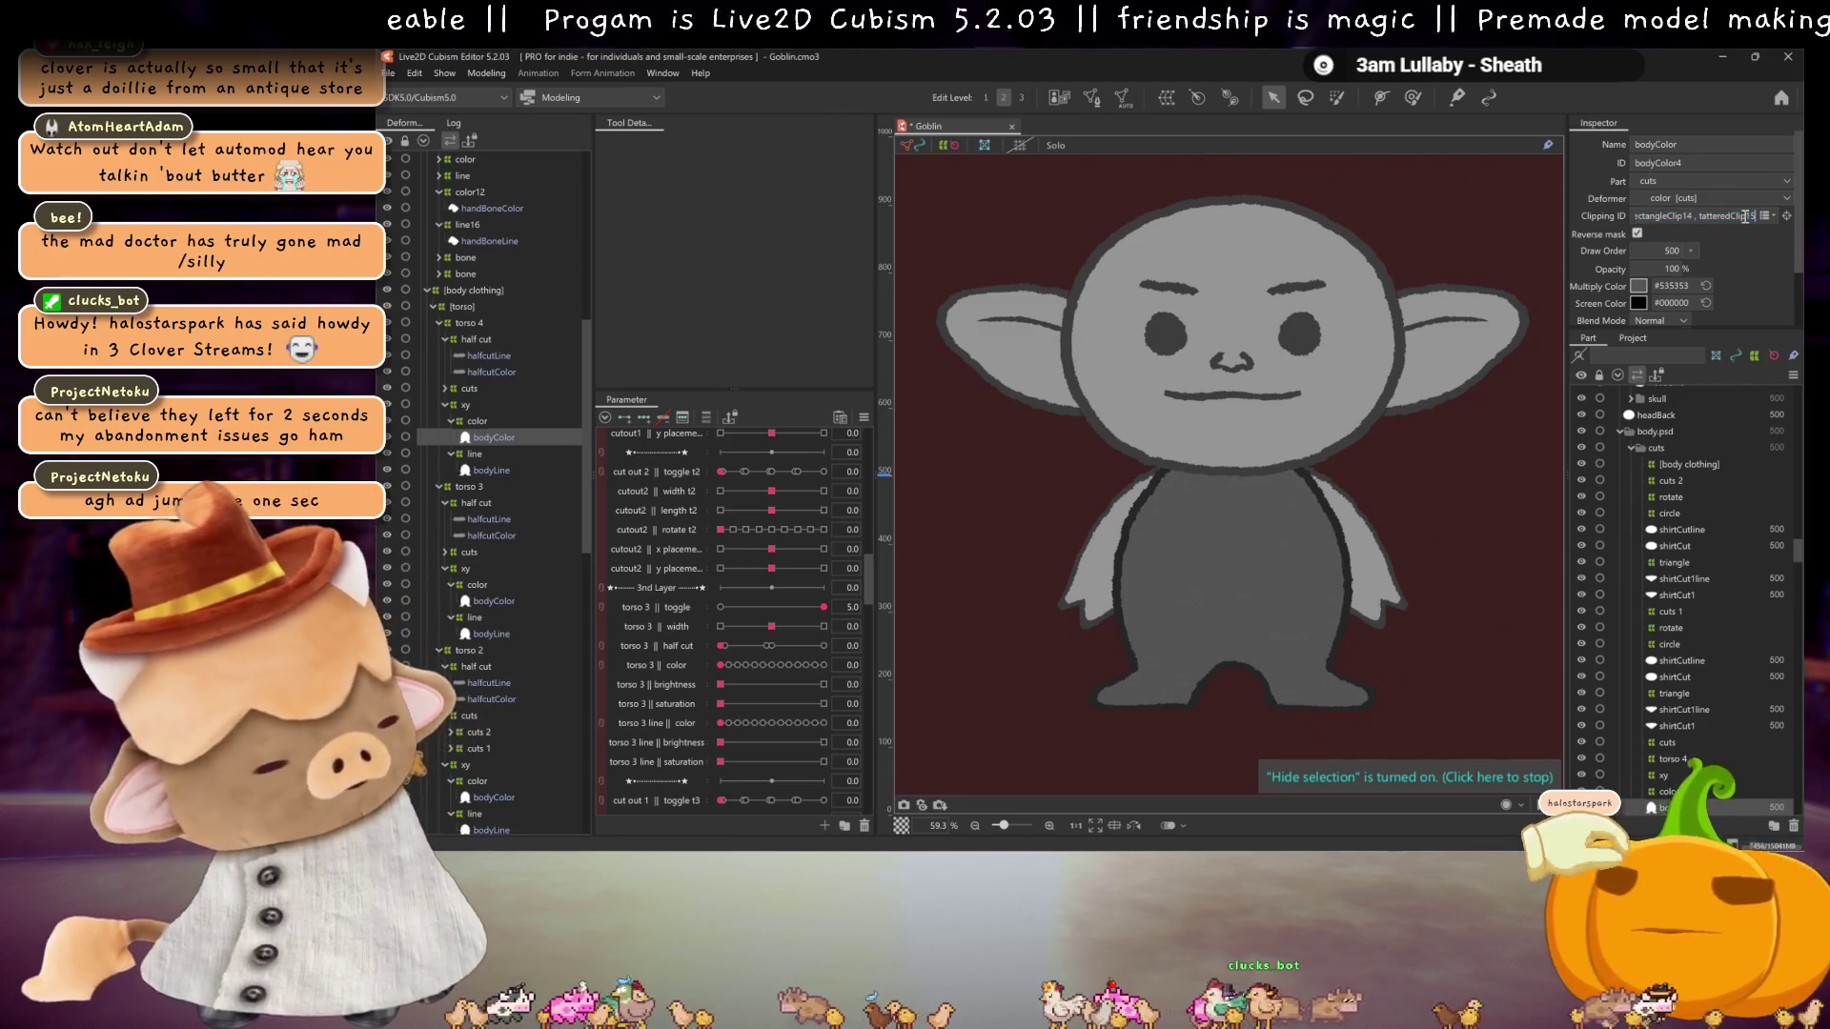
{"action": "key", "text": "Home"}
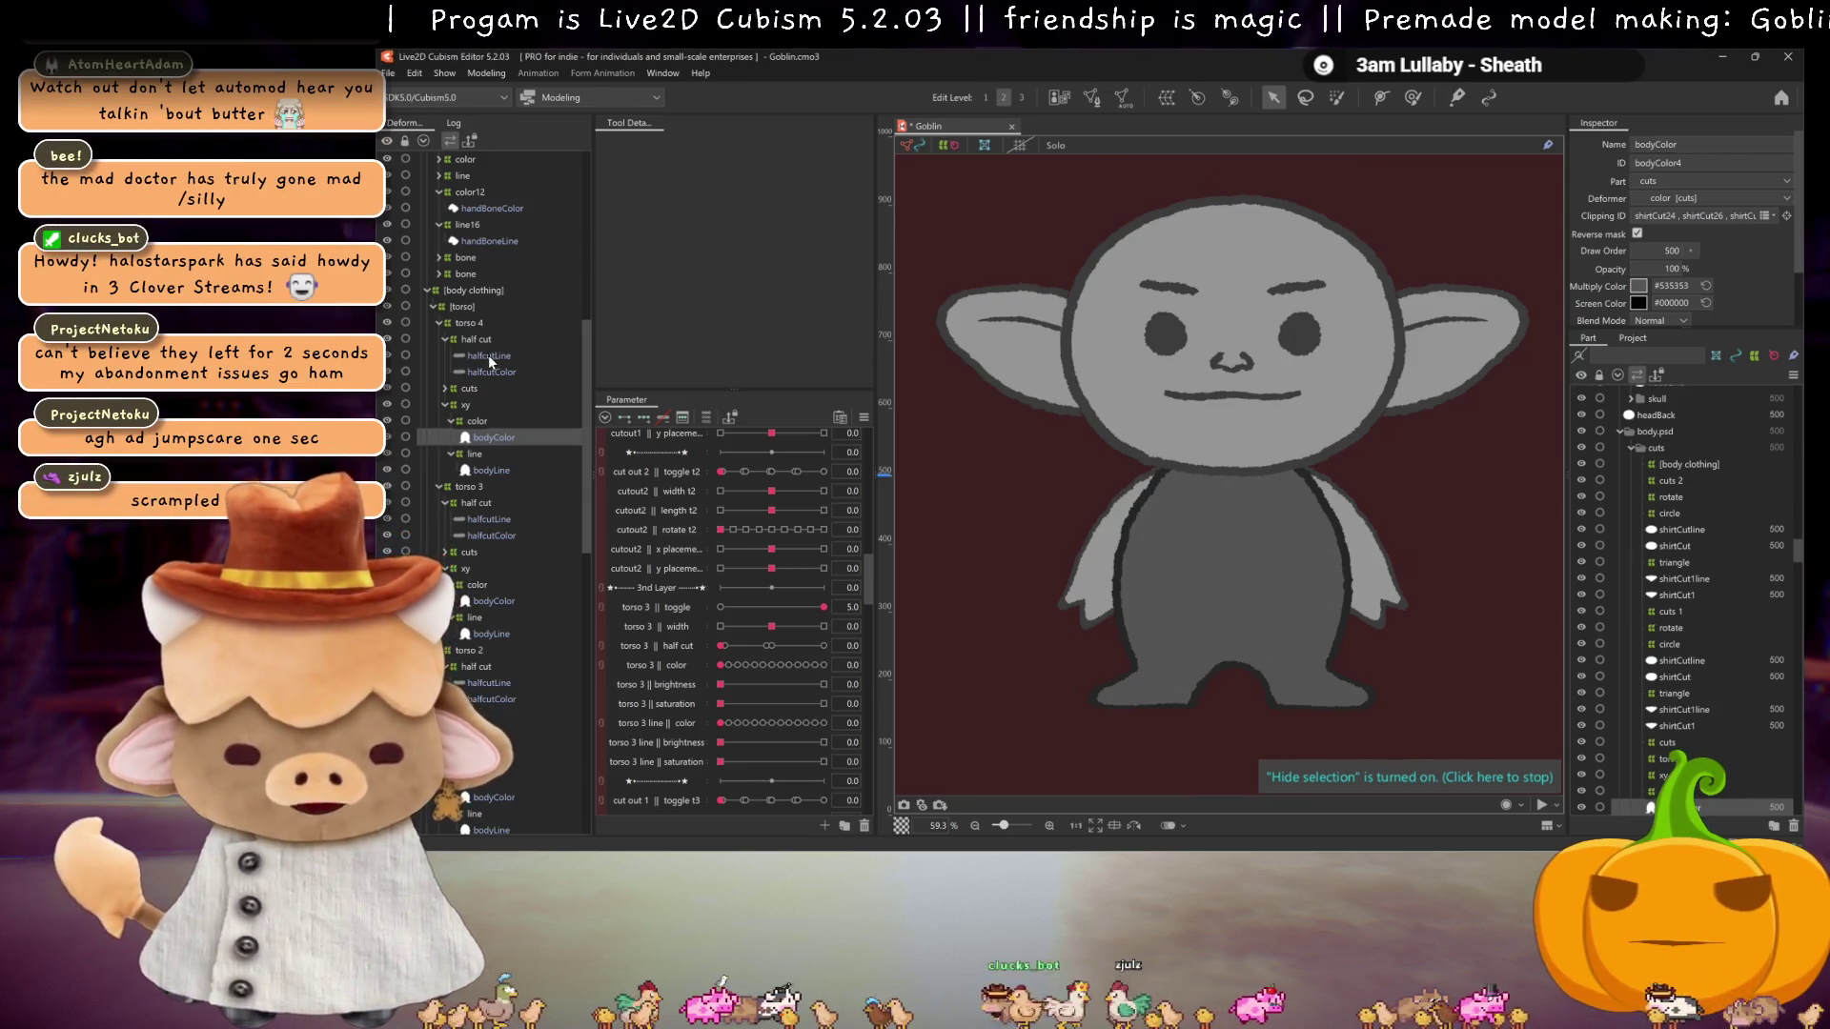
Step: Replace bodyLine's Clipping ID with the pasted shirtCut mask list, starting shirtCut23, shirtCut25
{"action": "left_click", "coordinate": [488, 355]}
{"action": "left_click", "coordinate": [490, 469]}
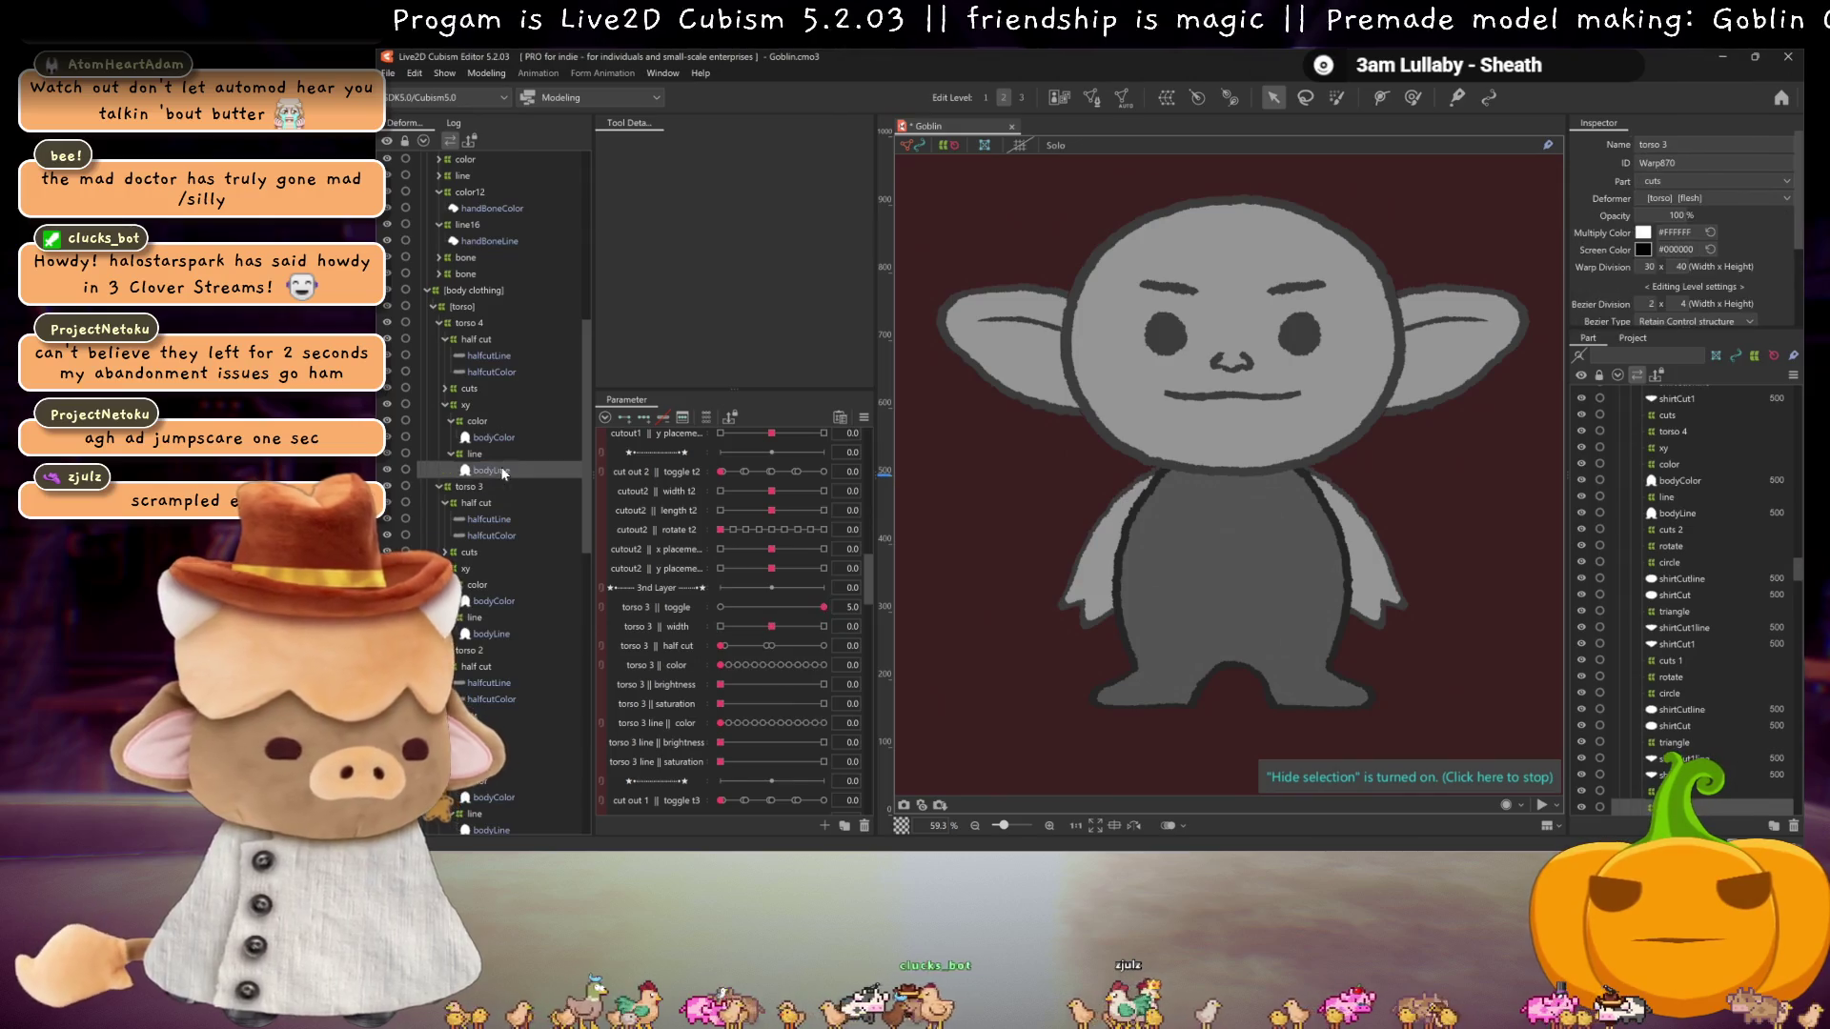
{"action": "triple_click", "coordinate": [1745, 216]}
{"action": "key", "text": "ctrl+v"}
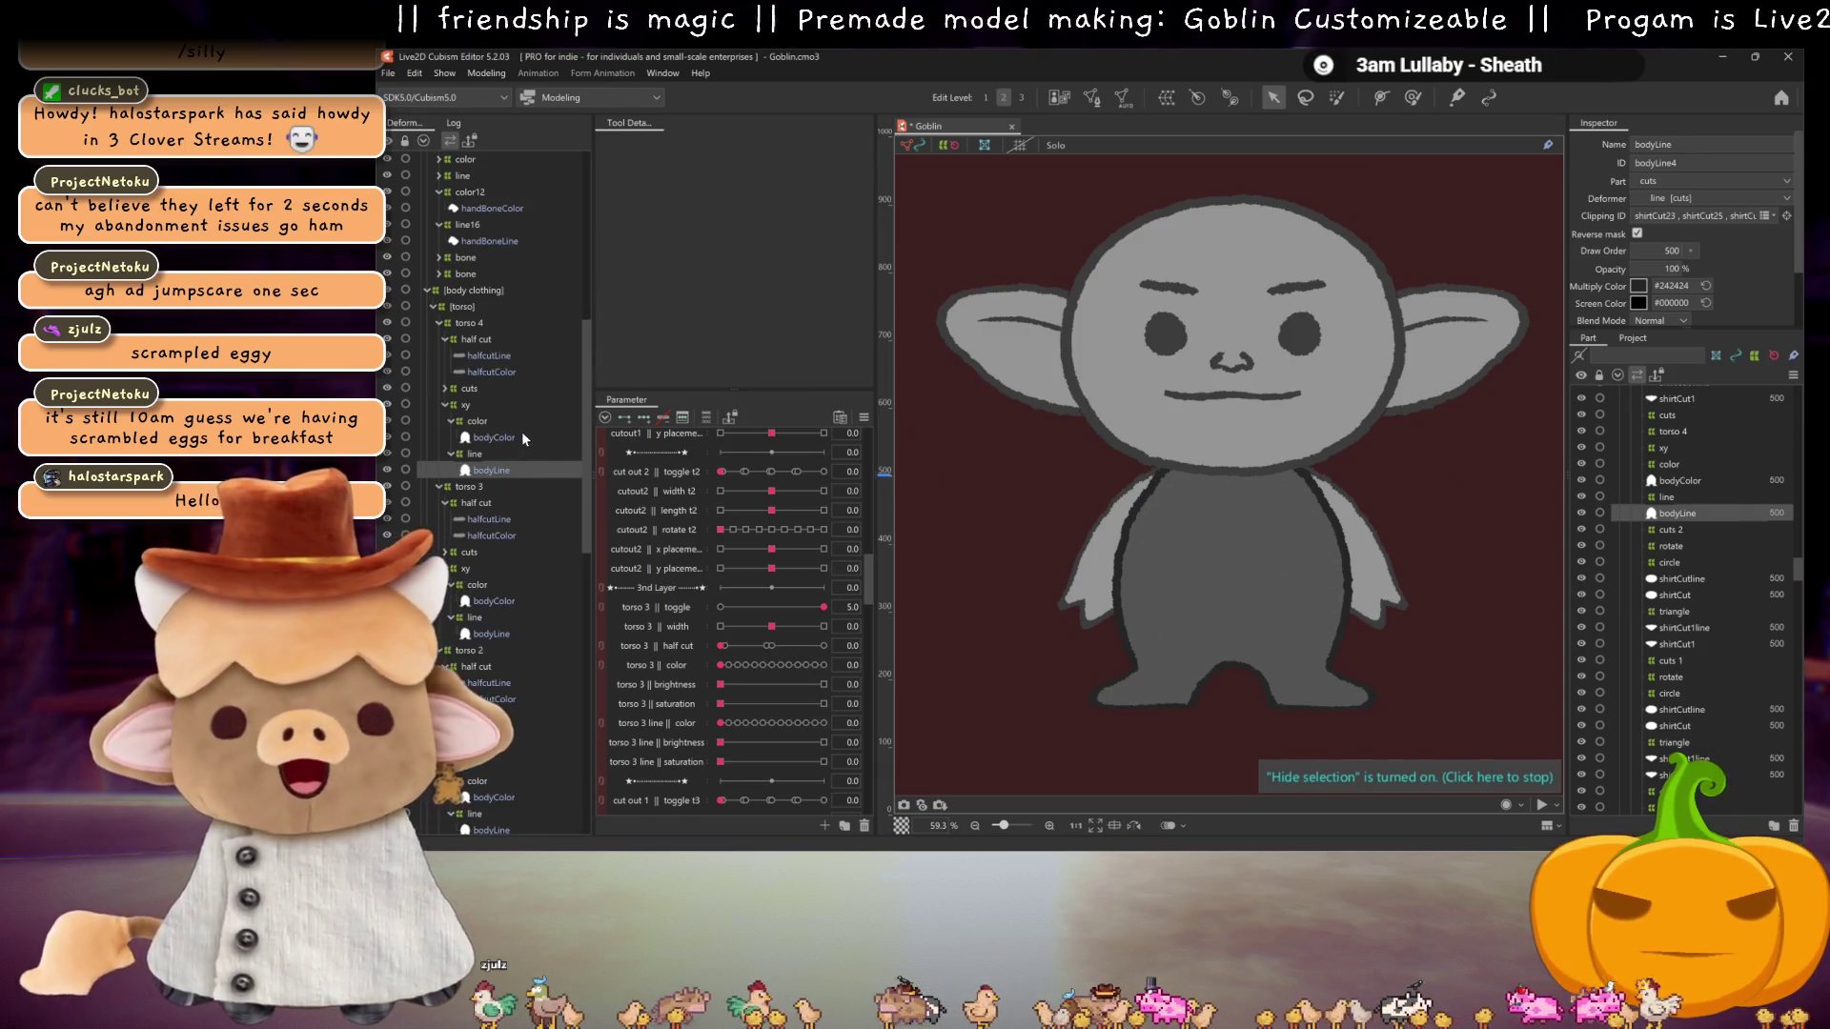
Step: Test torso 4 || half cut at 0.3 and 1.8 to preview the shirt cut
{"action": "scroll", "coordinate": [762, 552], "scroll_direction": "down", "scroll_amount": 4}
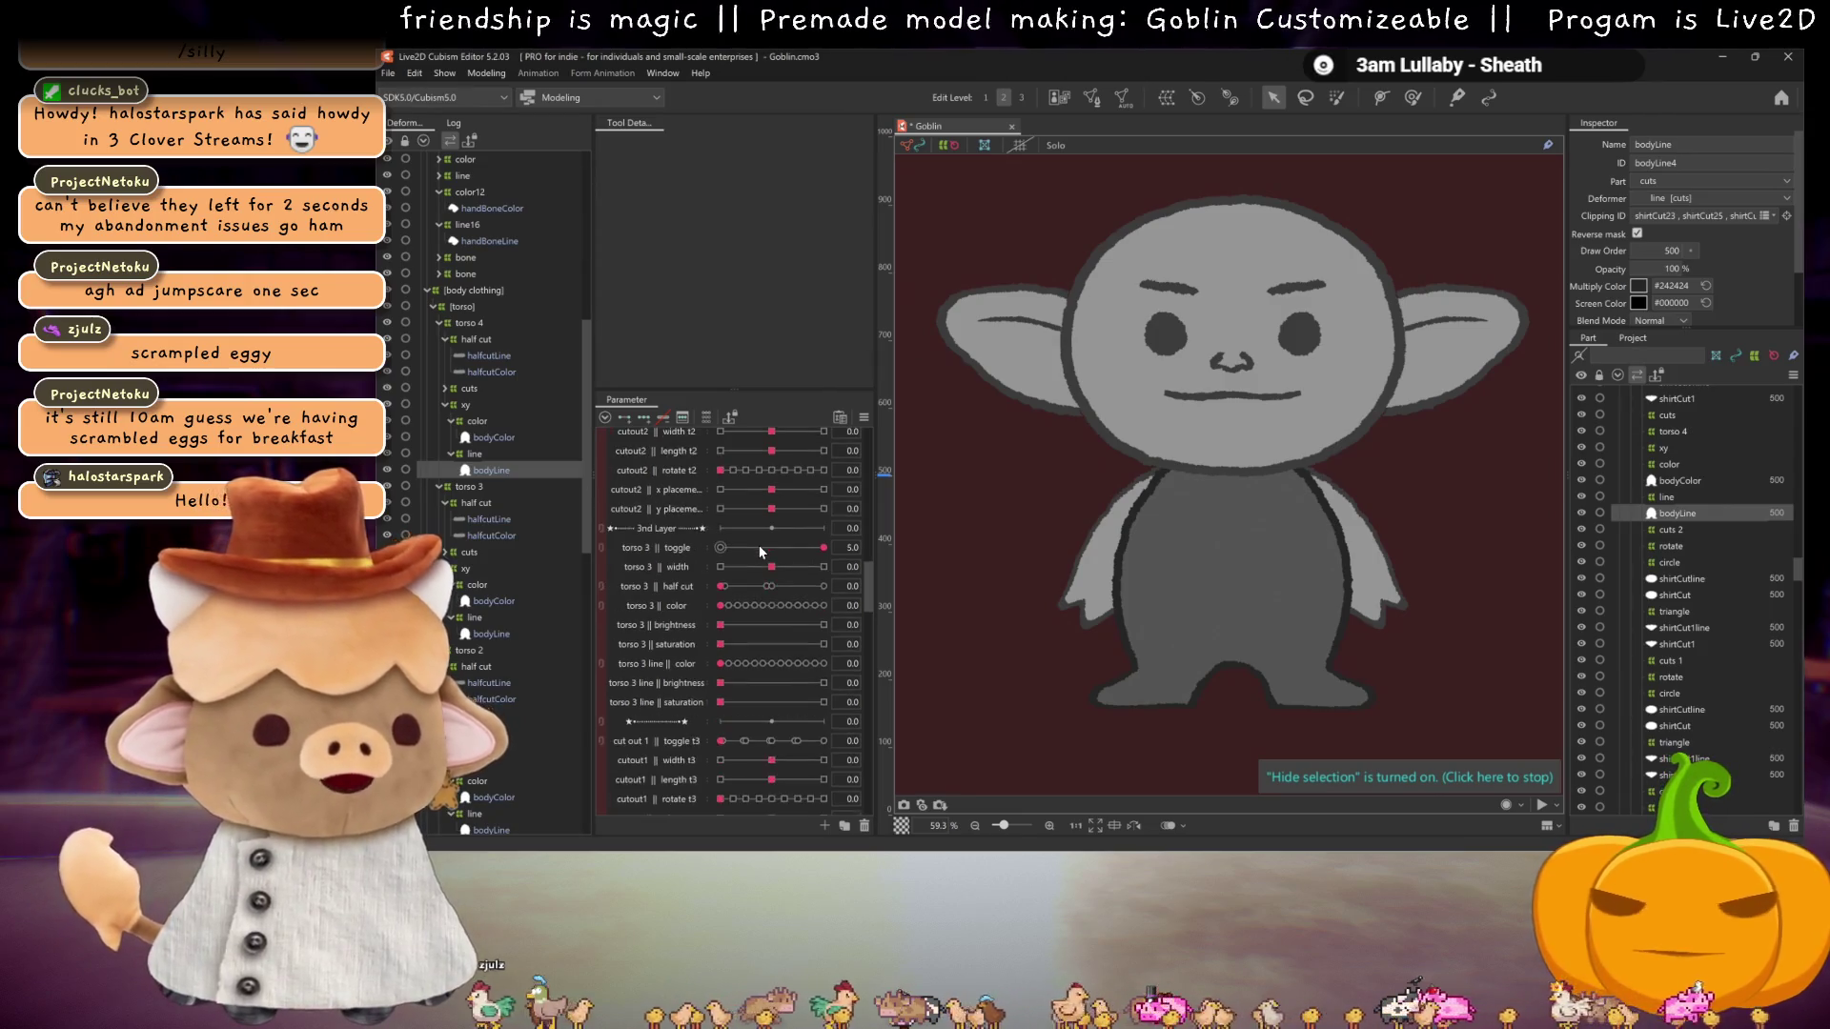
{"action": "scroll", "coordinate": [732, 572], "scroll_direction": "down", "scroll_amount": 3}
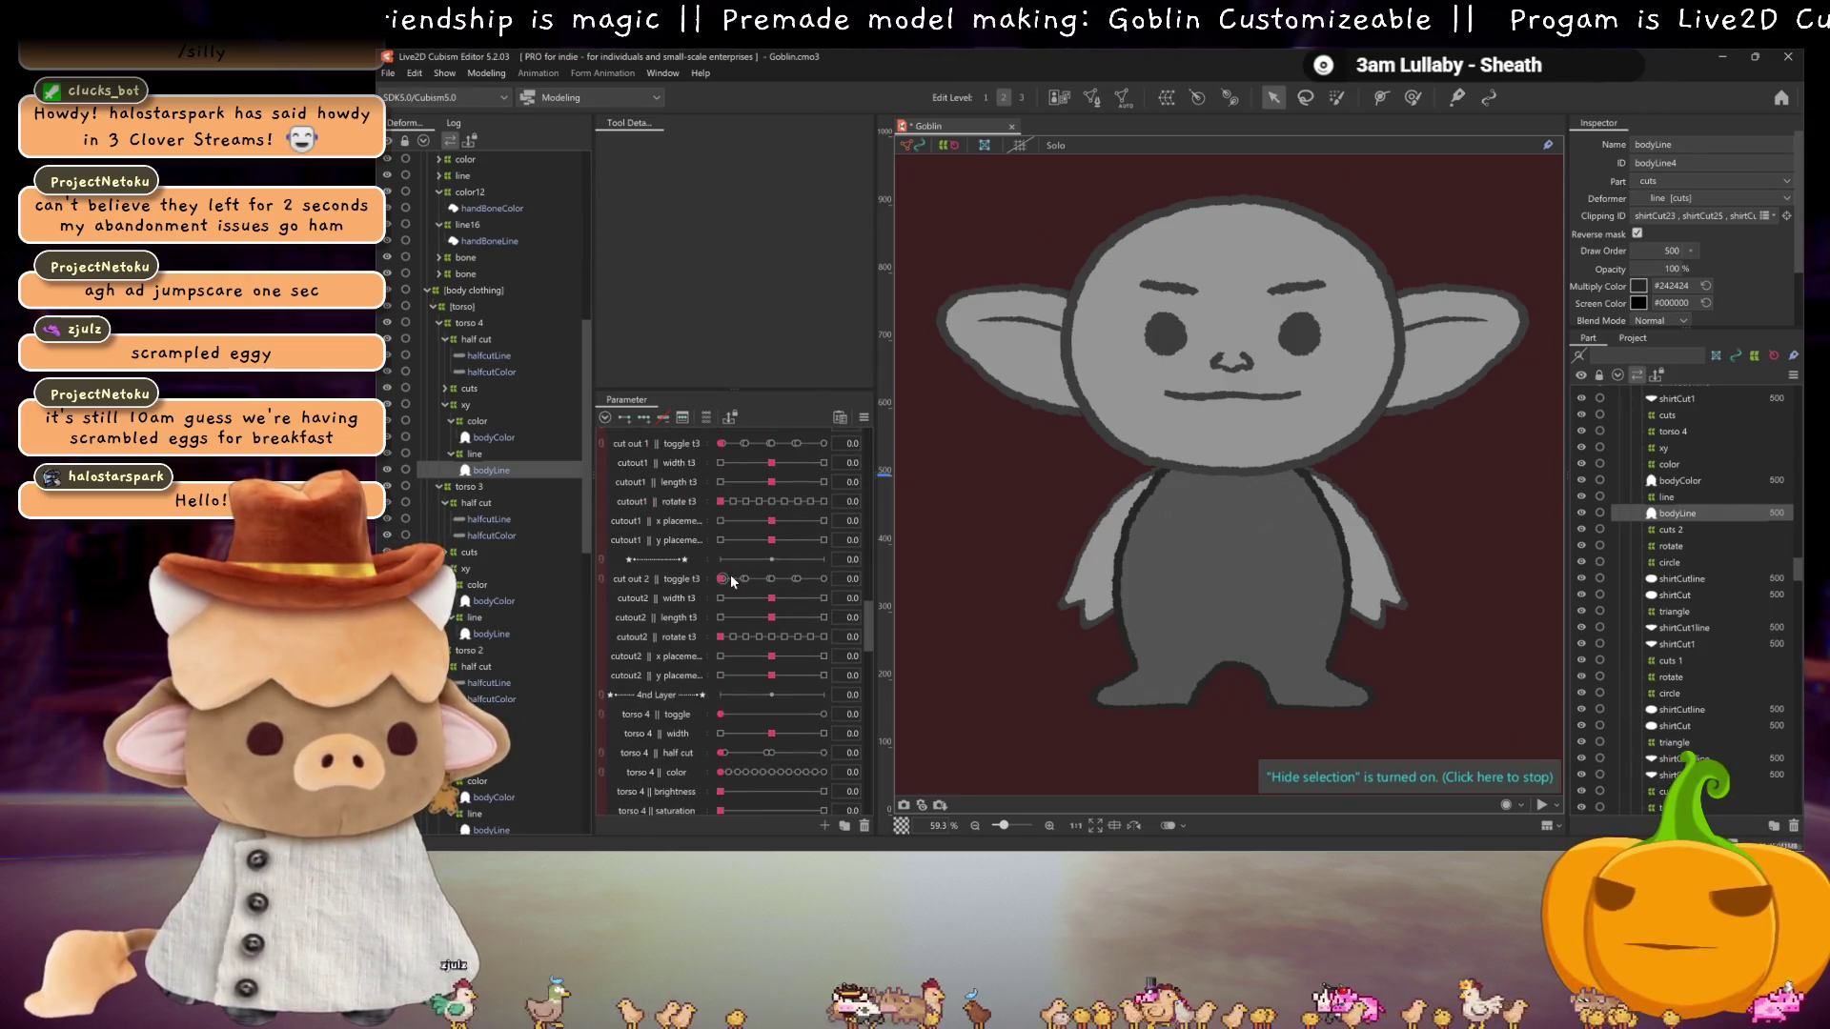
{"action": "left_click_drag", "start_coordinate": [721, 656], "coordinate": [823, 655]}
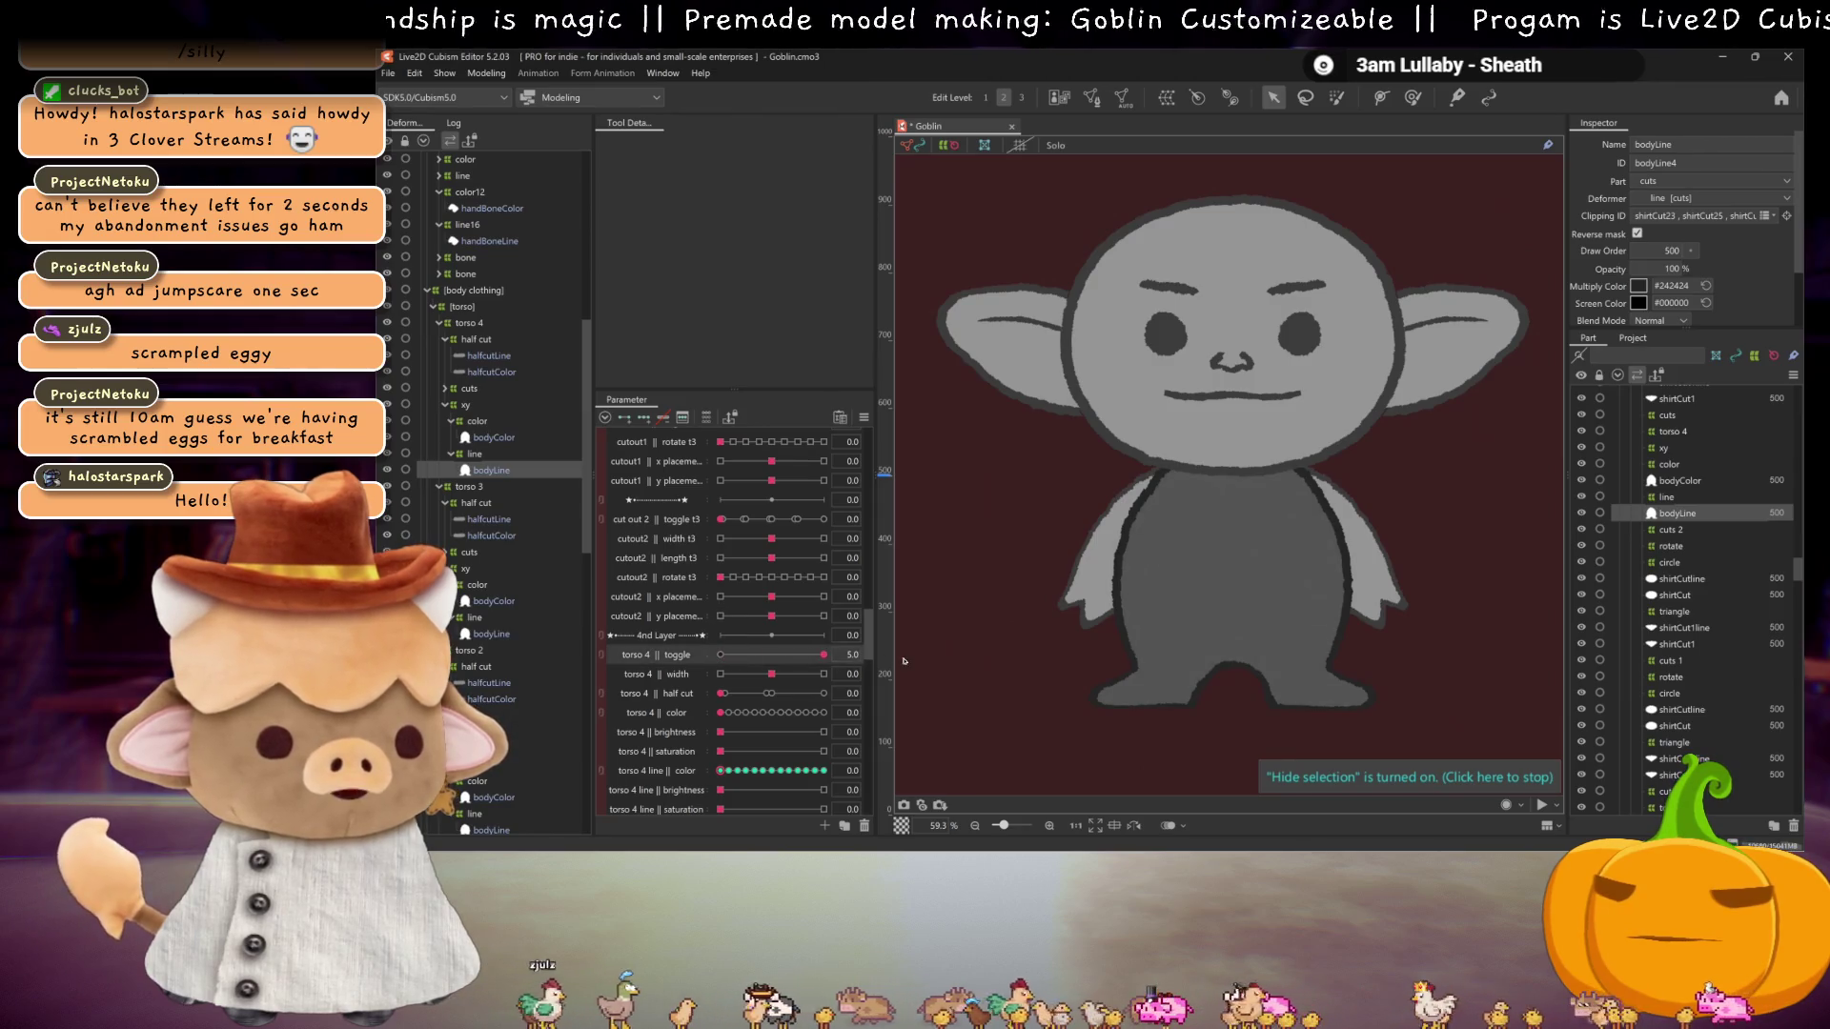
{"action": "scroll", "coordinate": [748, 653], "scroll_direction": "down", "scroll_amount": 2}
{"action": "mouse_move", "coordinate": [722, 574]}
{"action": "left_mouse_down"}
{"action": "mouse_move", "coordinate": [767, 575]}
{"action": "mouse_move", "coordinate": [717, 592]}
{"action": "left_mouse_up"}
{"action": "scroll", "coordinate": [717, 592], "scroll_direction": "up", "scroll_amount": 10}
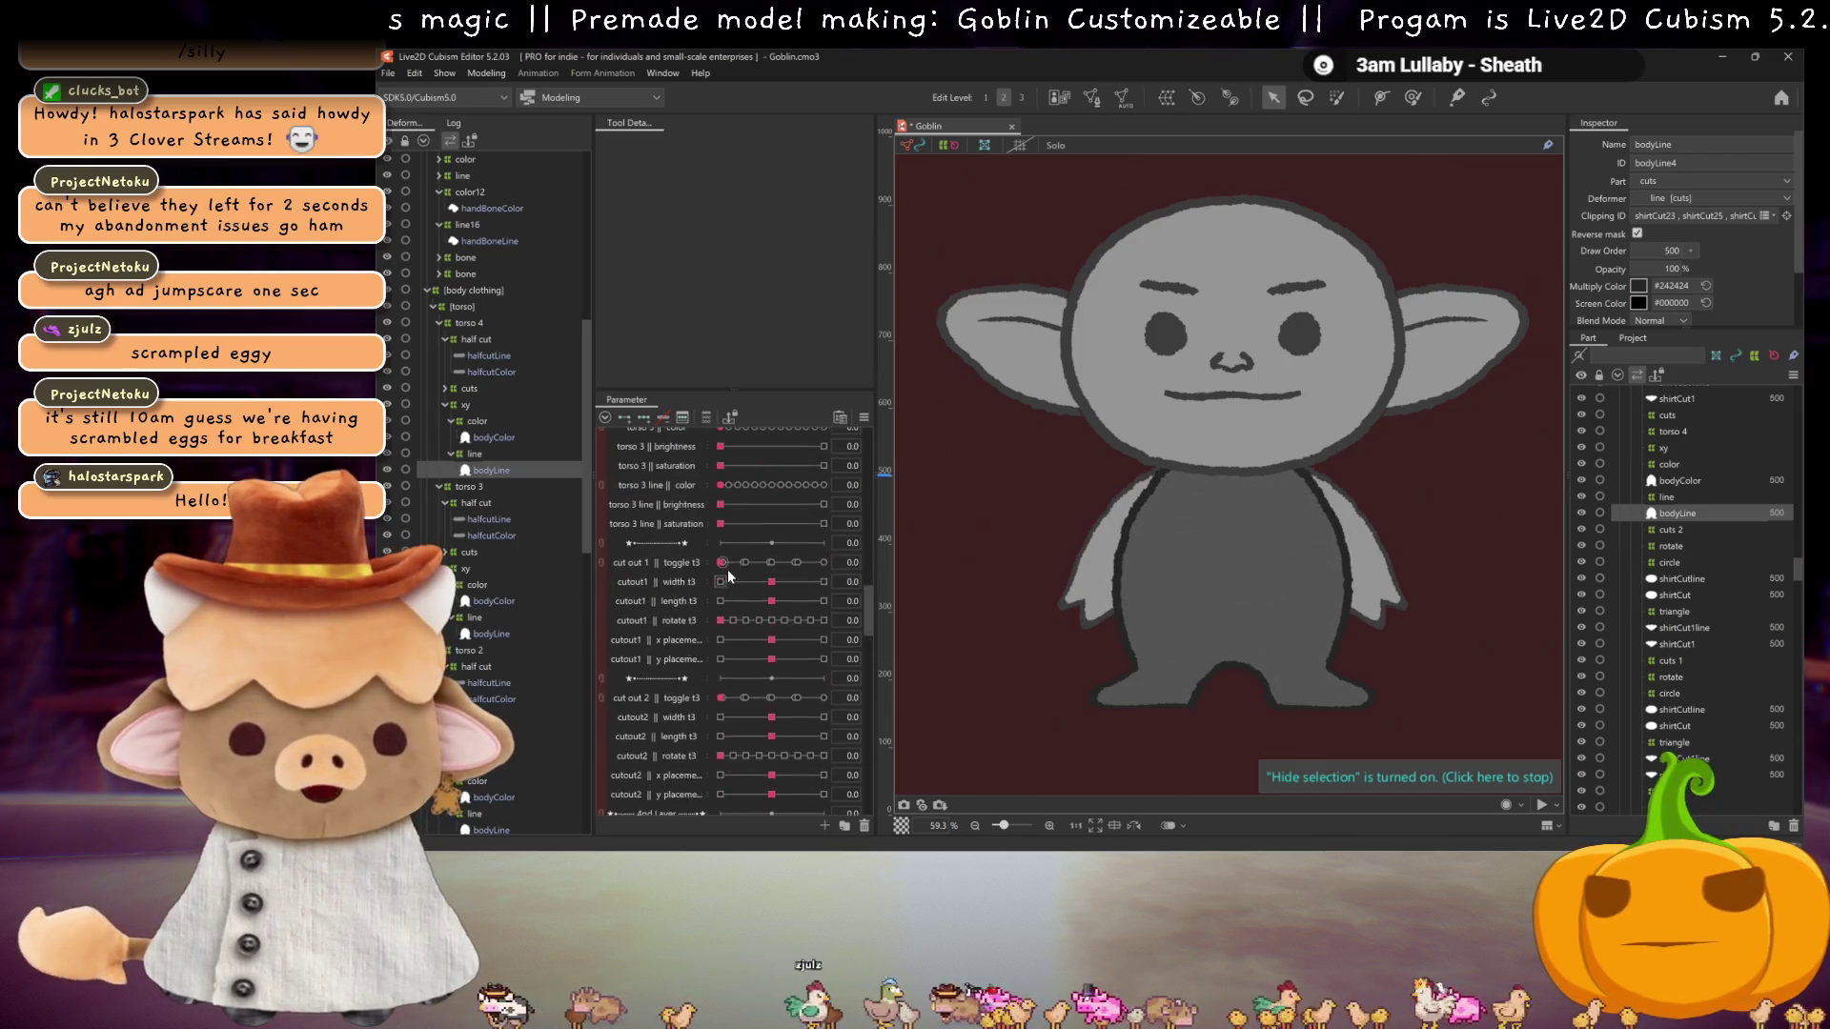
{"action": "scroll", "coordinate": [721, 674], "scroll_direction": "down", "scroll_amount": 10}
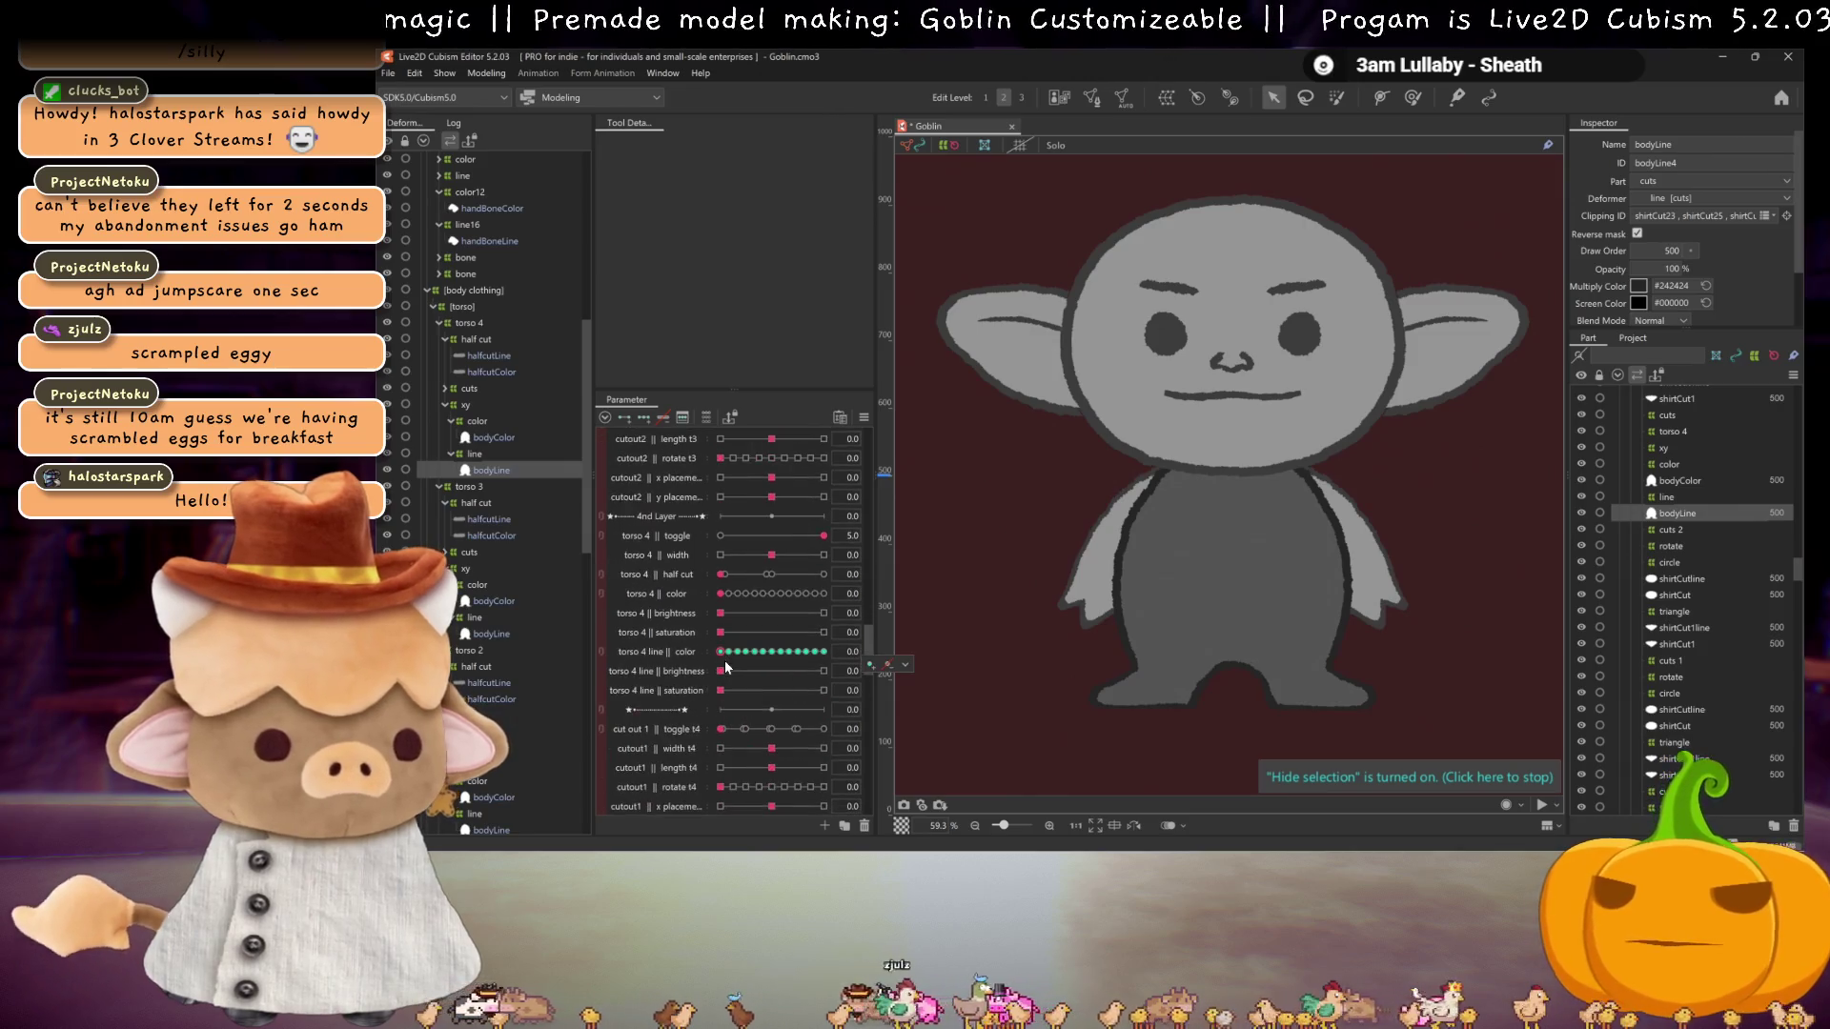
{"action": "scroll", "coordinate": [727, 655], "scroll_direction": "down", "scroll_amount": 2}
{"action": "scroll", "coordinate": [726, 655], "scroll_direction": "up", "scroll_amount": 2}
{"action": "left_click_drag", "start_coordinate": [722, 519], "coordinate": [825, 518]}
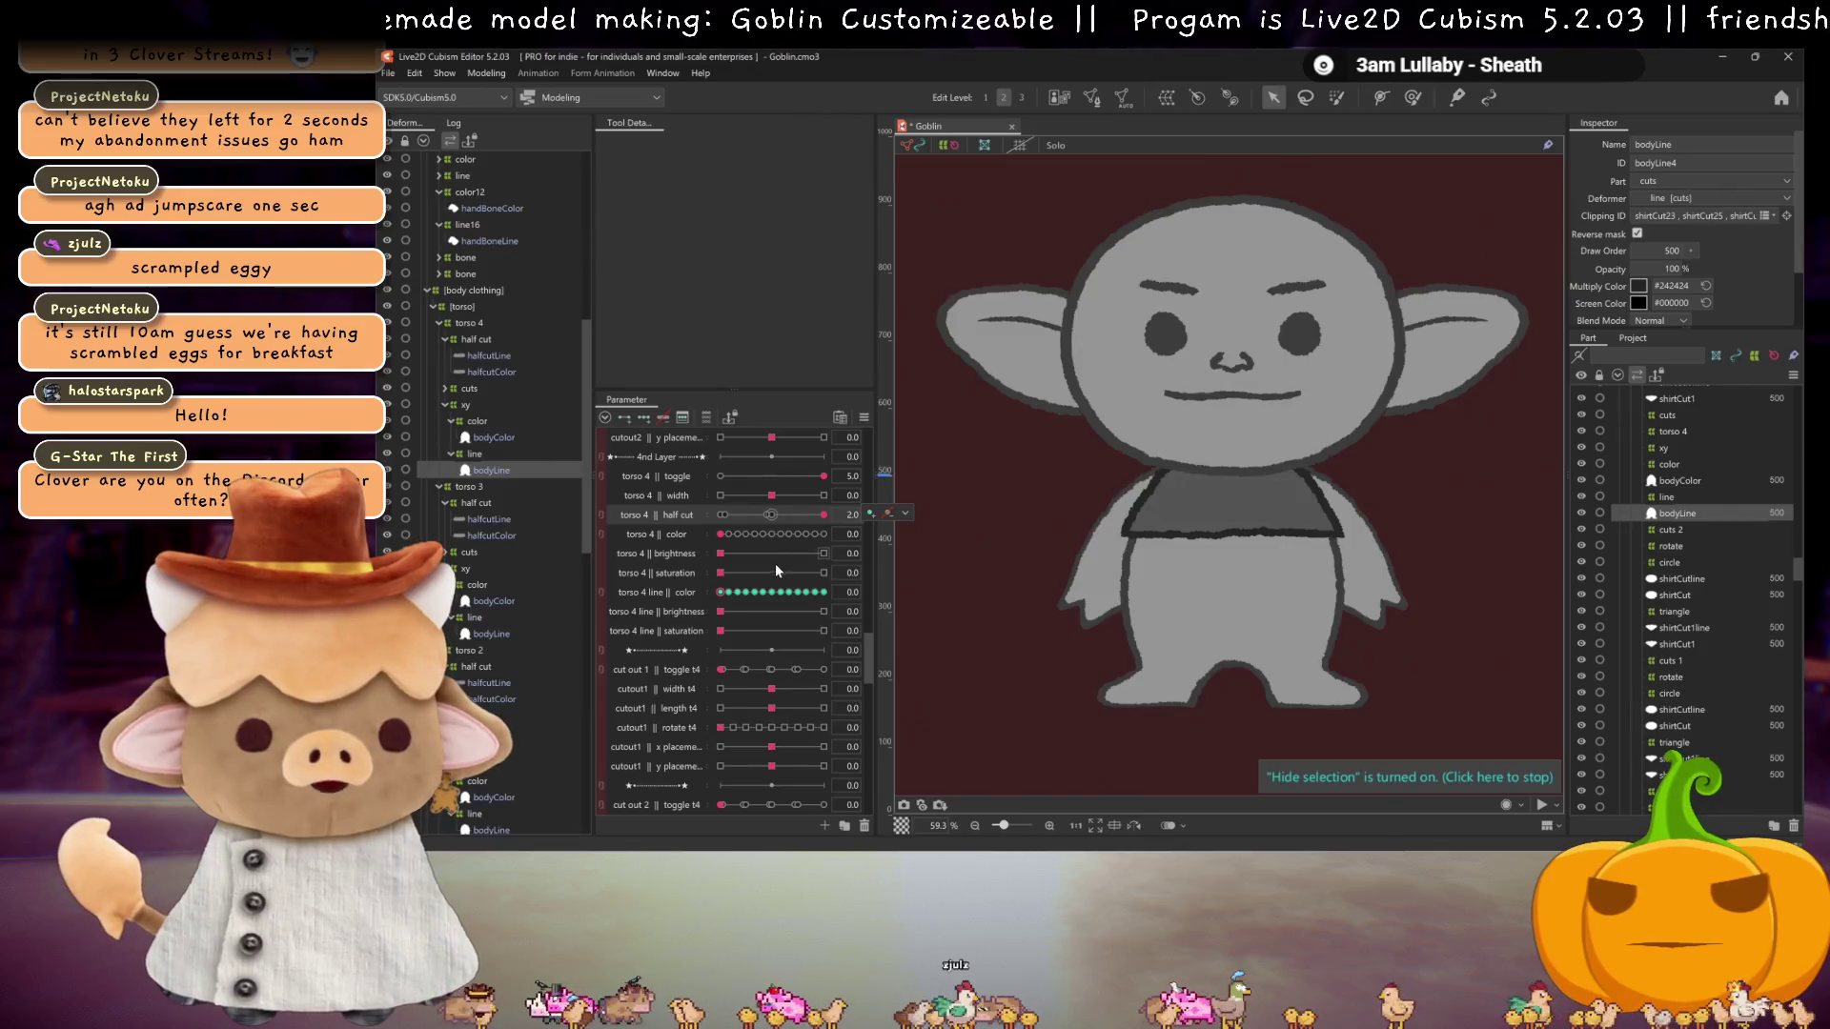
Step: Set cut out 1 || toggle t4 to 2.0 and y placement to 0.3, then scrub the toggle
{"action": "left_click", "coordinate": [774, 669]}
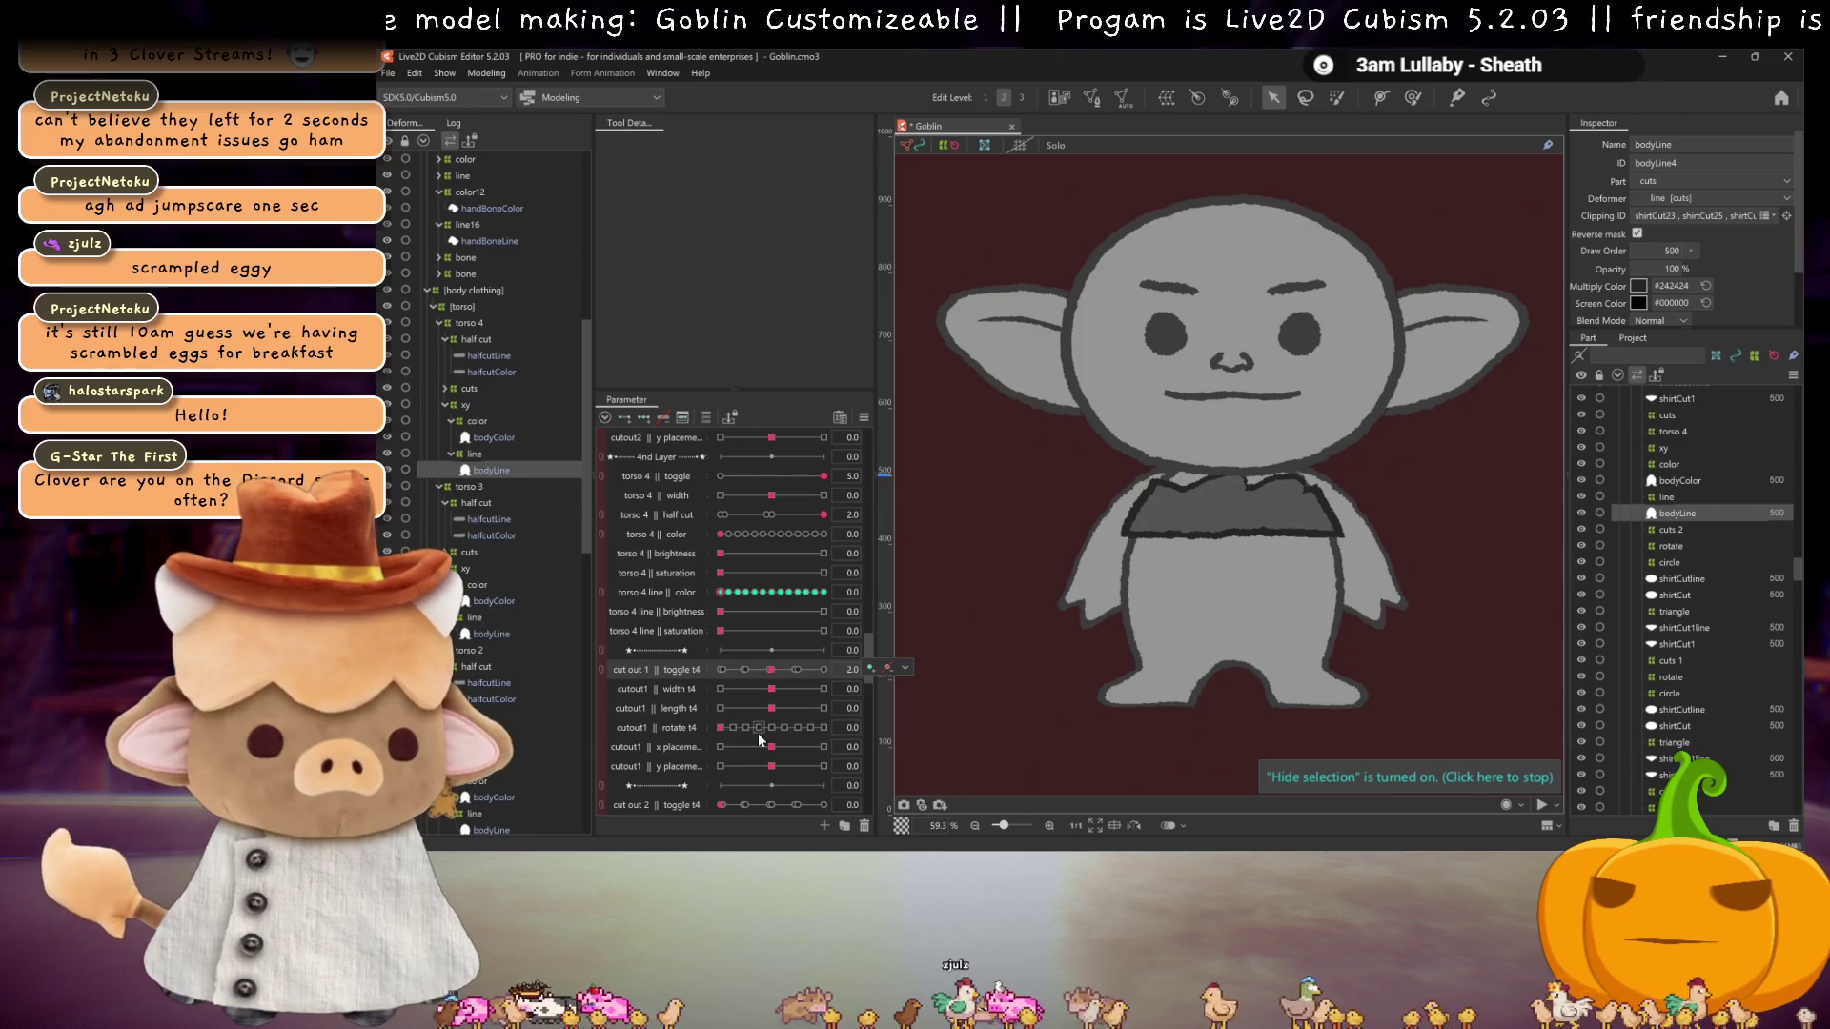
{"action": "scroll", "coordinate": [725, 716], "scroll_direction": "down", "scroll_amount": 1}
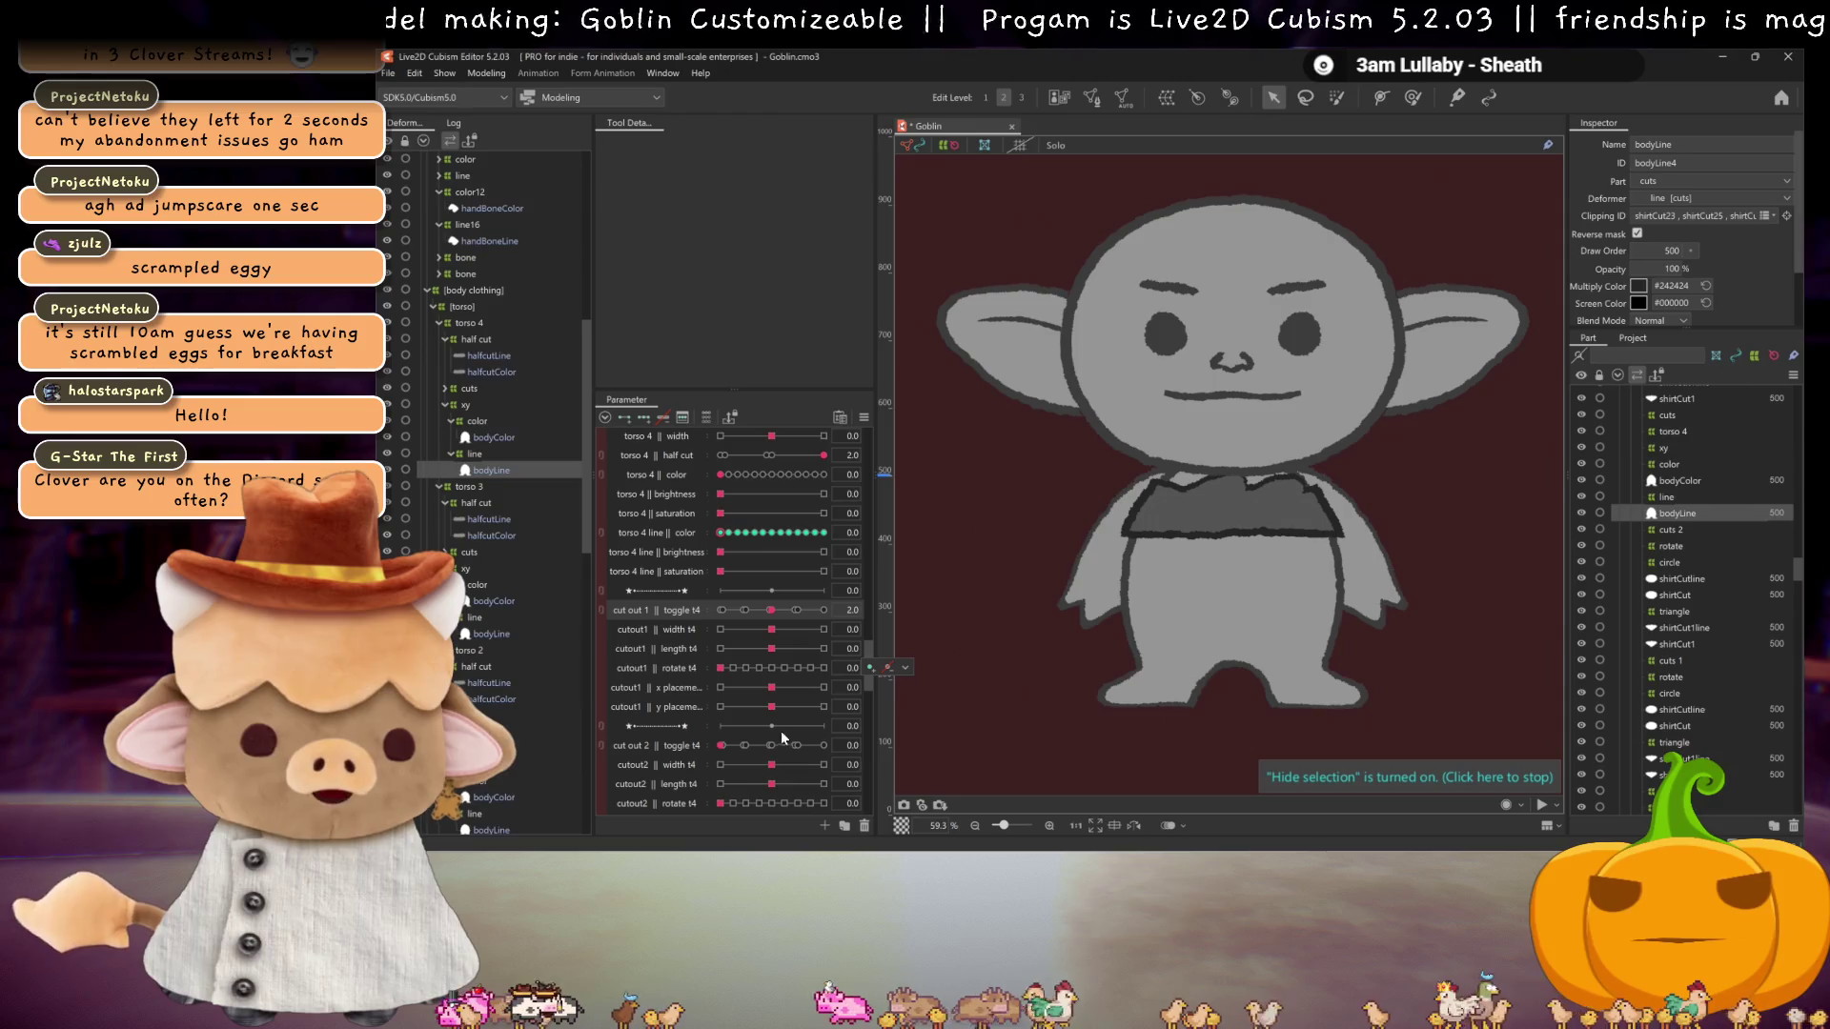
{"action": "left_click_drag", "start_coordinate": [773, 707], "coordinate": [787, 710]}
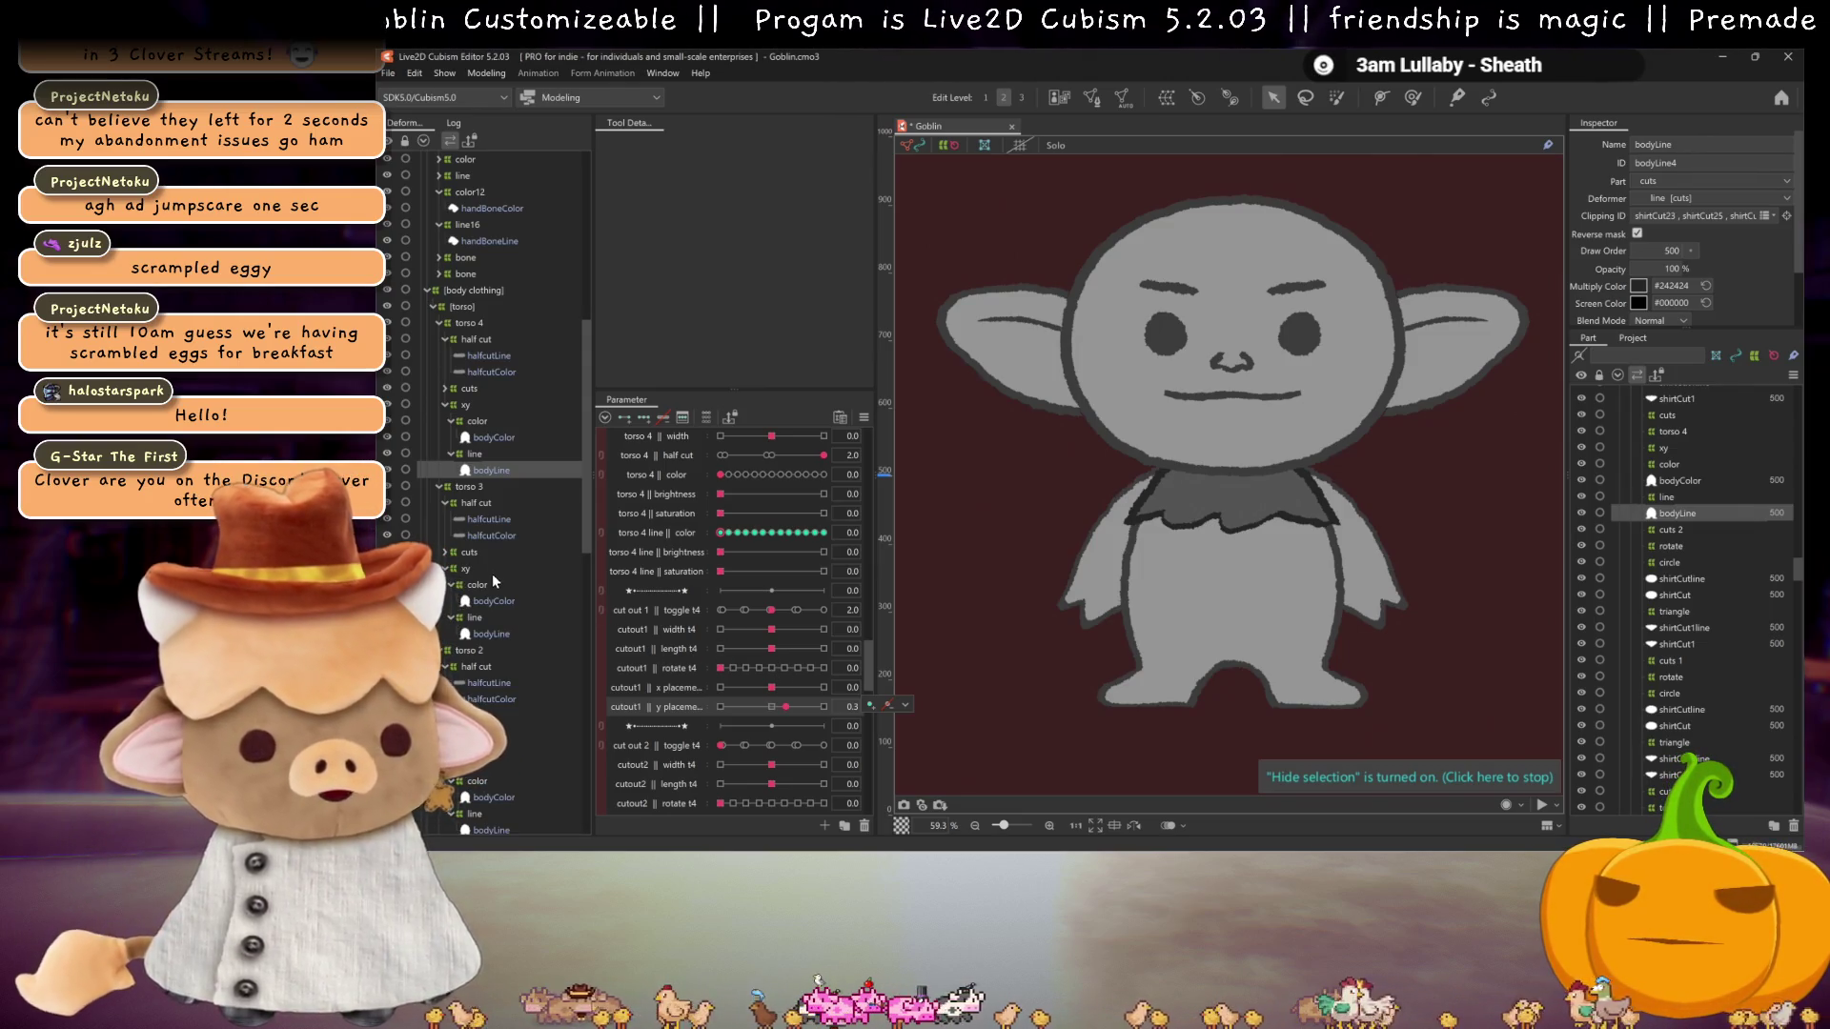
{"action": "scroll", "coordinate": [486, 476], "scroll_direction": "down", "scroll_amount": 3}
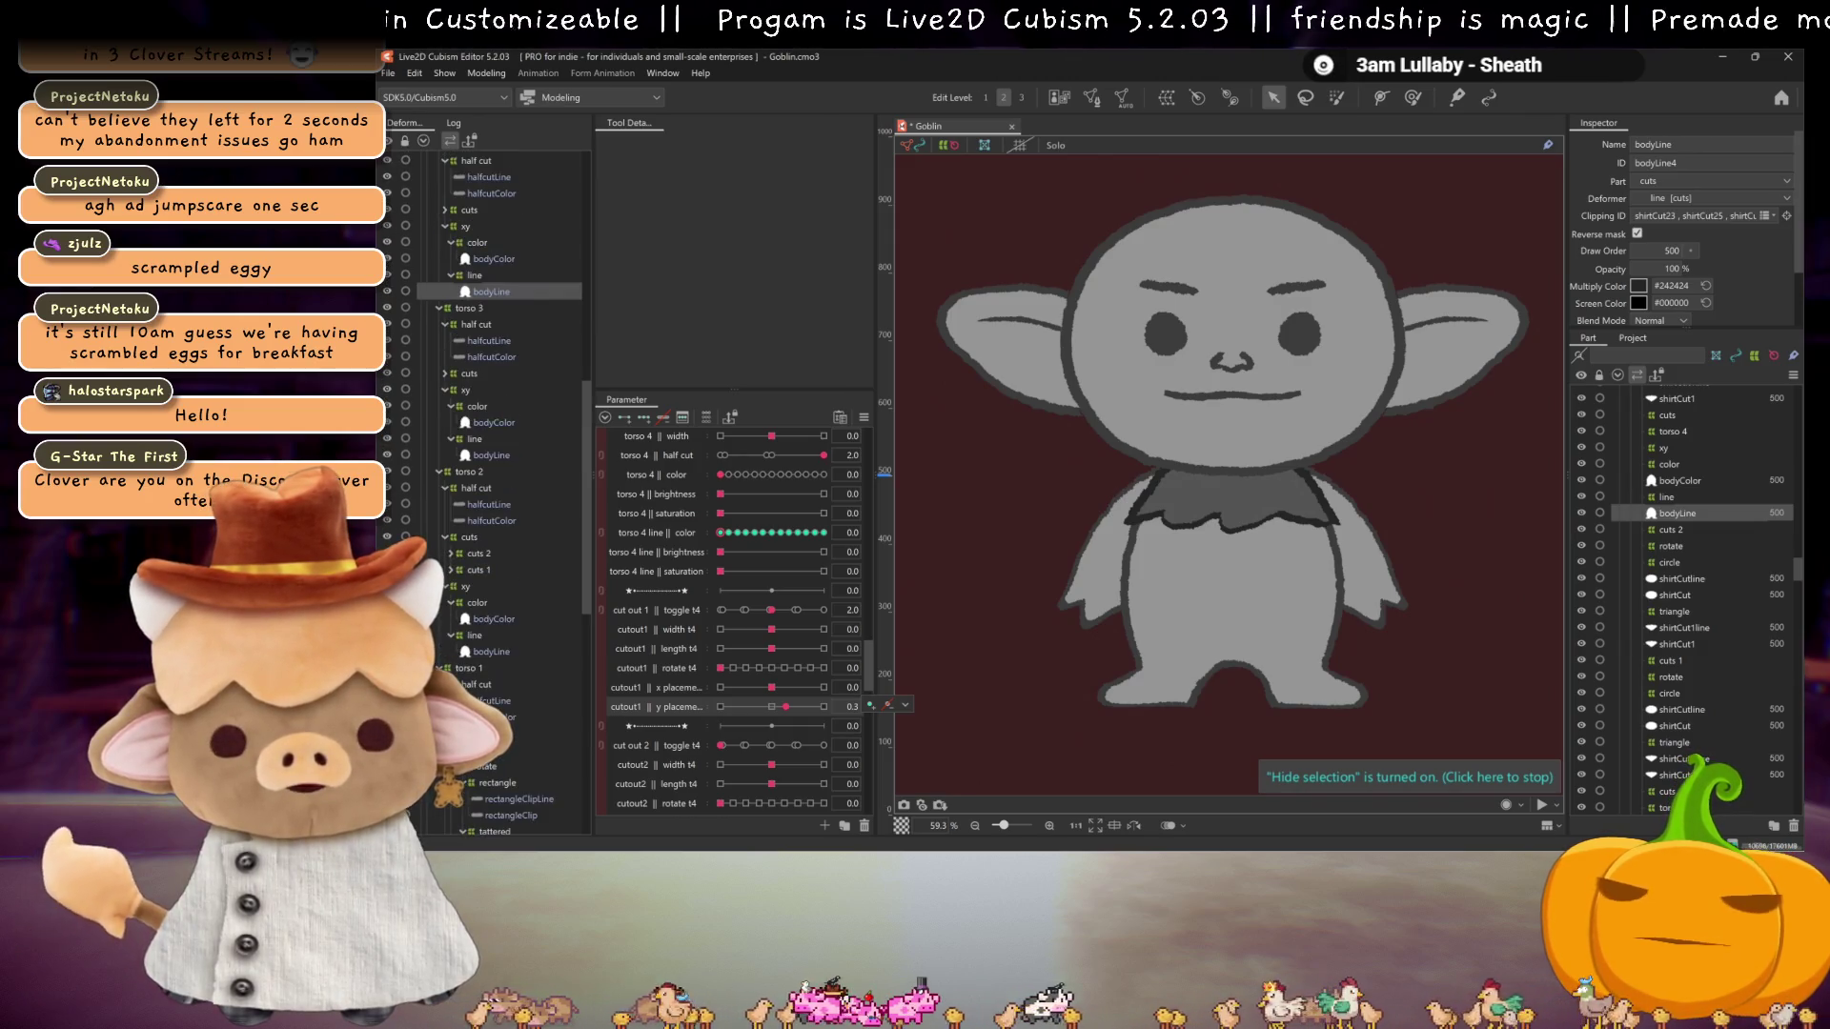
{"action": "scroll", "coordinate": [490, 571], "scroll_direction": "up", "scroll_amount": 5}
{"action": "scroll", "coordinate": [505, 410], "scroll_direction": "up", "scroll_amount": 5}
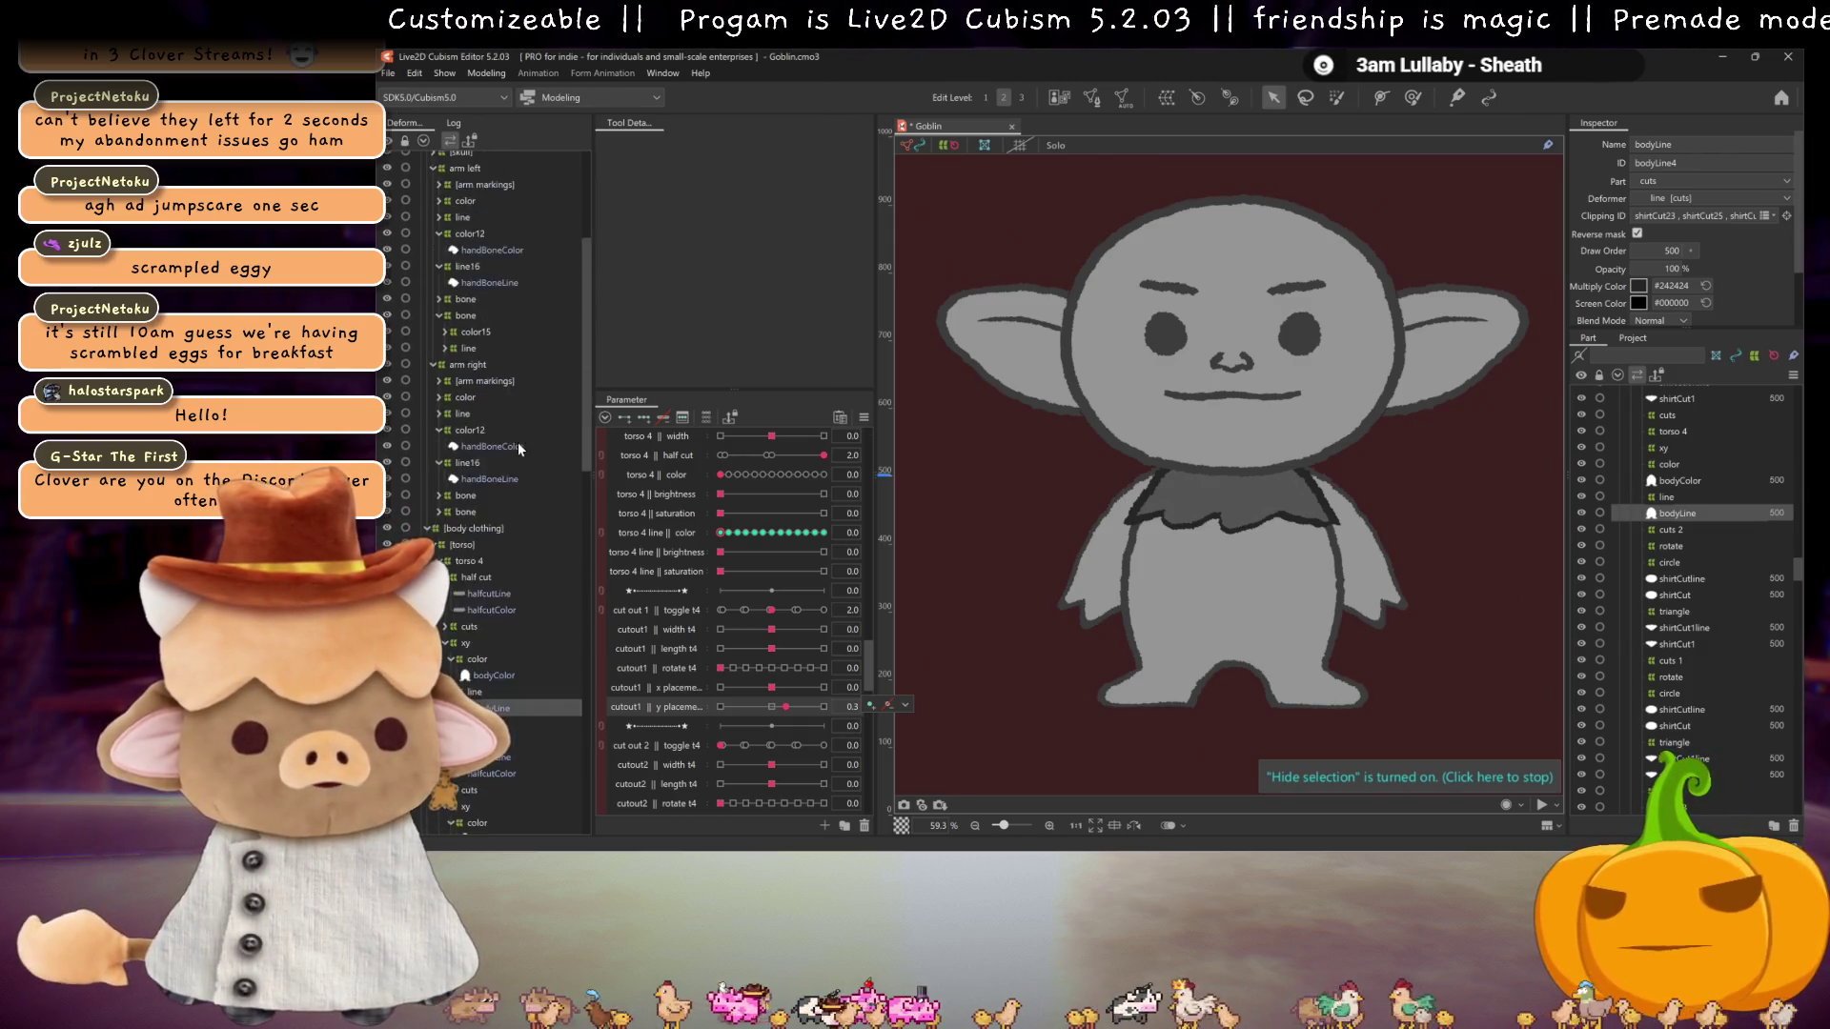
{"action": "scroll", "coordinate": [471, 533], "scroll_direction": "down", "scroll_amount": 1}
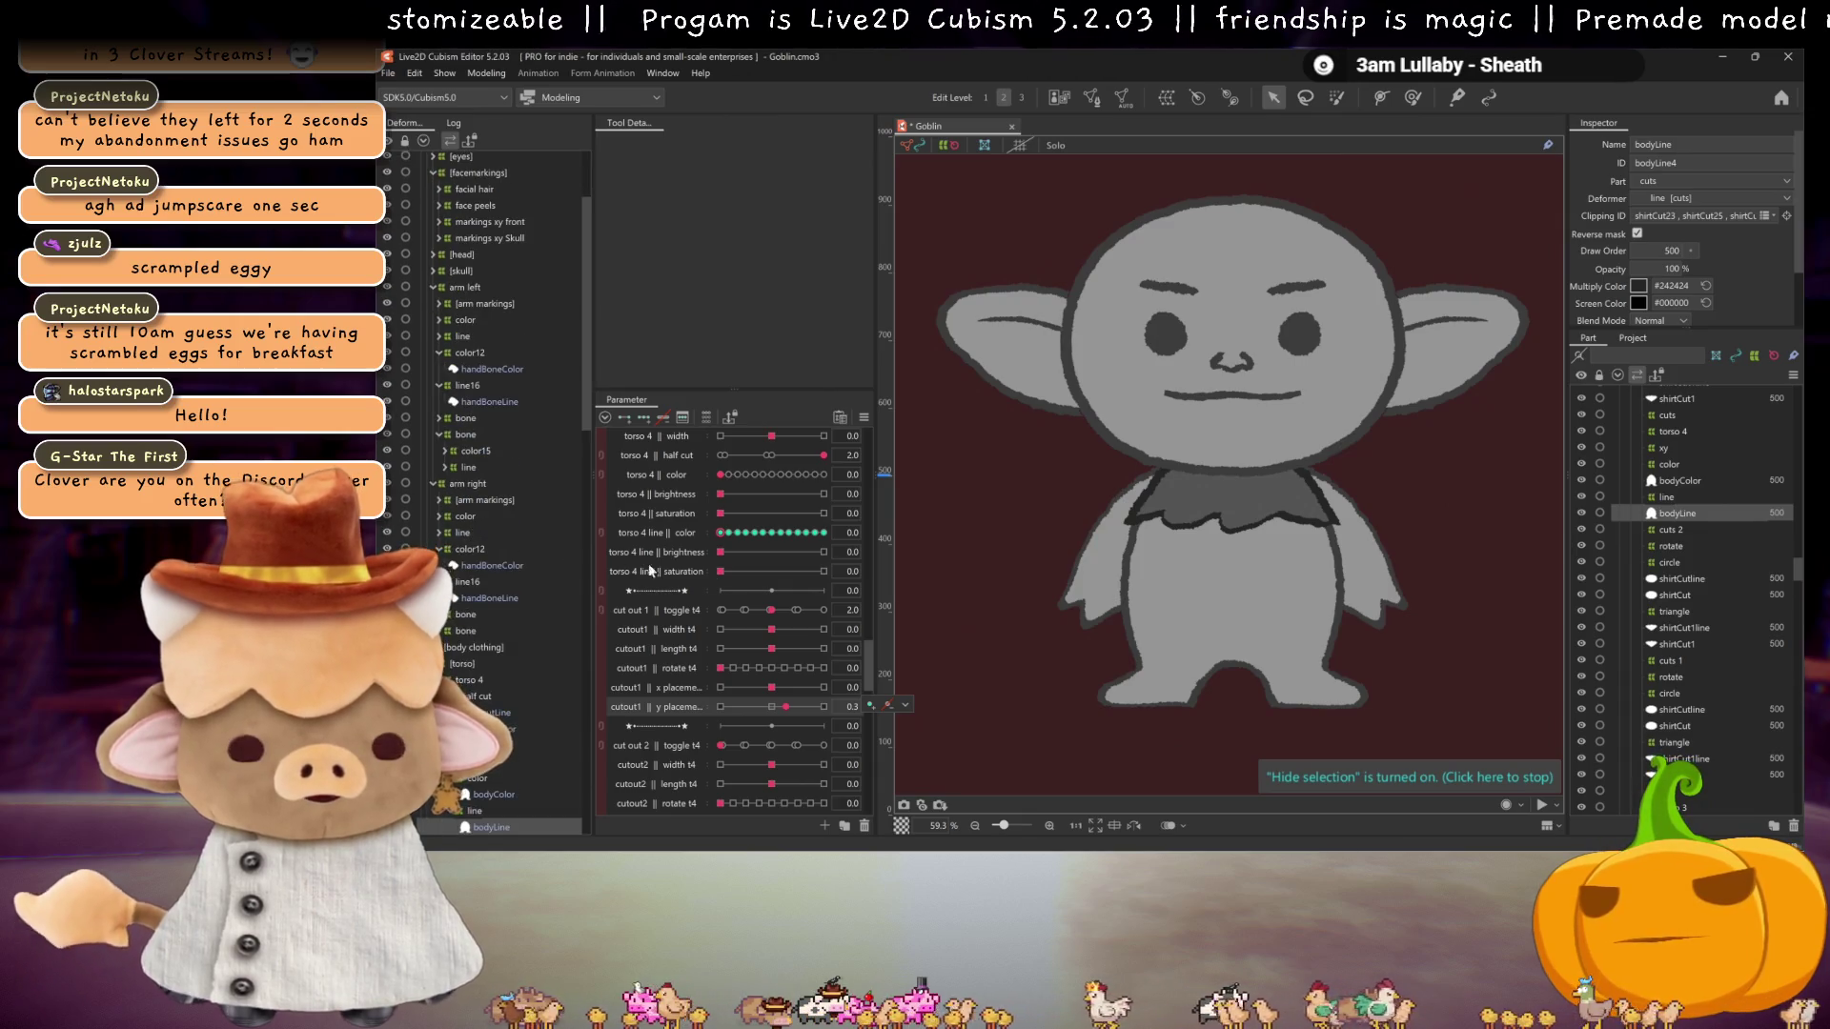
{"action": "scroll", "coordinate": [667, 591], "scroll_direction": "down", "scroll_amount": 3}
{"action": "left_click_drag", "start_coordinate": [773, 497], "coordinate": [776, 493]}
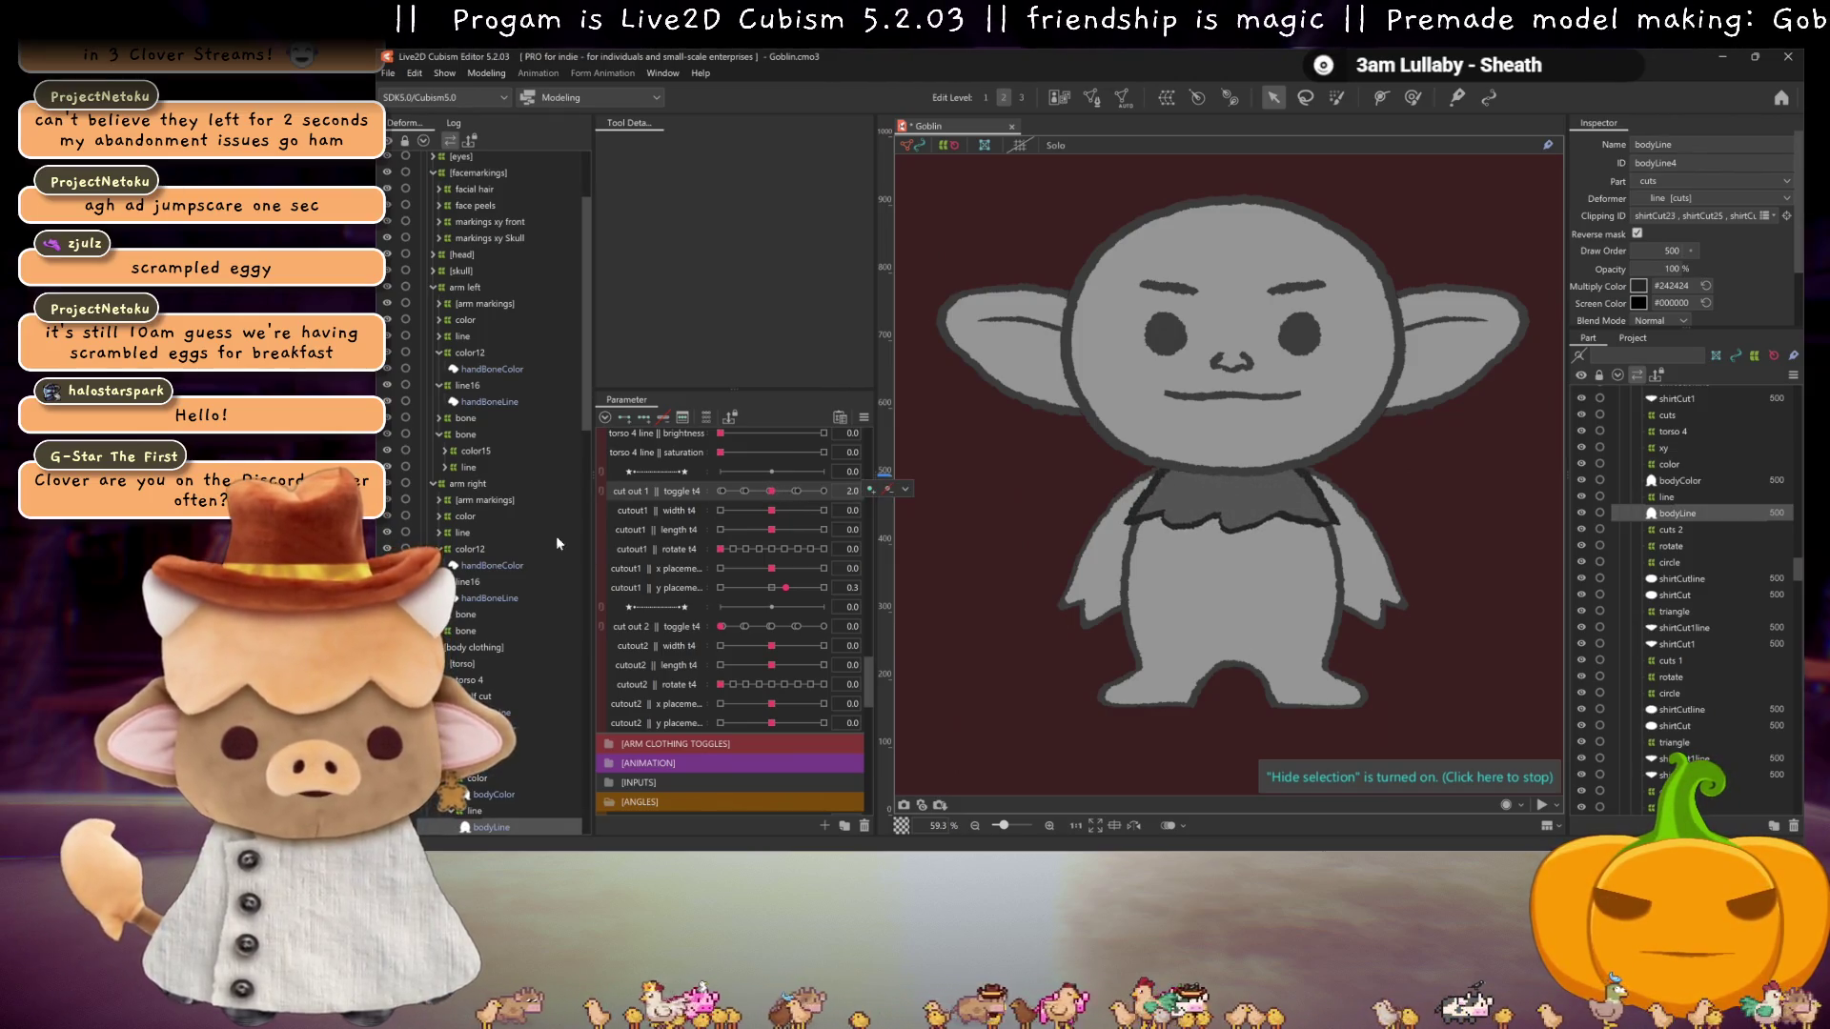
Step: Select the cut out 1 || toggle t1 parameter, then the tattered deformer under torso 1's cuts
{"action": "scroll", "coordinate": [523, 542], "scroll_direction": "up", "scroll_amount": 3}
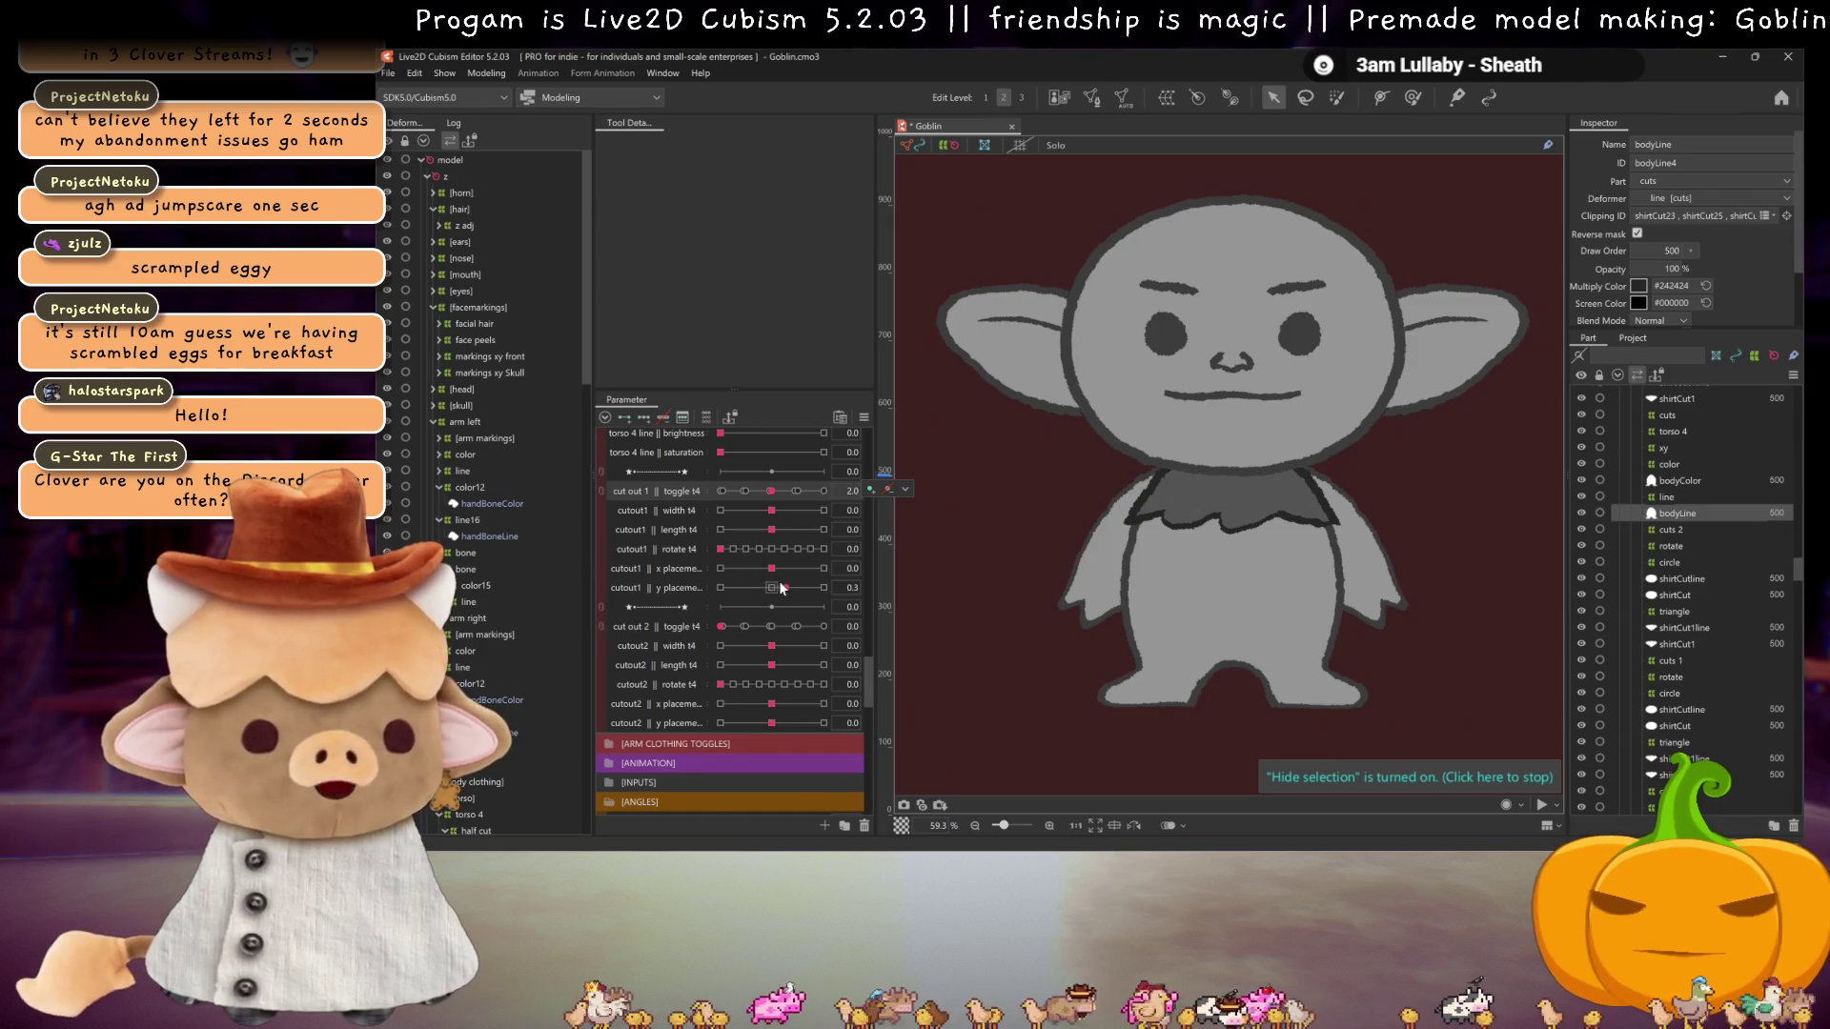
{"action": "scroll", "coordinate": [763, 601], "scroll_direction": "up", "scroll_amount": 10}
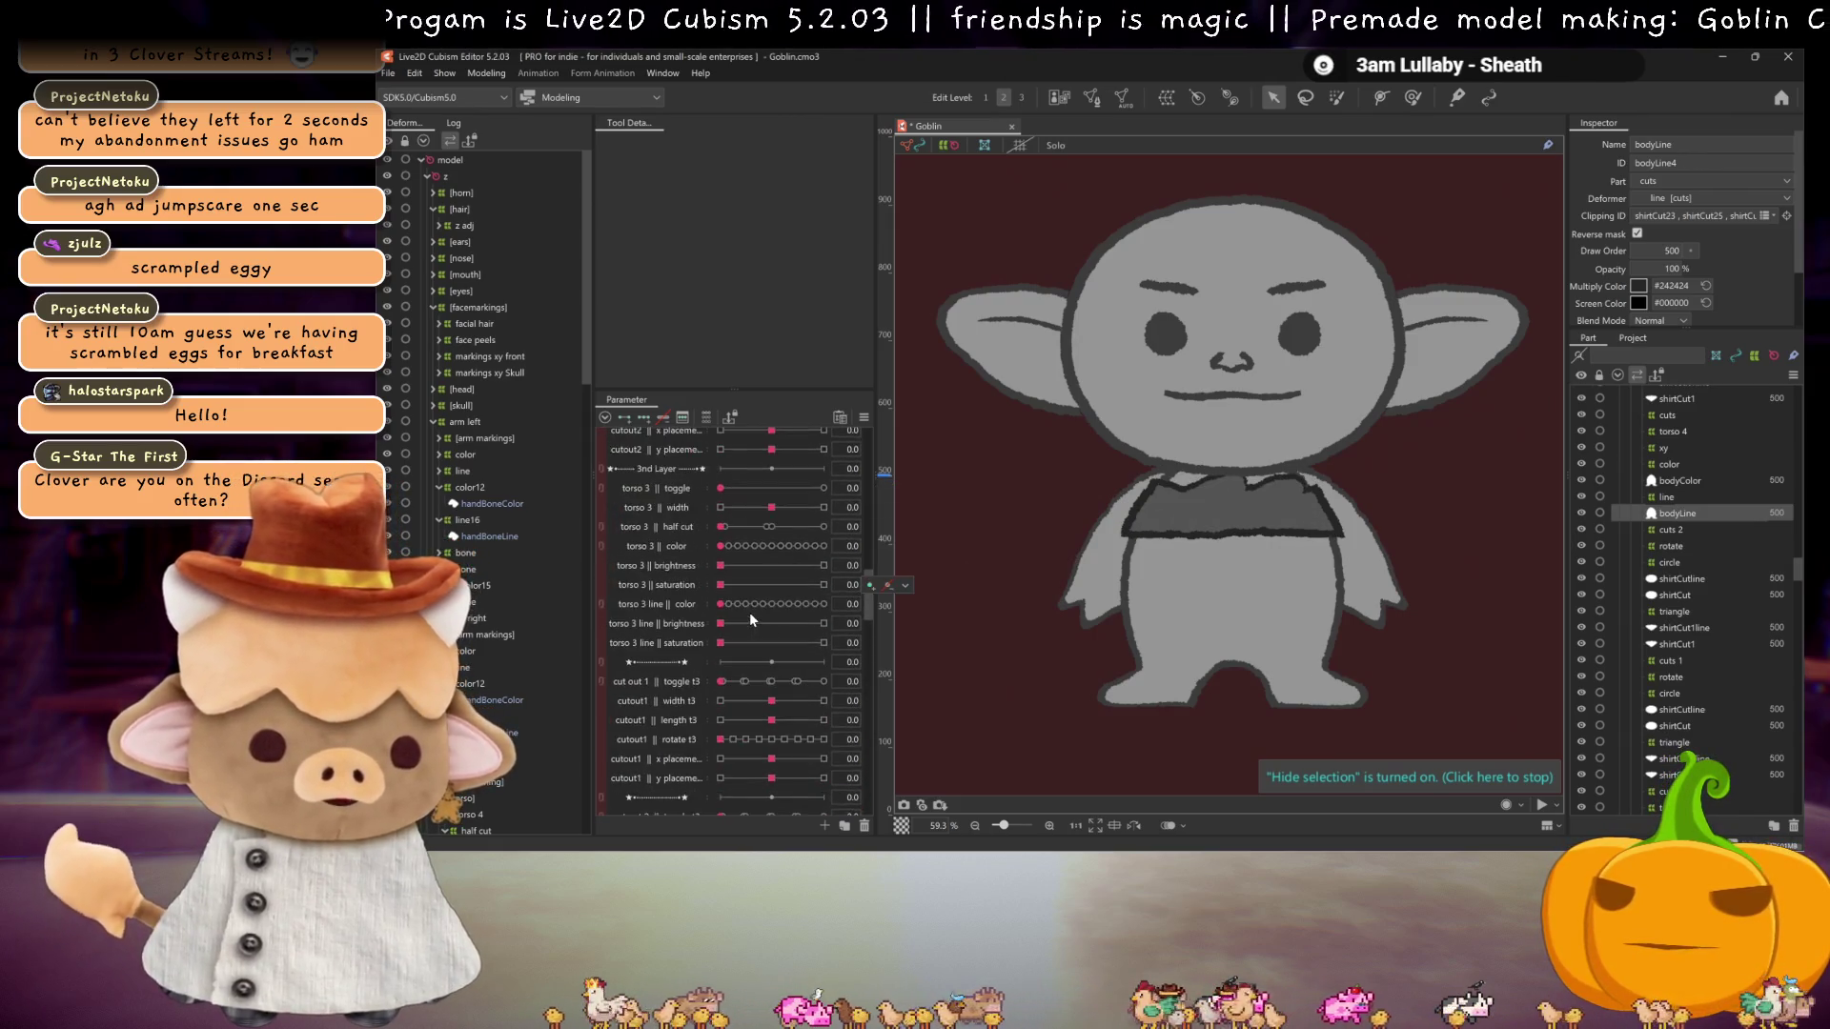
{"action": "scroll", "coordinate": [751, 614], "scroll_direction": "up", "scroll_amount": 10}
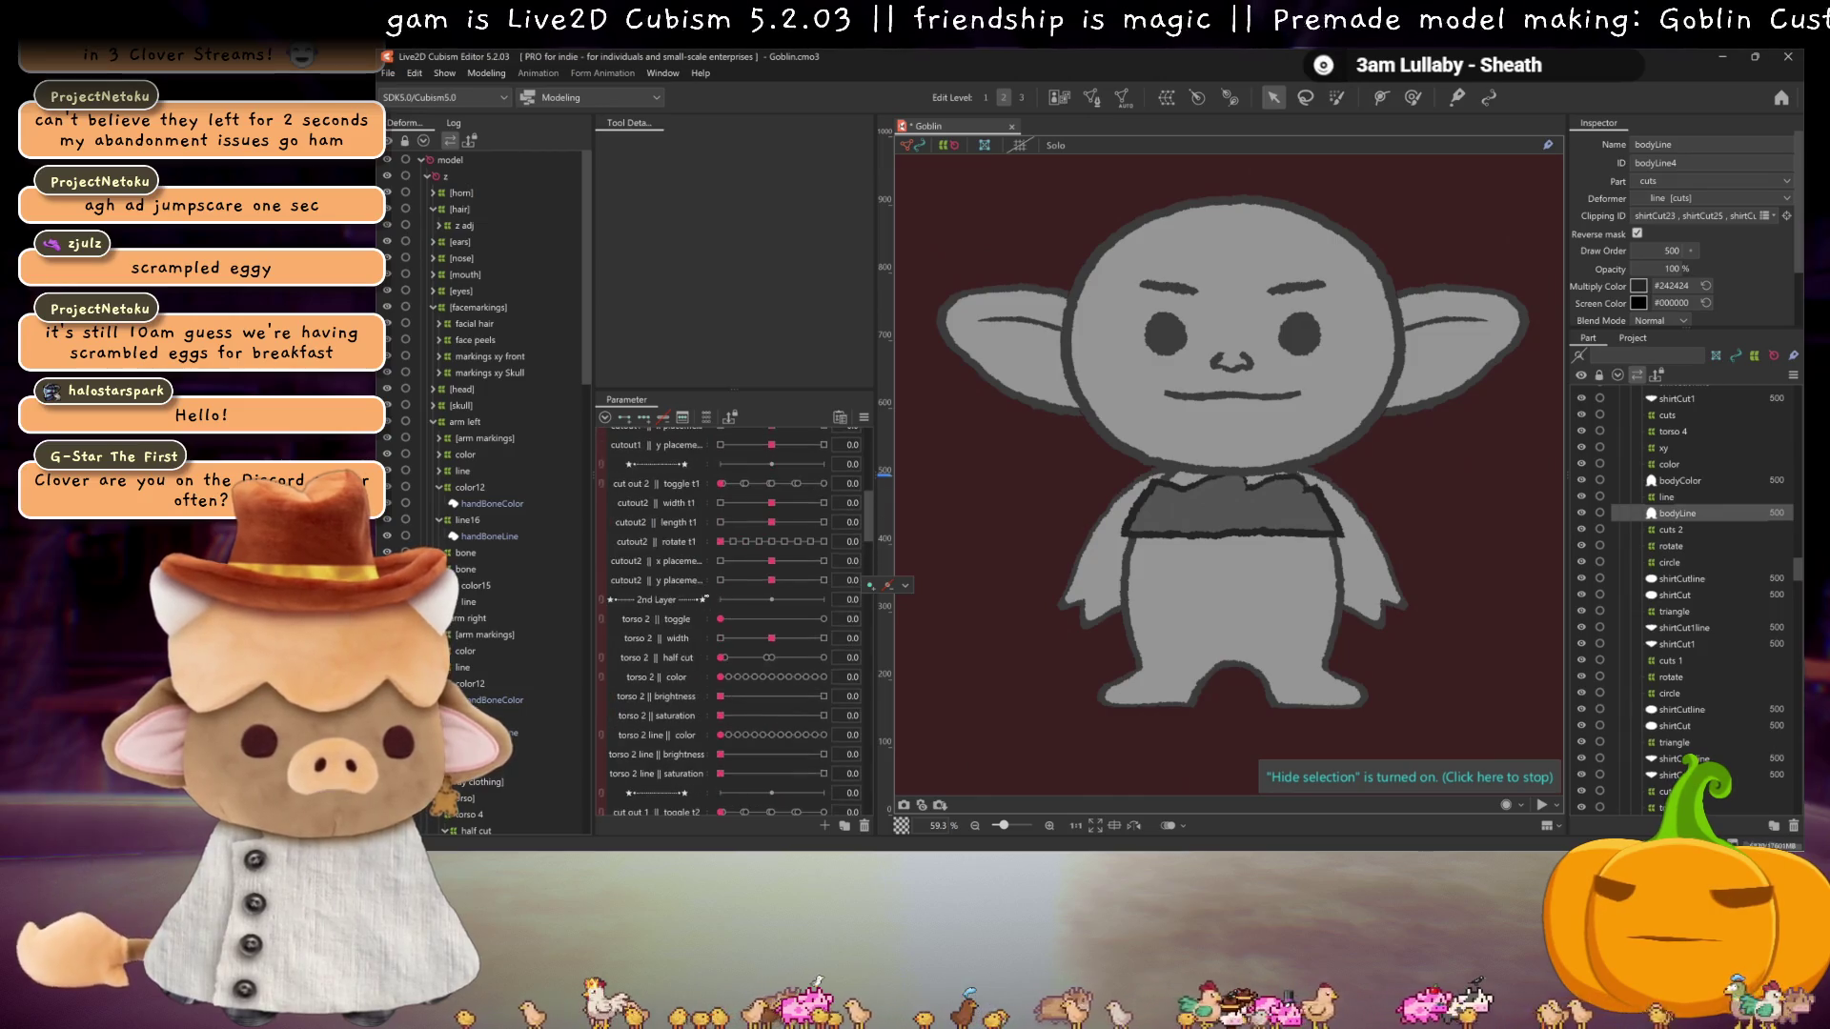
{"action": "scroll", "coordinate": [704, 603], "scroll_direction": "up", "scroll_amount": 5}
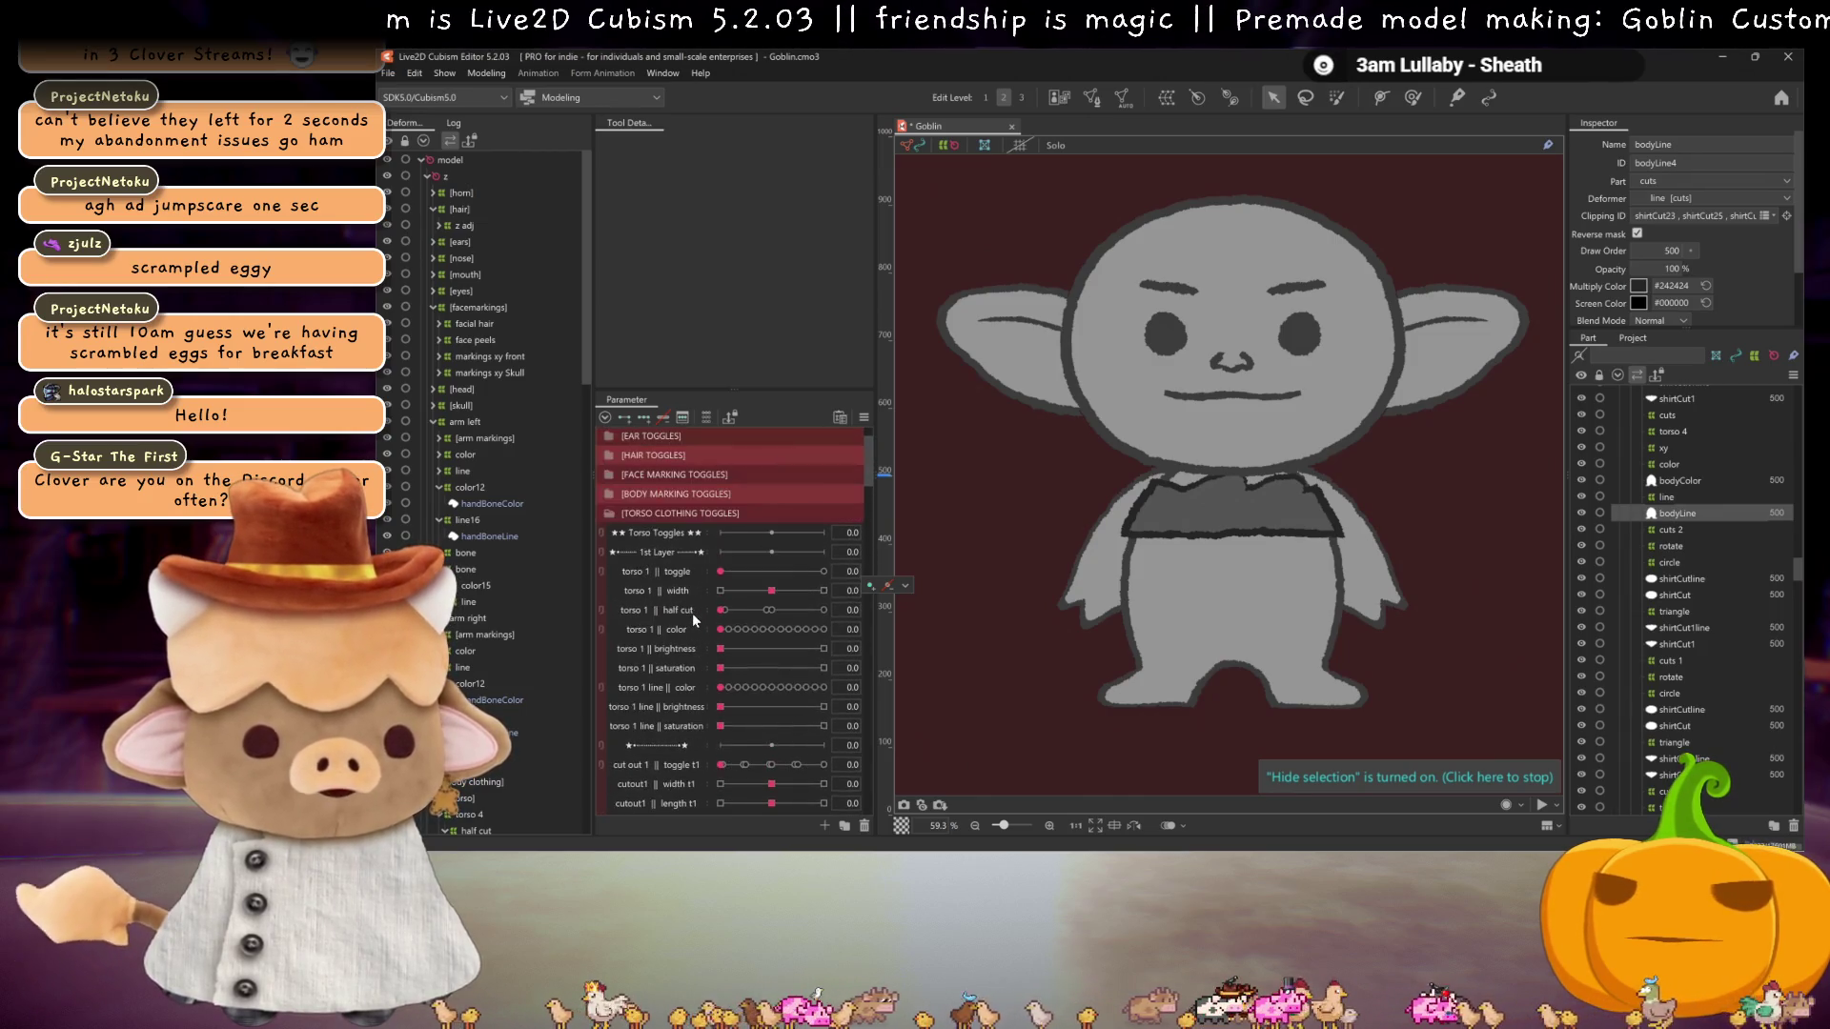
{"action": "left_click", "coordinate": [681, 609]}
{"action": "scroll", "coordinate": [674, 629], "scroll_direction": "down", "scroll_amount": 3}
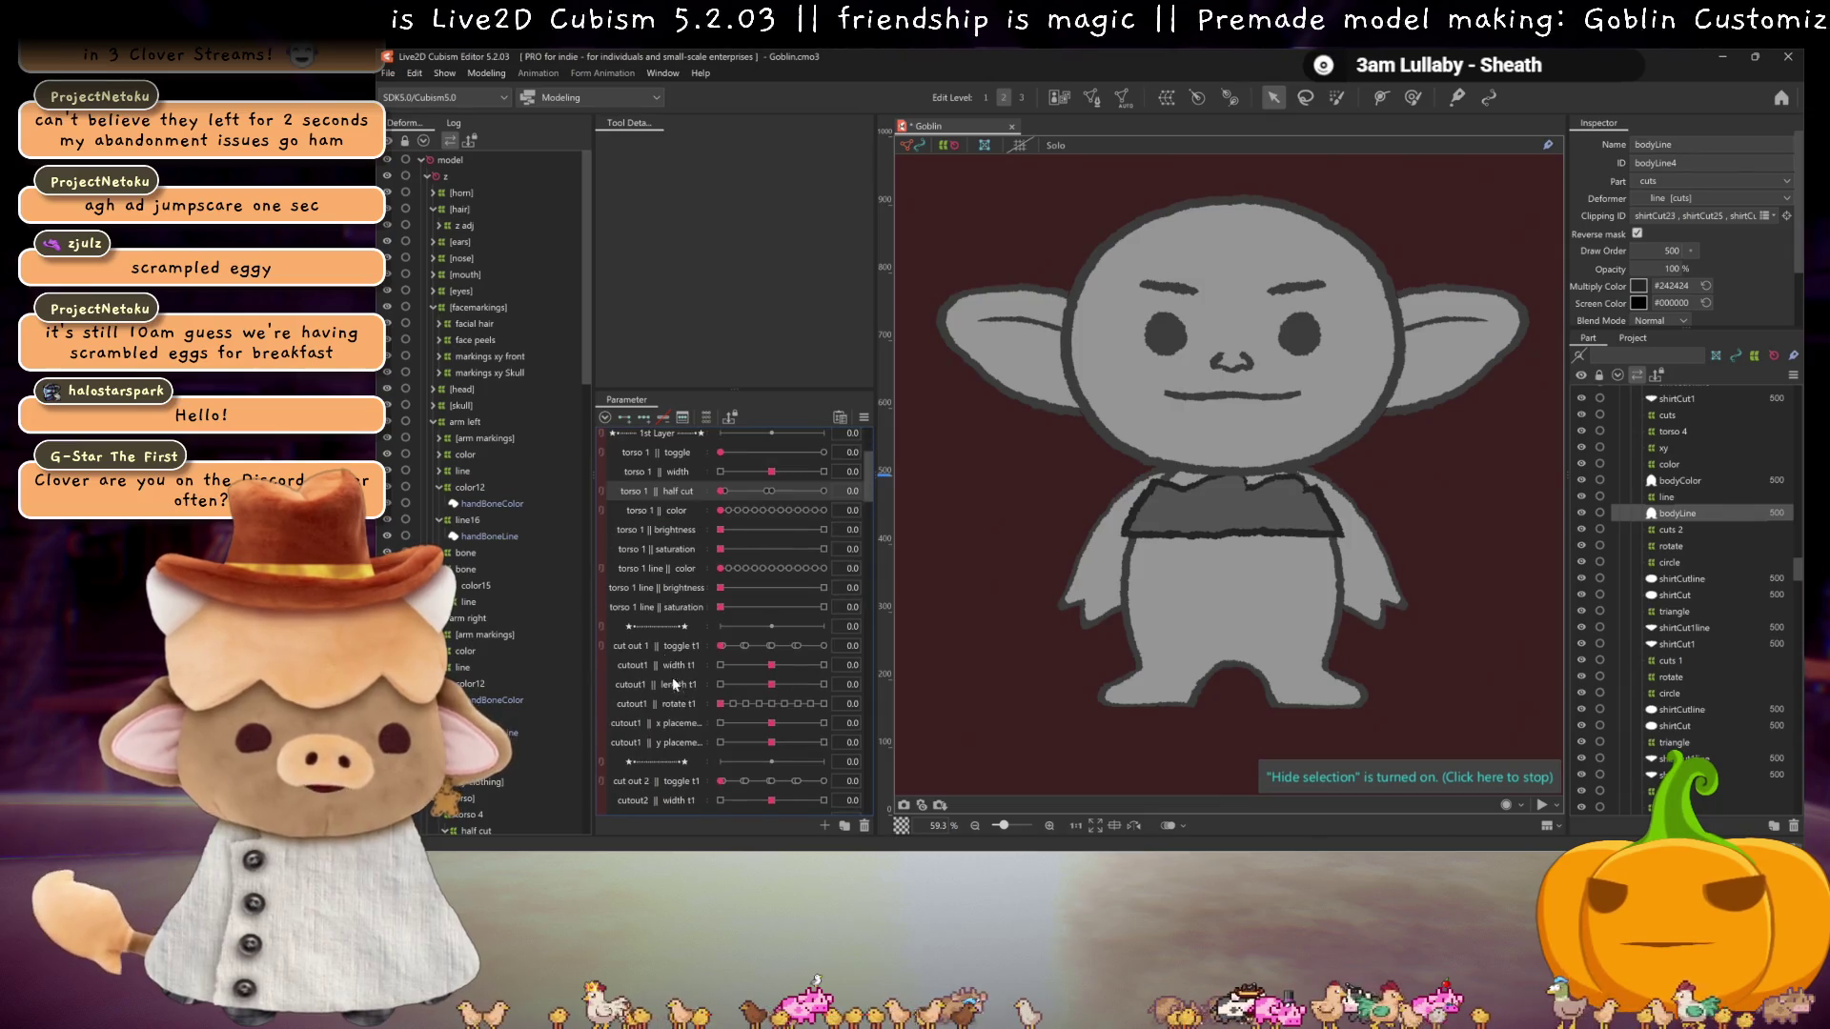
{"action": "left_click", "coordinate": [669, 647]}
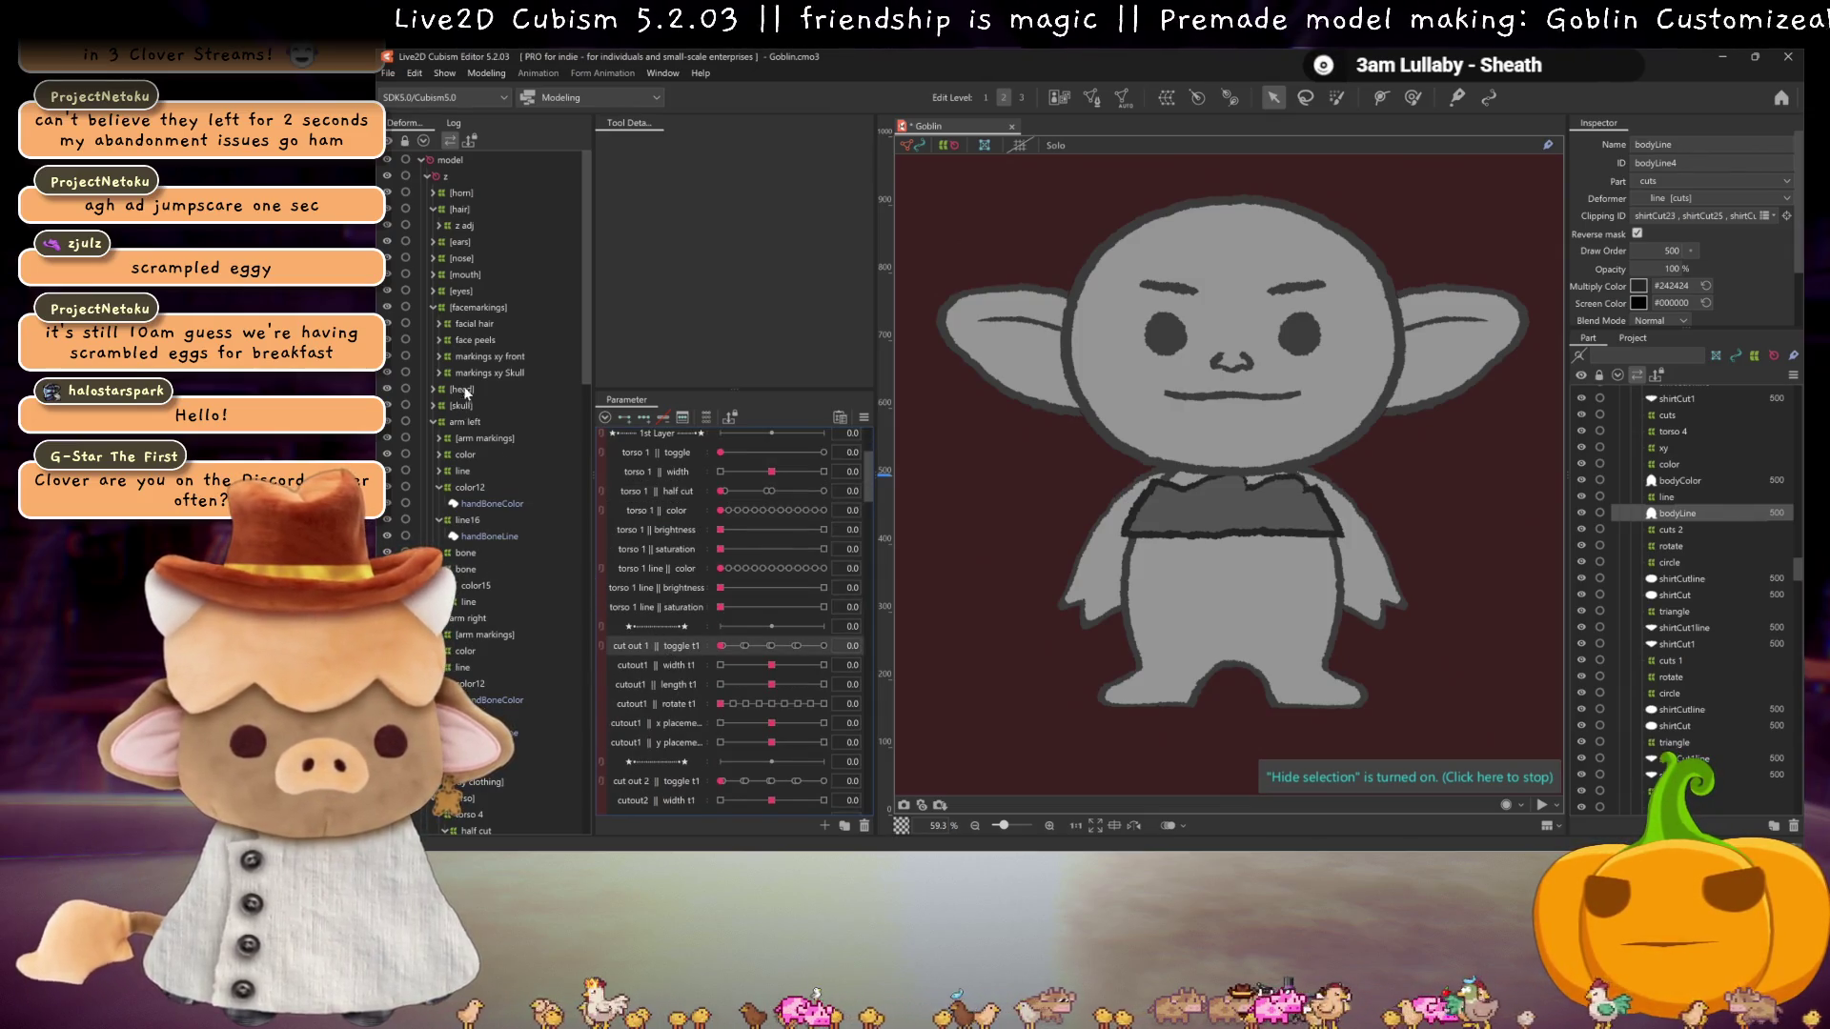
{"action": "scroll", "coordinate": [467, 467], "scroll_direction": "down", "scroll_amount": 6}
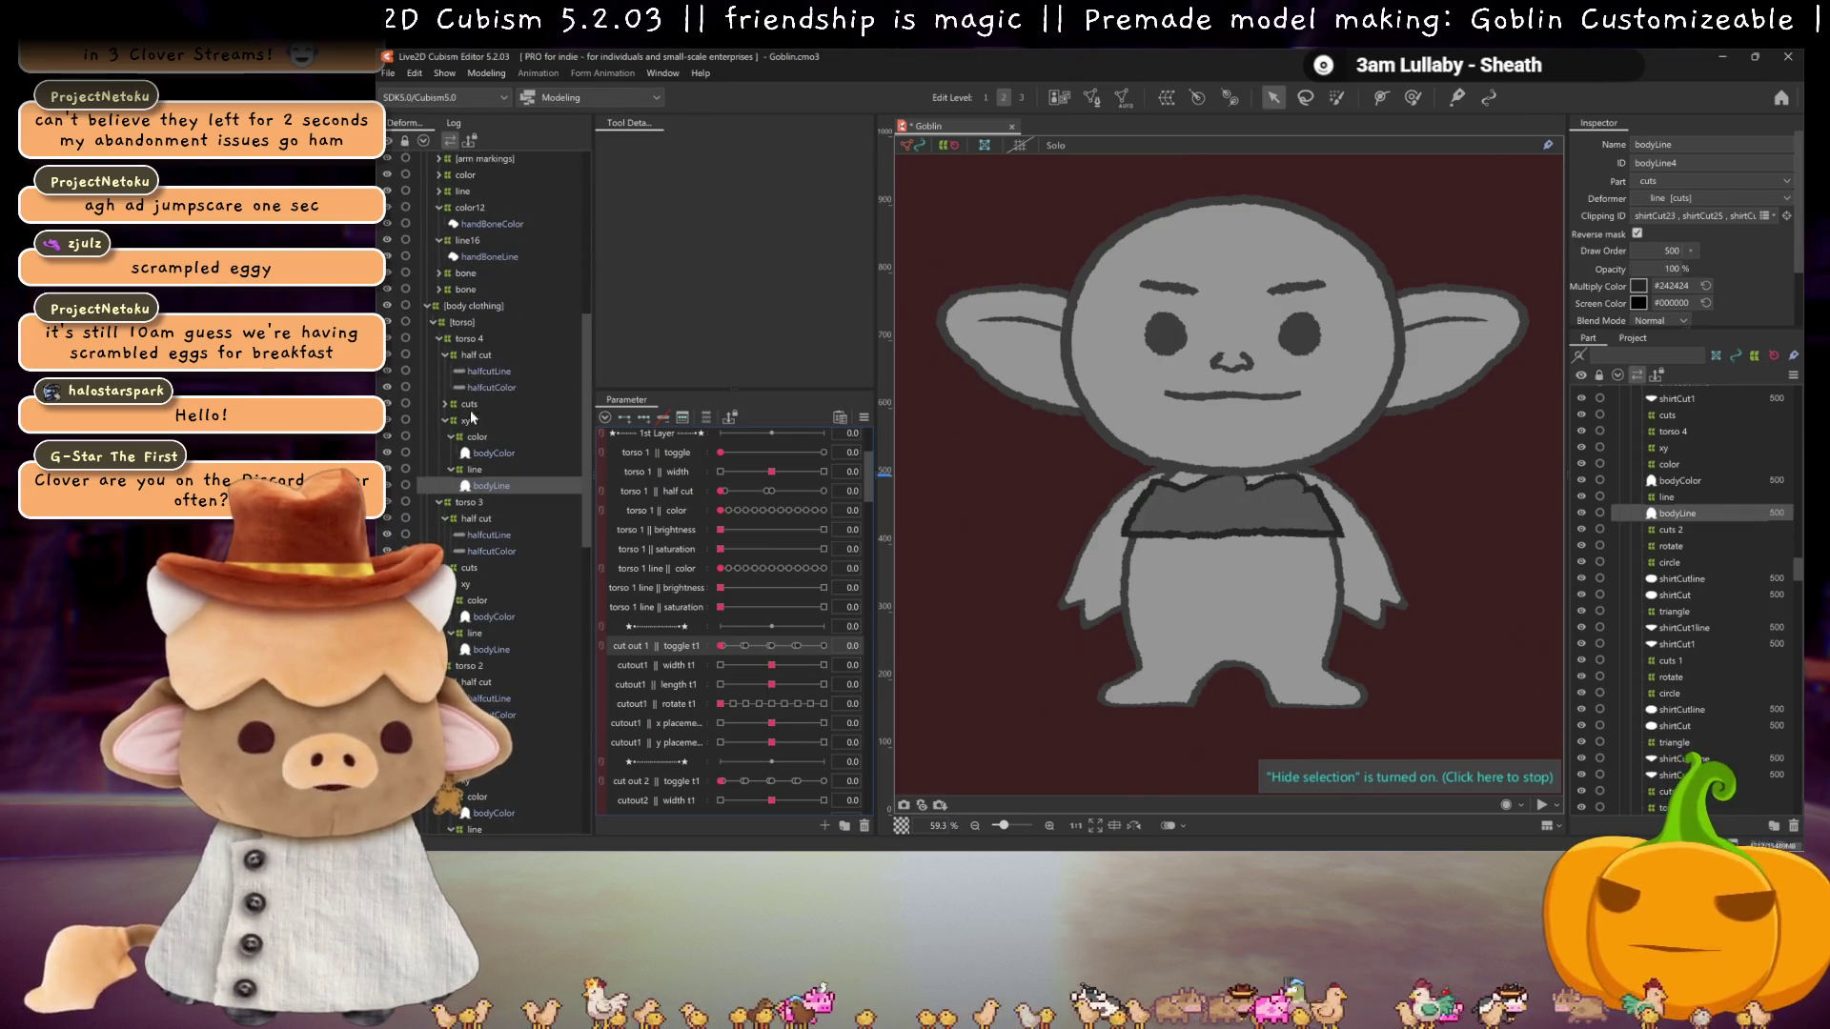
{"action": "scroll", "coordinate": [467, 530], "scroll_direction": "down", "scroll_amount": 12}
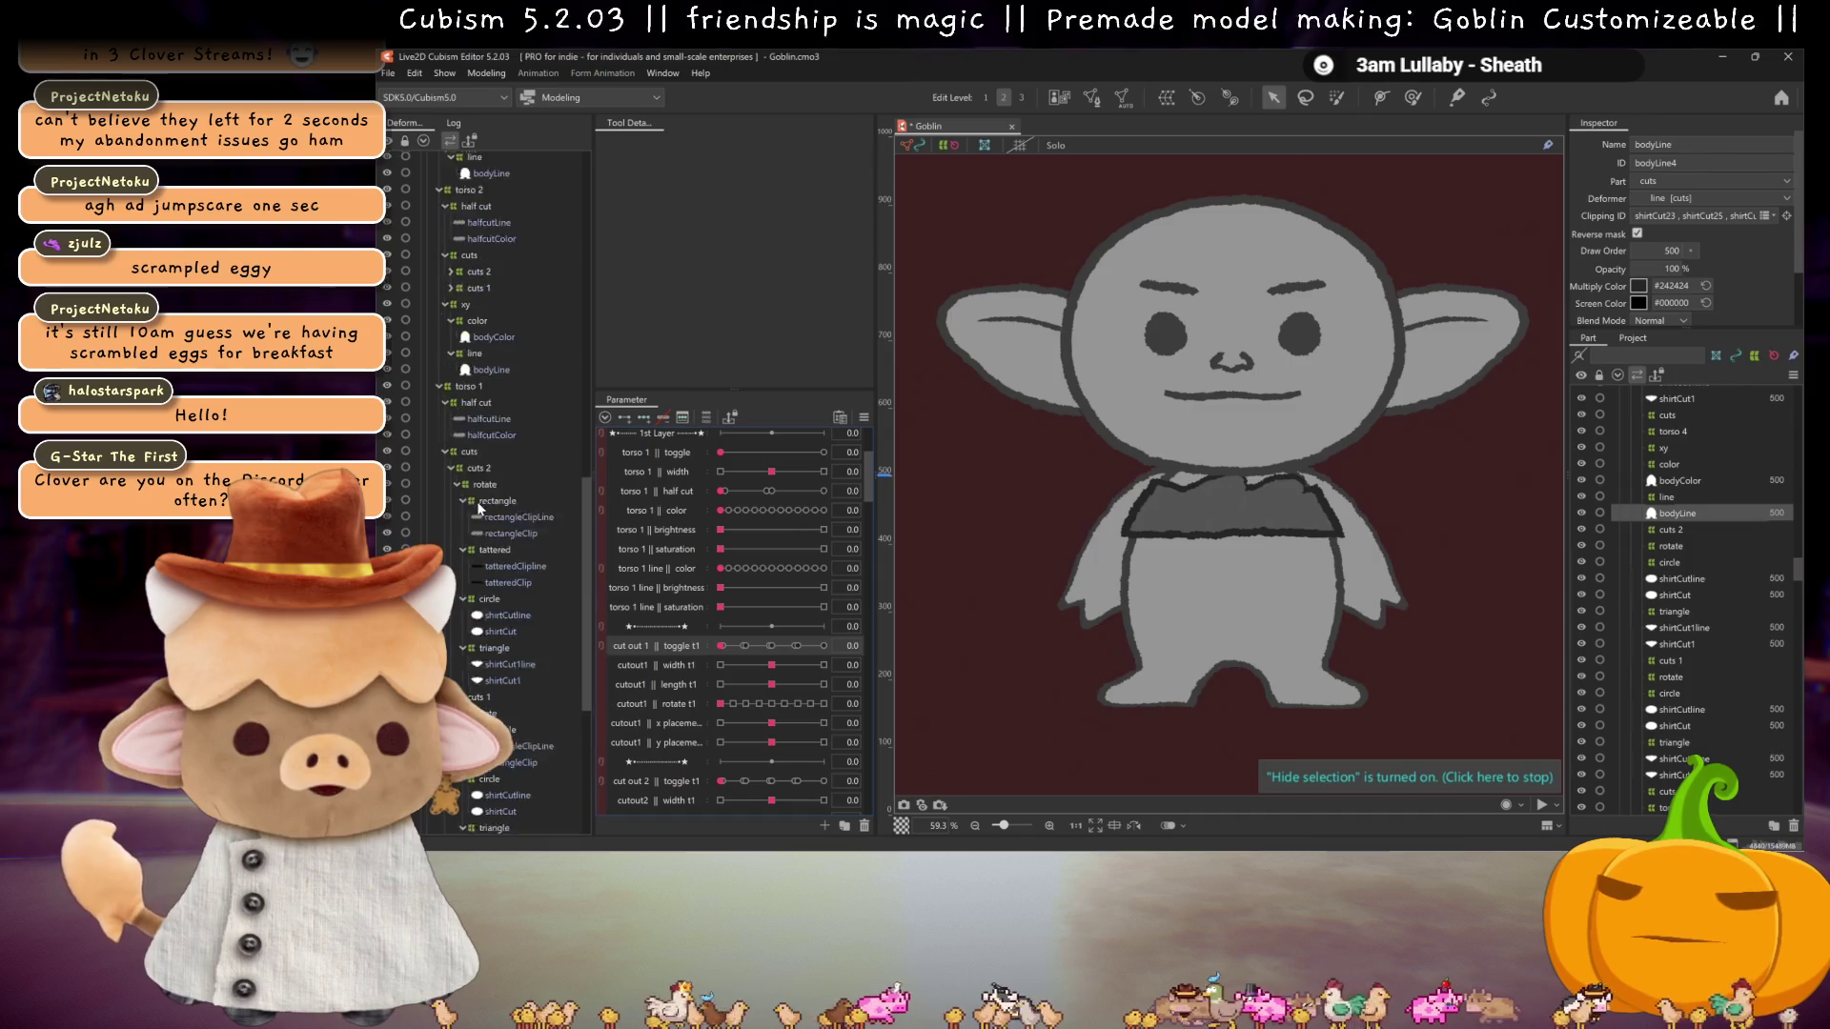
{"action": "left_click", "coordinate": [491, 489]}
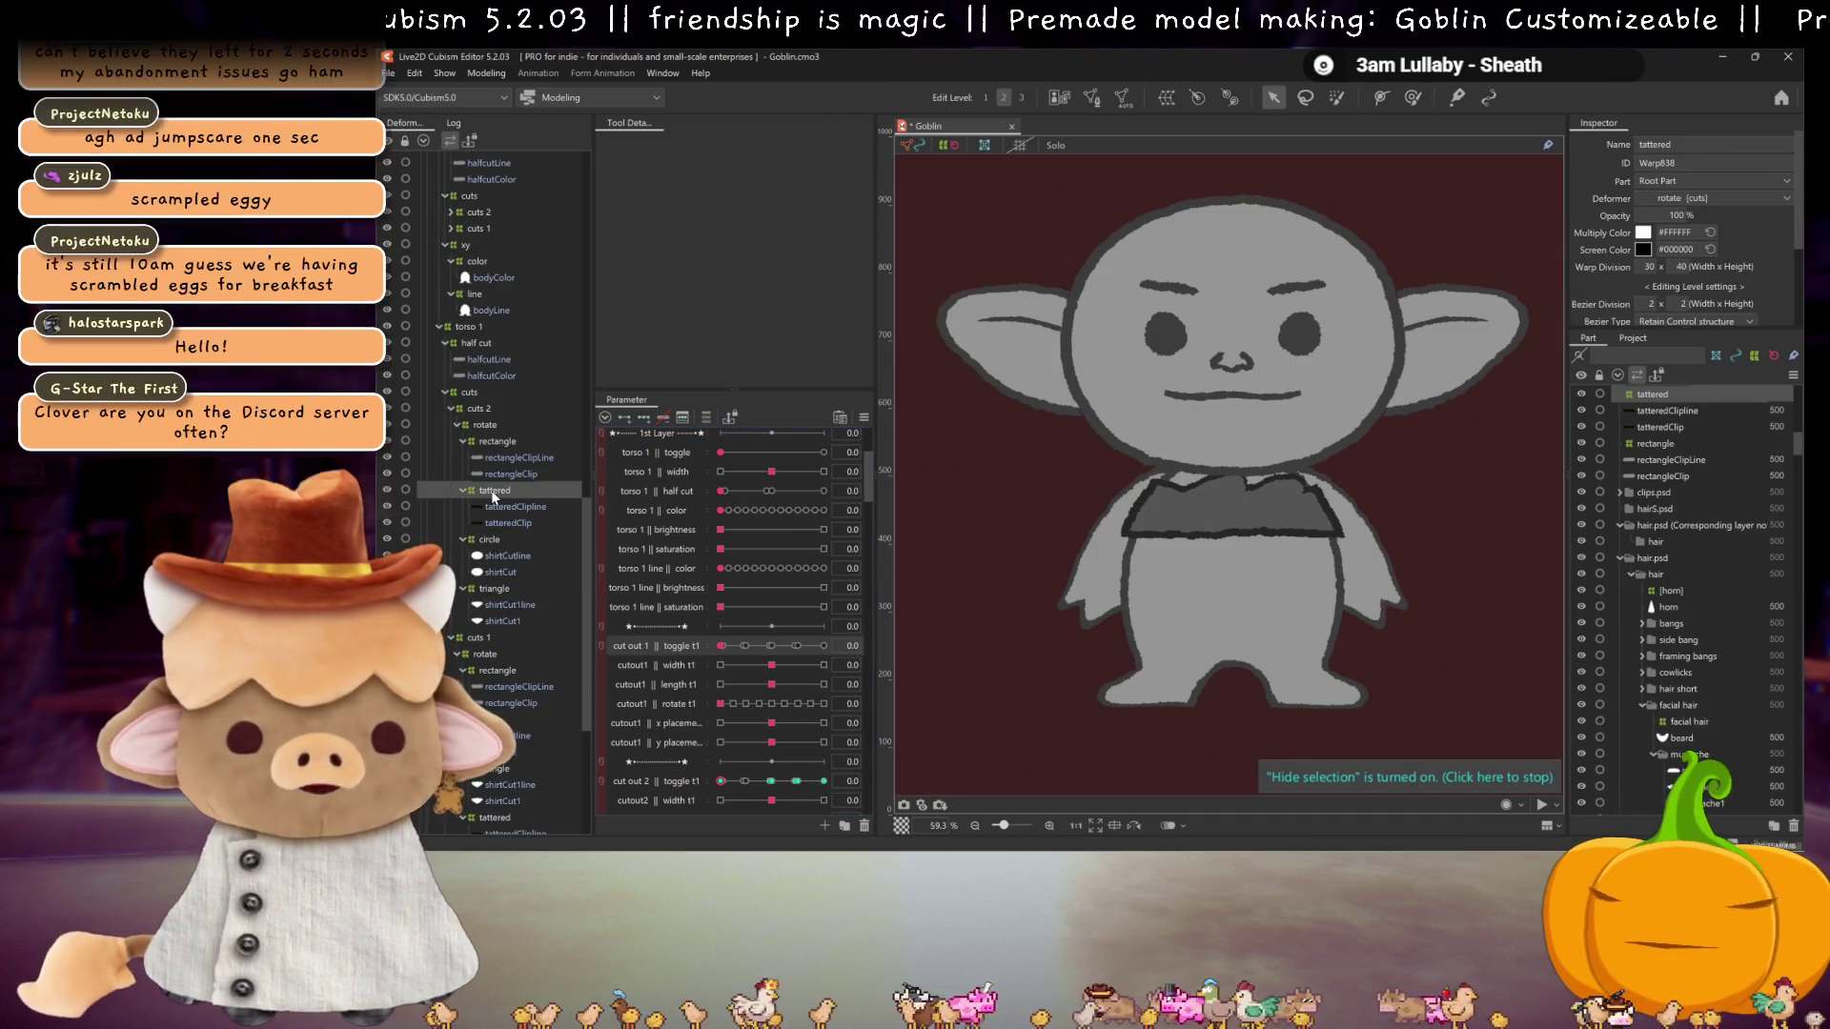
Step: Filter to the tattered deformer's parameters and compare the cut-out toggle at 2.9, 4.0 and 2.0
{"action": "scroll", "coordinate": [774, 533], "scroll_direction": "up", "scroll_amount": 1}
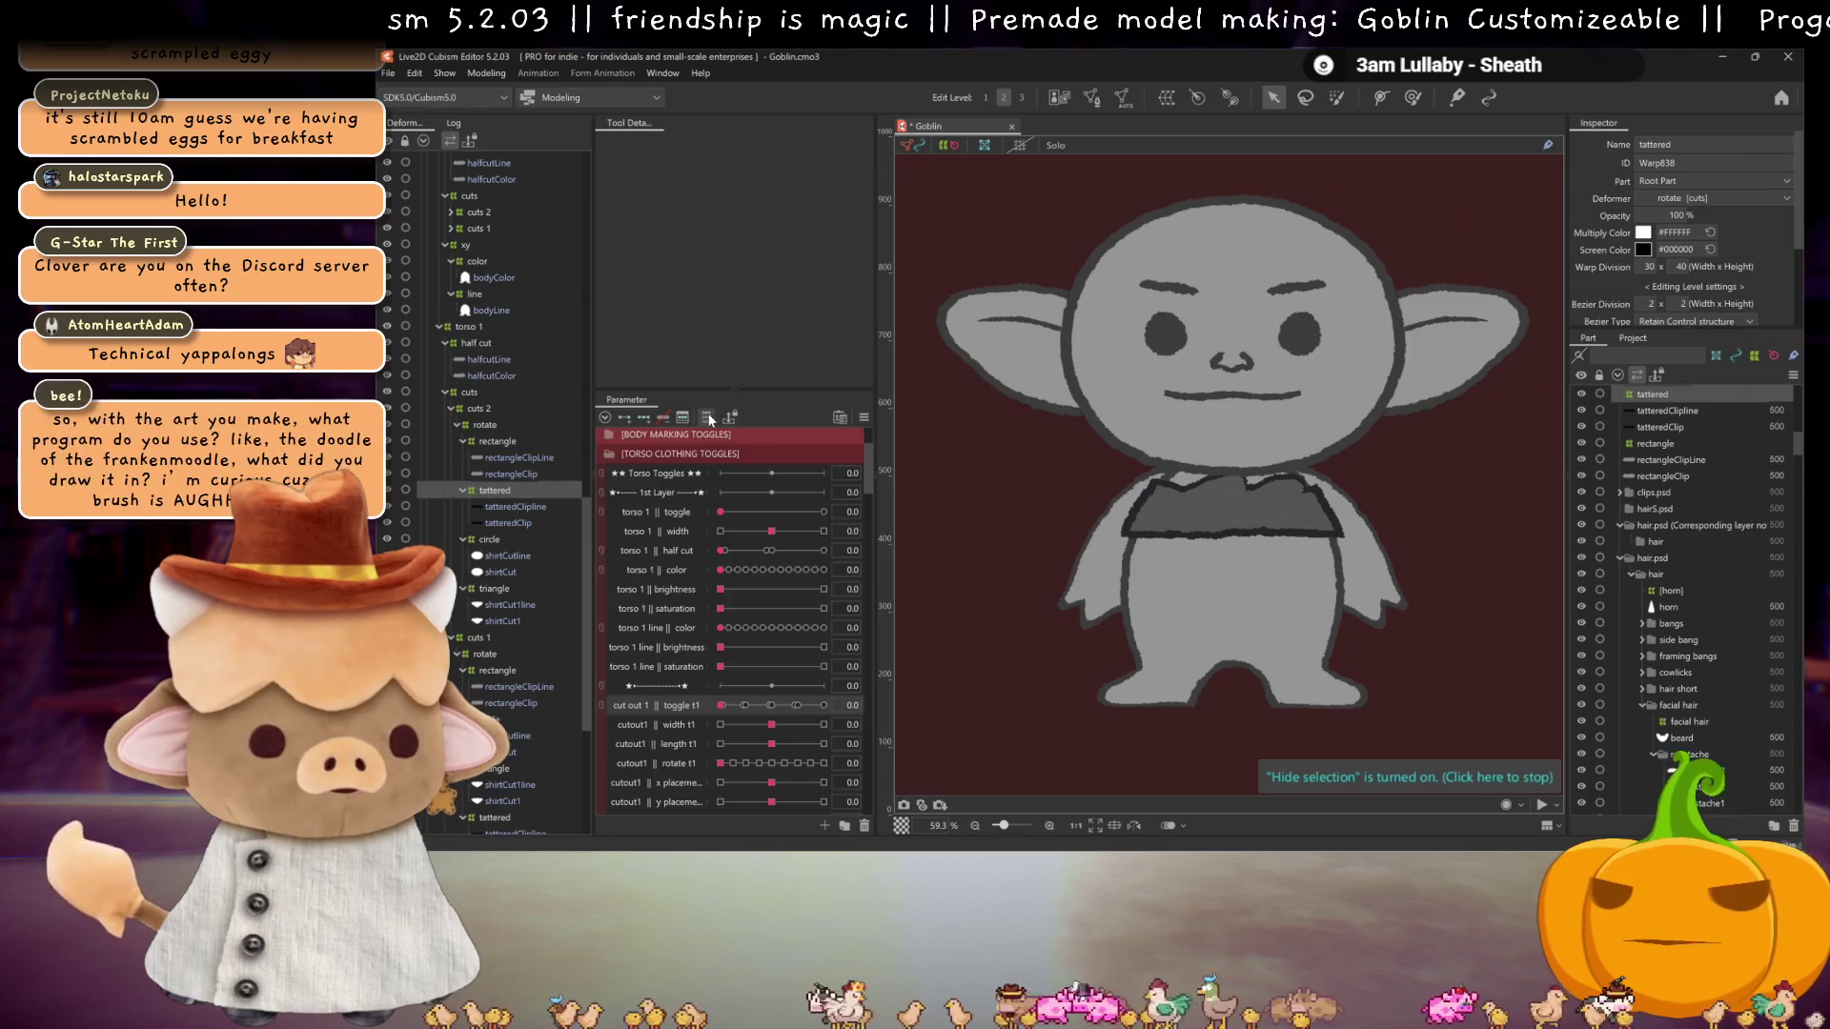
{"action": "left_click", "coordinate": [705, 417]}
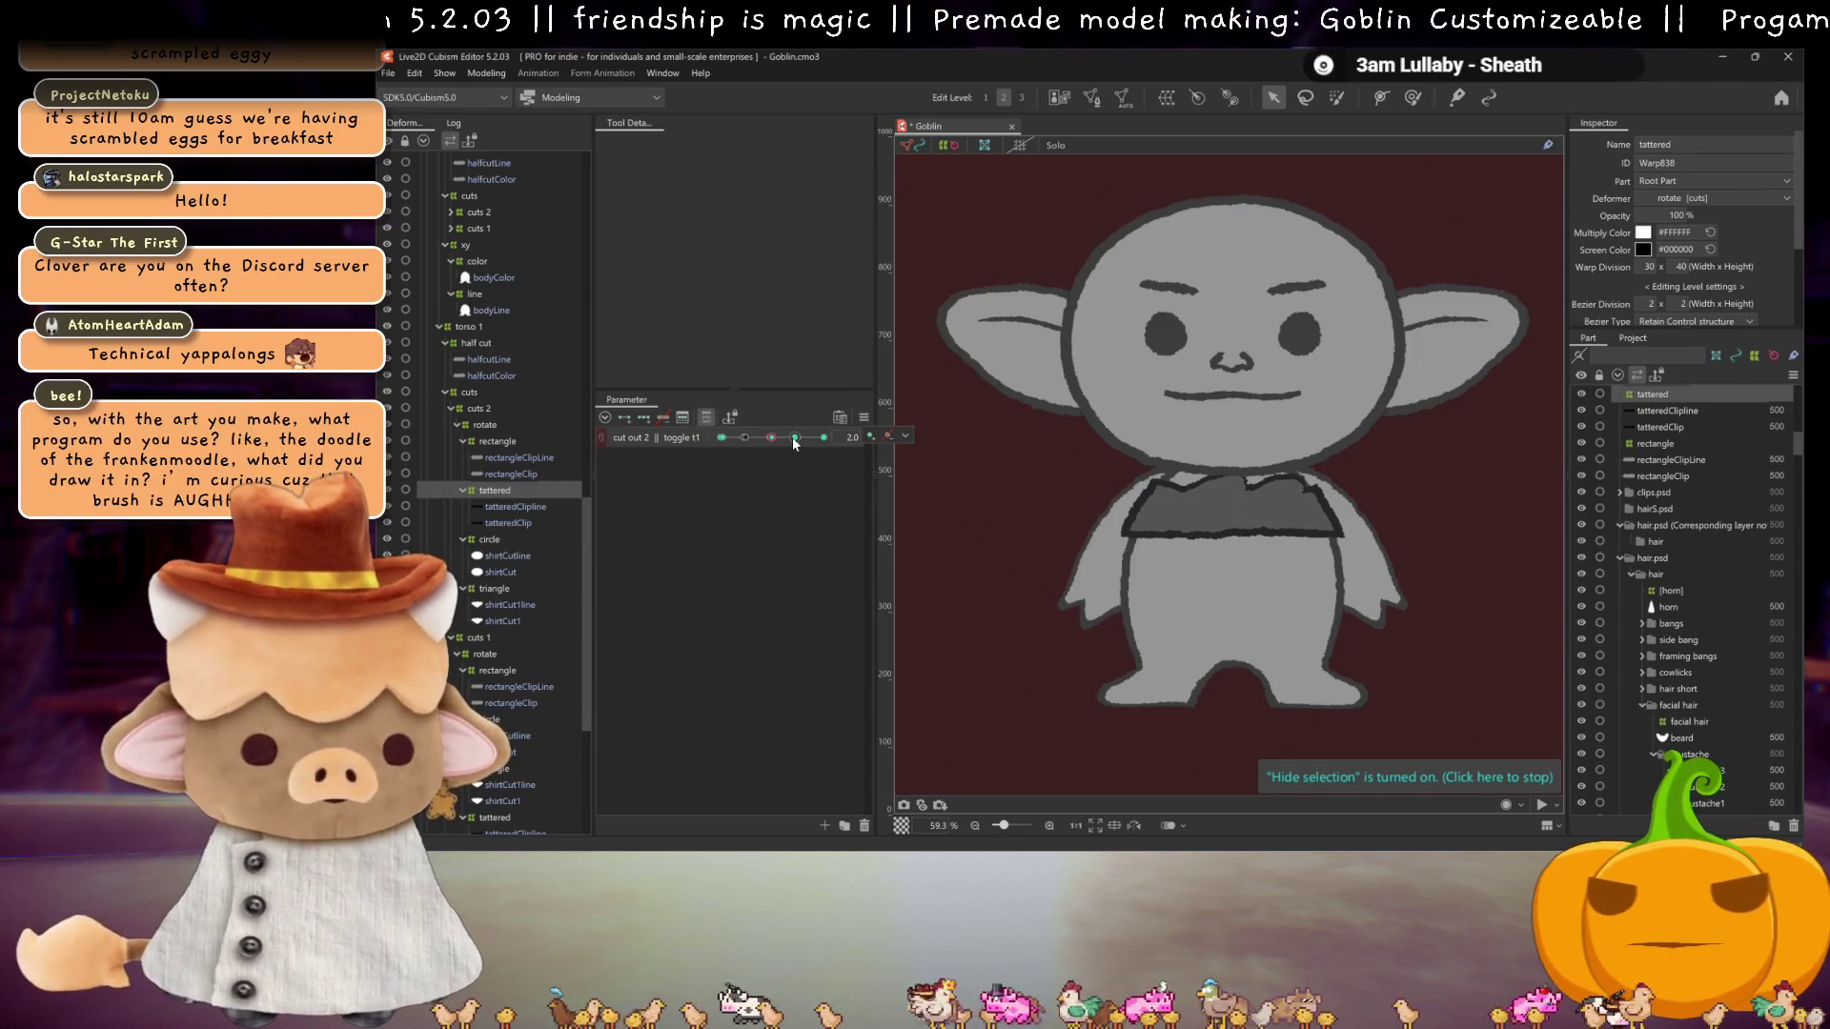
{"action": "left_click_drag", "start_coordinate": [772, 438], "coordinate": [794, 439]}
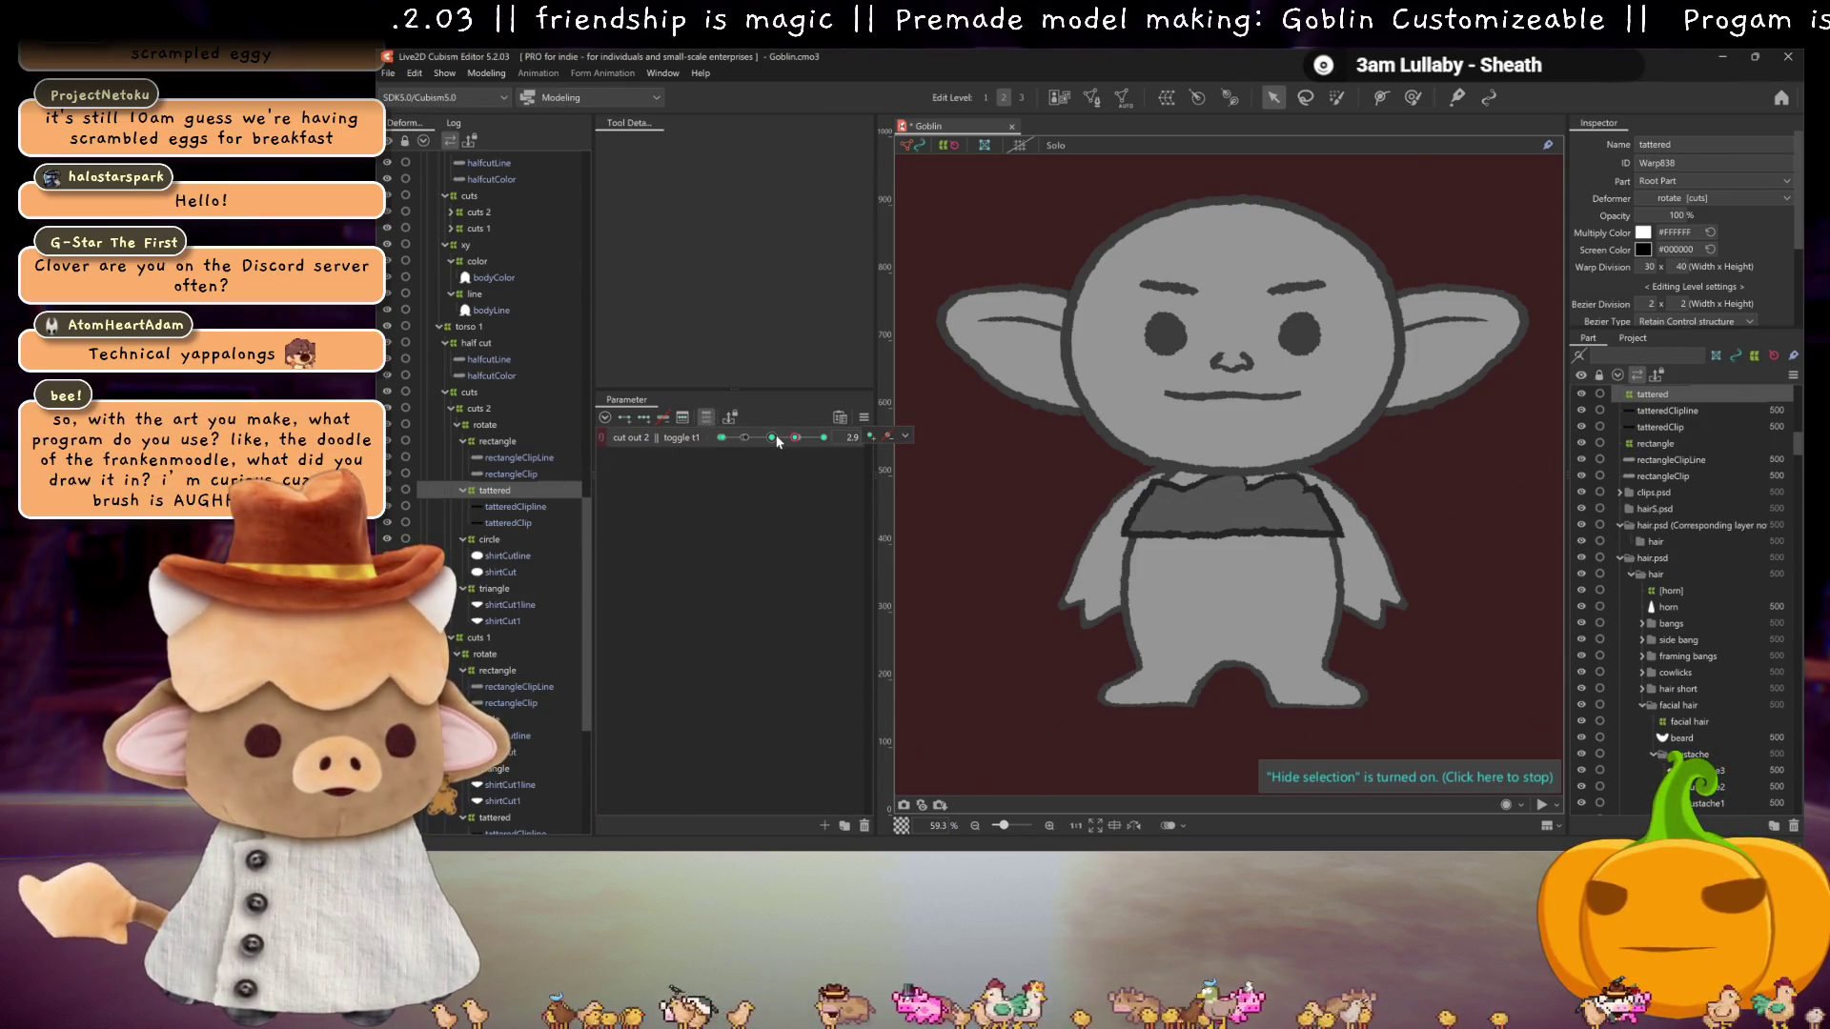
{"action": "left_click", "coordinate": [496, 441]}
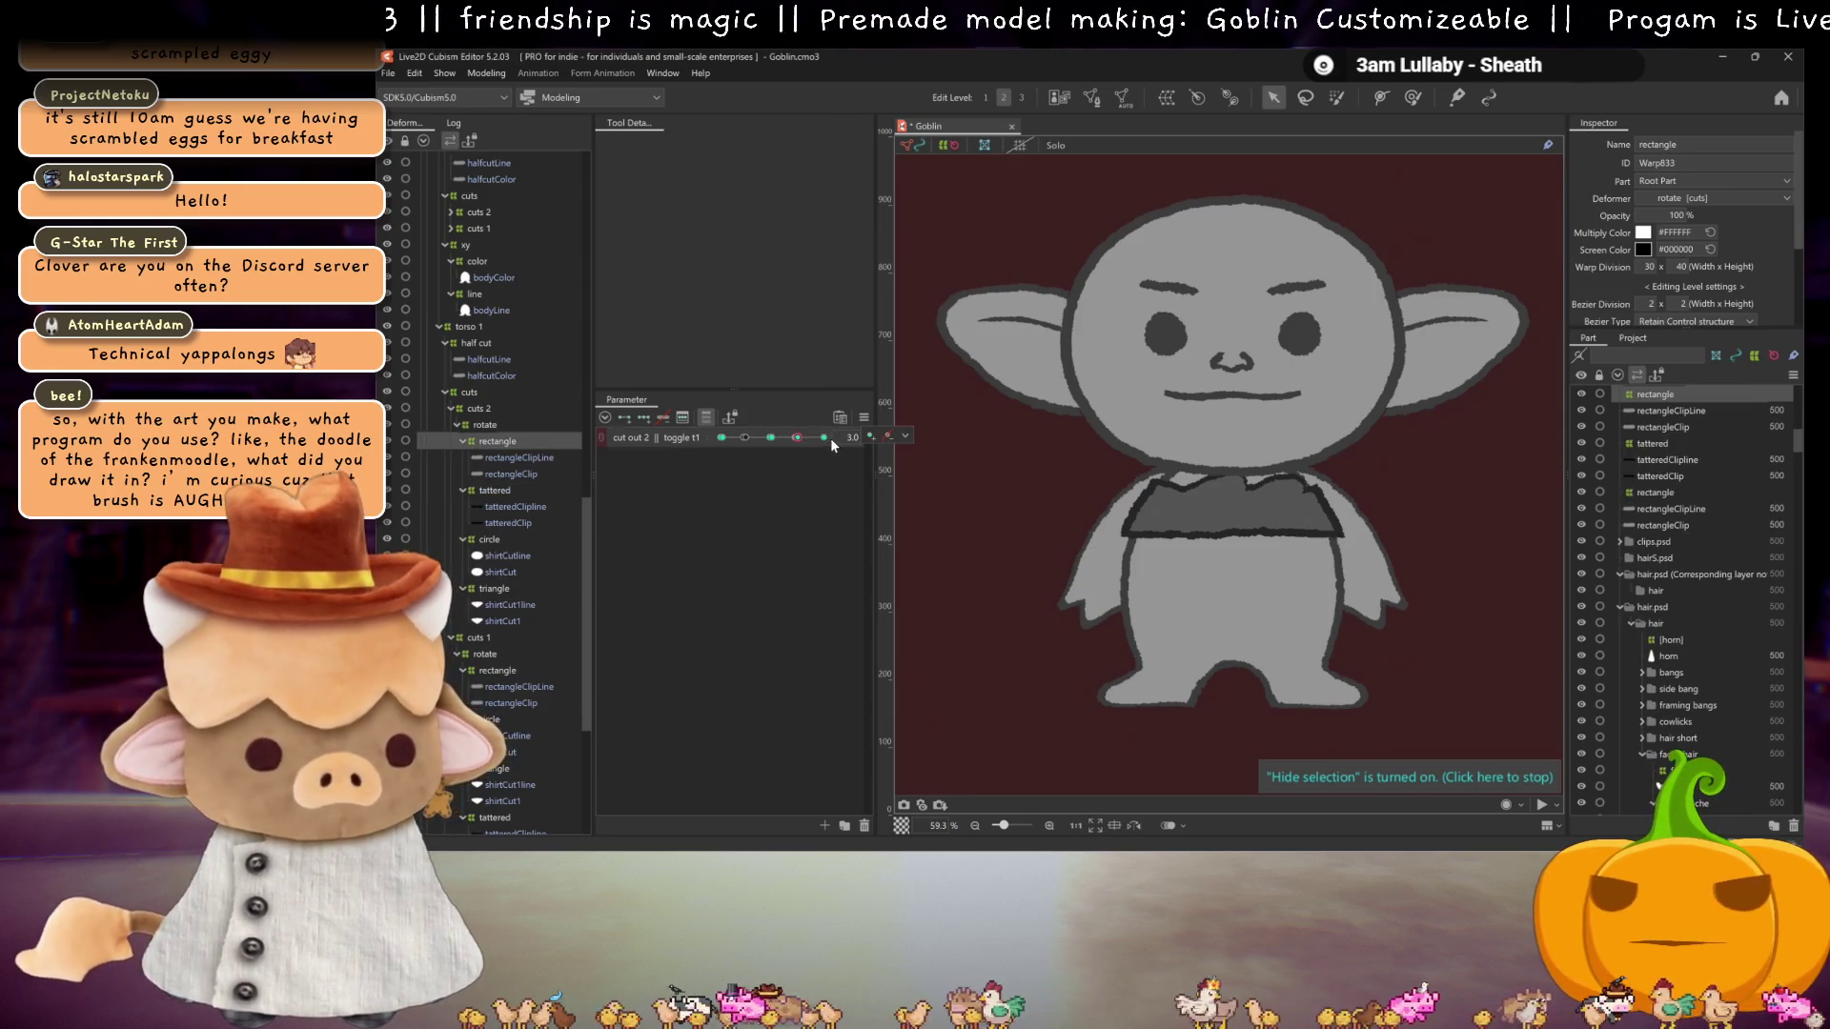
{"action": "left_click", "coordinate": [826, 436]}
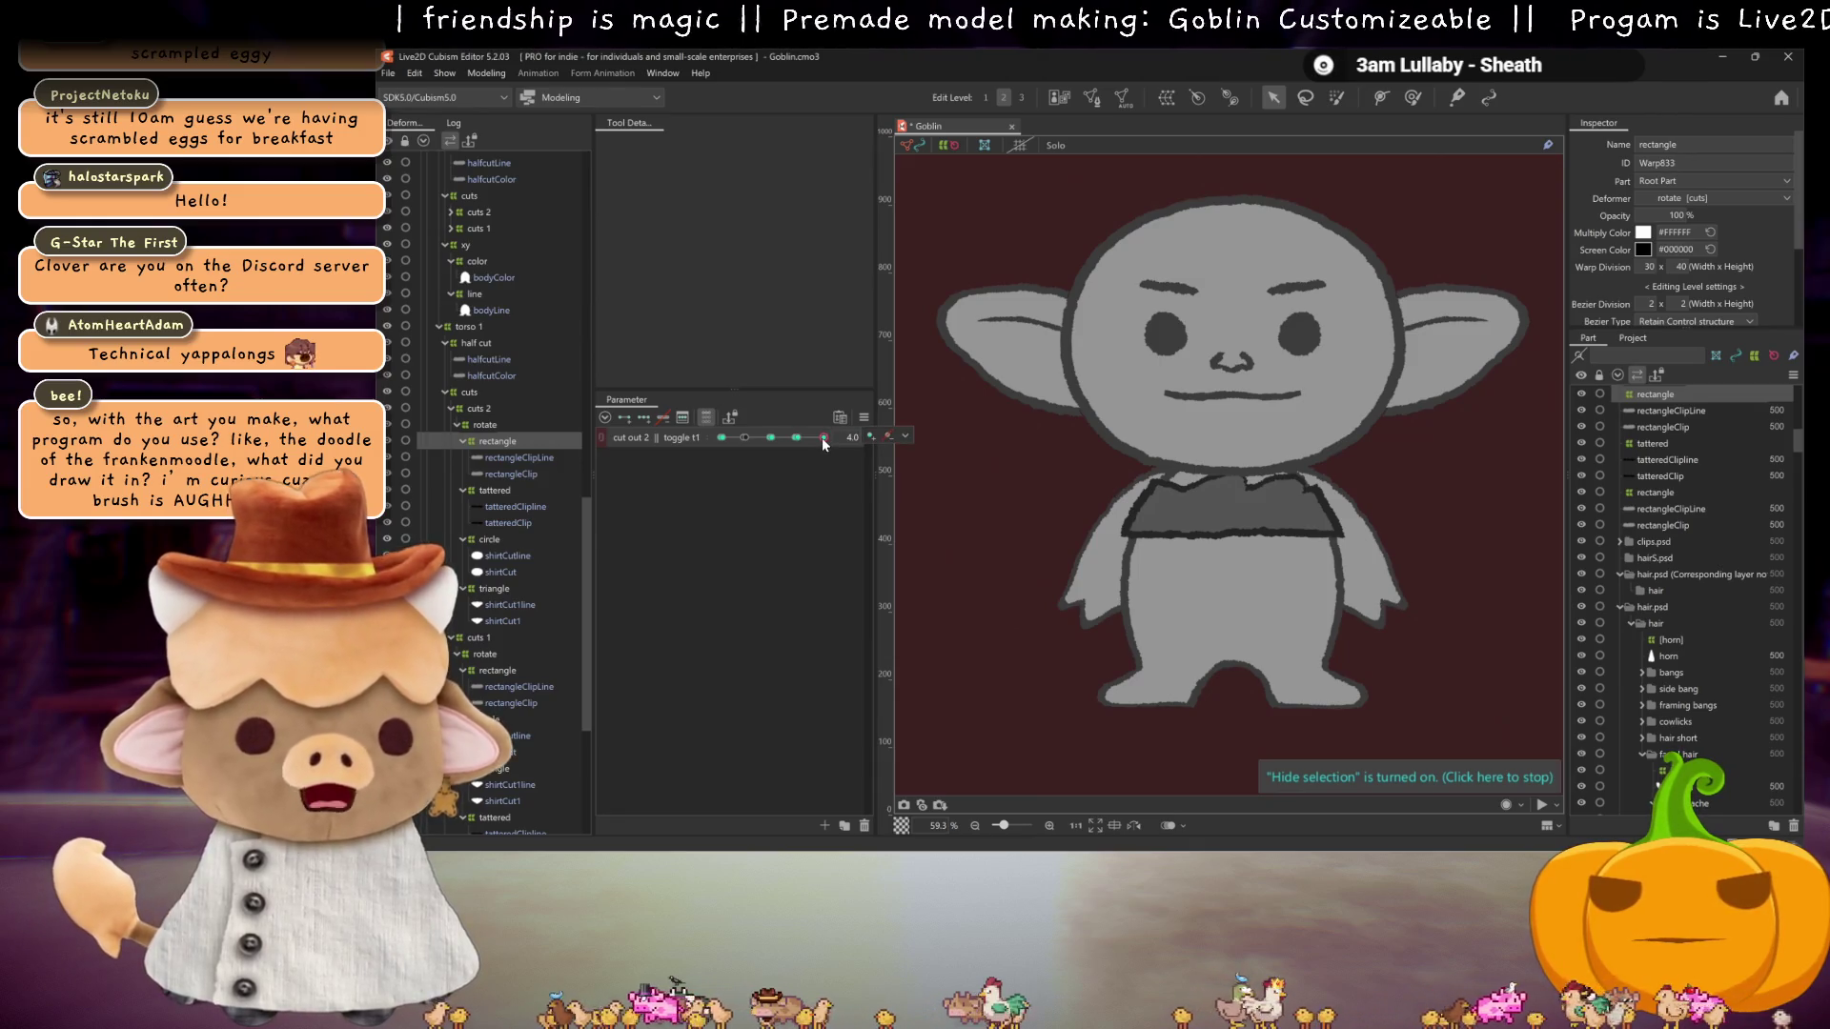
{"action": "left_click", "coordinate": [796, 437]}
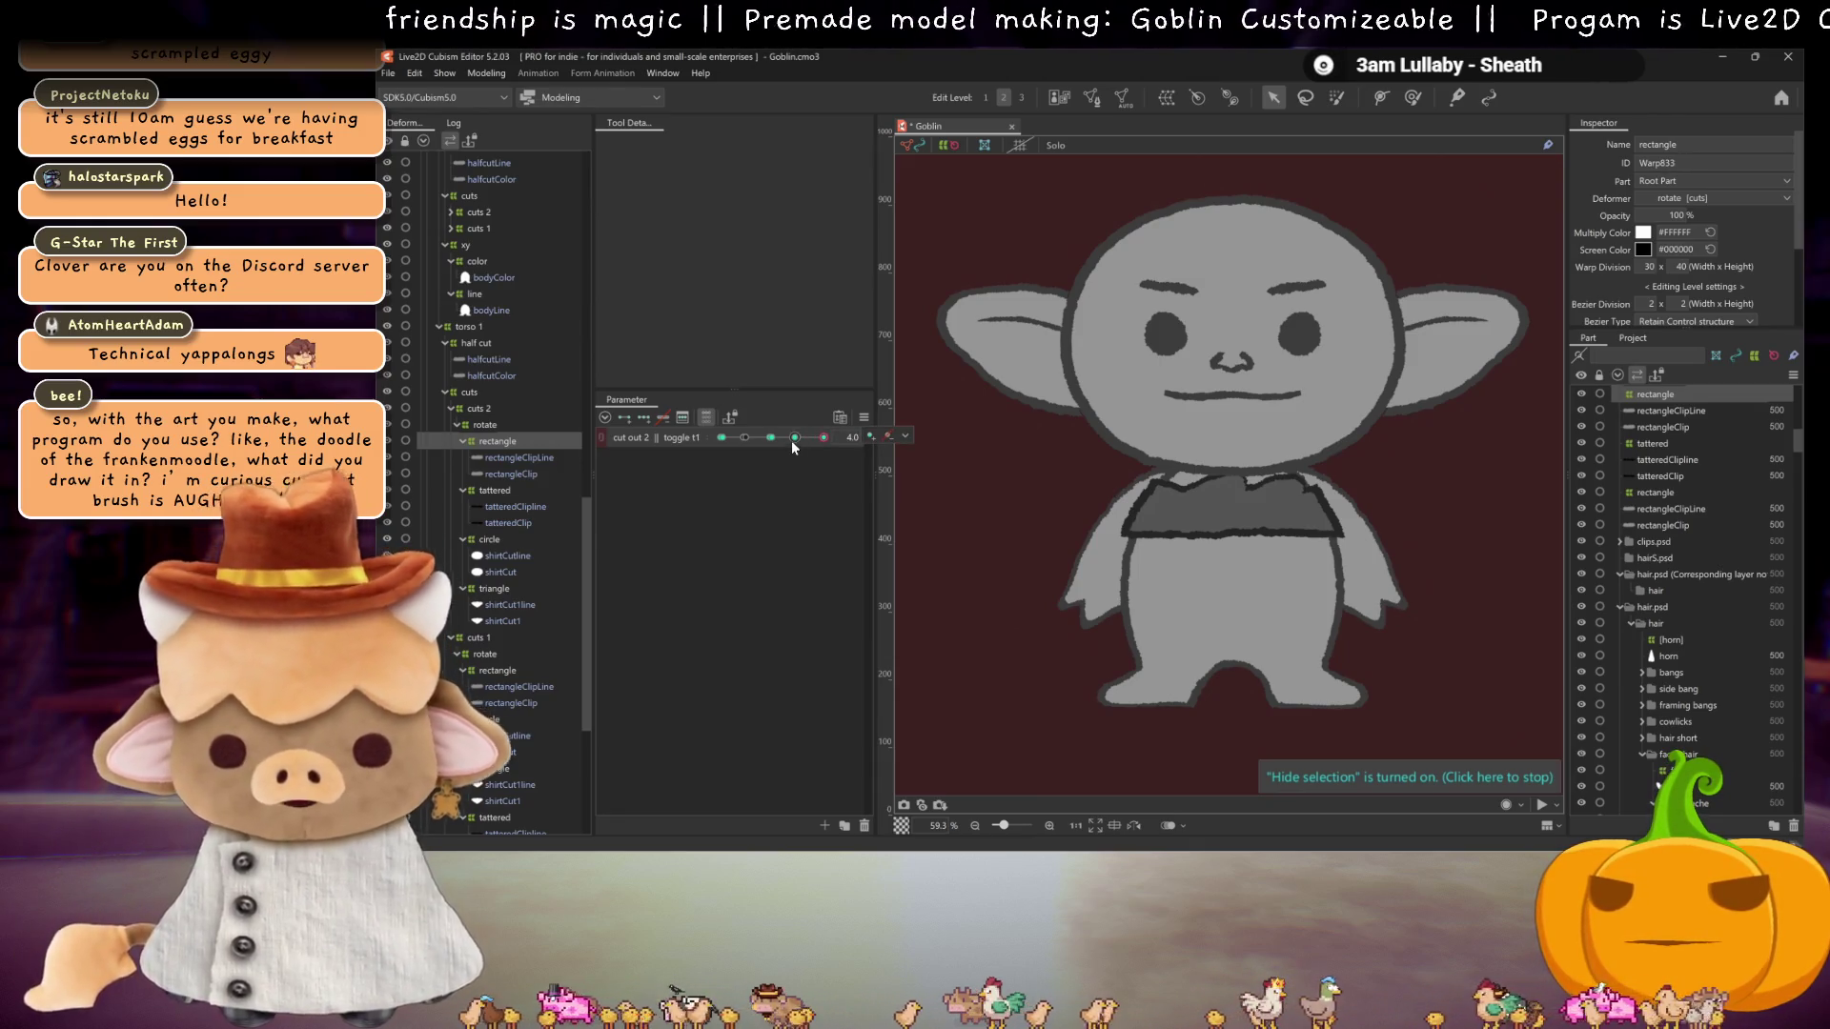
{"action": "left_click", "coordinate": [772, 437]}
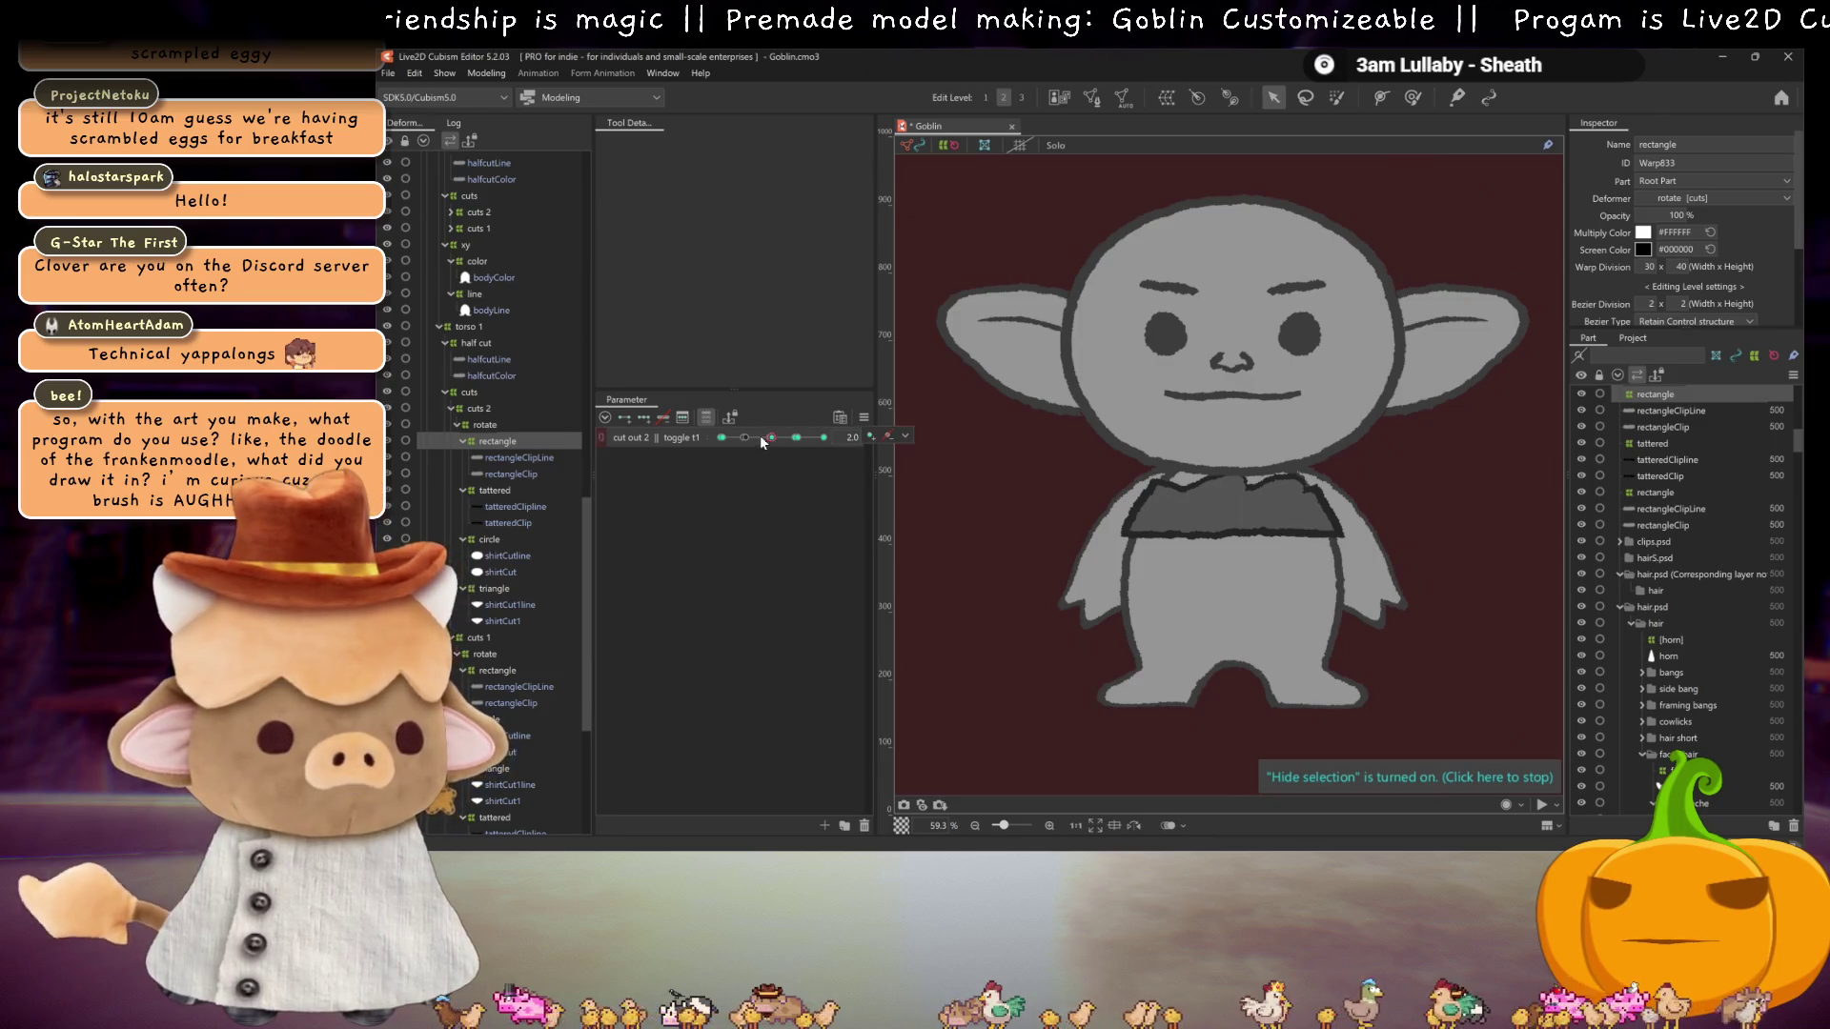
Step: Test the cuts 1 rectangle at toggle 3.0, 4.0 and 2.0, then set tattered's toggle to 2.9
{"action": "scroll", "coordinate": [501, 626], "scroll_direction": "down", "scroll_amount": 2}
{"action": "left_click", "coordinate": [501, 616]}
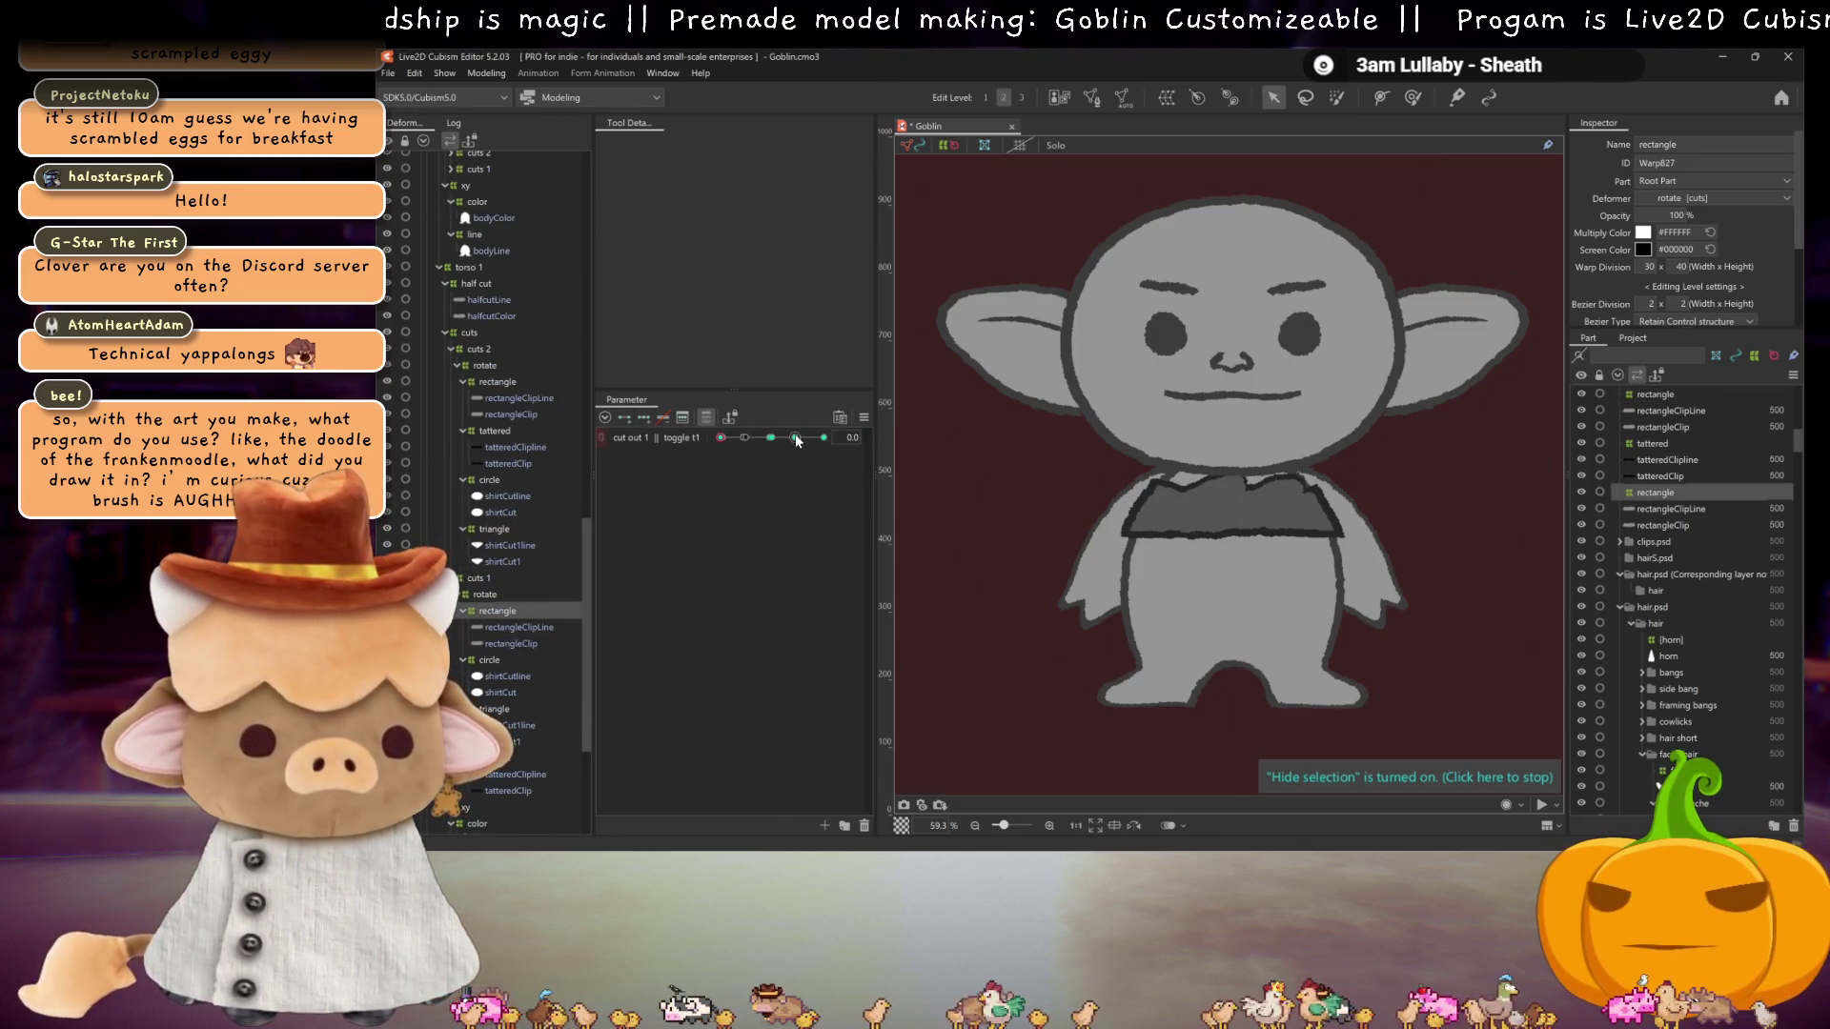
{"action": "left_click", "coordinate": [823, 438]}
{"action": "left_click", "coordinate": [771, 437]}
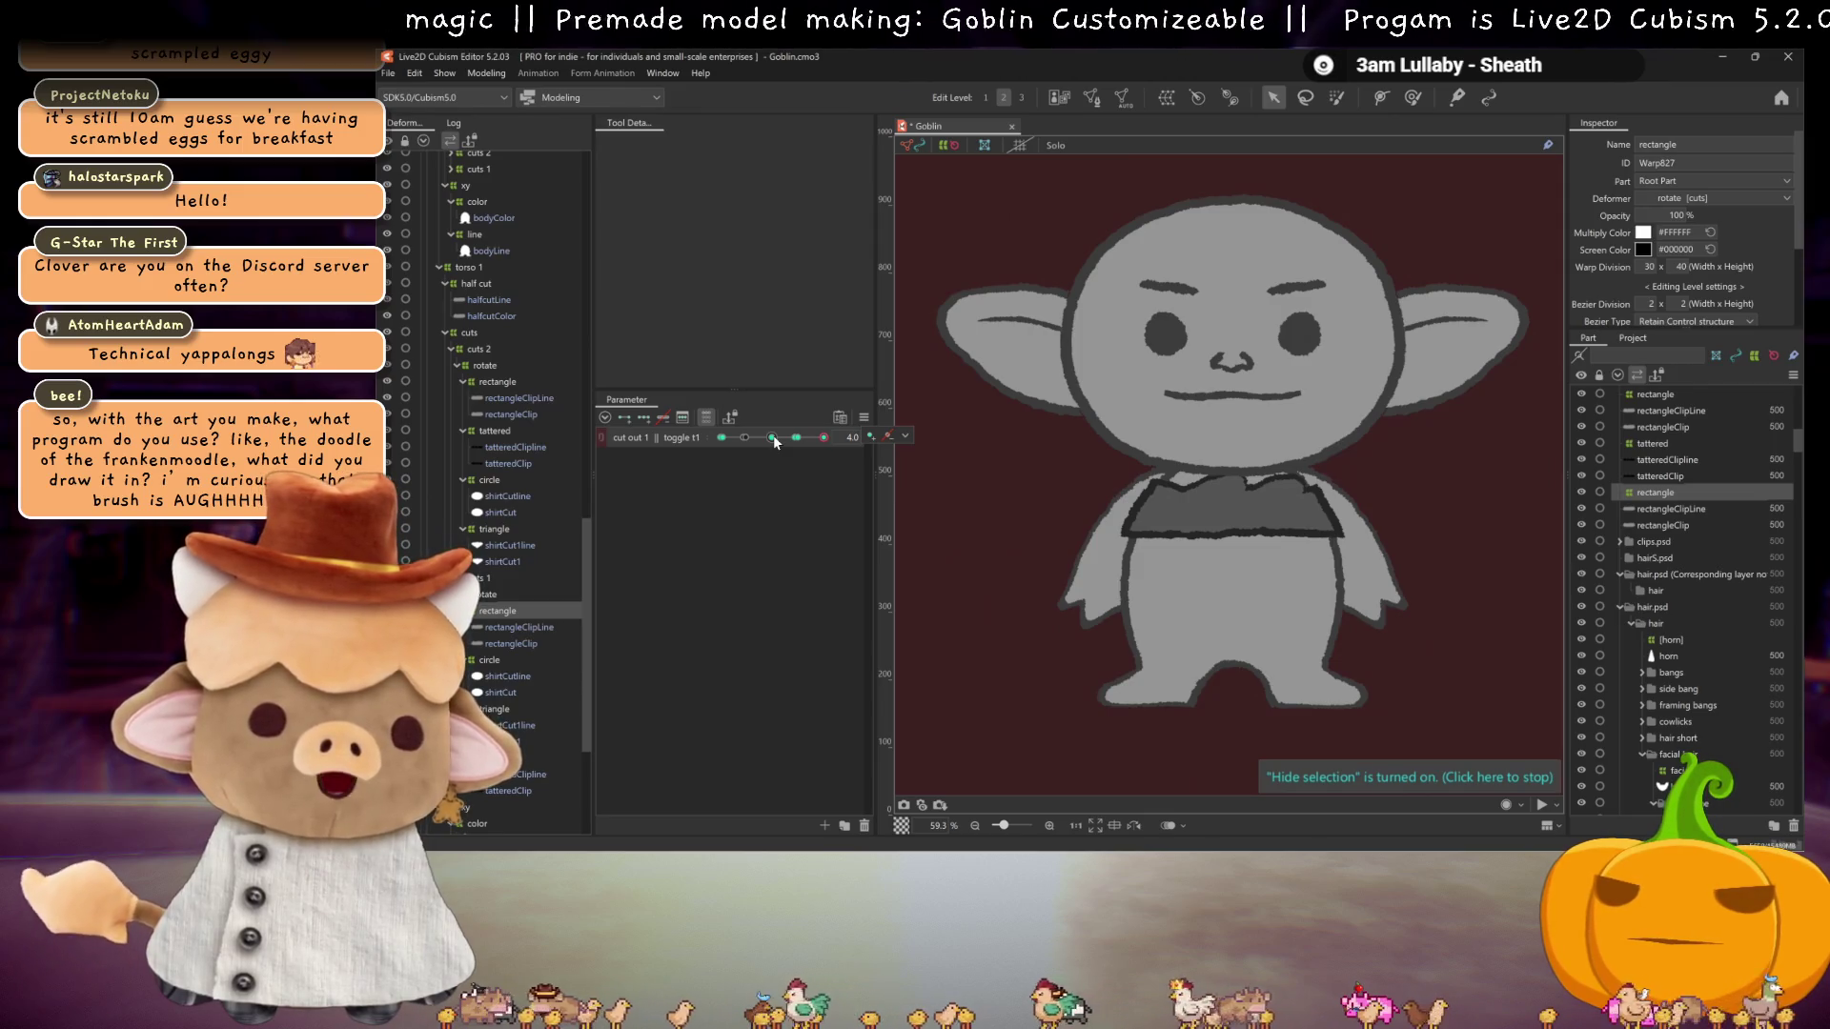
{"action": "left_click", "coordinate": [772, 438]}
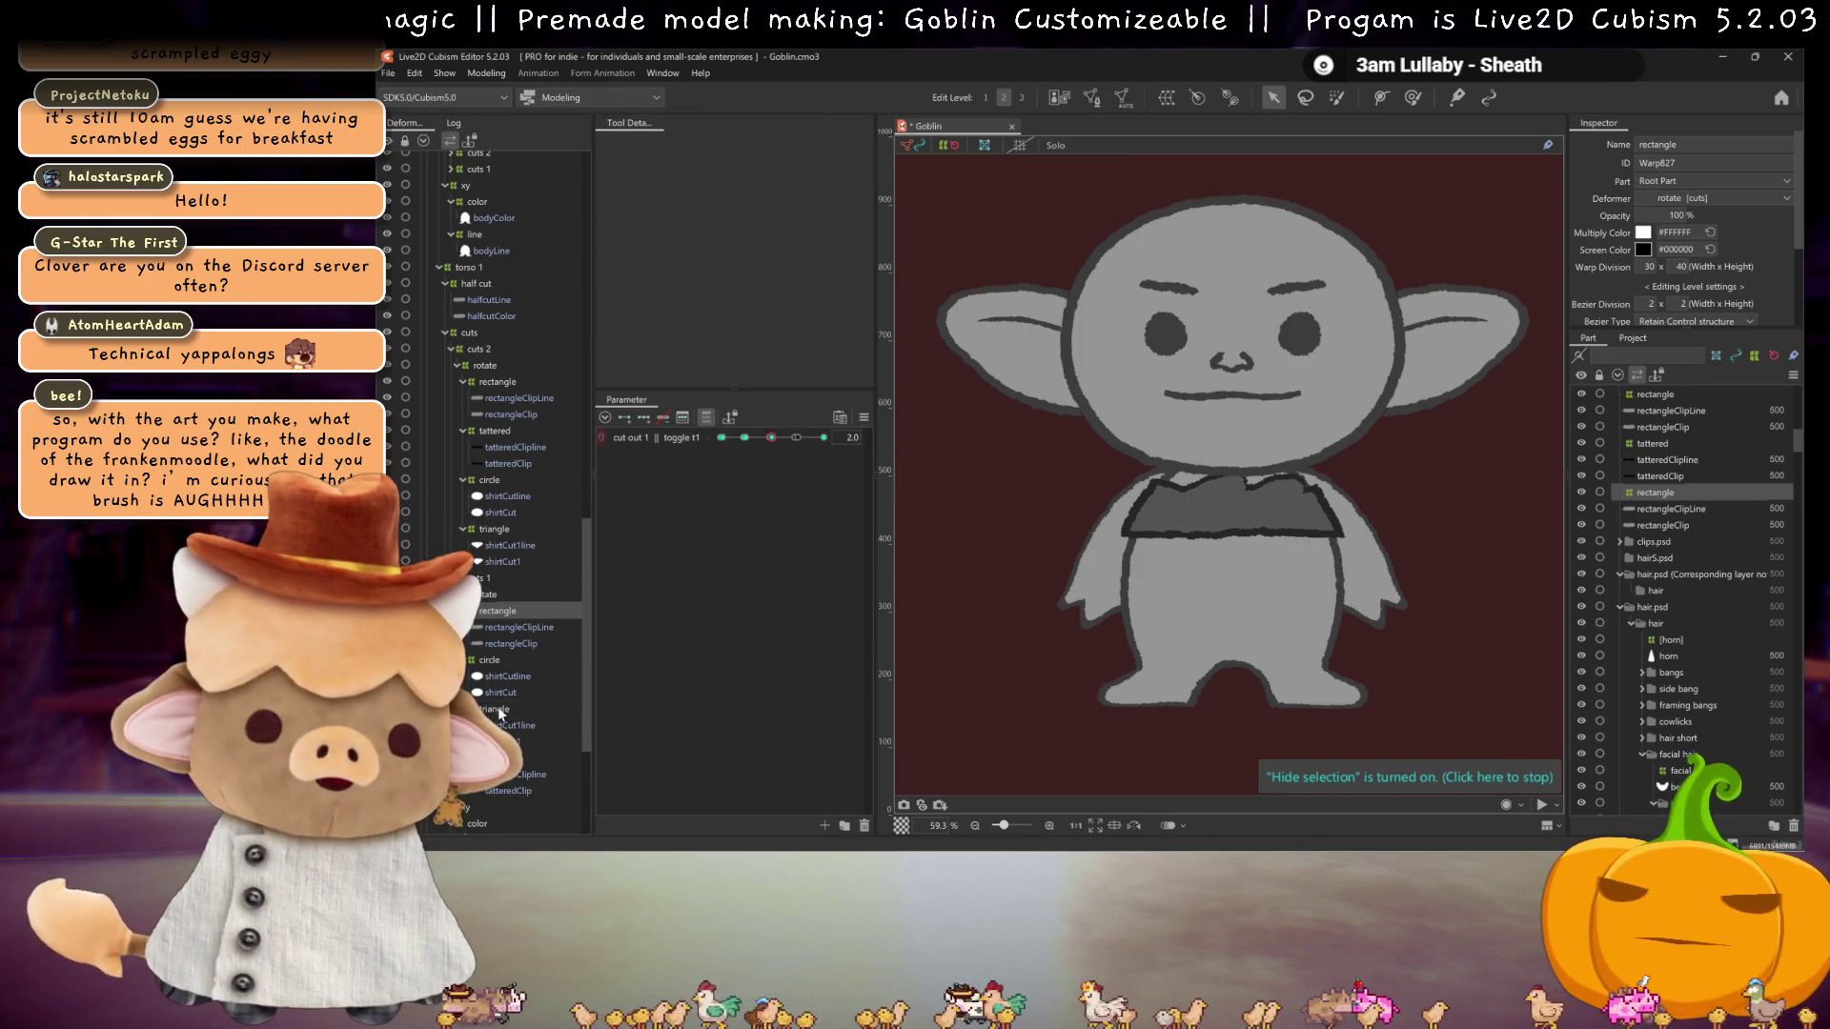
{"action": "left_click", "coordinate": [495, 757]}
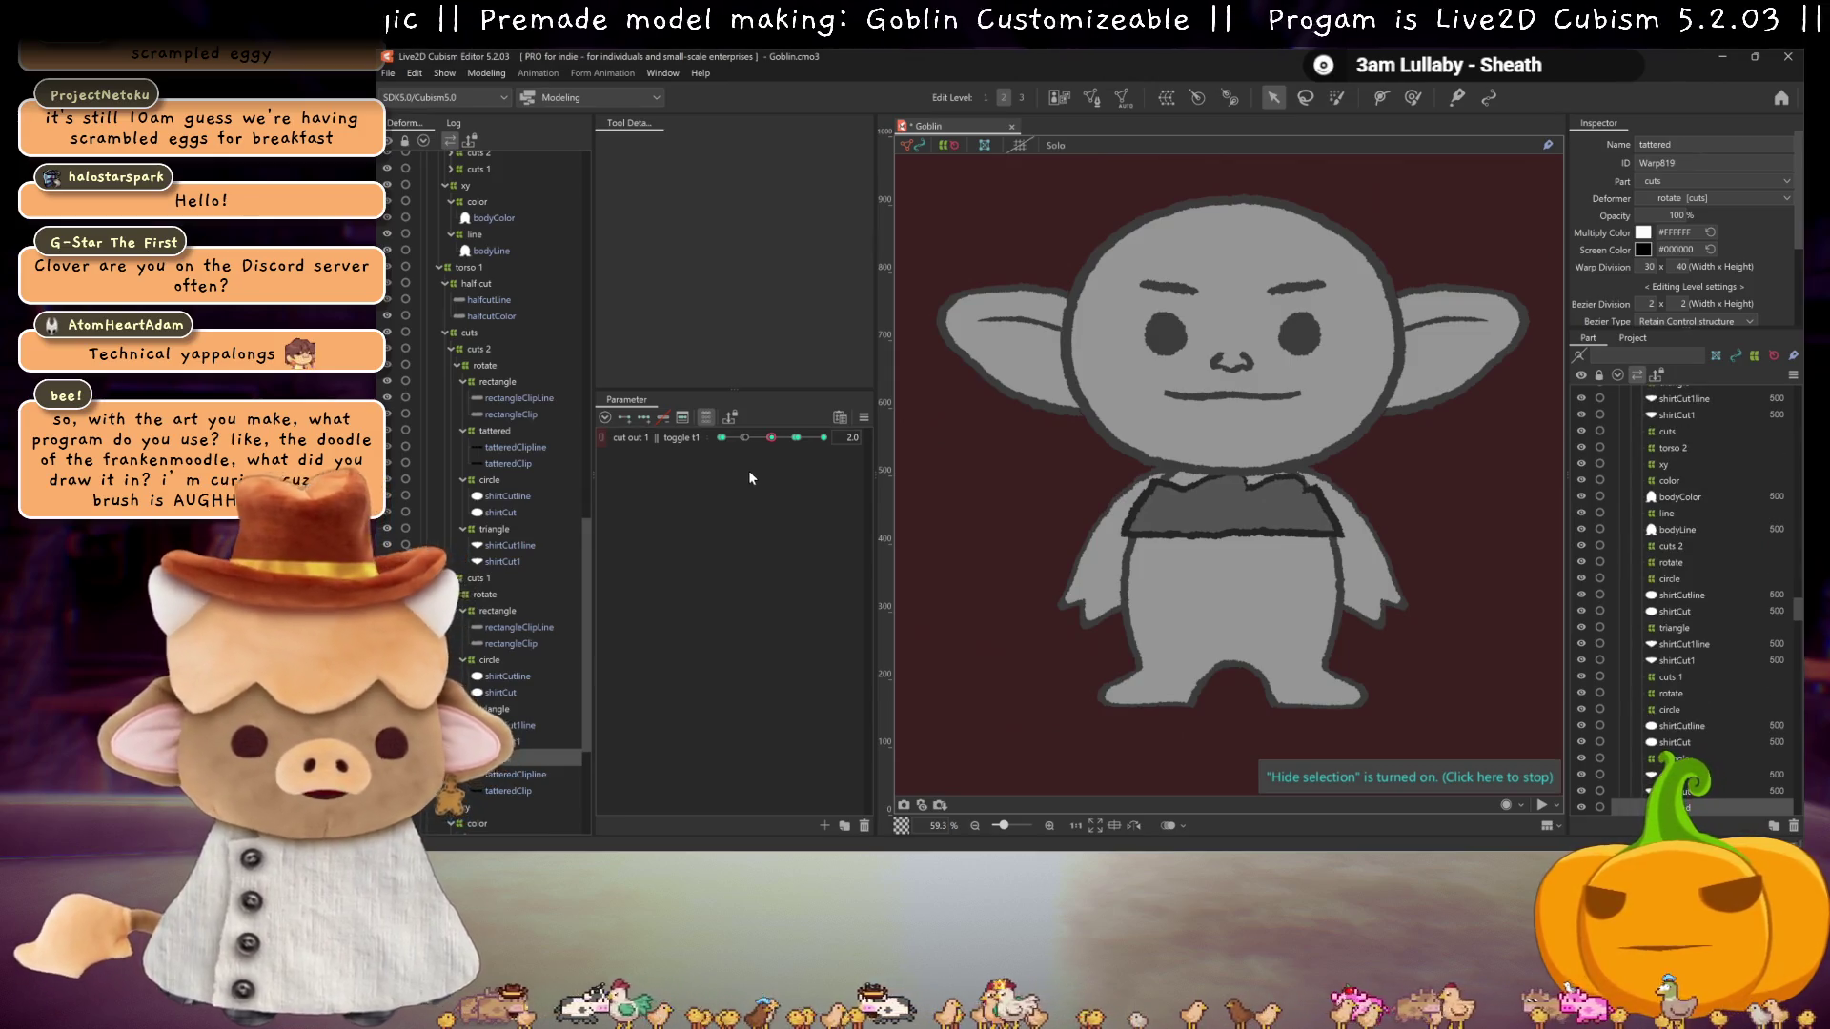
{"action": "left_click_drag", "start_coordinate": [772, 438], "coordinate": [793, 437]}
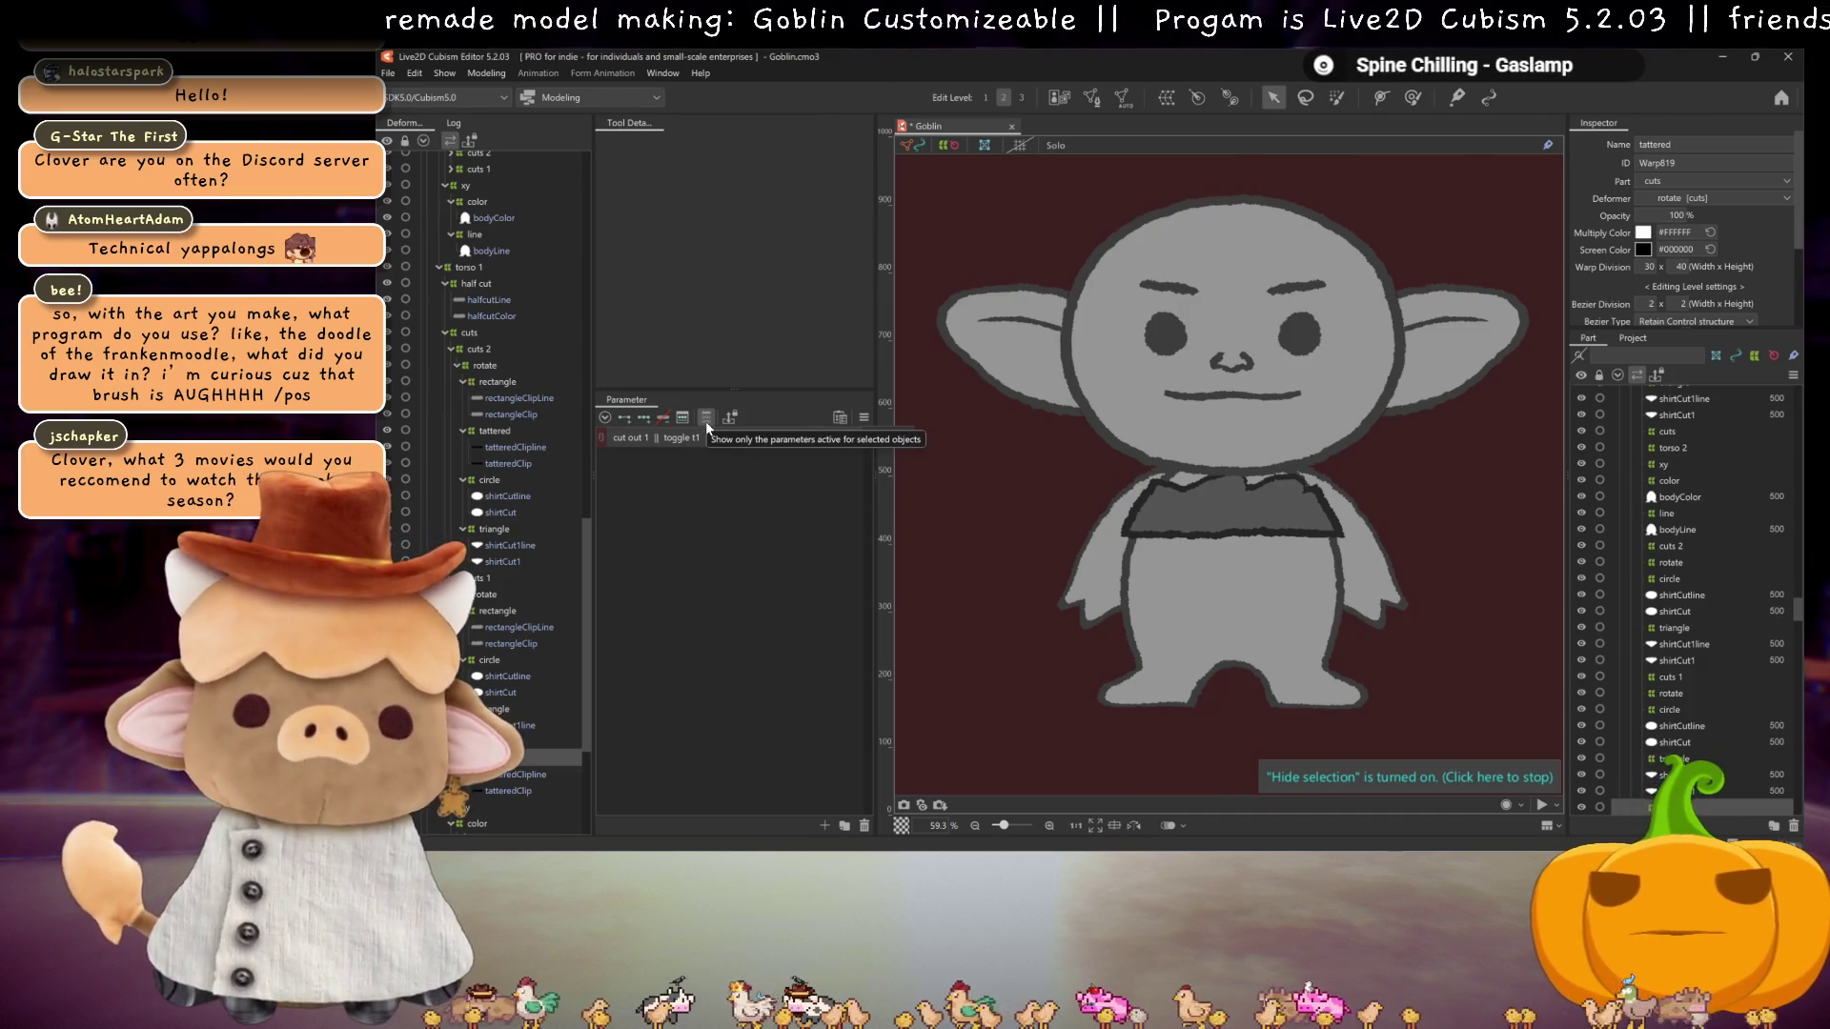
Step: Show all parameters and turn off the torso 4 shirt layer
{"action": "left_click", "coordinate": [706, 419]}
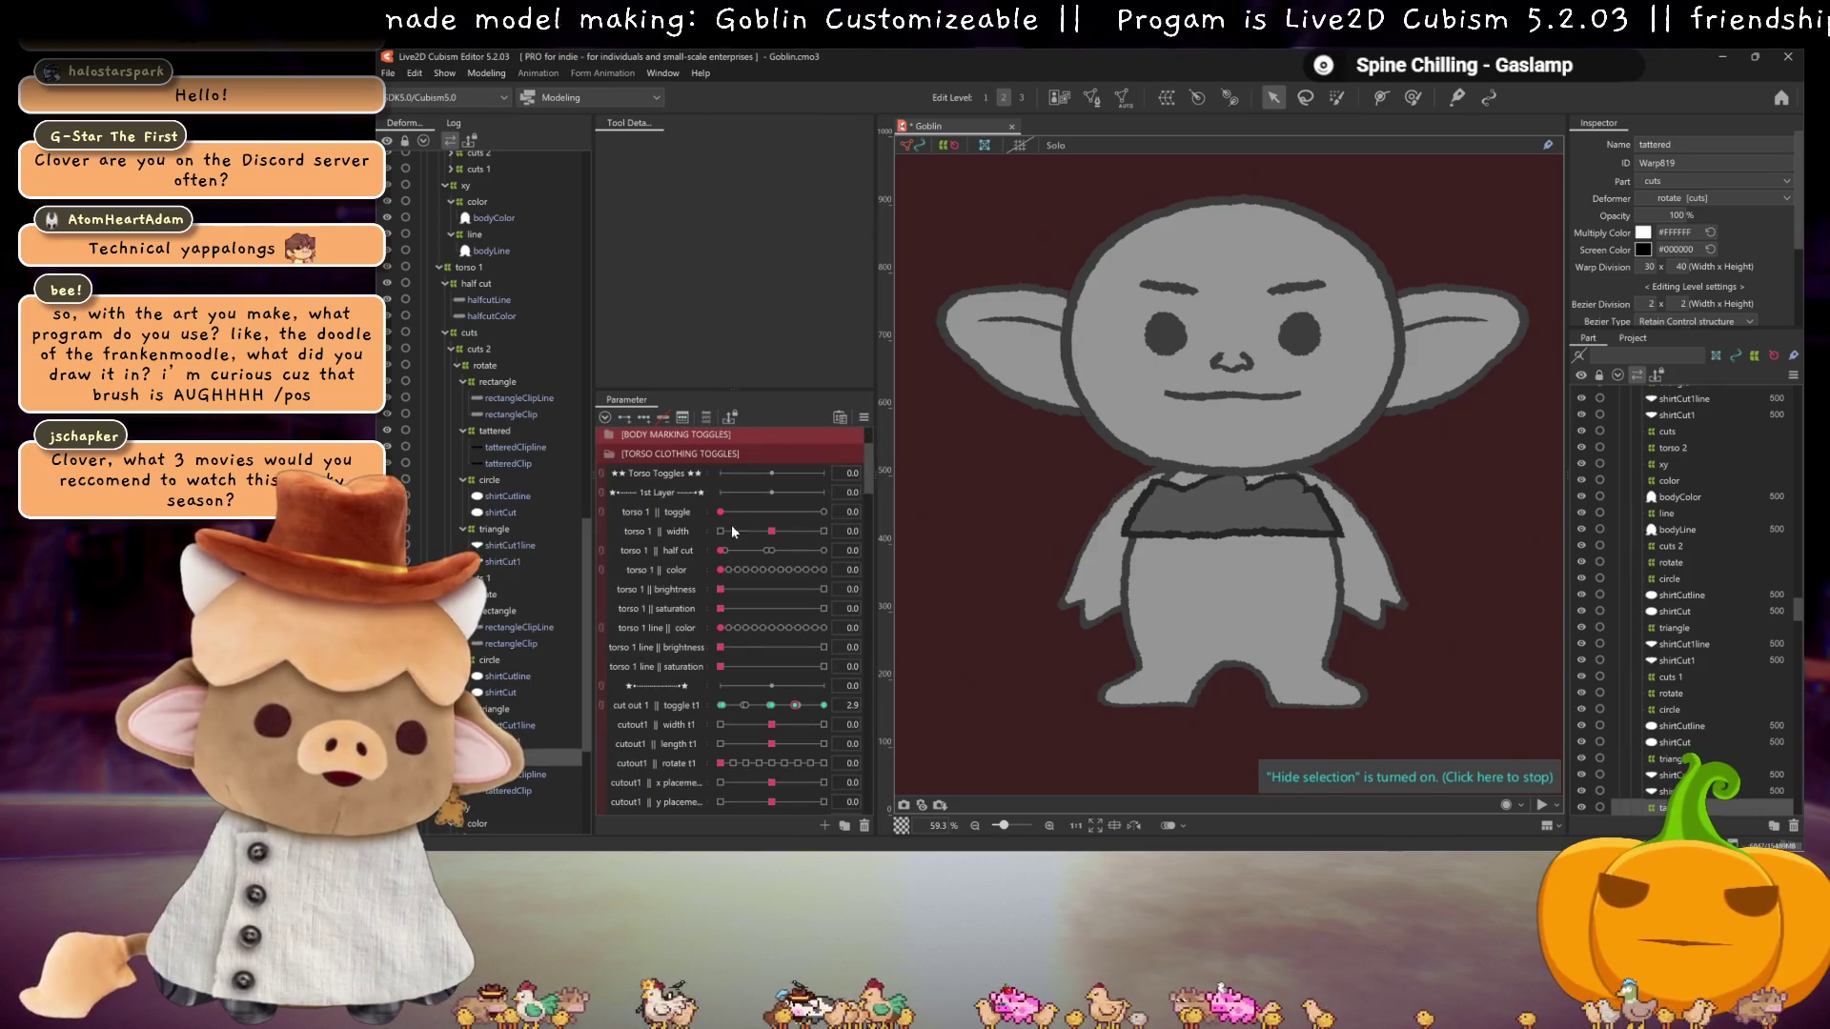
{"action": "scroll", "coordinate": [704, 609], "scroll_direction": "down", "scroll_amount": 5}
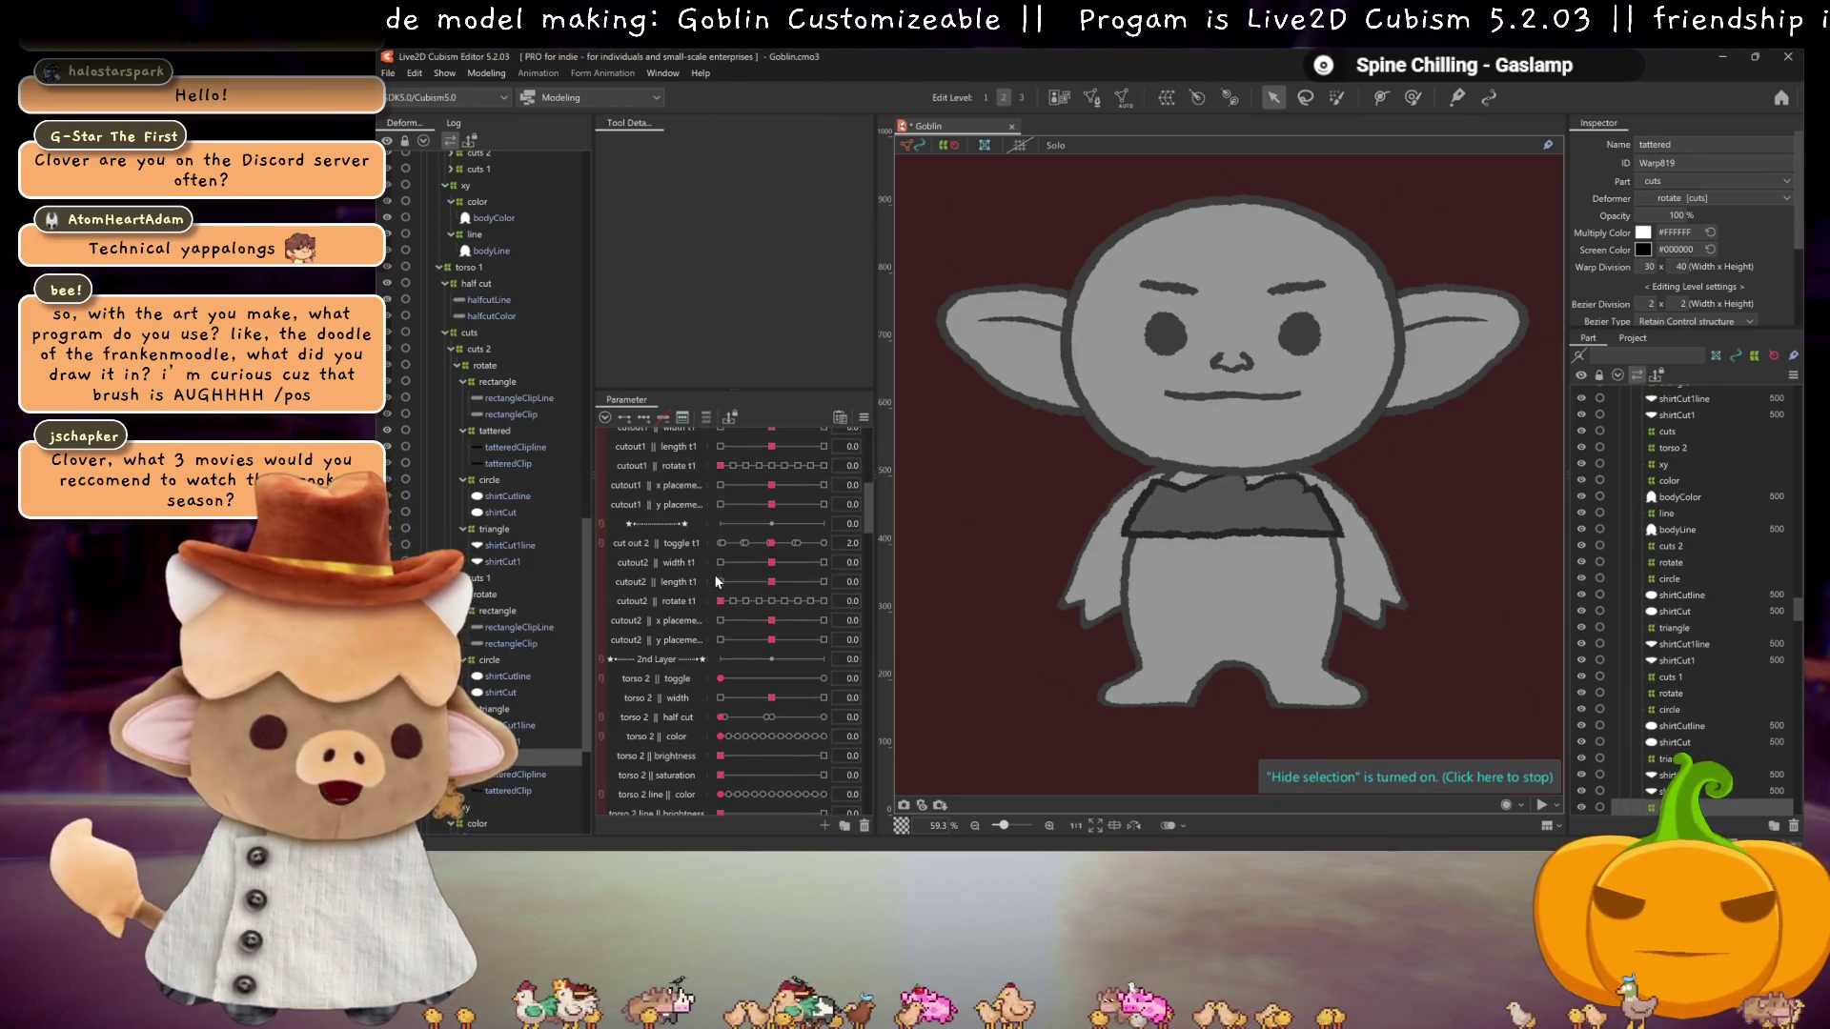
{"action": "scroll", "coordinate": [721, 578], "scroll_direction": "down", "scroll_amount": 3}
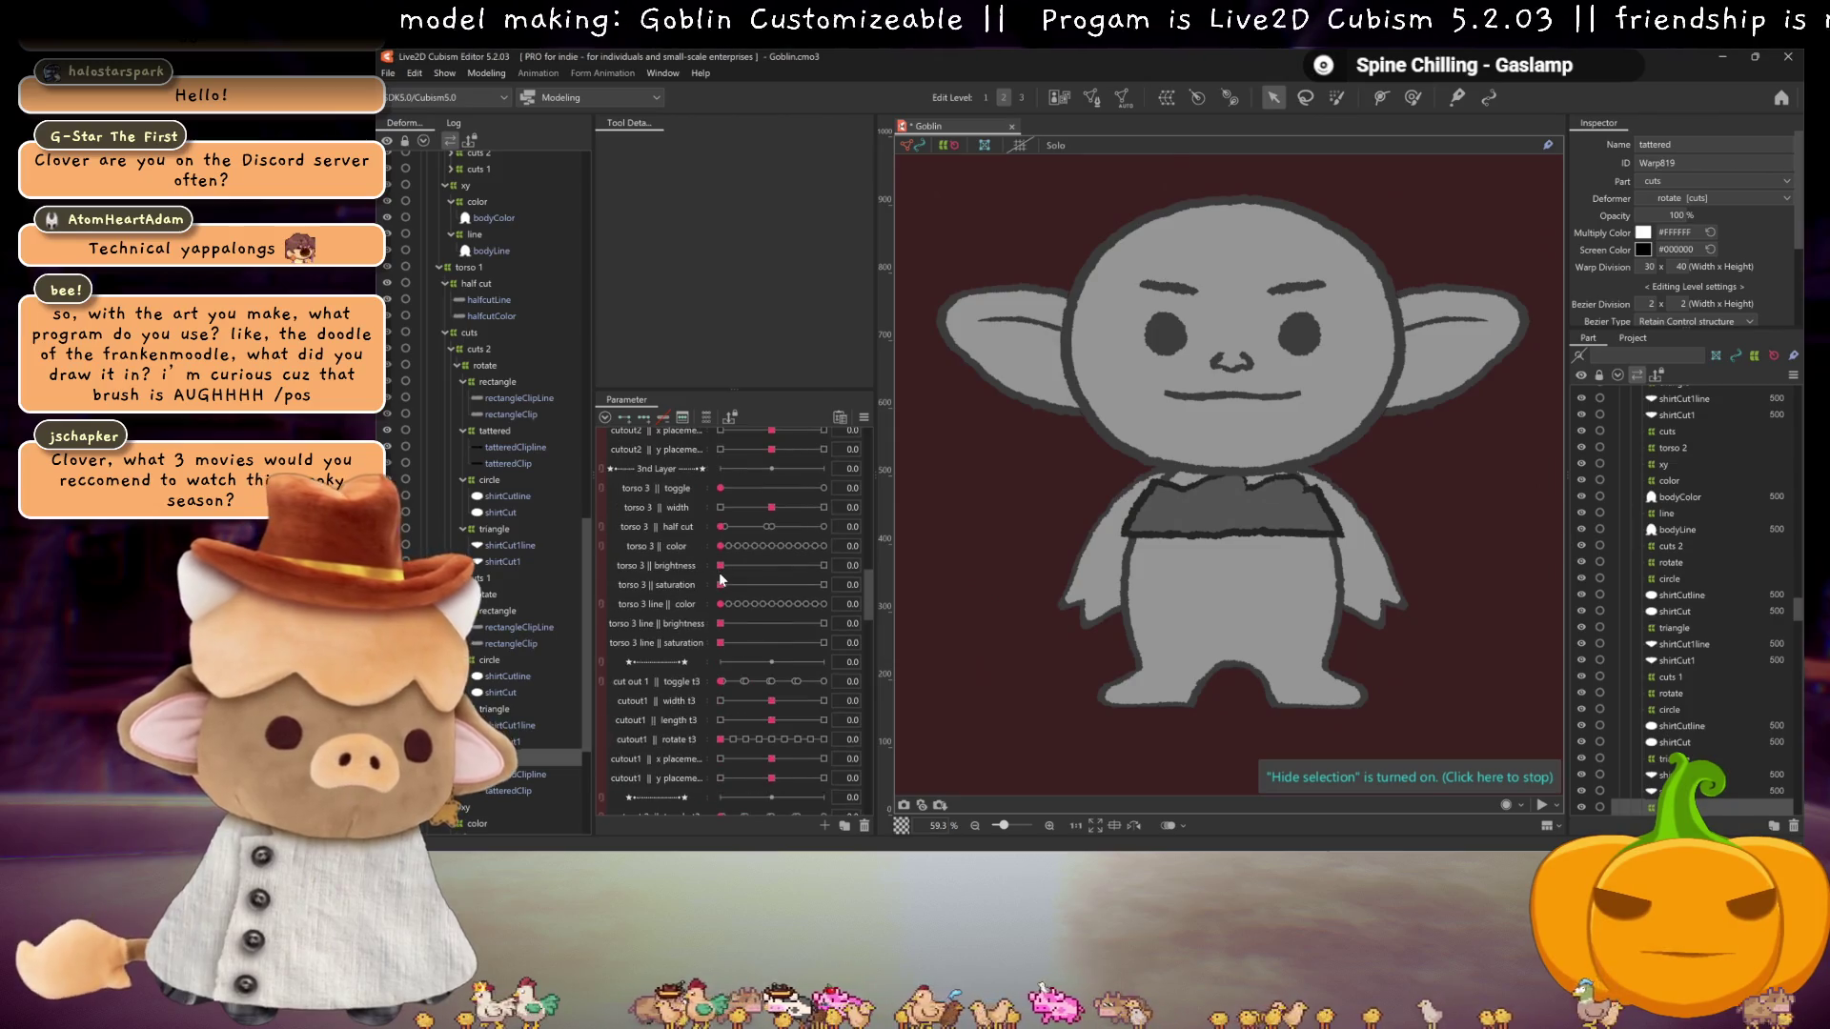
{"action": "scroll", "coordinate": [736, 643], "scroll_direction": "down", "scroll_amount": 5}
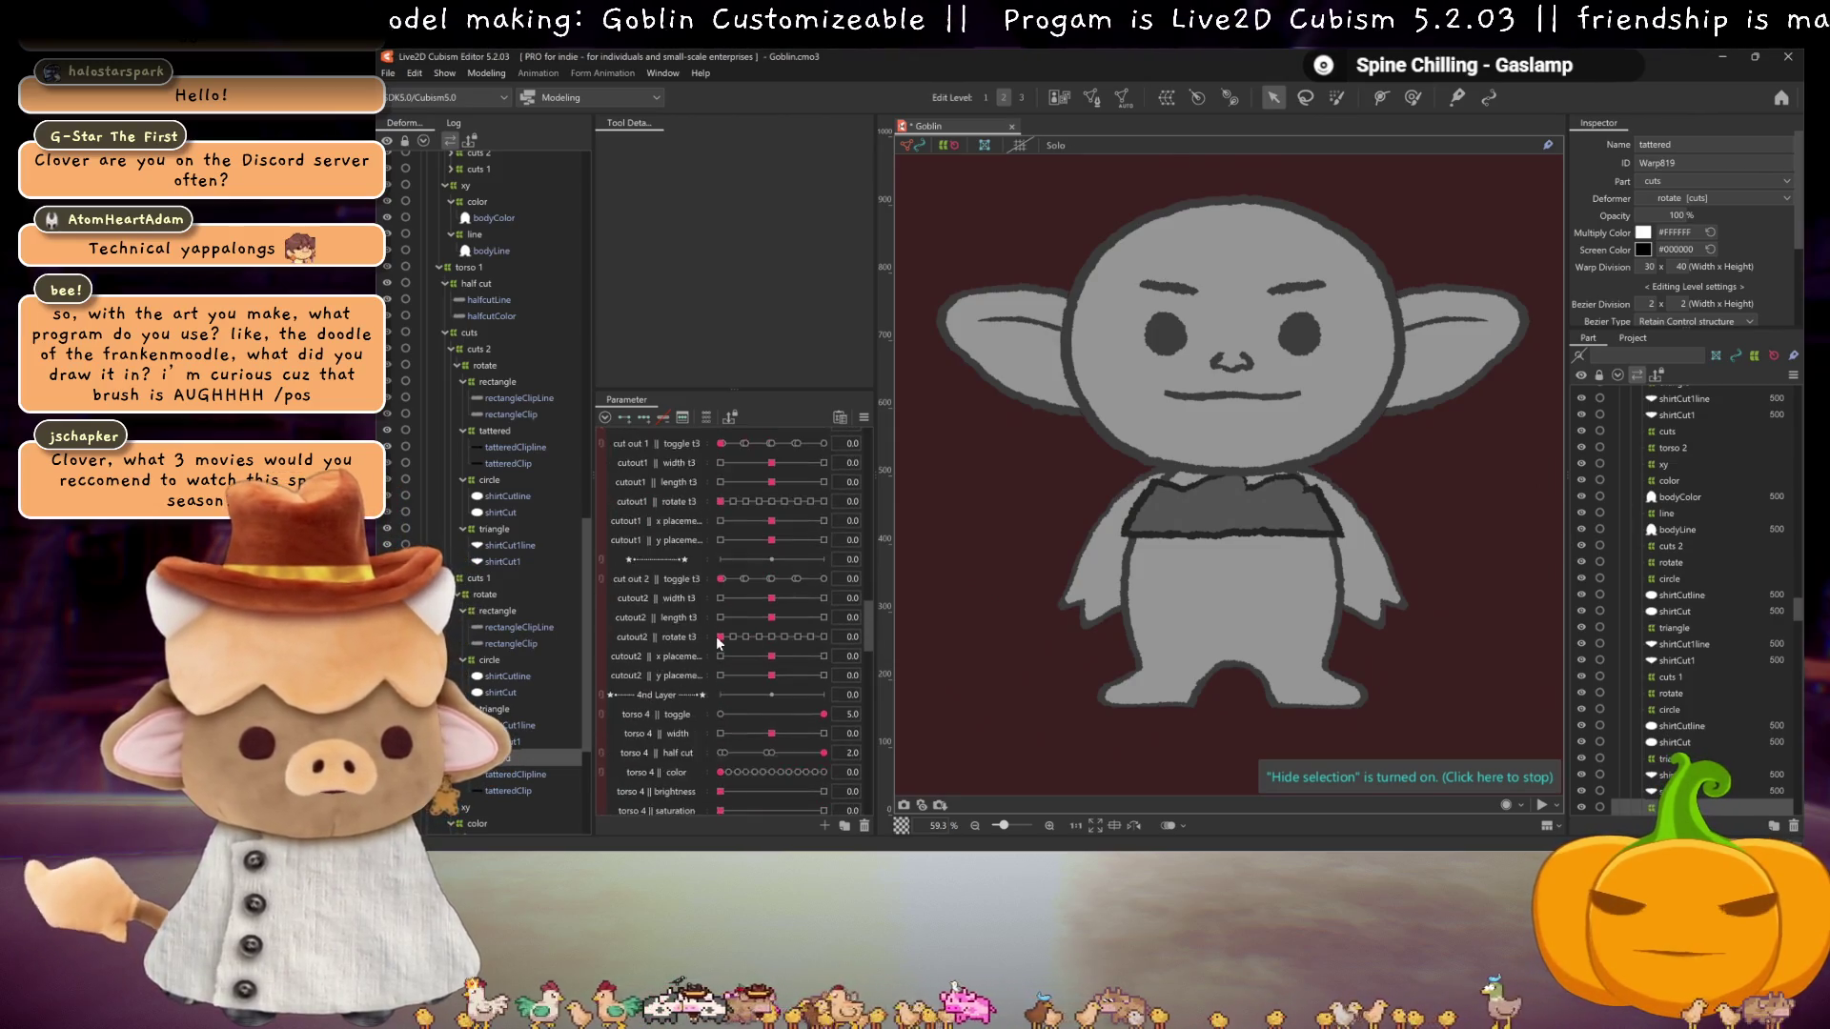
{"action": "left_click", "coordinate": [722, 655]}
Step: Set the torso 1 toggle to 5.0 for a darker shirt and lower cut out 1 toggle to 1.9
{"action": "scroll", "coordinate": [730, 657], "scroll_direction": "up", "scroll_amount": 8}
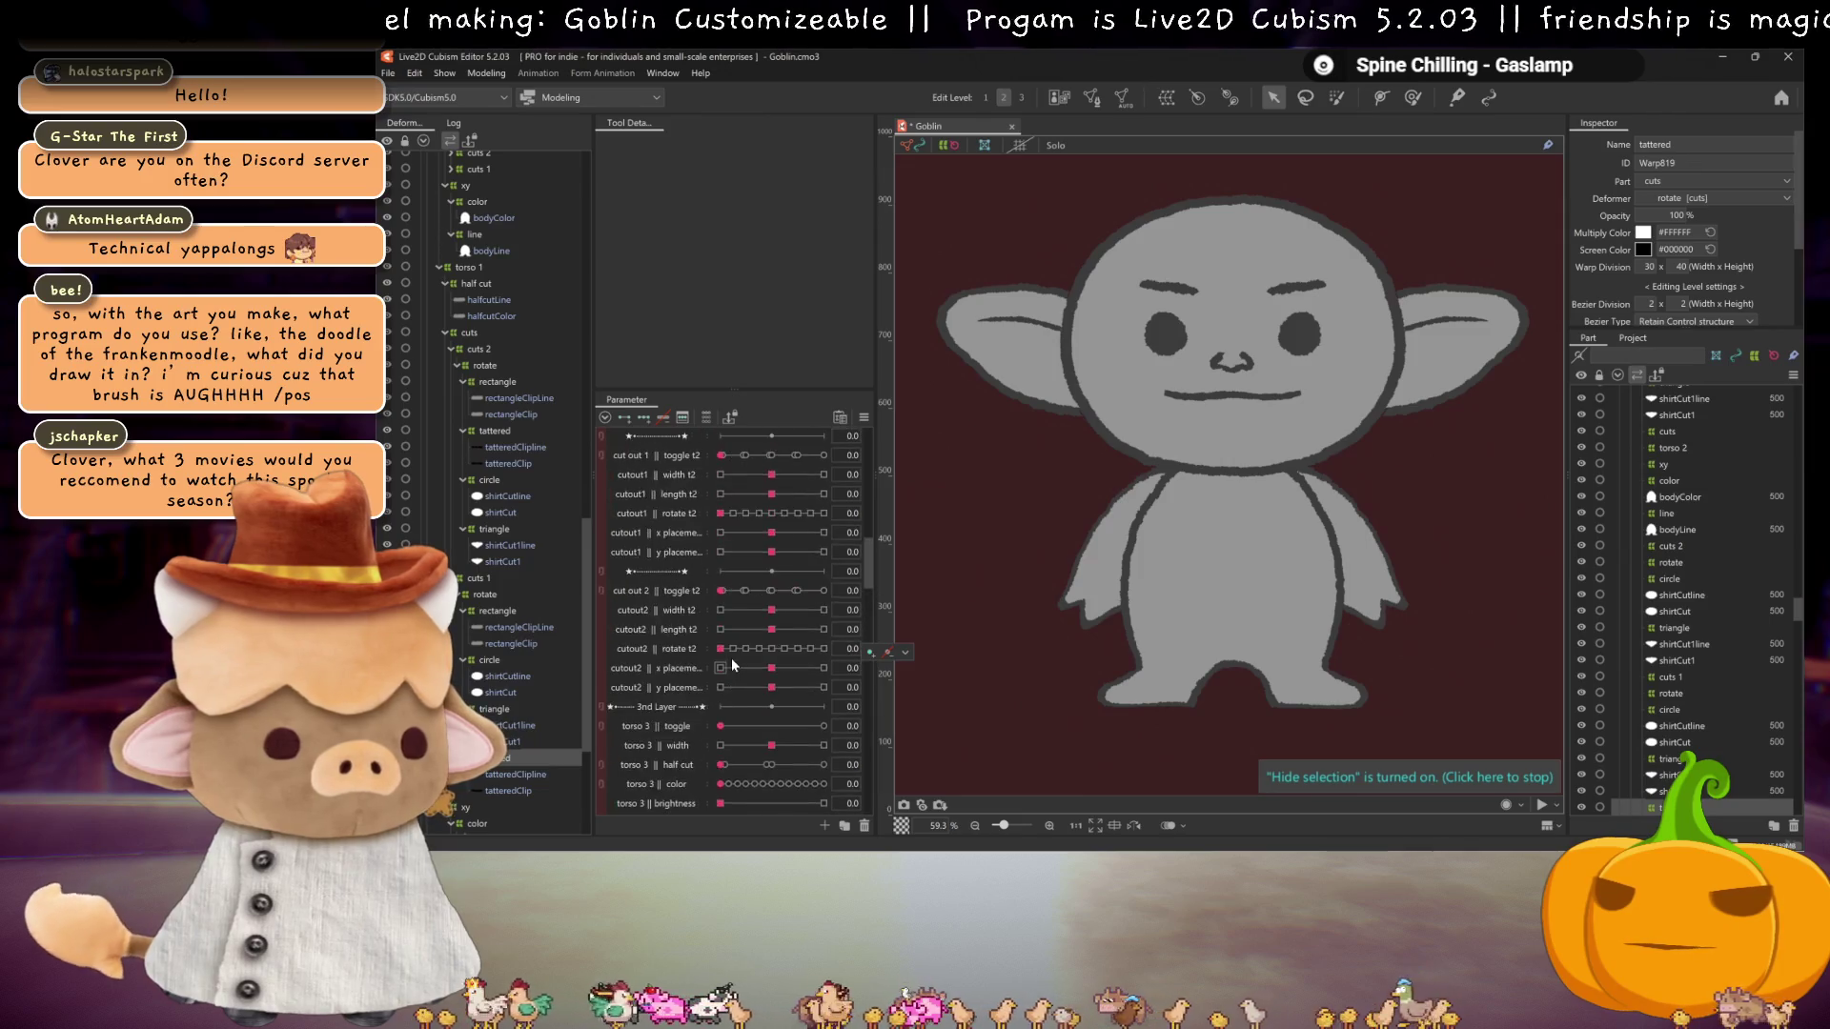
{"action": "scroll", "coordinate": [731, 659], "scroll_direction": "up", "scroll_amount": 6}
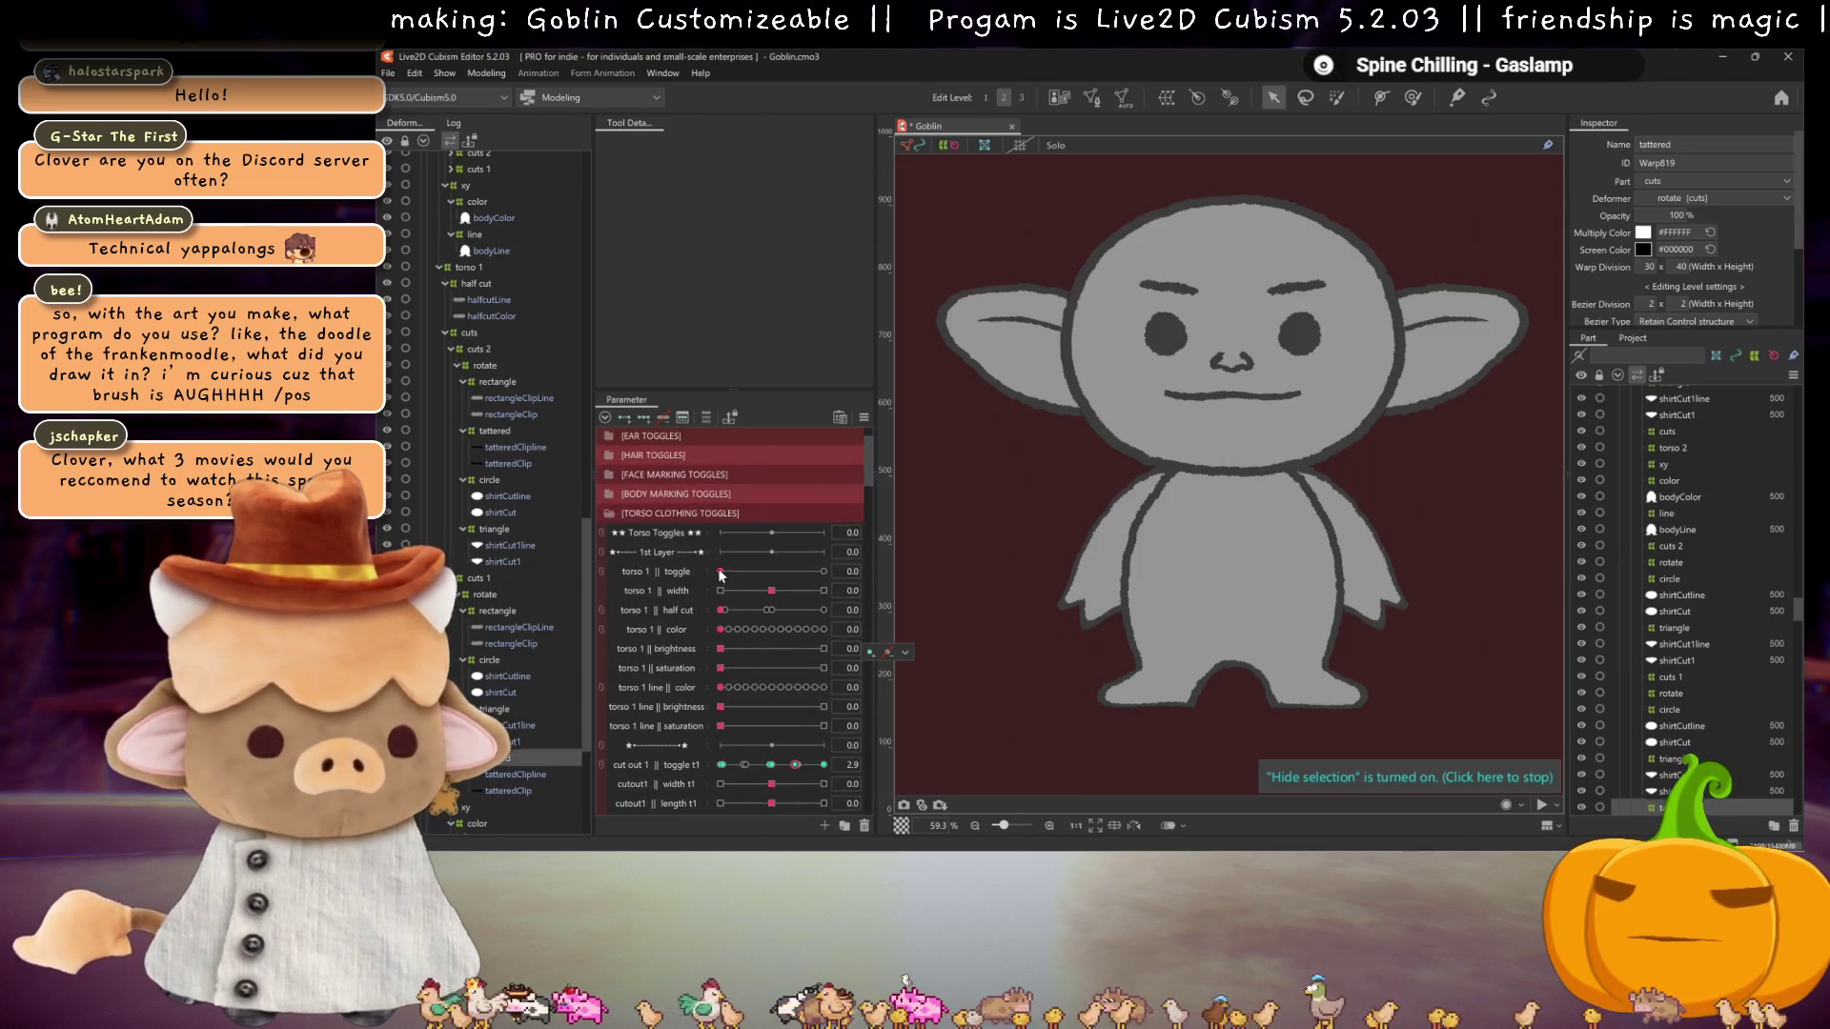
{"action": "left_click", "coordinate": [741, 572]}
{"action": "left_click_drag", "start_coordinate": [745, 576], "coordinate": [824, 572]}
{"action": "scroll", "coordinate": [768, 619], "scroll_direction": "down", "scroll_amount": 1}
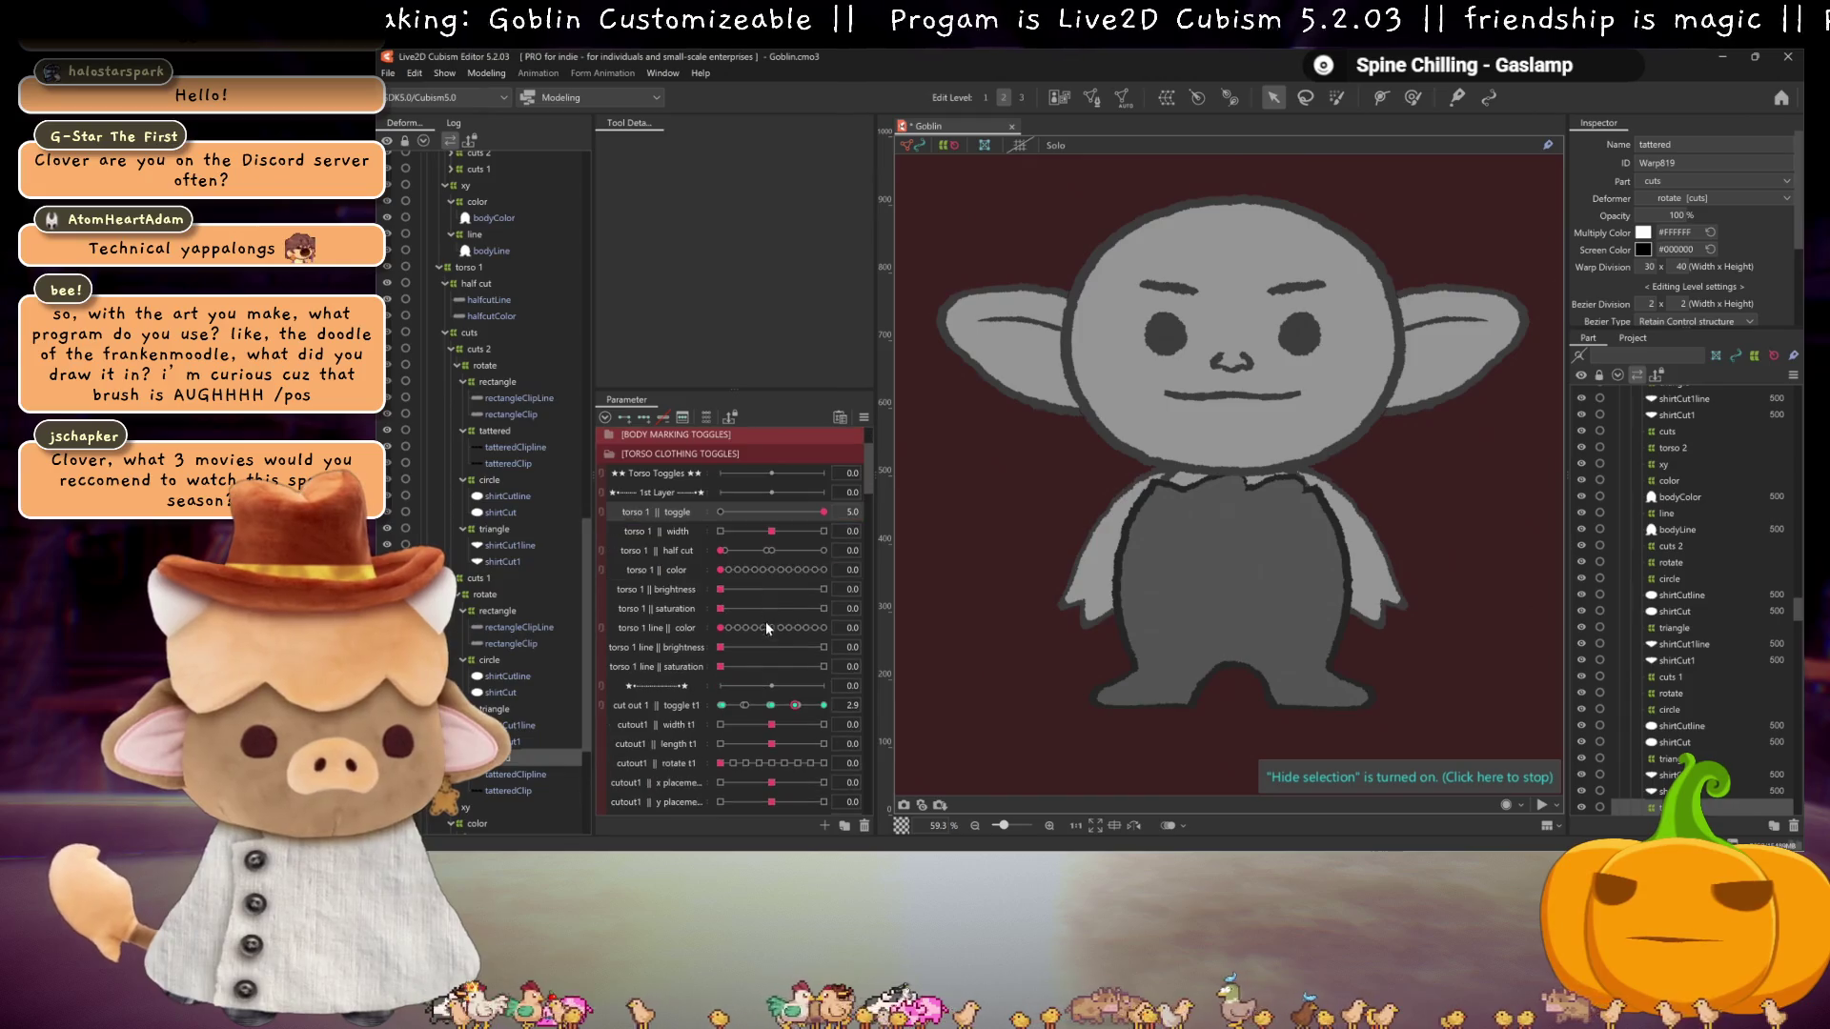
{"action": "mouse_move", "coordinate": [791, 705]}
{"action": "left_mouse_down"}
{"action": "mouse_move", "coordinate": [772, 711]}
{"action": "mouse_move", "coordinate": [792, 715]}
{"action": "left_mouse_up"}
Step: Lower the shirt cut-out to cutout1 || y placement 0.4
{"action": "scroll", "coordinate": [792, 715], "scroll_direction": "down", "scroll_amount": 3}
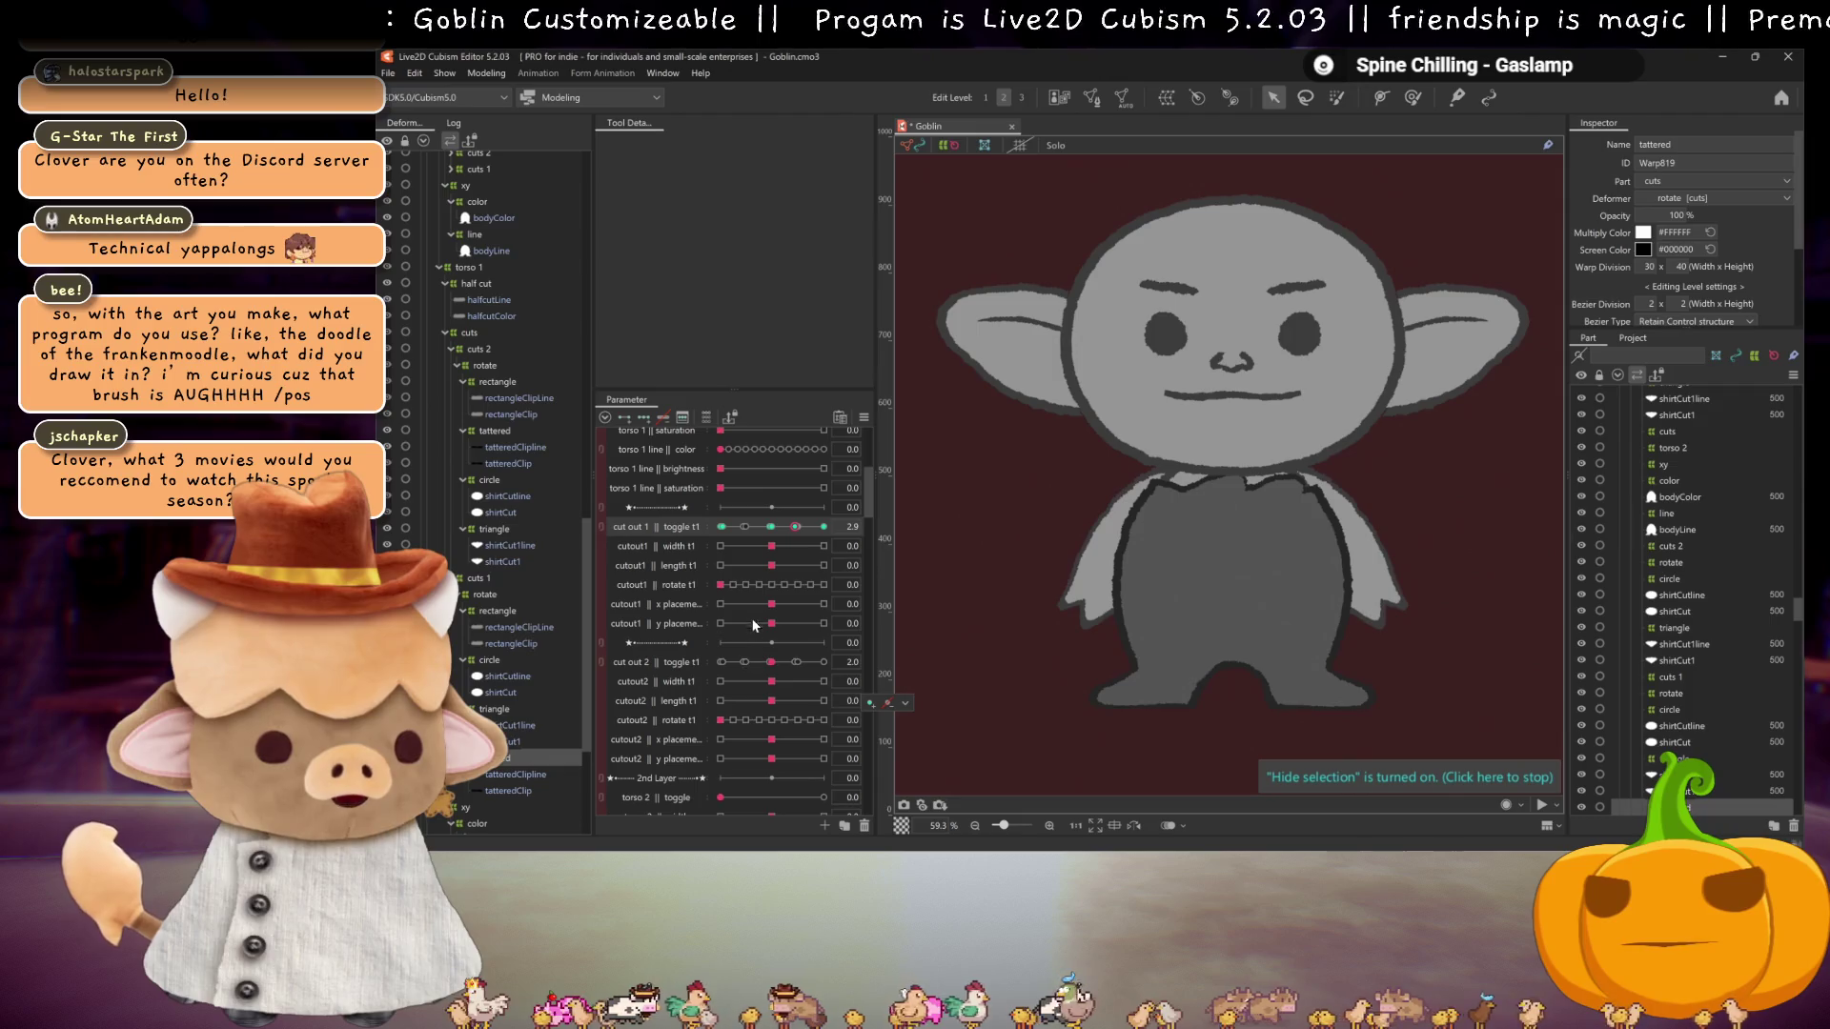
{"action": "left_click_drag", "start_coordinate": [771, 623], "coordinate": [792, 634]}
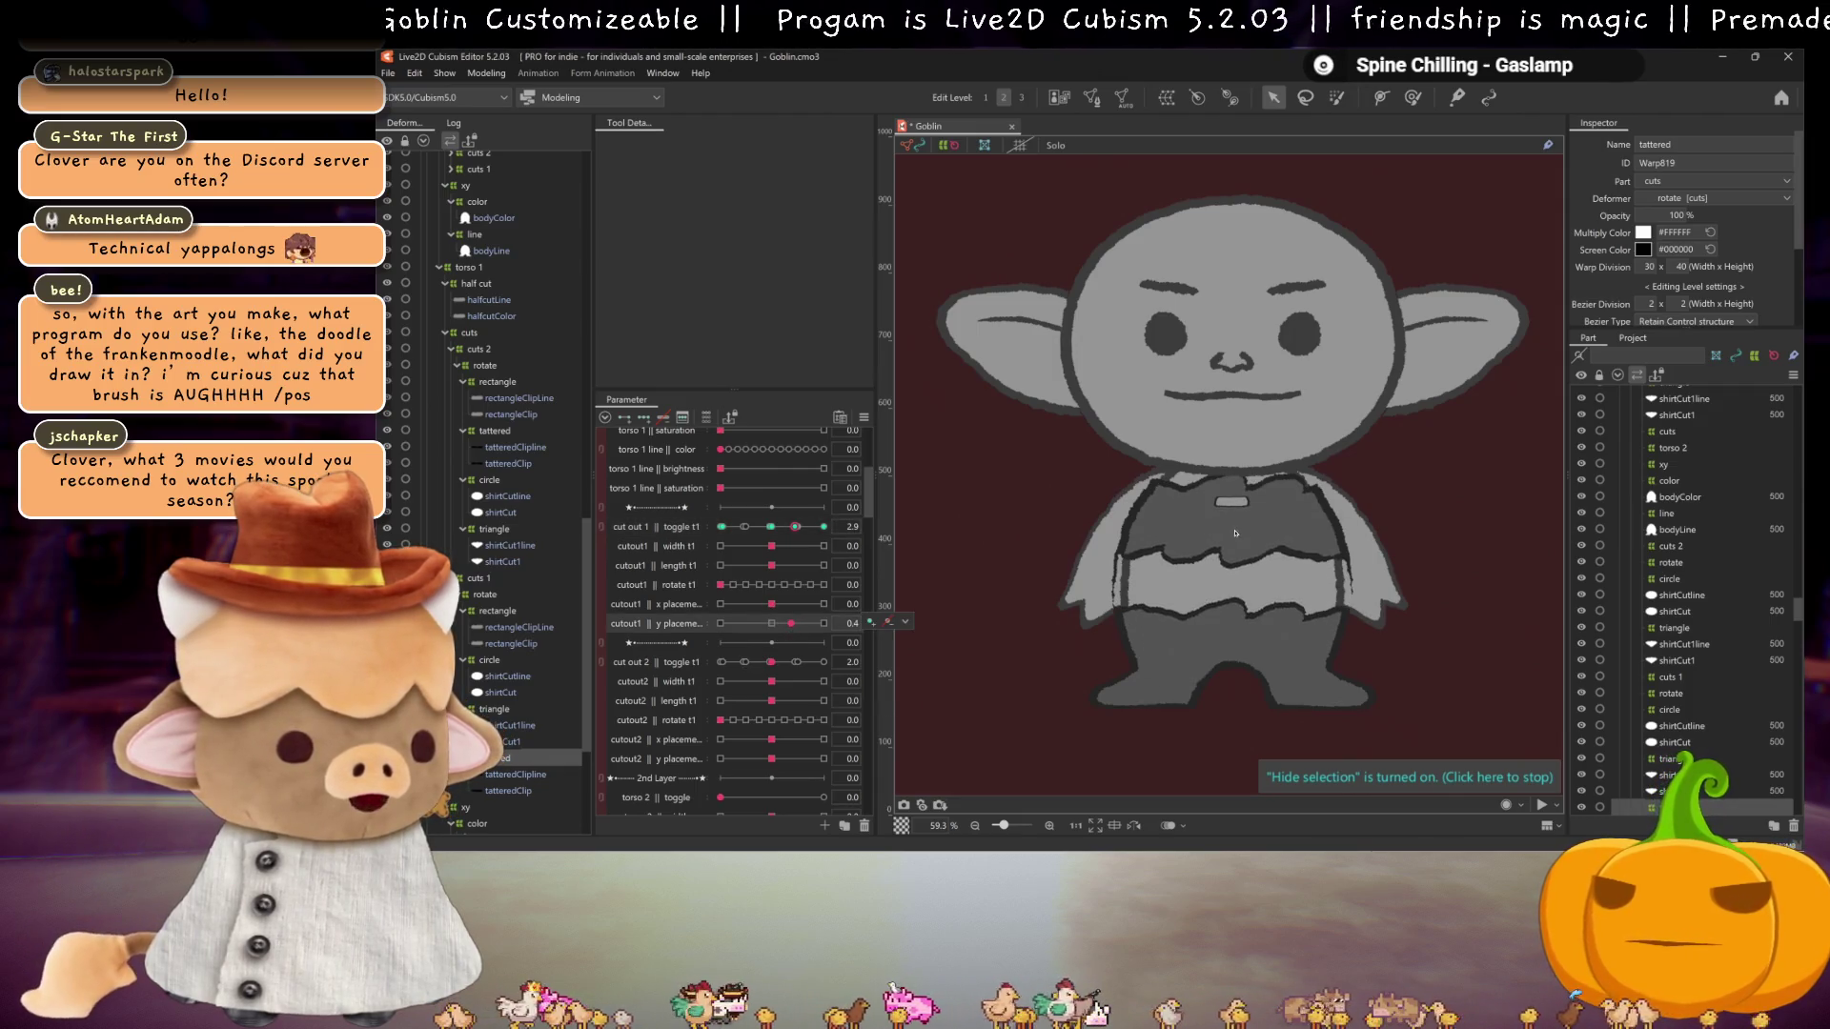
{"action": "scroll", "coordinate": [1059, 400], "scroll_direction": "up", "scroll_amount": 8}
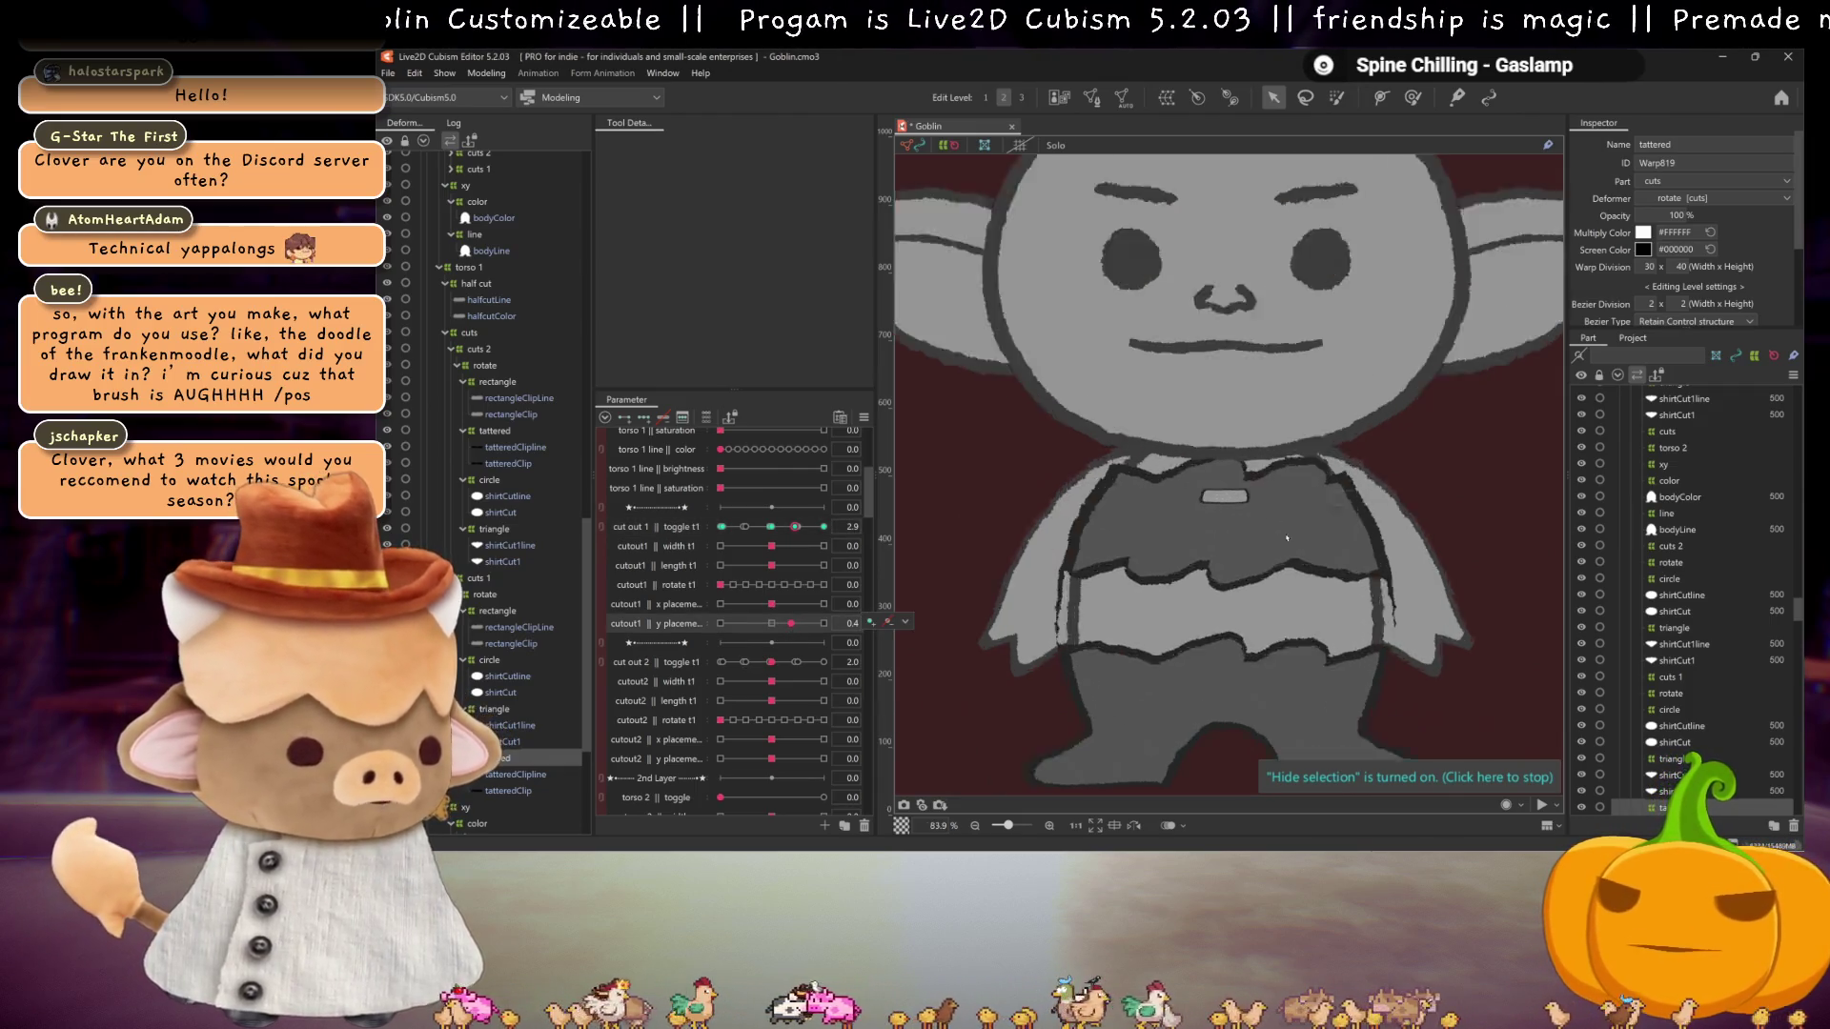
{"action": "left_click_drag", "start_coordinate": [1019, 409], "coordinate": [1124, 437]}
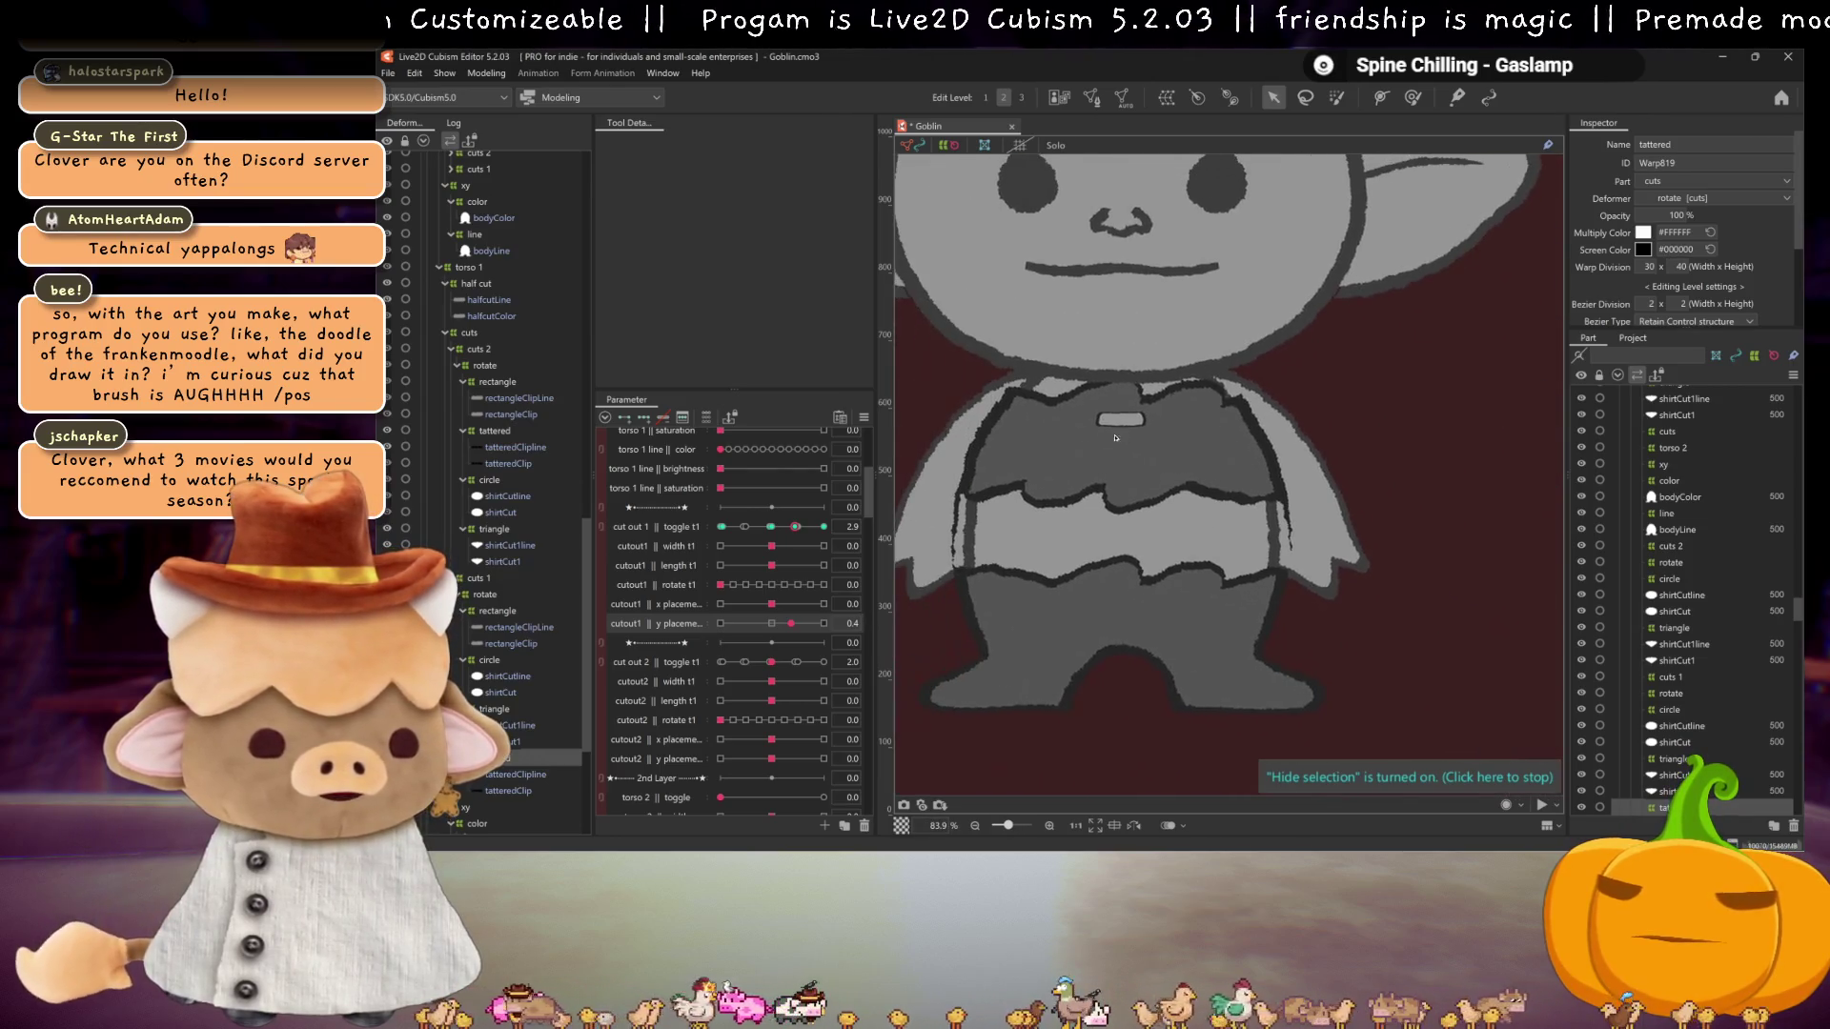
Step: Key the rectangle cut deformer and test cut out 1 || toggle t1 at 2.0, 2.9 and 2.5
{"action": "left_click", "coordinate": [943, 477]}
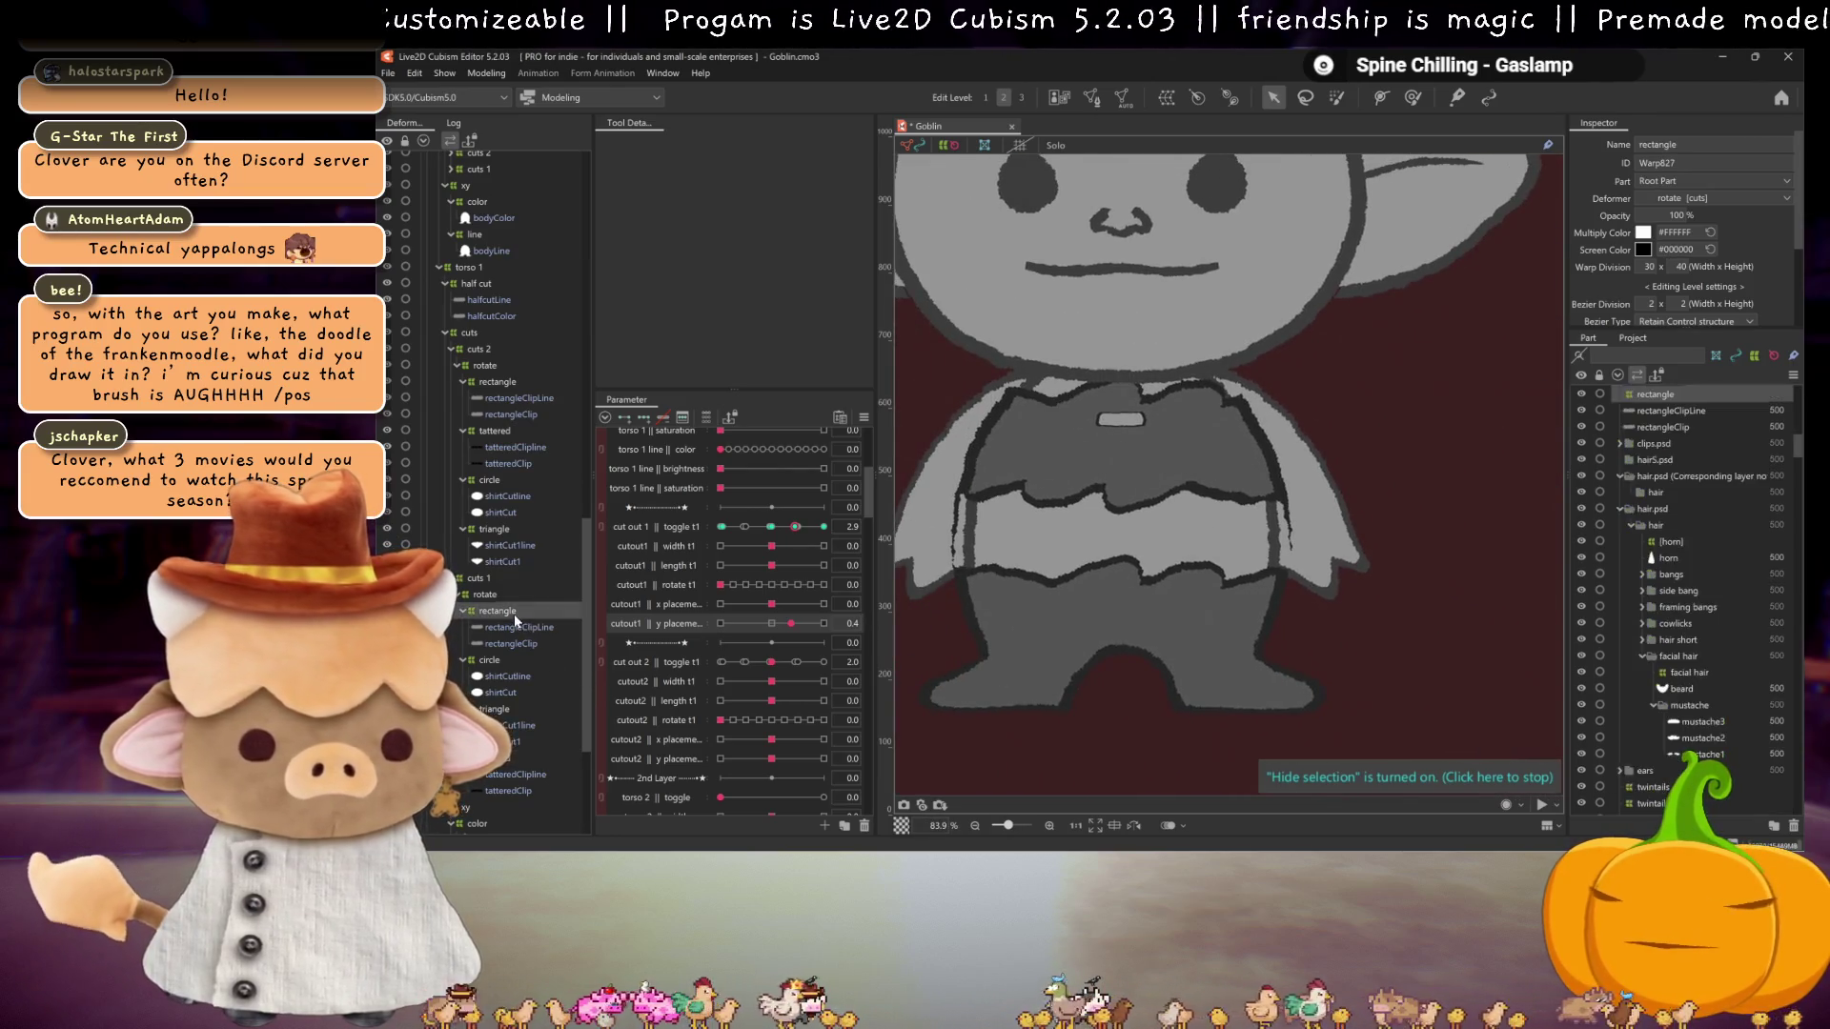
{"action": "left_click", "coordinate": [779, 529]}
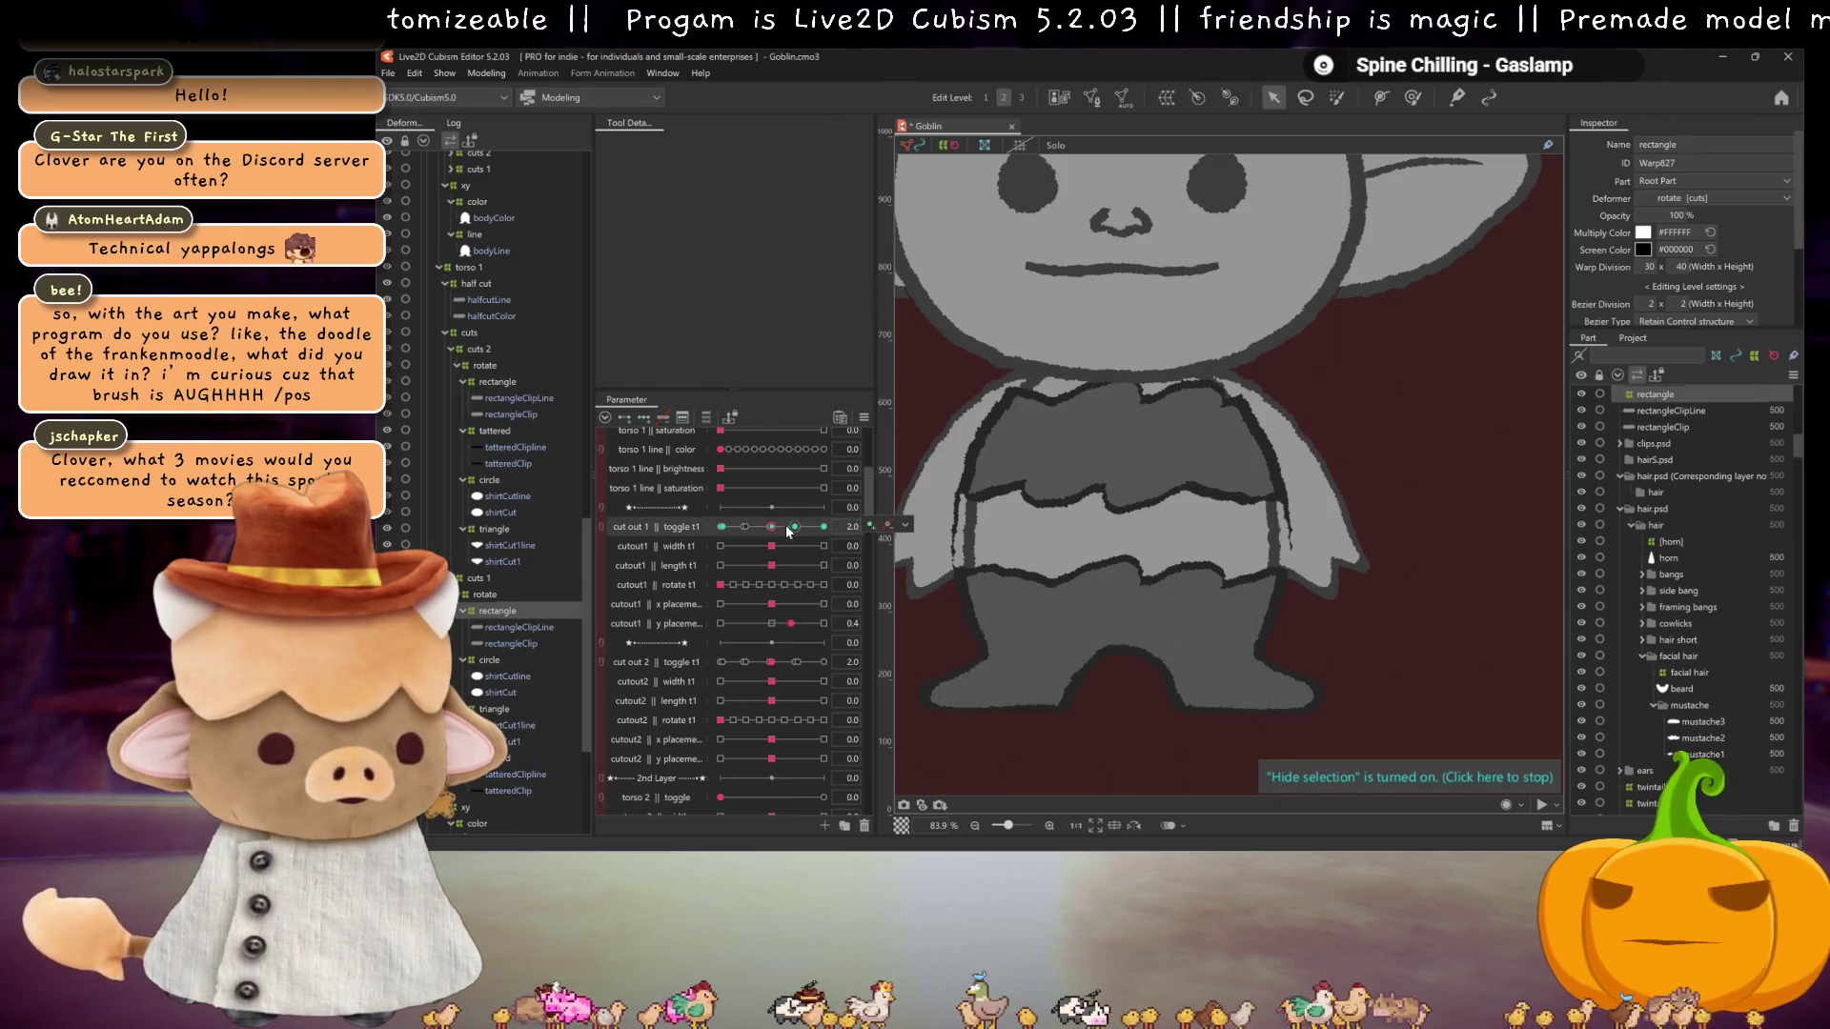
{"action": "left_click", "coordinate": [889, 528]}
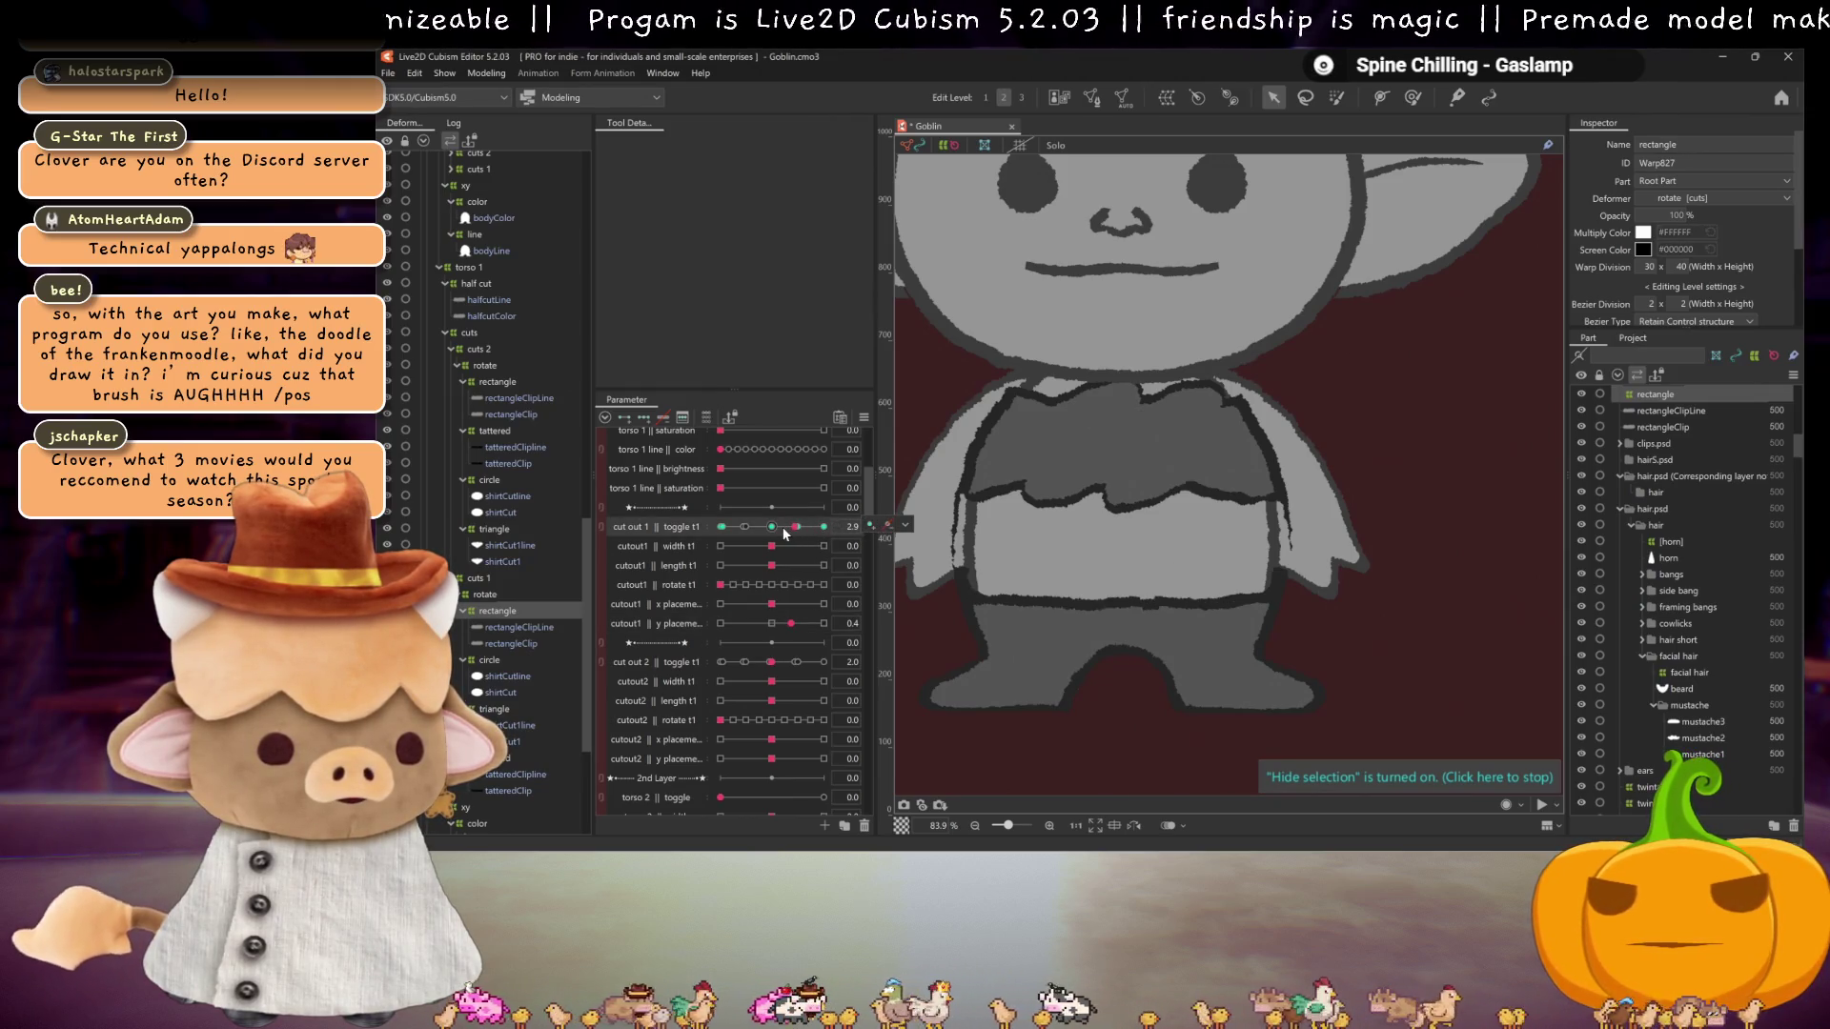
{"action": "left_click", "coordinate": [780, 529]}
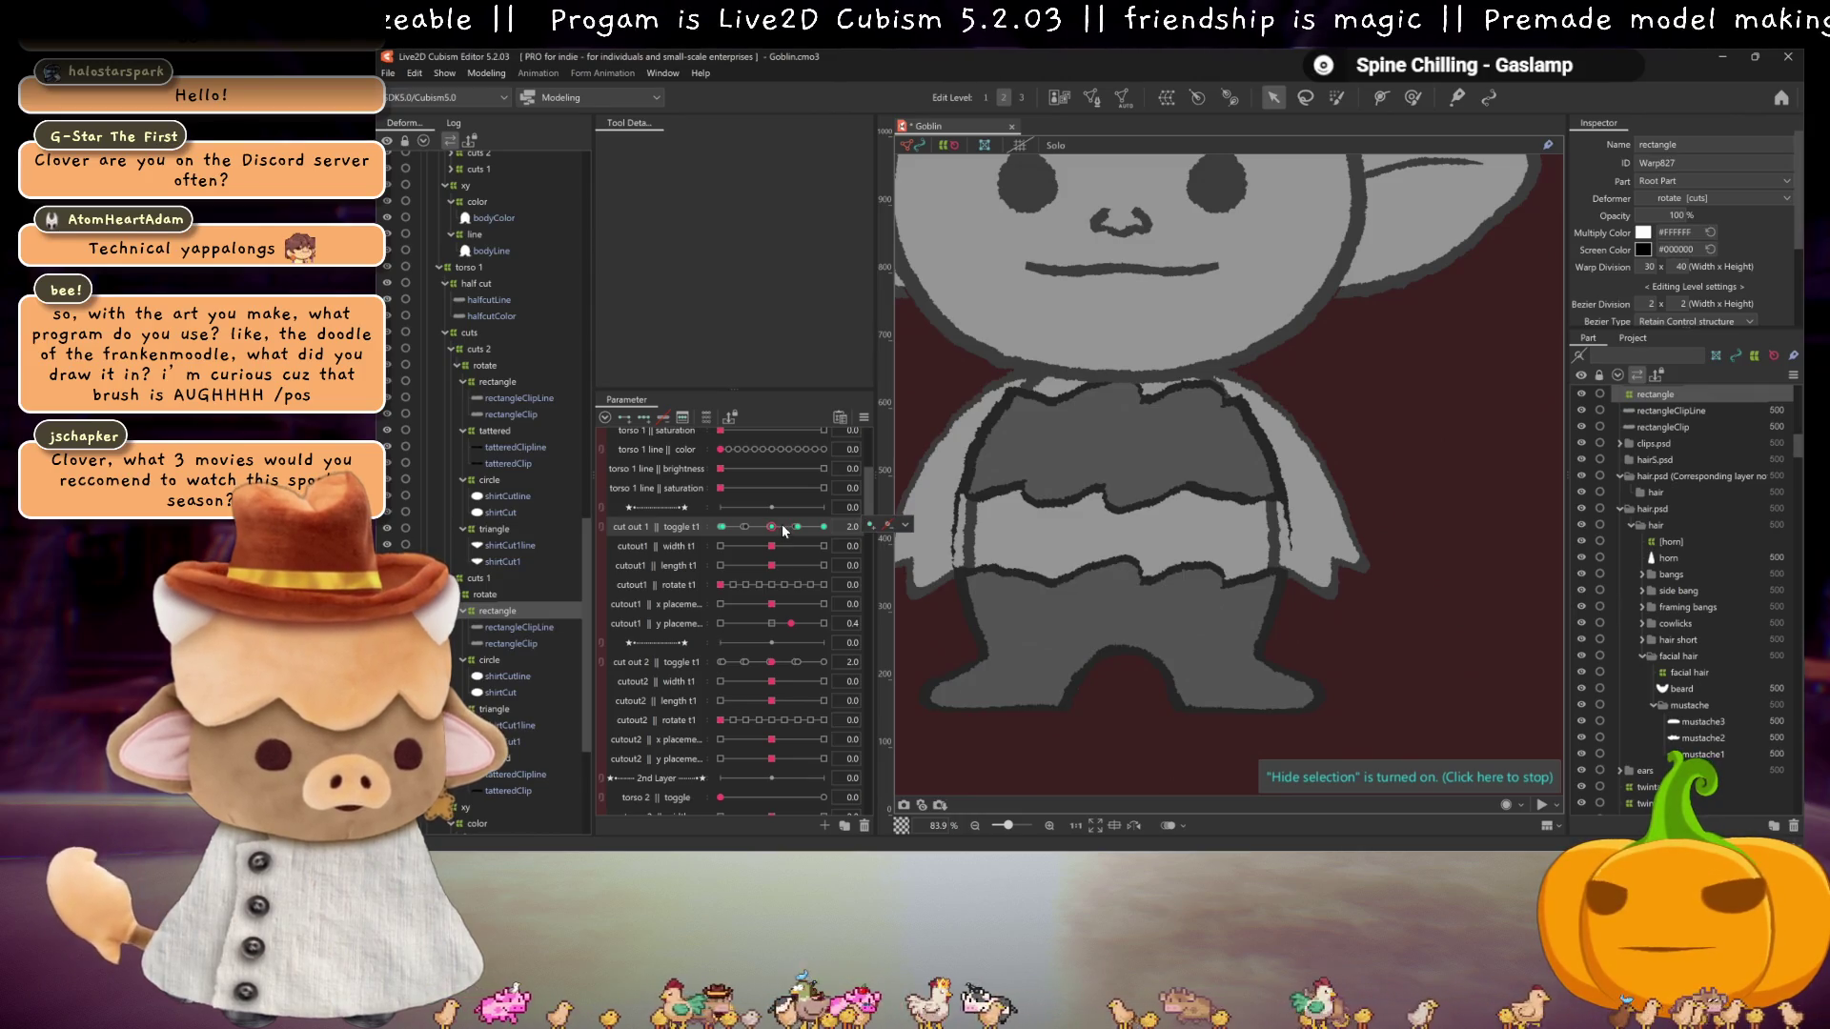
{"action": "left_click", "coordinate": [793, 529]}
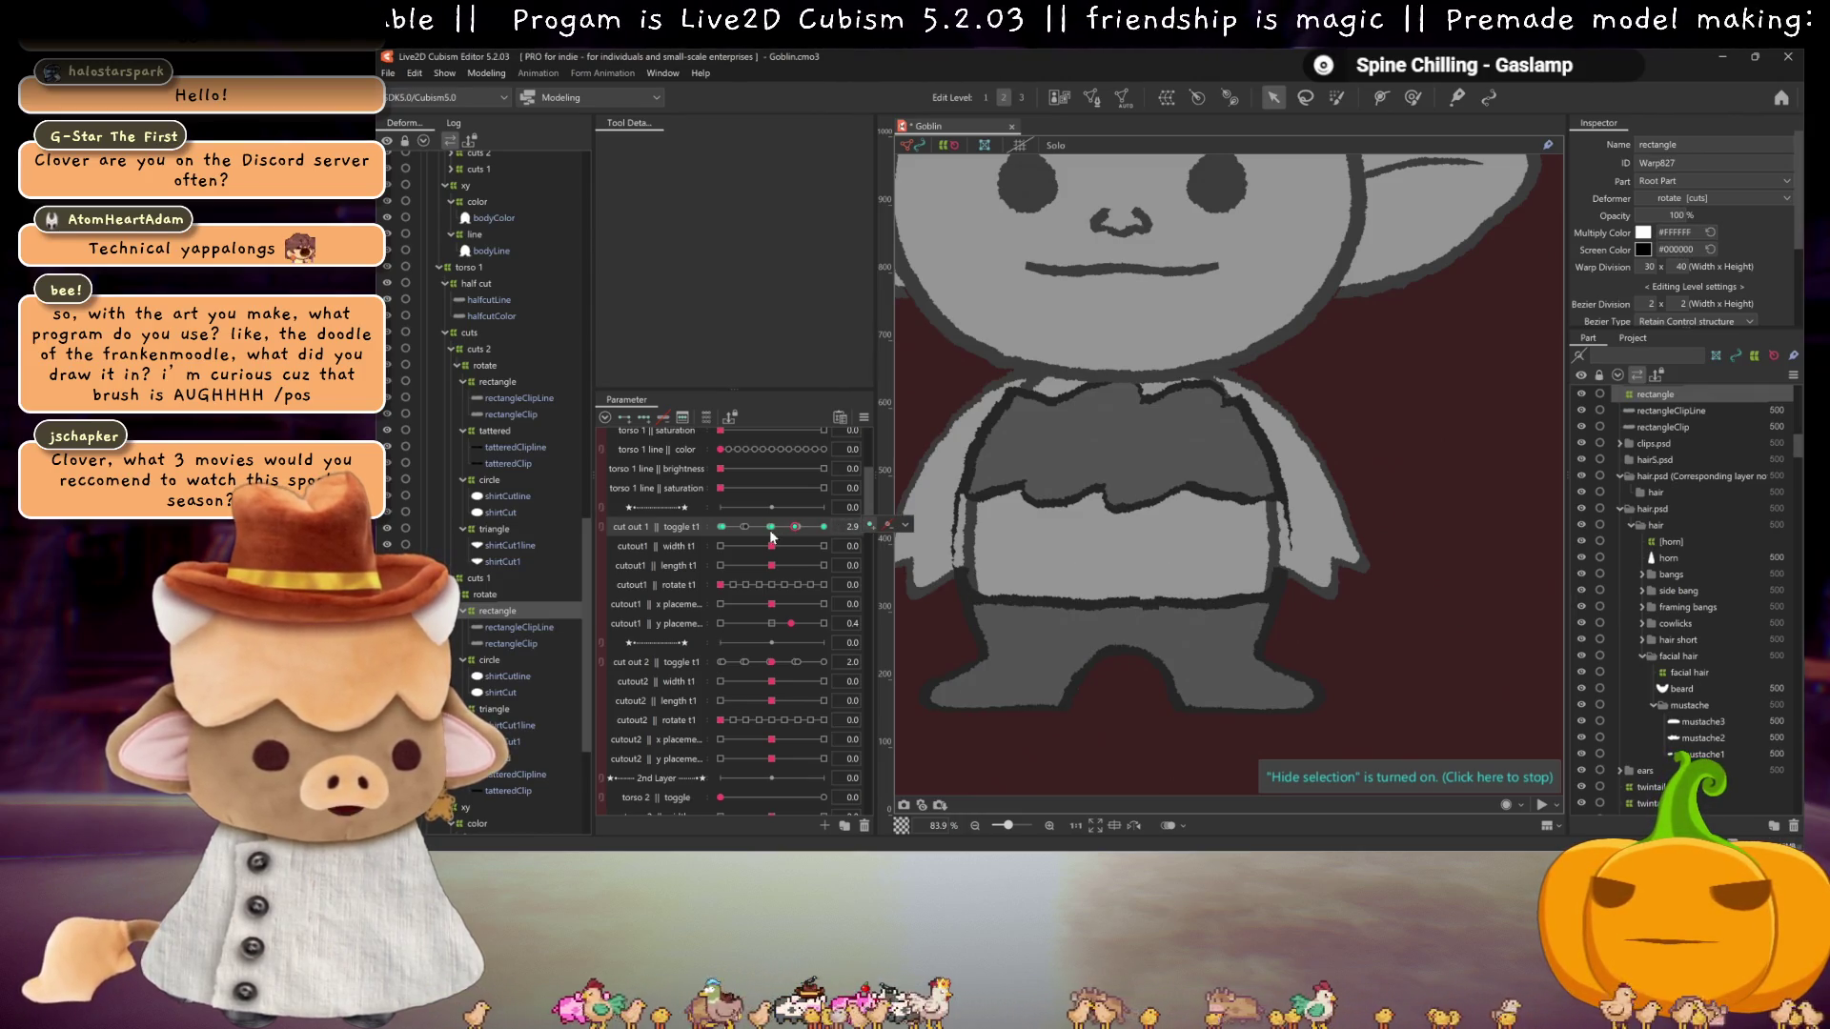
{"action": "left_click", "coordinate": [770, 529]}
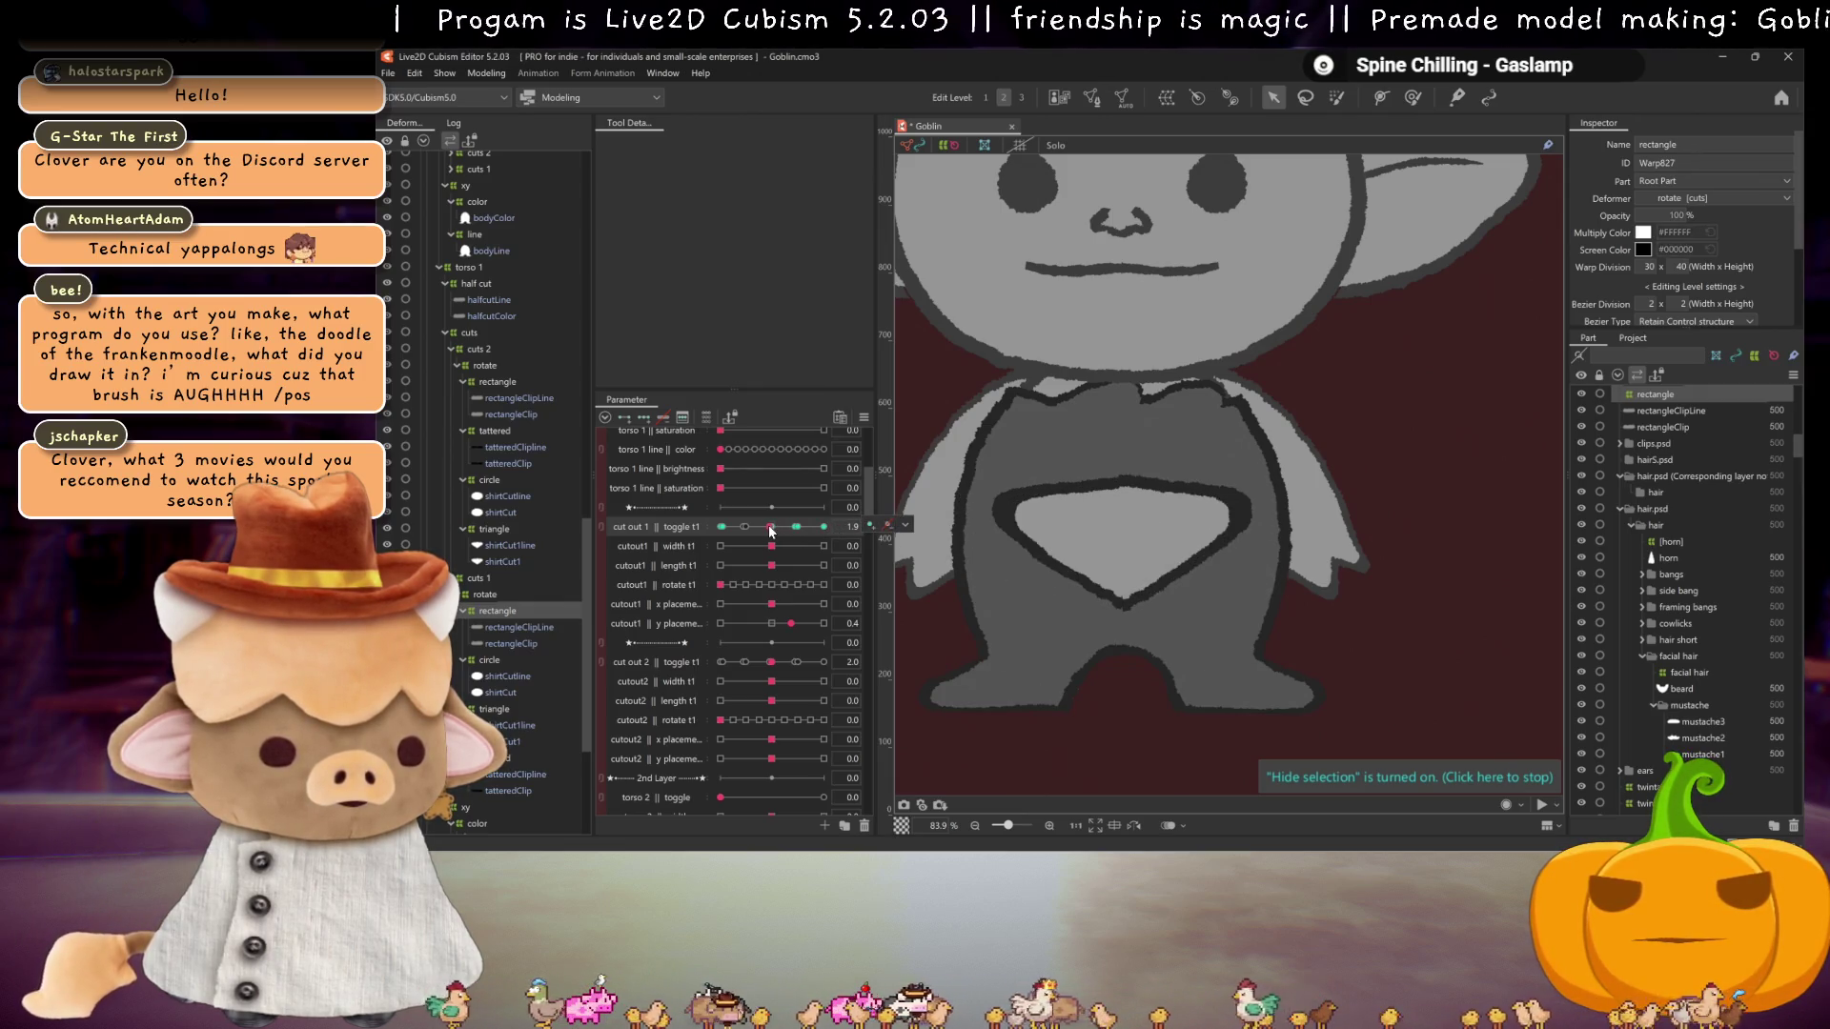
{"action": "mouse_move", "coordinate": [771, 531]}
{"action": "left_mouse_down"}
{"action": "mouse_move", "coordinate": [787, 530]}
{"action": "mouse_move", "coordinate": [724, 531]}
{"action": "mouse_move", "coordinate": [827, 527]}
{"action": "left_mouse_up"}
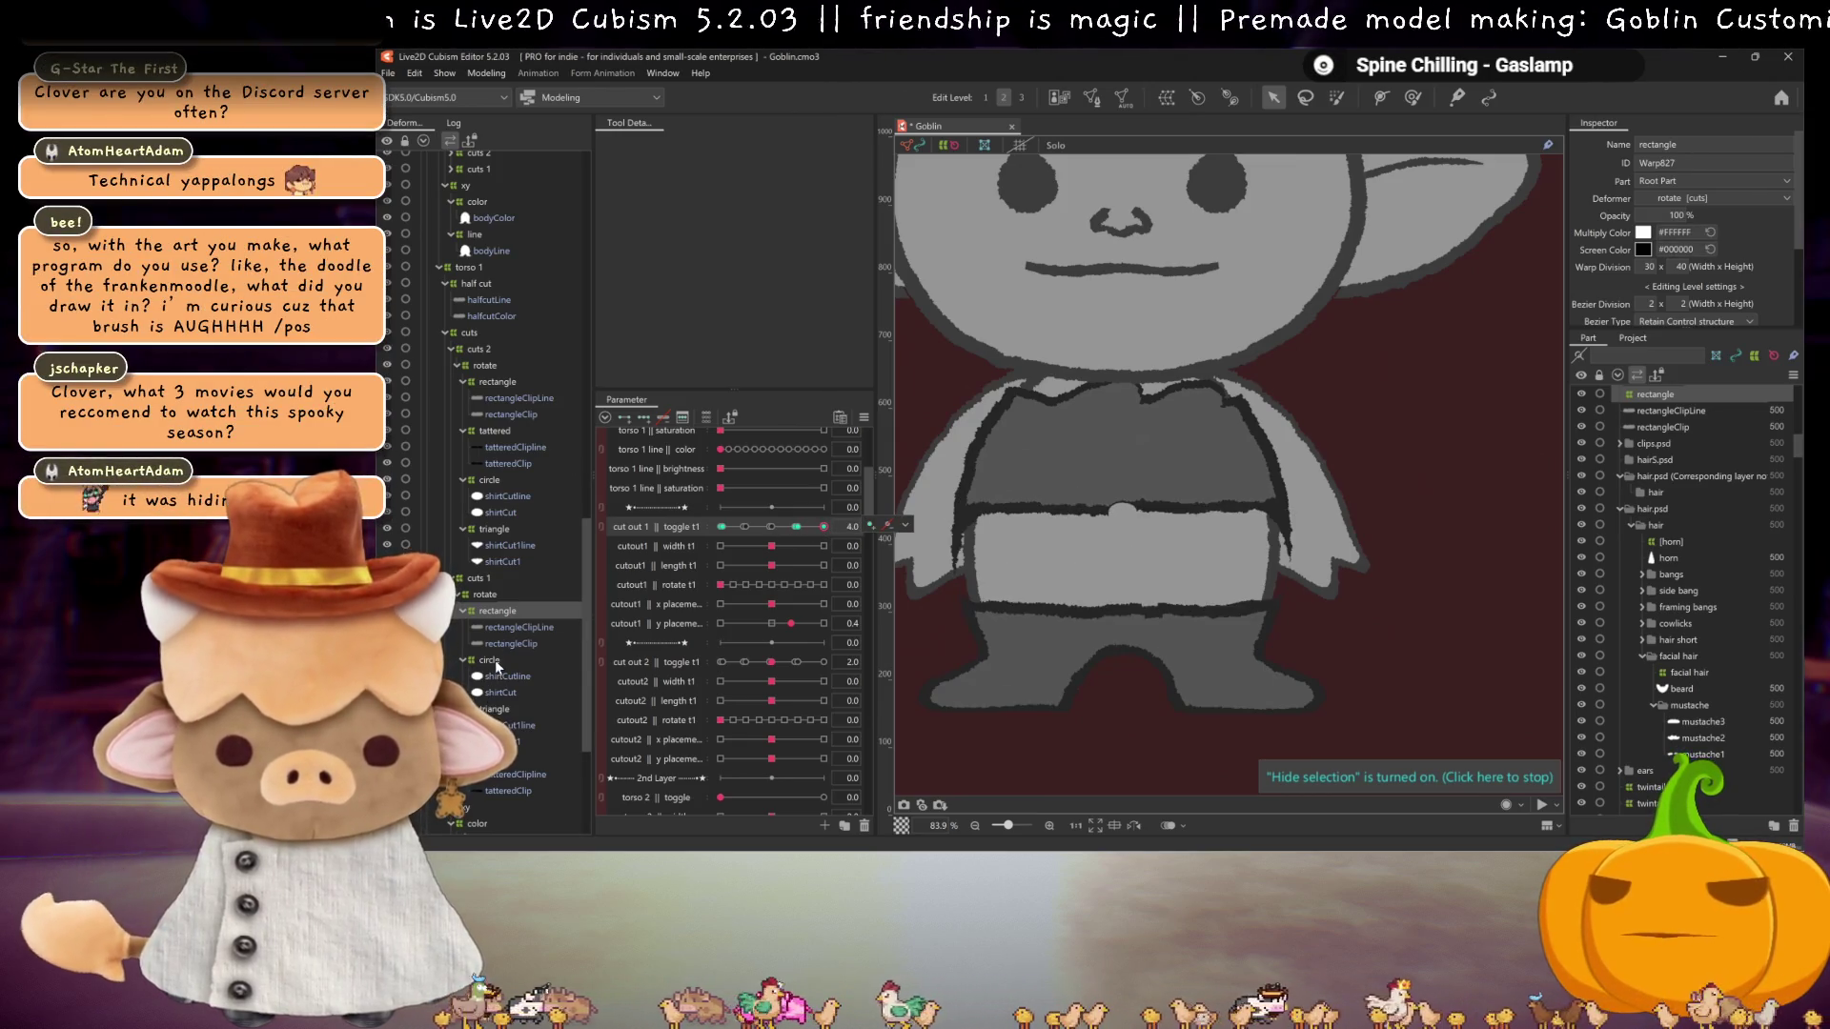
Step: Compare the circle deformer's cut-outs at toggle 1.0 and 4.0, leave it at 1.0, and save
{"action": "left_click", "coordinate": [494, 663]}
{"action": "left_click", "coordinate": [748, 529]}
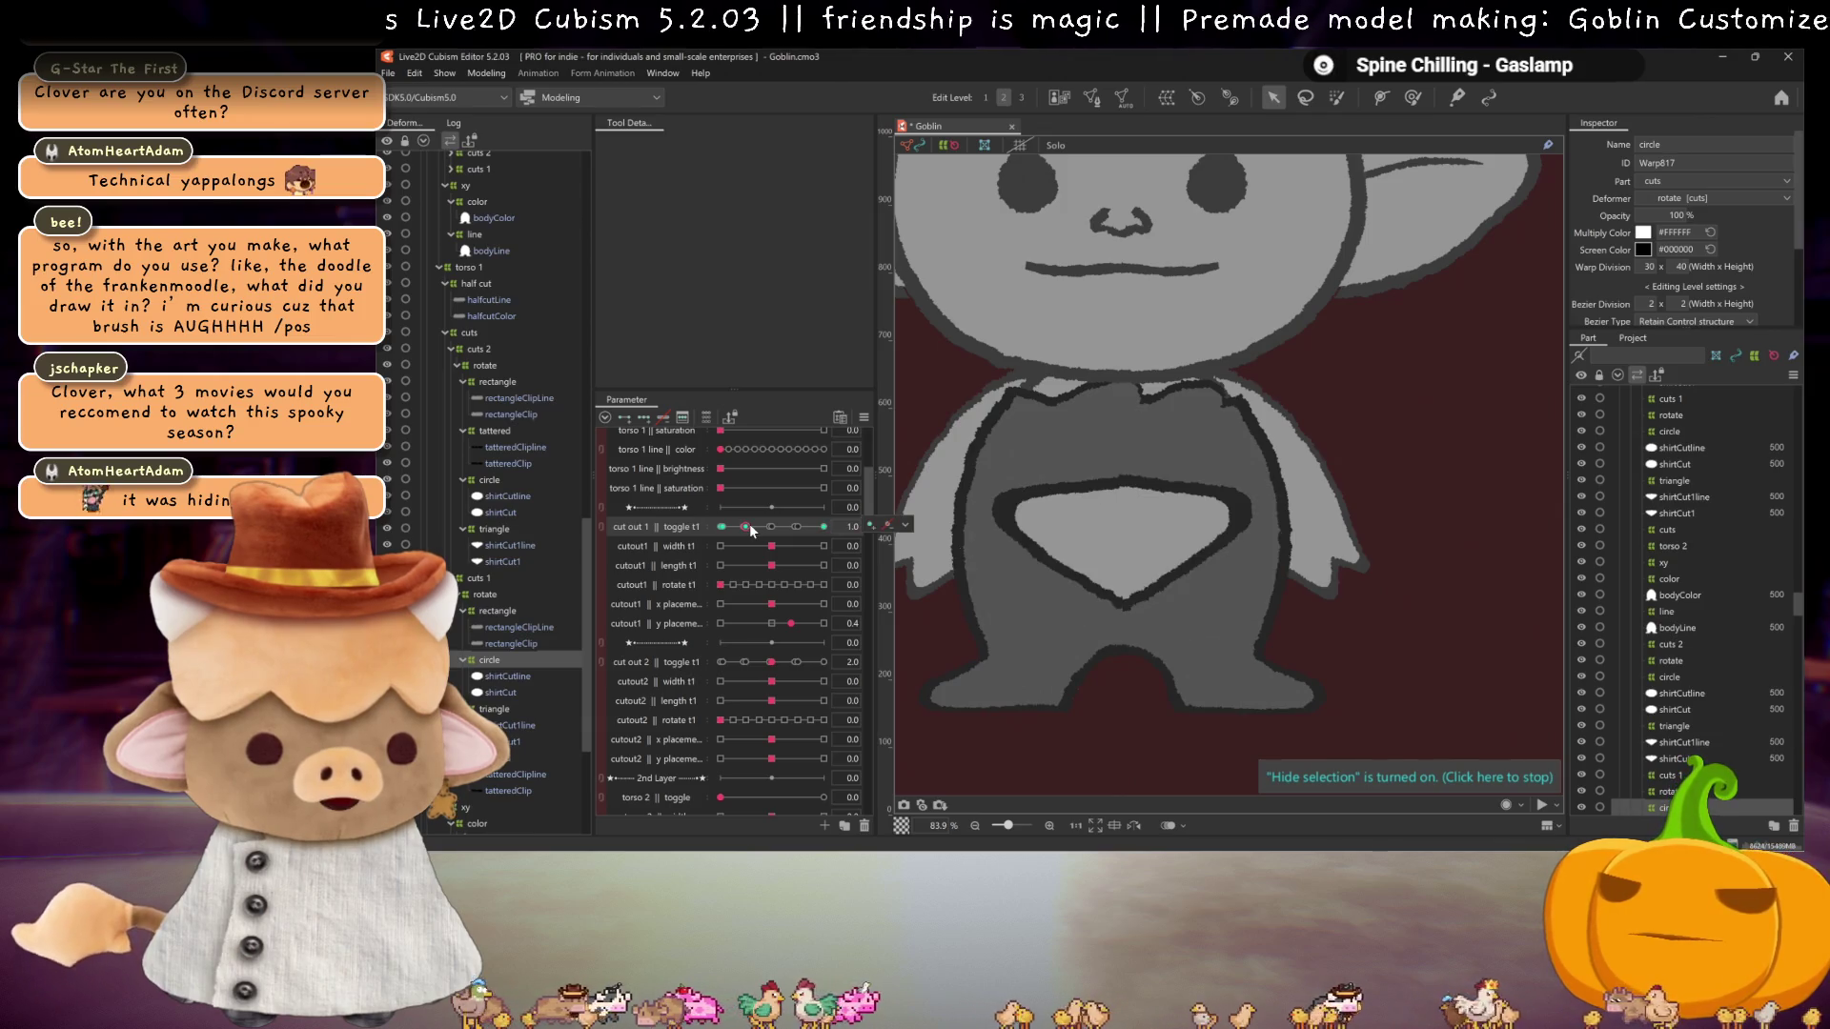
{"action": "left_click", "coordinate": [821, 527]}
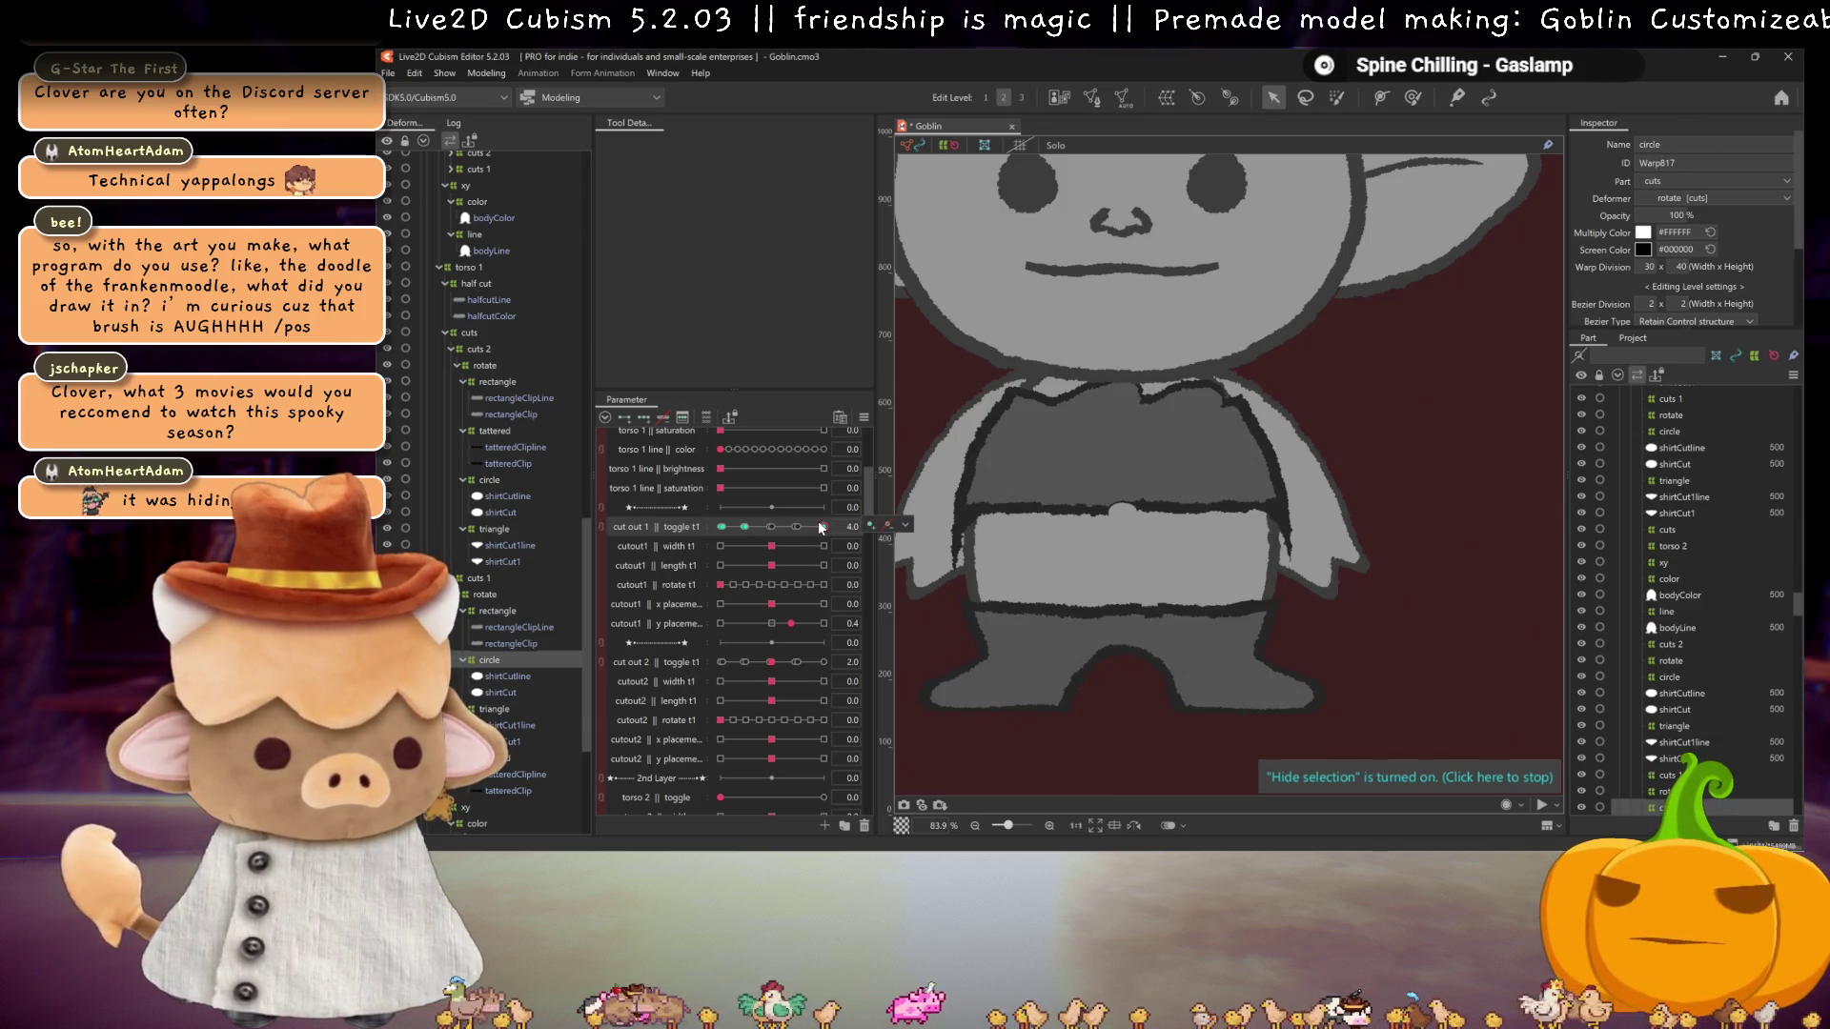
{"action": "left_click_drag", "start_coordinate": [750, 532], "coordinate": [831, 527]}
{"action": "left_click", "coordinate": [751, 526]}
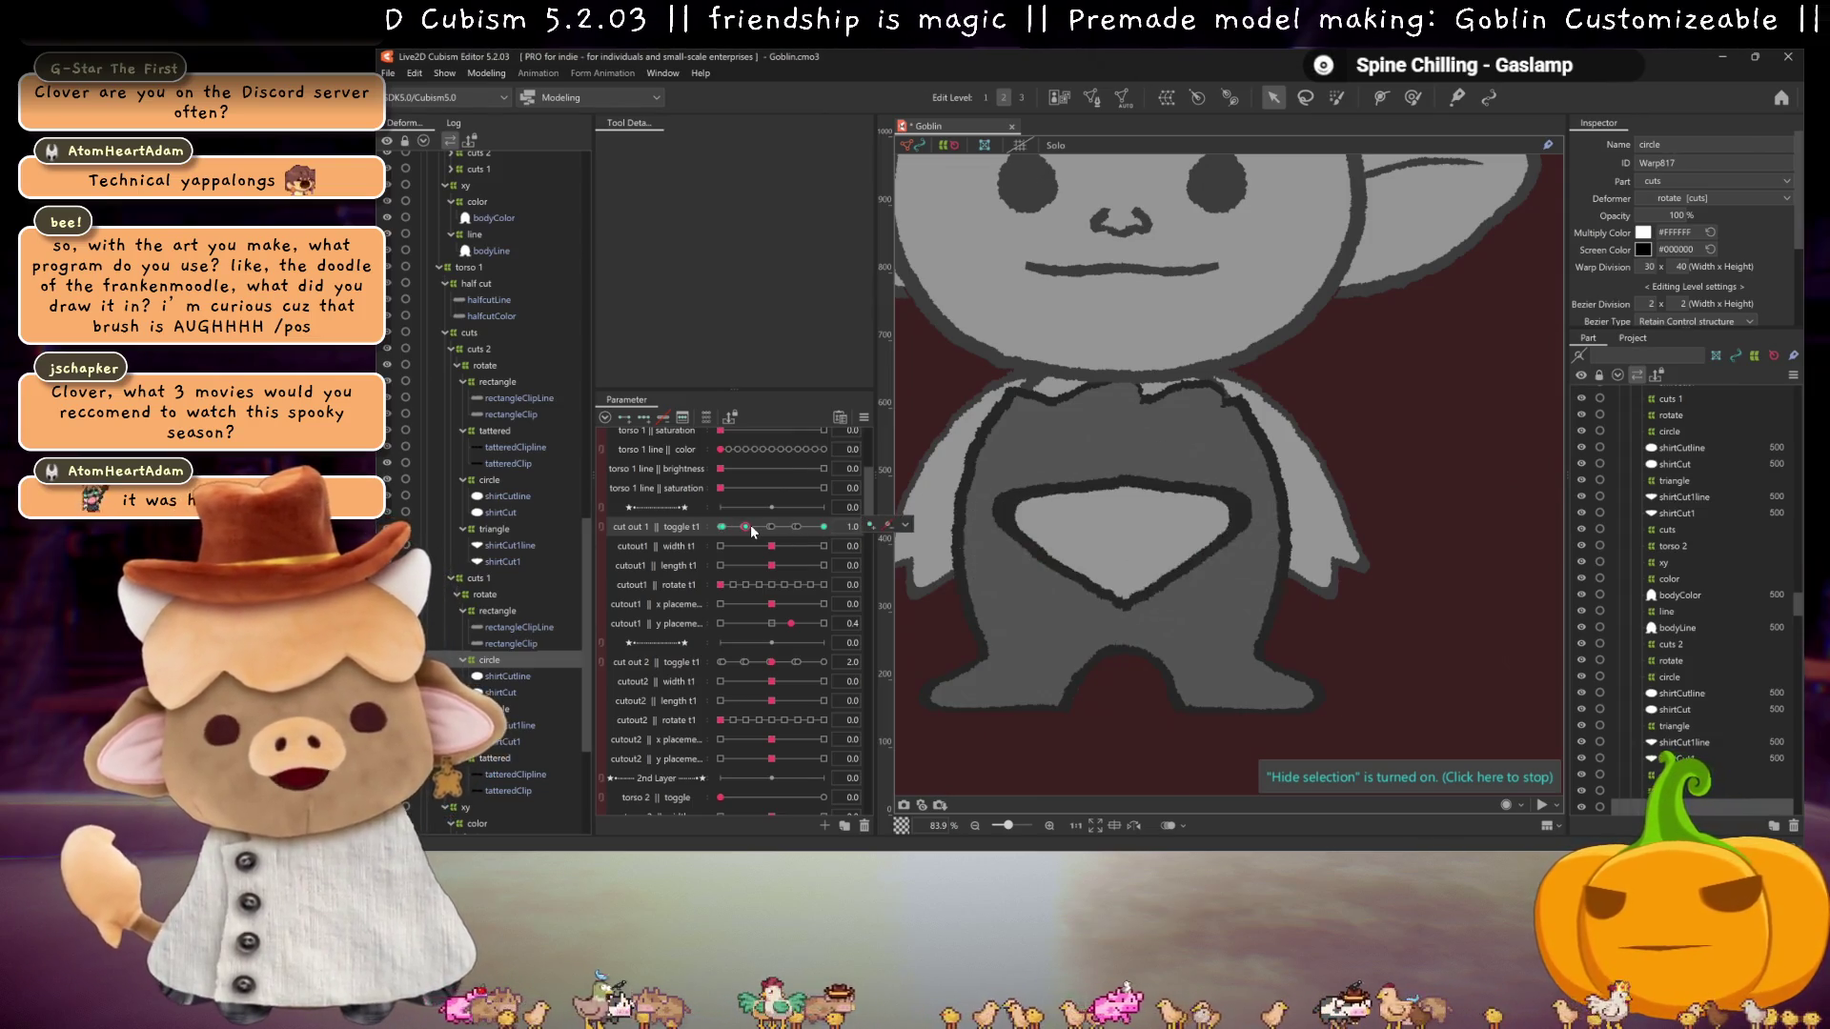
{"action": "key", "text": "ctrl+s"}
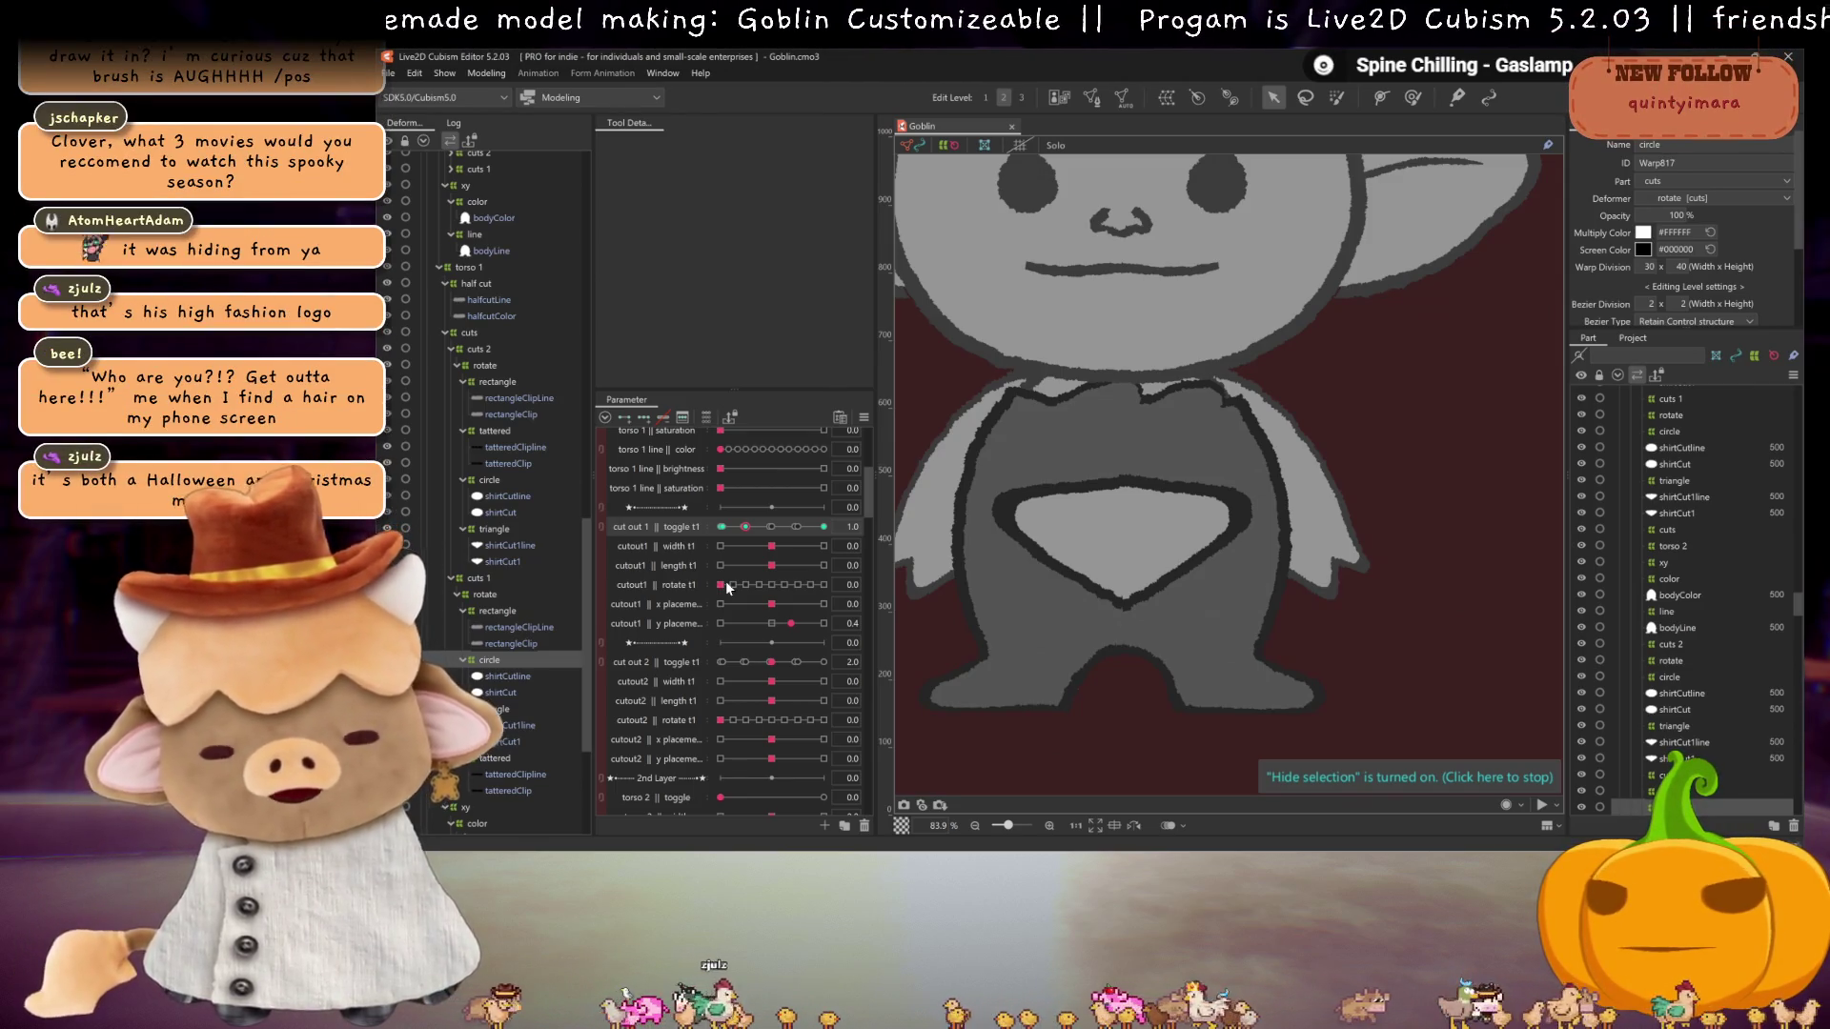
Step: Nudge cut out 1 toggle to 2.8 and cutout1 y placement to about 0.3, then show the deformer mesh
{"action": "left_click_drag", "start_coordinate": [752, 531], "coordinate": [797, 527]}
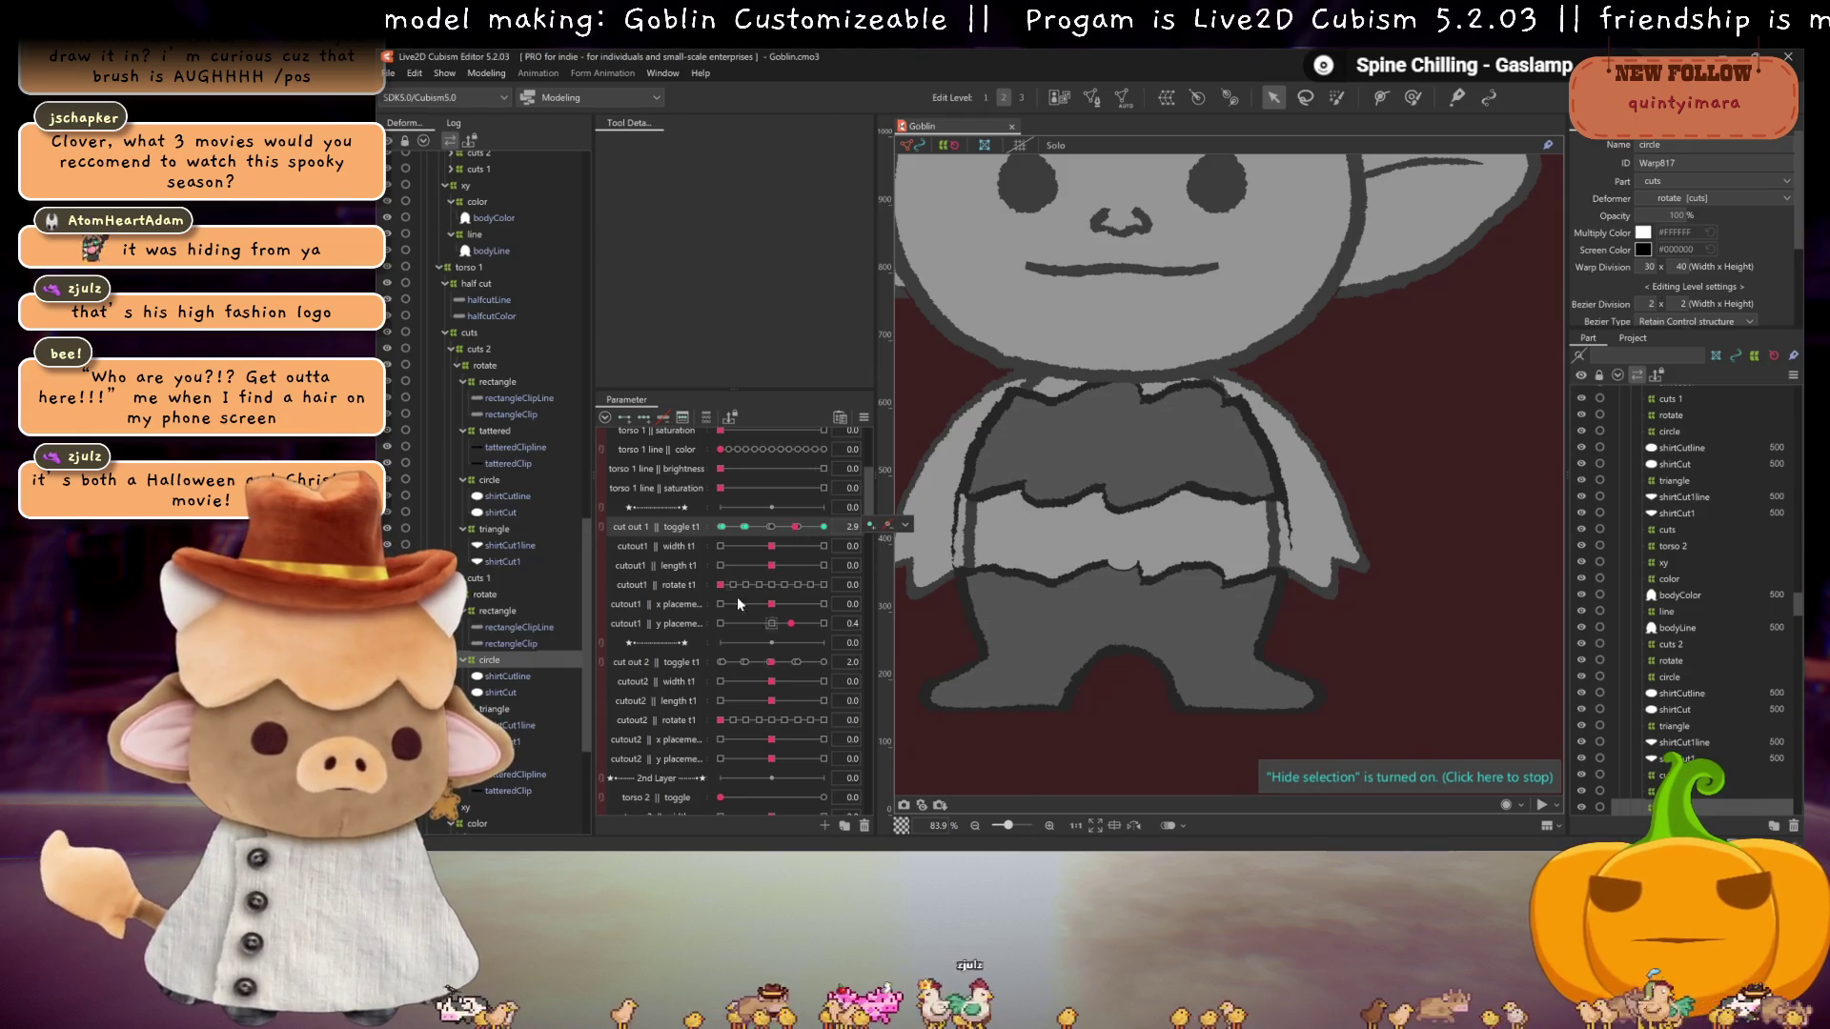
{"action": "left_click_drag", "start_coordinate": [754, 624], "coordinate": [779, 621]}
{"action": "left_click_drag", "start_coordinate": [797, 530], "coordinate": [772, 528]}
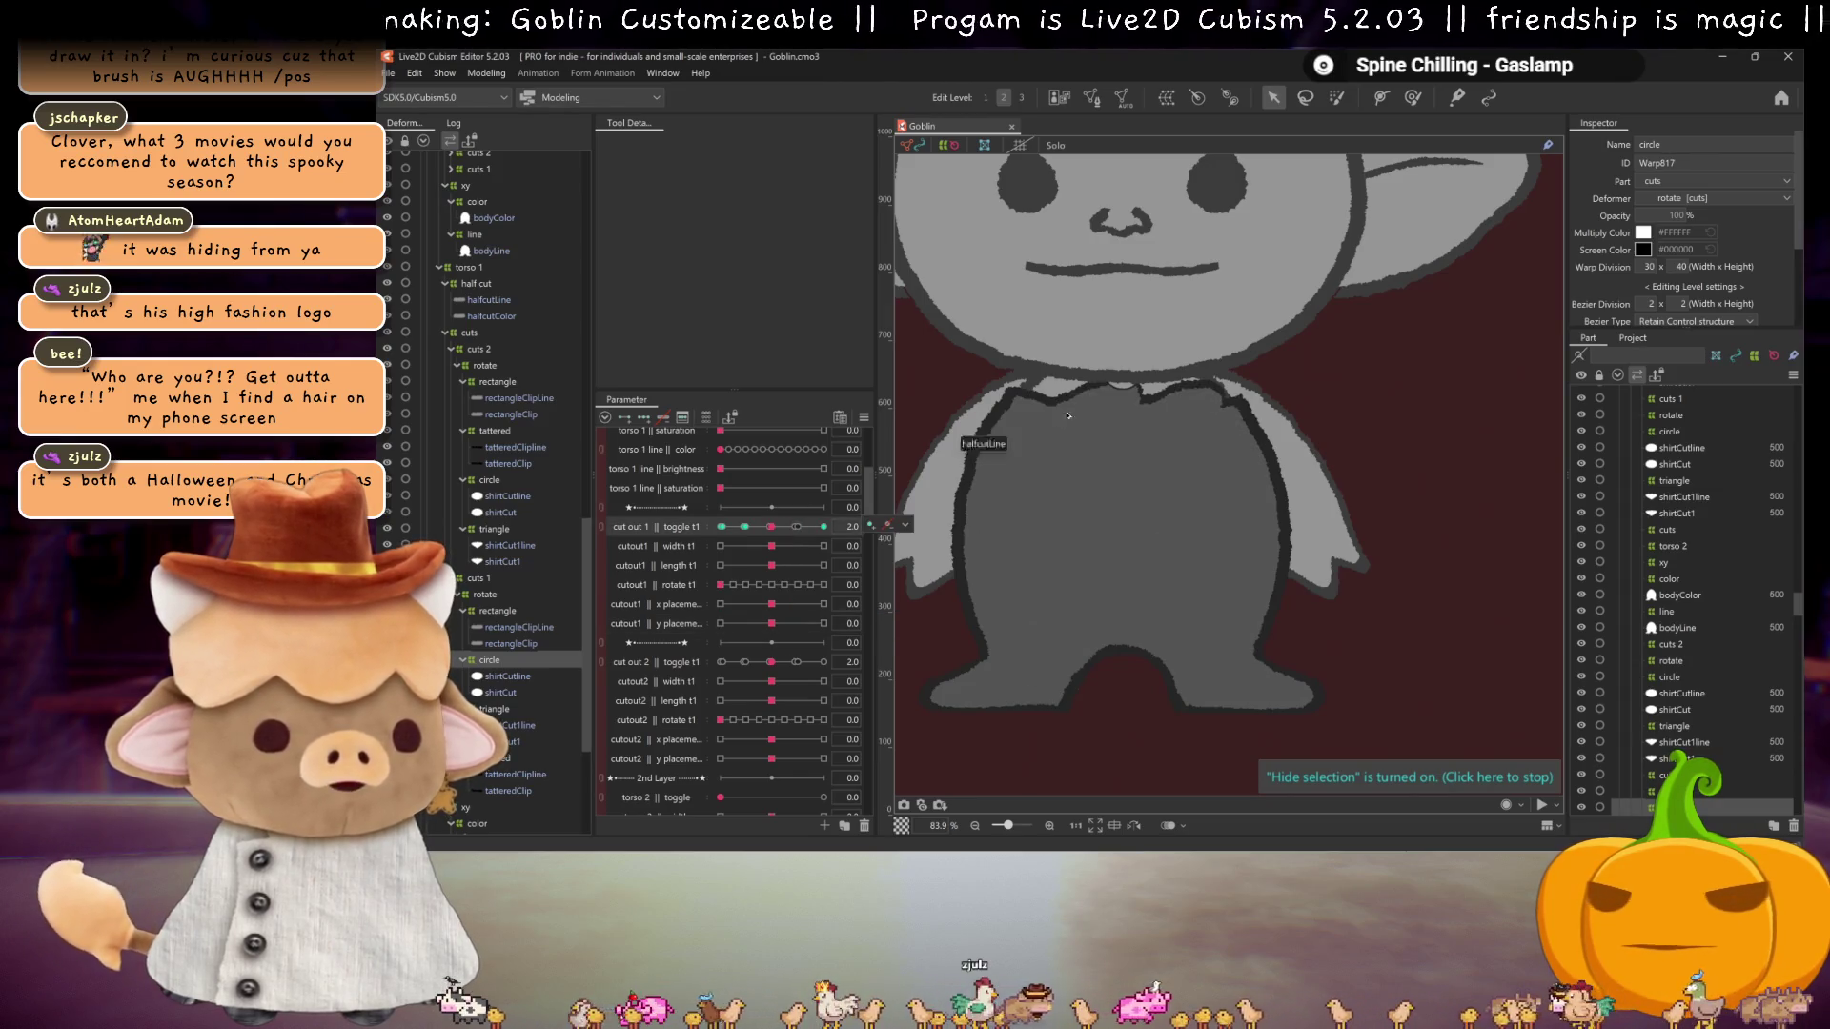
{"action": "left_click_drag", "start_coordinate": [777, 617], "coordinate": [784, 624]}
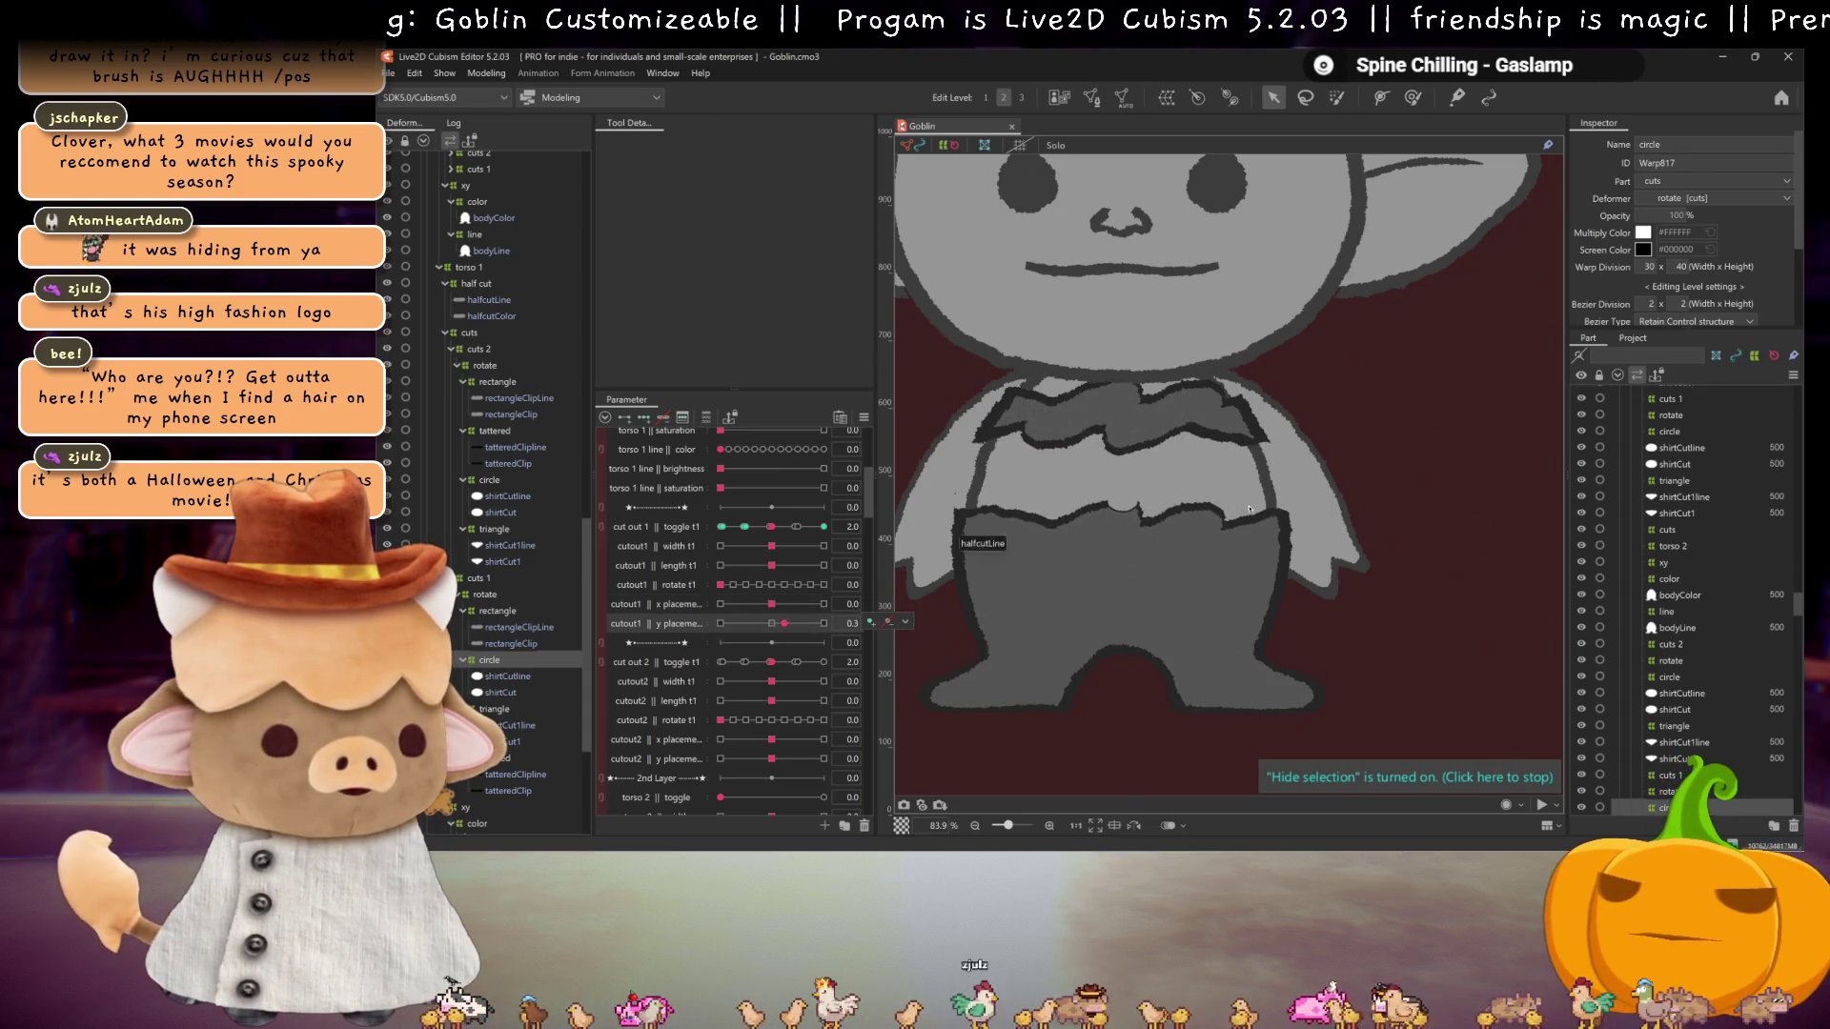
{"action": "key", "text": "ctrl+h"}
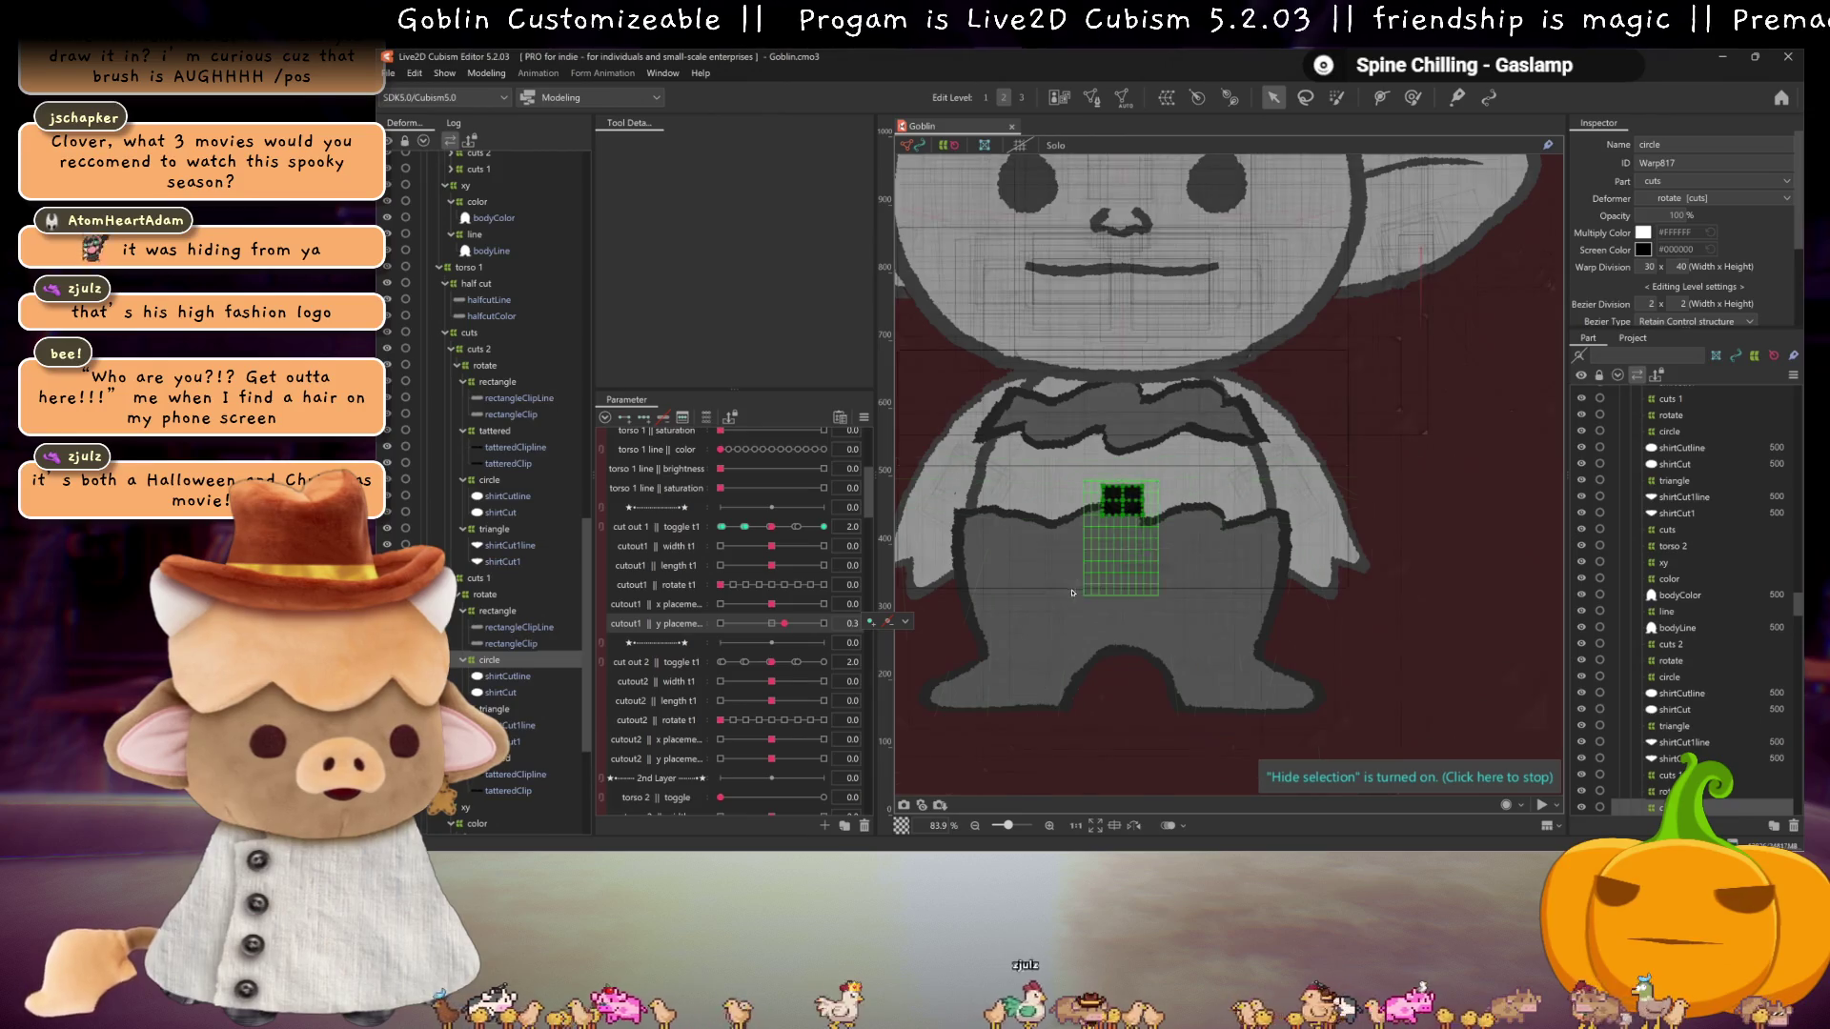
Step: Move the heart cut-out's warp deformer a little higher on the shirt
{"action": "left_click", "coordinate": [745, 526]}
{"action": "key", "text": "ctrl+h"}
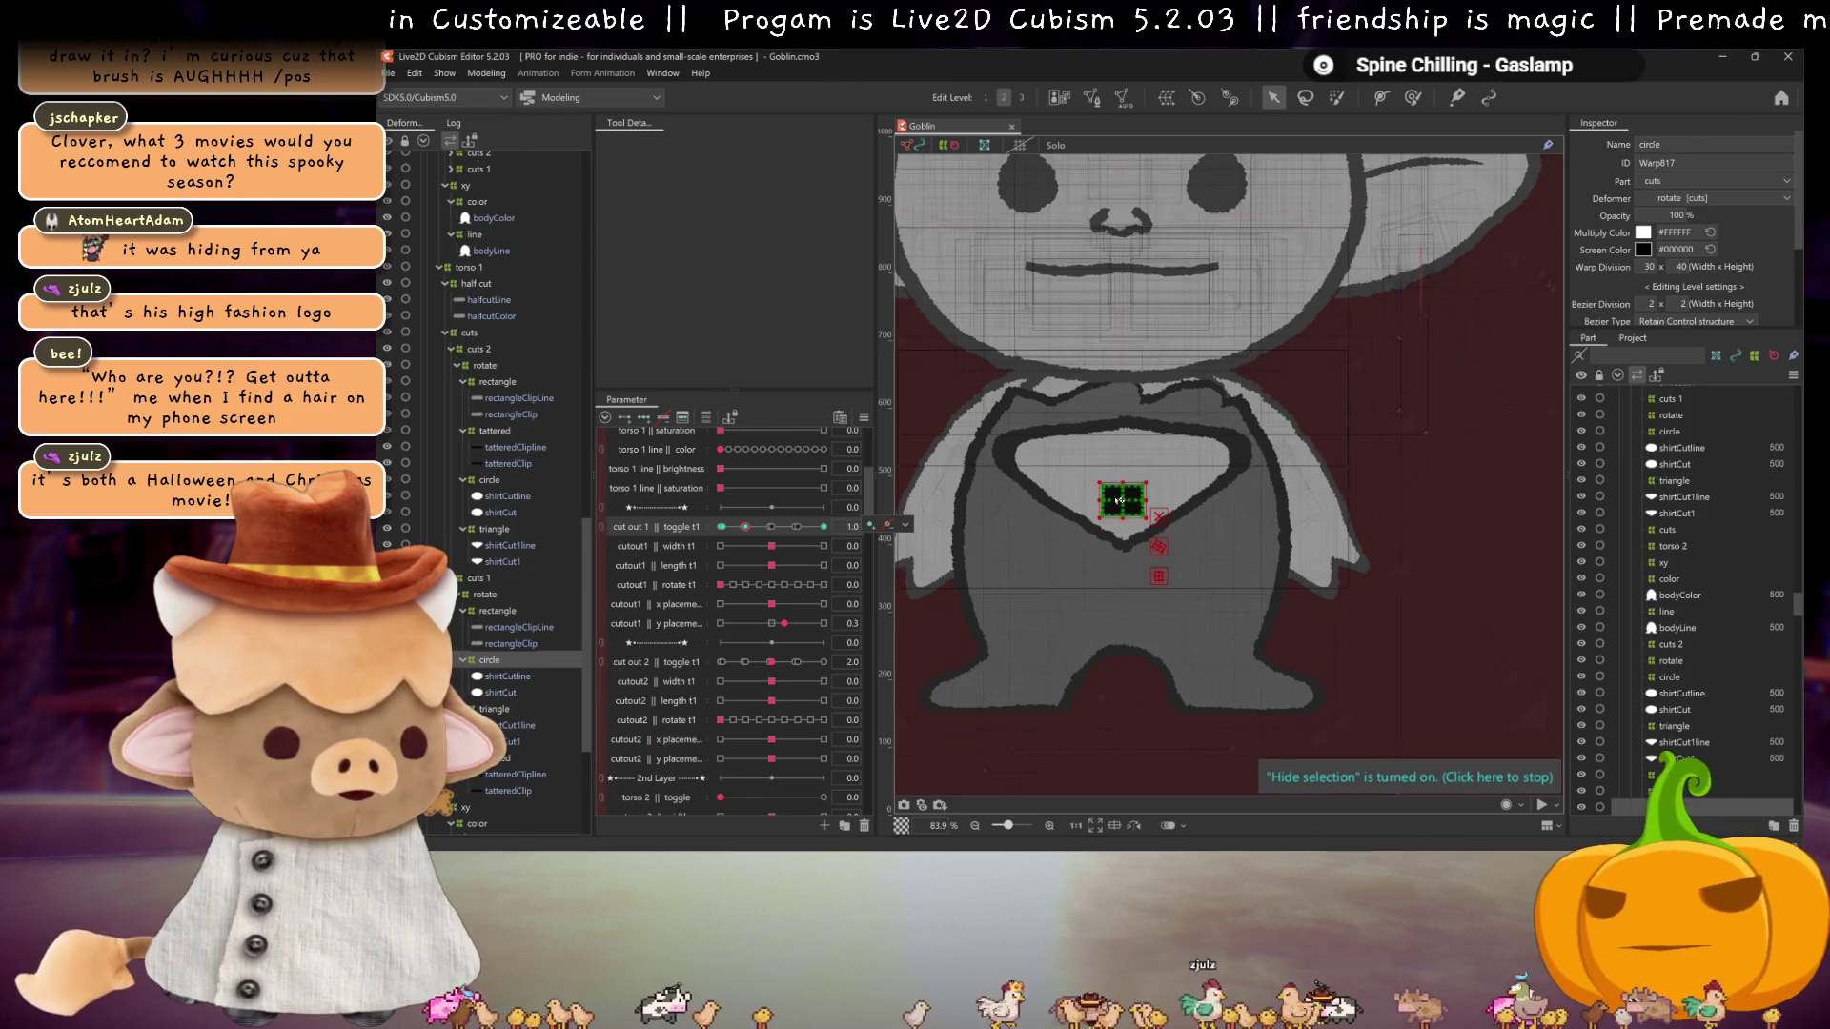
{"action": "left_click_drag", "start_coordinate": [1123, 500], "coordinate": [1124, 471]}
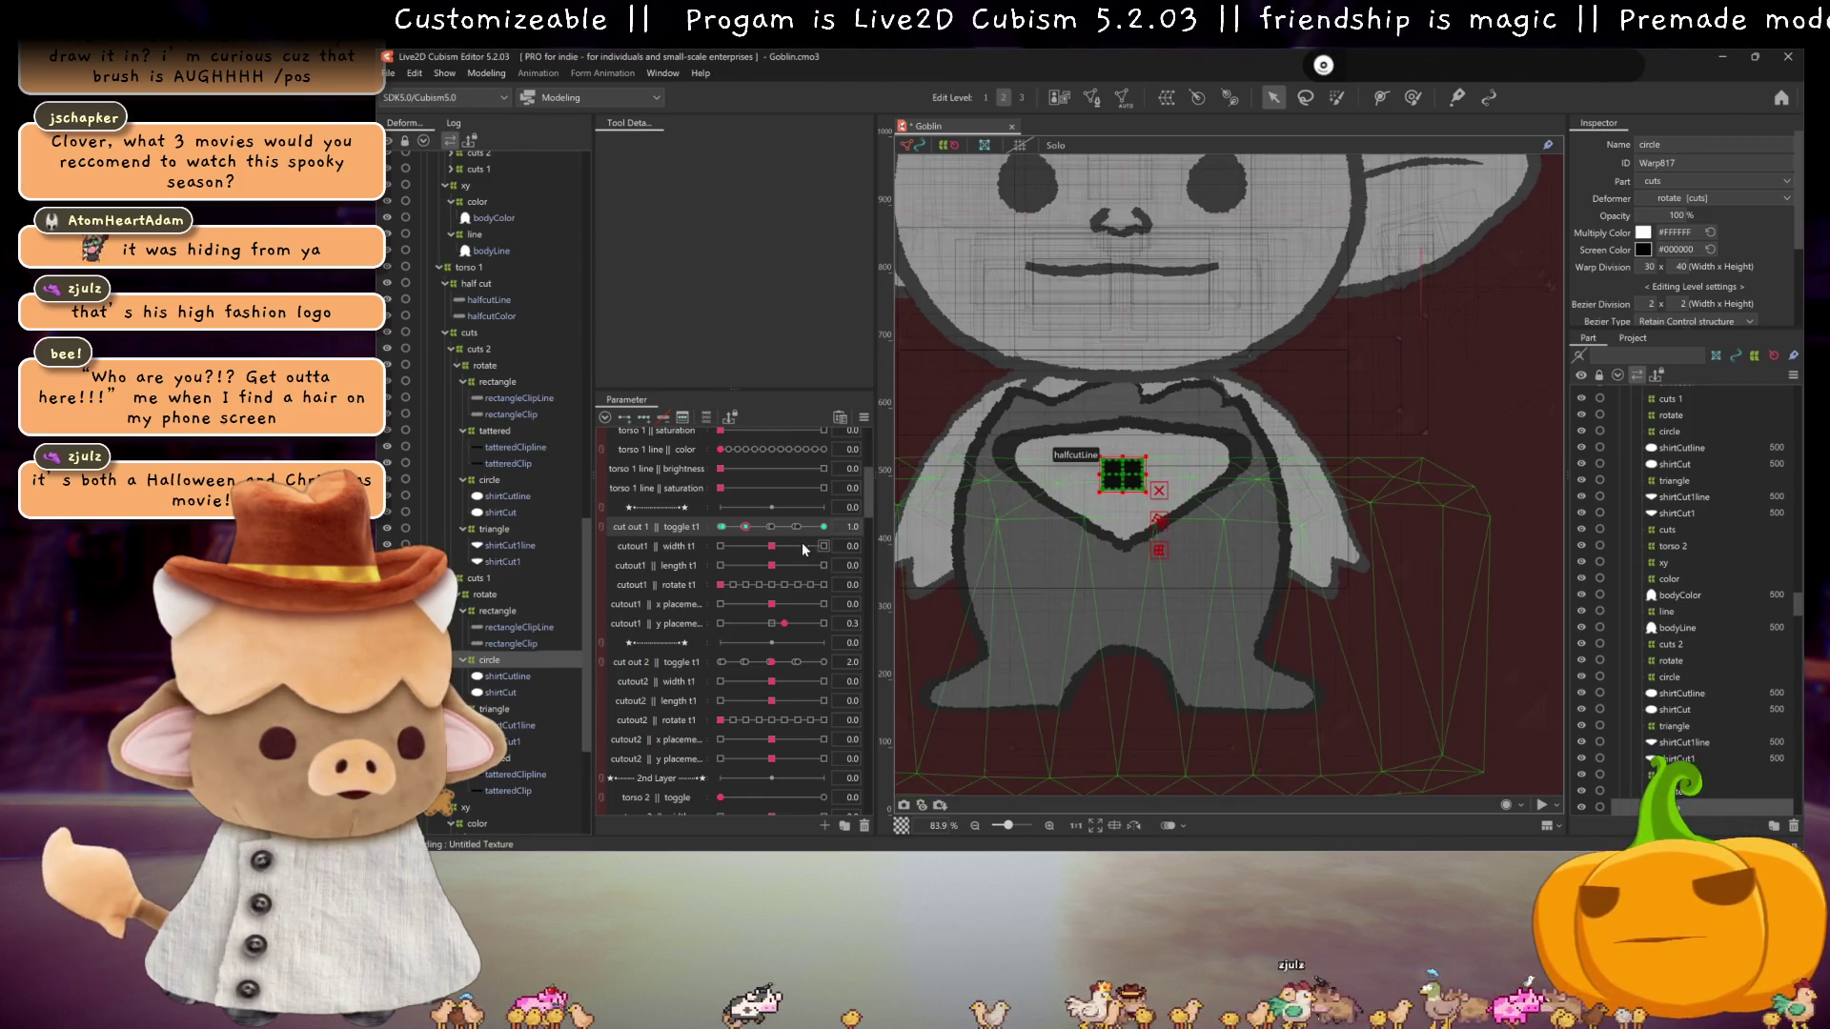
Step: Scrub cut out 1 through its shapes, return it to 0, and select the second layer's rectangle deformer
{"action": "left_click_drag", "start_coordinate": [774, 532], "coordinate": [825, 532]}
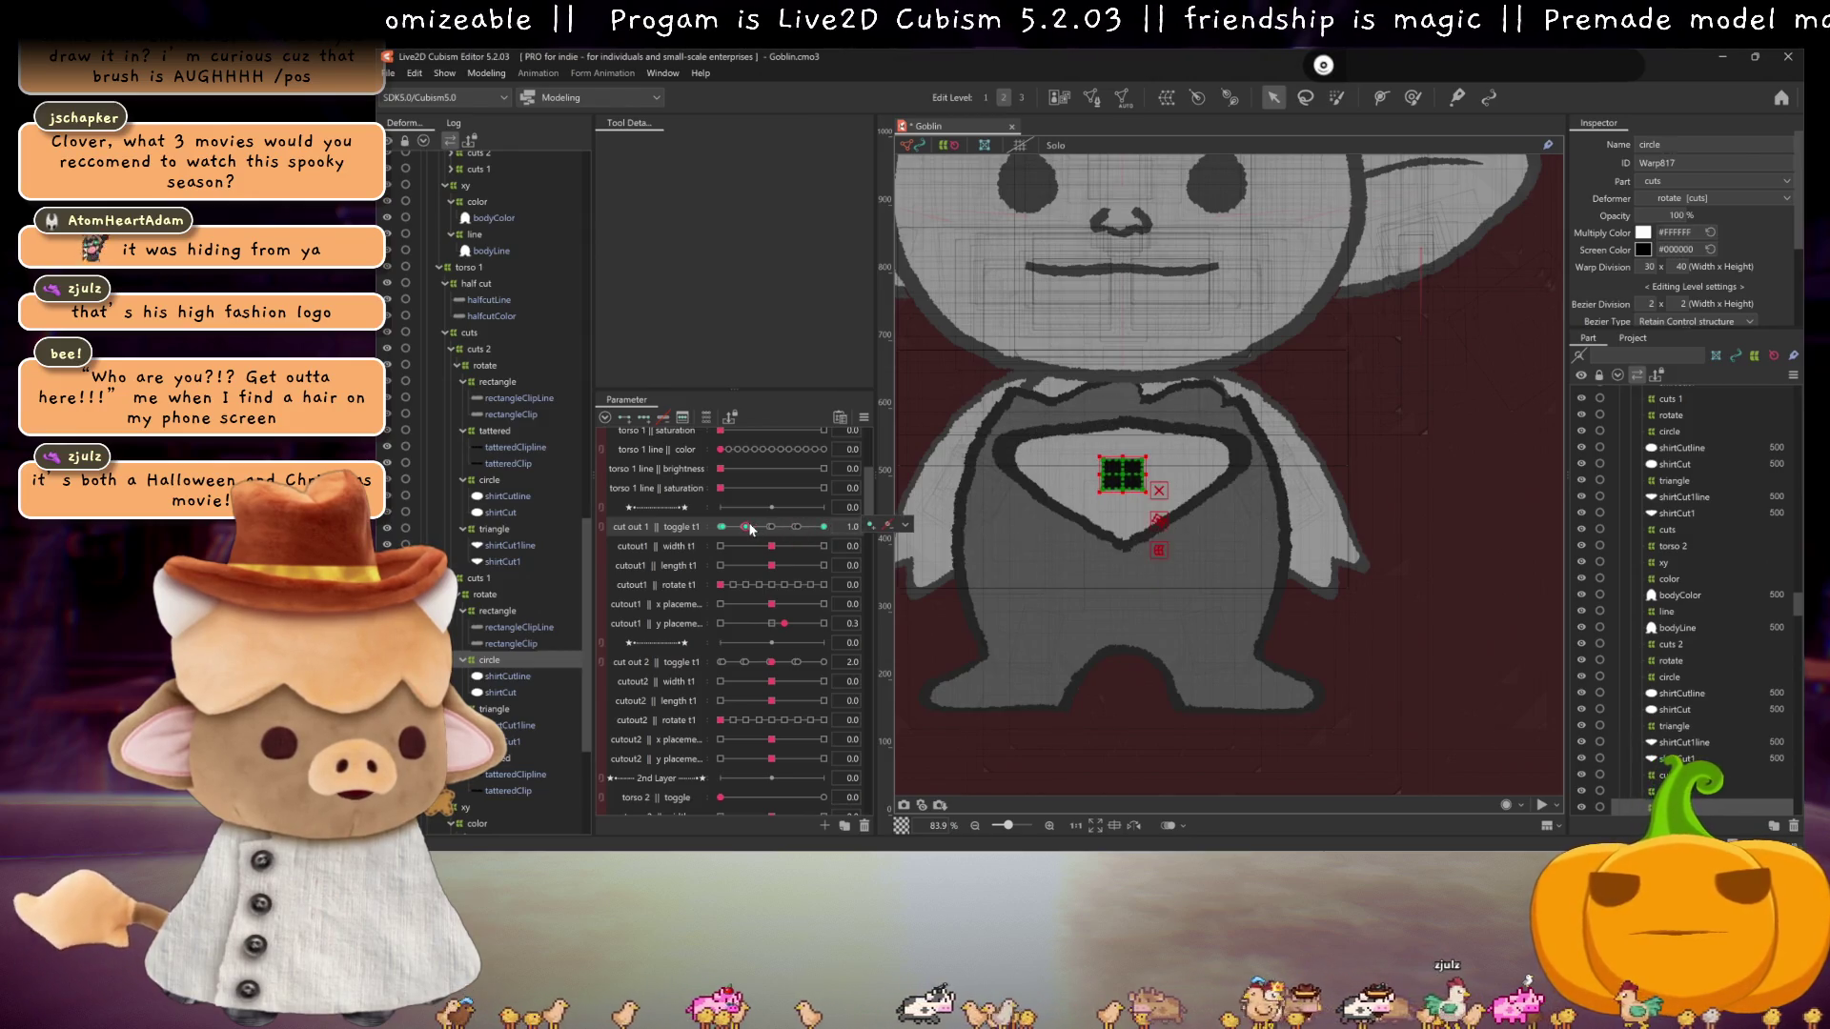
{"action": "left_click", "coordinate": [825, 532]}
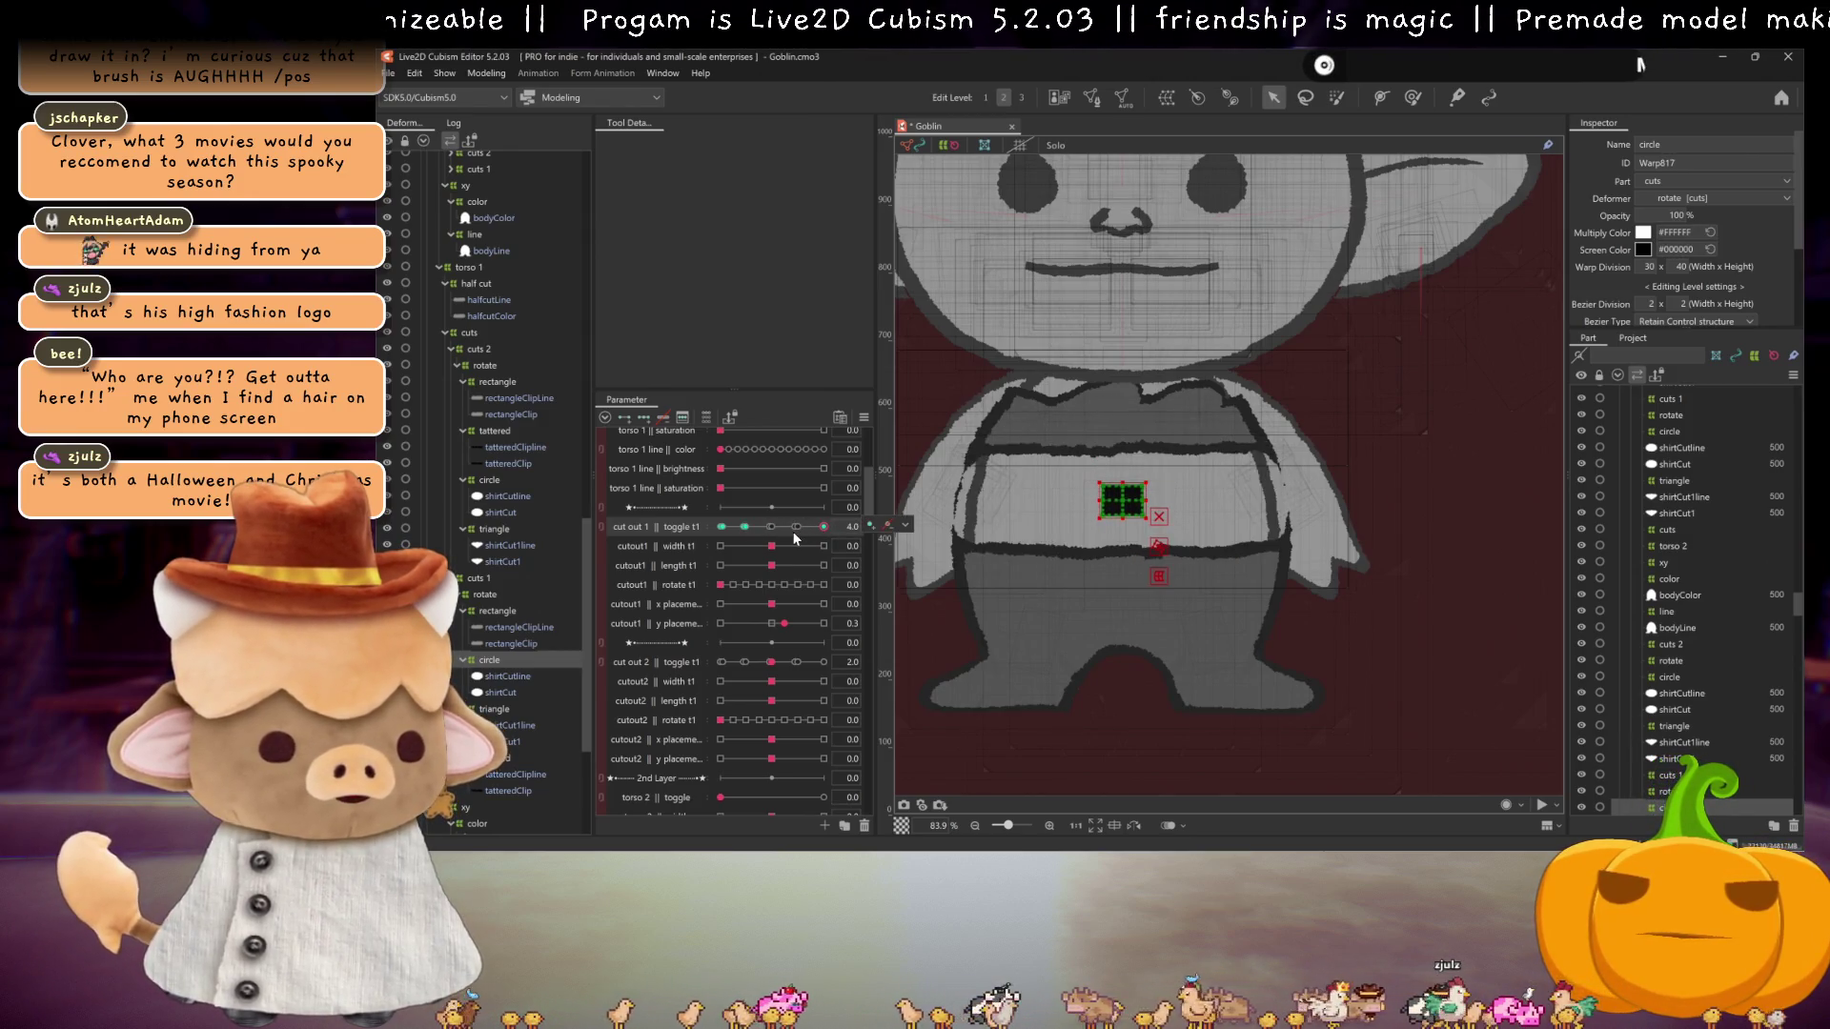
{"action": "left_click", "coordinate": [744, 530]}
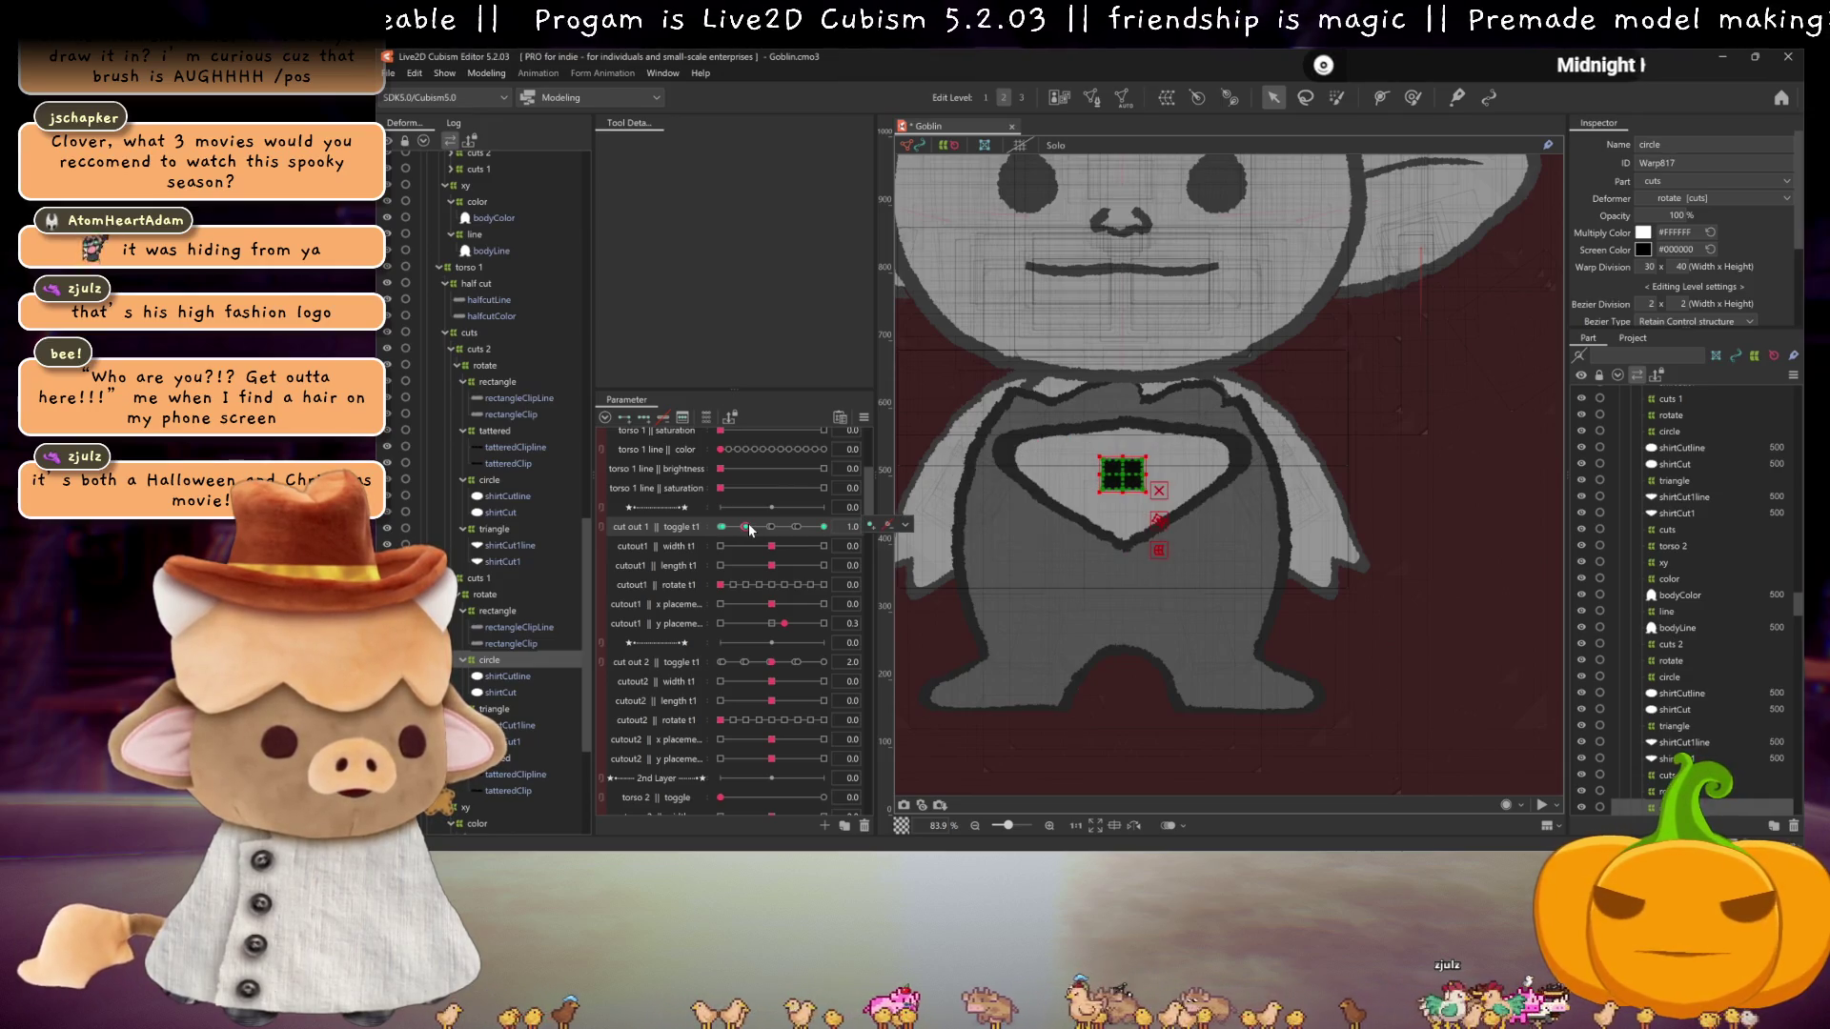
{"action": "left_click_drag", "start_coordinate": [744, 530], "coordinate": [843, 527]}
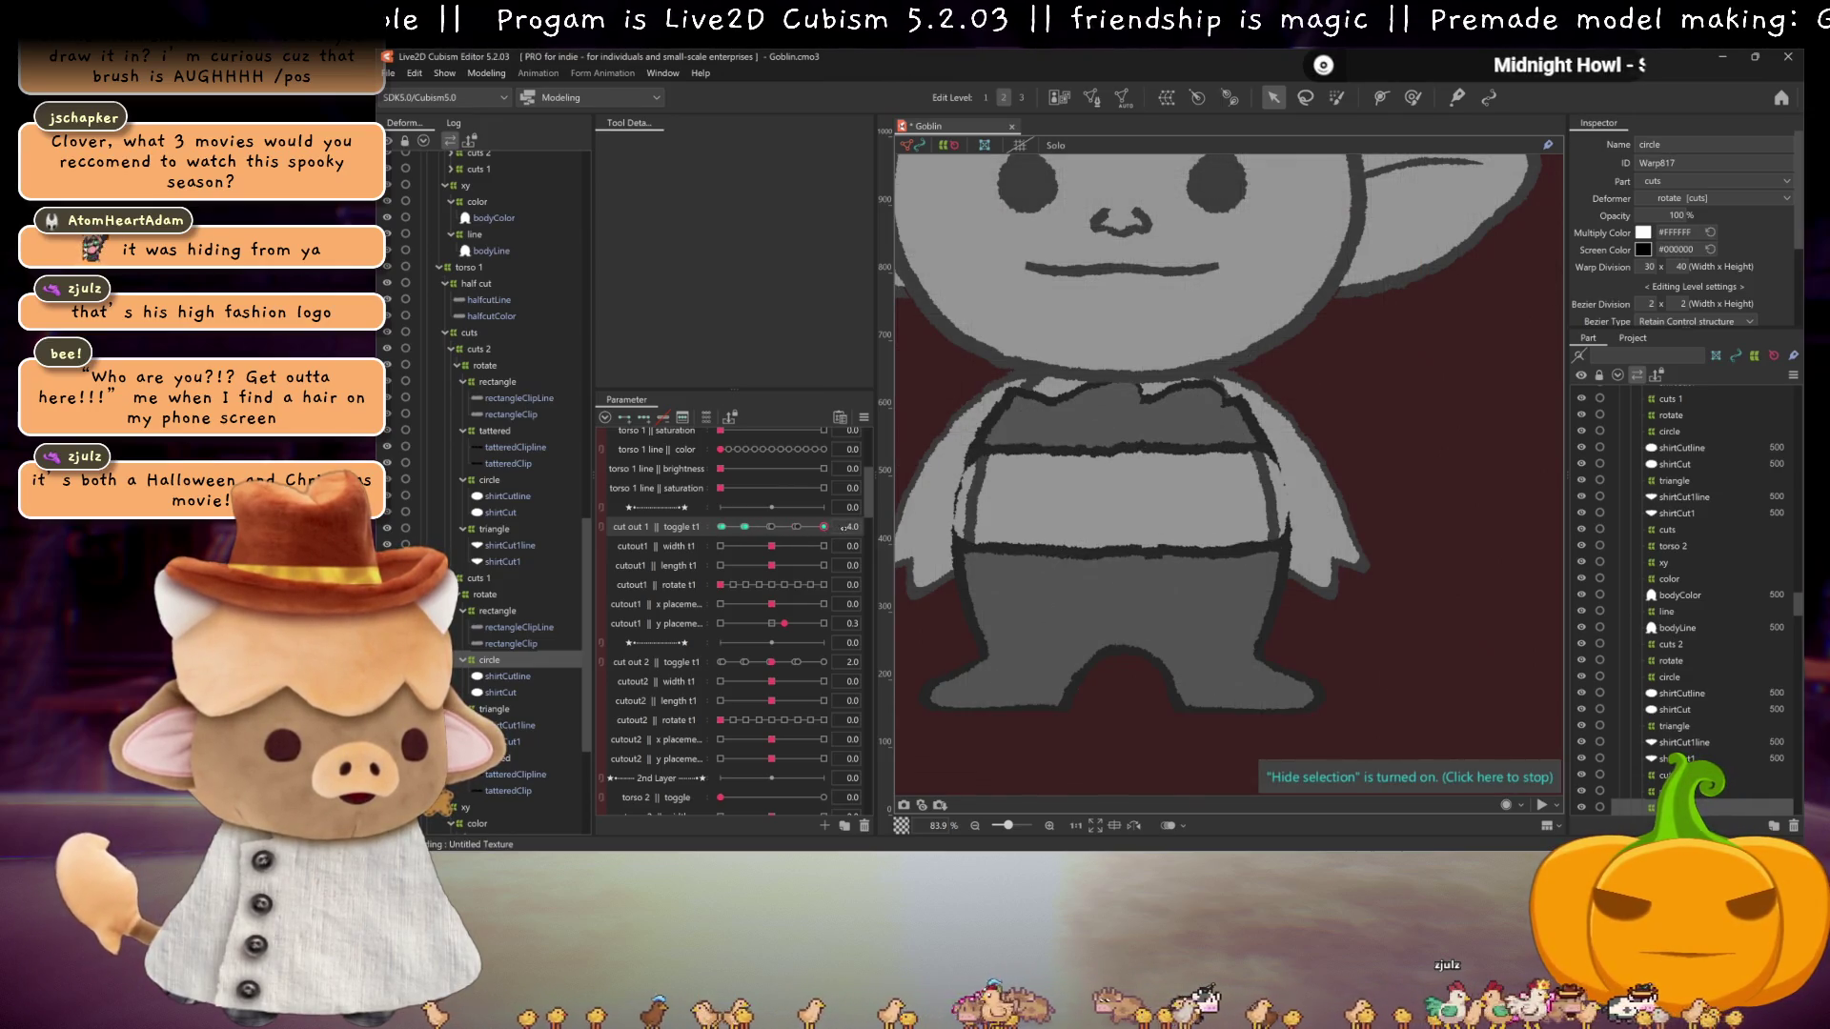
{"action": "left_click", "coordinate": [745, 527]}
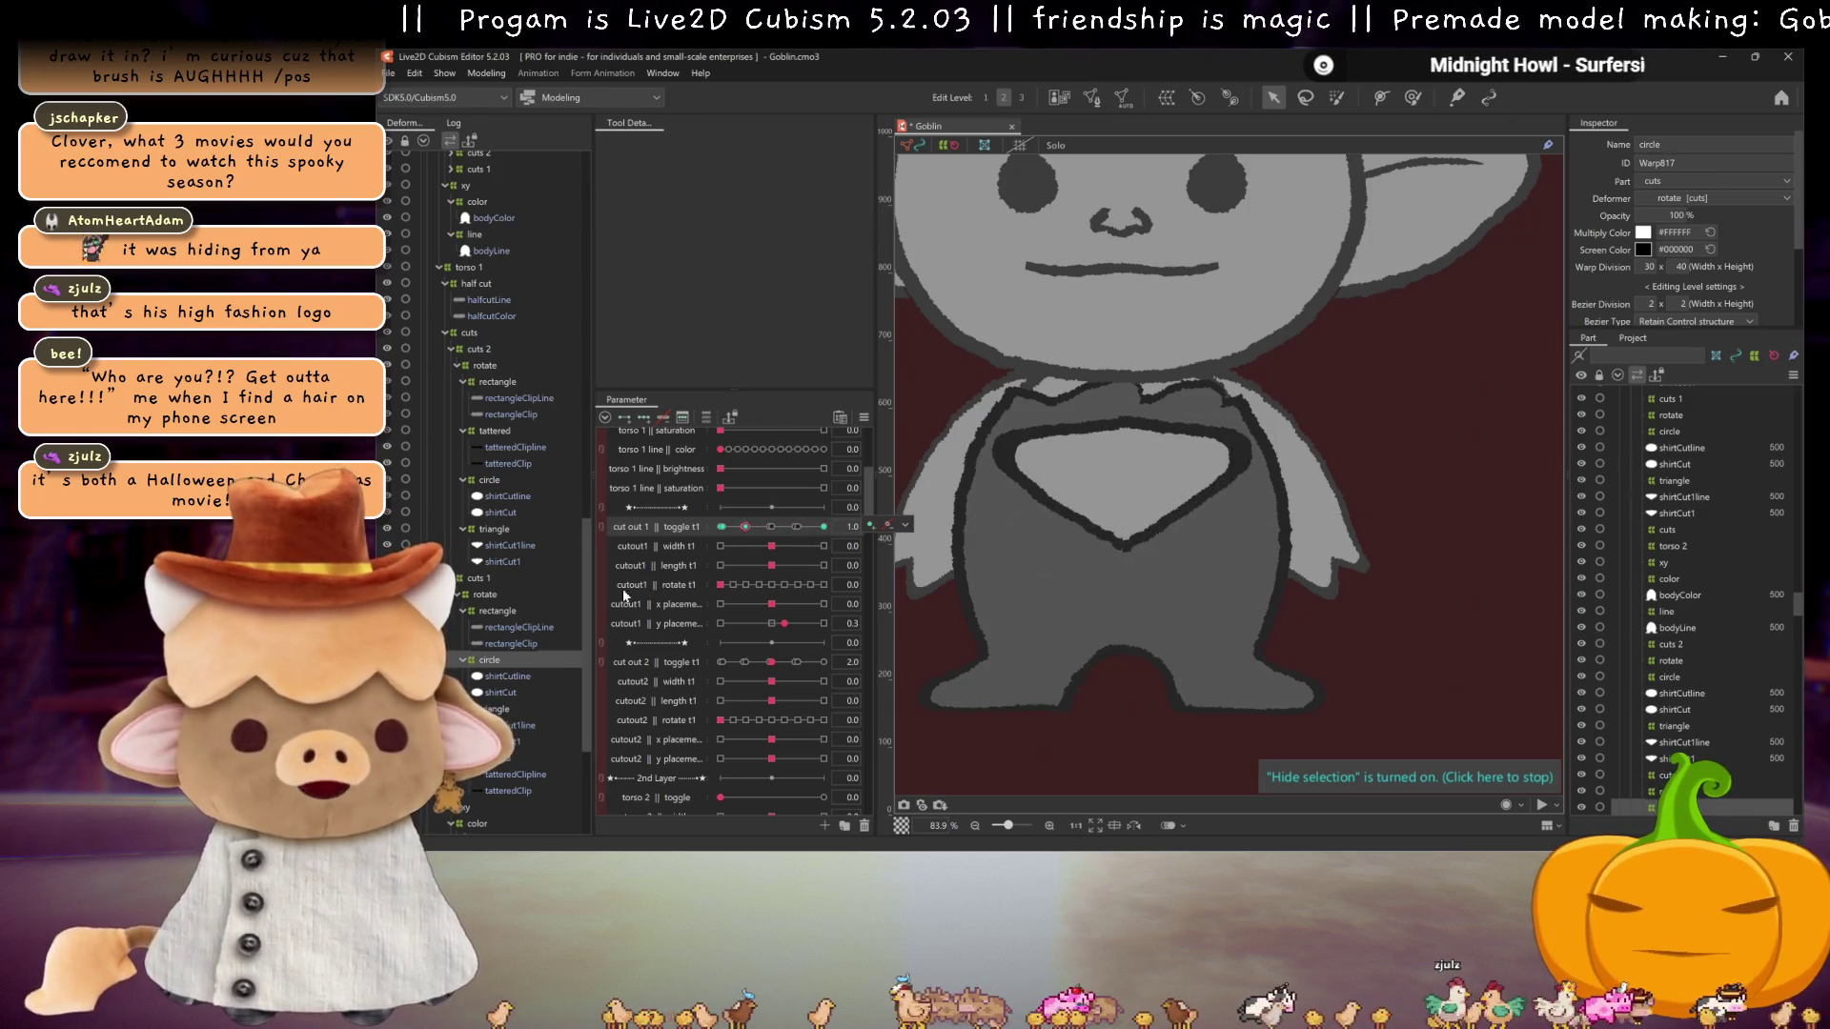
{"action": "left_click", "coordinate": [720, 526]}
{"action": "scroll", "coordinate": [513, 569], "scroll_direction": "up", "scroll_amount": 2}
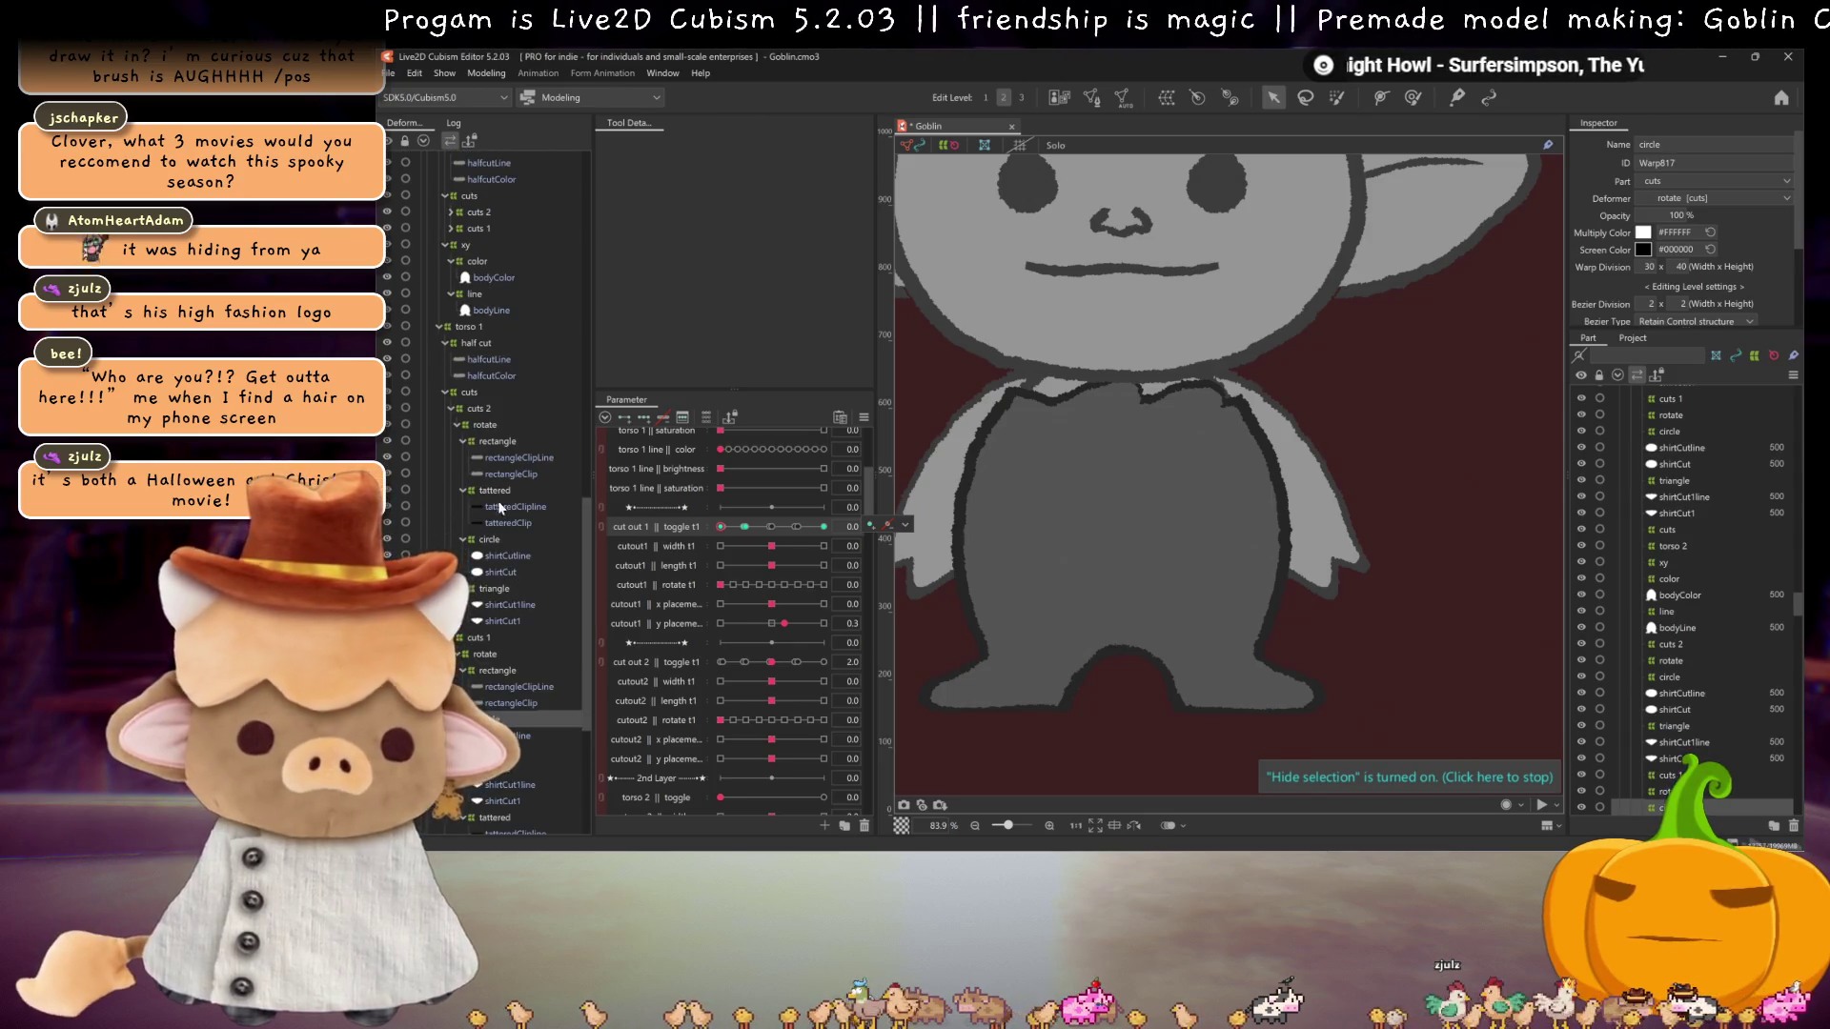
{"action": "left_click", "coordinate": [501, 441]}
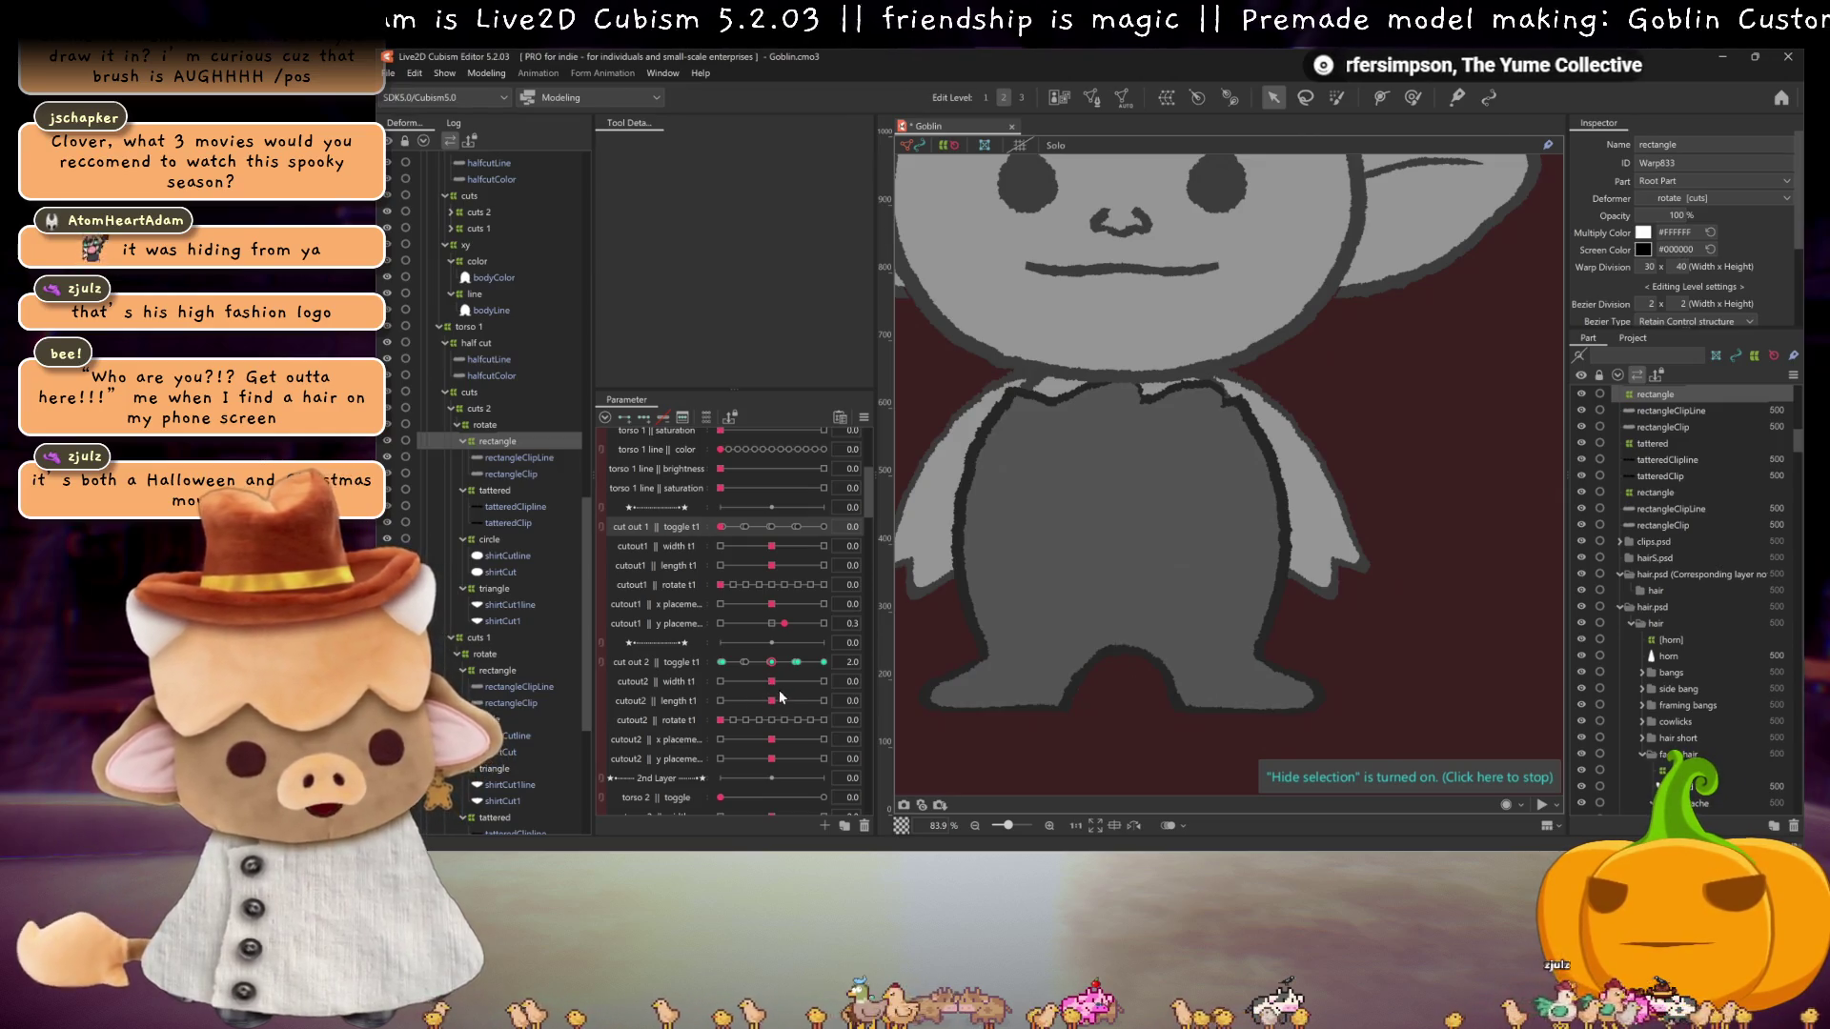
Step: Set cutout2 y placement to 0.4 and preview the rectangle, tattered and triangle cut-out 2 shapes
{"action": "left_click_drag", "start_coordinate": [772, 759], "coordinate": [795, 760]}
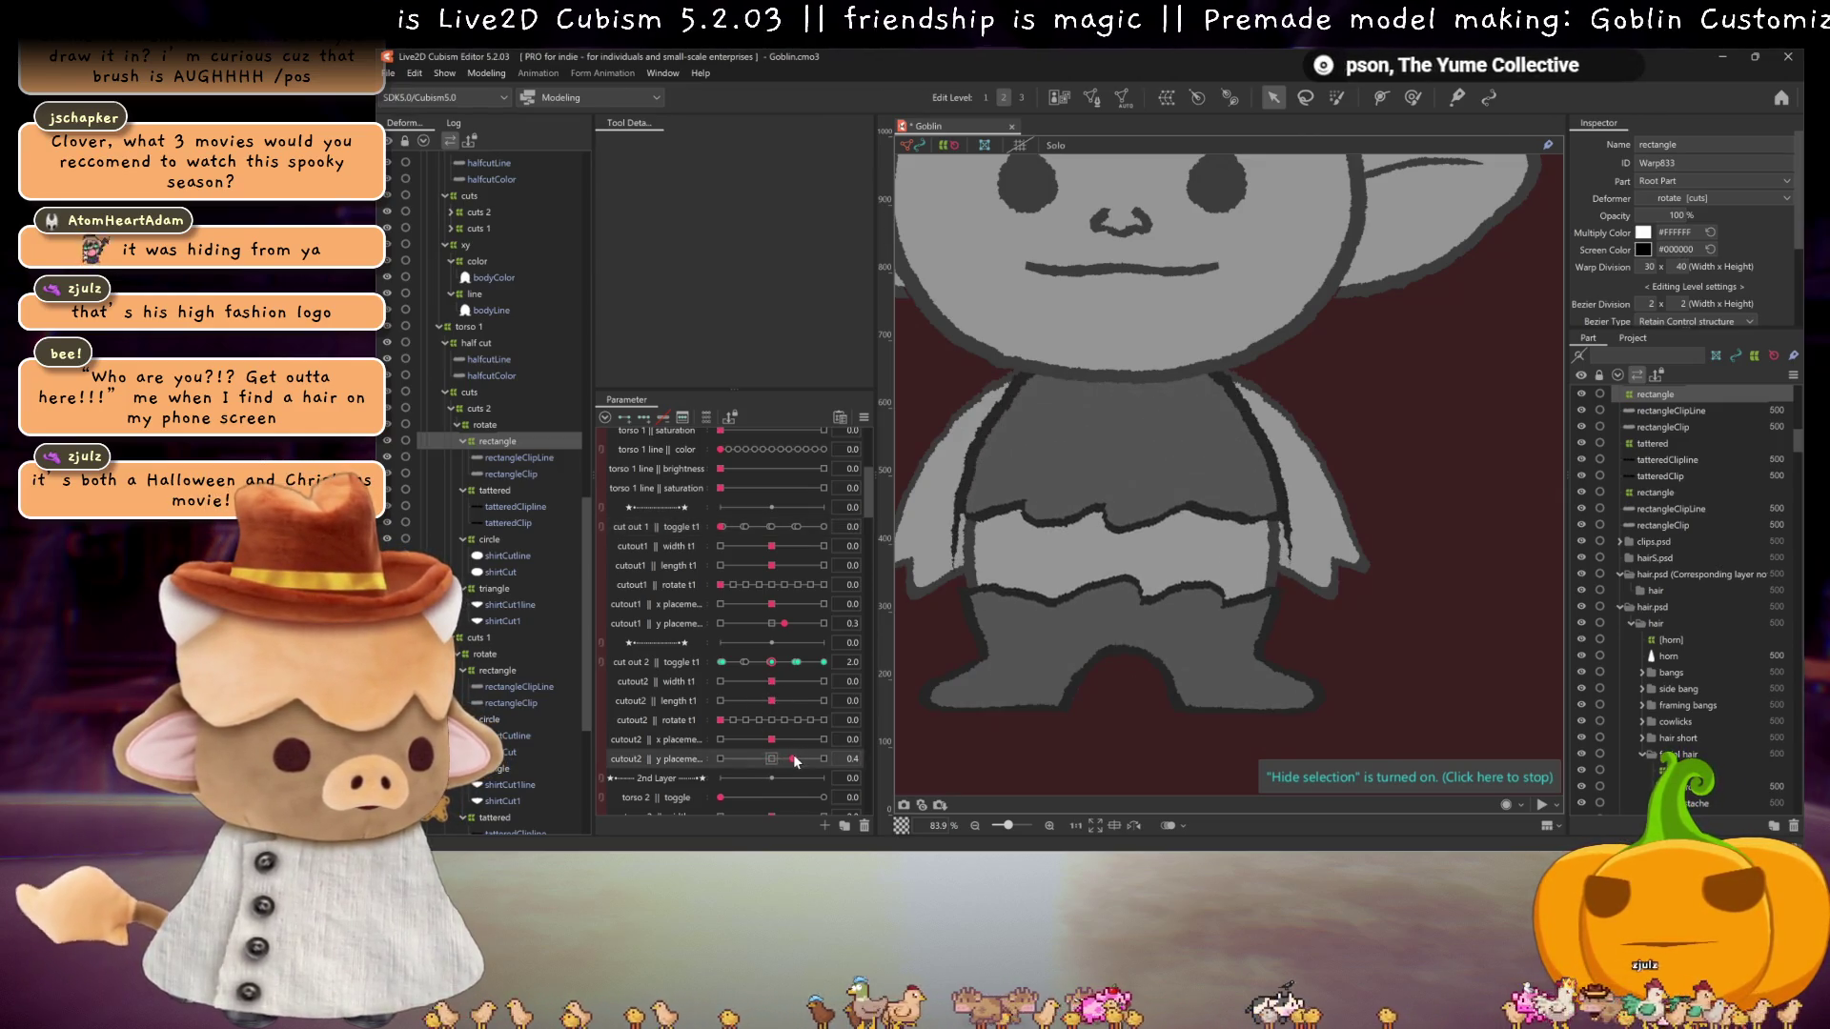
{"action": "left_click", "coordinate": [795, 662]}
{"action": "left_click", "coordinate": [775, 663]}
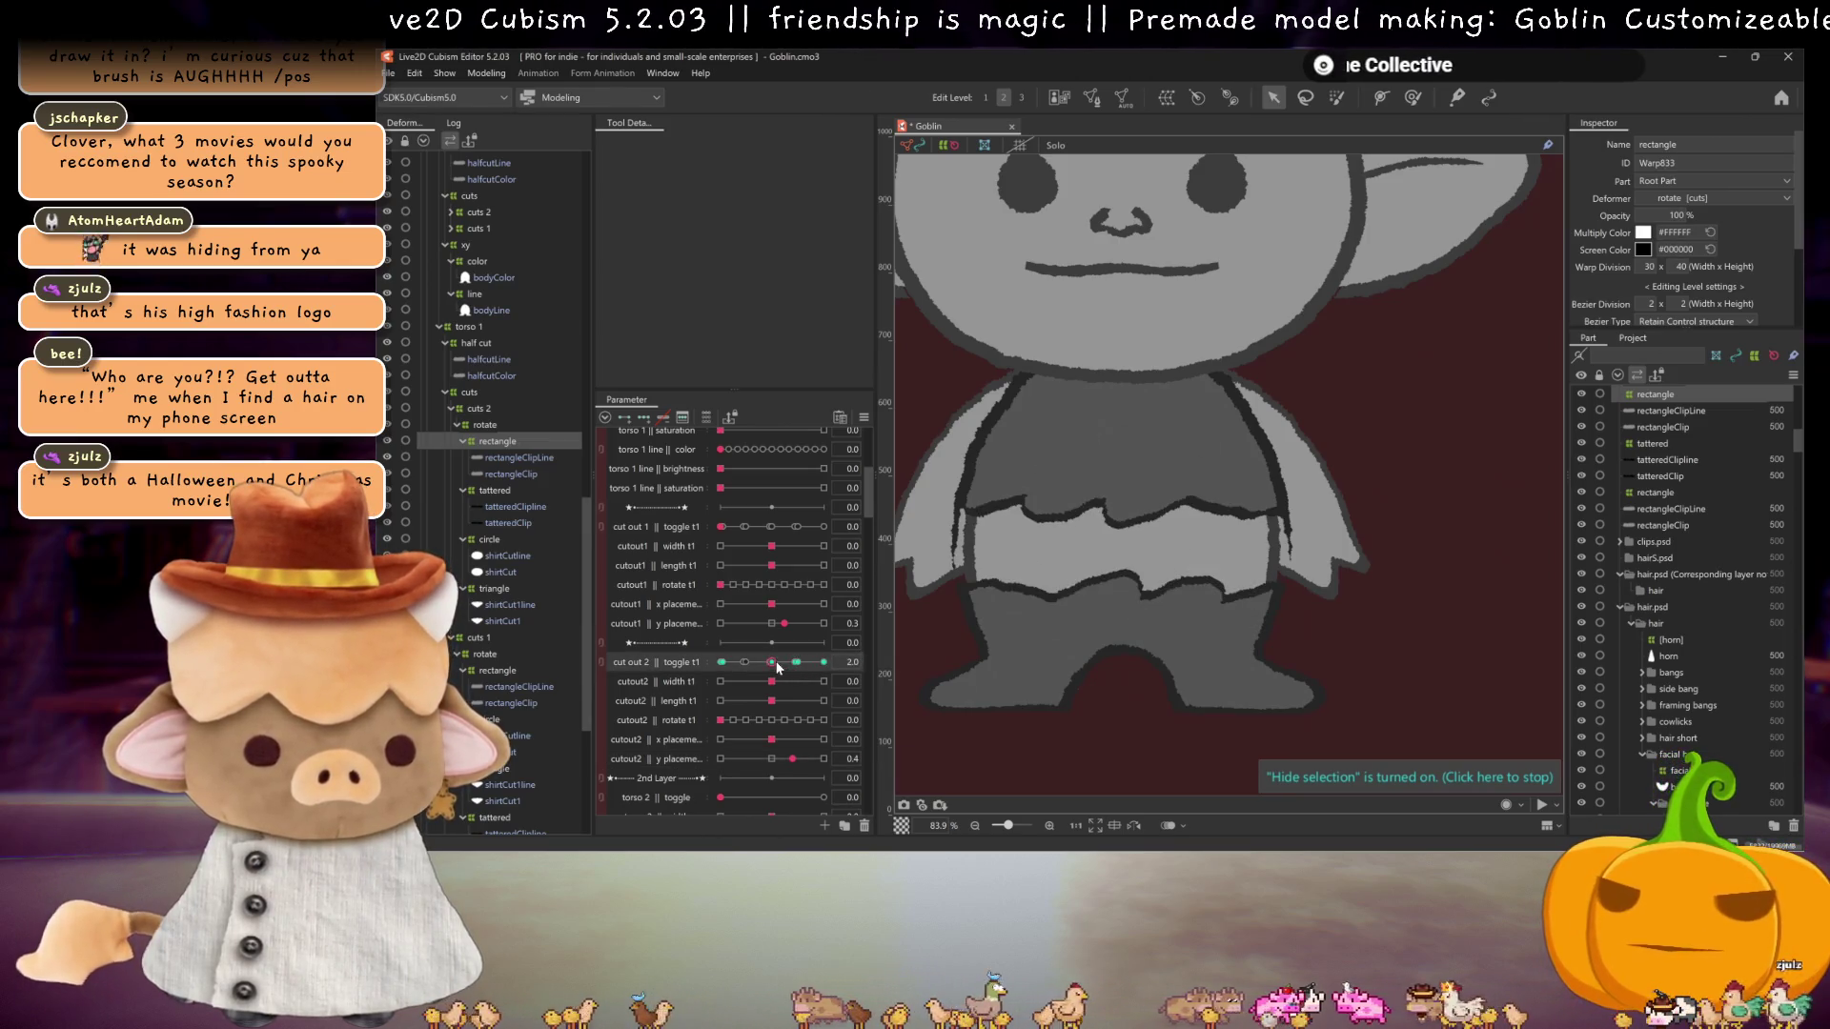
{"action": "mouse_move", "coordinate": [773, 668]}
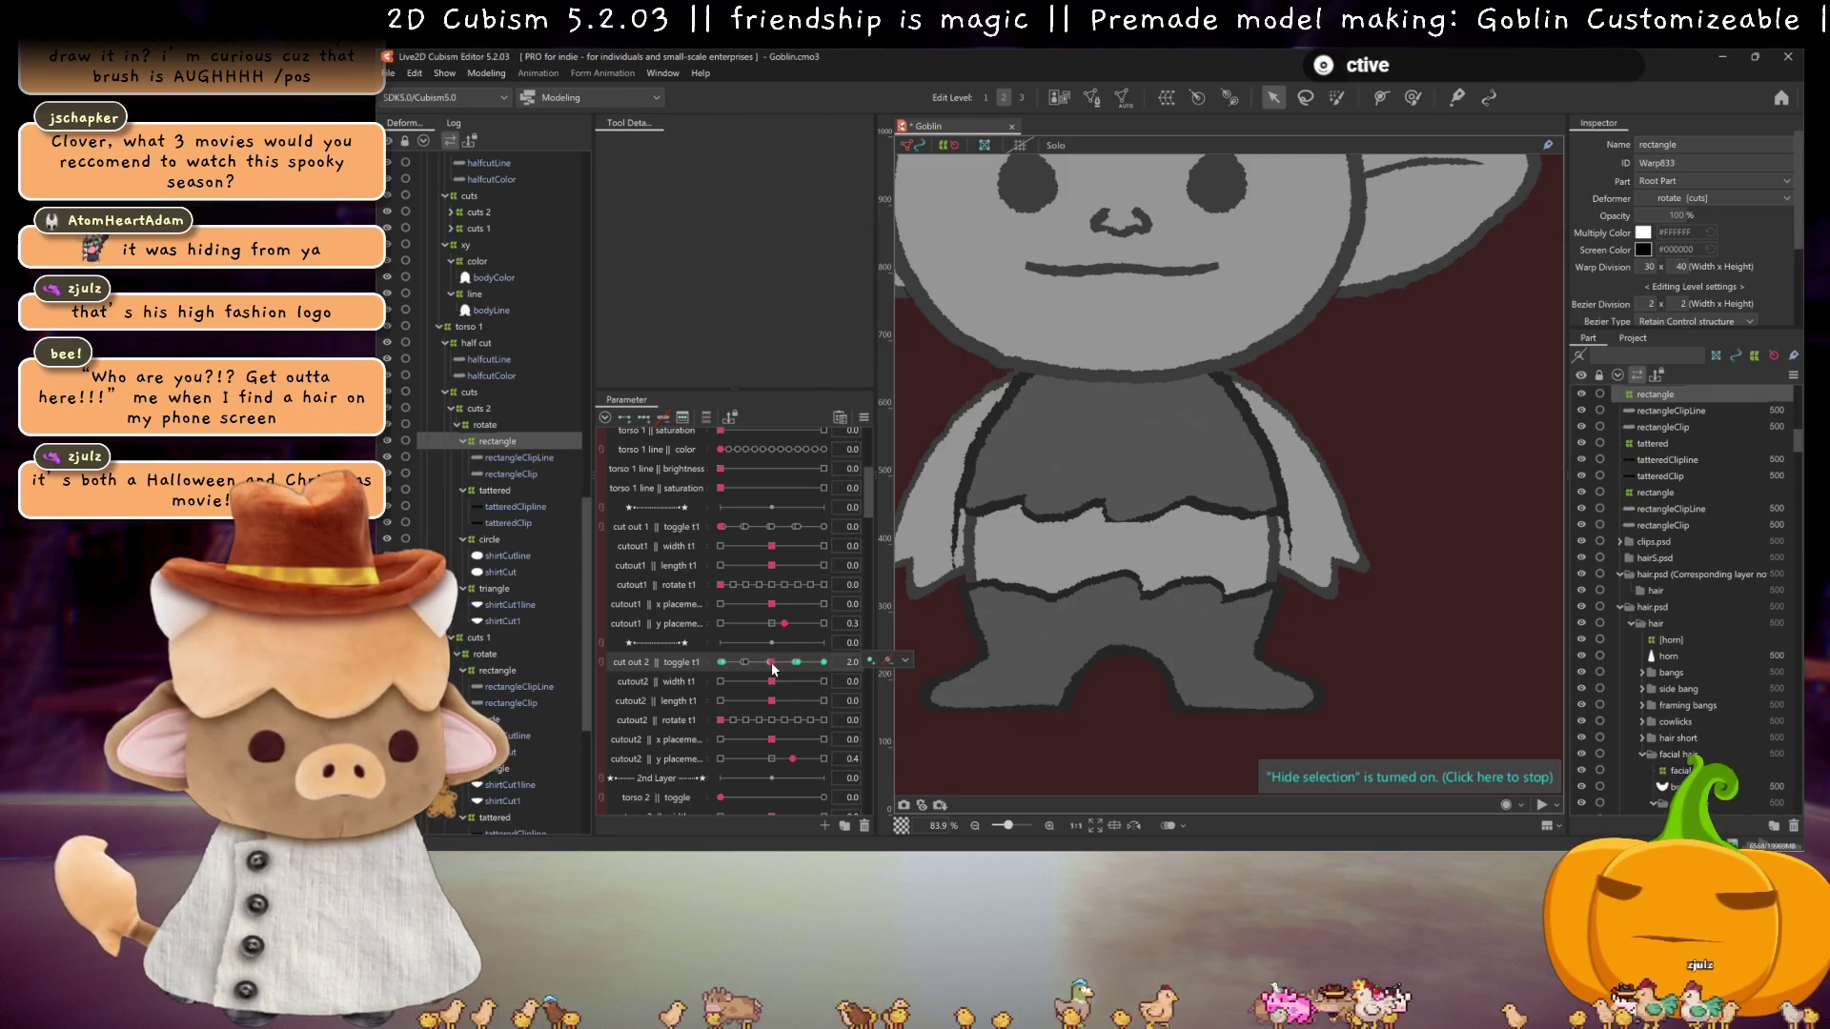
{"action": "left_click", "coordinate": [770, 663]}
Step: Try the tattered cut on cut out 2, then select the second layer's circle deformer
{"action": "left_click_drag", "start_coordinate": [776, 662], "coordinate": [797, 663]}
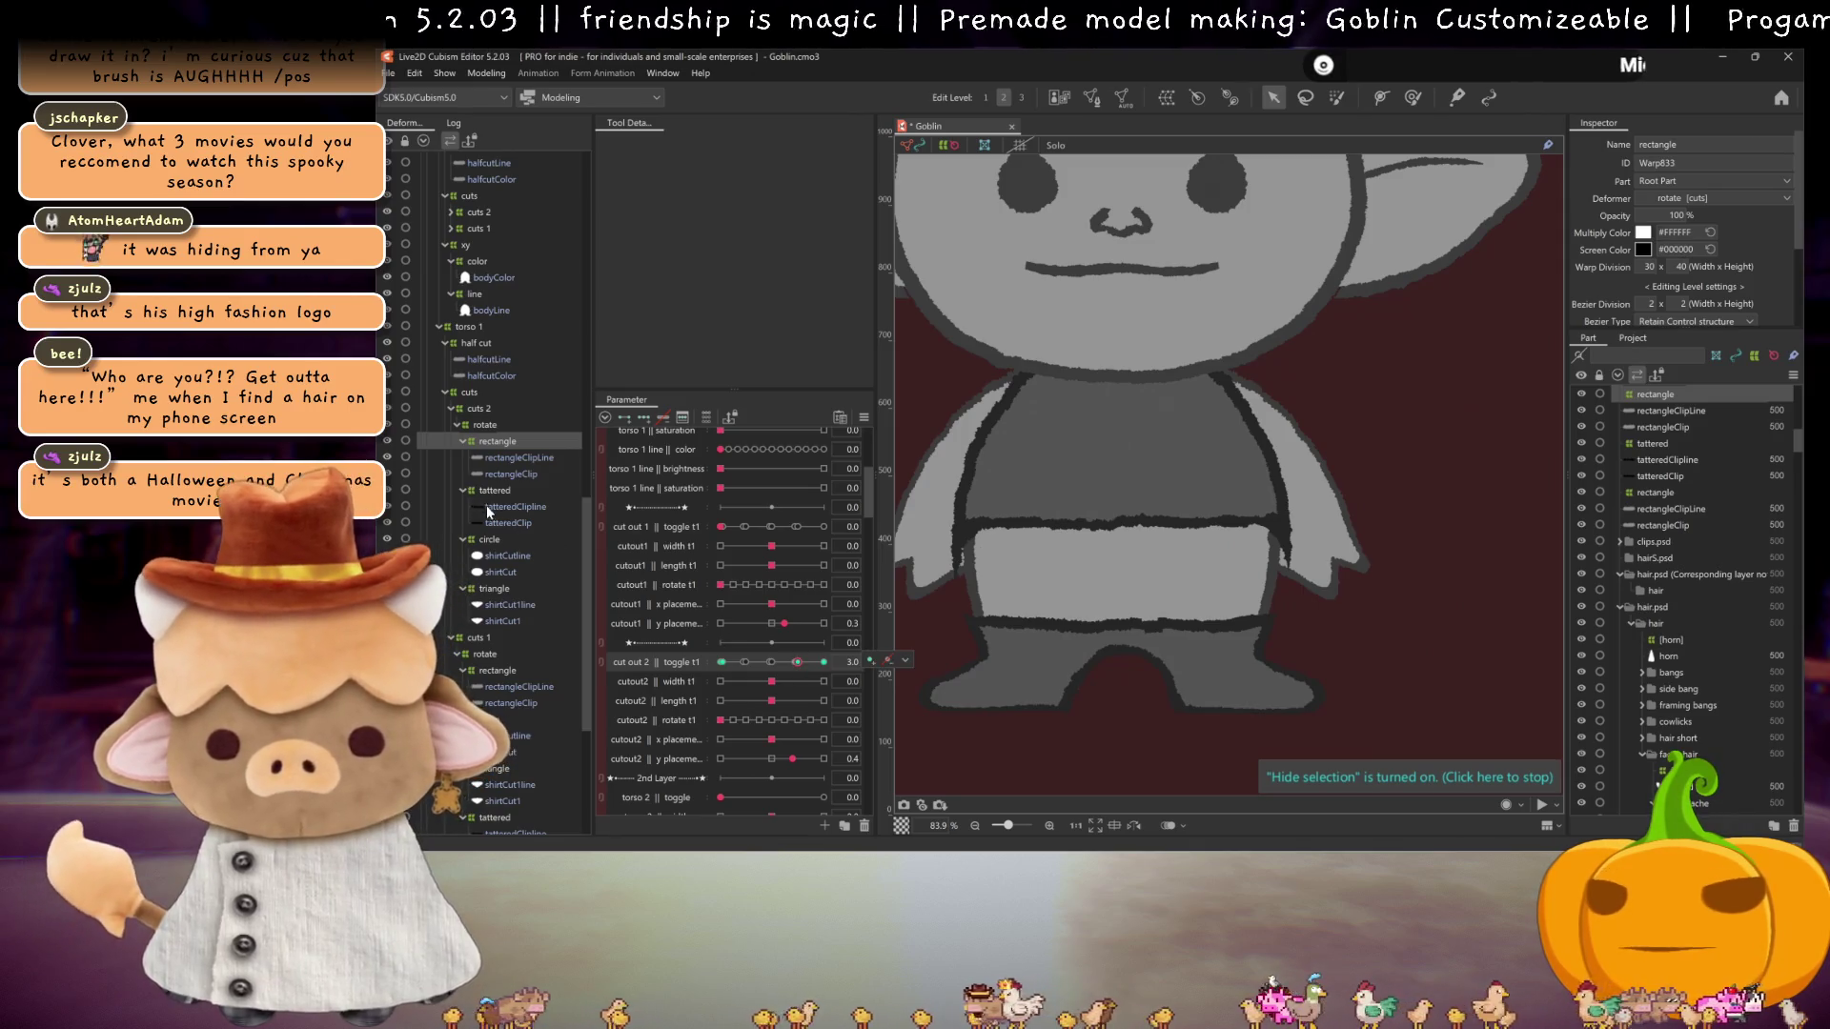
{"action": "left_click", "coordinate": [489, 539]}
{"action": "left_click", "coordinate": [741, 662]}
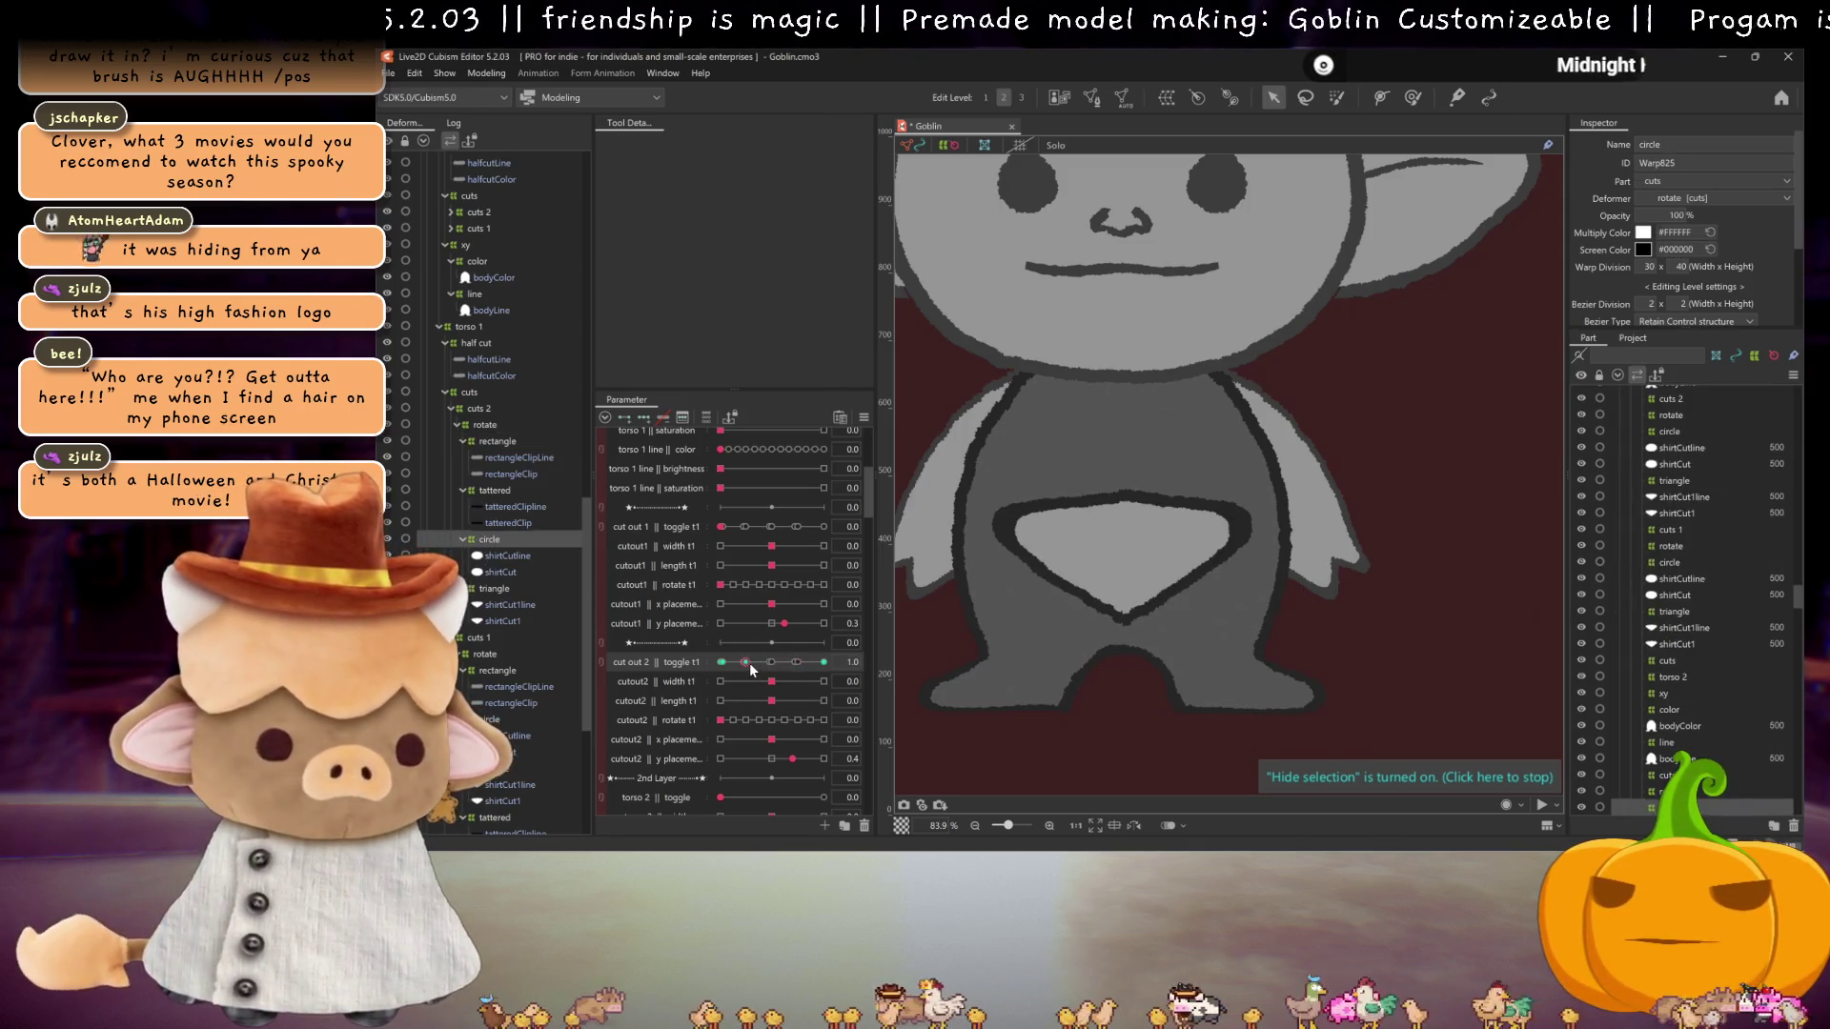
Step: Set cut out 2 to the circle and move its warp deformer down to mid-torso
{"action": "left_click_drag", "start_coordinate": [740, 662], "coordinate": [824, 661]}
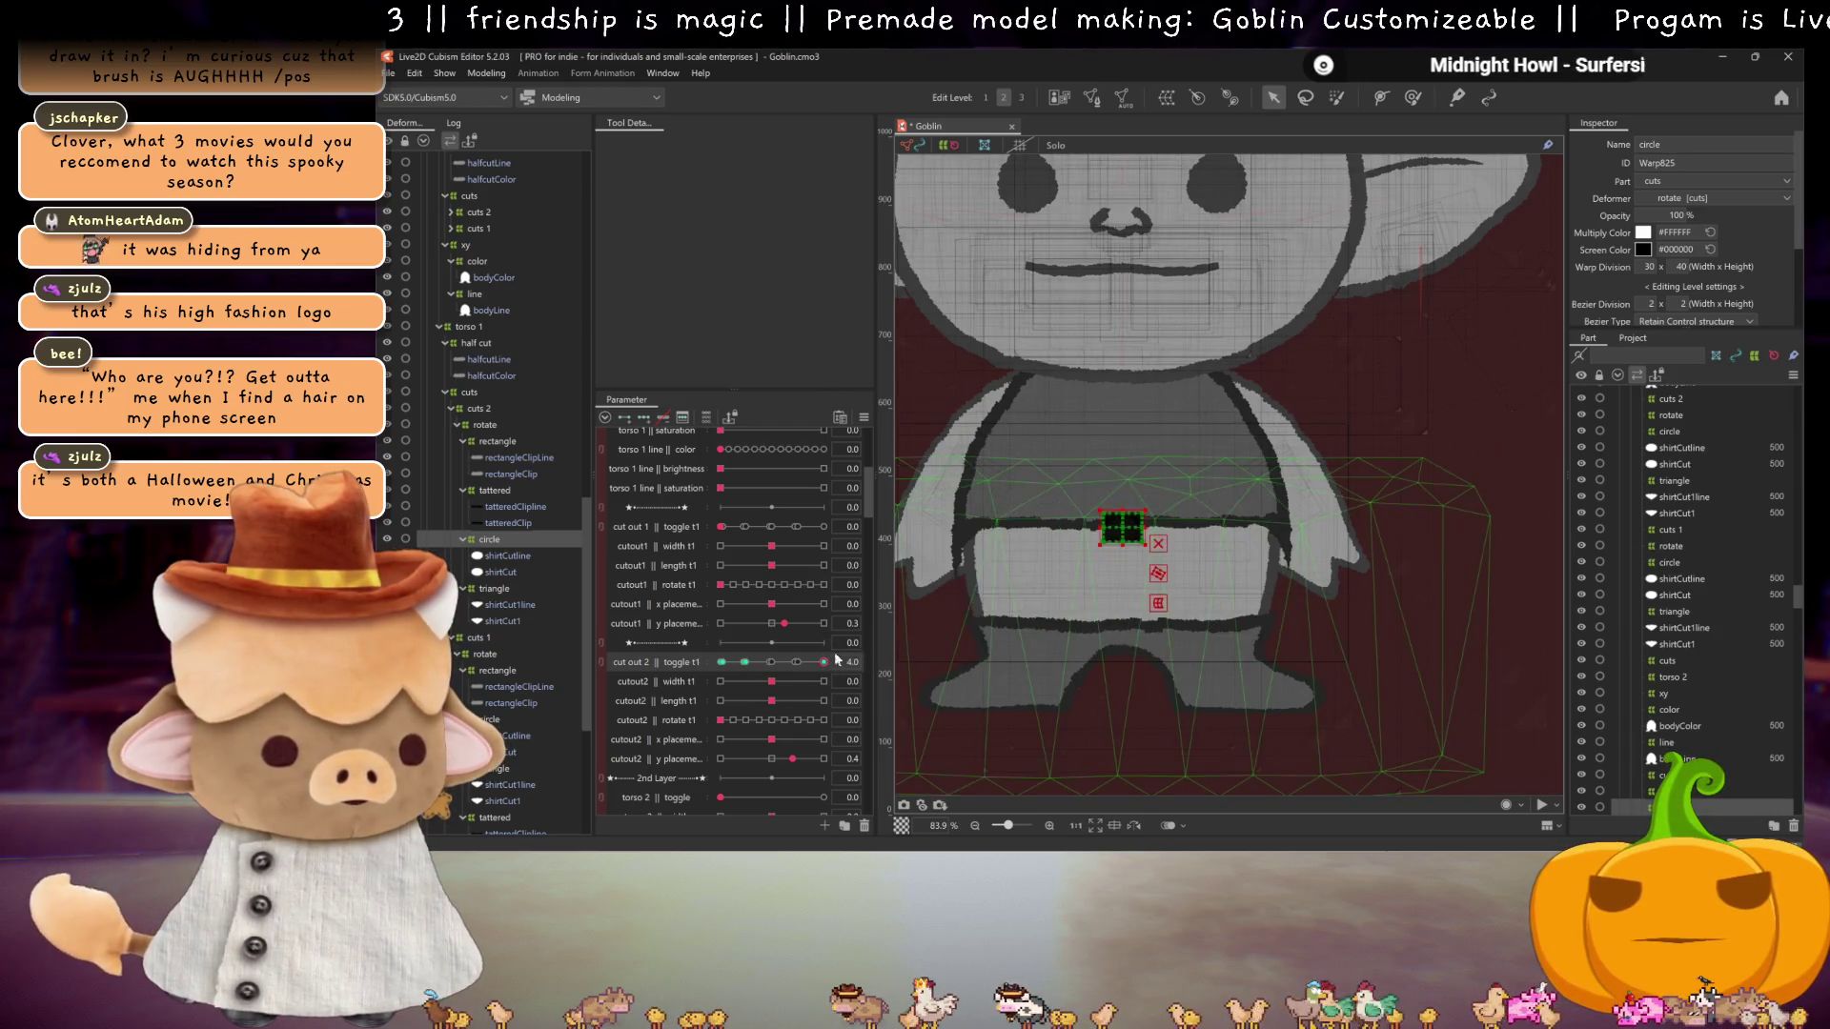
{"action": "left_click_drag", "start_coordinate": [1120, 526], "coordinate": [1127, 564]}
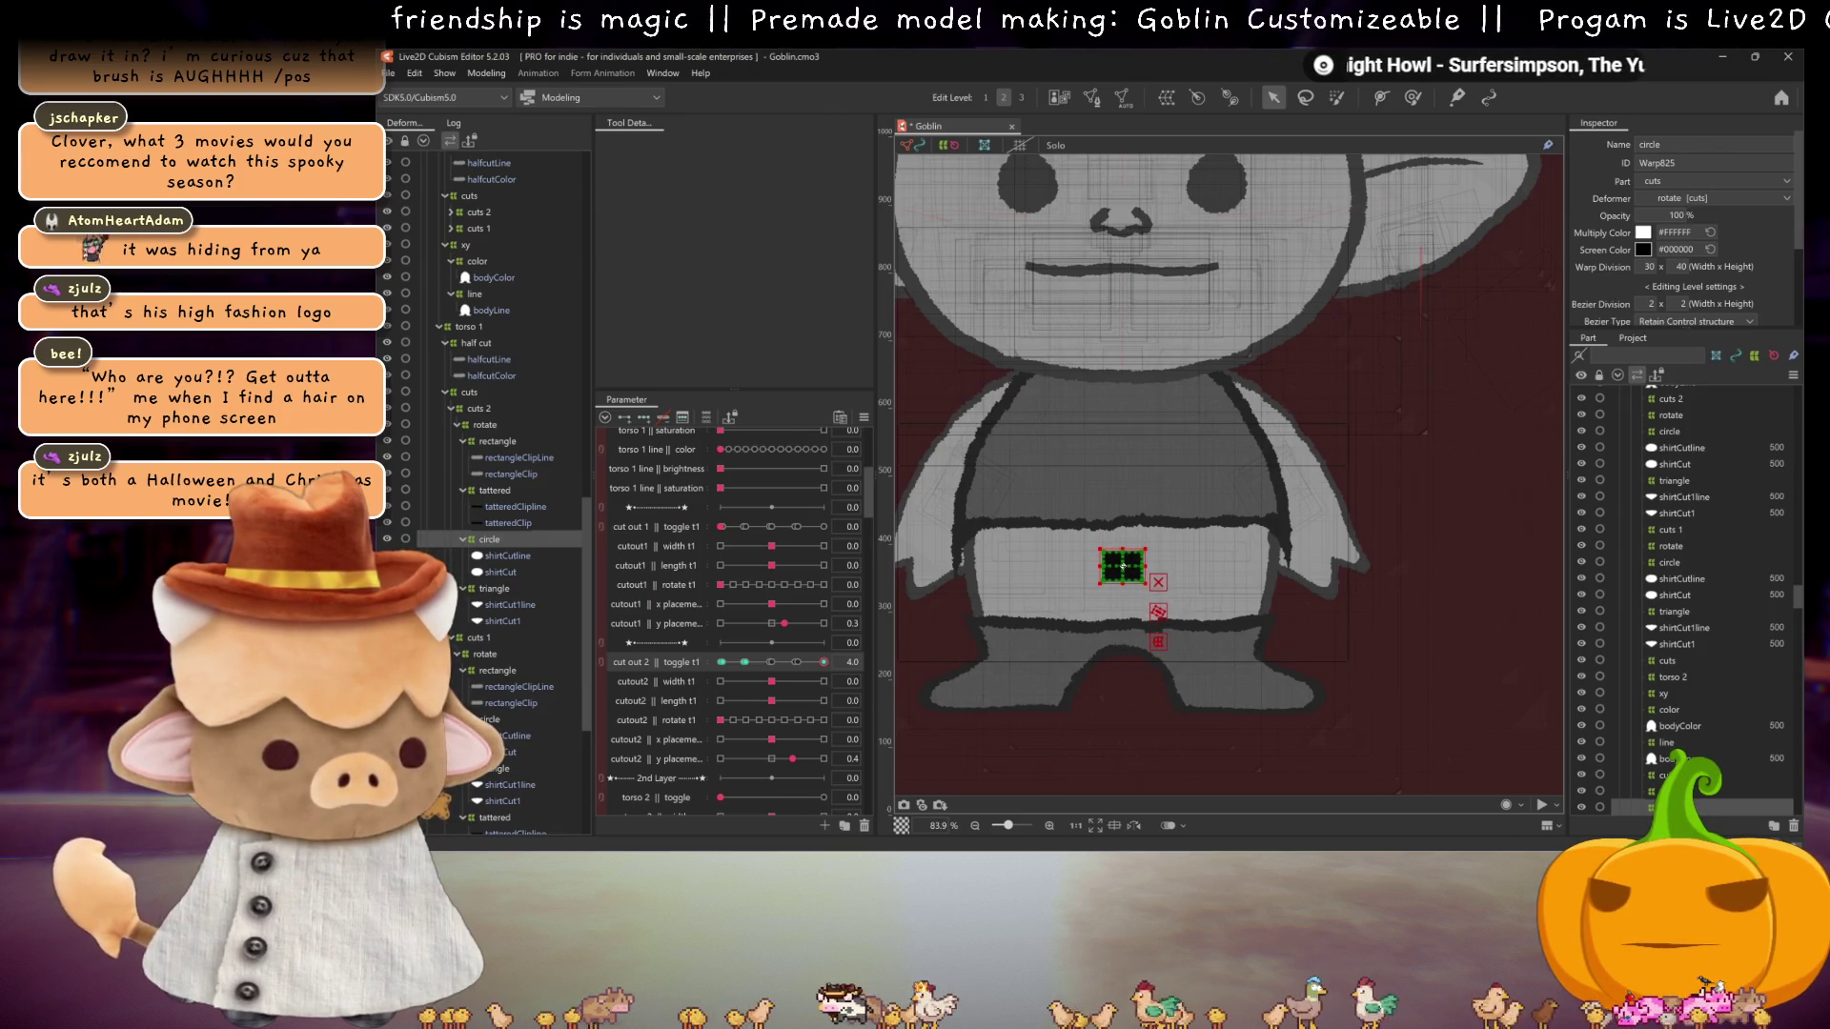
{"action": "left_click", "coordinate": [794, 663]}
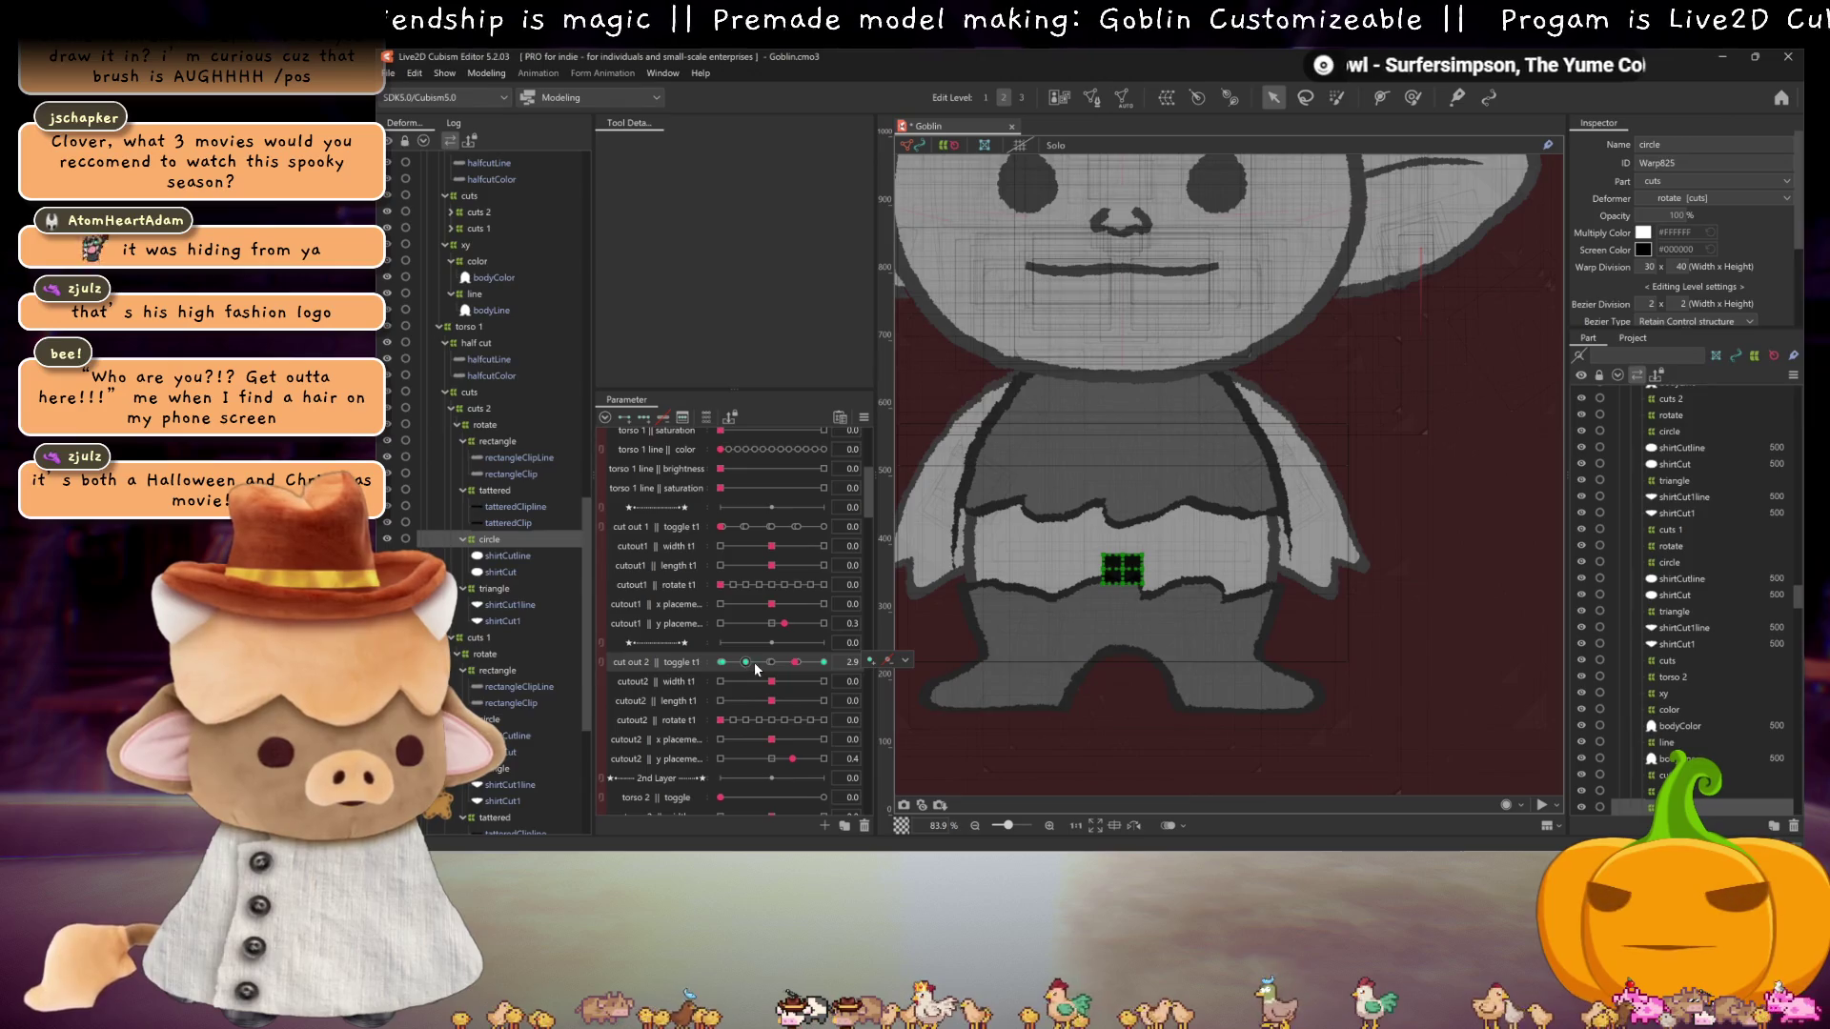
Step: Cycle cut out 2 through triangle, torn band, rectangle and circle shapes, then save the model
{"action": "left_click", "coordinate": [752, 663]}
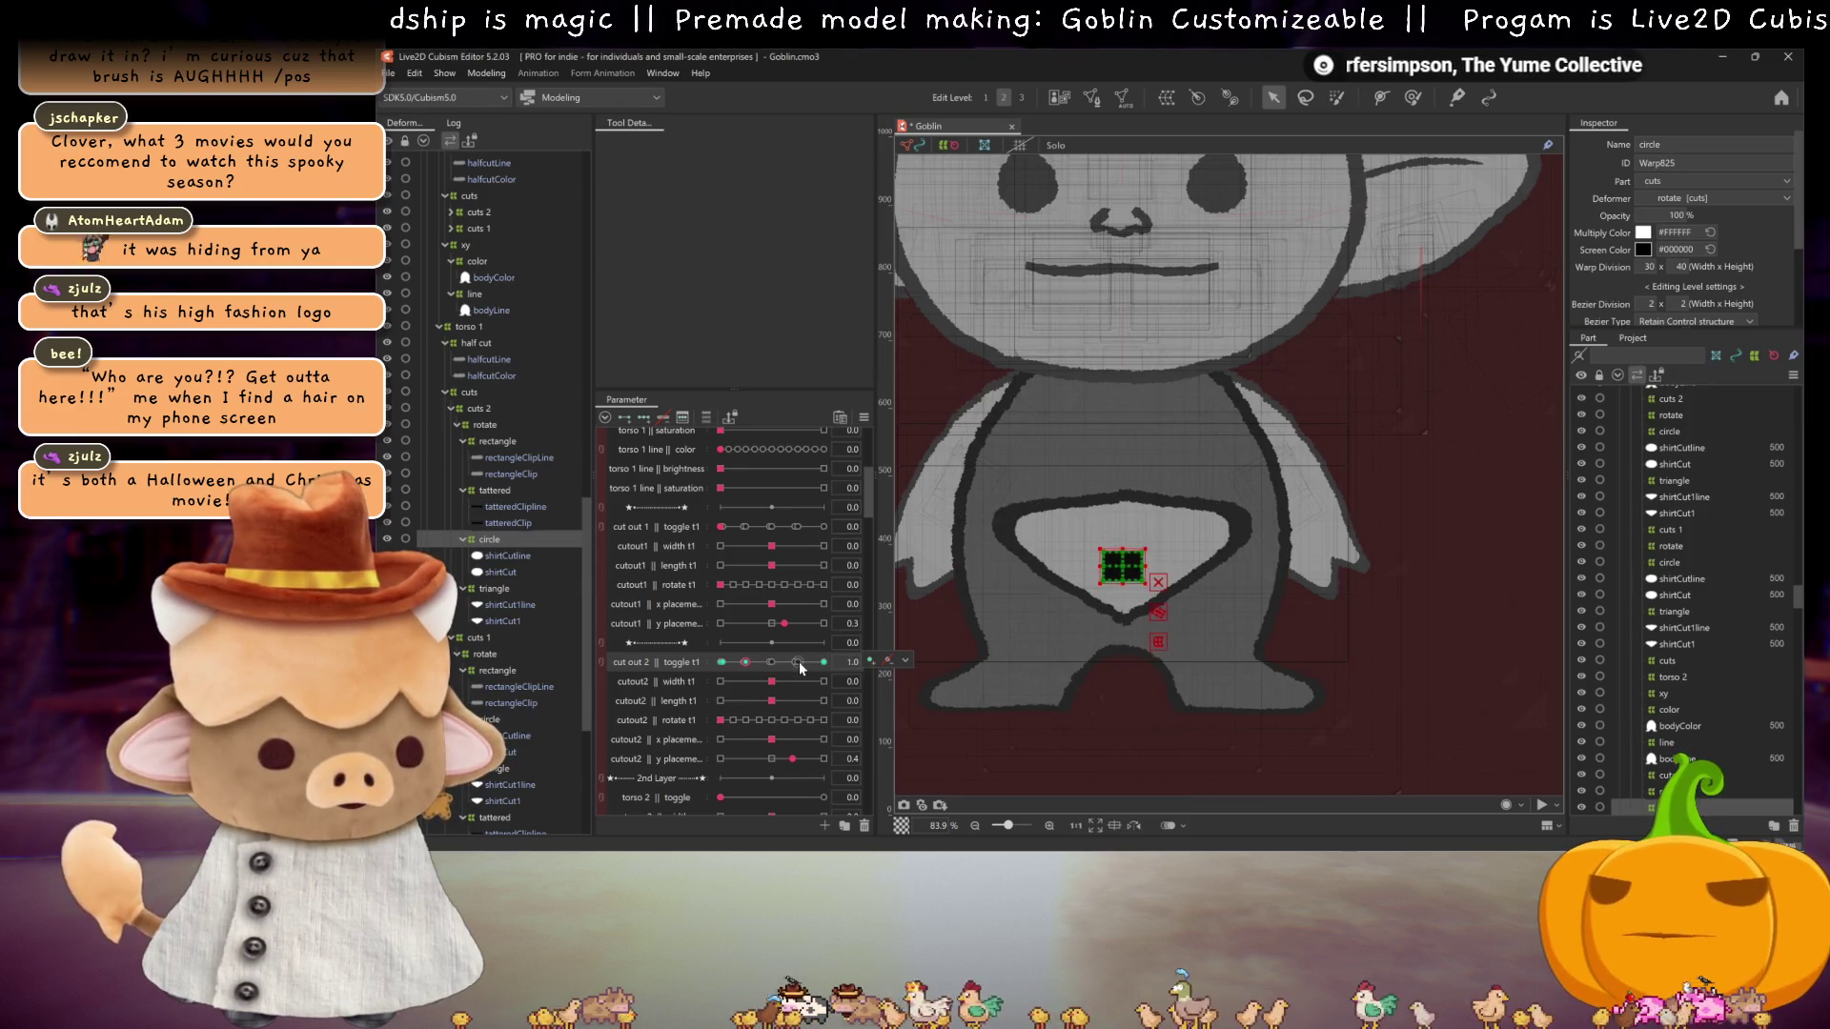
{"action": "left_click", "coordinate": [772, 662]}
{"action": "key", "text": "ctrl+h"}
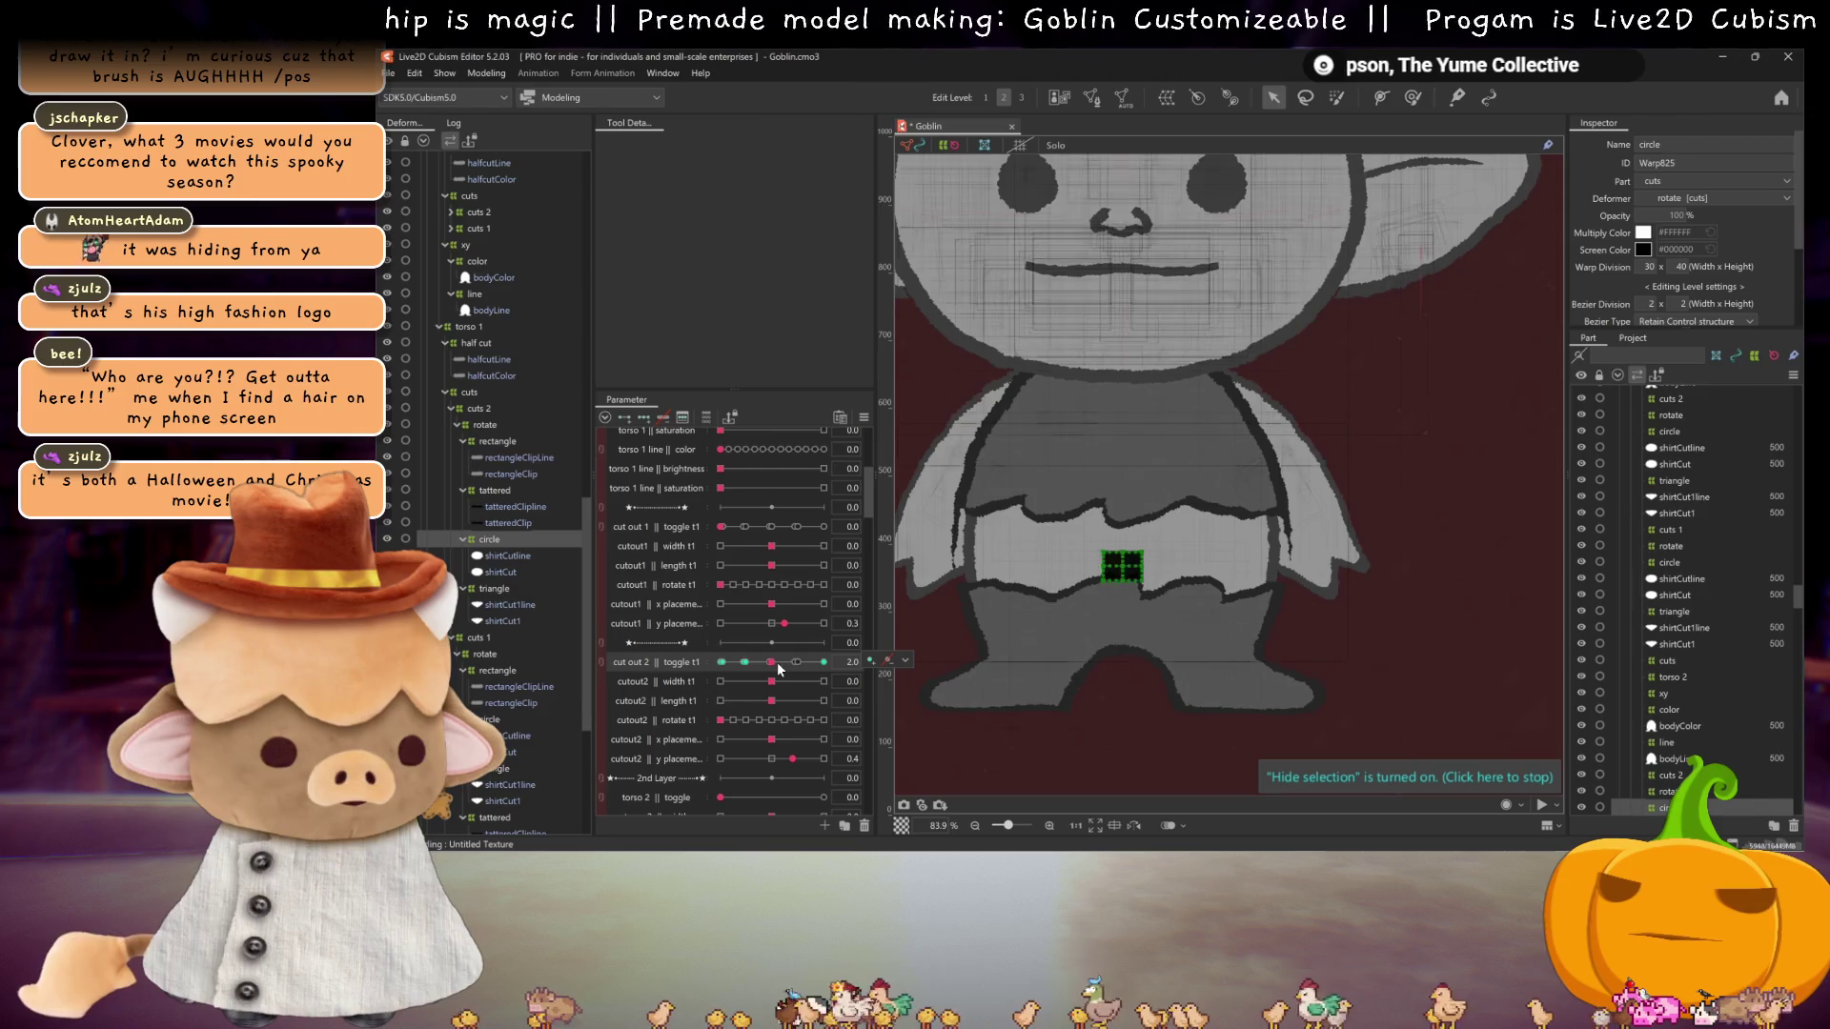
{"action": "left_click", "coordinate": [746, 663]}
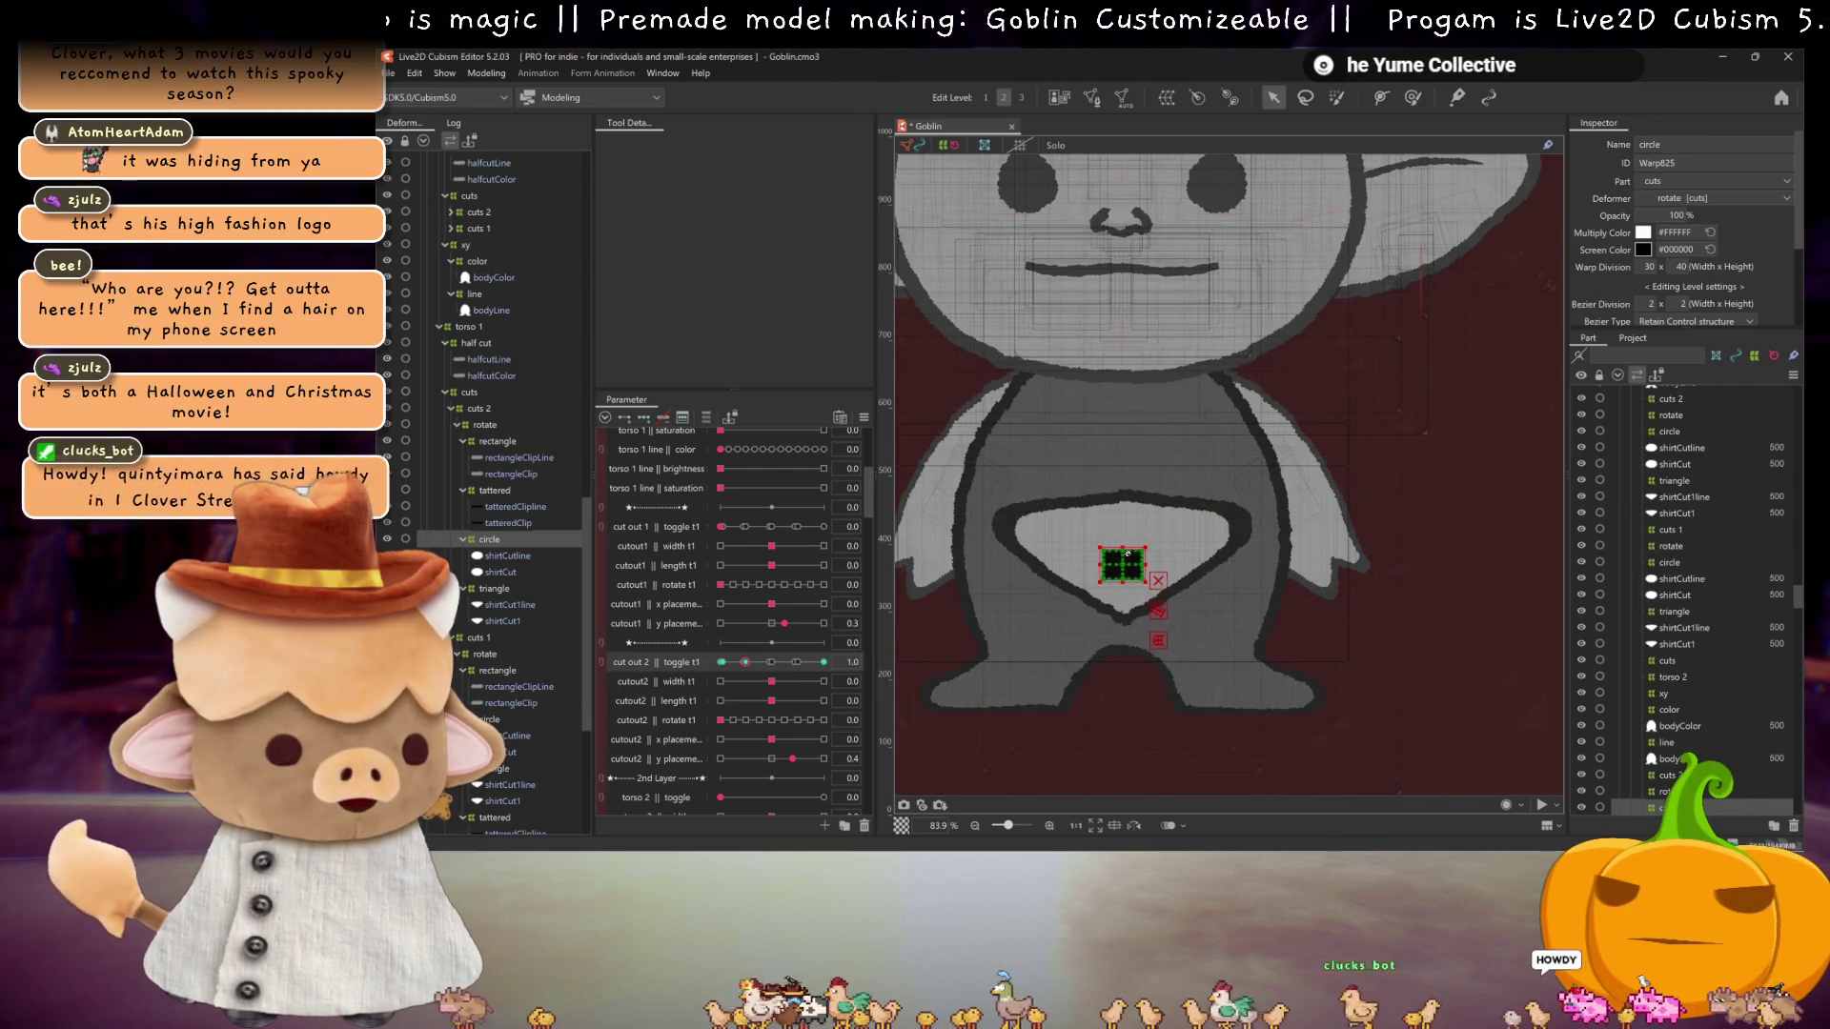
{"action": "left_click", "coordinate": [824, 662]}
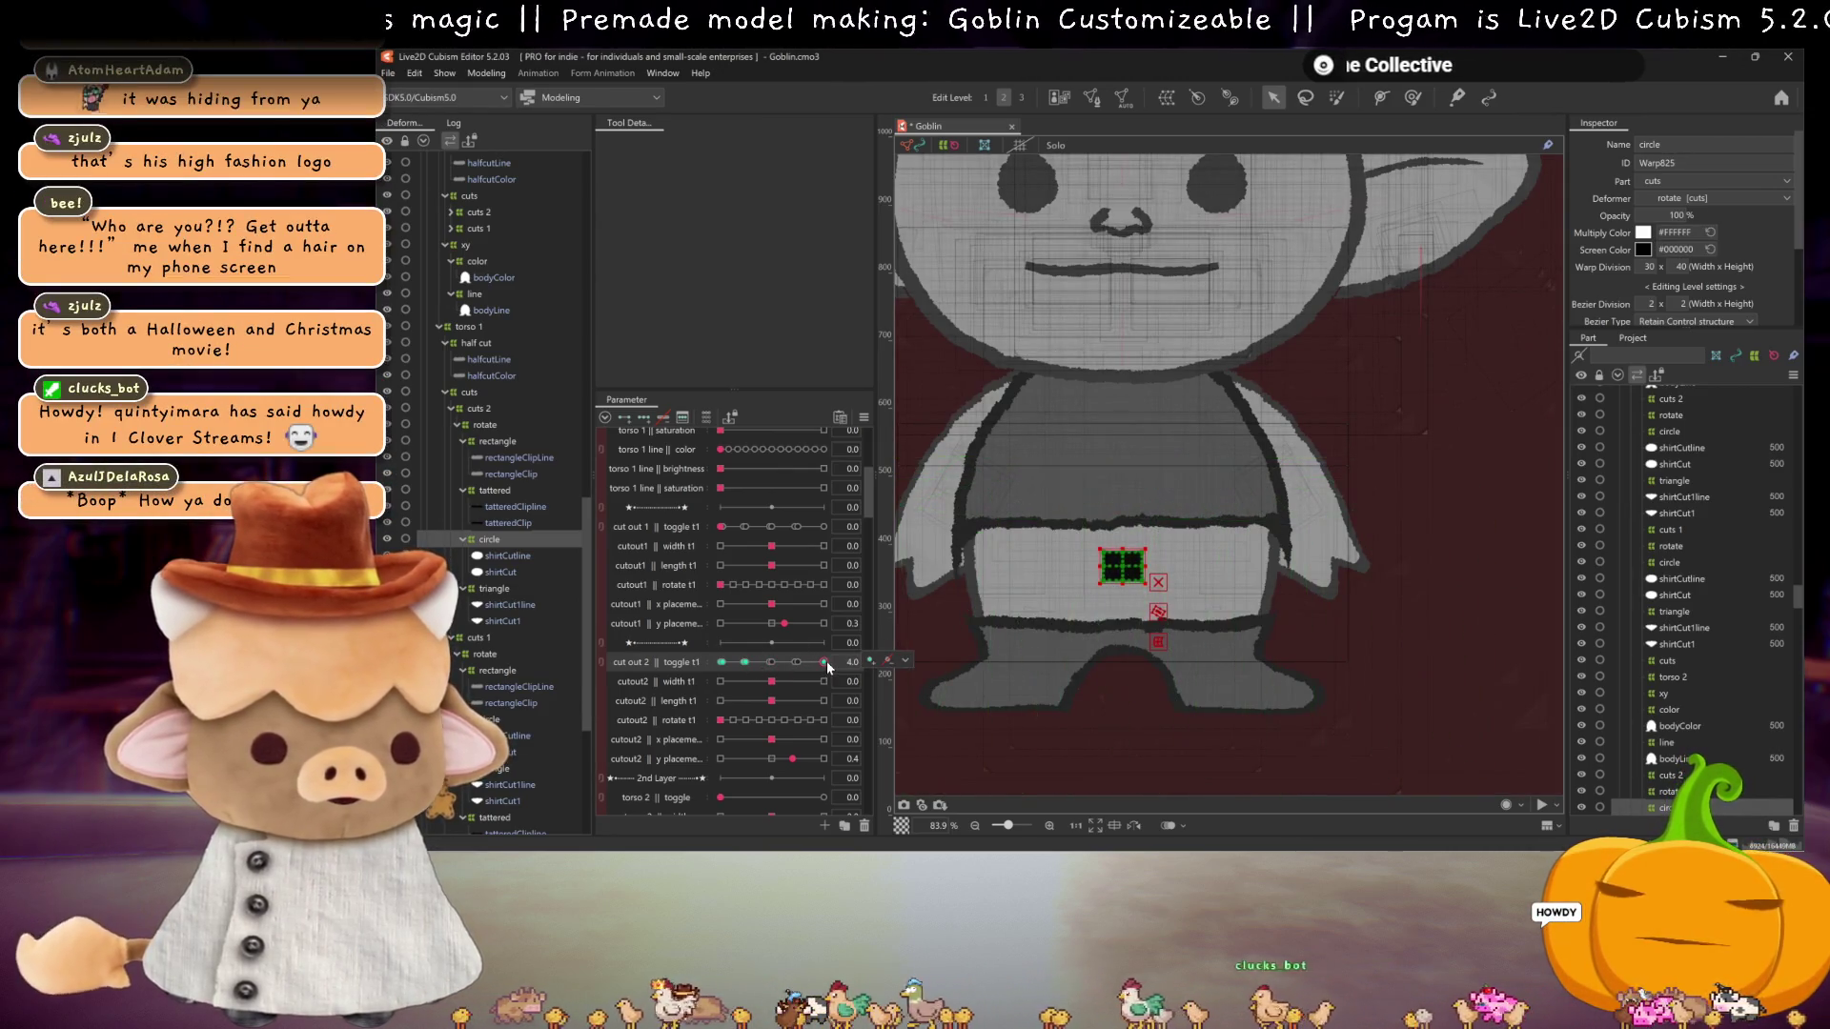
{"action": "mouse_move", "coordinate": [799, 657]}
{"action": "left_mouse_down"}
{"action": "mouse_move", "coordinate": [723, 665]}
{"action": "mouse_move", "coordinate": [861, 661]}
{"action": "left_mouse_up"}
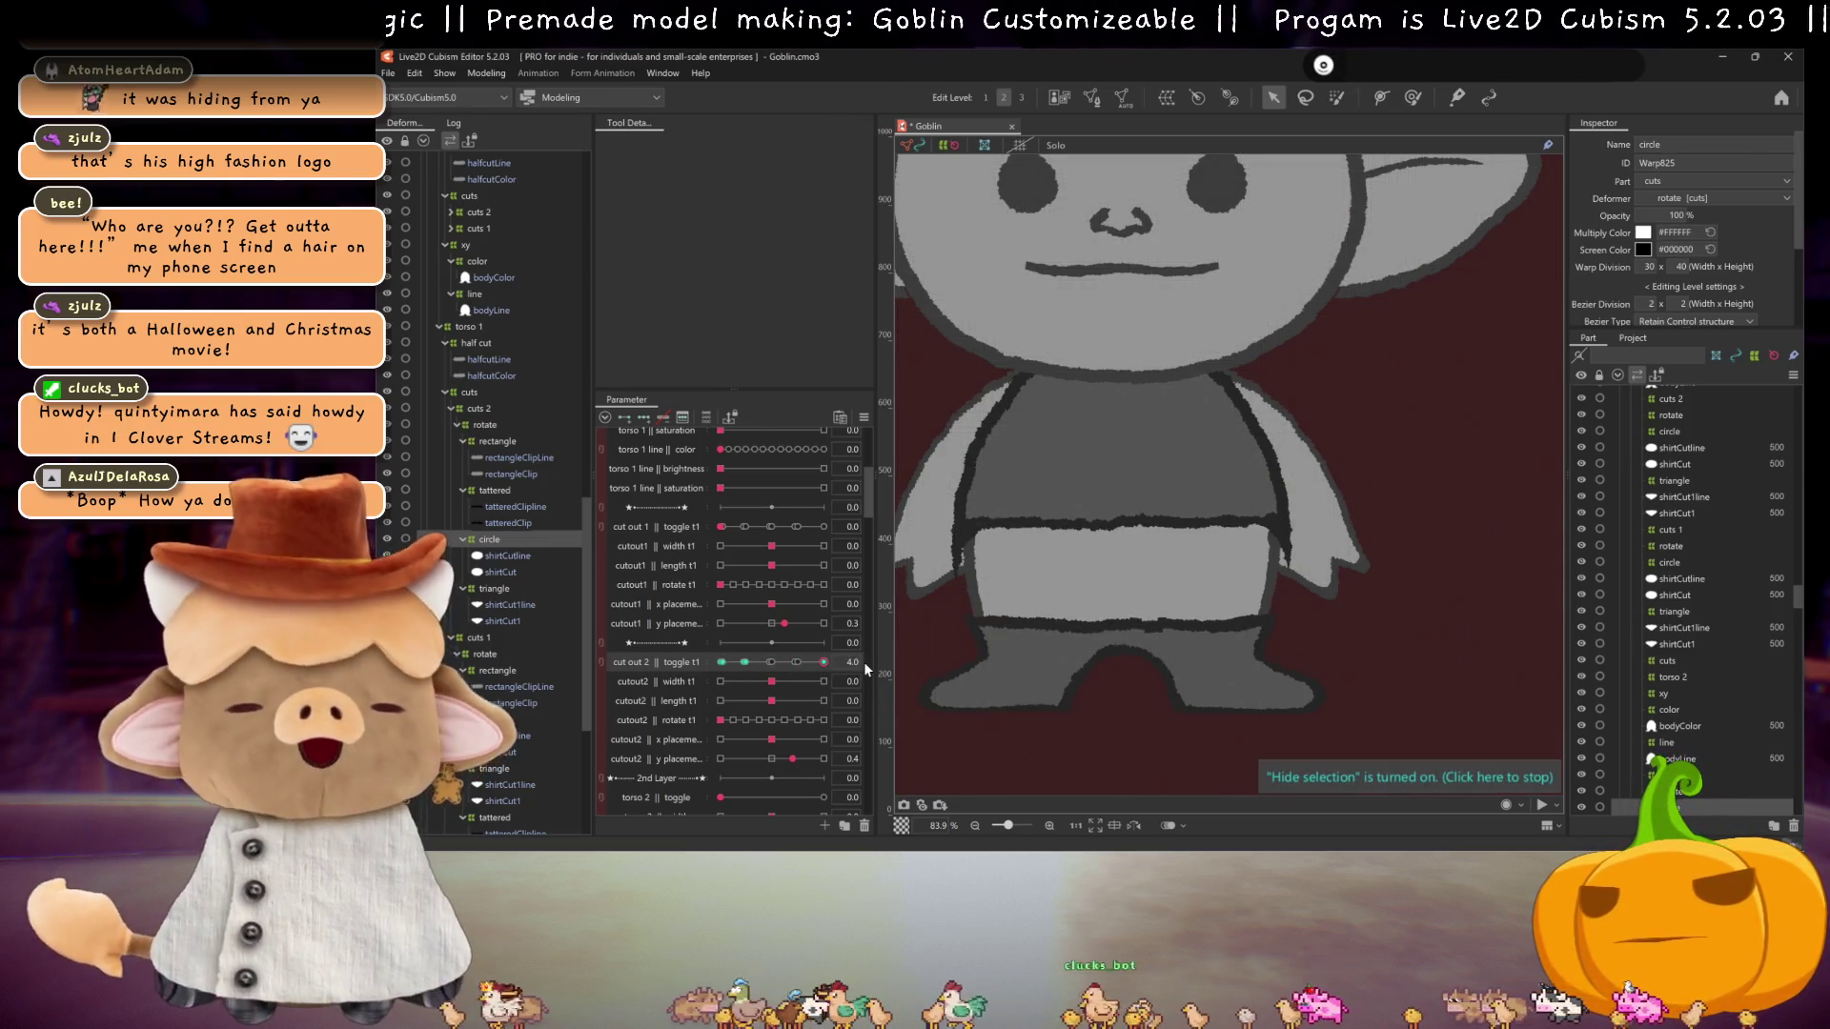
{"action": "key", "text": "ctrl+s"}
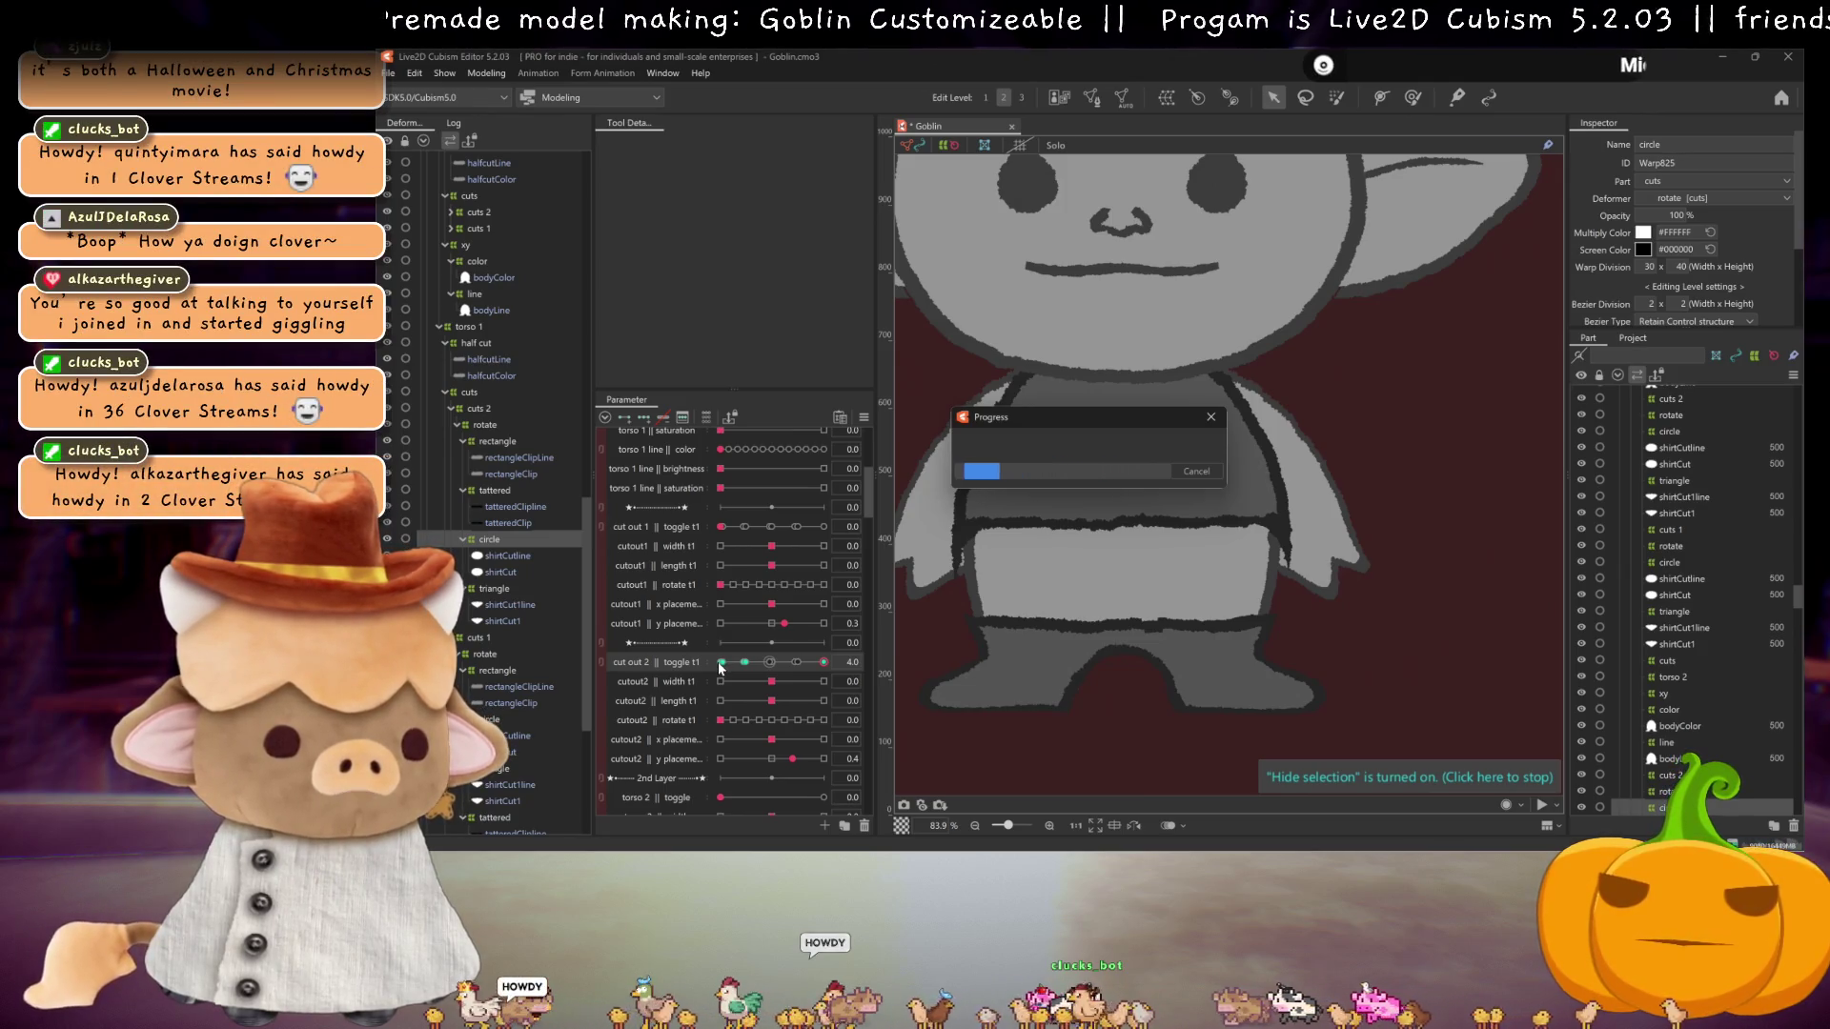
{"action": "left_click", "coordinate": [800, 663]}
Step: Turn cut out 2 off, reset cutout2 y placement to 0, and set cut out 1 toggle t1 to 2.0
{"action": "left_click_drag", "start_coordinate": [801, 665], "coordinate": [722, 663]}
{"action": "left_click", "coordinate": [772, 759]}
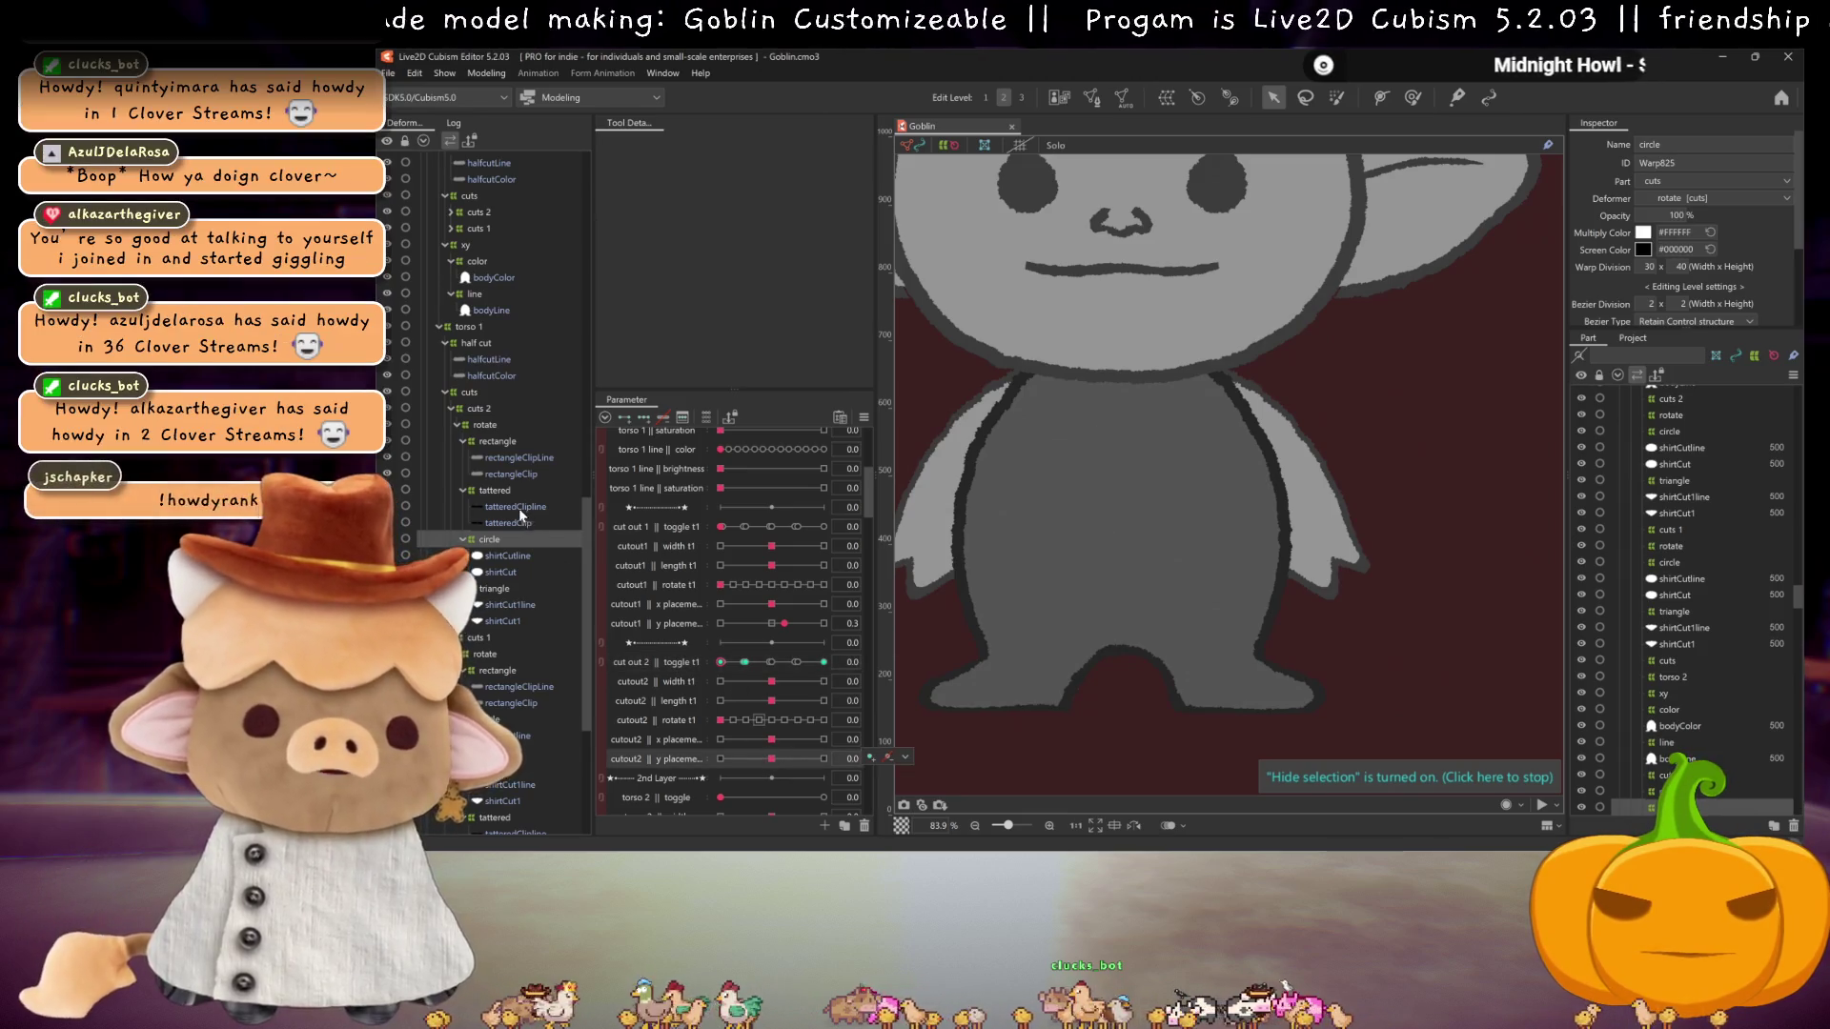
{"action": "scroll", "coordinate": [505, 486], "scroll_direction": "up", "scroll_amount": 4}
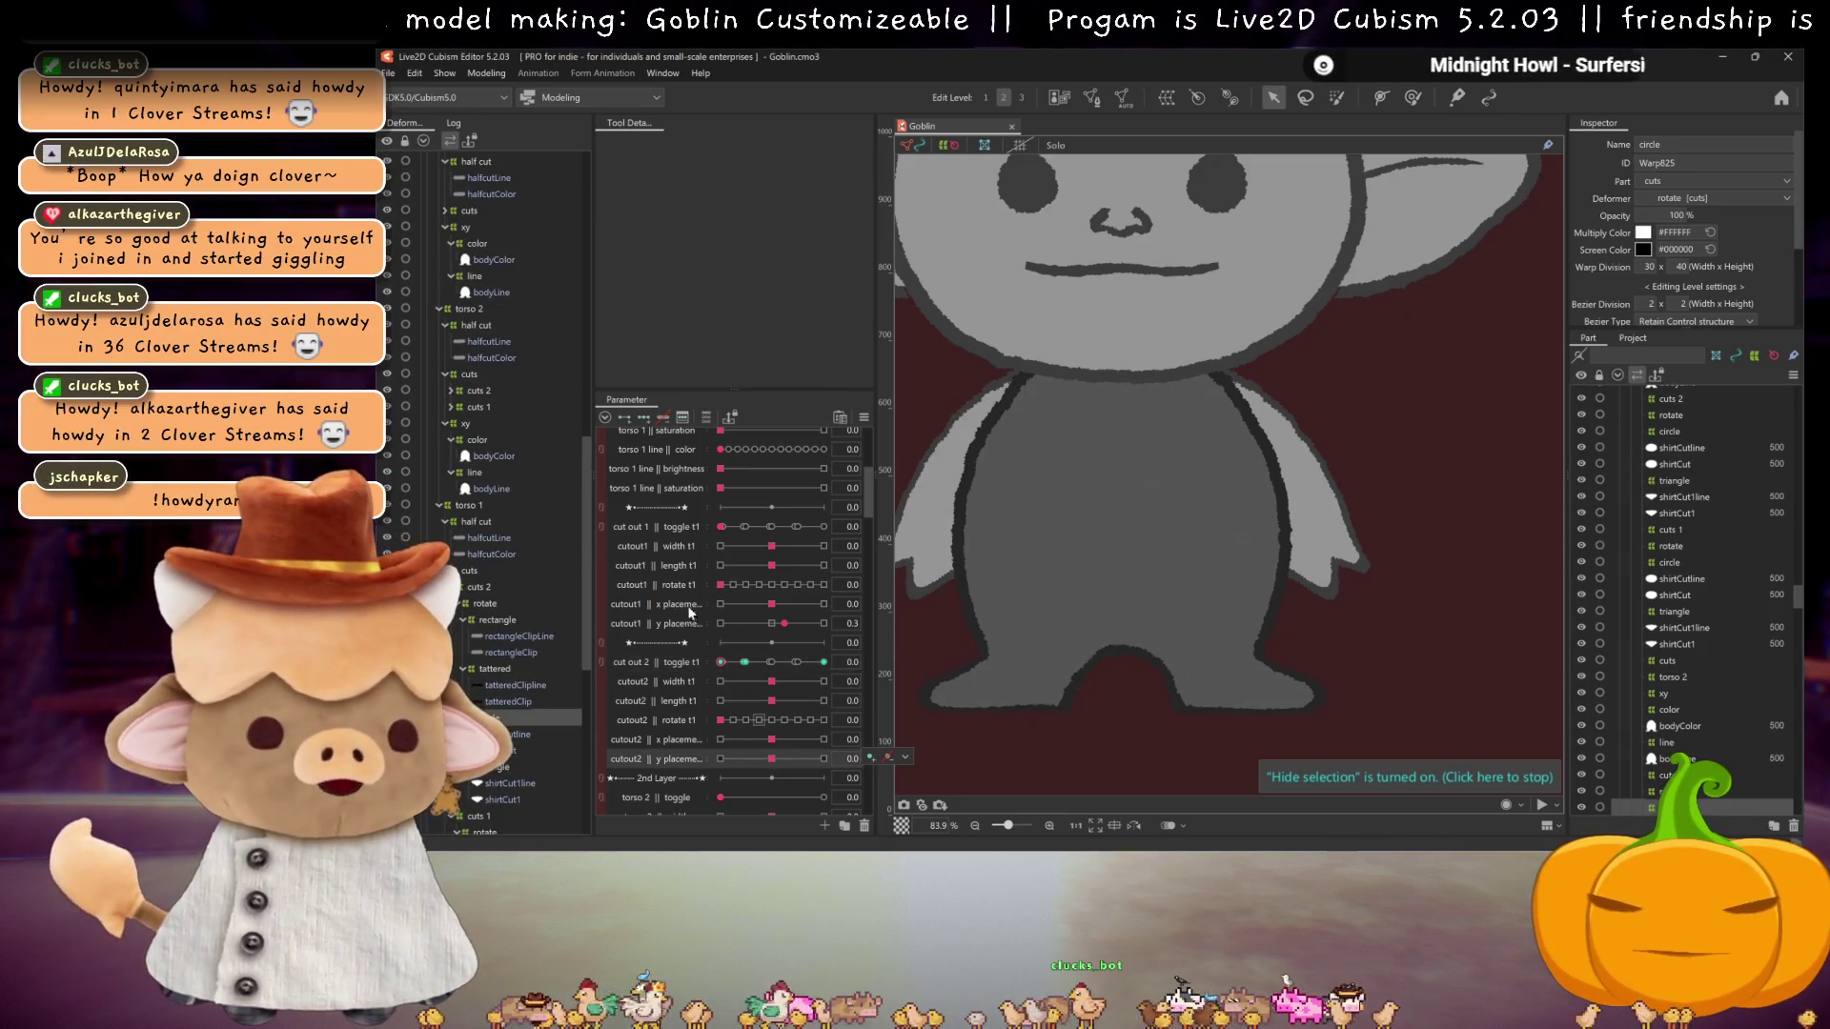
{"action": "scroll", "coordinate": [507, 559], "scroll_direction": "up", "scroll_amount": 4}
{"action": "scroll", "coordinate": [787, 588], "scroll_direction": "down", "scroll_amount": 4}
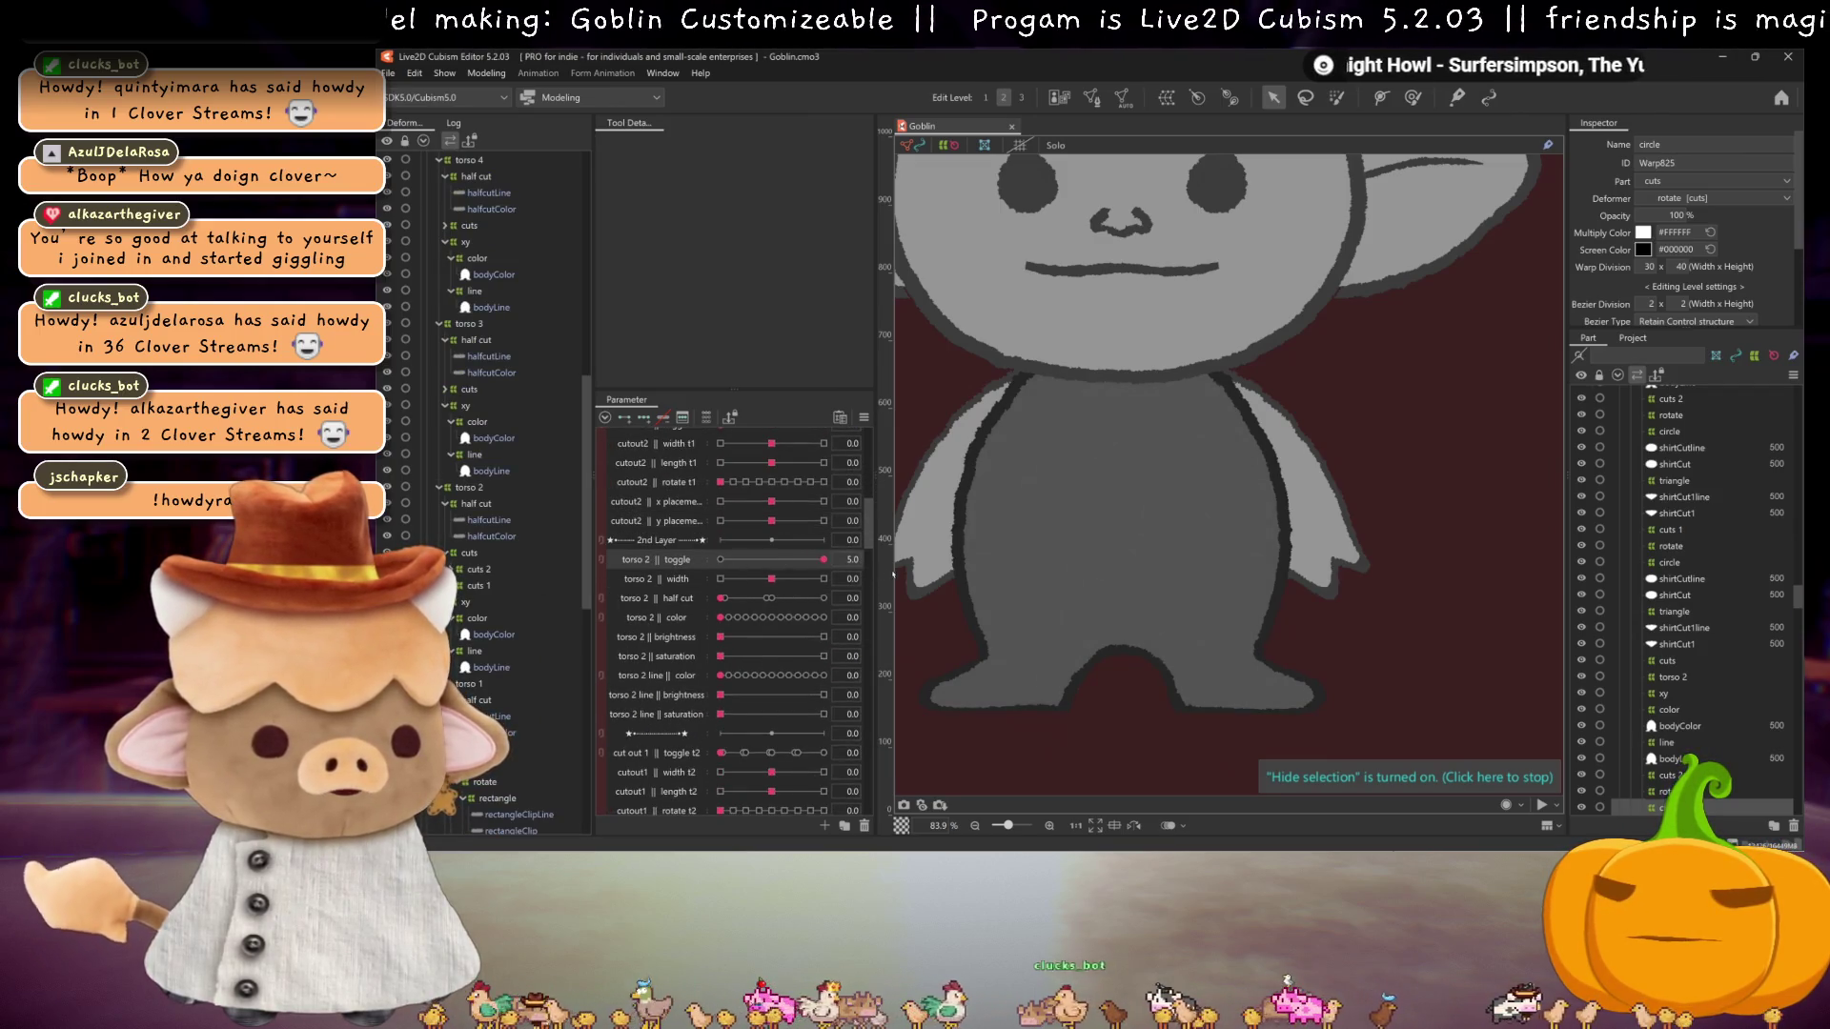
{"action": "scroll", "coordinate": [770, 555], "scroll_direction": "up", "scroll_amount": 8}
{"action": "scroll", "coordinate": [734, 572], "scroll_direction": "down", "scroll_amount": 4}
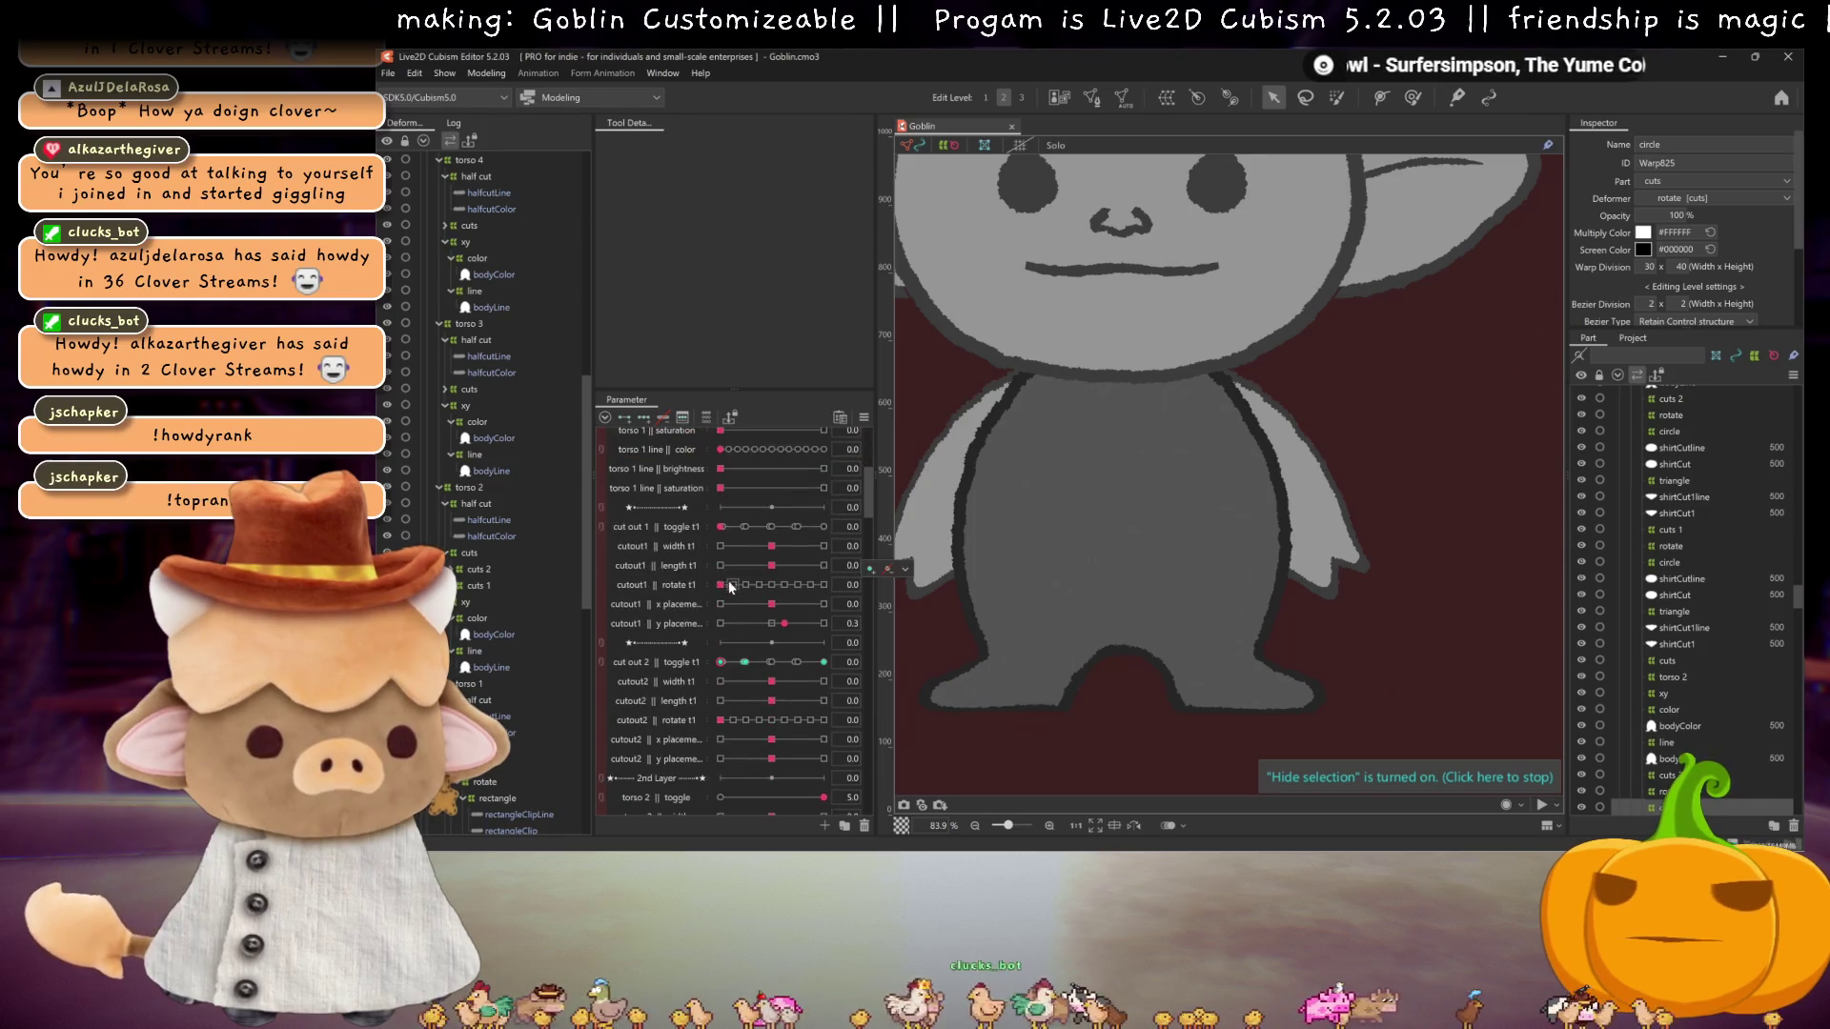
{"action": "left_click", "coordinate": [771, 526]}
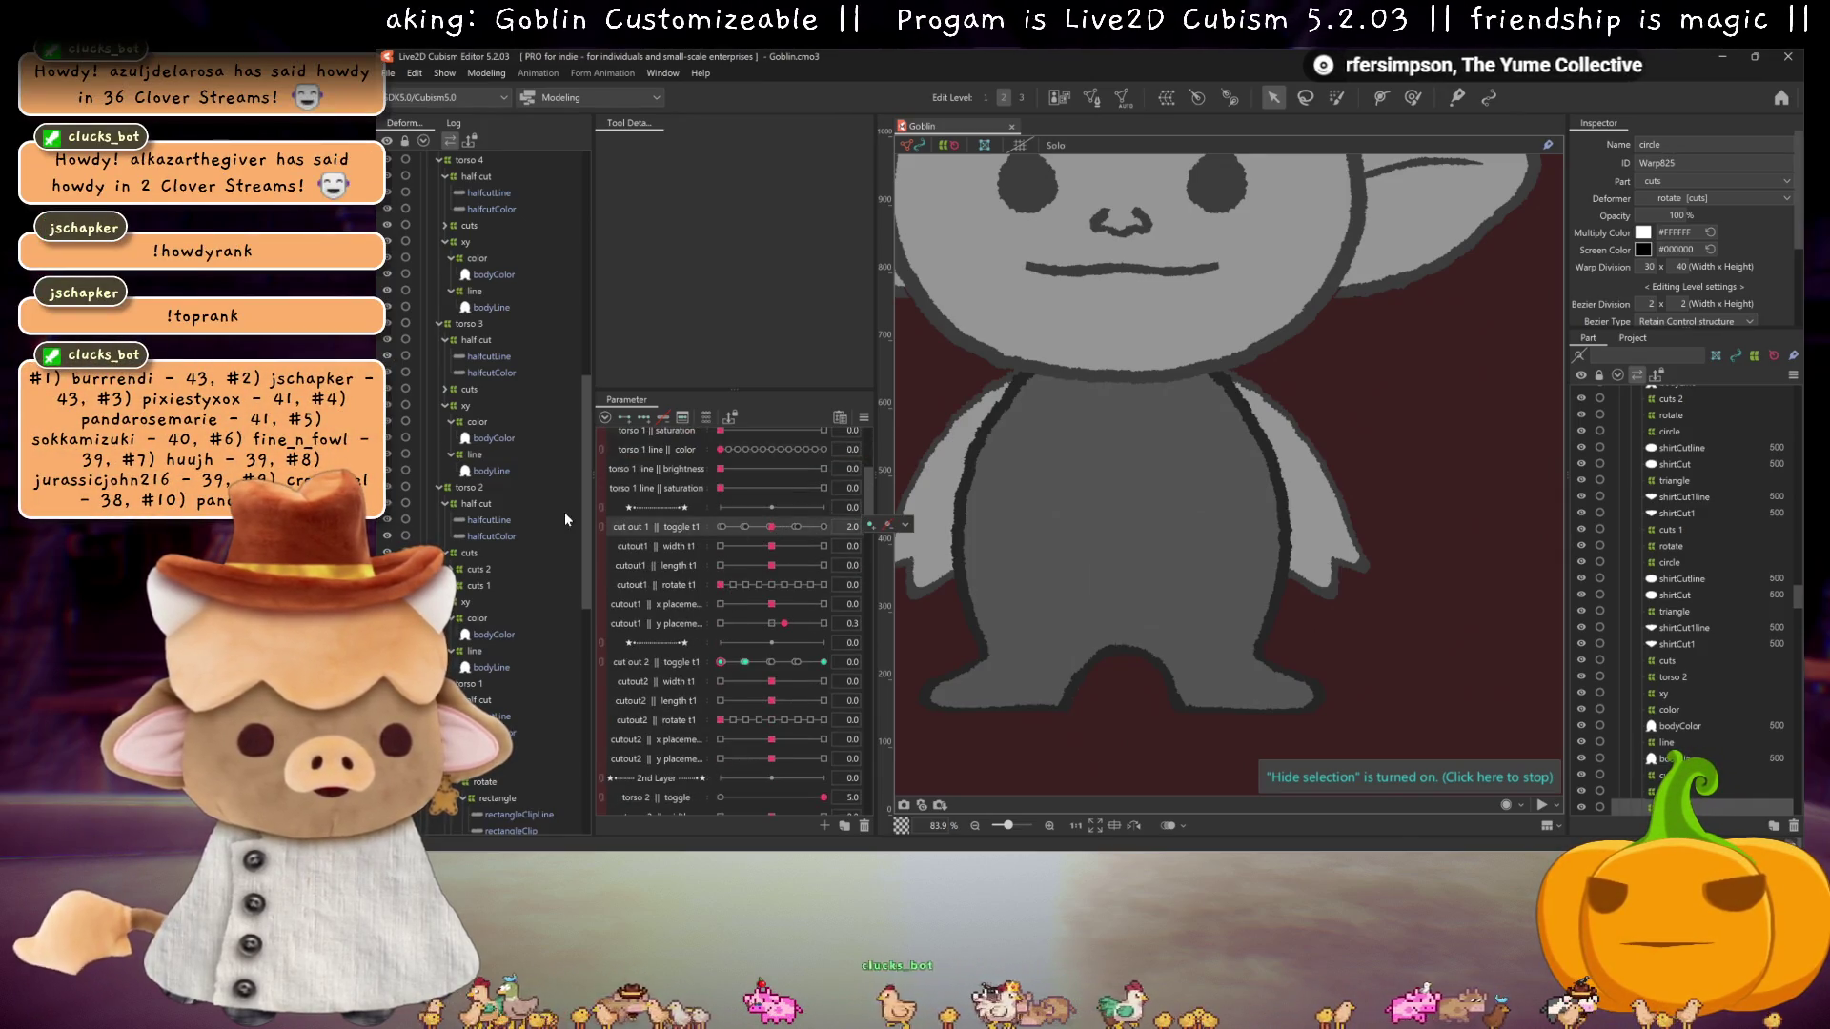
{"action": "scroll", "coordinate": [723, 541], "scroll_direction": "down", "scroll_amount": 2}
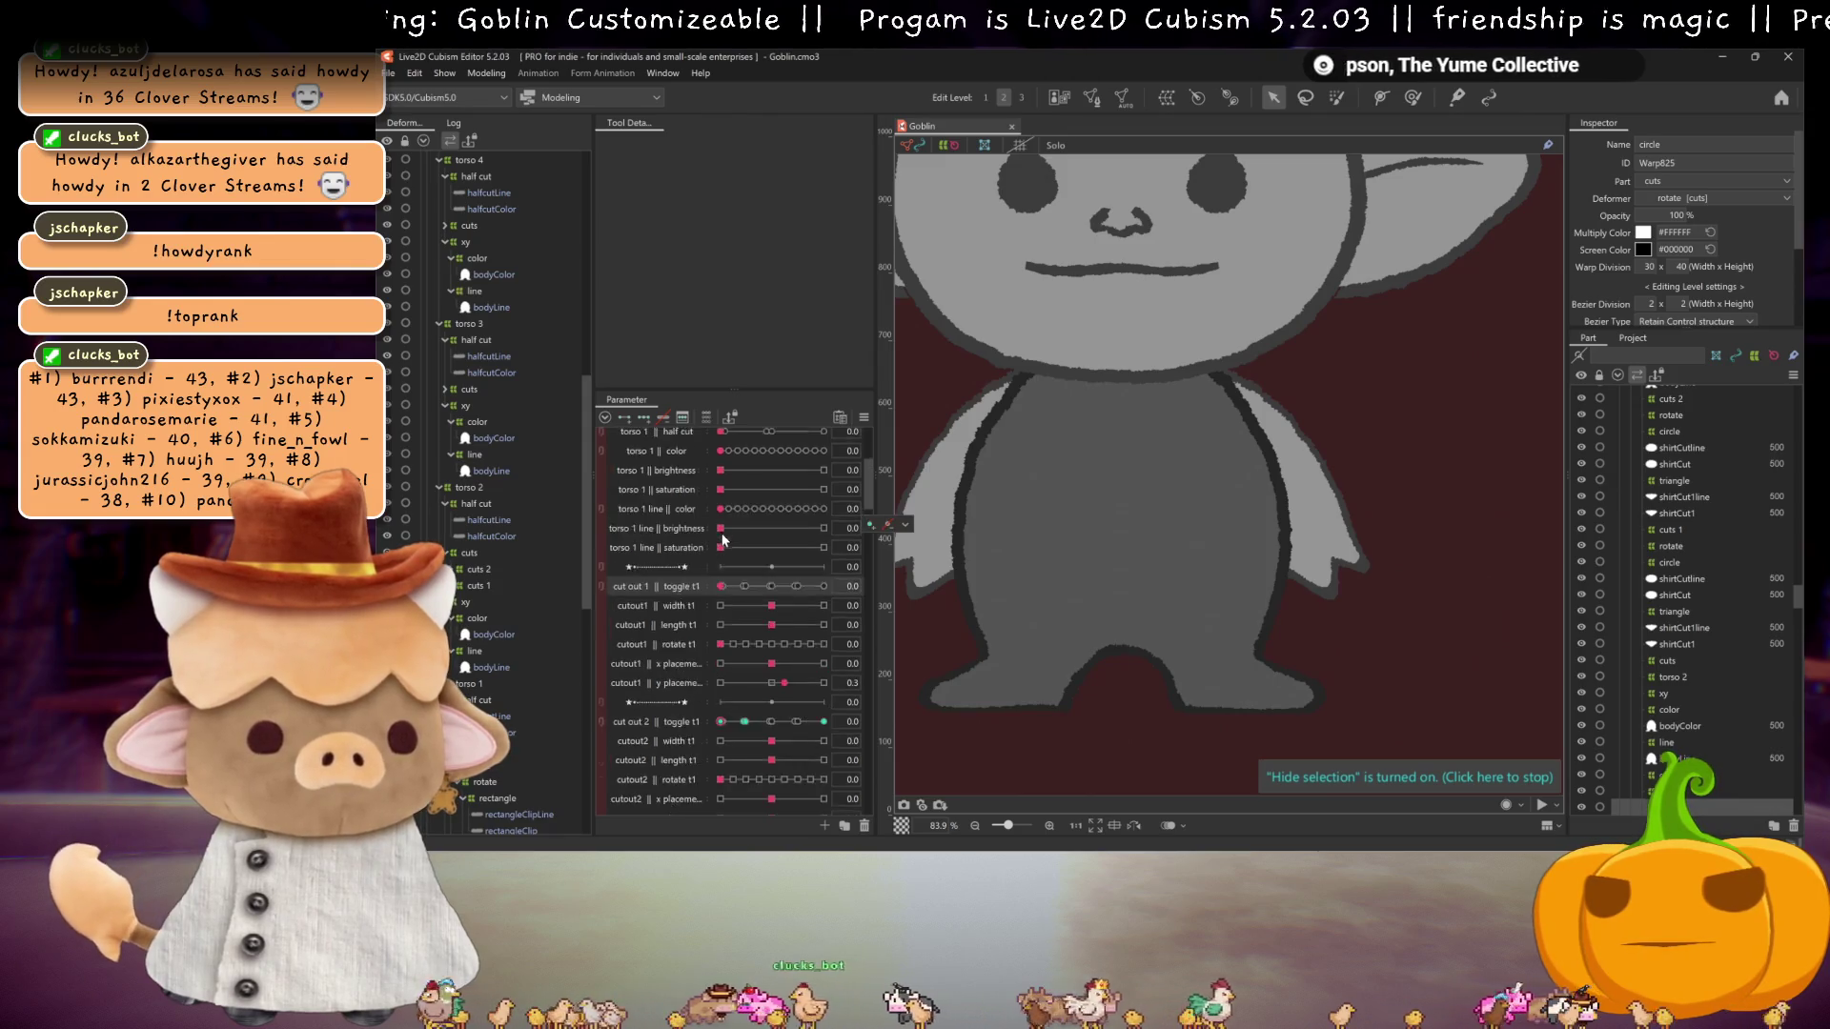
{"action": "scroll", "coordinate": [724, 571], "scroll_direction": "down", "scroll_amount": 2}
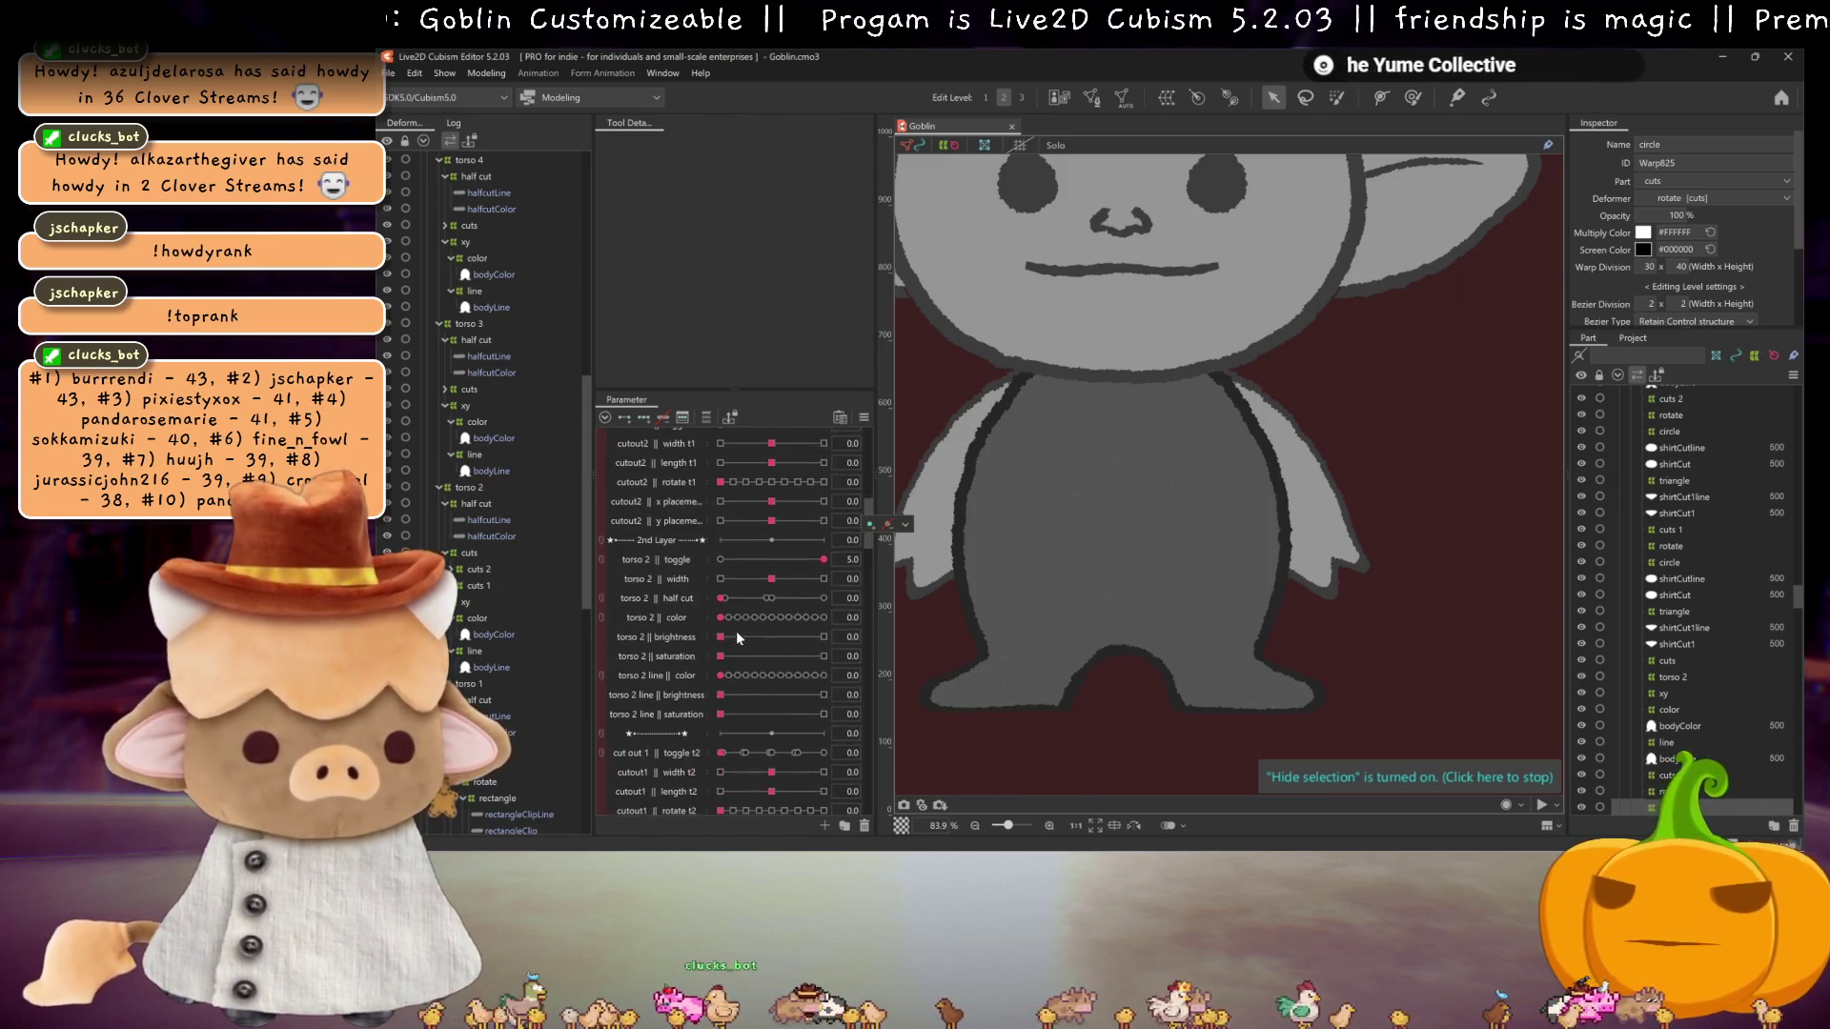
{"action": "scroll", "coordinate": [724, 583], "scroll_direction": "down", "scroll_amount": 2}
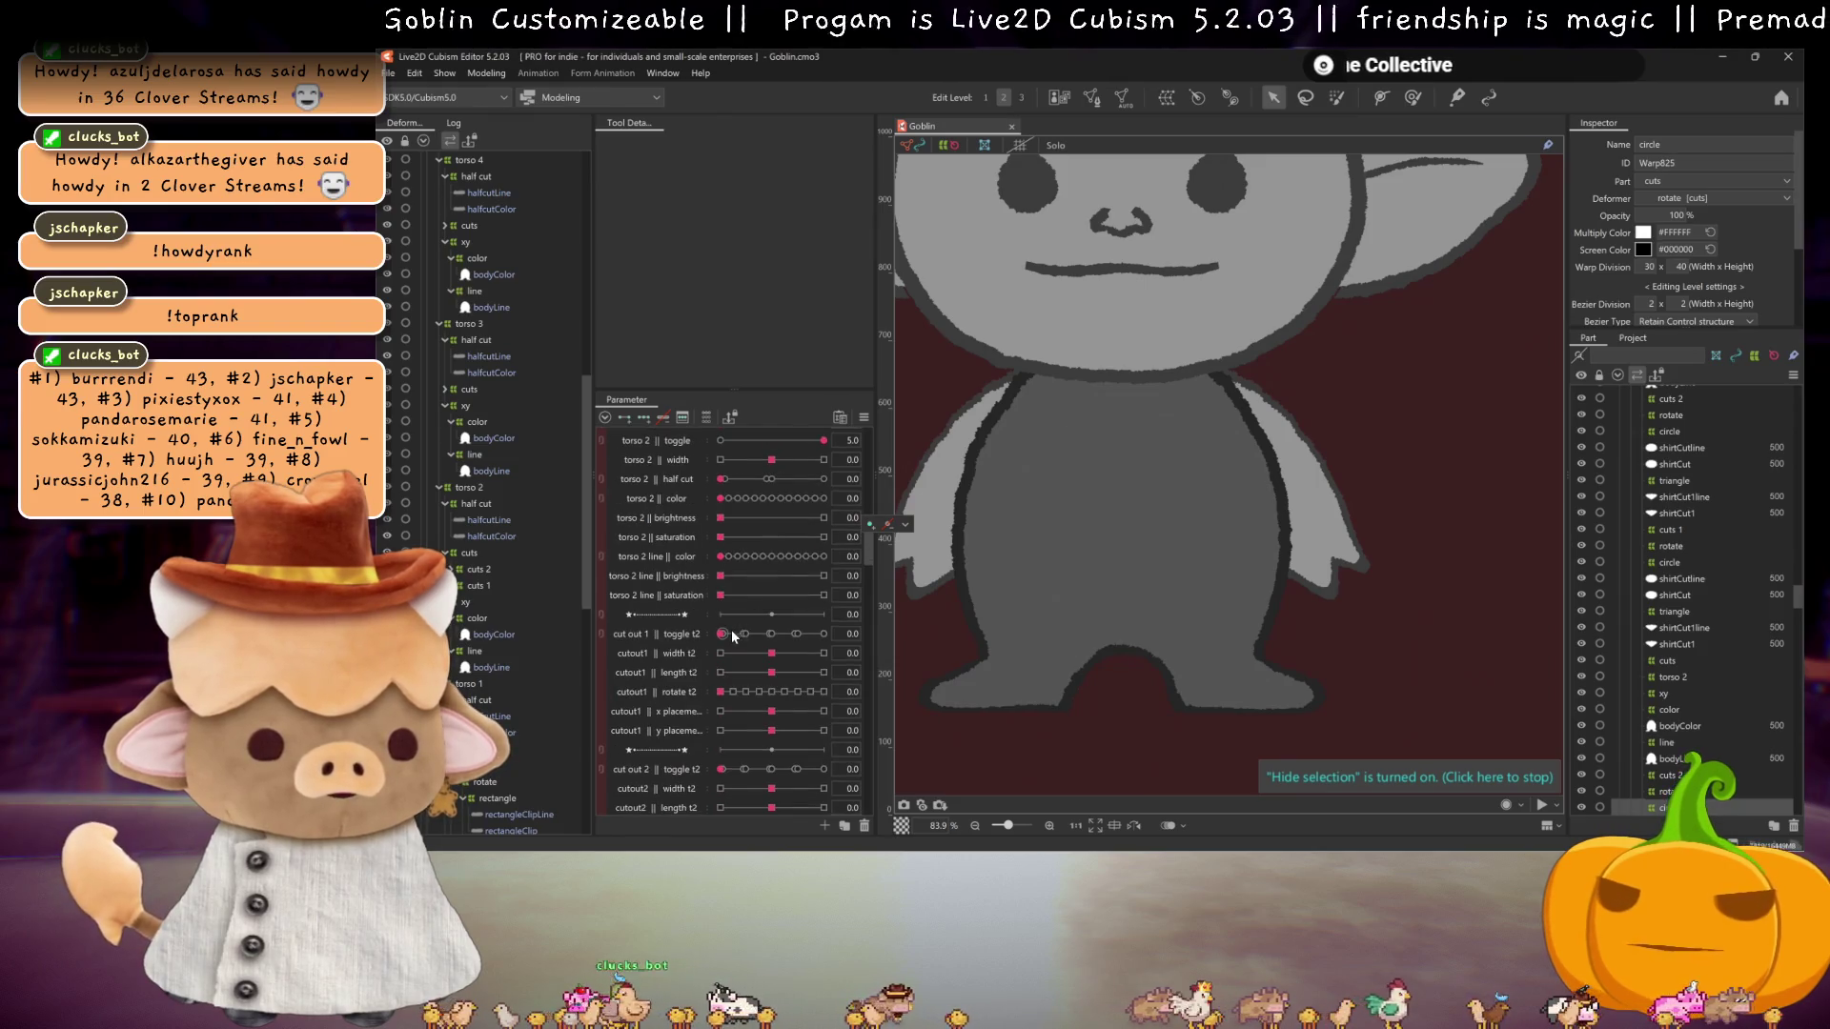
Step: Set cut out 1 toggle t2 to 2.0 and cutout1 y placement to 0.3
{"action": "left_click", "coordinate": [746, 634]}
{"action": "left_click_drag", "start_coordinate": [752, 635], "coordinate": [771, 634]}
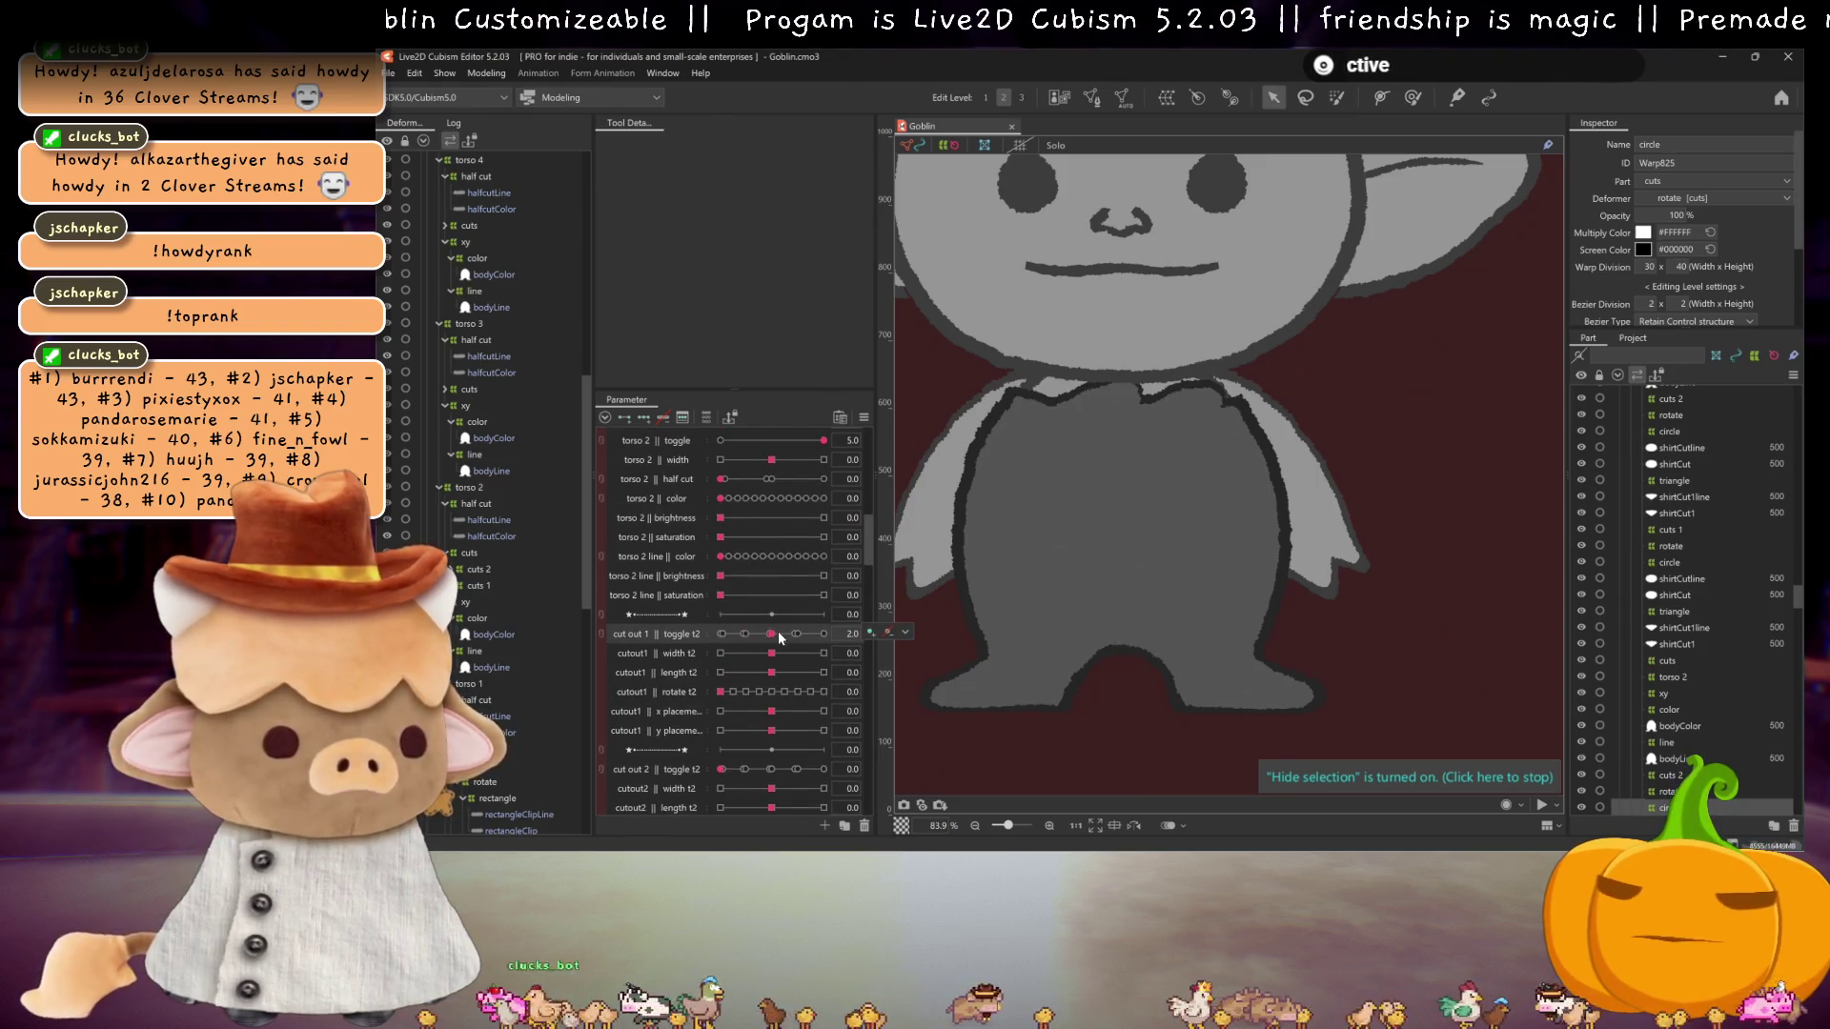
{"action": "left_click_drag", "start_coordinate": [777, 731], "coordinate": [789, 731]}
{"action": "left_click", "coordinate": [775, 635]}
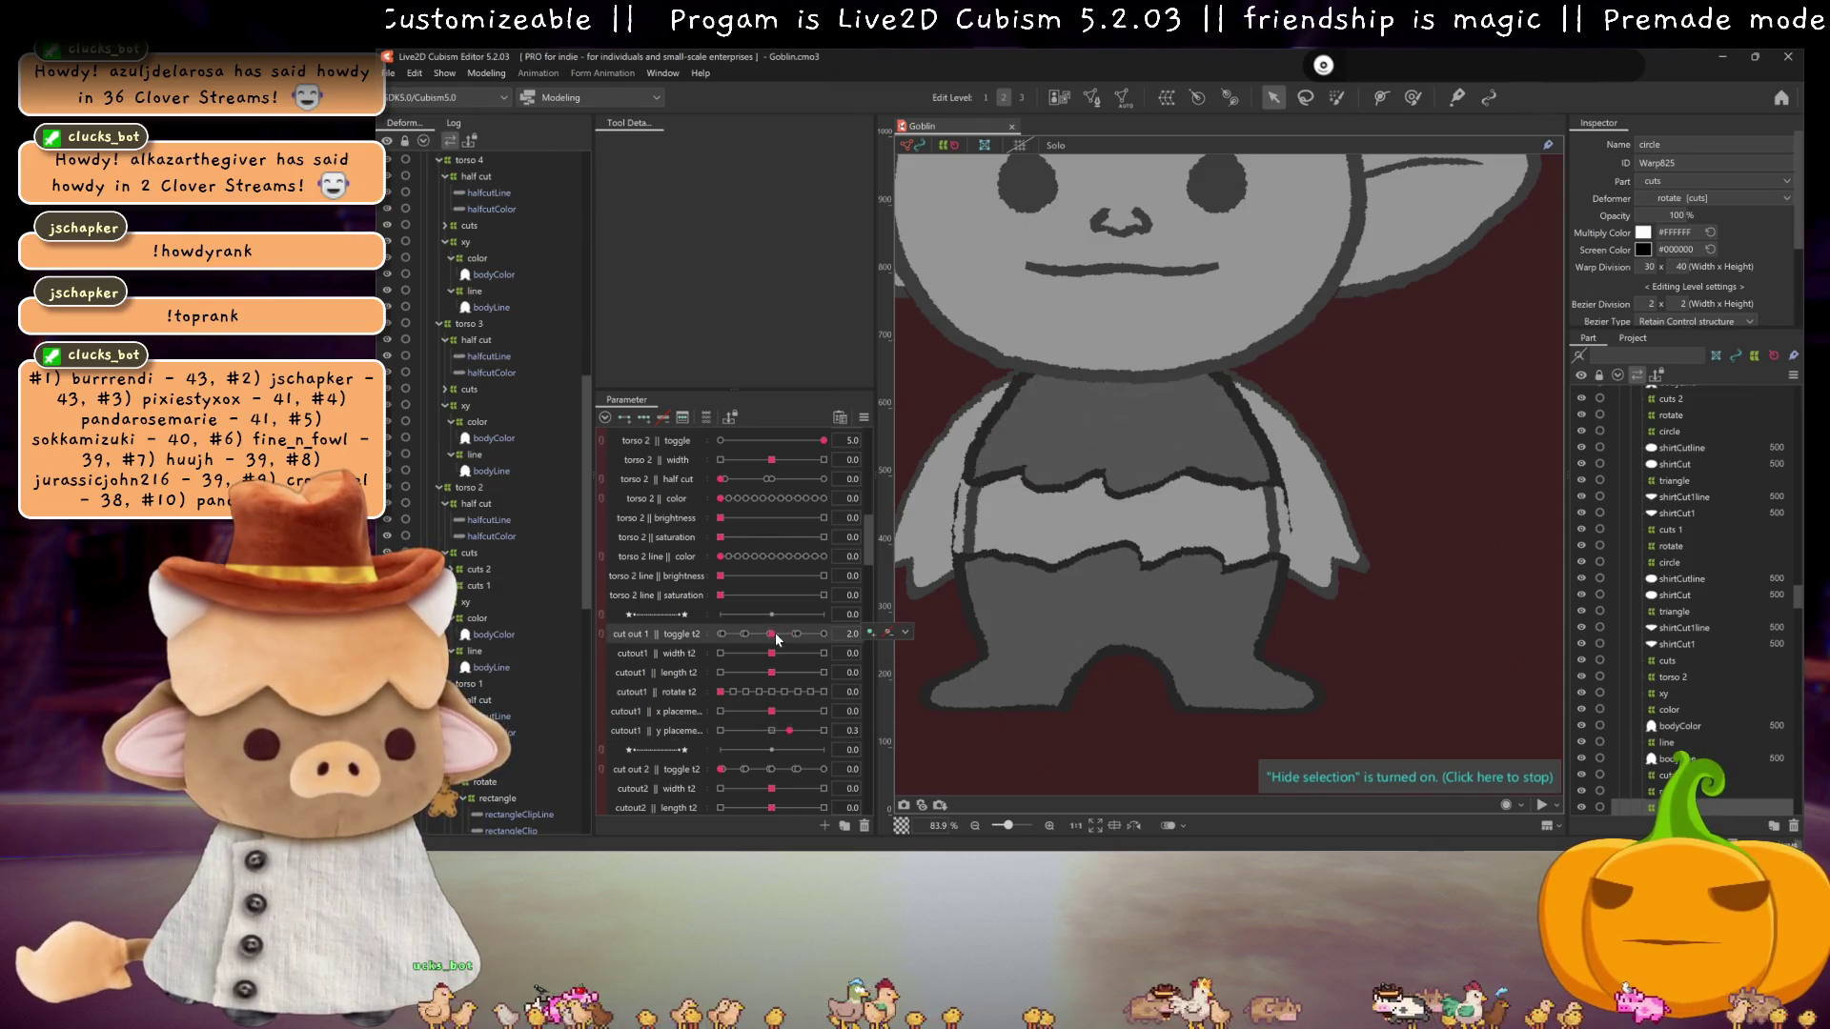
Step: Expand cuts 1 in the Deformer tree, select tattered, and push toggle t2 to 2.9
{"action": "scroll", "coordinate": [557, 678], "scroll_direction": "down", "scroll_amount": 3}
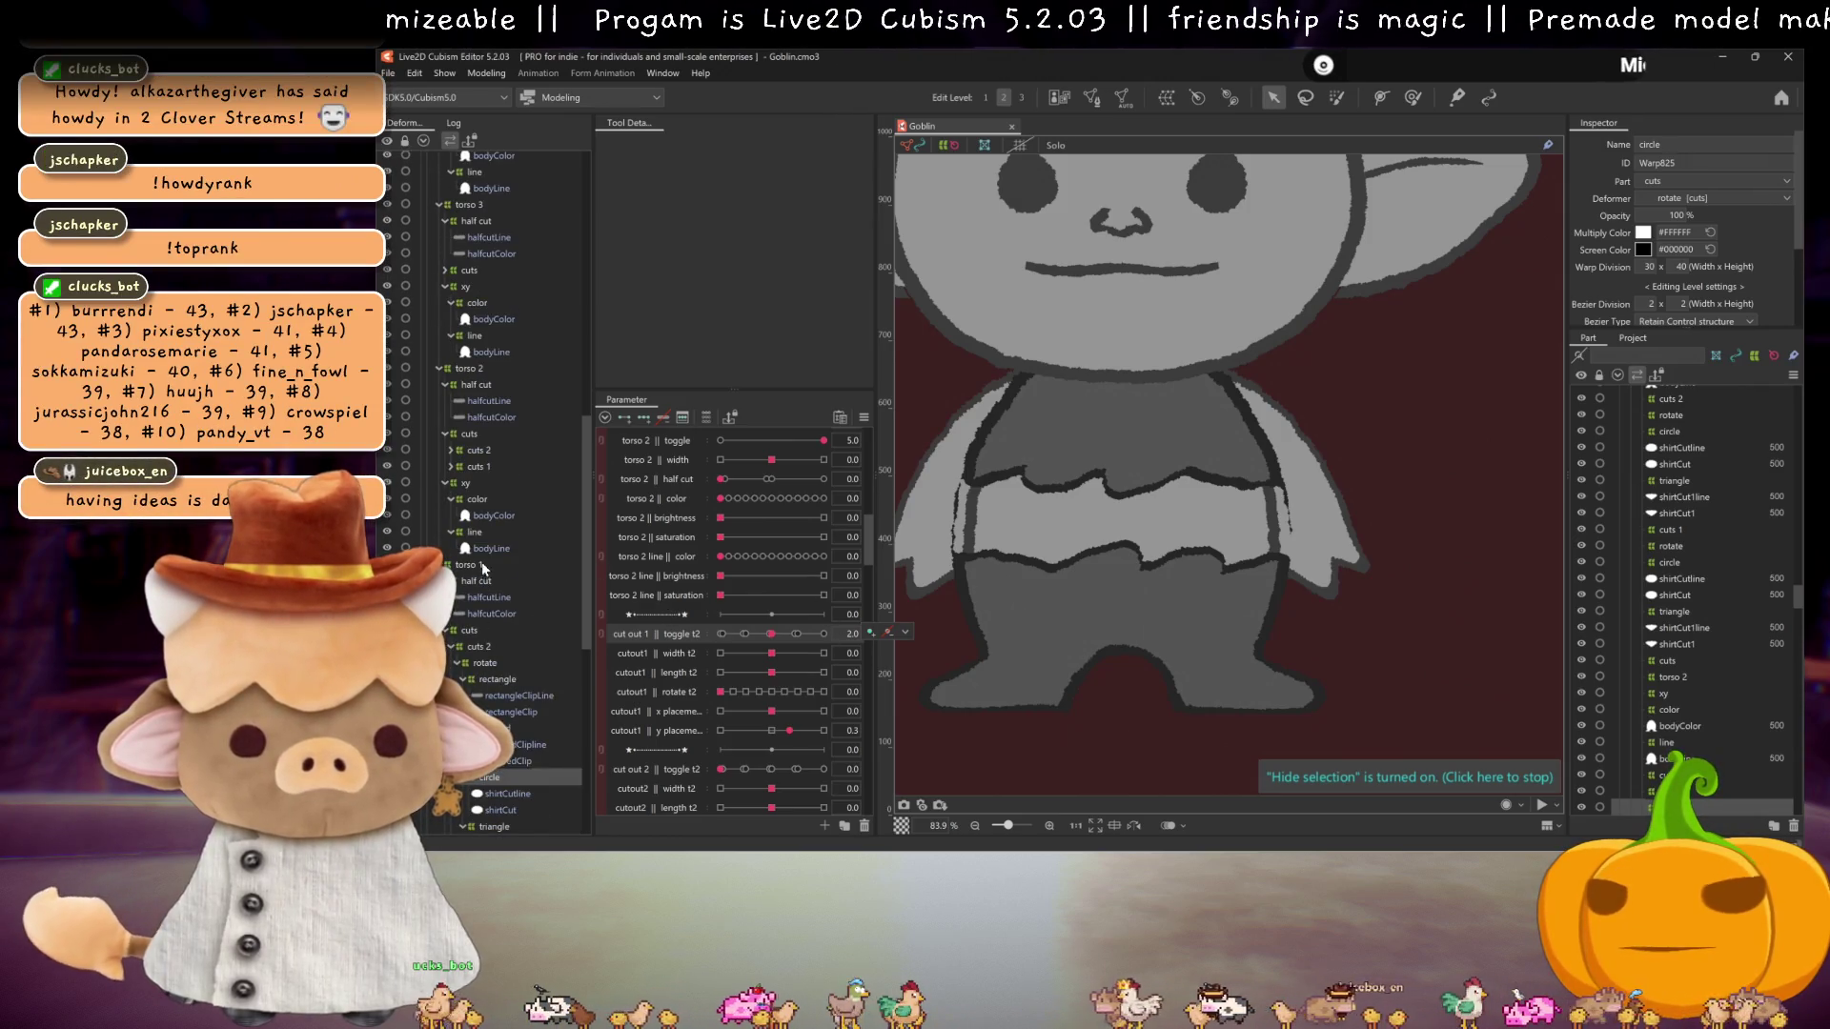
{"action": "left_click", "coordinate": [445, 565]}
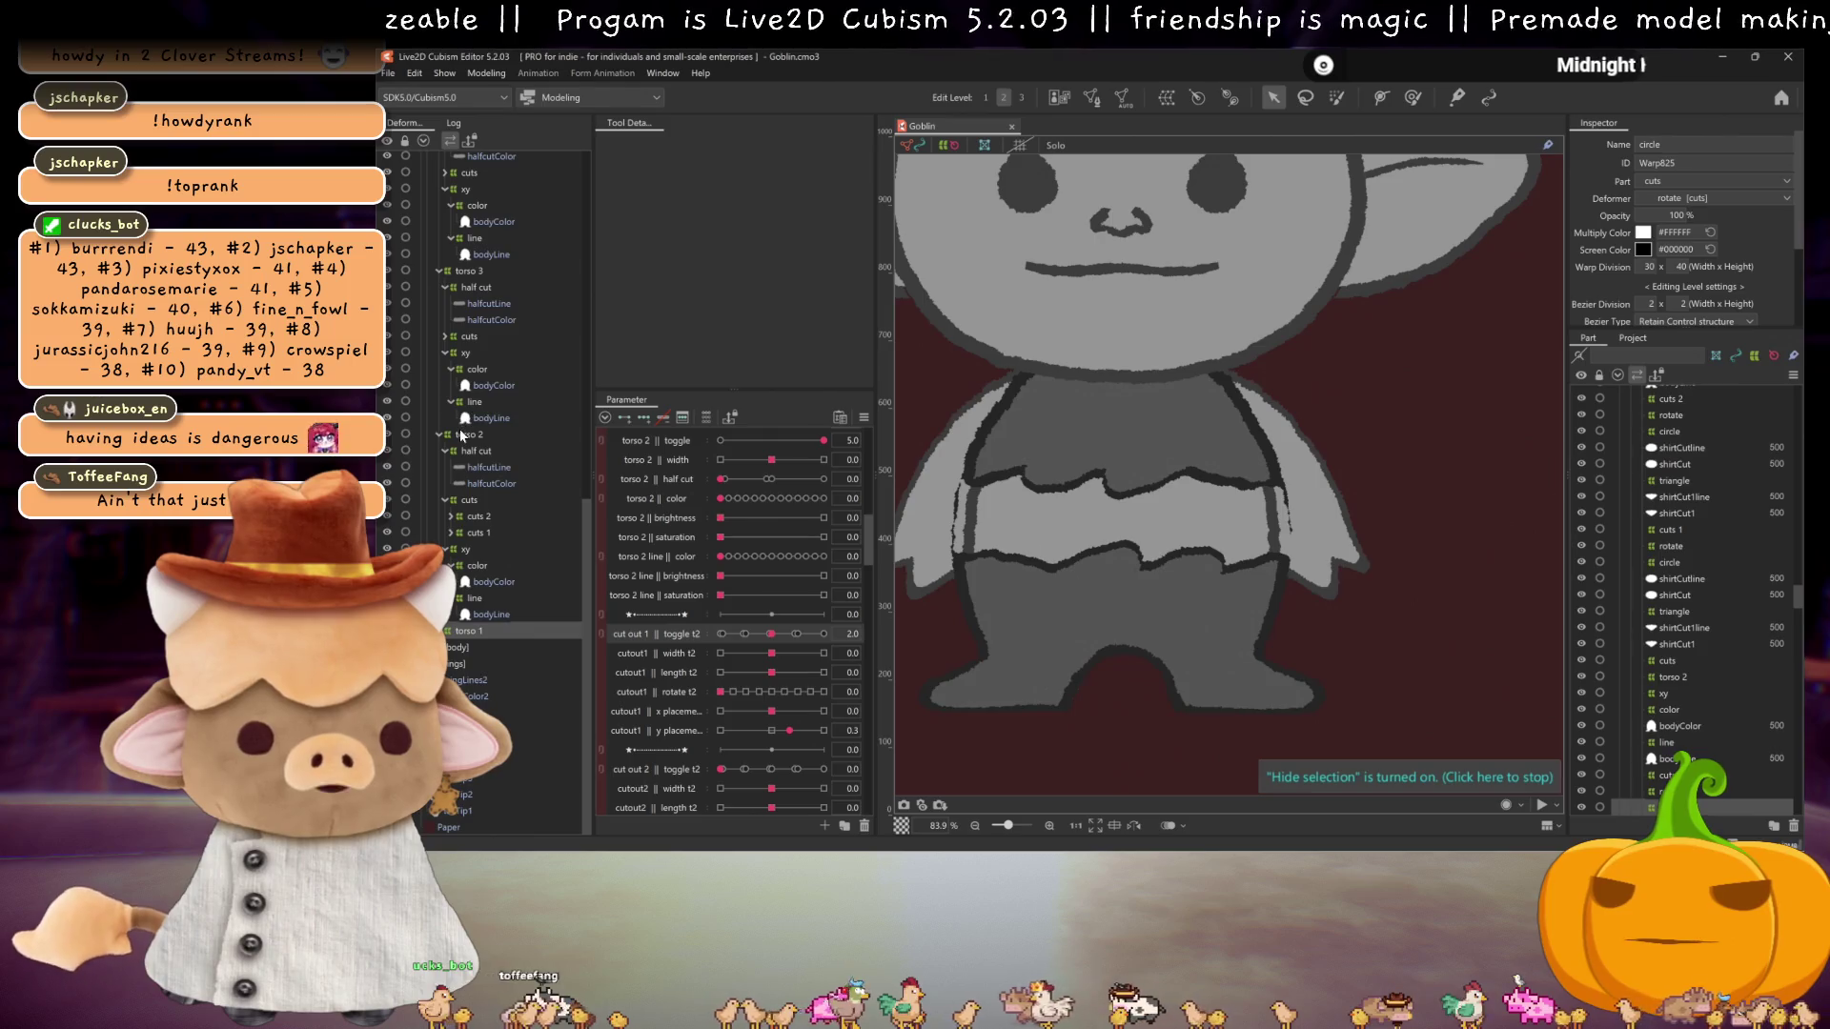
{"action": "left_click", "coordinate": [453, 532]}
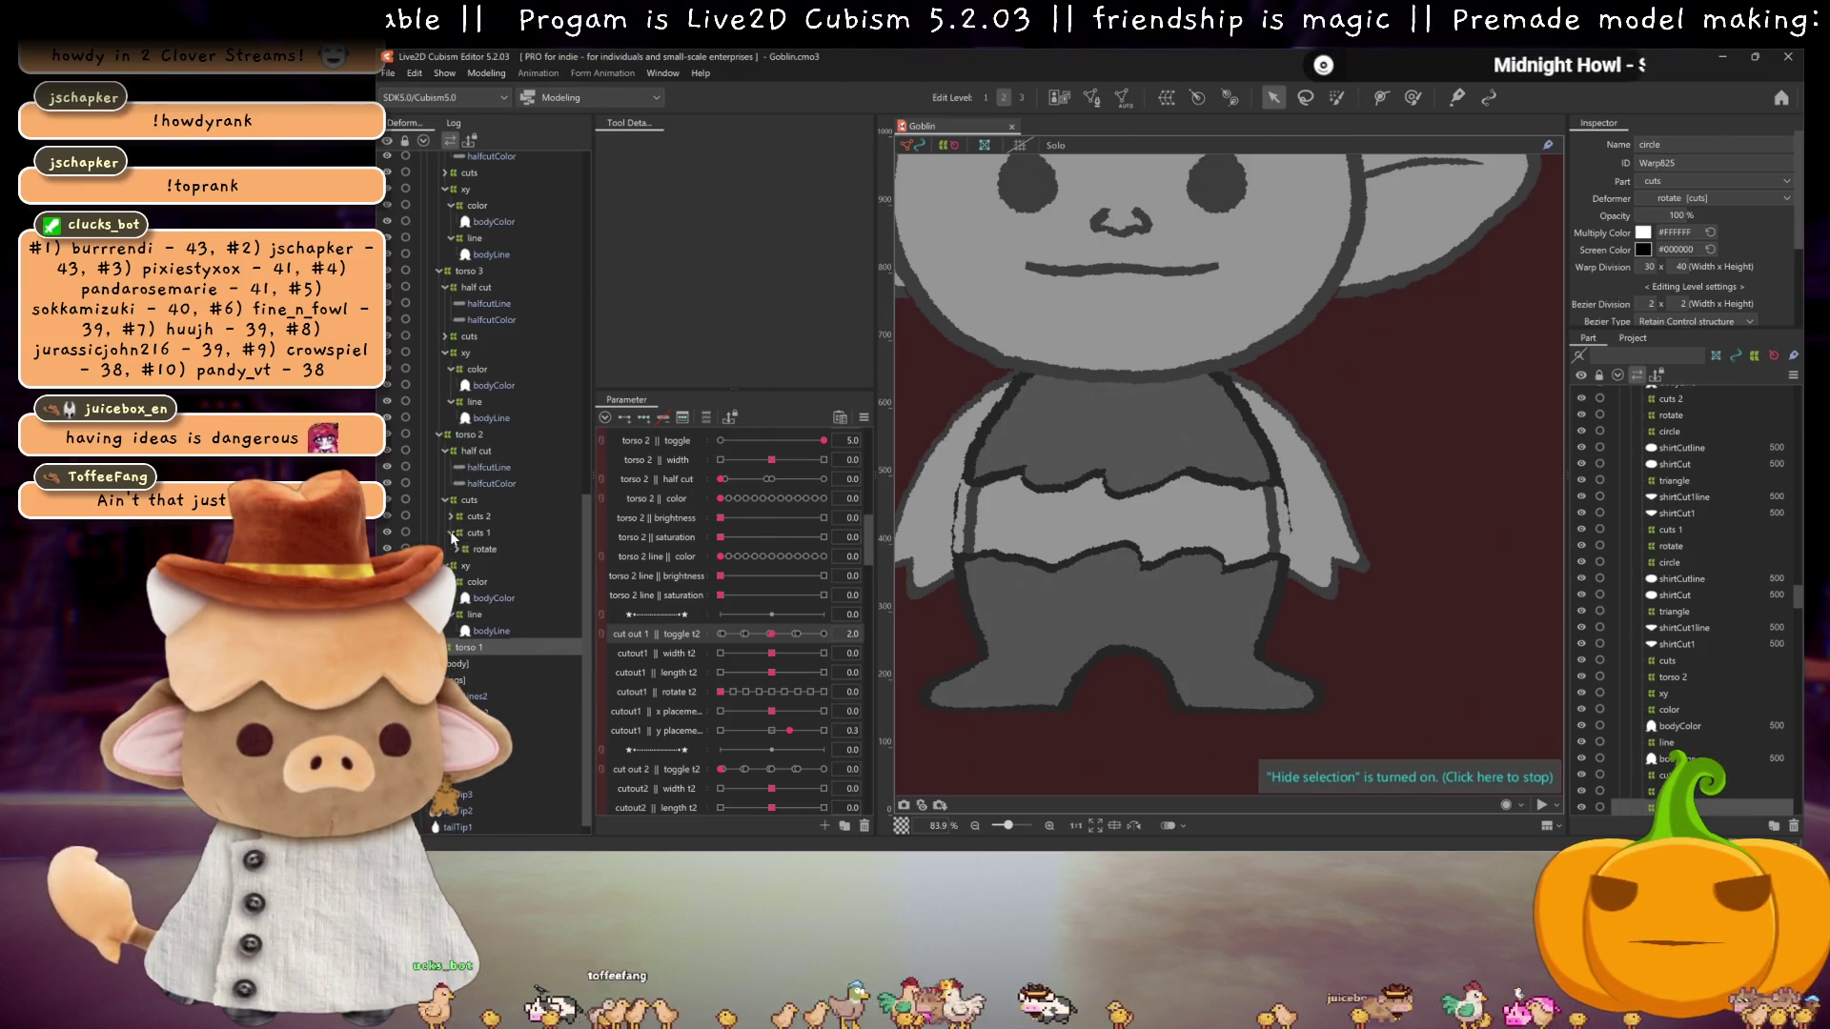
{"action": "left_click", "coordinate": [487, 583]}
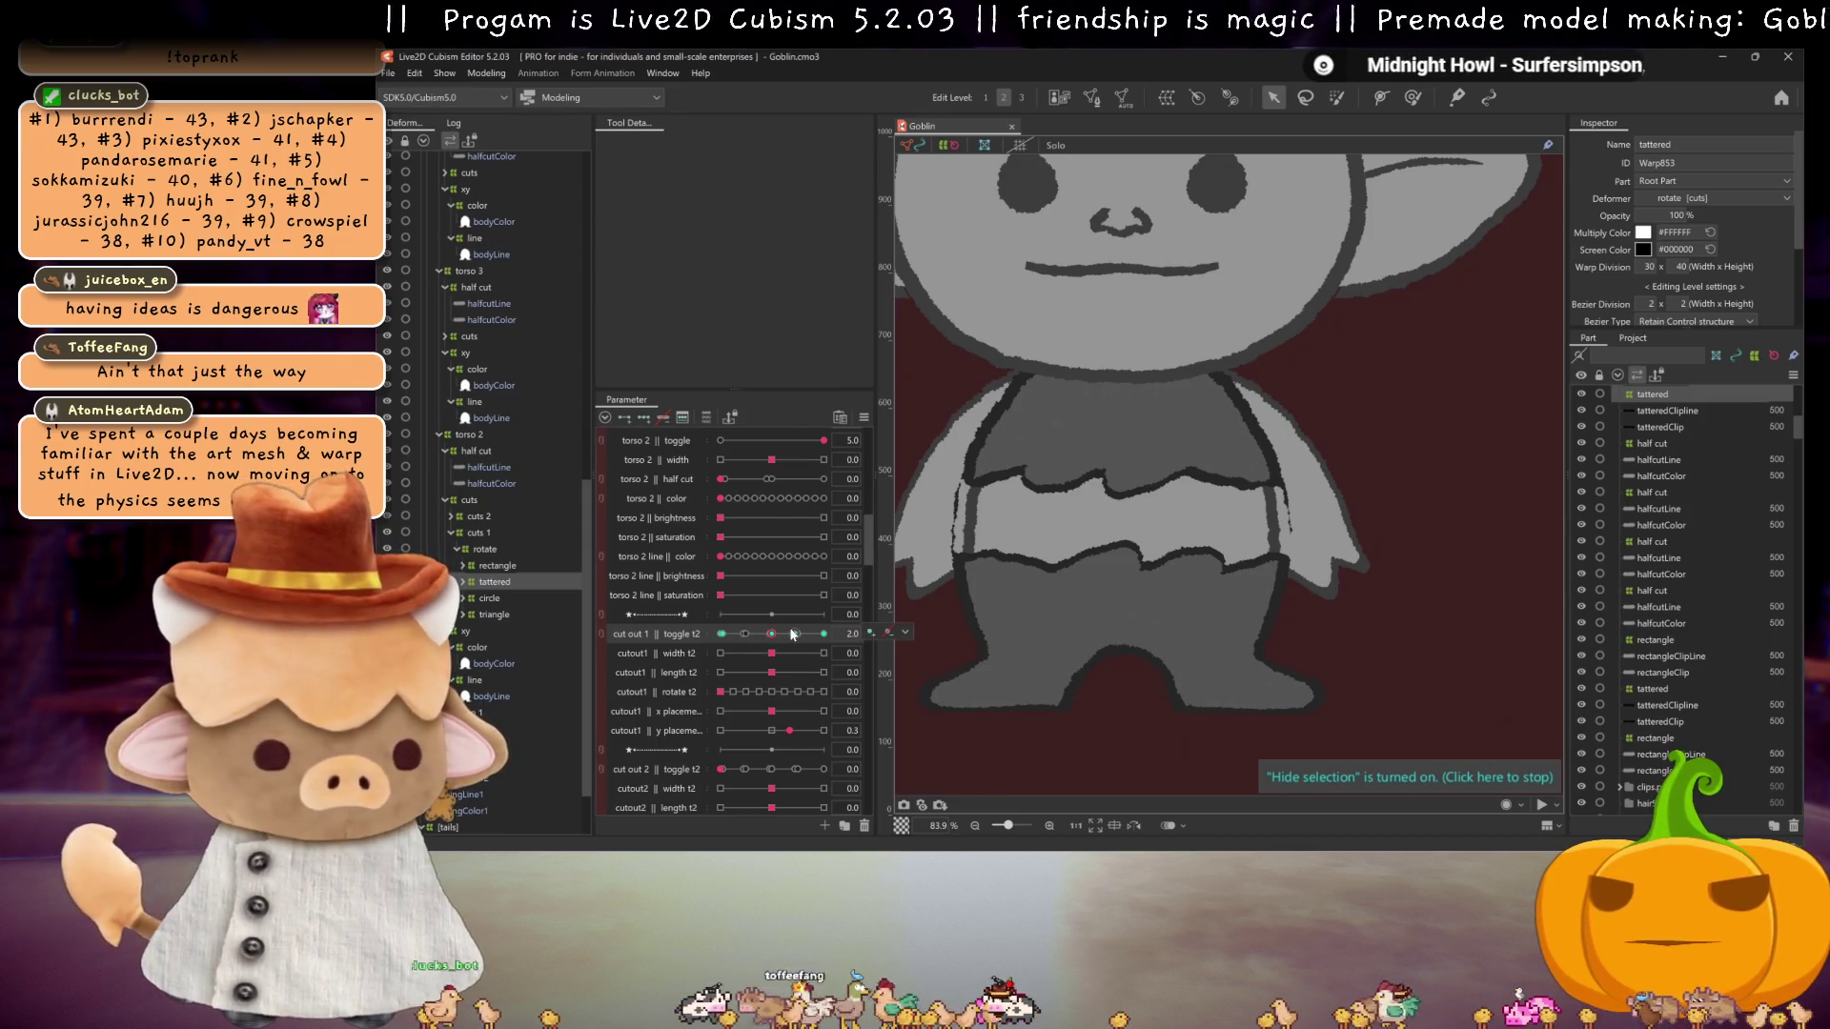
{"action": "left_click_drag", "start_coordinate": [774, 635], "coordinate": [795, 634]}
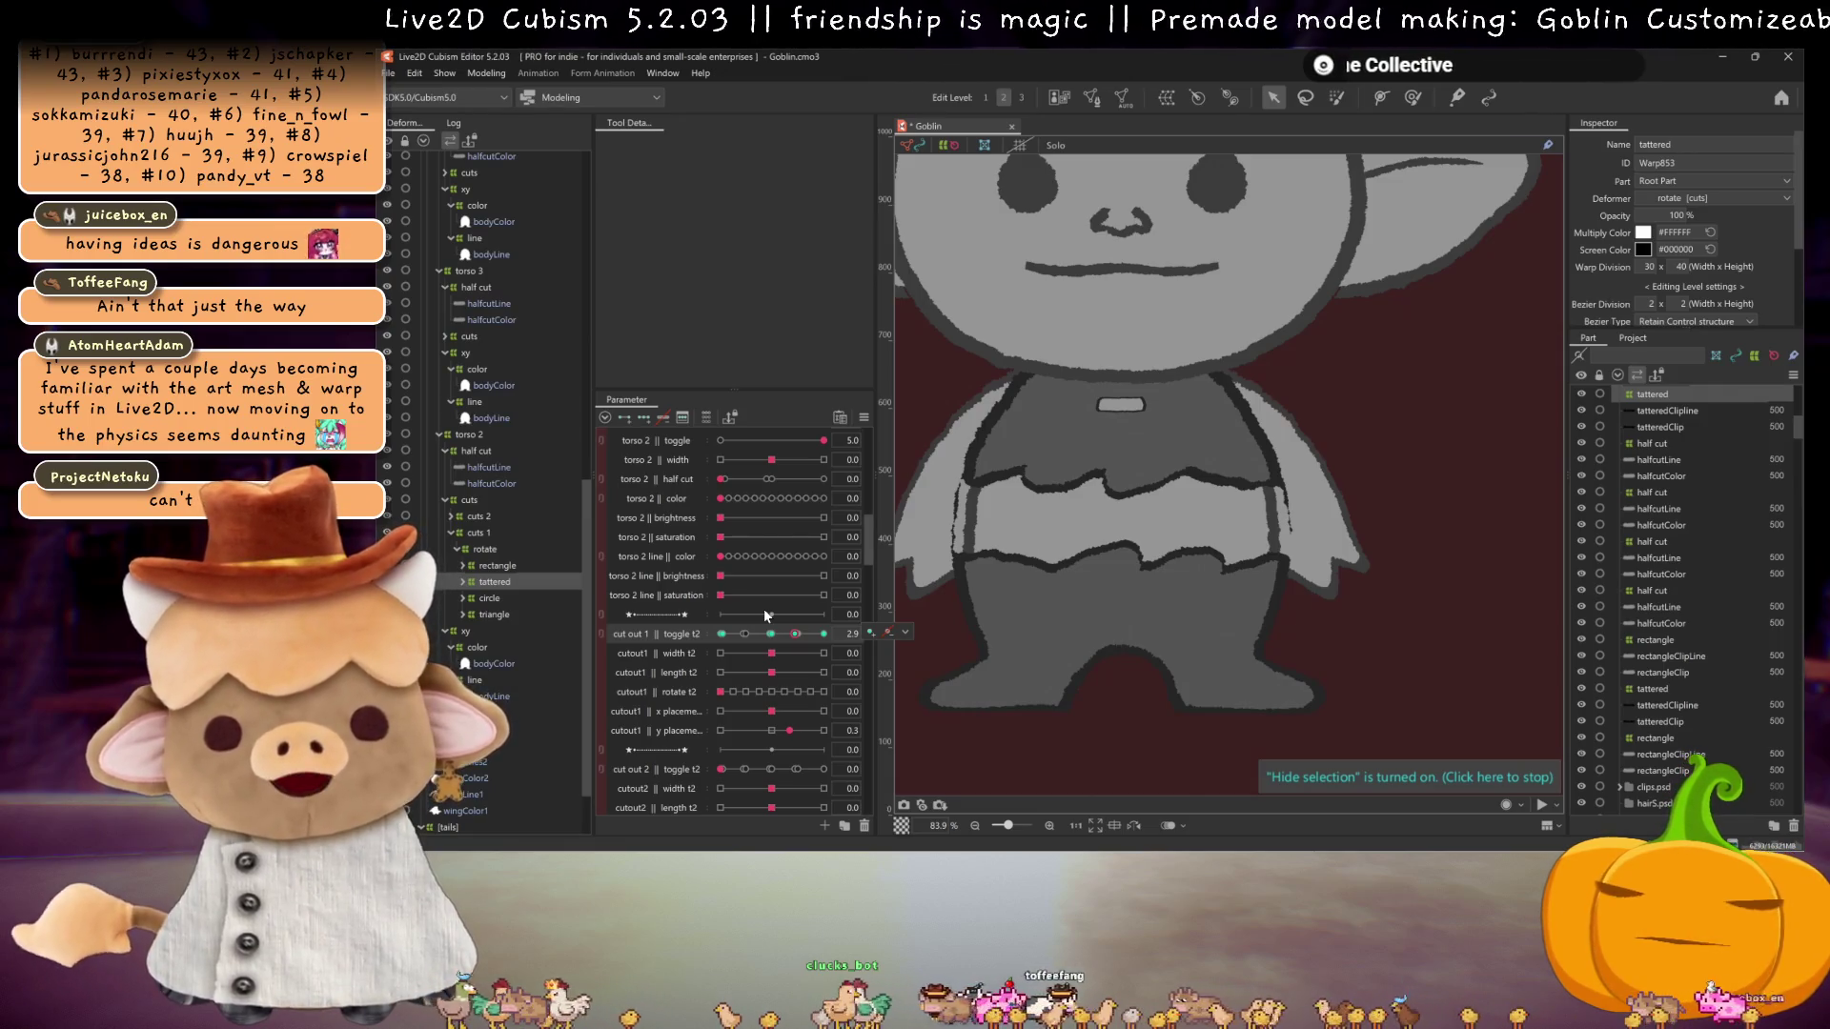
Step: With the rectangle deformer selected, preview toggle t2 at 4.0, 1.9 and 2.9, then select circle and set 1.0
{"action": "left_click", "coordinate": [500, 565]}
{"action": "left_click_drag", "start_coordinate": [774, 637], "coordinate": [819, 640]}
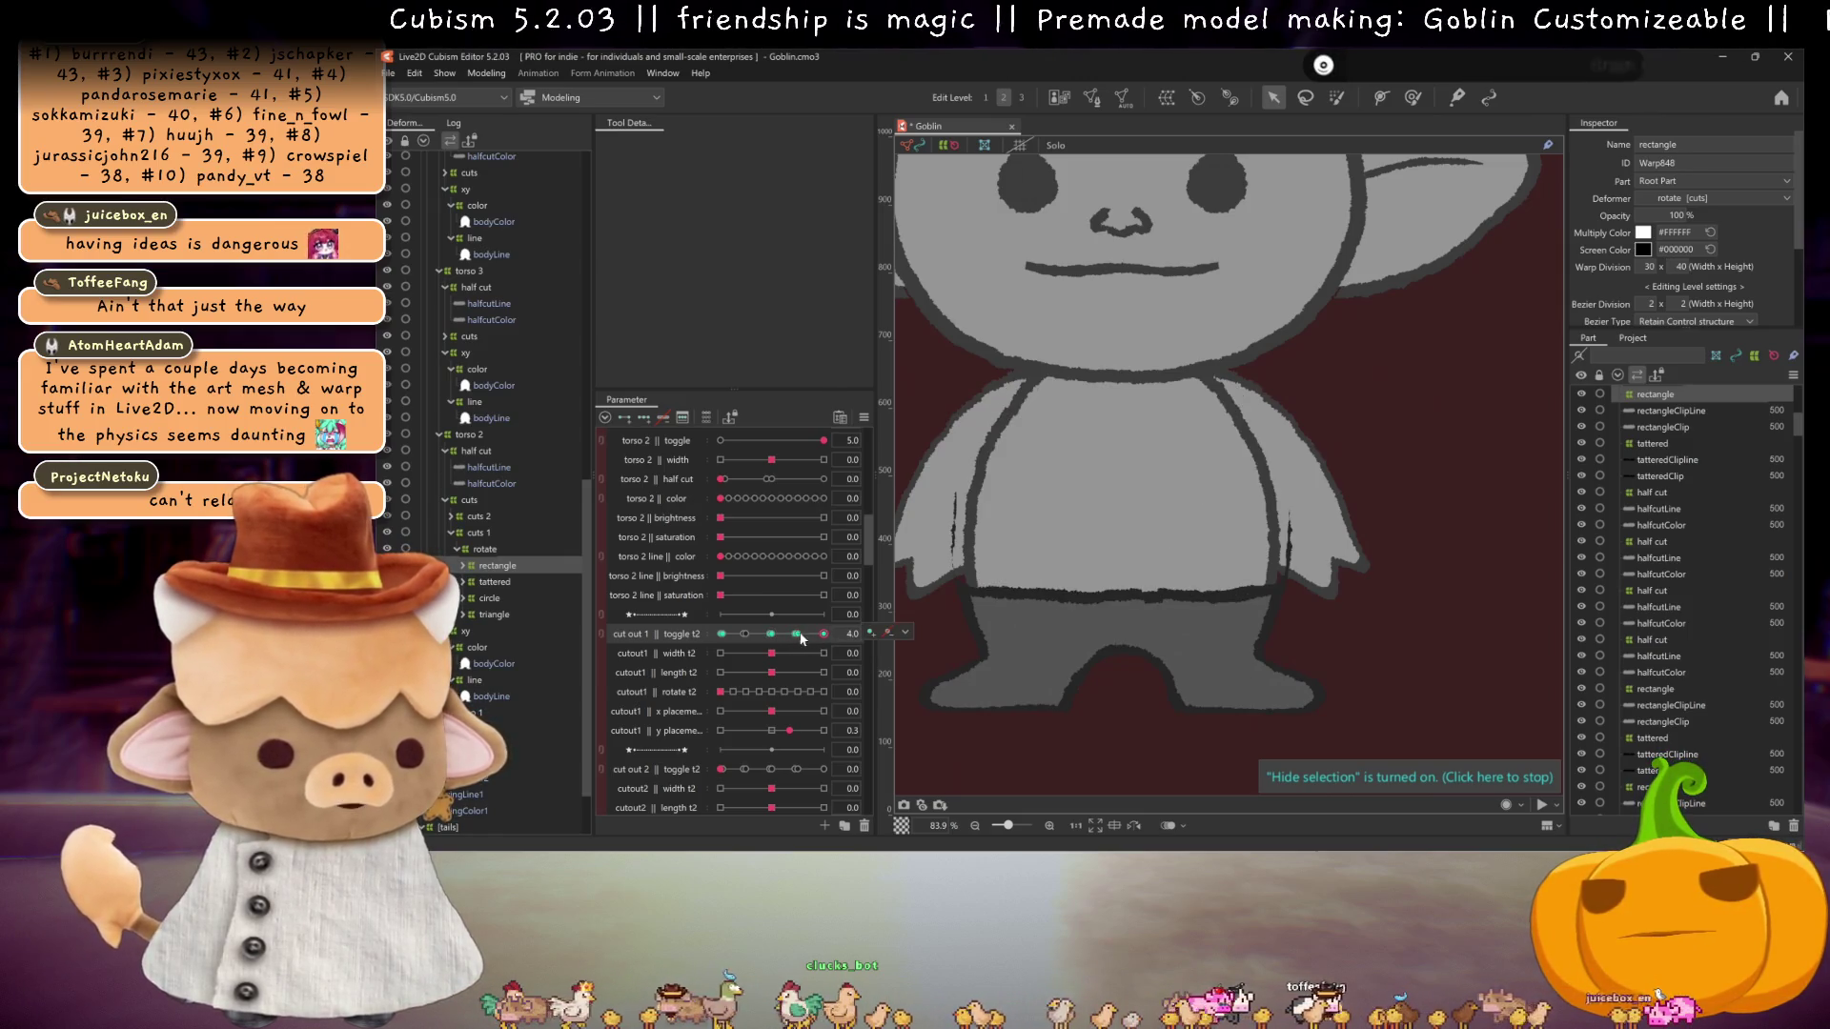
{"action": "left_click", "coordinate": [769, 633]}
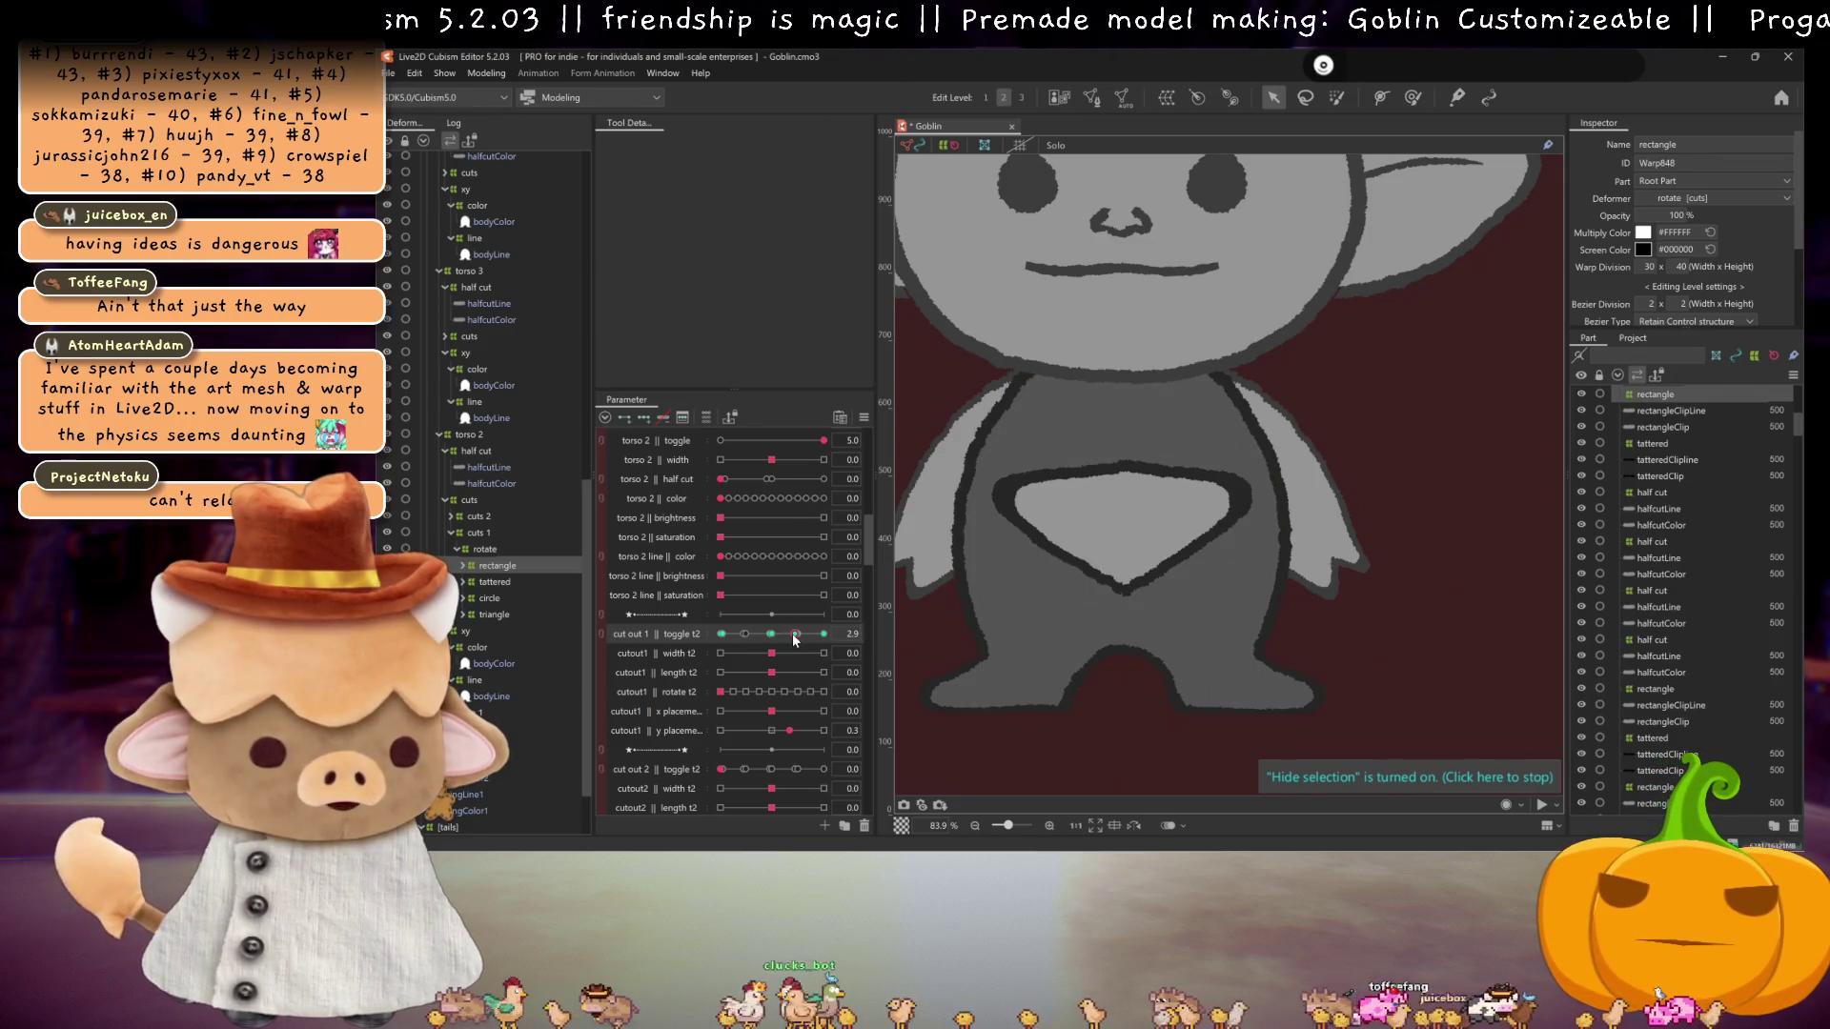
{"action": "left_click", "coordinate": [792, 633]}
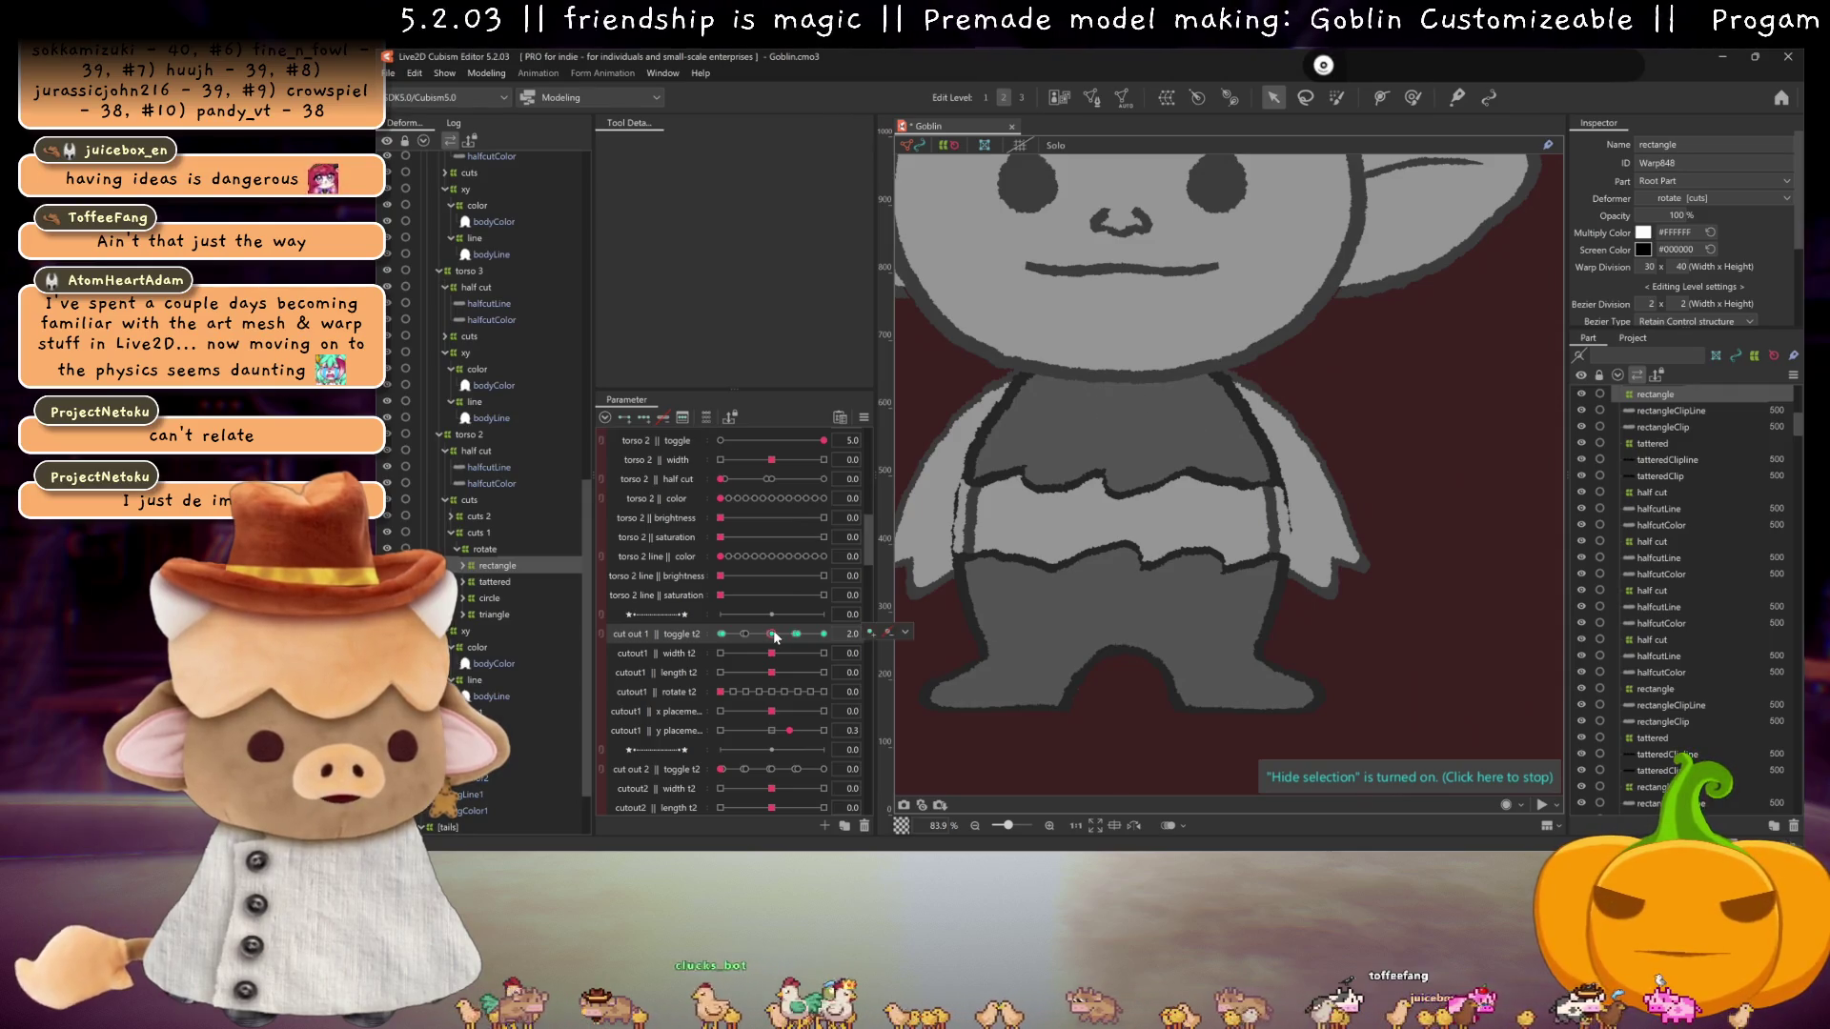
{"action": "left_click", "coordinate": [770, 633]}
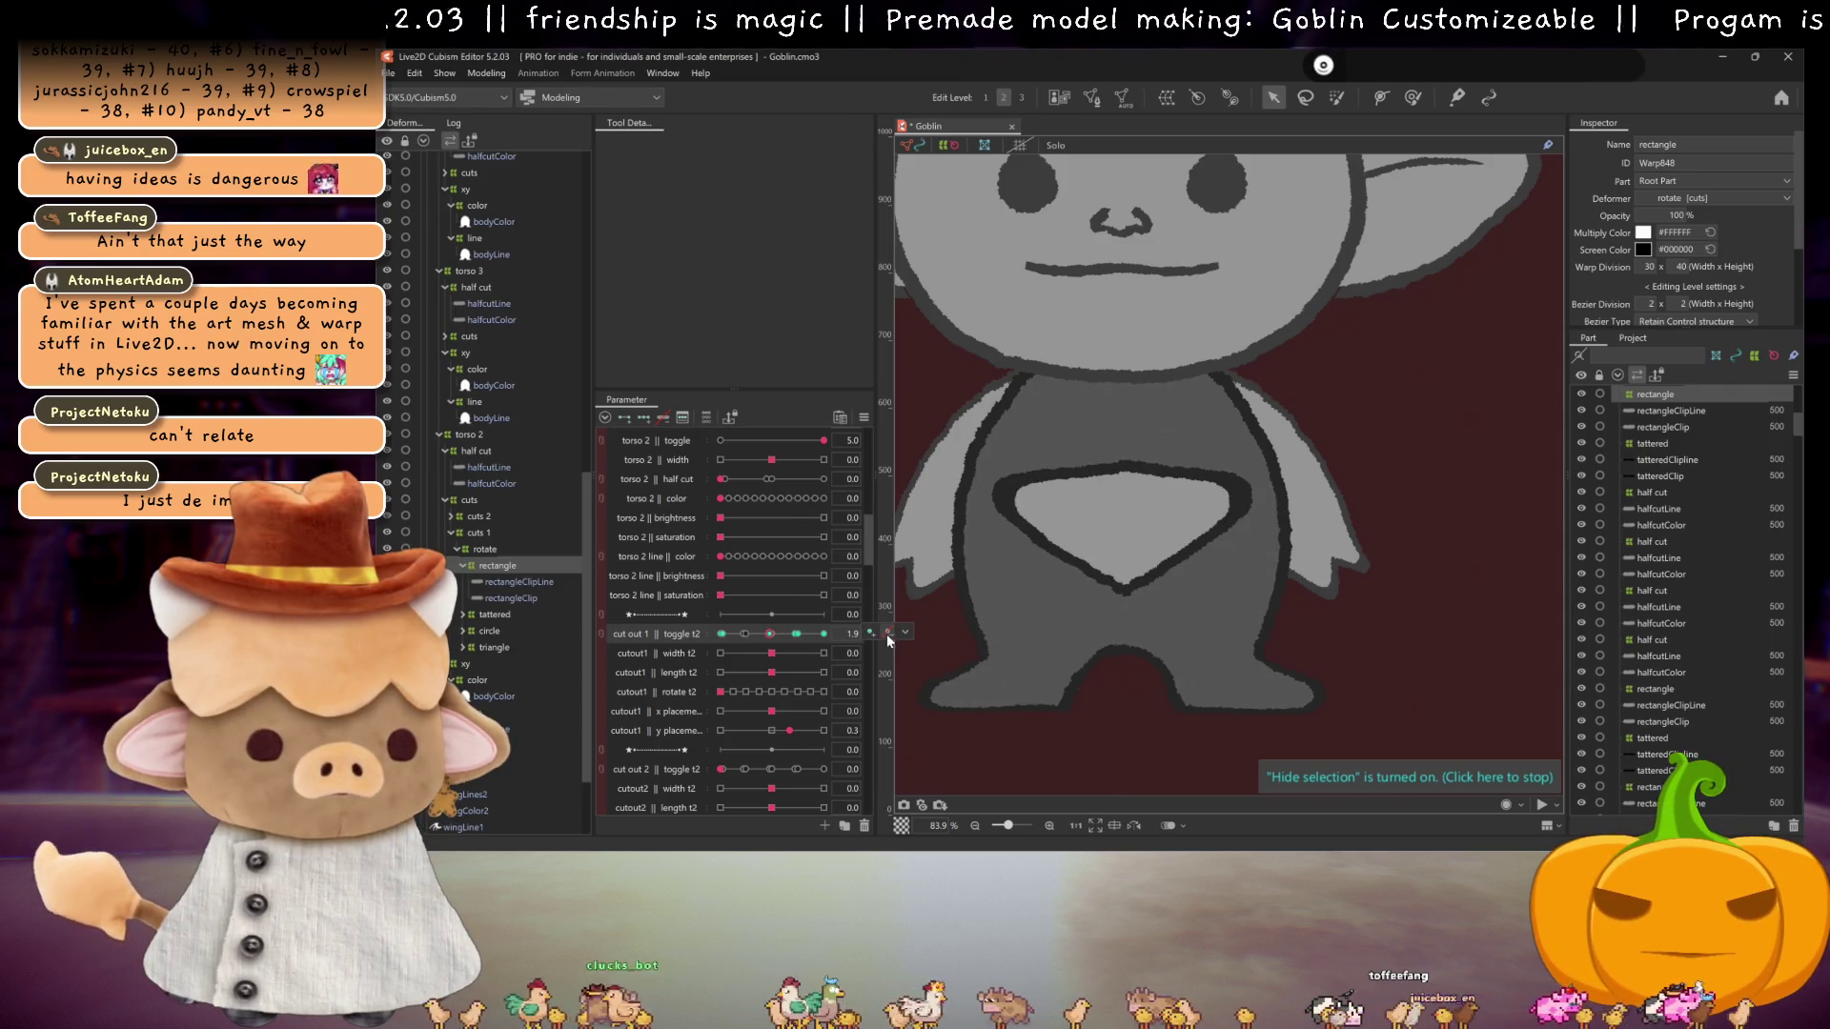
{"action": "left_click", "coordinate": [744, 634]}
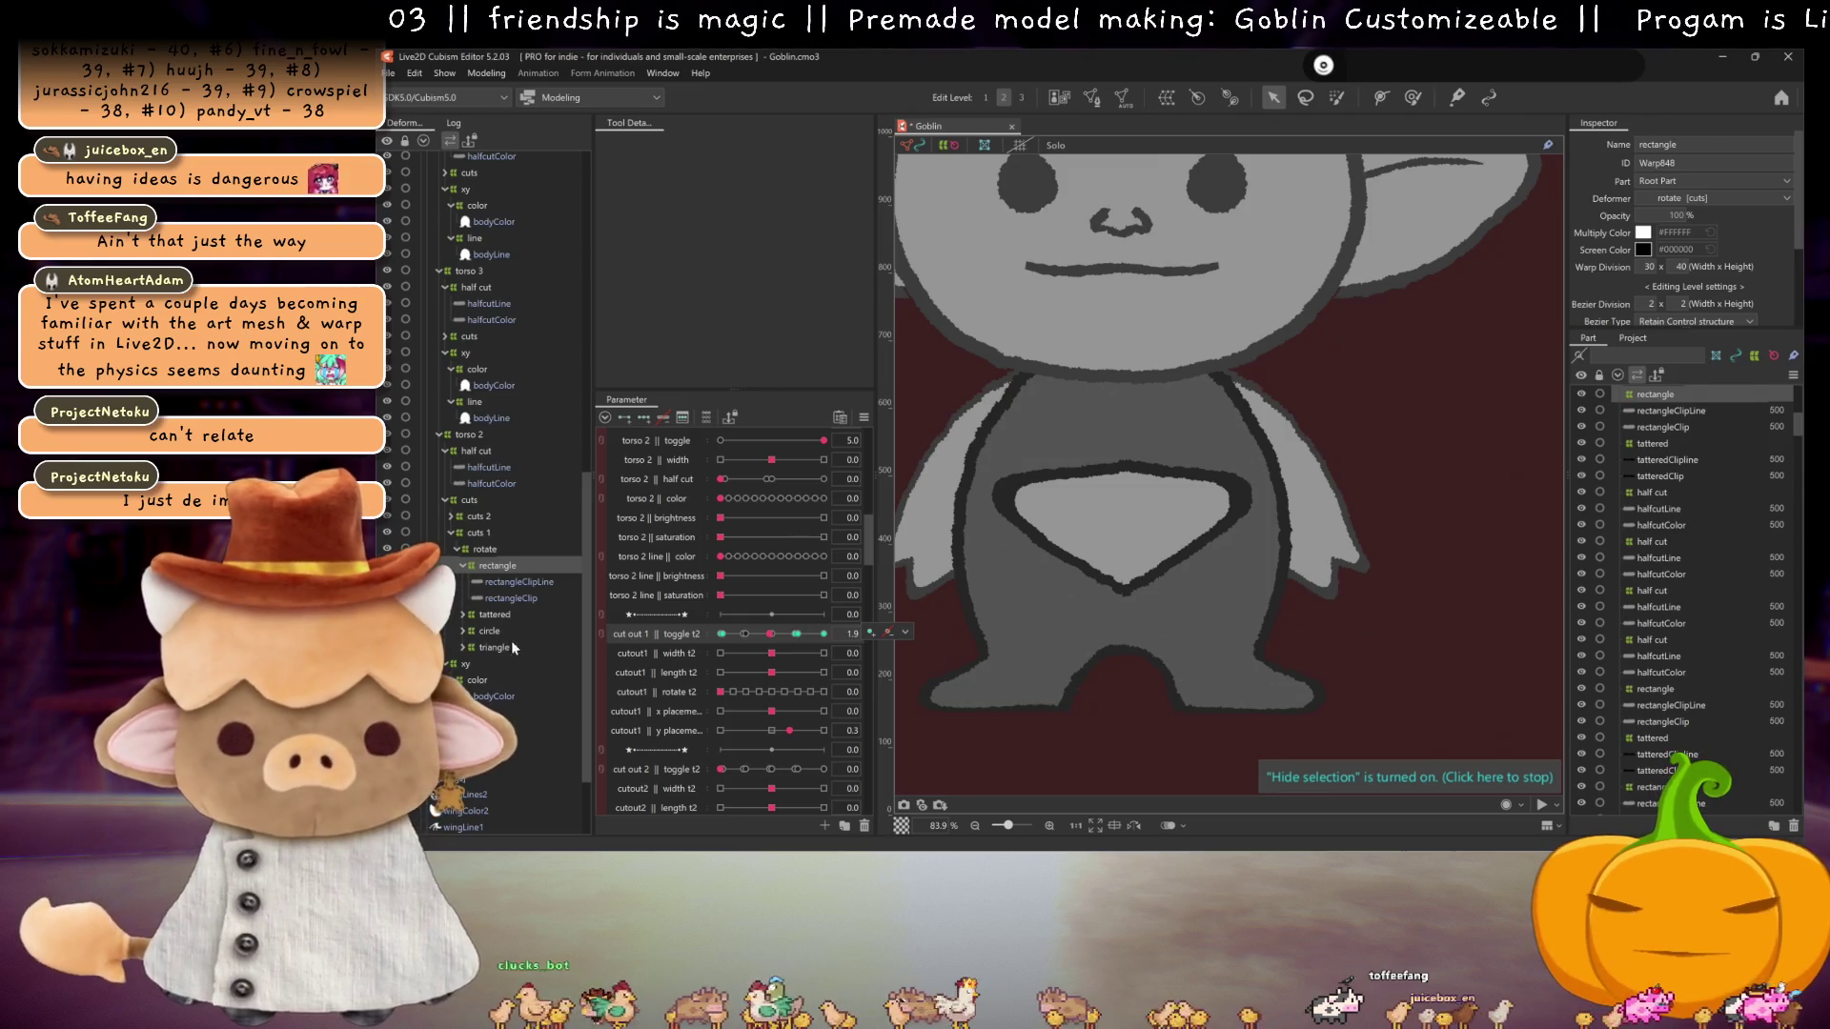
{"action": "left_click", "coordinate": [489, 631]}
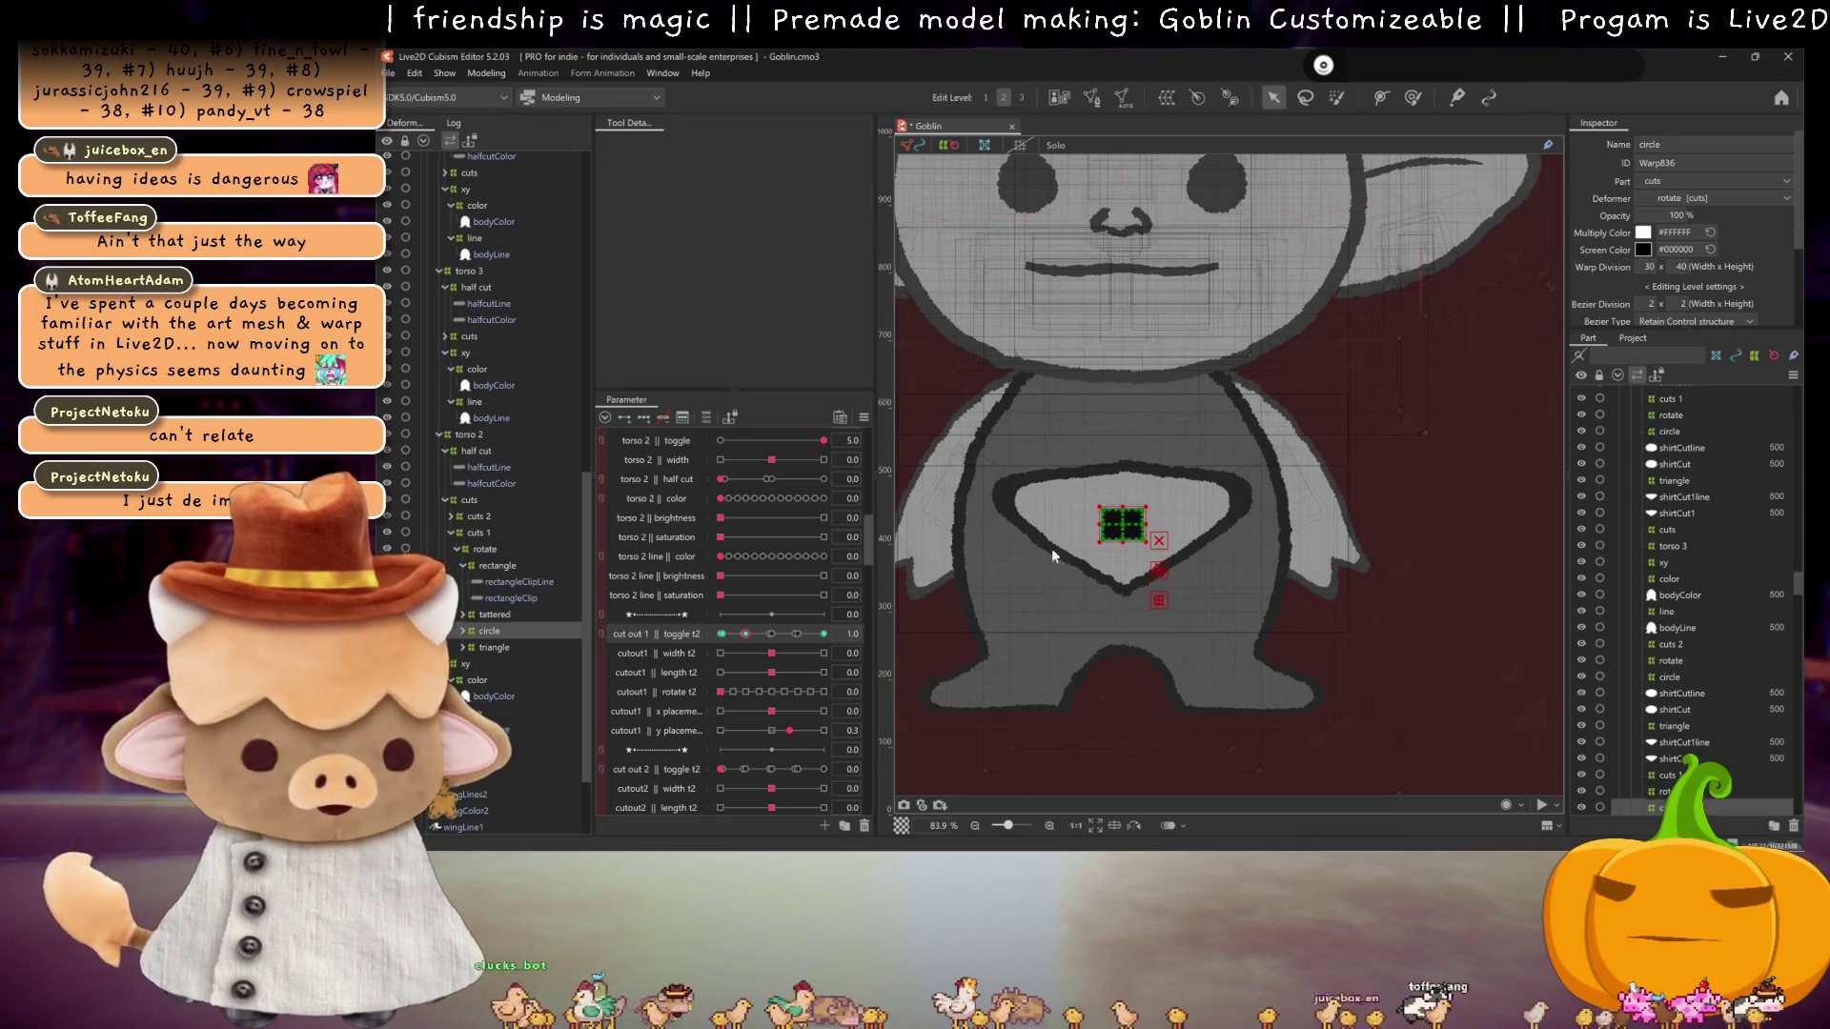
Step: Compare toggle t2 at 4.0 with the grid hidden, expand circle, and settle on the 3.0 keyform
{"action": "left_click", "coordinate": [823, 633]}
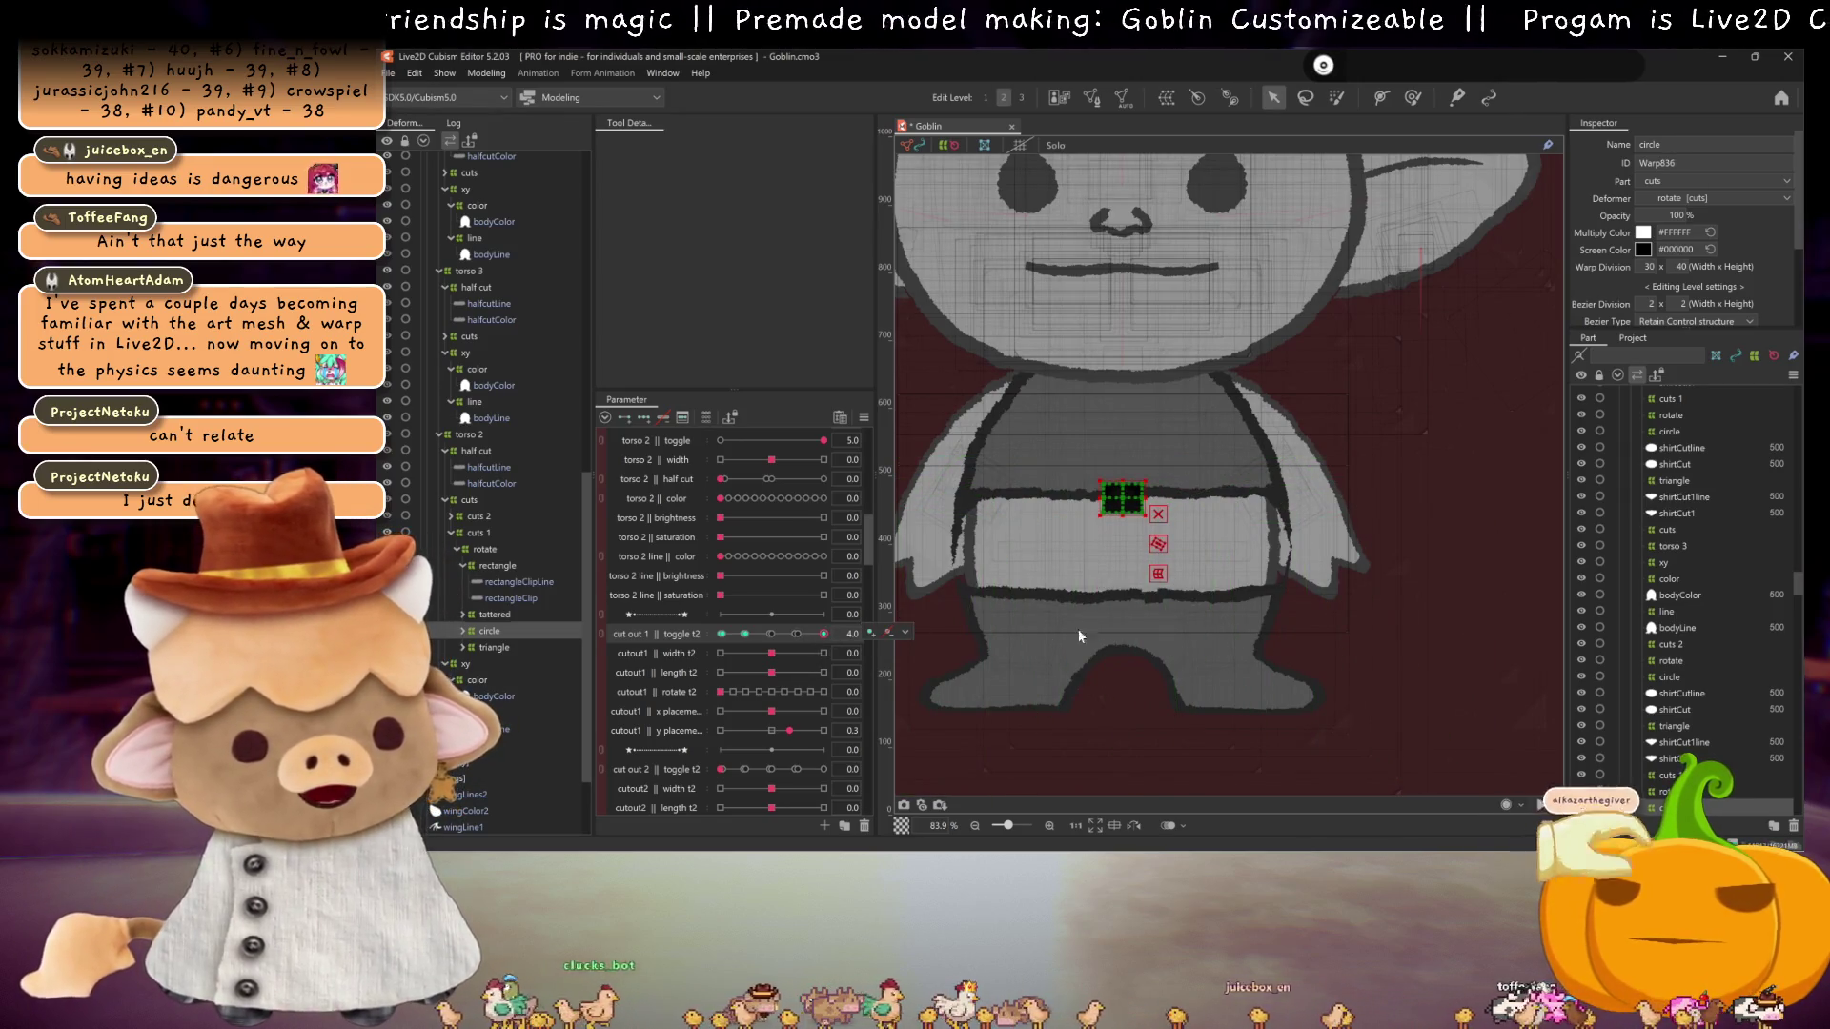
{"action": "left_click", "coordinate": [822, 634]}
{"action": "mouse_move", "coordinate": [816, 641]}
{"action": "left_mouse_down"}
{"action": "mouse_move", "coordinate": [748, 637]}
{"action": "mouse_move", "coordinate": [831, 632]}
{"action": "left_mouse_up"}
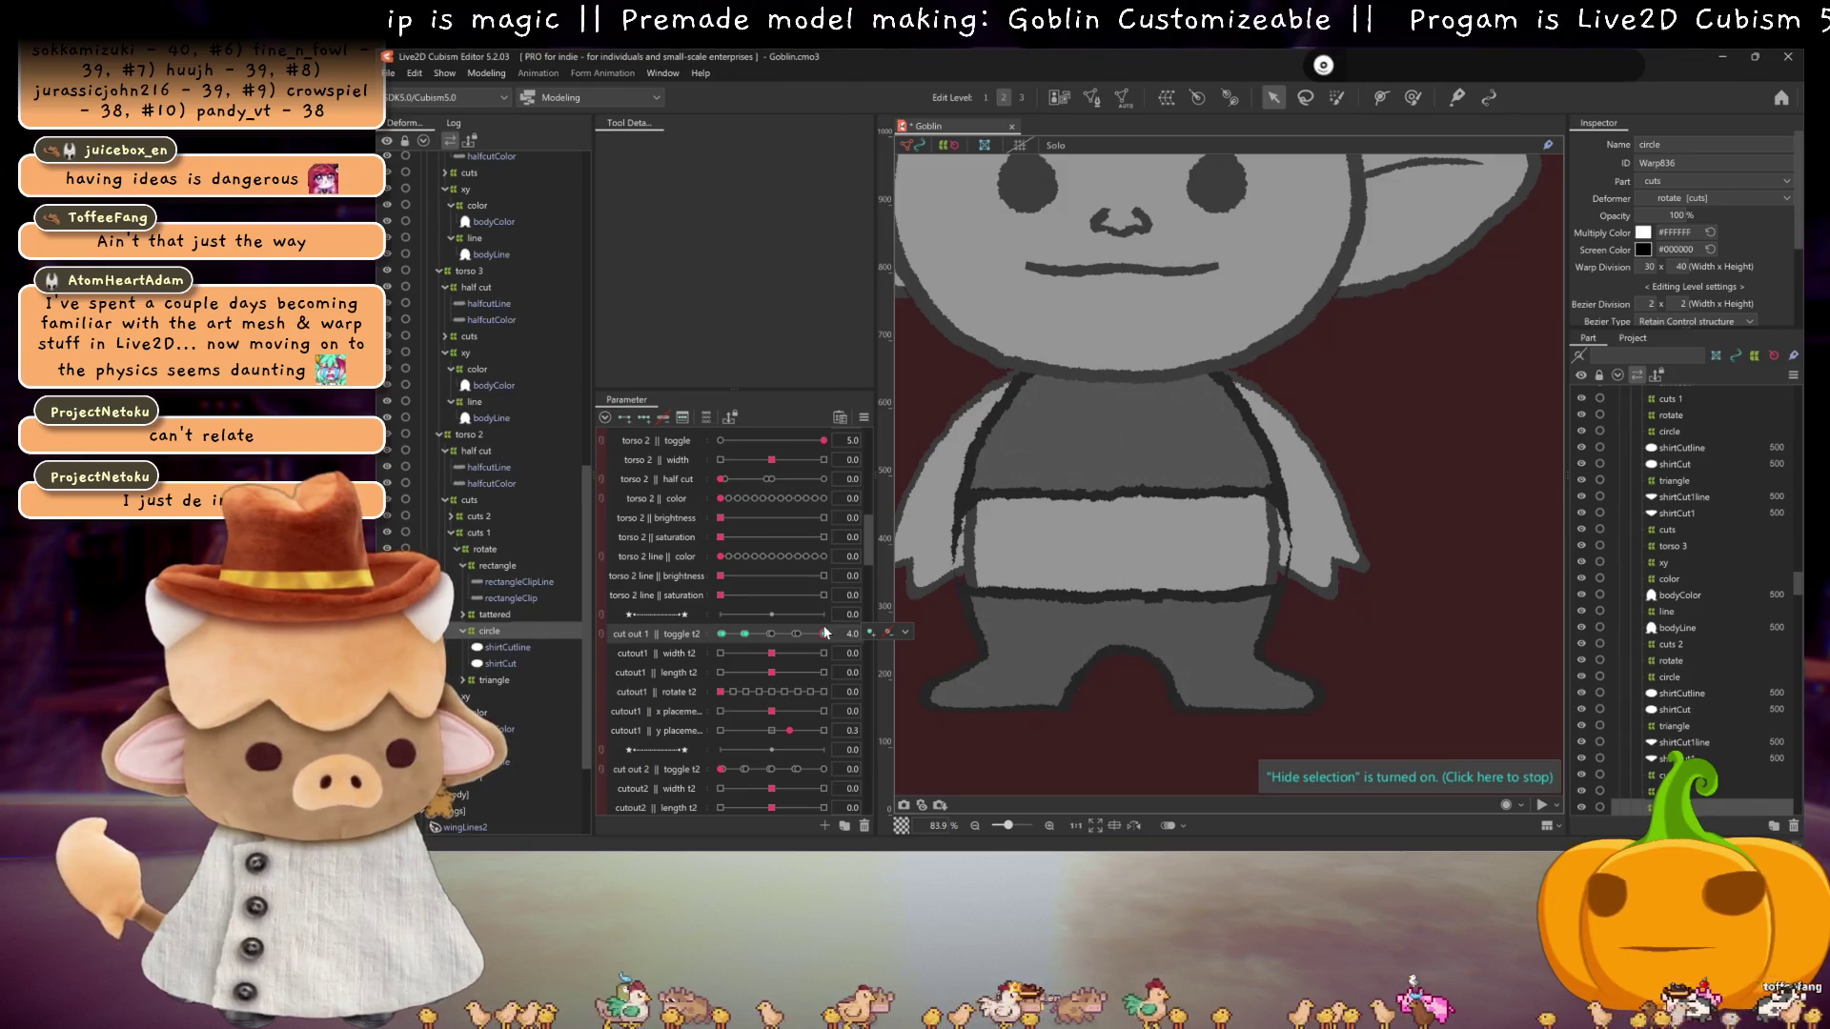
{"action": "left_click", "coordinate": [825, 634]}
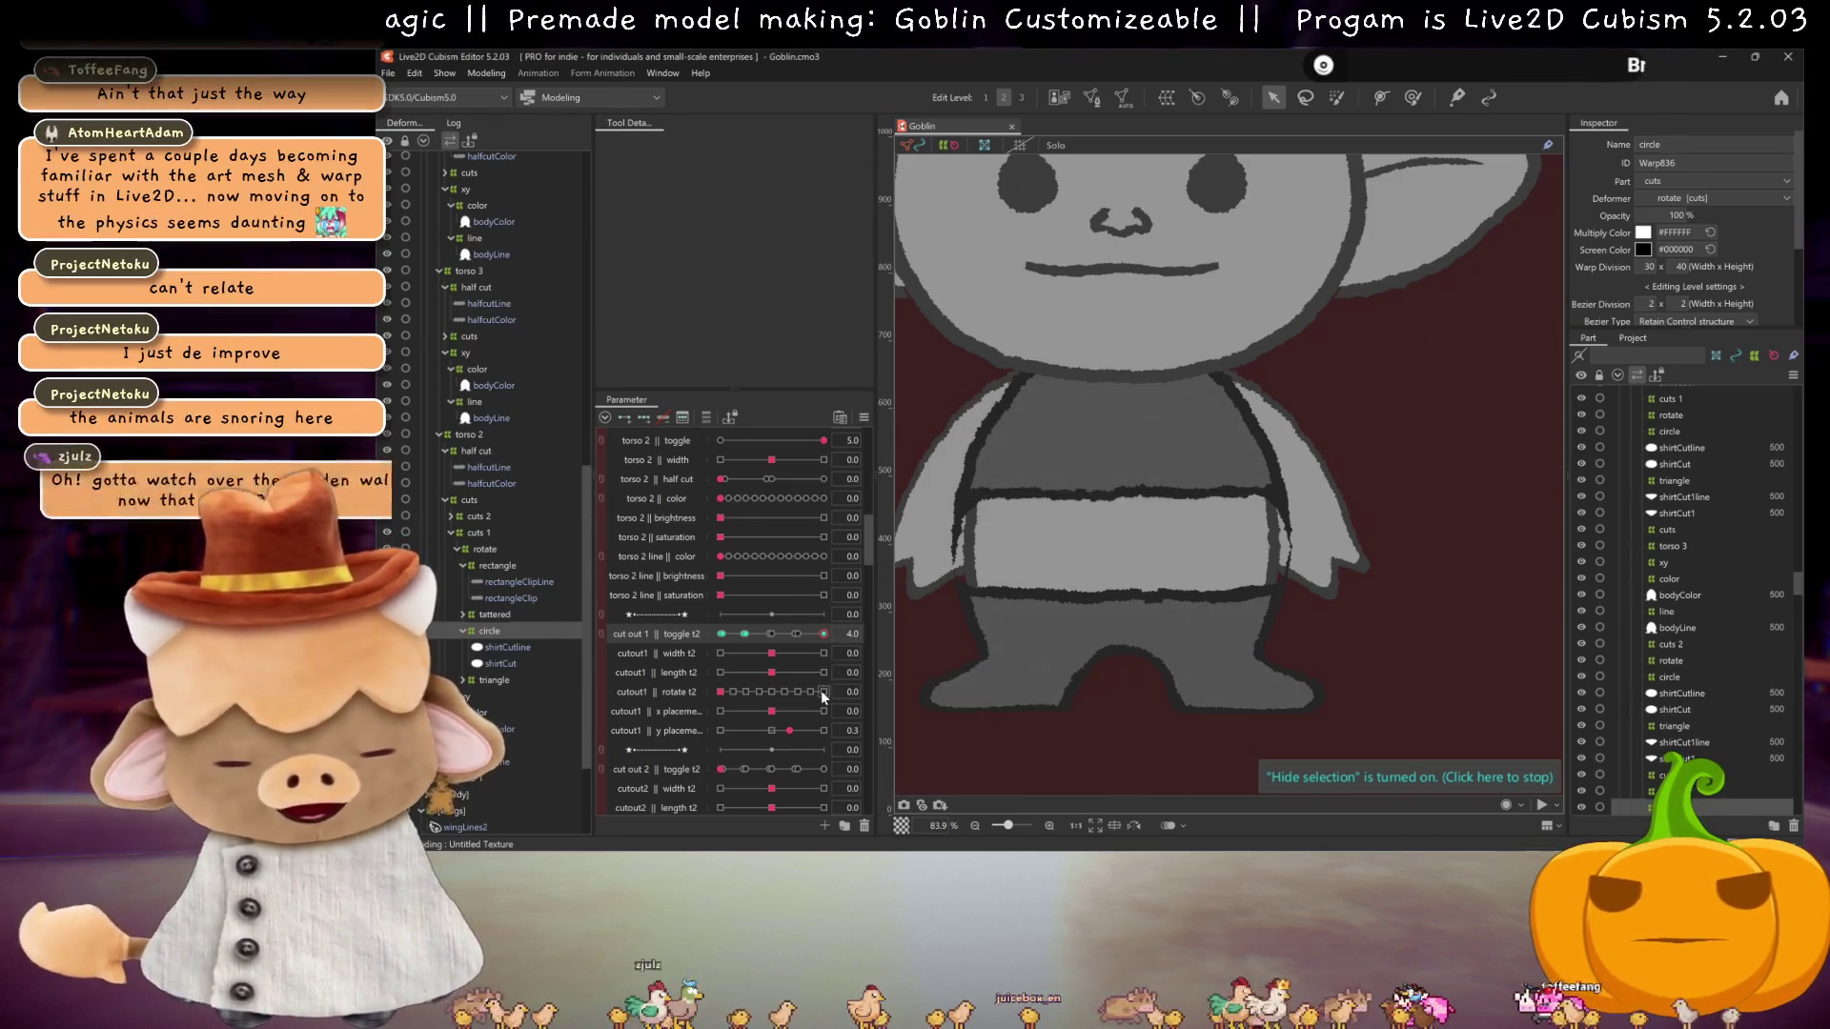
{"action": "left_click", "coordinate": [799, 633]}
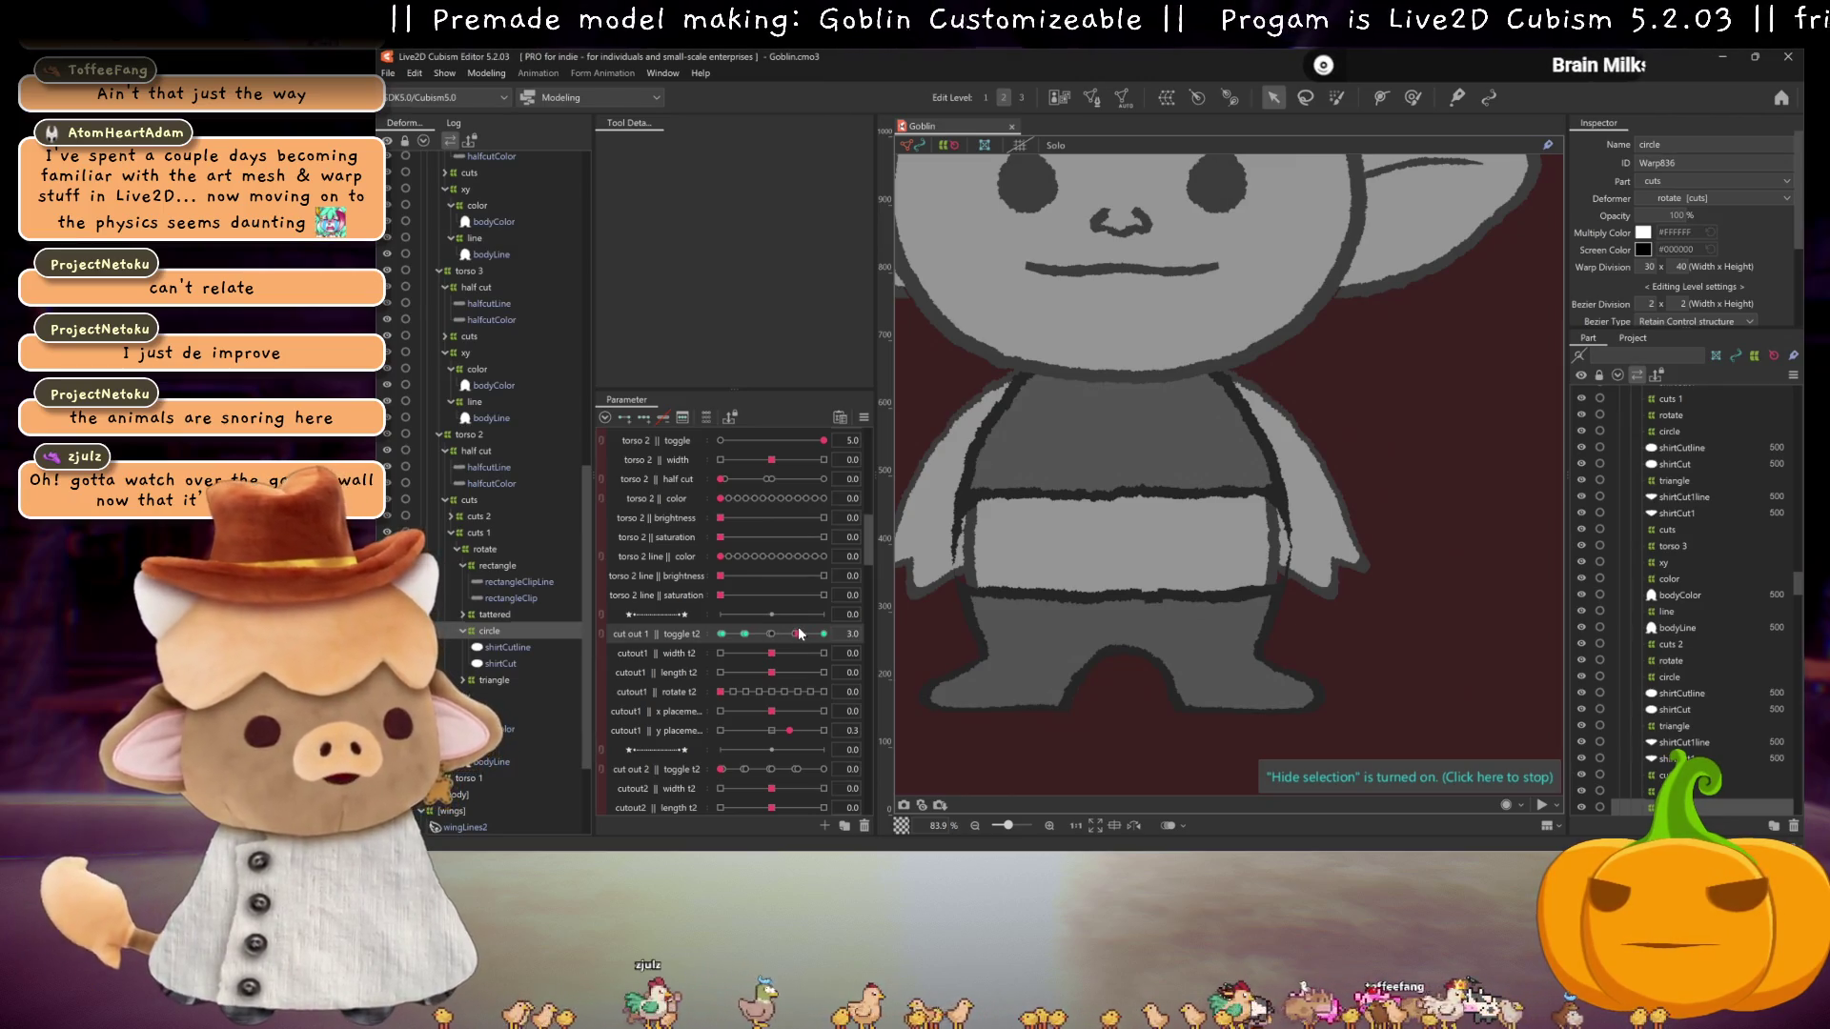
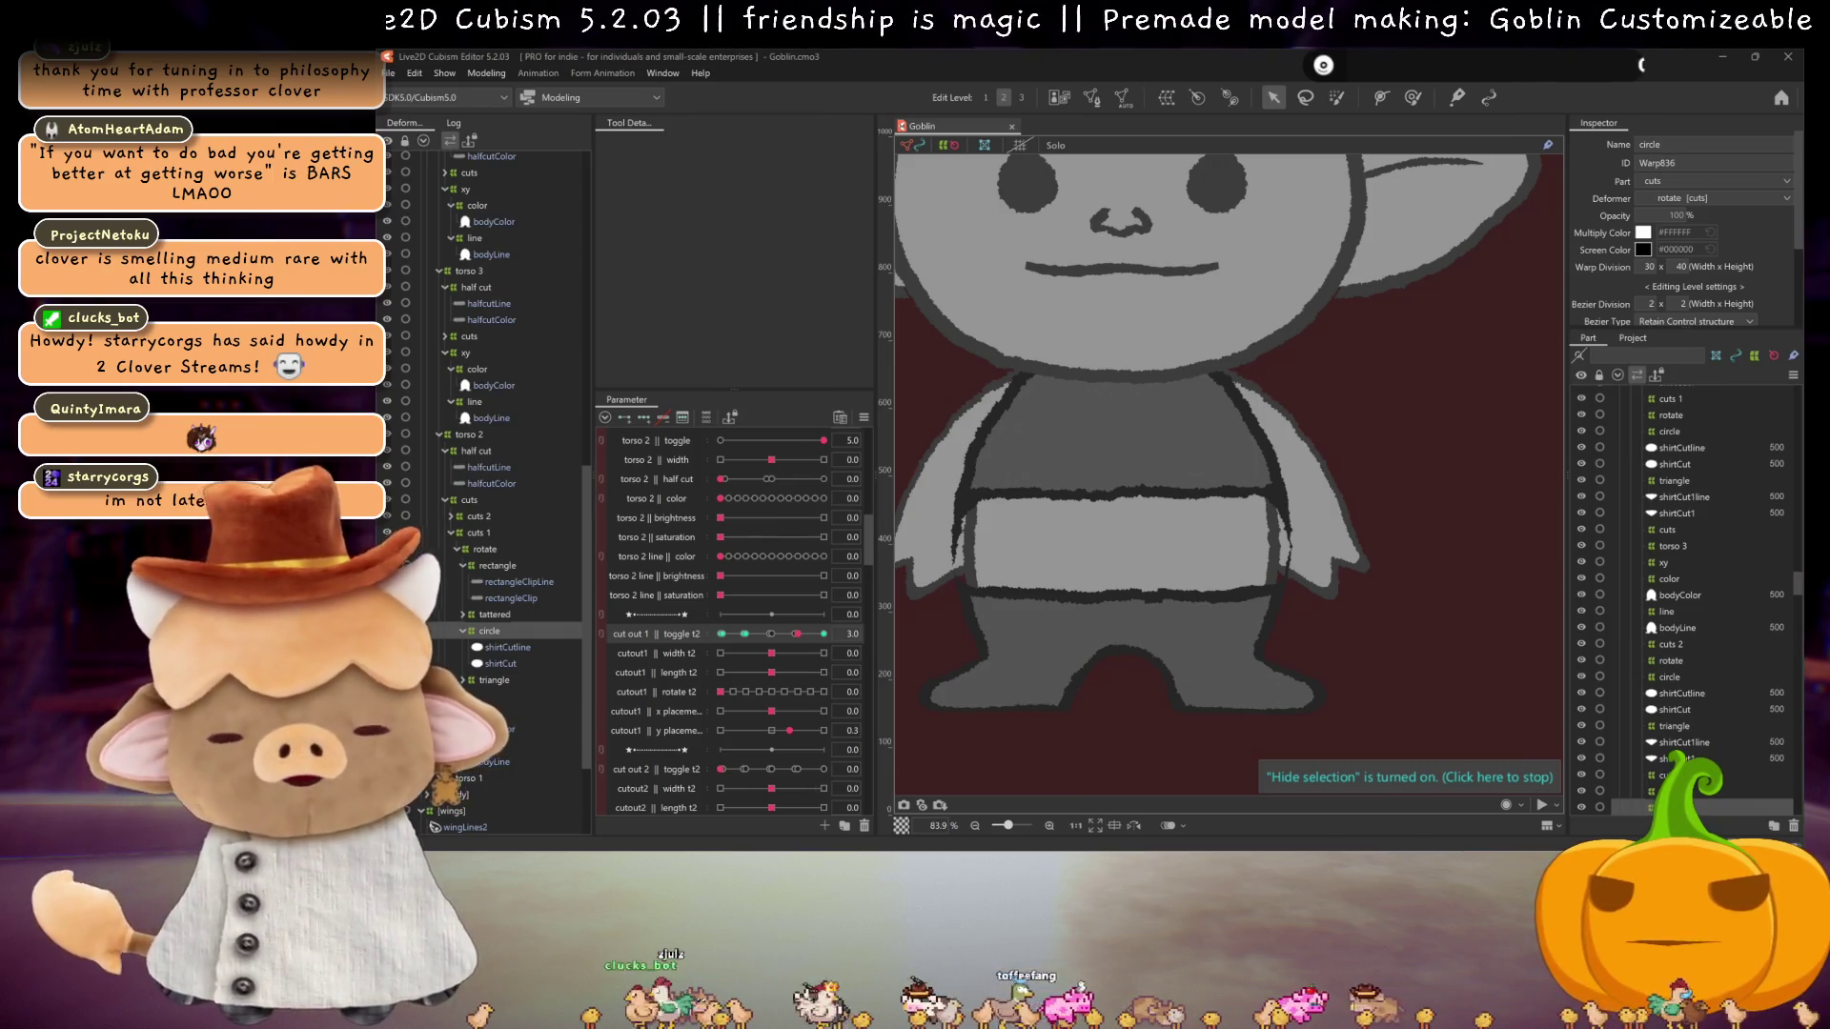
Step: Return cut out 1 toggle to 0.0 and reset cutout1 y placement to 0
{"action": "key", "text": "ctrl+z"}
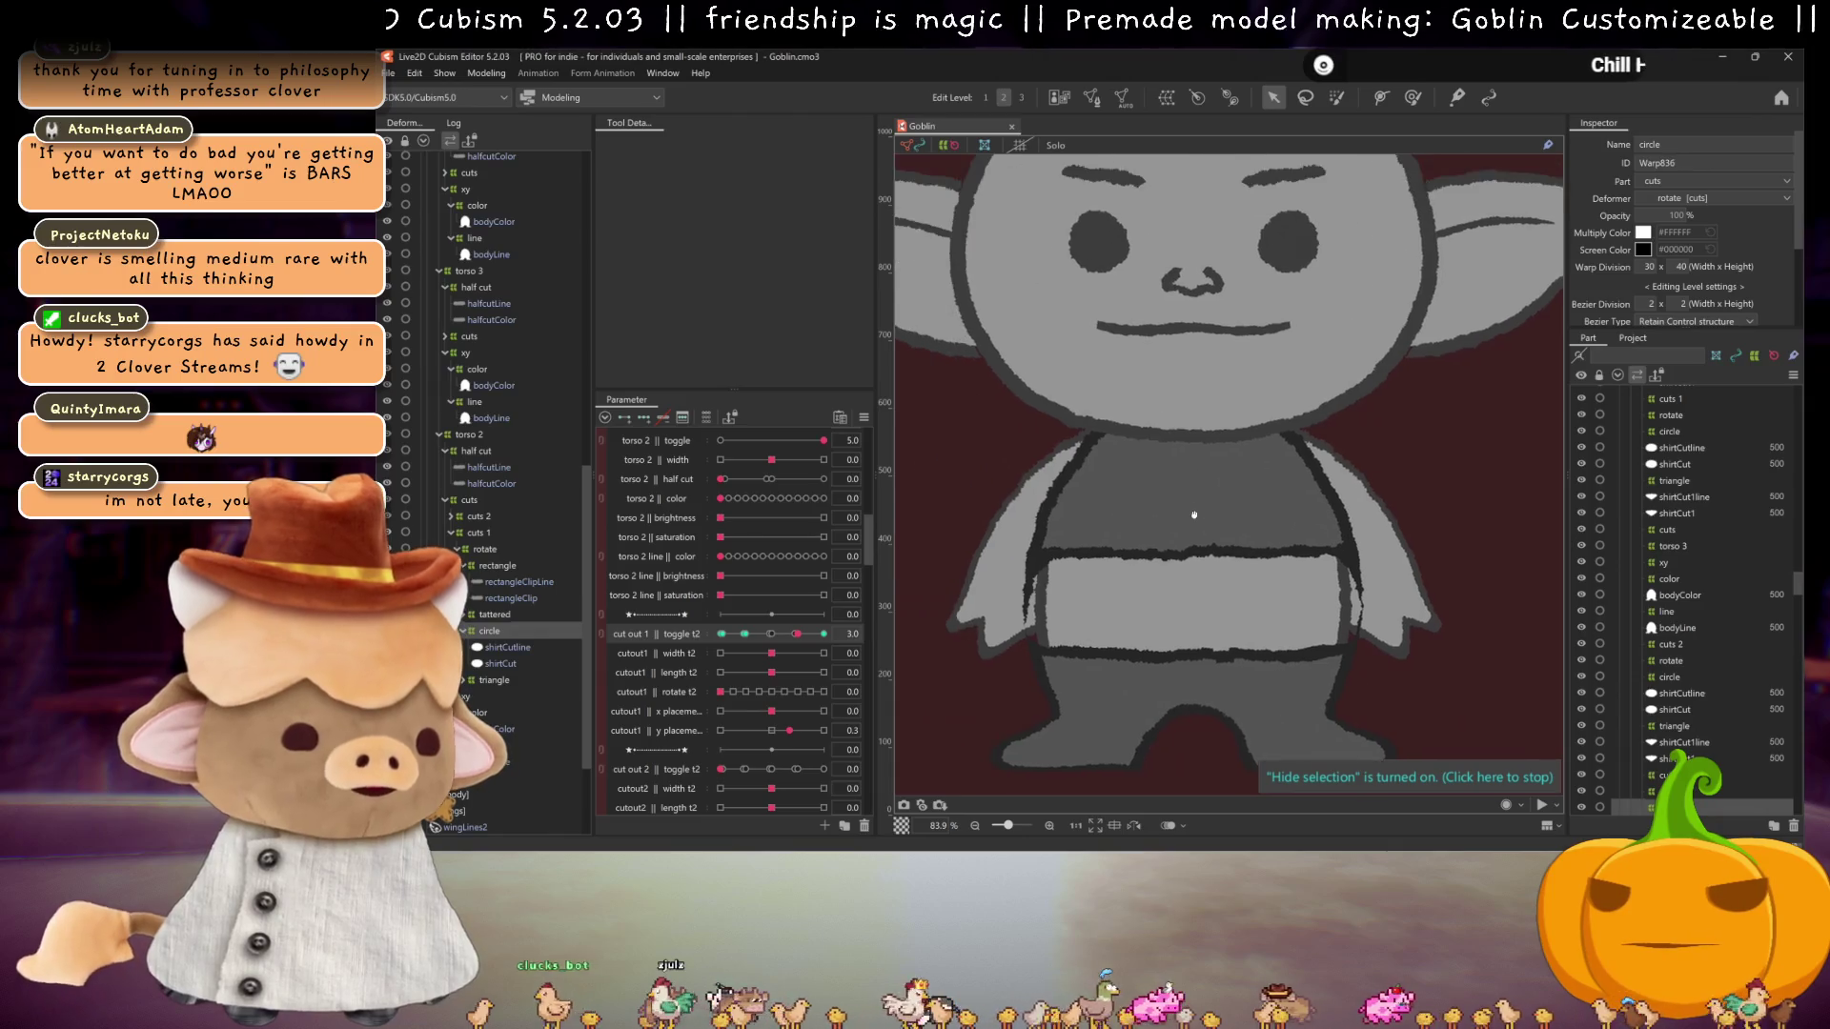
{"action": "left_click_drag", "start_coordinate": [795, 635], "coordinate": [649, 630]}
{"action": "scroll", "coordinate": [668, 610], "scroll_direction": "down", "scroll_amount": 3}
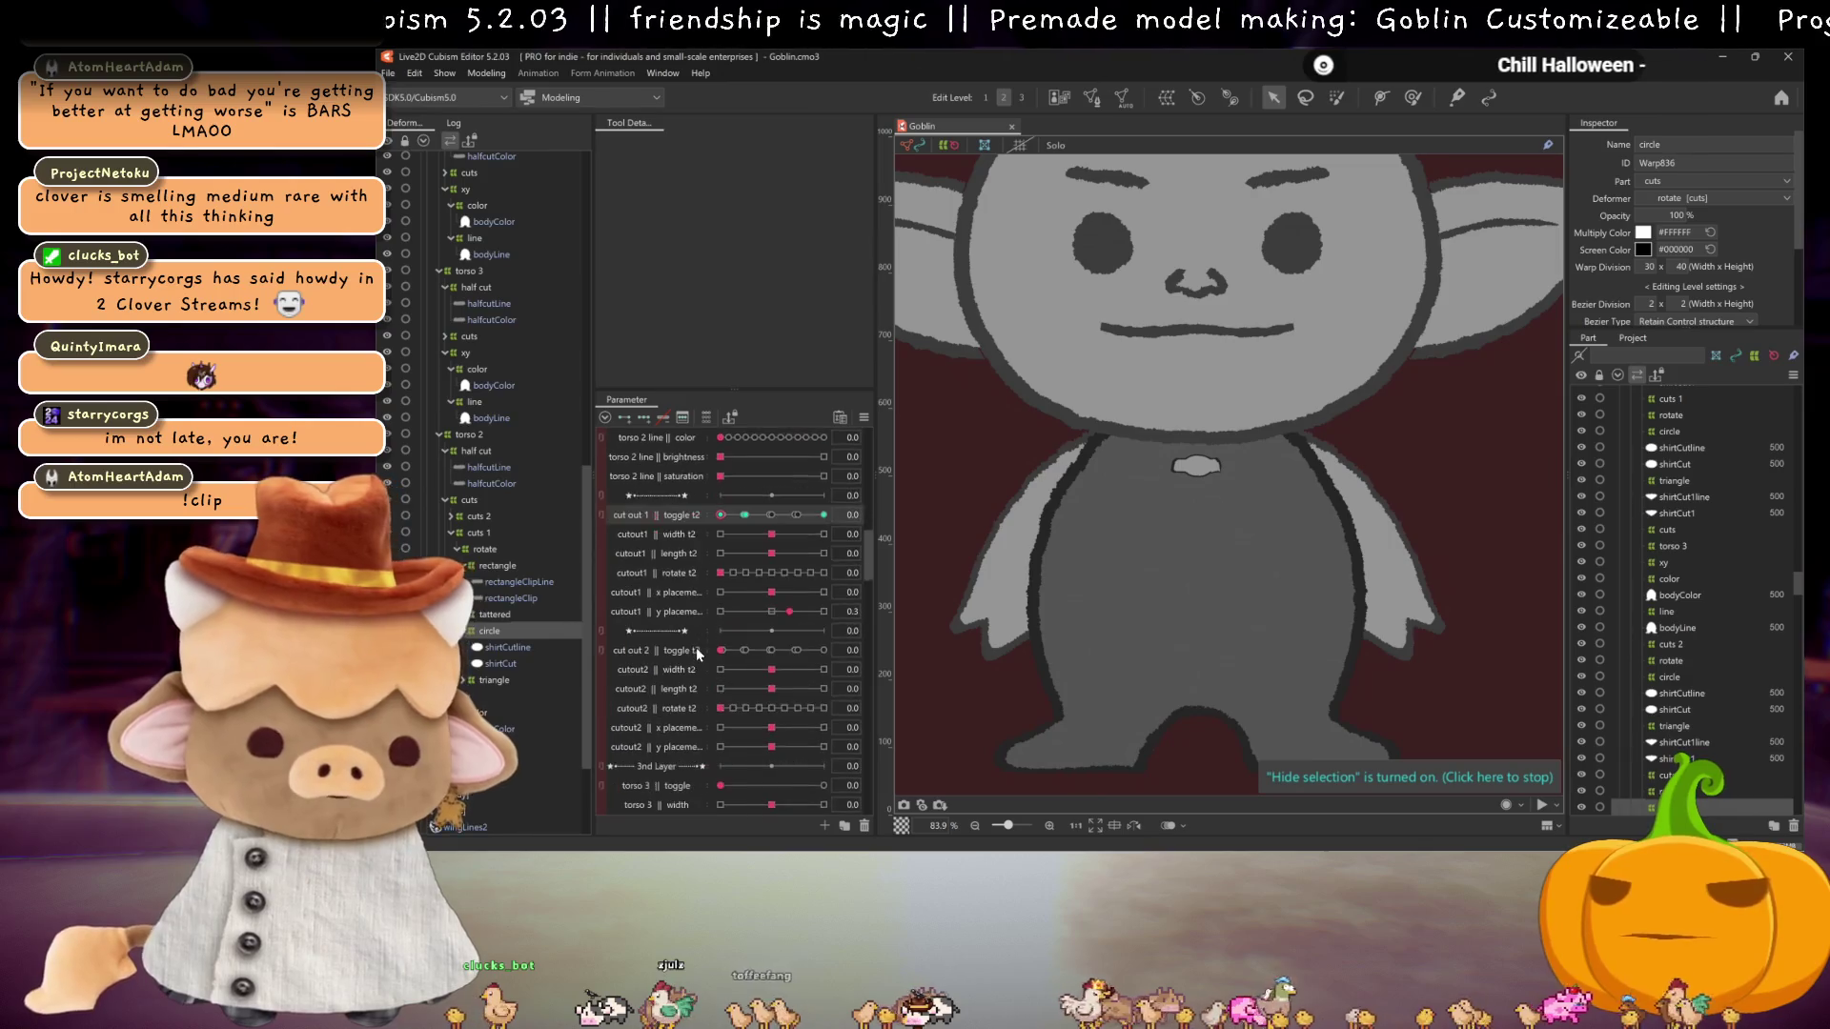
{"action": "left_click", "coordinate": [774, 616]}
Step: Preview cut out 2 toggle keyforms, ending on the jagged tattered cut at 2.0, with cuts 2 expanded
{"action": "mouse_move", "coordinate": [721, 649]}
{"action": "left_mouse_down"}
{"action": "mouse_move", "coordinate": [816, 663]}
{"action": "mouse_move", "coordinate": [797, 659]}
{"action": "left_mouse_up"}
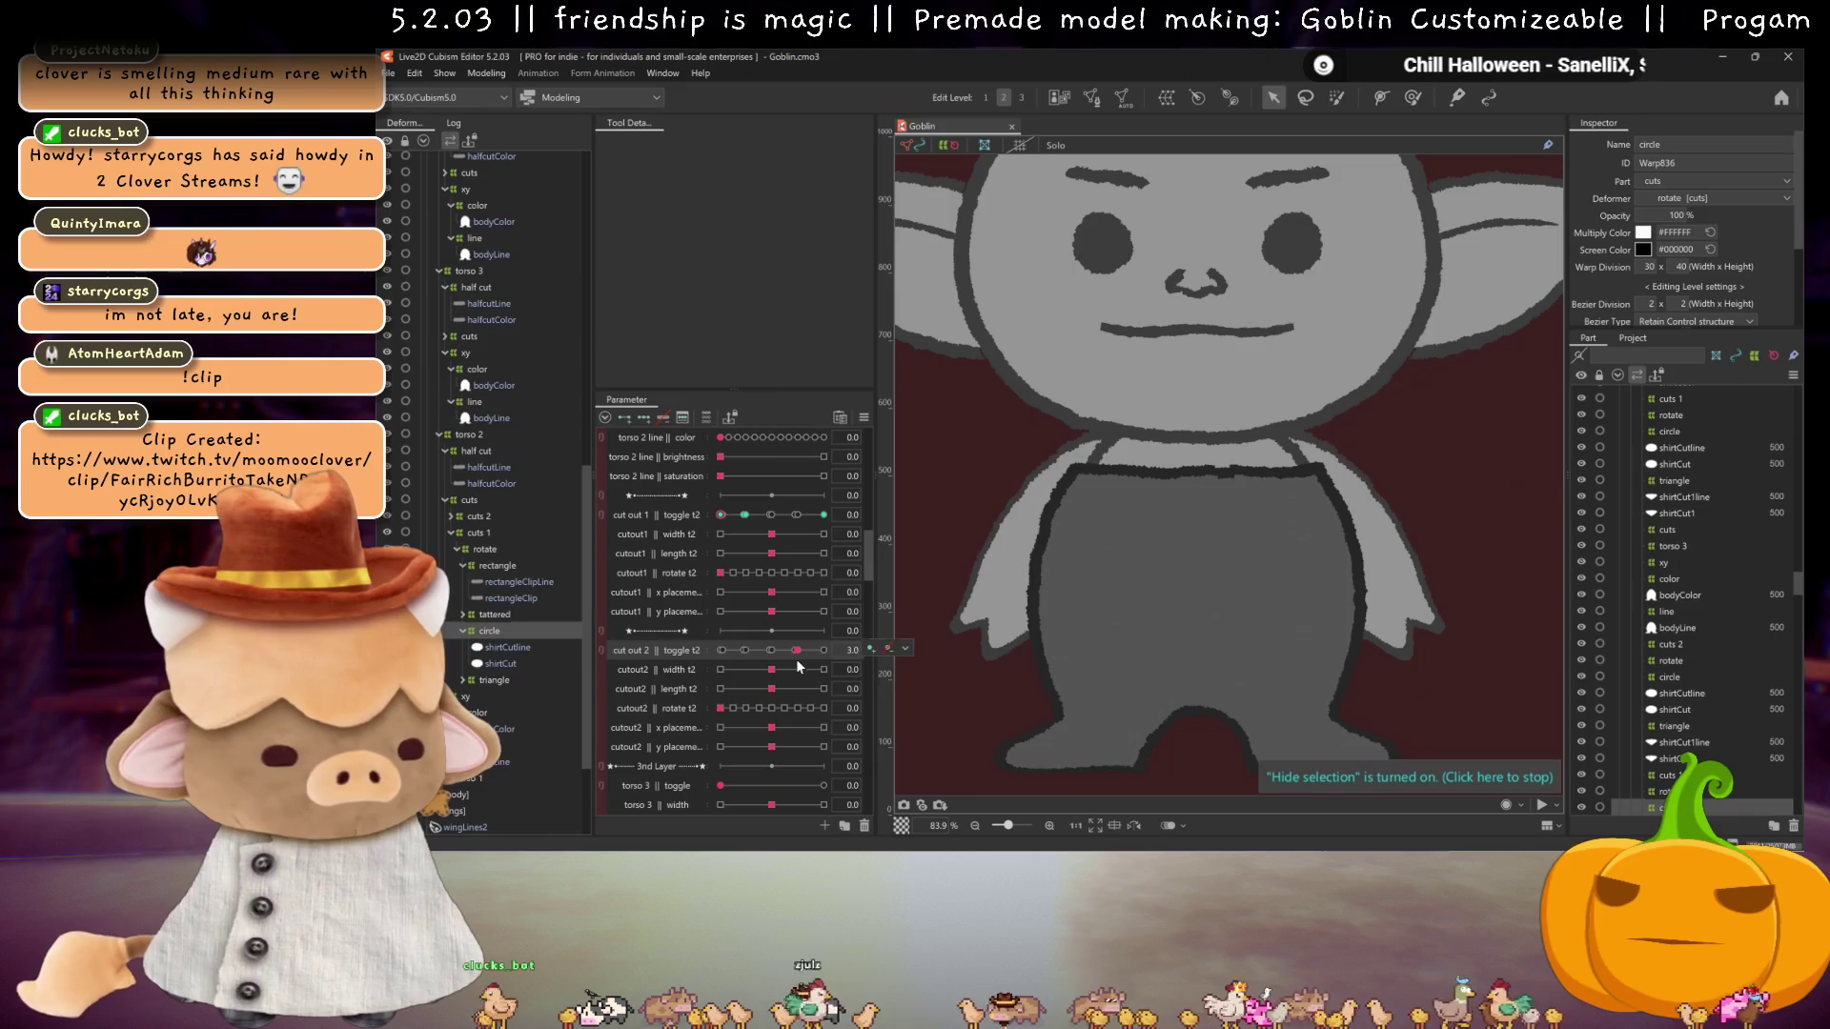
{"action": "left_click", "coordinate": [771, 747]}
{"action": "left_click_drag", "start_coordinate": [771, 747], "coordinate": [787, 747]}
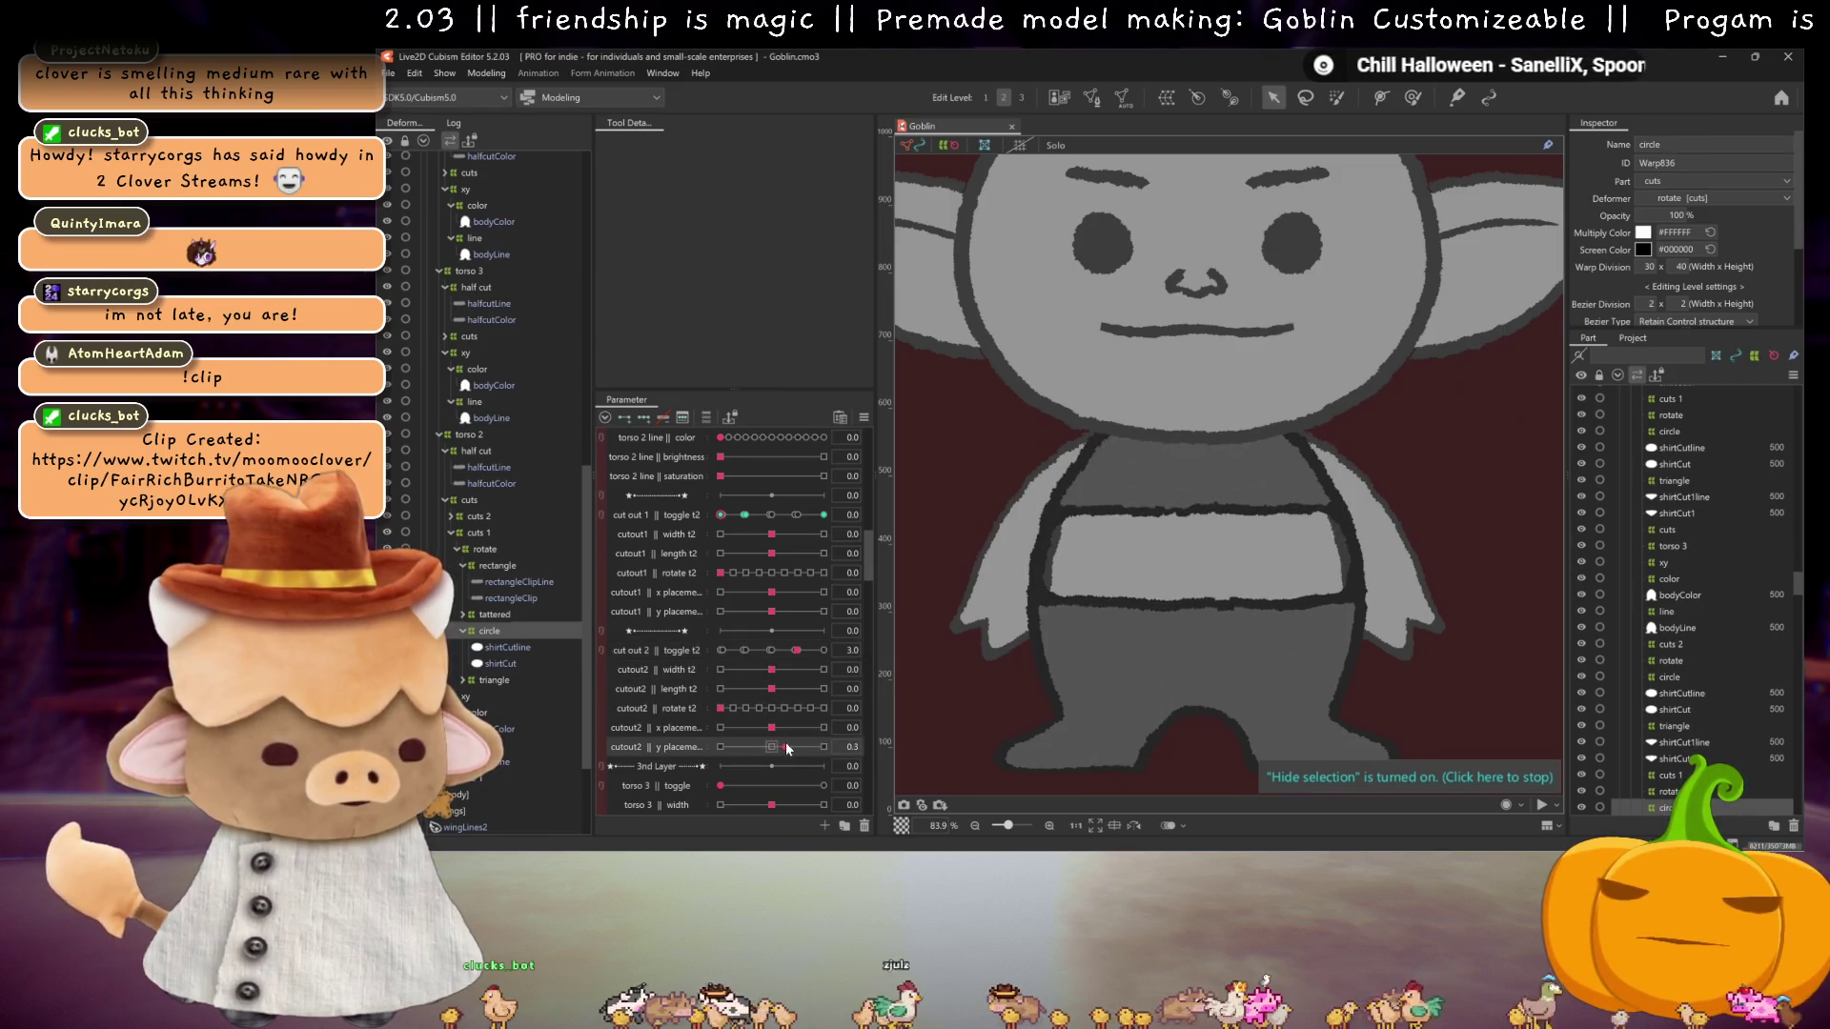
{"action": "mouse_move", "coordinate": [796, 650]}
{"action": "left_mouse_down"}
{"action": "mouse_move", "coordinate": [821, 654]}
{"action": "mouse_move", "coordinate": [771, 652]}
{"action": "left_mouse_up"}
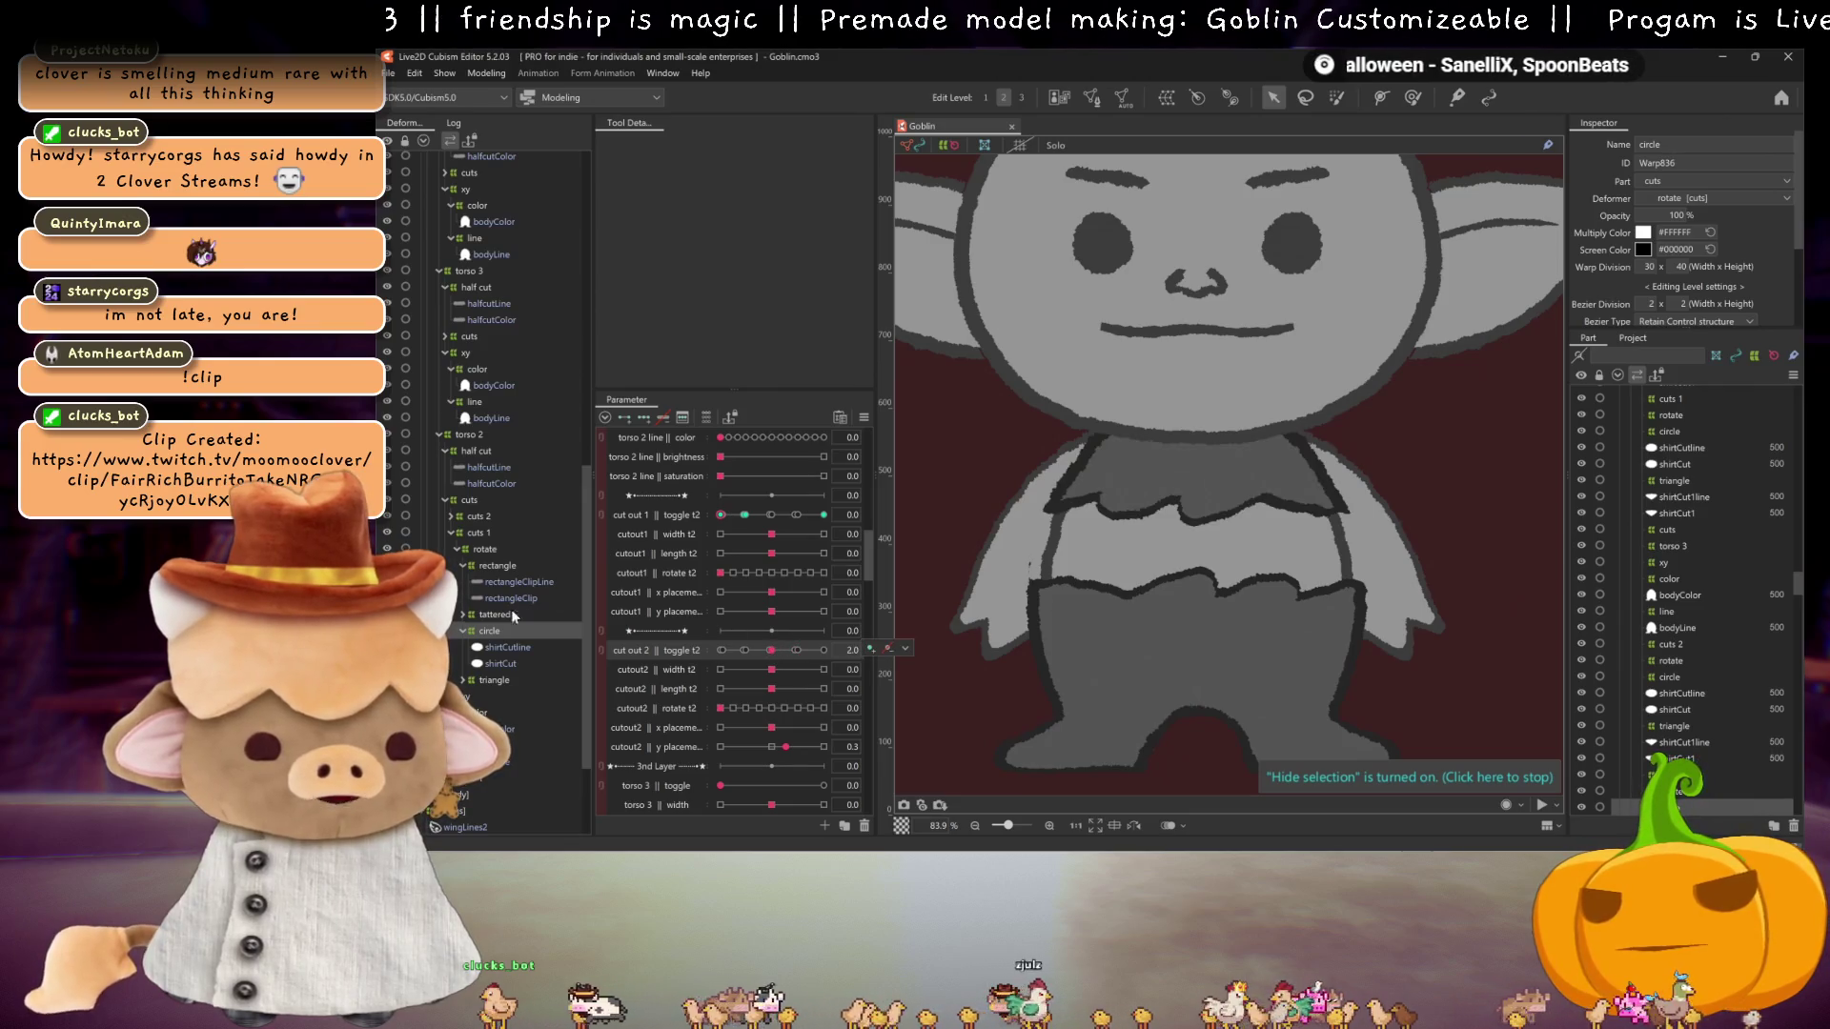
{"action": "left_click", "coordinate": [452, 532]}
{"action": "left_click", "coordinate": [450, 516]}
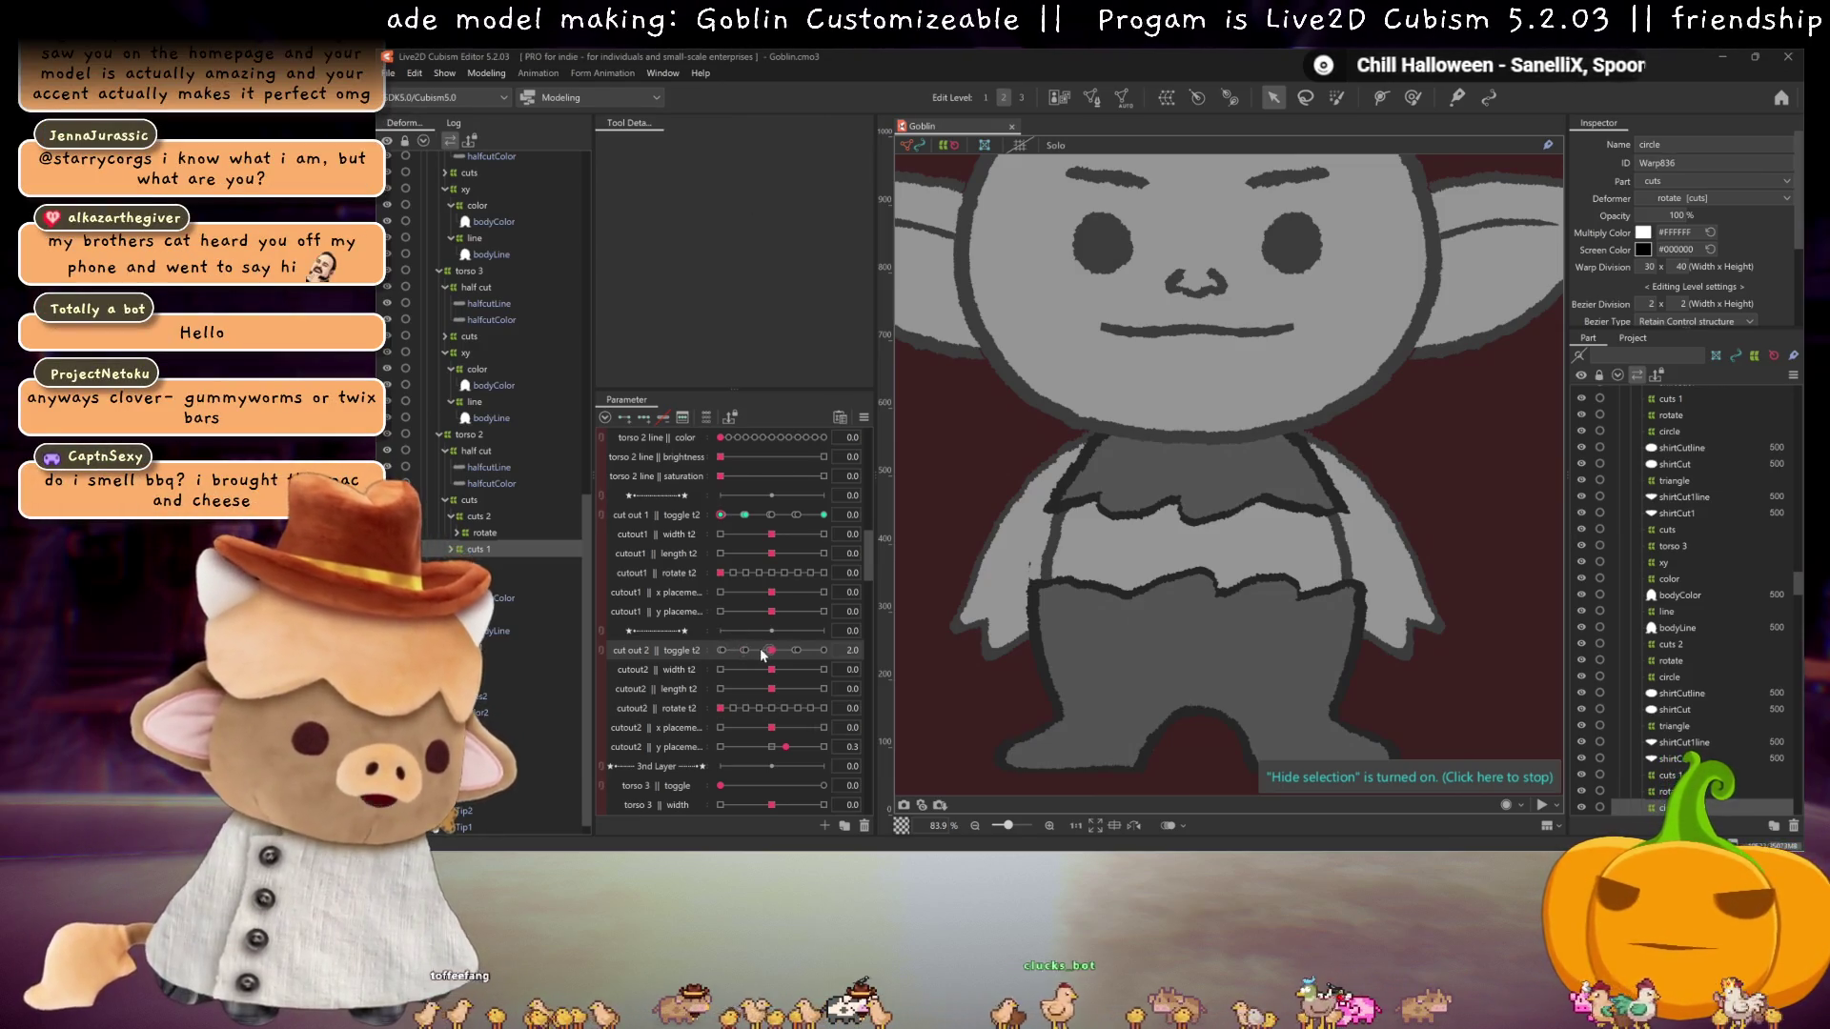
Step: Expand the rotate folder under cuts 2 and select the tattered deformer with the toggle near 2.9
{"action": "left_click", "coordinate": [451, 550]}
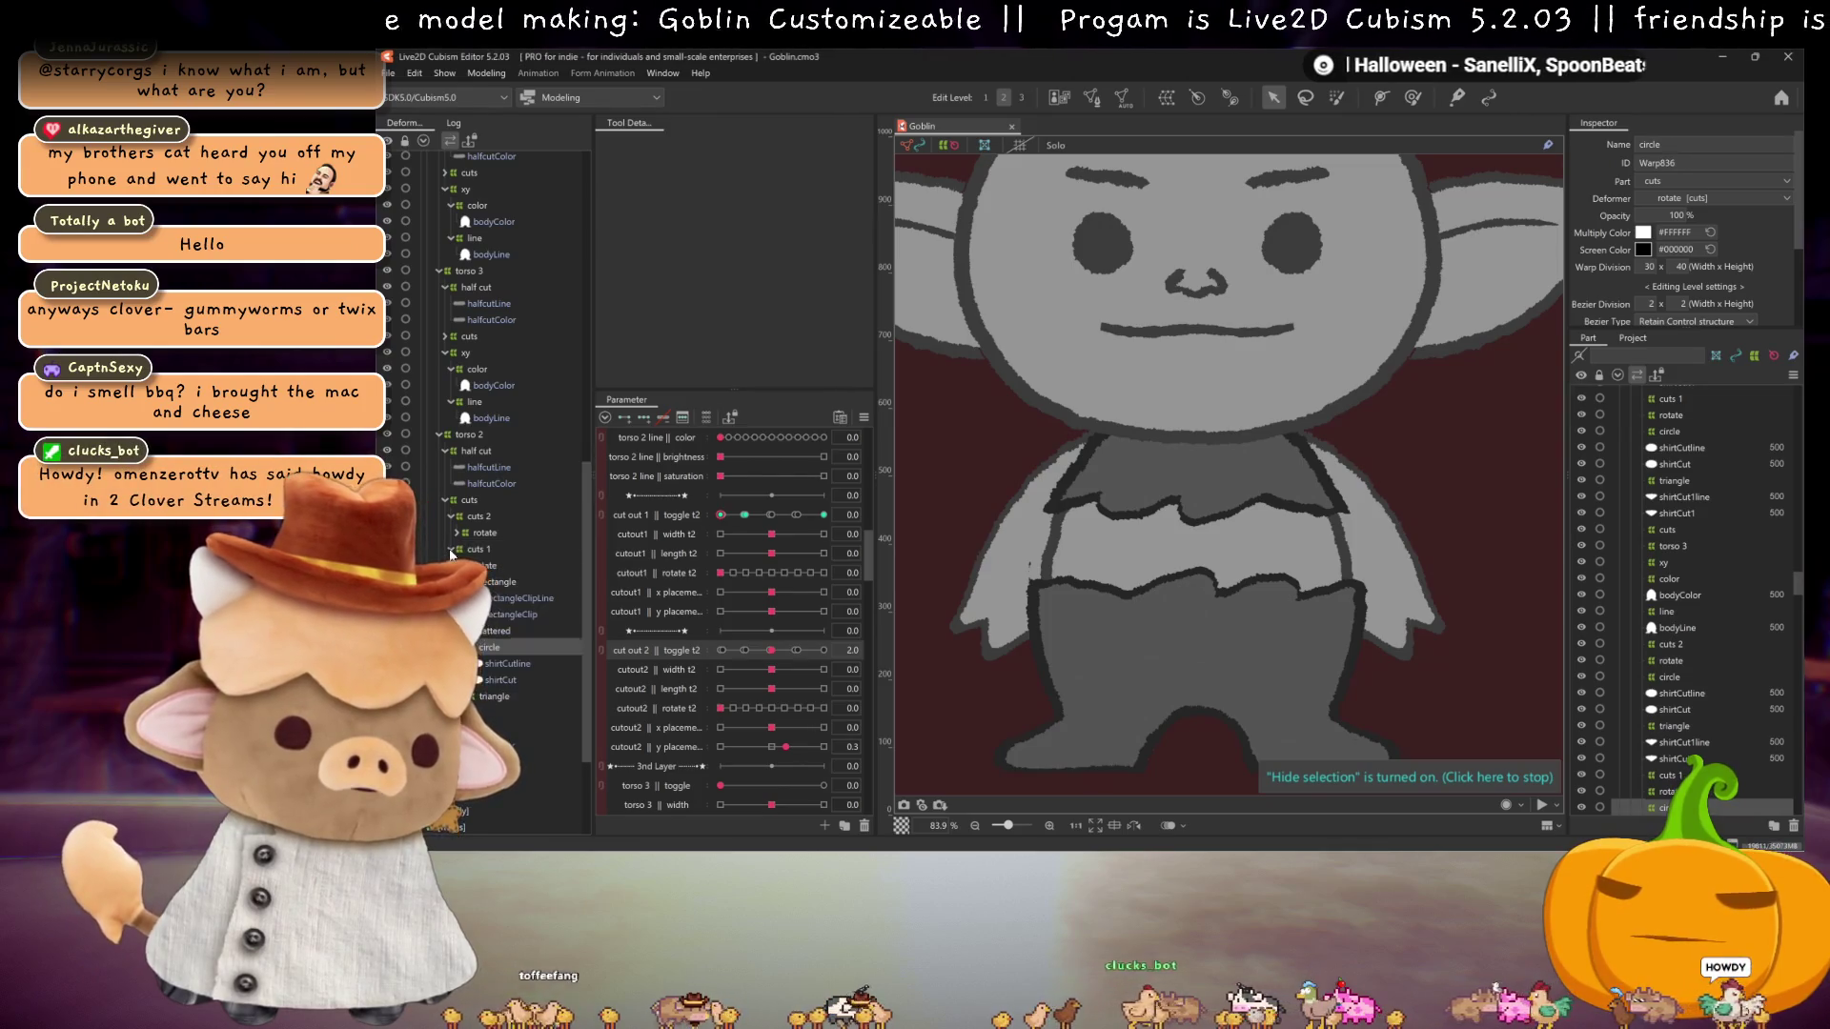
{"action": "left_click", "coordinate": [451, 550]}
{"action": "left_click", "coordinate": [454, 532]}
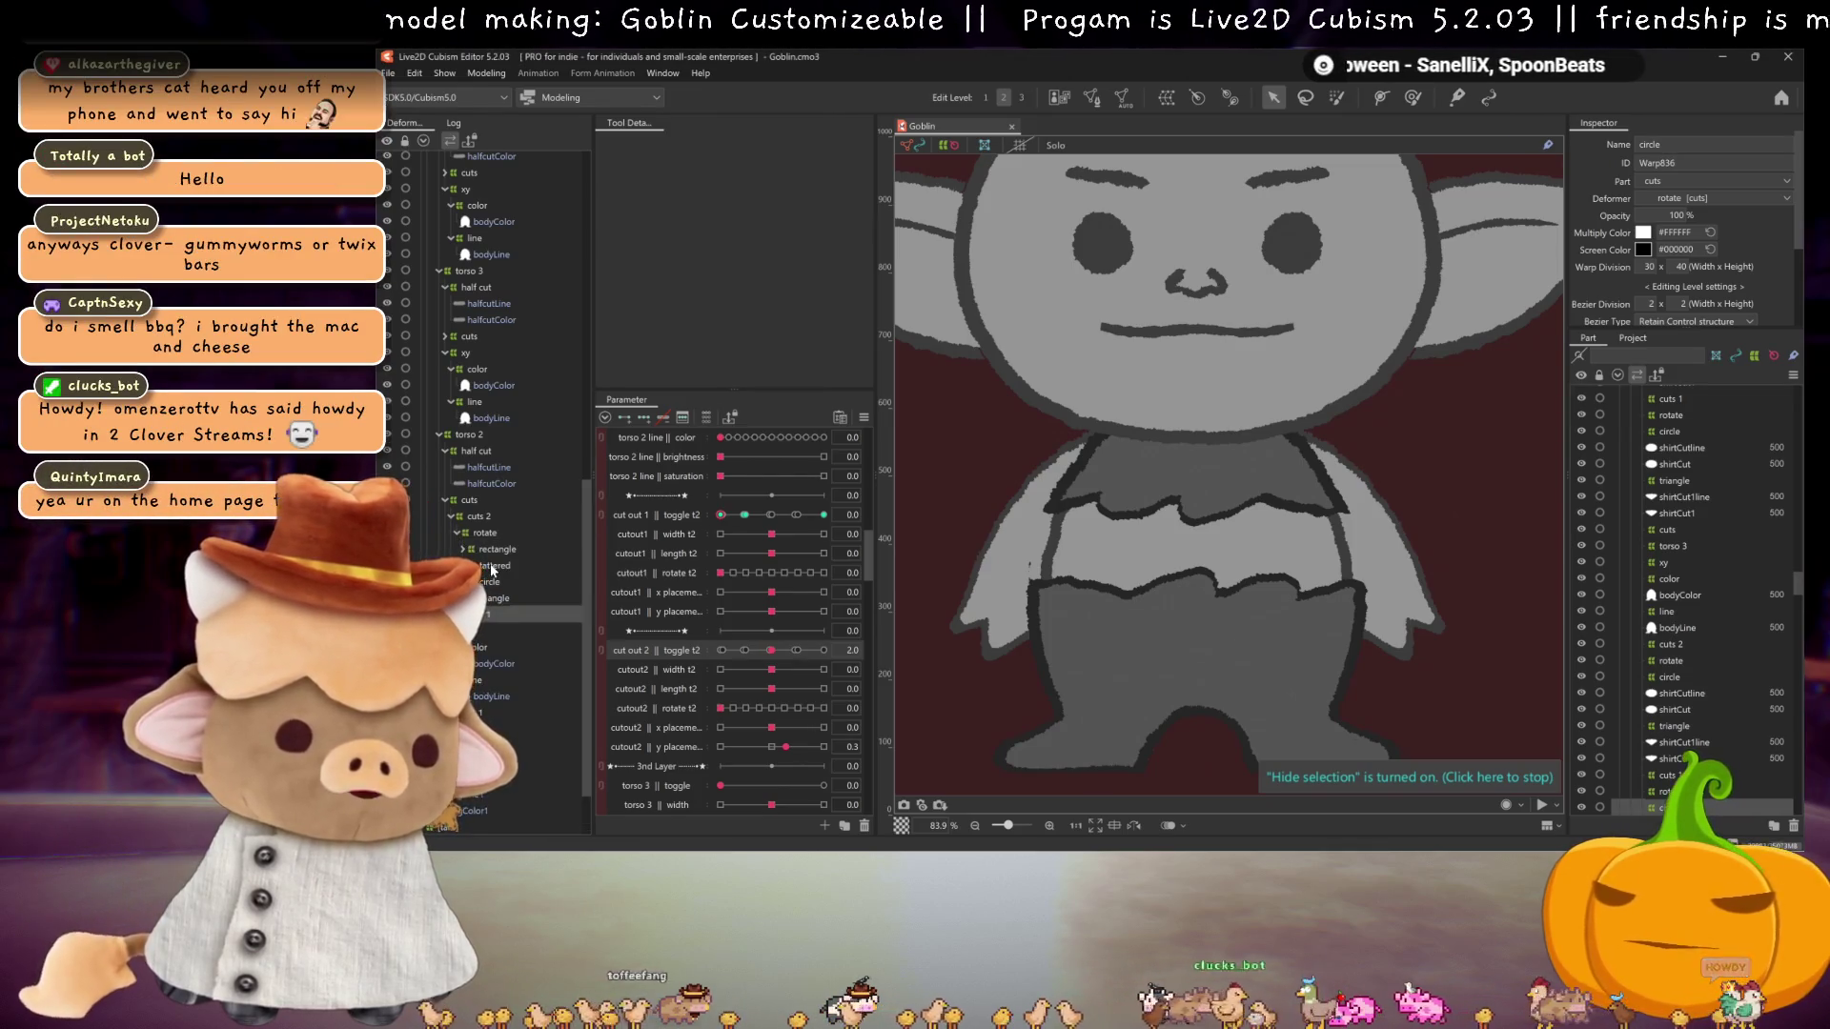
{"action": "left_click", "coordinate": [491, 566]}
{"action": "left_click_drag", "start_coordinate": [770, 649], "coordinate": [789, 655]}
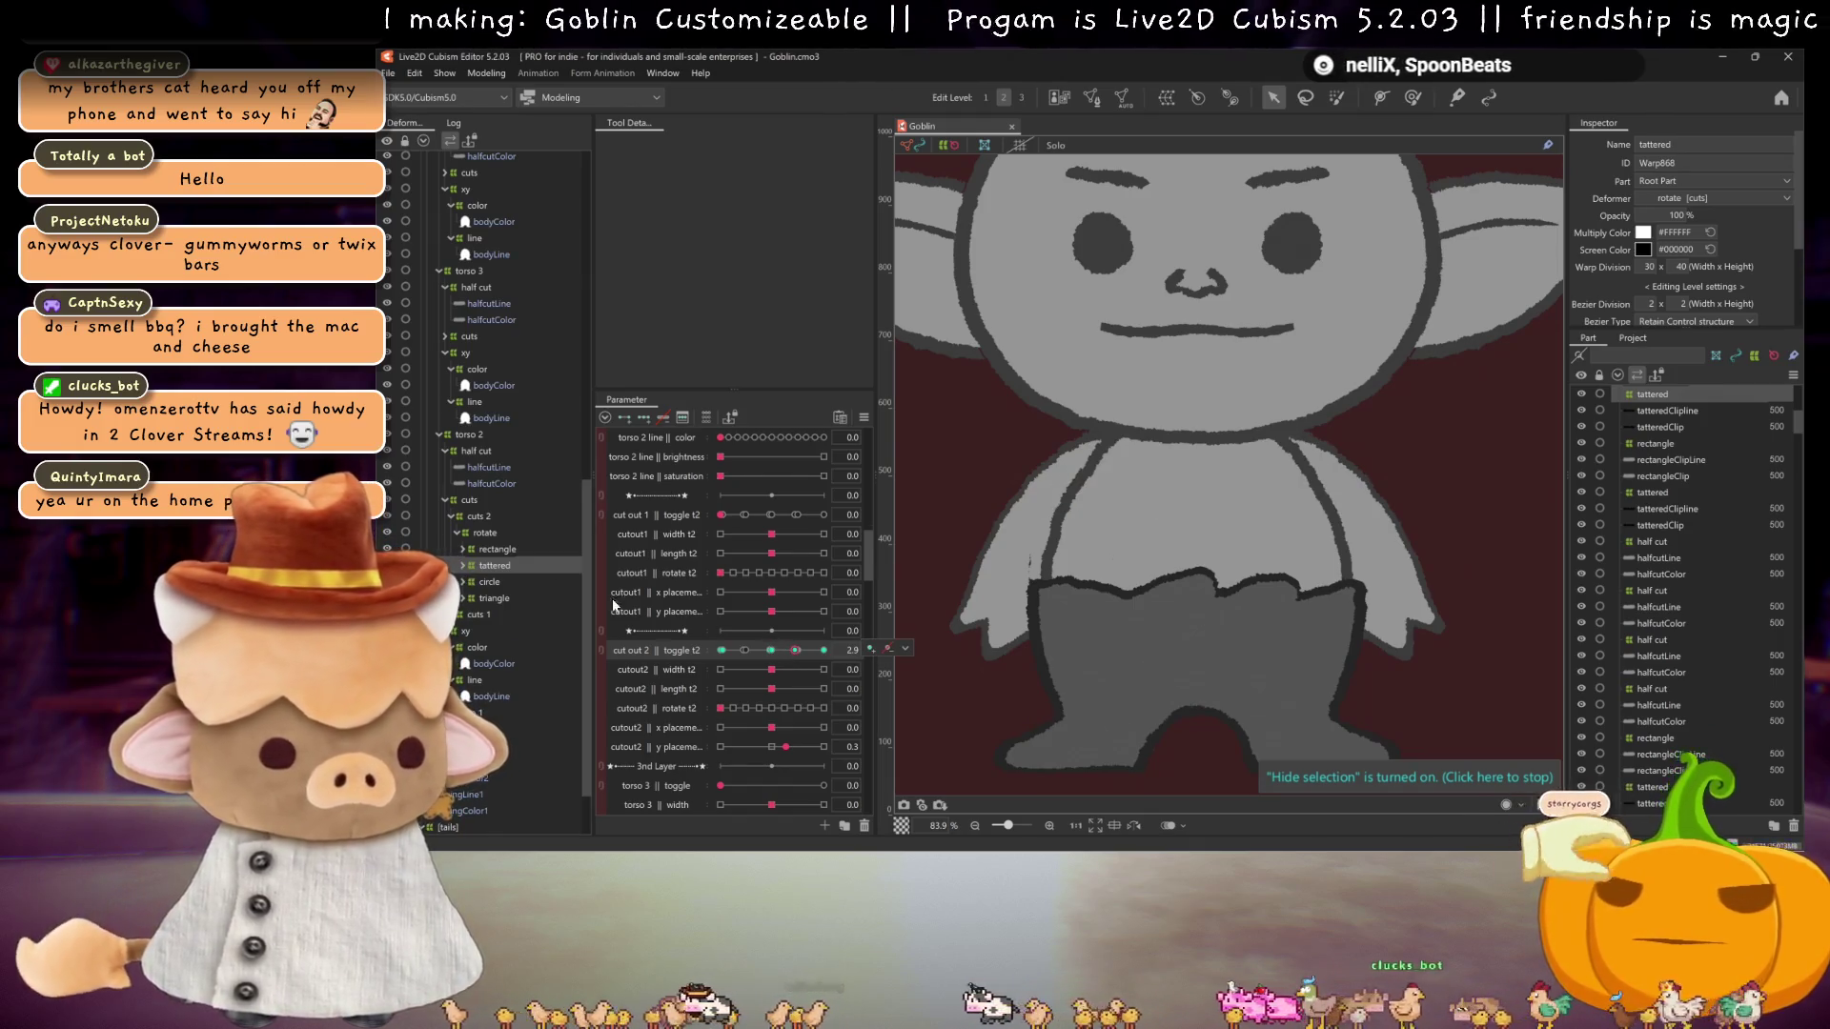
Step: Select the rectangle deformer and check cut out 2 toggle keyforms 3.0, 4.0, 2.0 and 2.9
{"action": "left_click", "coordinate": [501, 550]}
{"action": "left_click", "coordinate": [803, 655]}
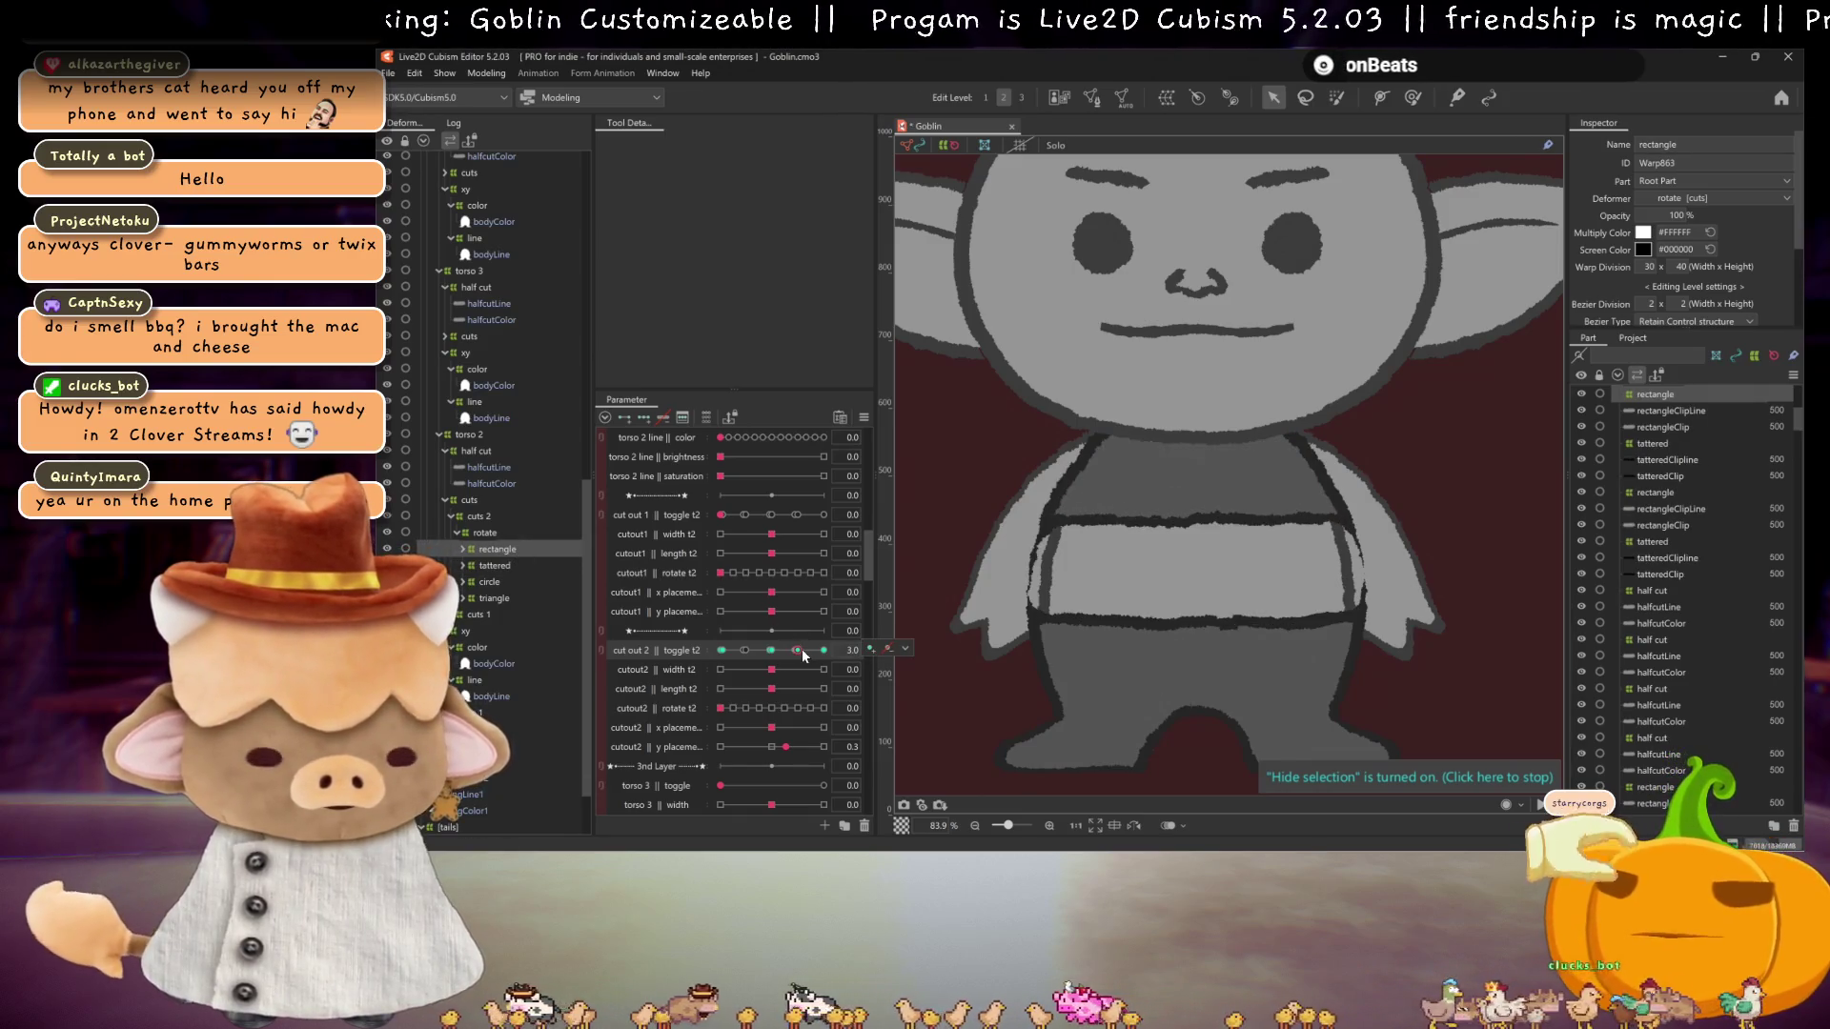
{"action": "left_click", "coordinate": [816, 654]}
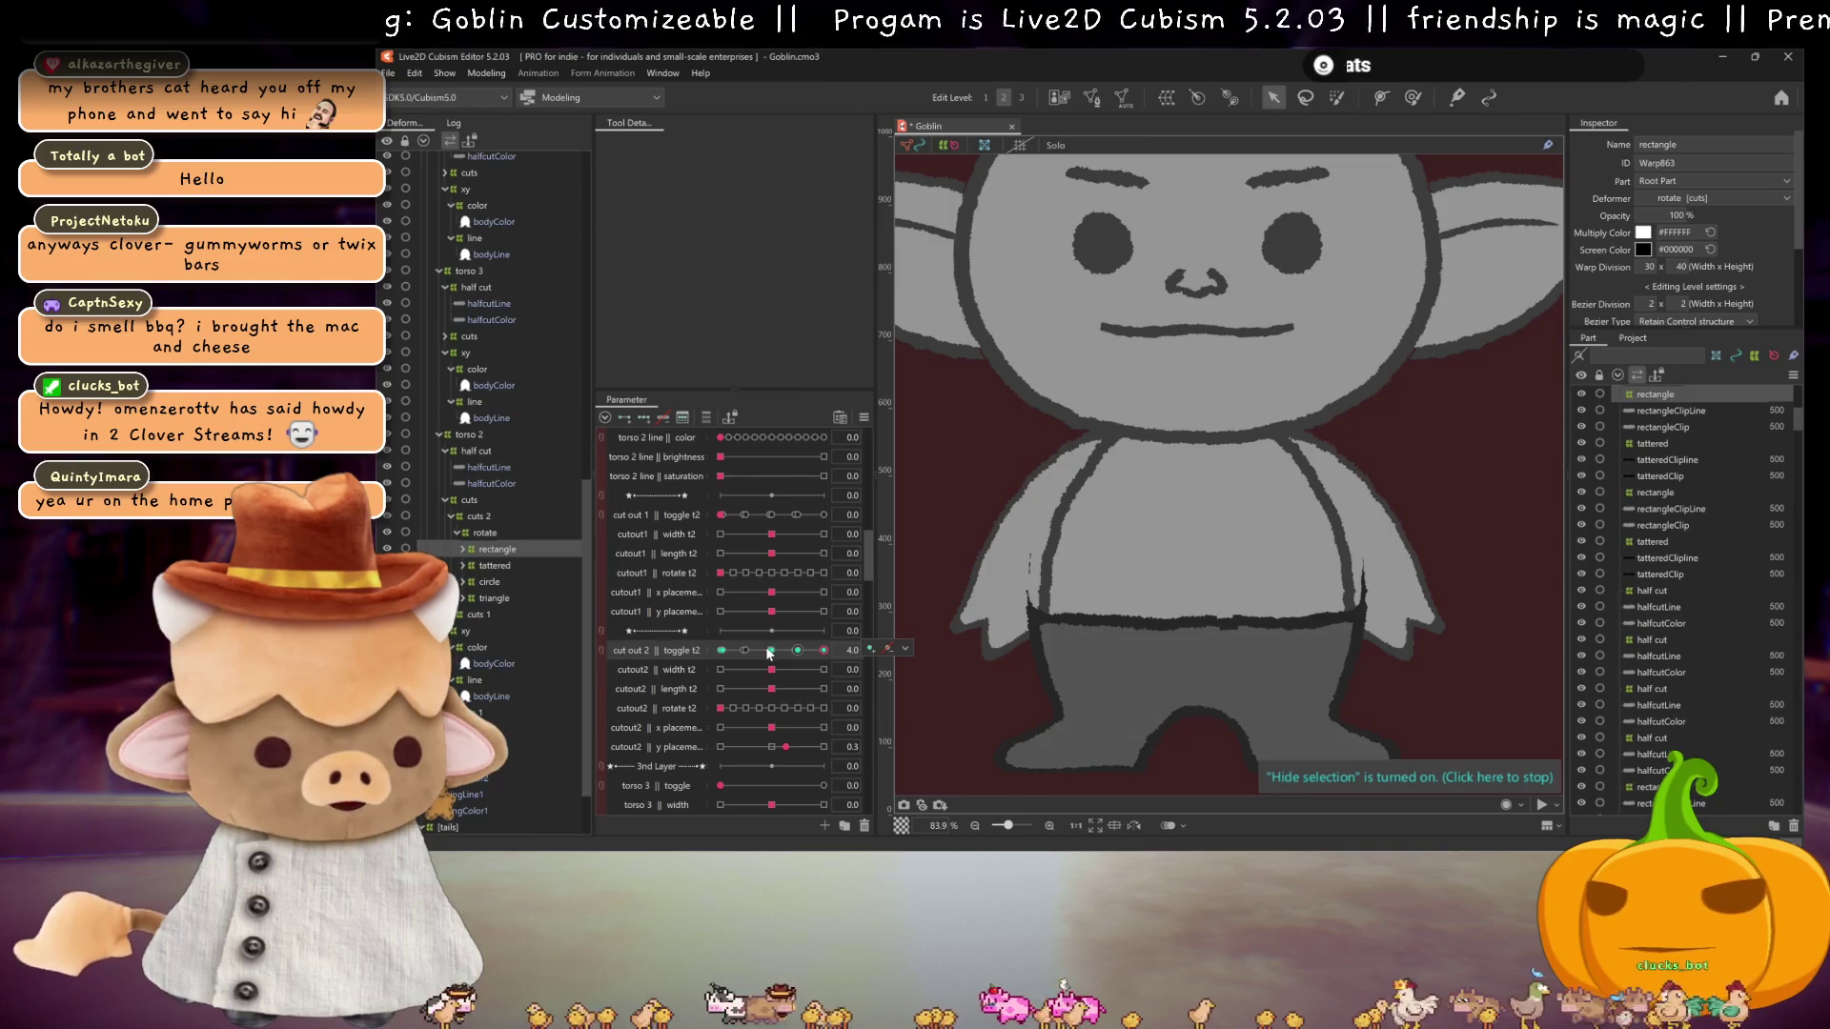
{"action": "left_click", "coordinate": [768, 652]}
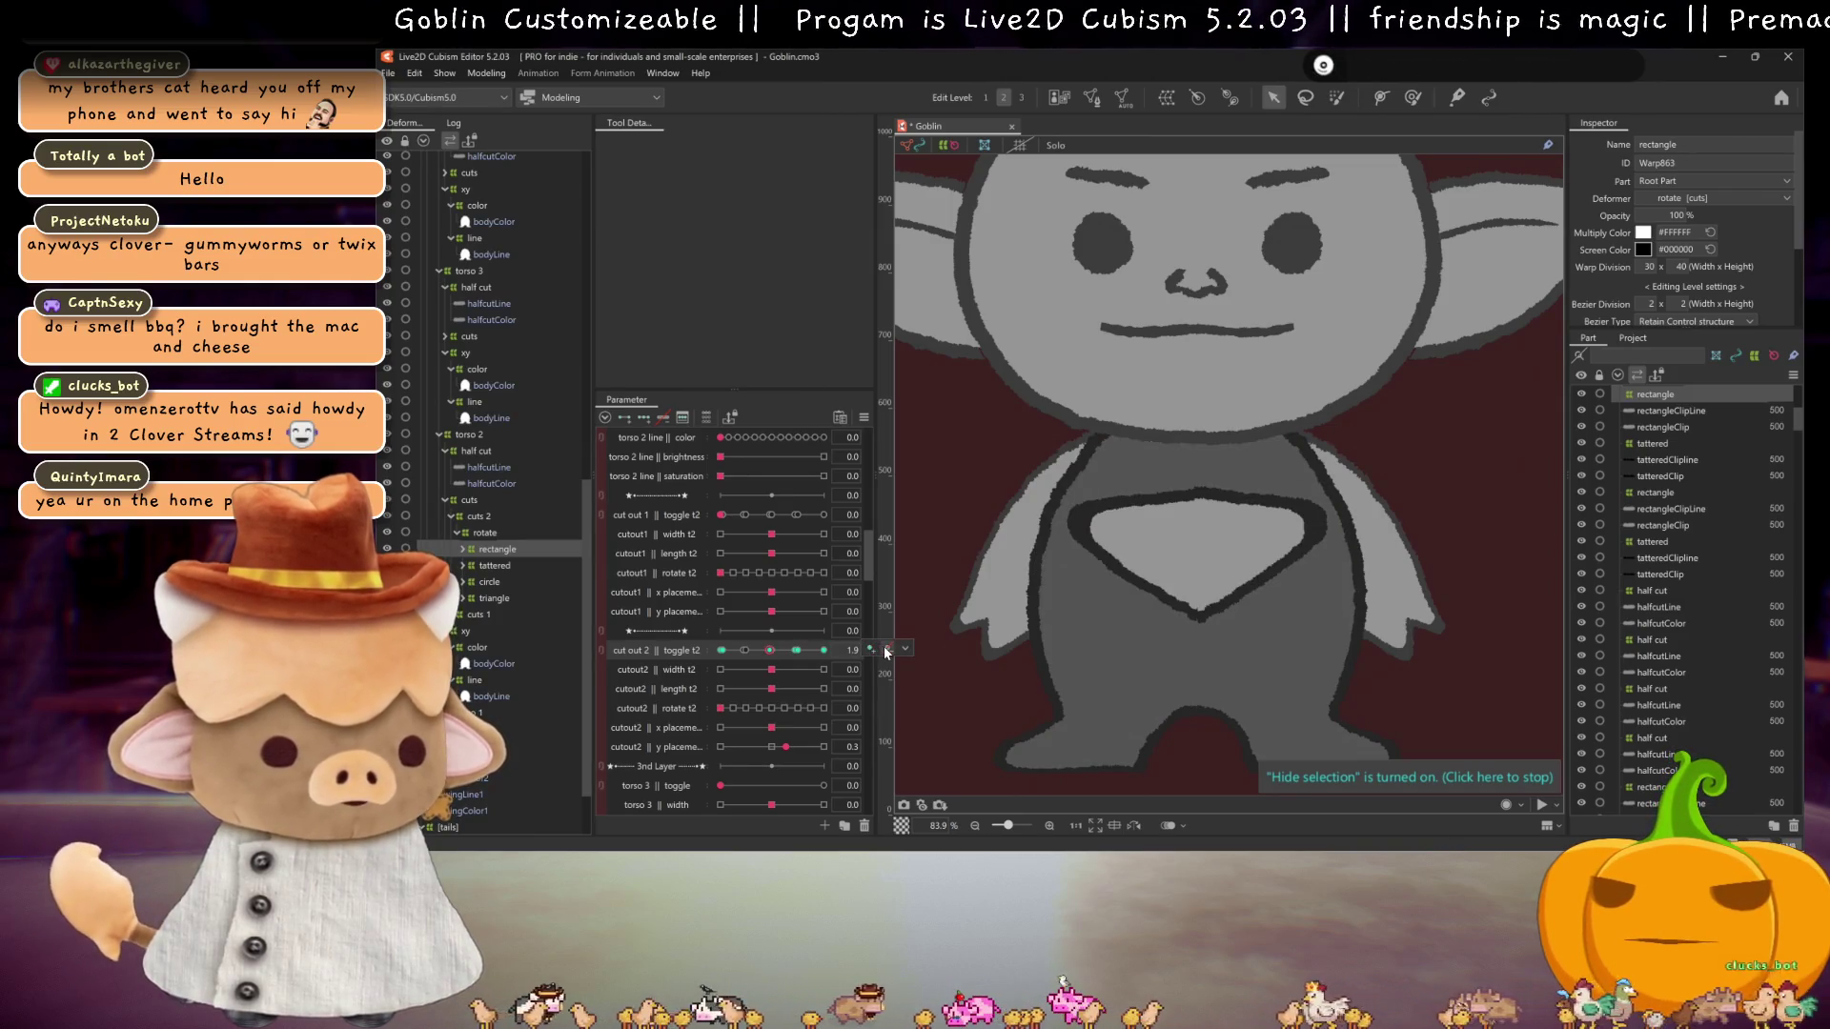
{"action": "left_click", "coordinate": [772, 649]}
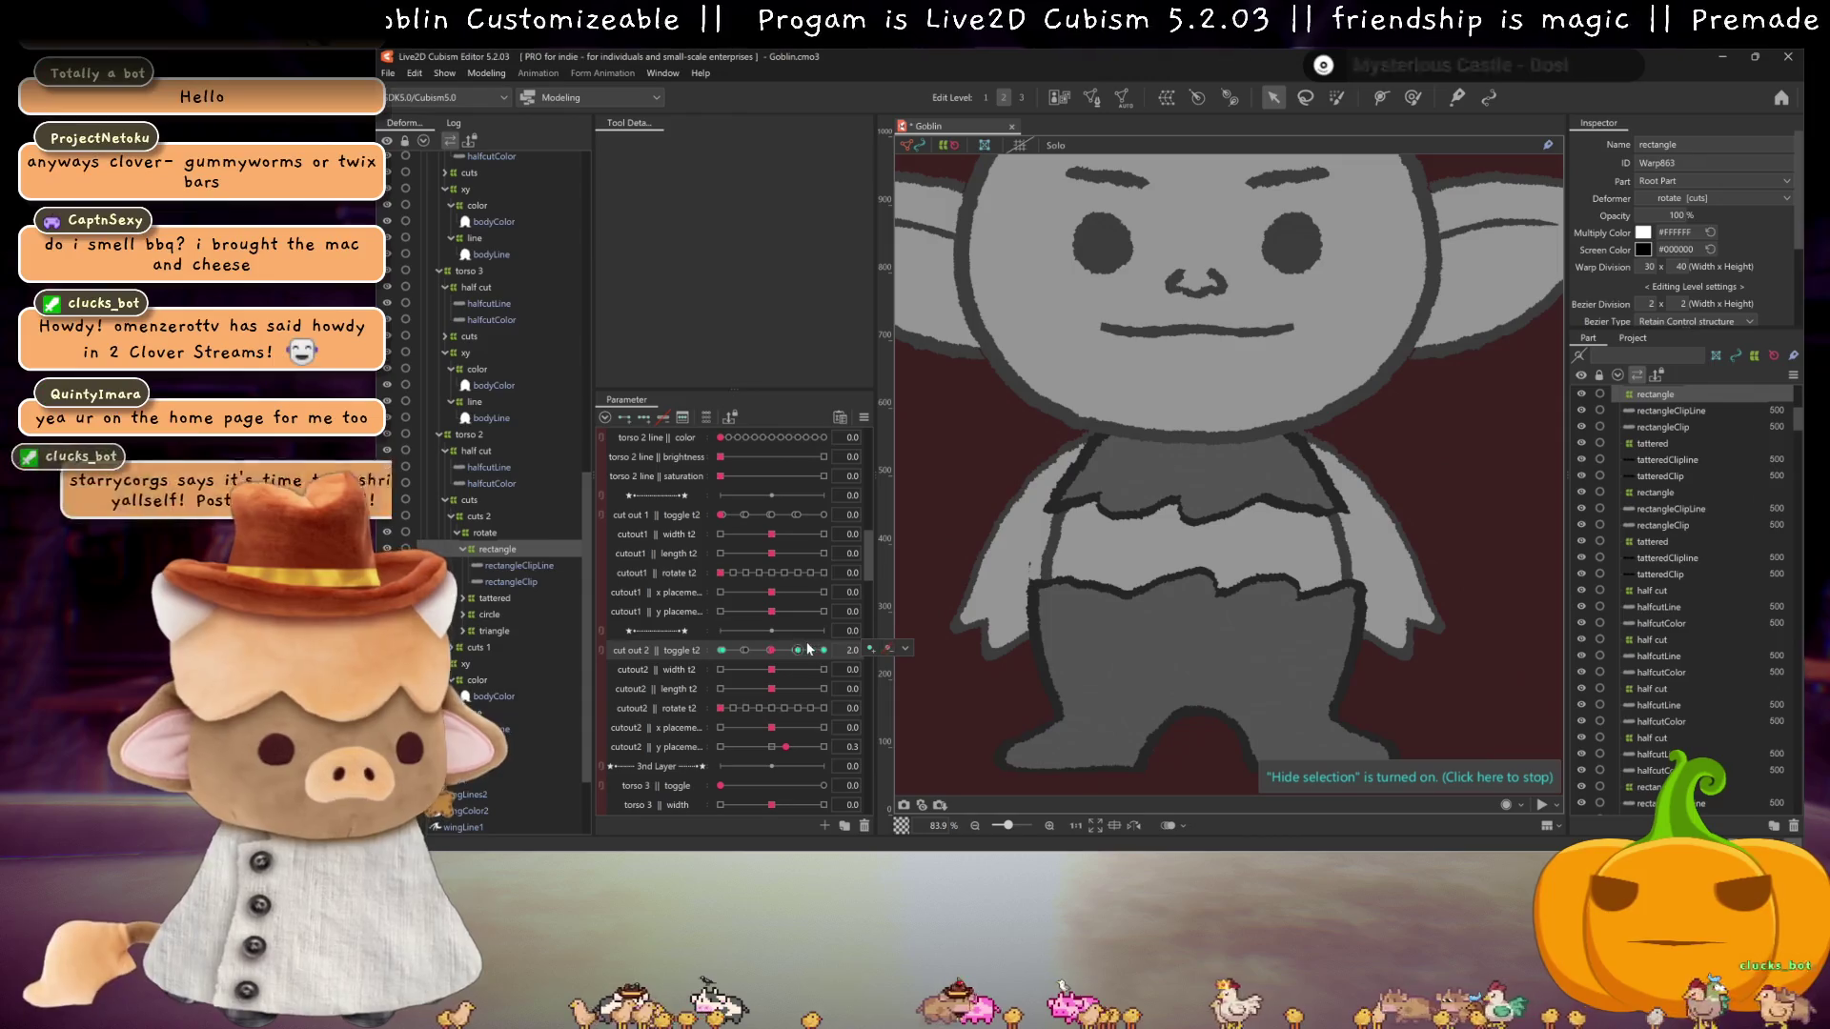
{"action": "left_click", "coordinate": [792, 648]}
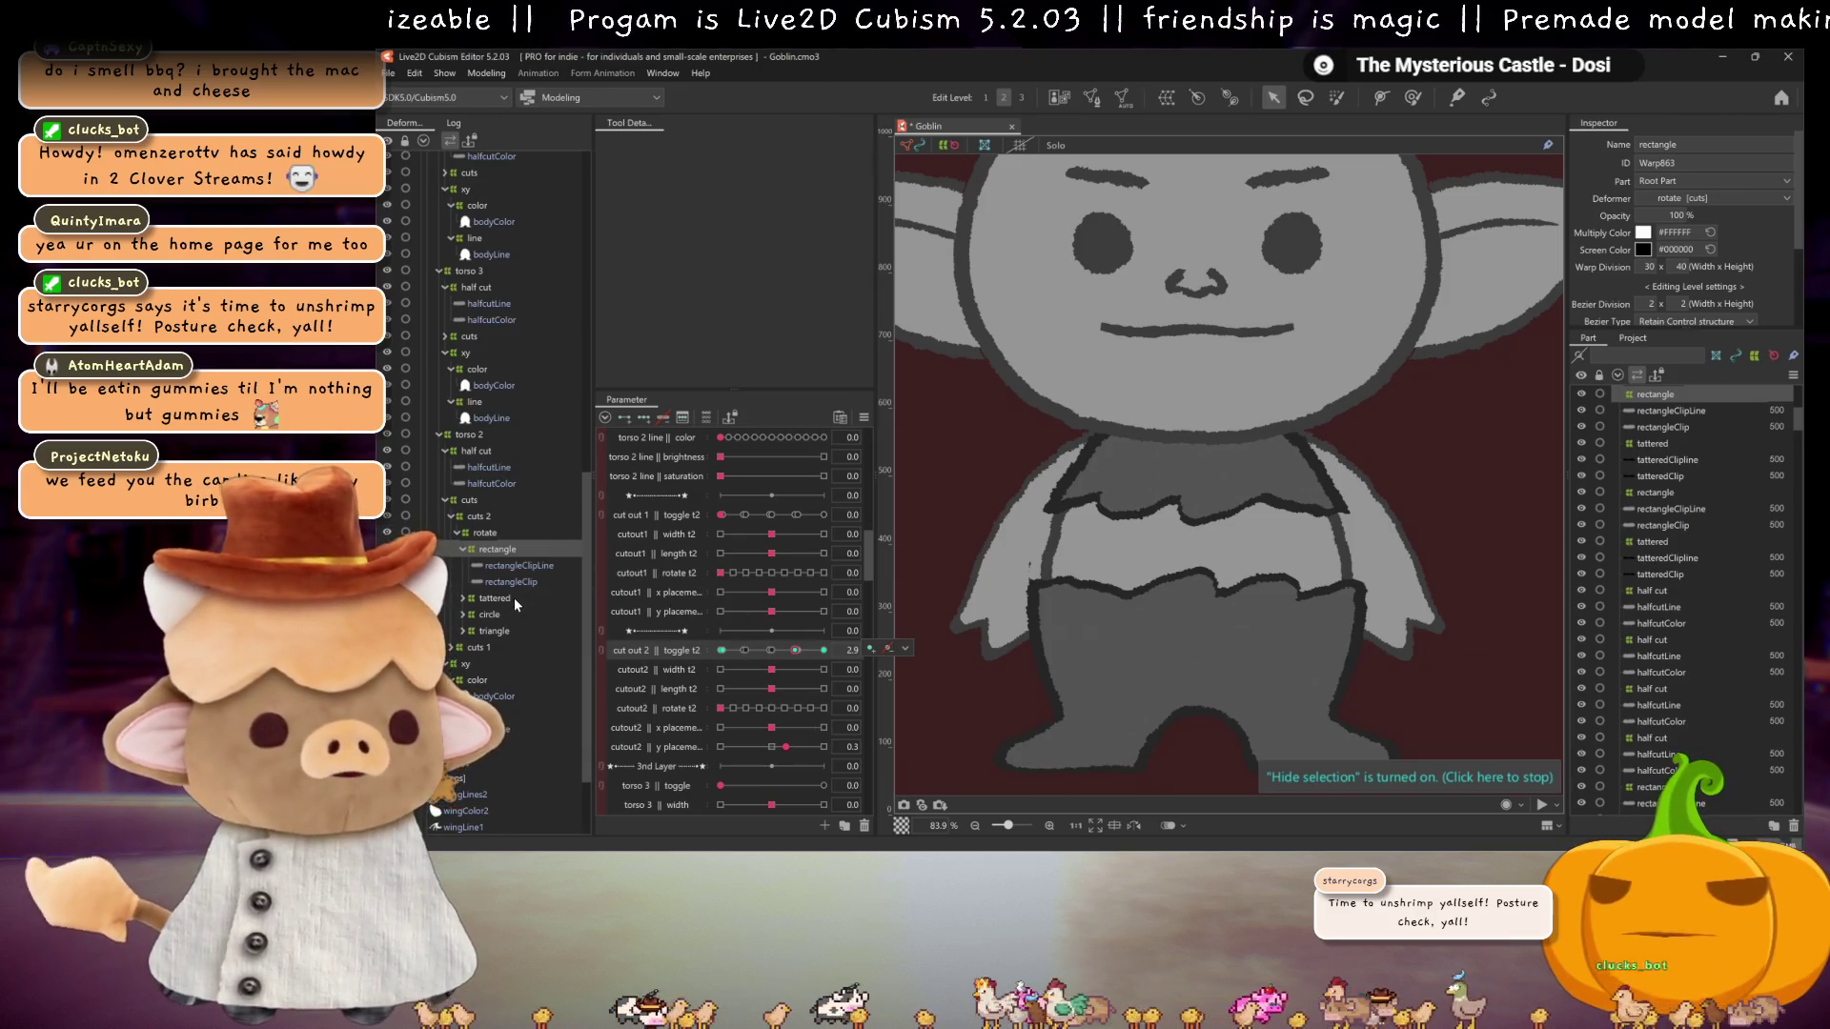
Step: Select the tattered and circle deformers, leaving cut out 2 toggle at 1.0 for the heart cut
{"action": "left_click", "coordinate": [513, 597]}
{"action": "left_click", "coordinate": [797, 649]}
{"action": "left_click_drag", "start_coordinate": [798, 653], "coordinate": [771, 655]}
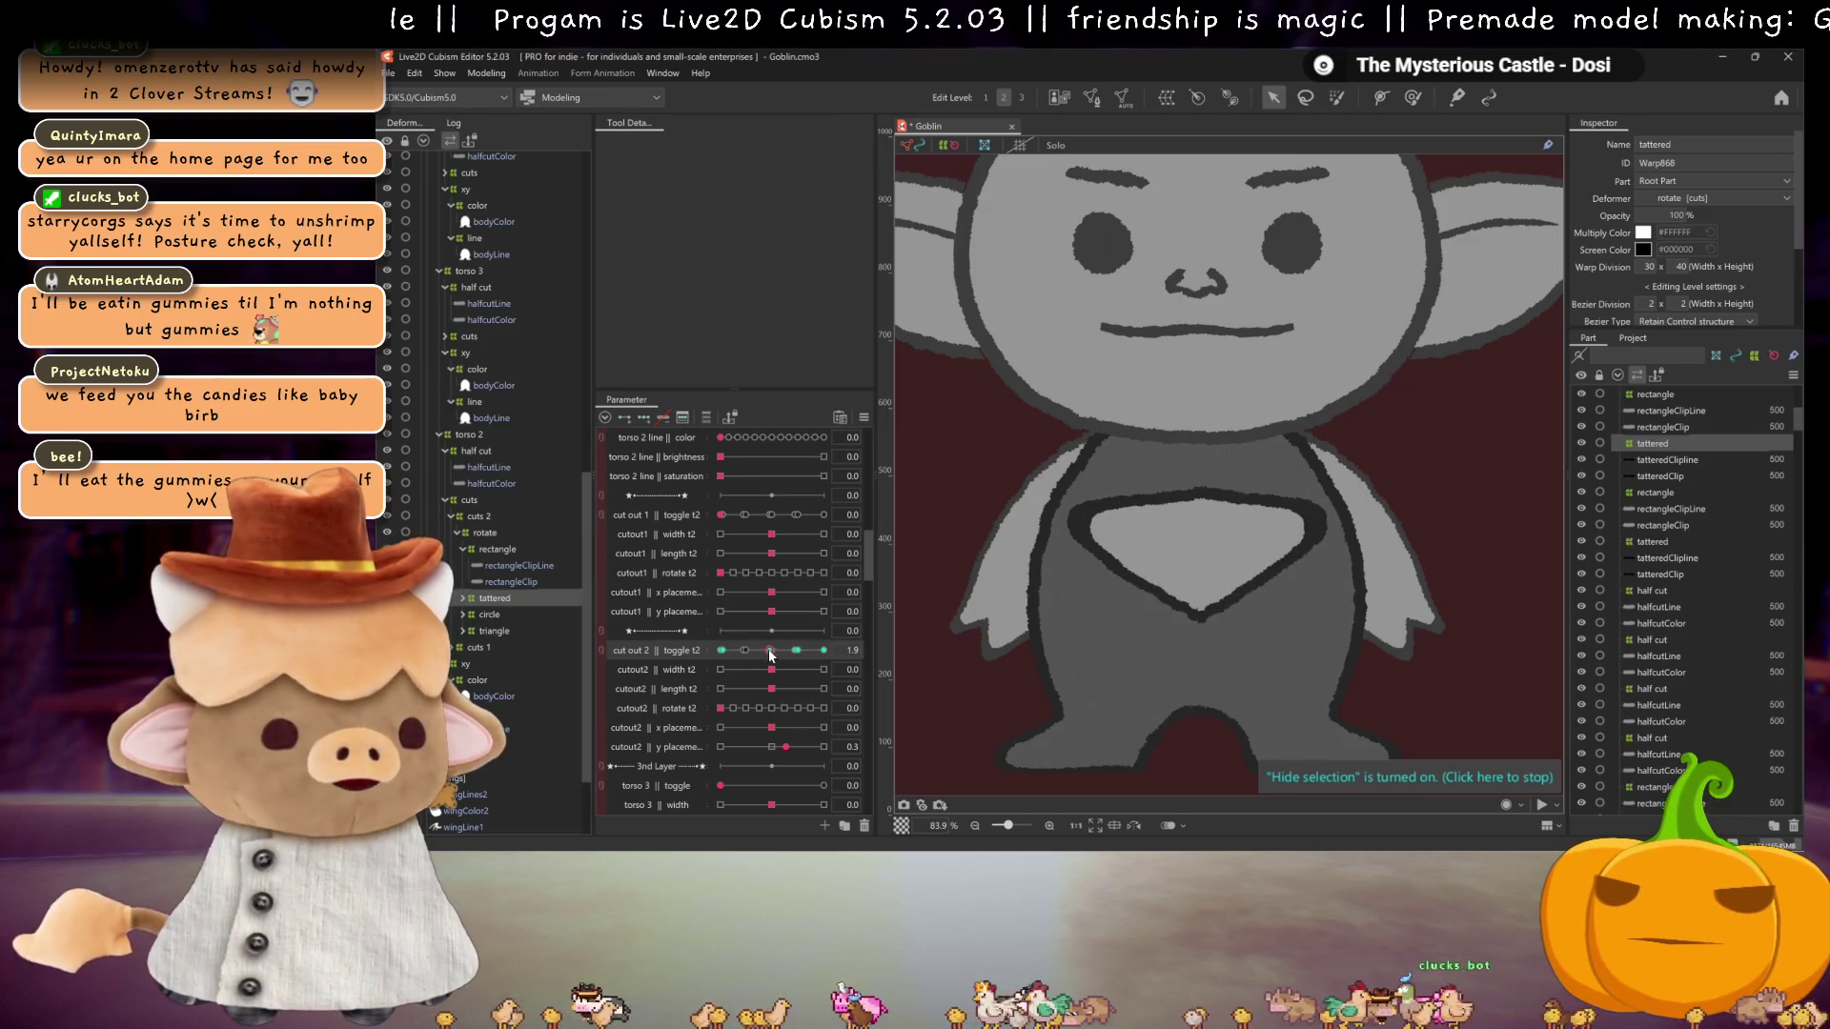
{"action": "left_click", "coordinate": [793, 650]}
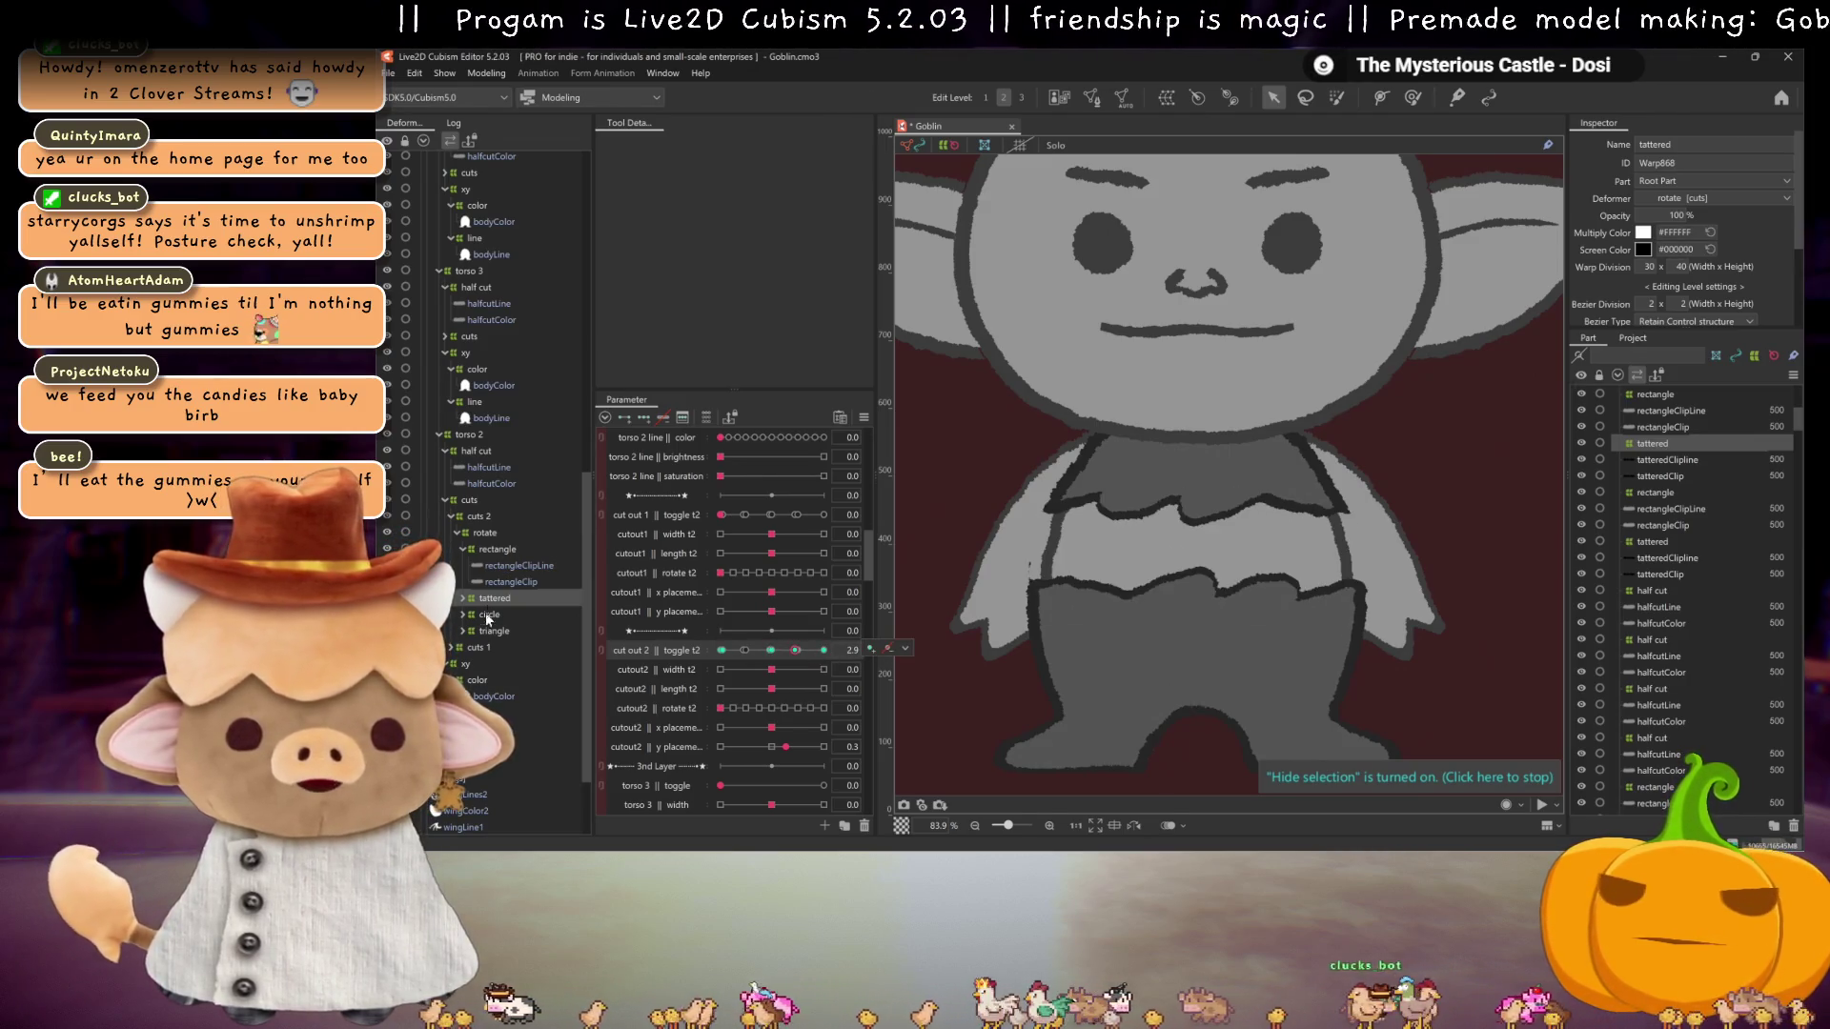
{"action": "key", "text": "Down"}
{"action": "left_click", "coordinate": [744, 650]}
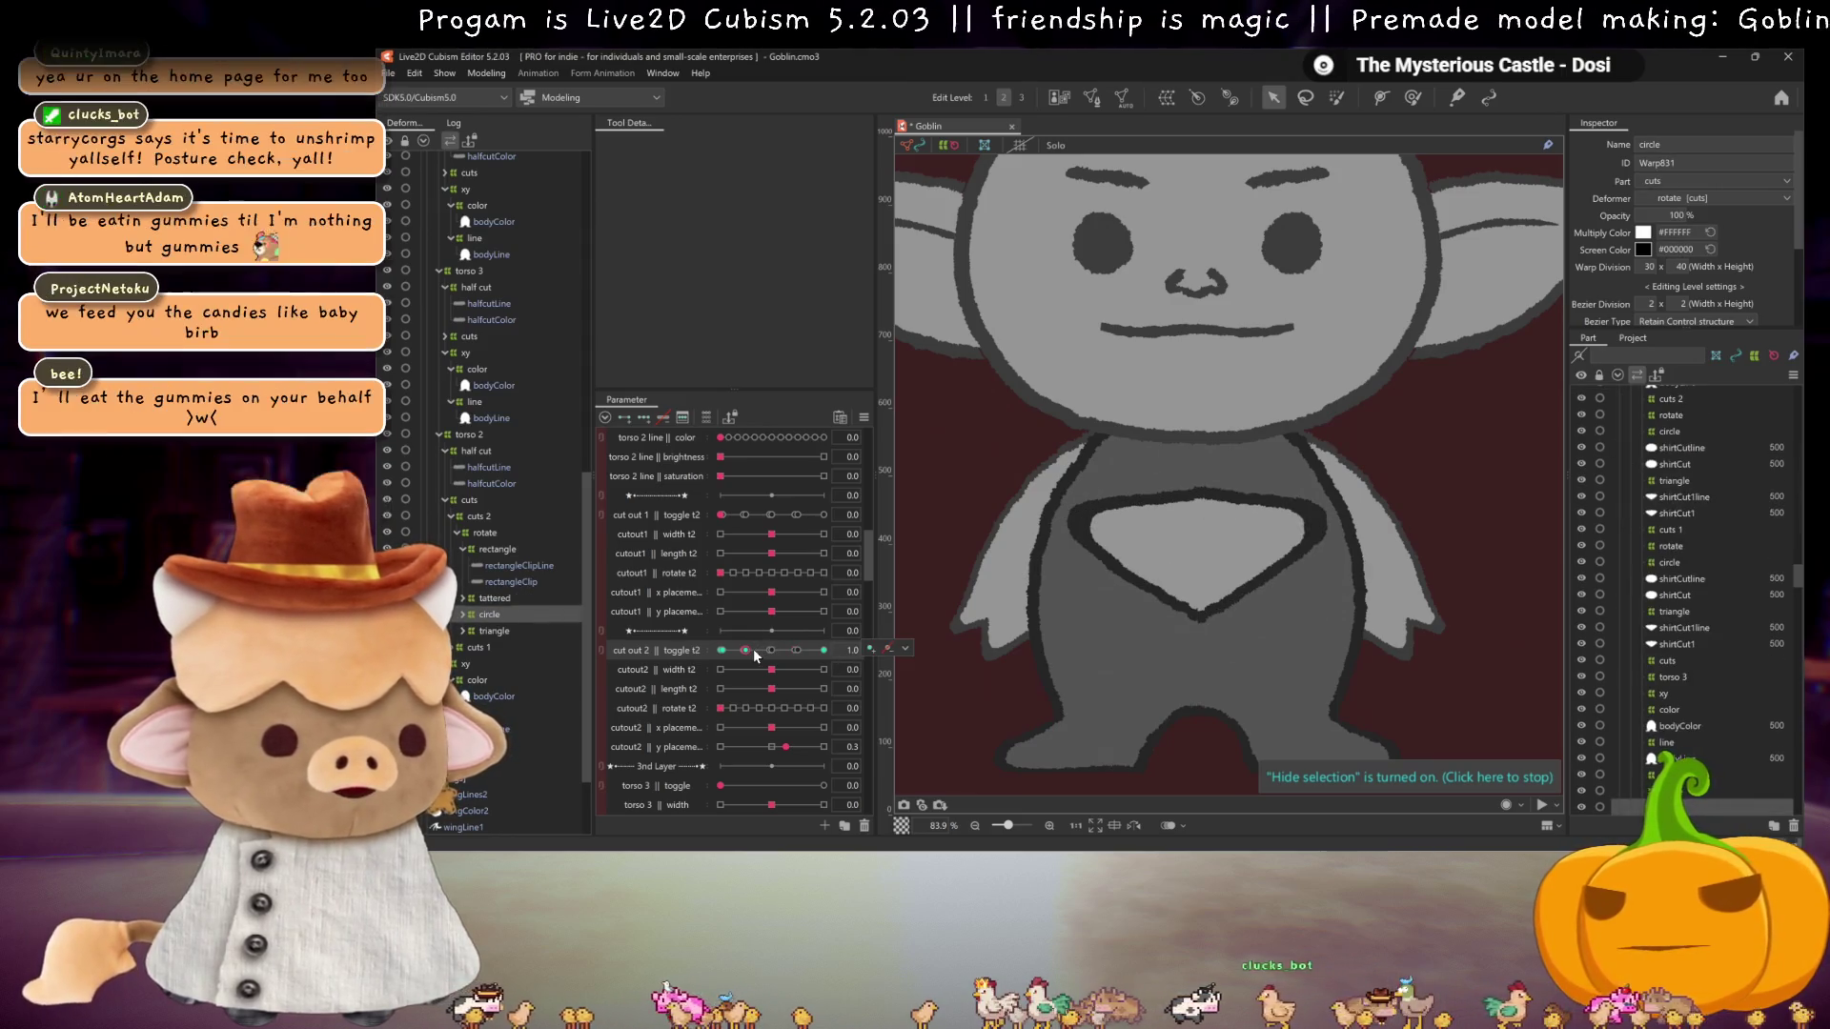
Step: Select the circle warp on the canvas, hide the selection with Ctrl+H, and check keyforms 4.0, 2.8 and 3.0
{"action": "left_click", "coordinate": [1188, 571]}
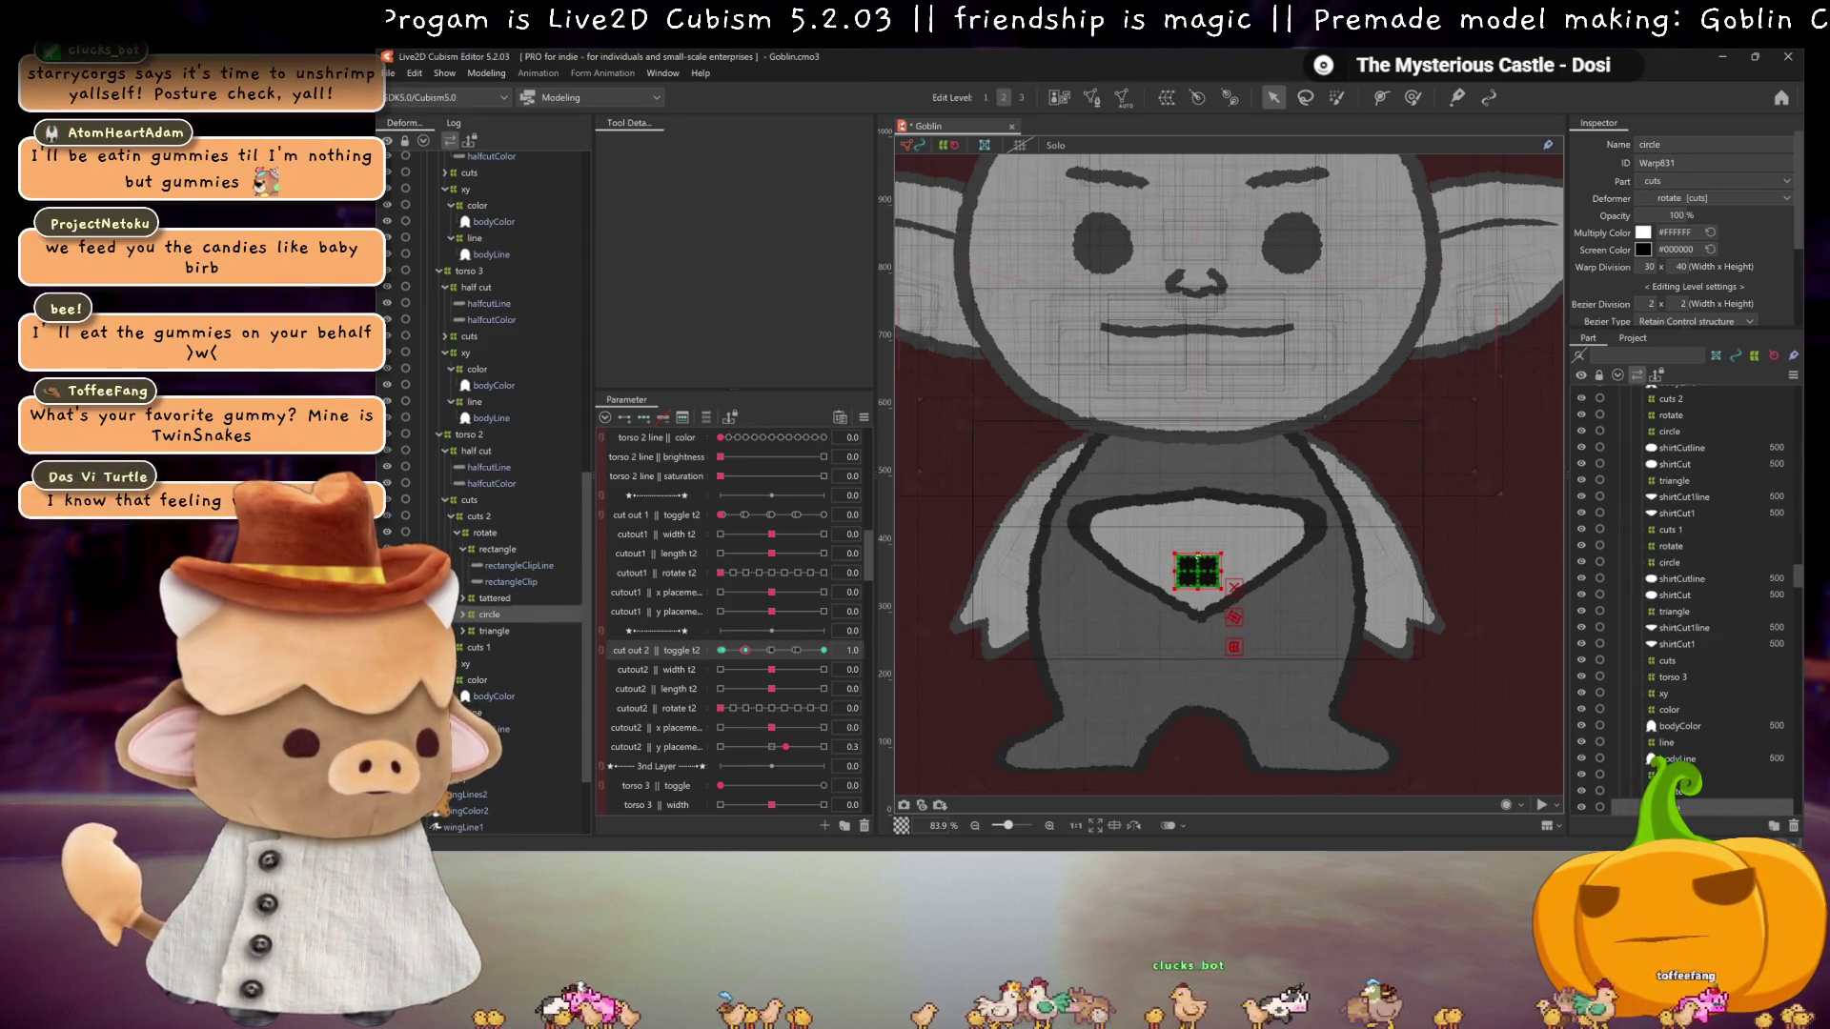
{"action": "left_click", "coordinate": [823, 650]}
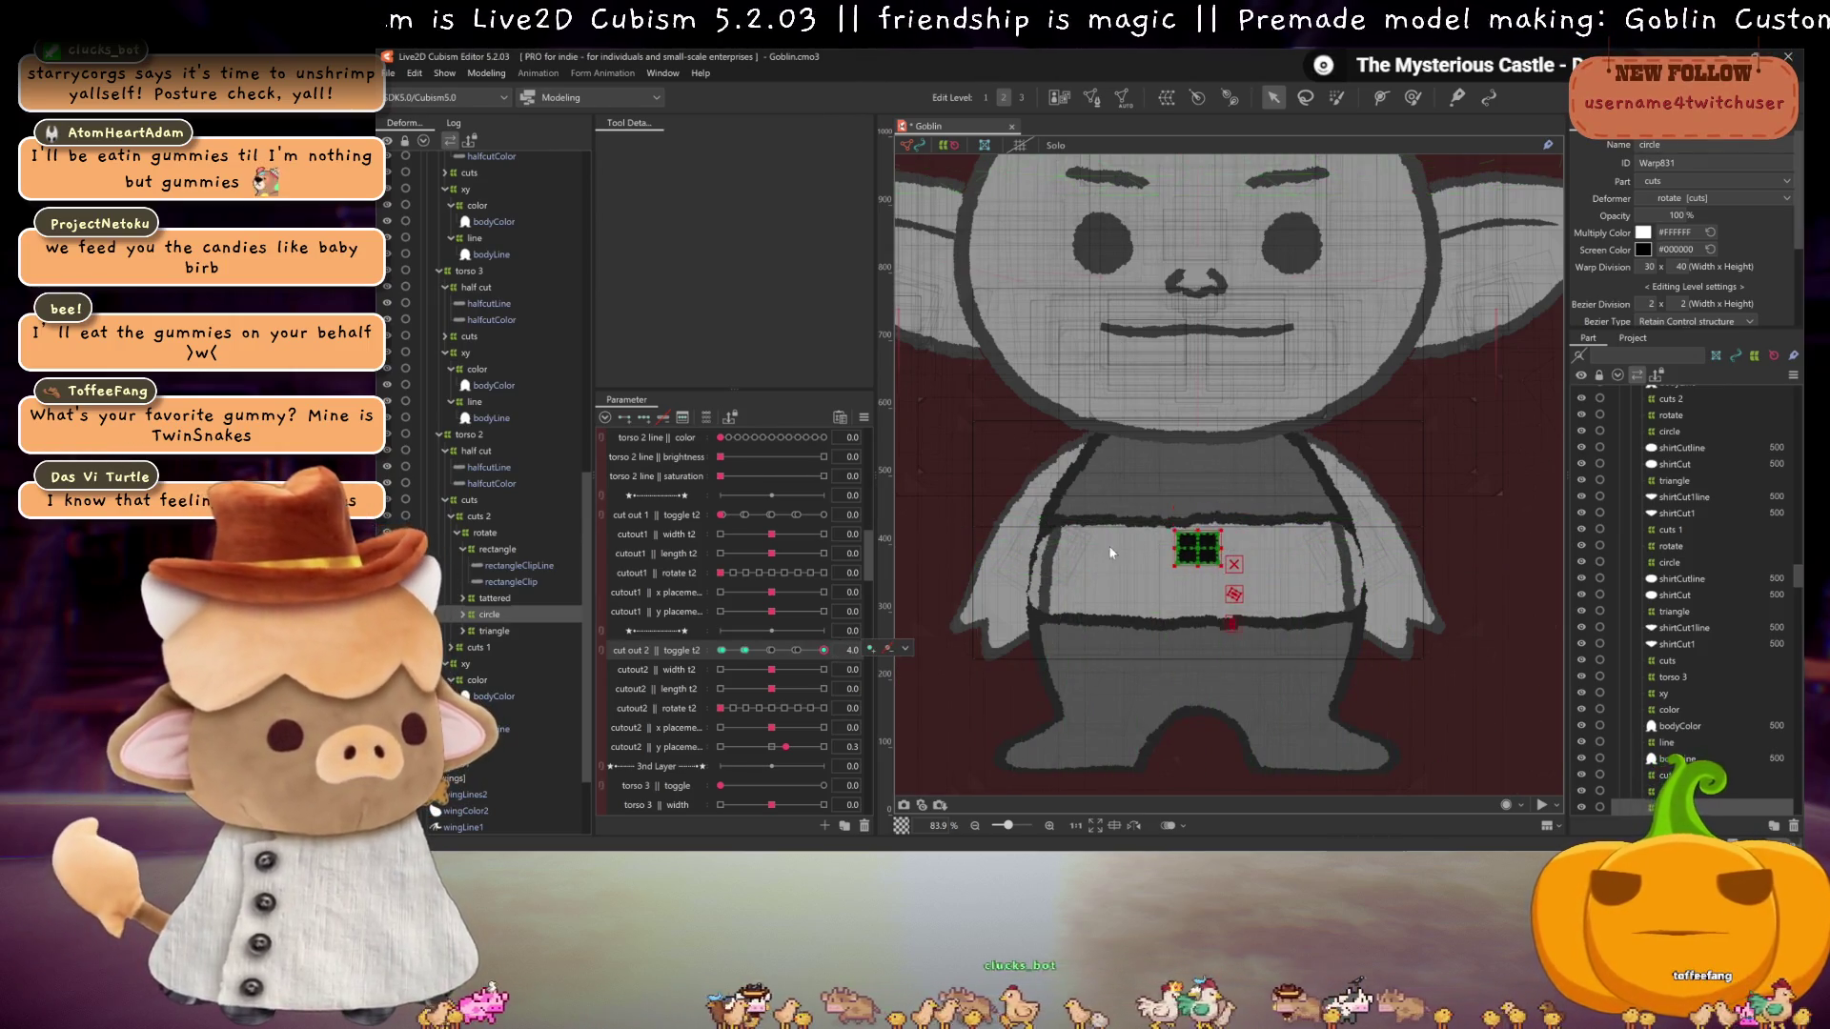
{"action": "key", "text": "ctrl+h"}
{"action": "left_click", "coordinate": [794, 650]}
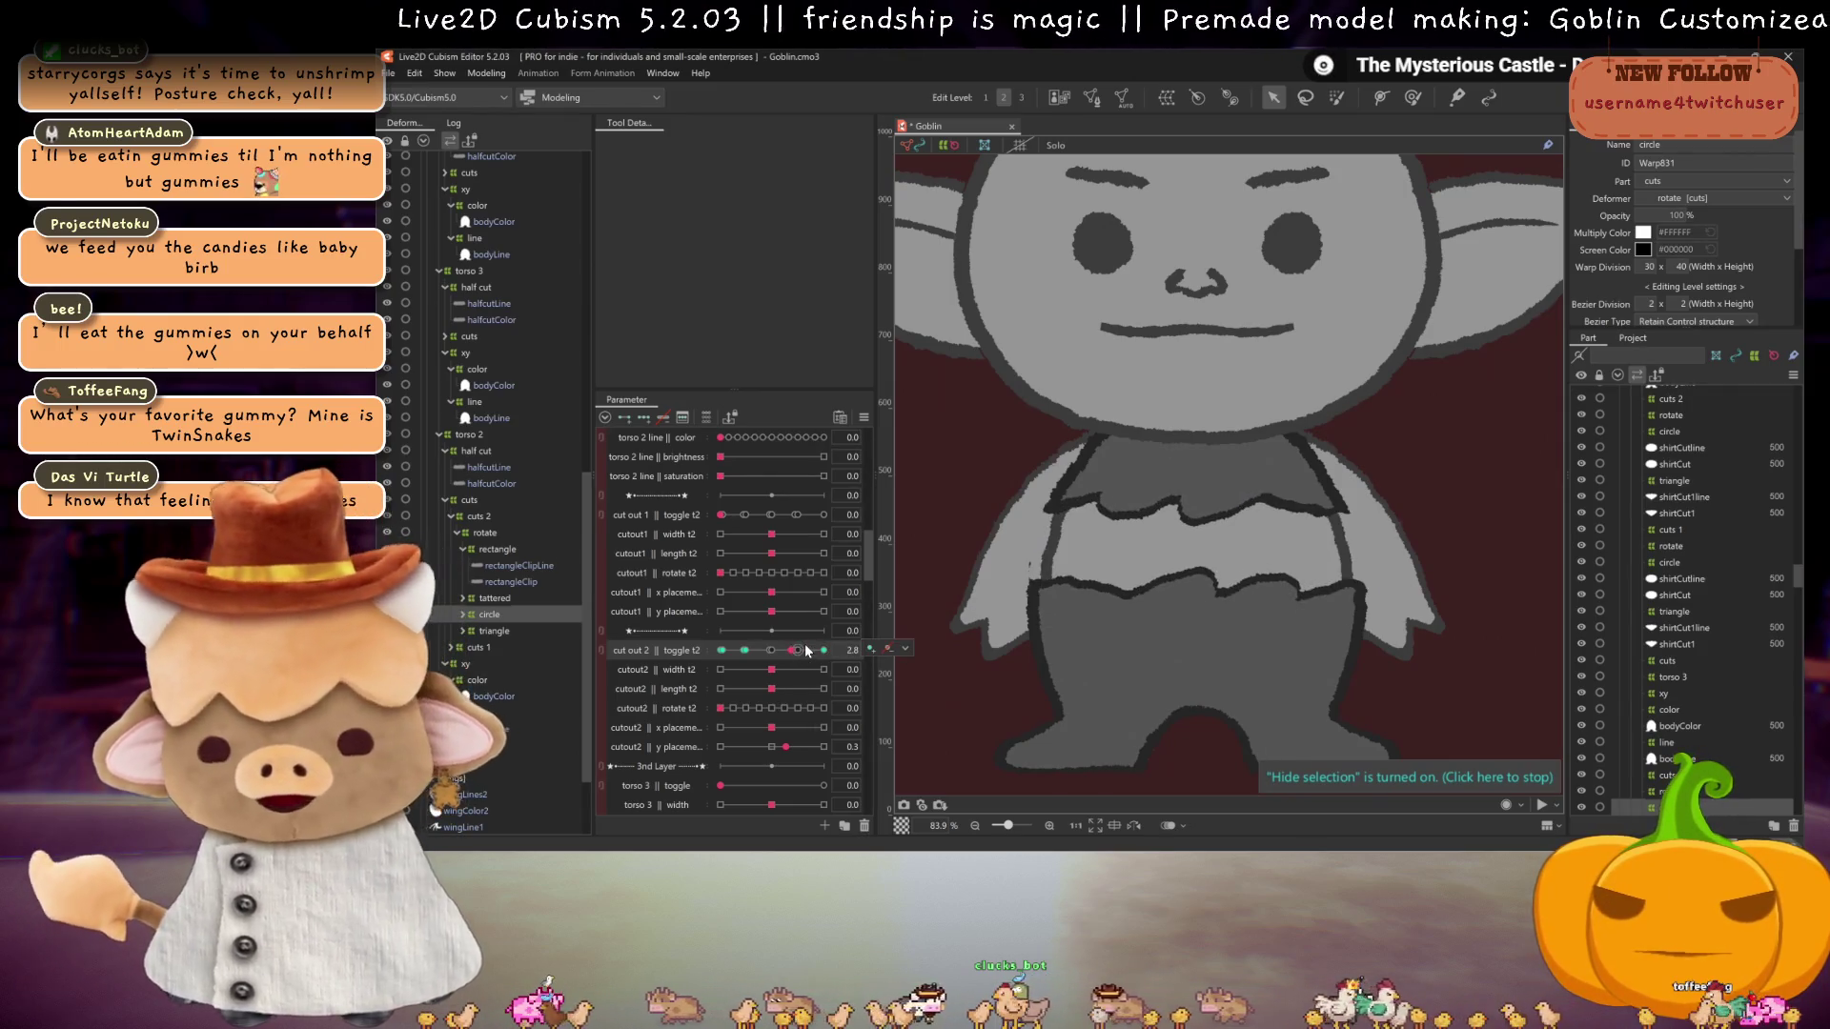
{"action": "mouse_move", "coordinate": [807, 650]}
{"action": "left_mouse_down"}
{"action": "mouse_move", "coordinate": [762, 650]}
{"action": "mouse_move", "coordinate": [801, 655]}
{"action": "left_mouse_up"}
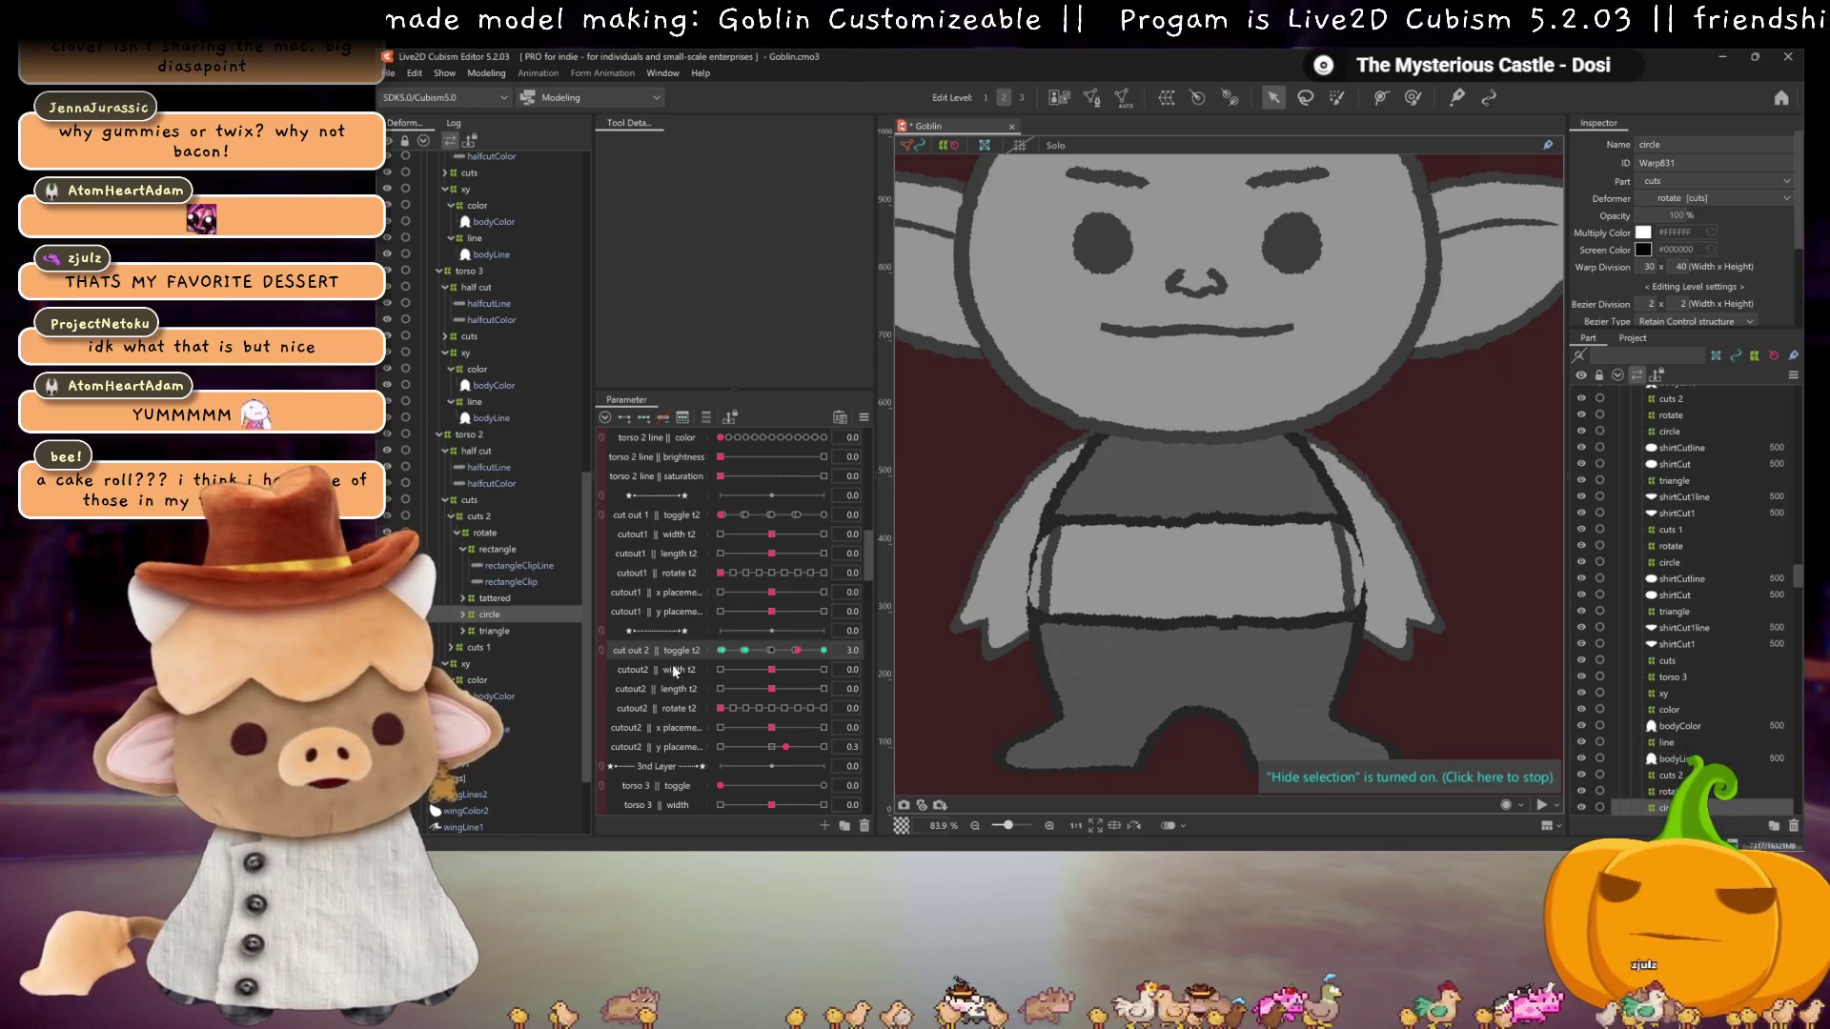
Step: Set cut out 2 toggle to 0.0 and save with Ctrl+S, then drag it back toward the 1.0 V-neckline
{"action": "left_click", "coordinate": [753, 652]}
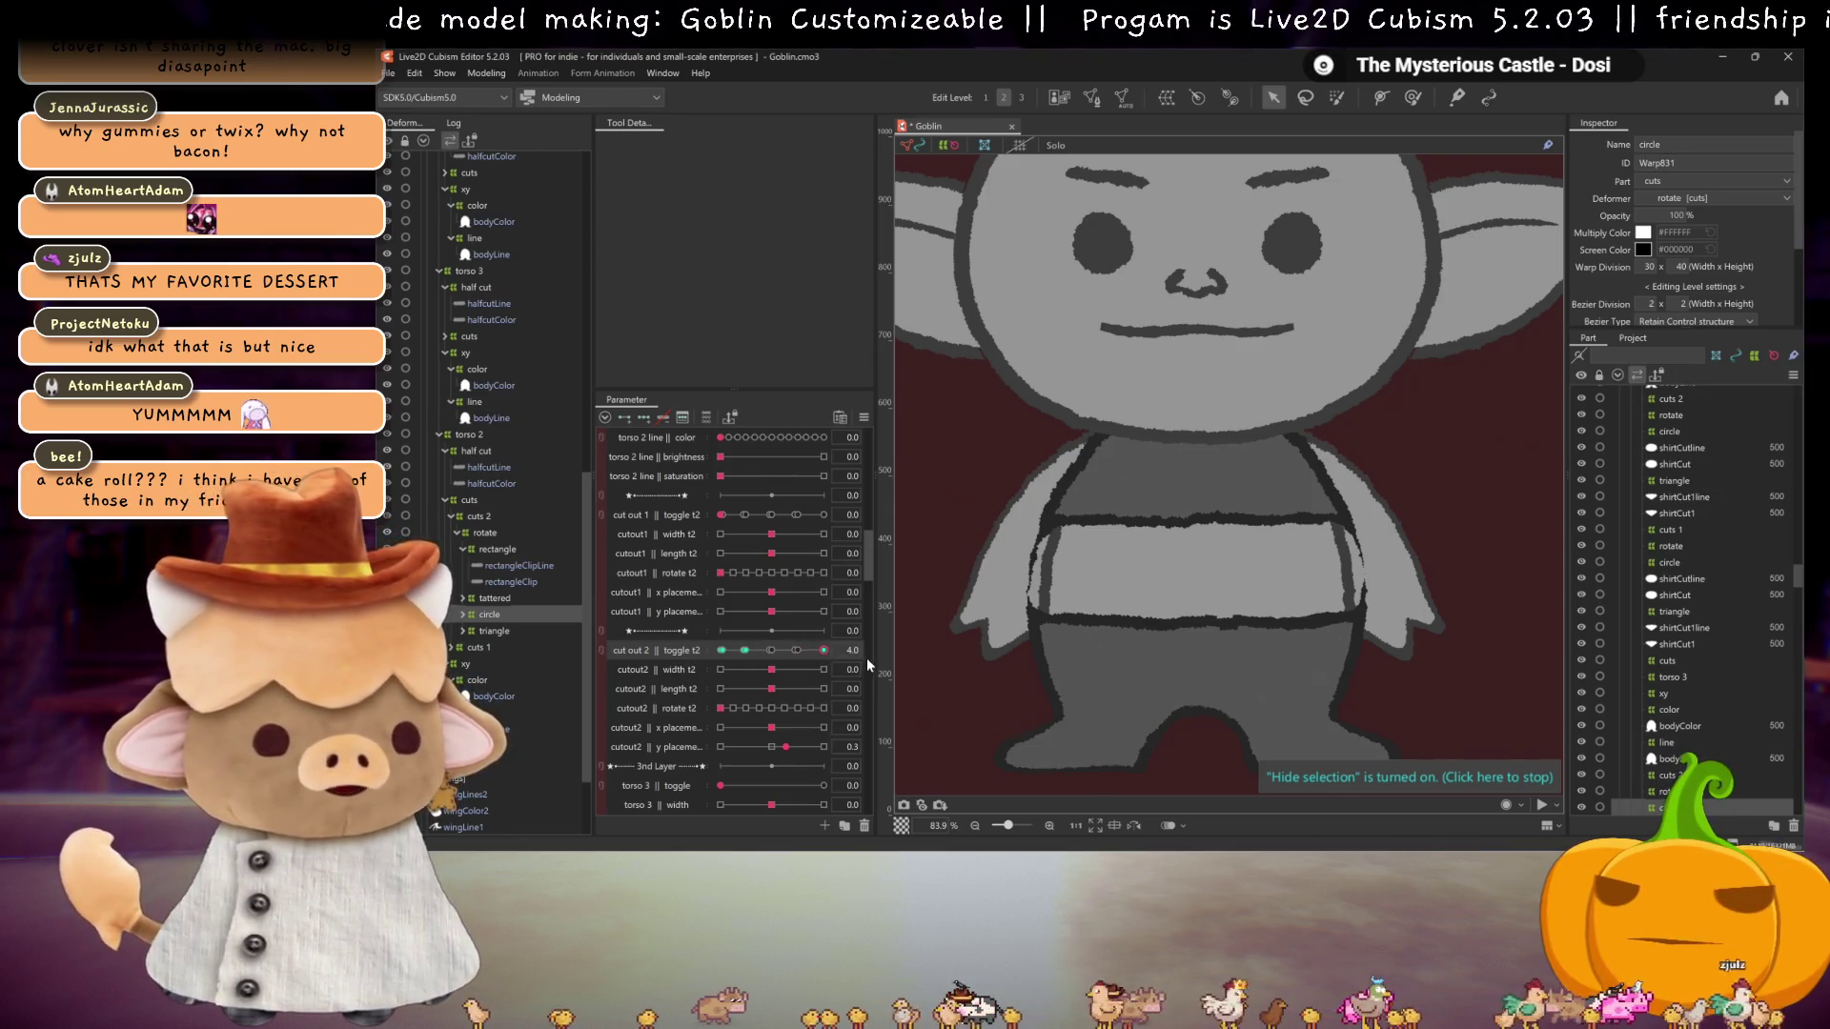
{"action": "left_click_drag", "start_coordinate": [753, 652], "coordinate": [707, 638]}
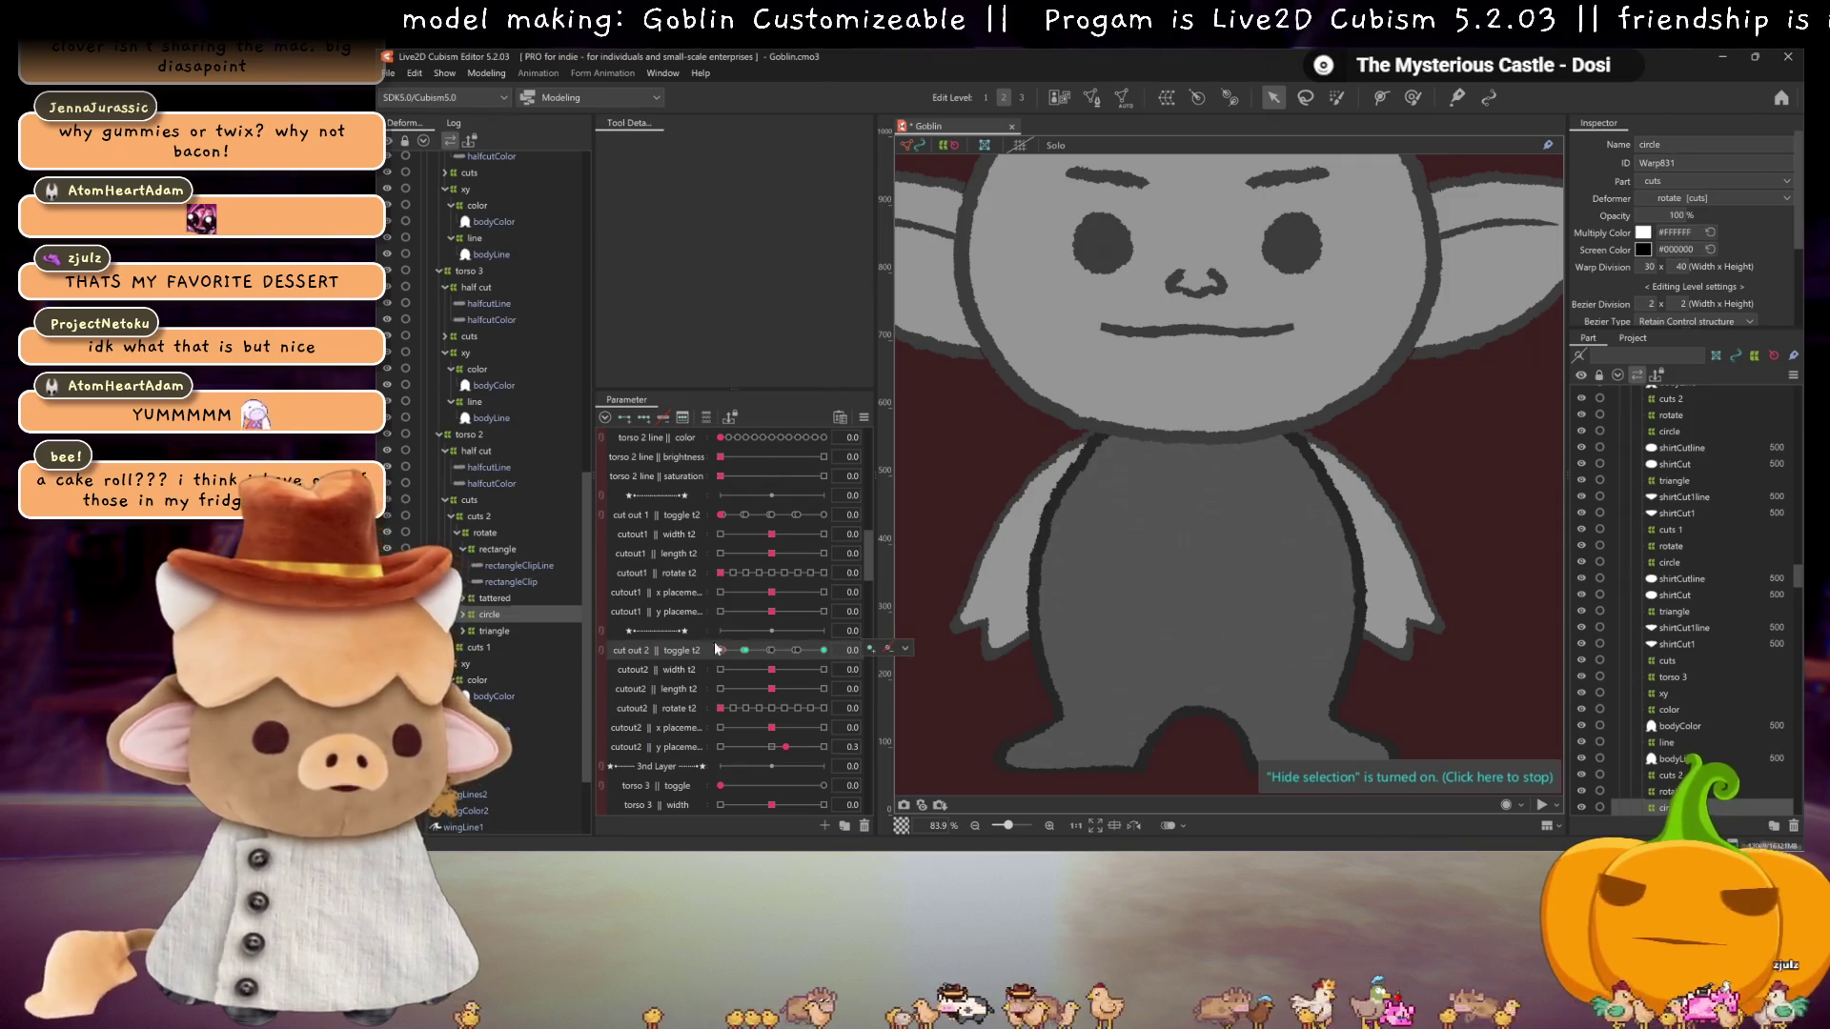
{"action": "key", "text": "ctrl+s"}
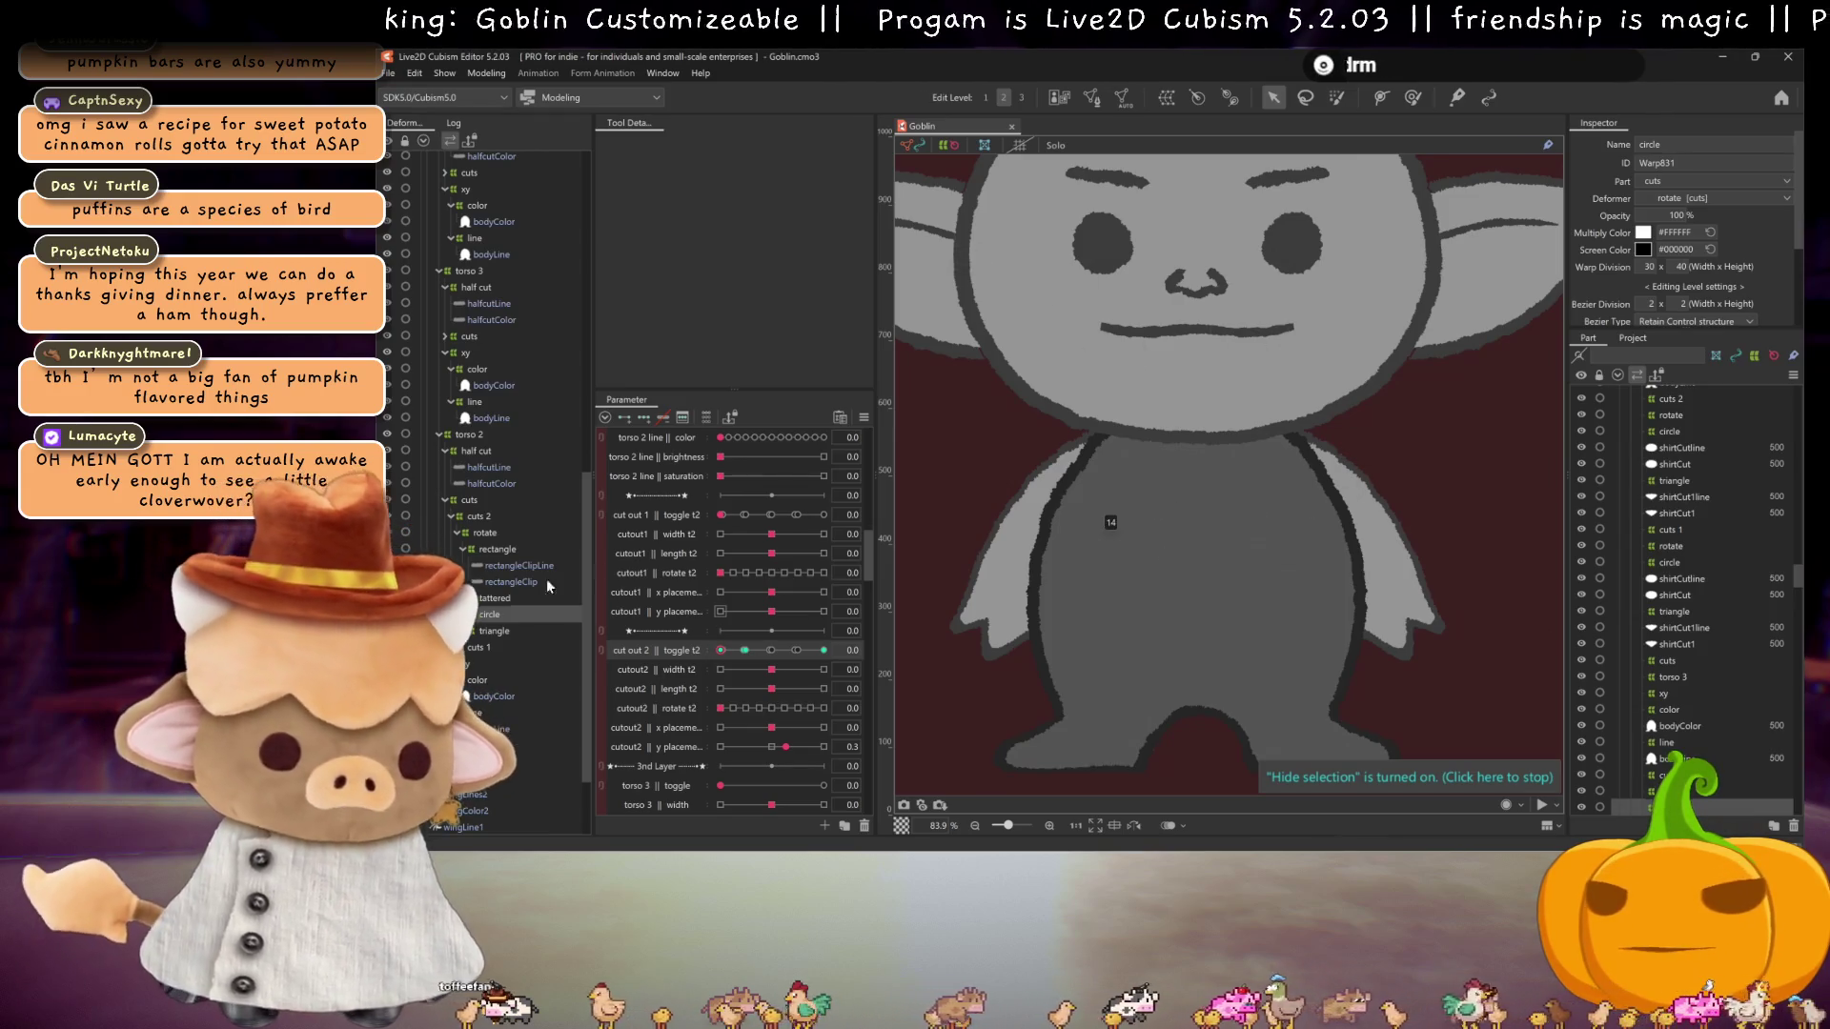
{"action": "mouse_move", "coordinate": [721, 649]}
{"action": "left_mouse_down"}
{"action": "mouse_move", "coordinate": [796, 650]}
{"action": "mouse_move", "coordinate": [747, 650]}
{"action": "left_mouse_up"}
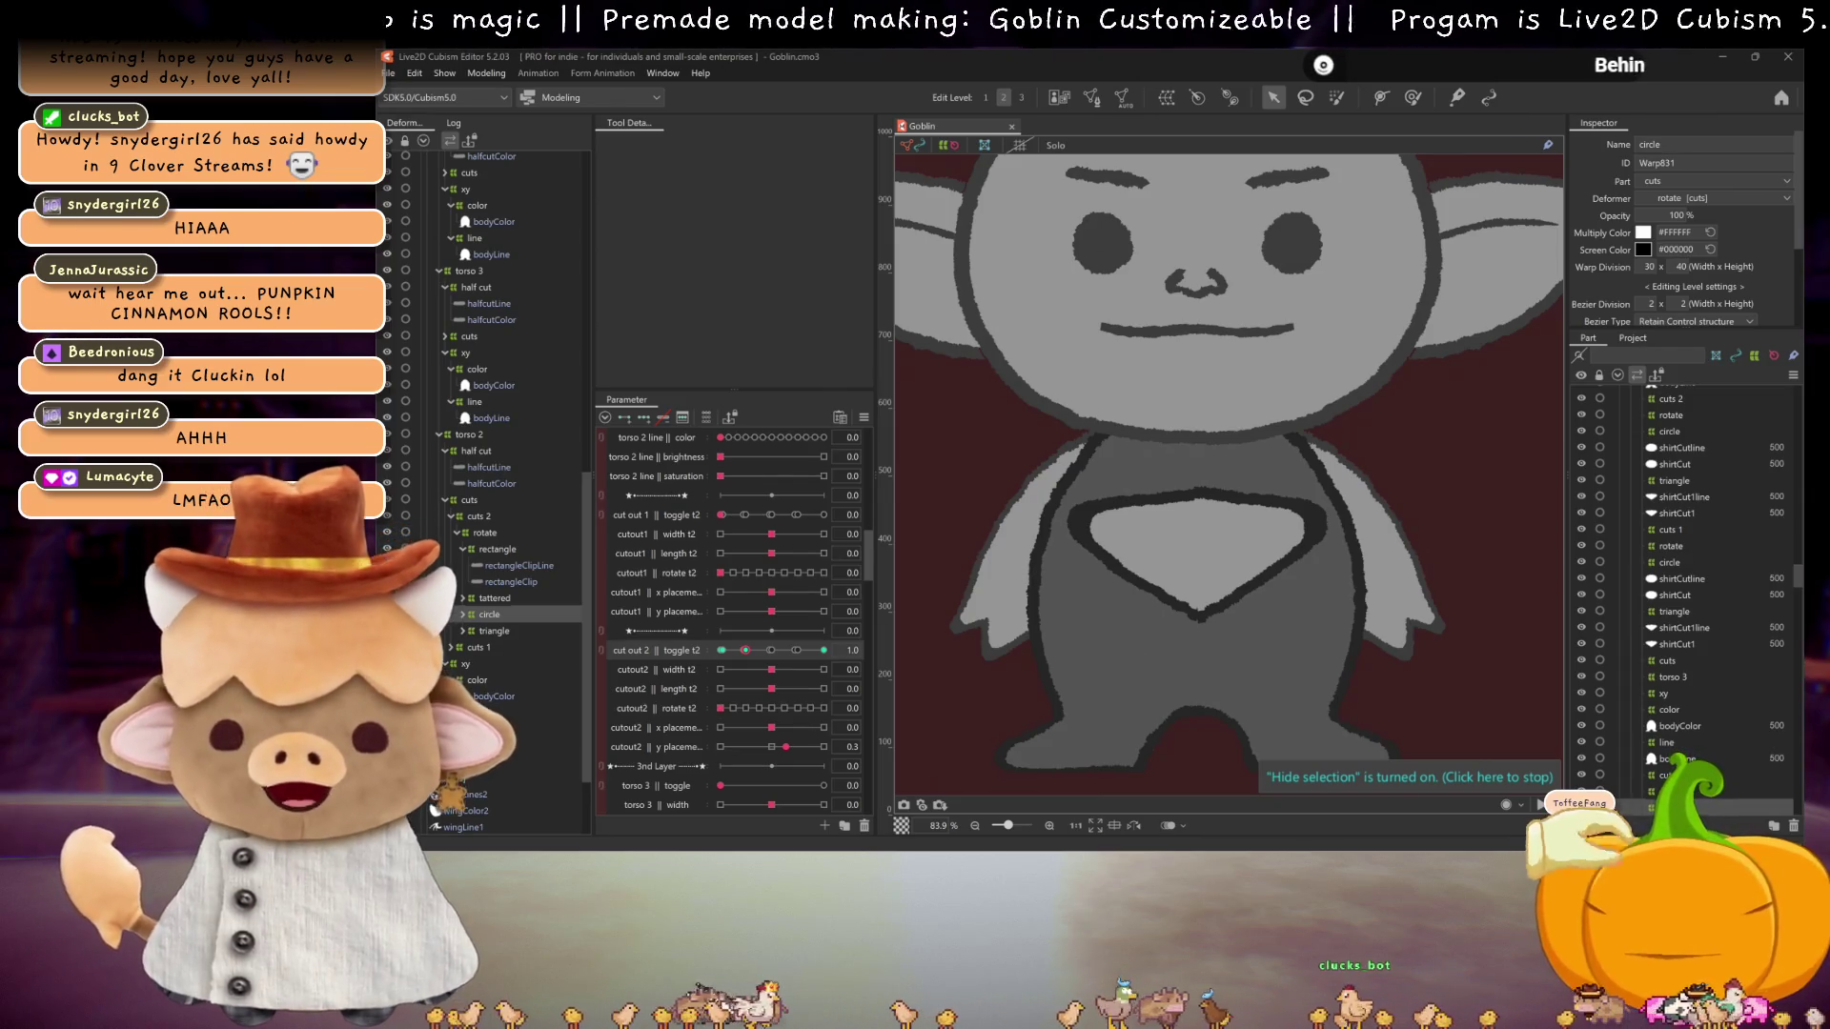
Step: Nudge cut out 2 toggle around its 1.0 keyform, then return it to 0.0
{"action": "left_click_drag", "start_coordinate": [745, 650], "coordinate": [761, 650]}
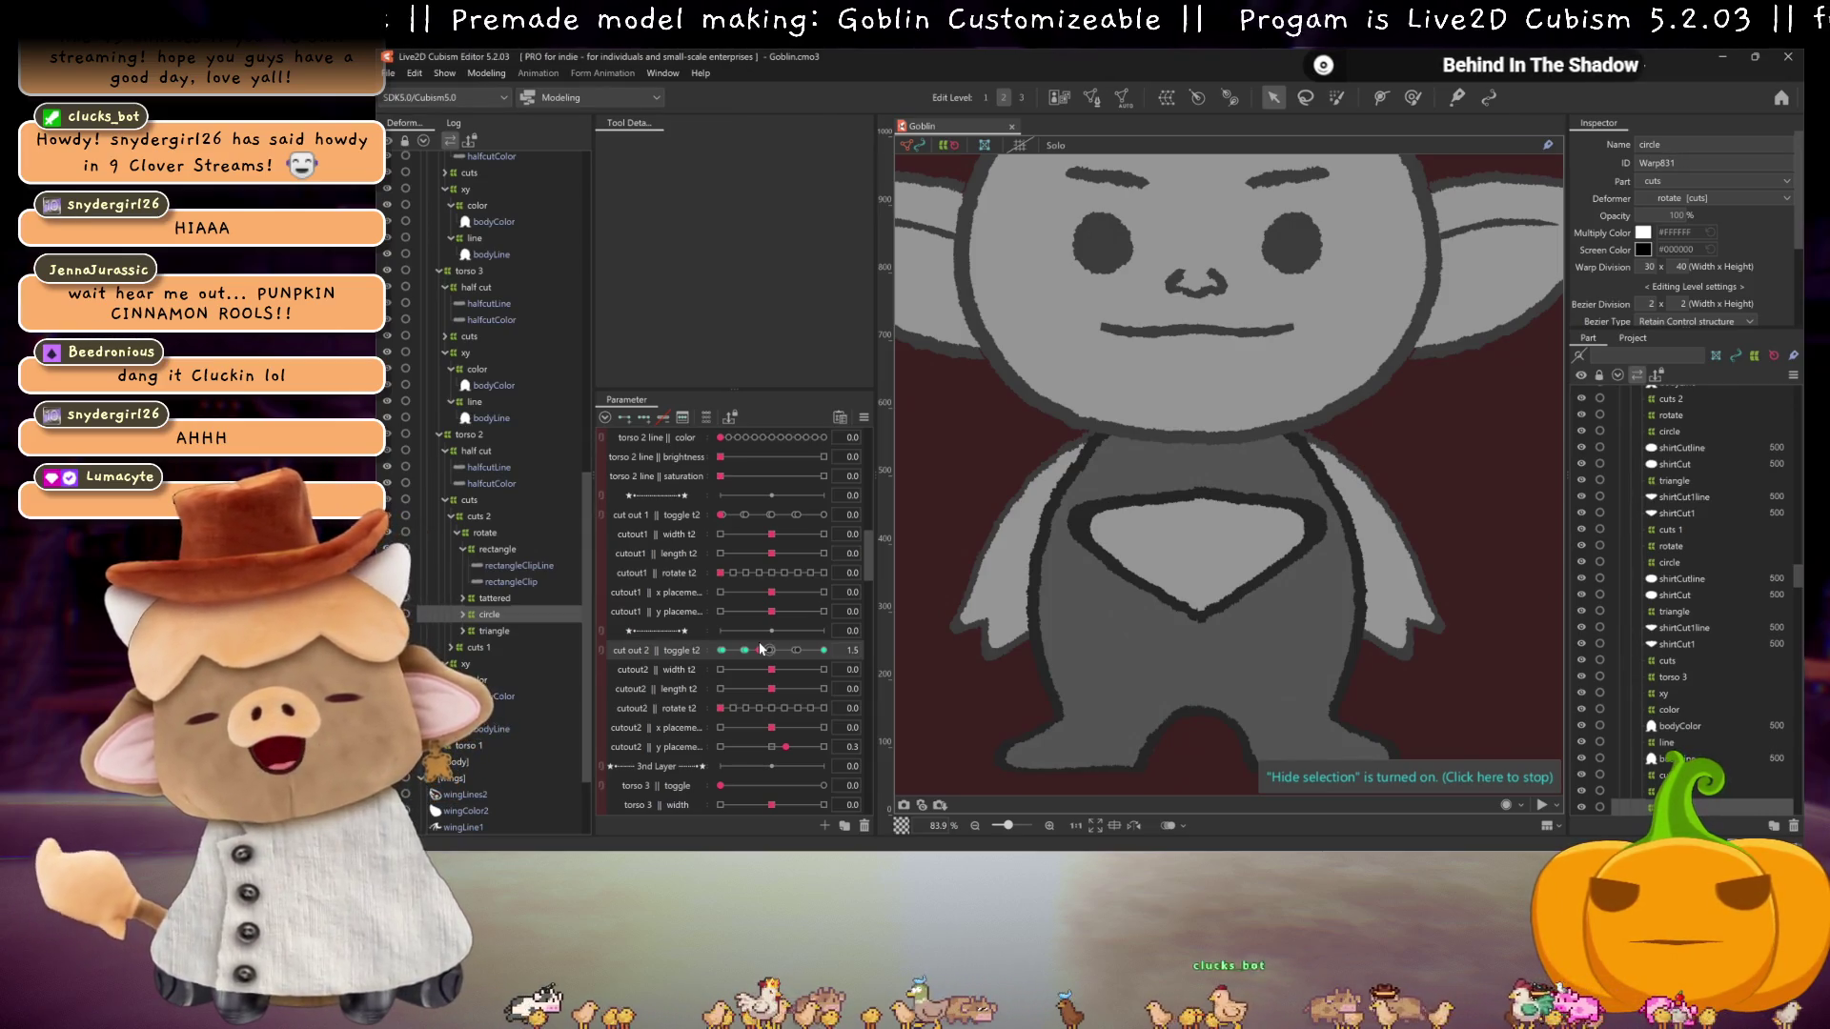
{"action": "left_click", "coordinate": [744, 650]}
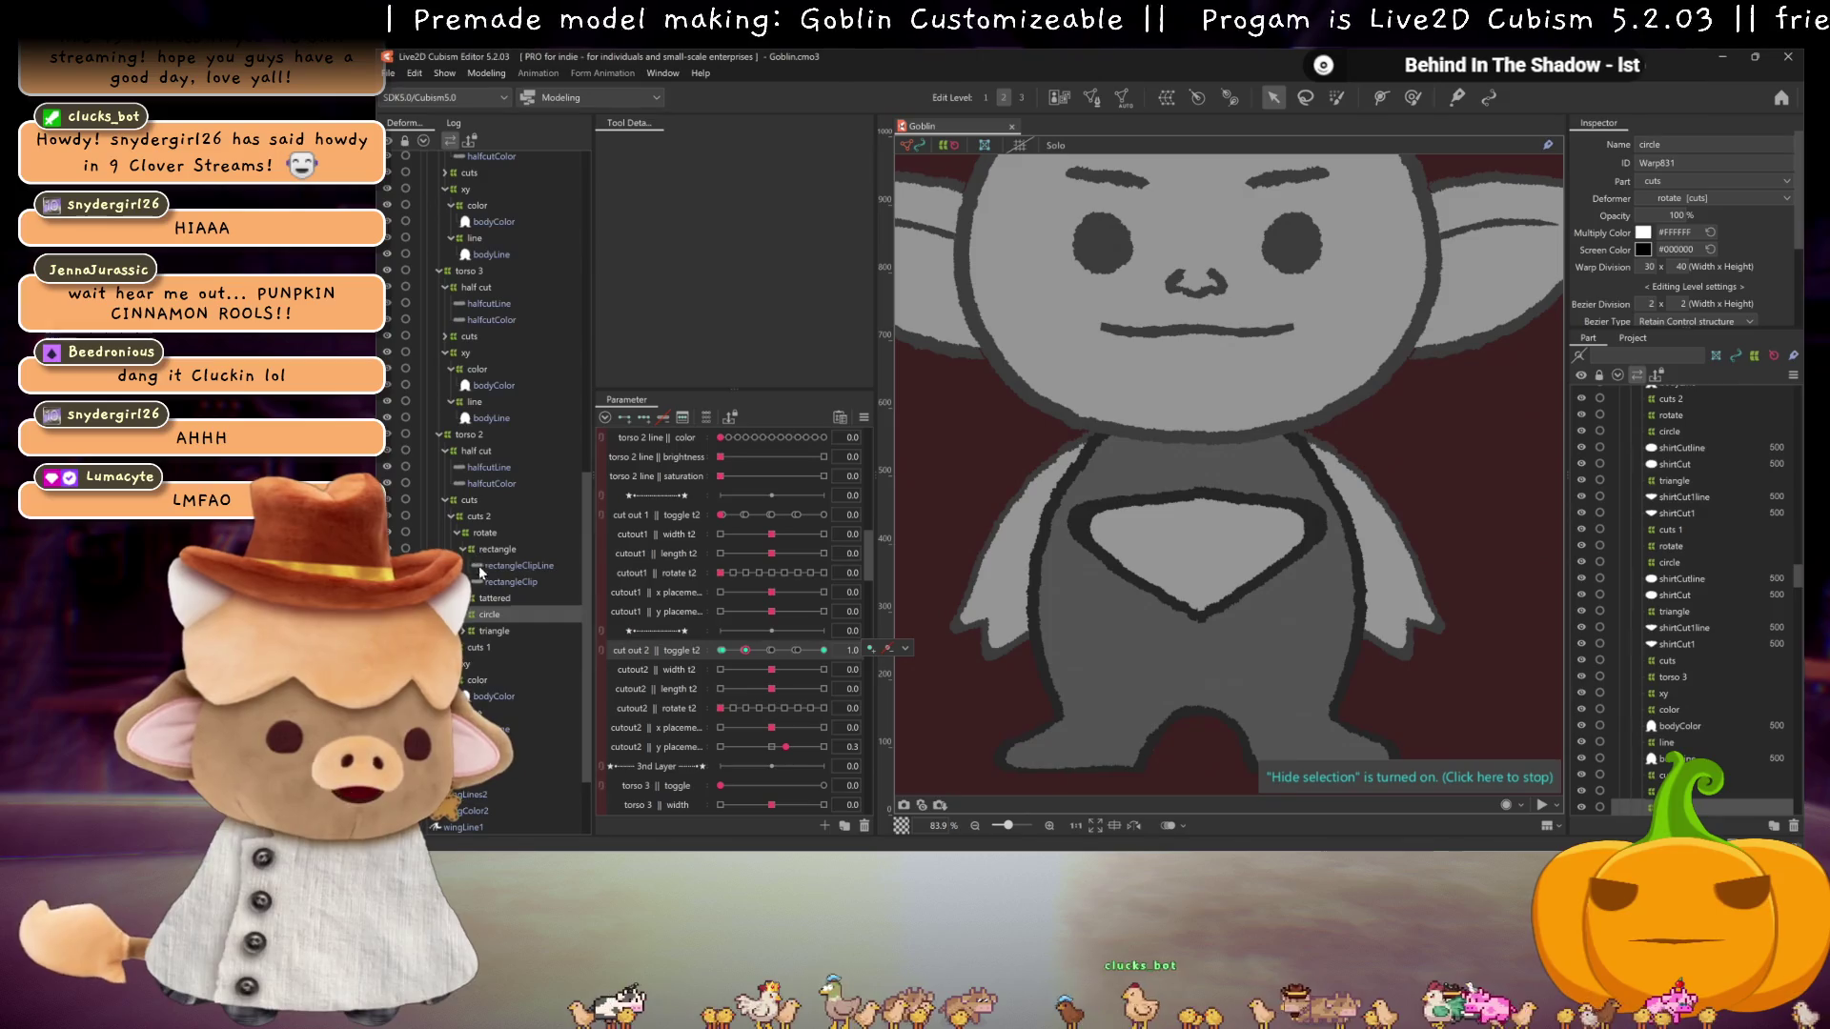
{"action": "mouse_move", "coordinate": [744, 650]}
{"action": "left_mouse_down"}
{"action": "mouse_move", "coordinate": [798, 649]}
{"action": "mouse_move", "coordinate": [699, 638]}
{"action": "mouse_move", "coordinate": [716, 651]}
{"action": "left_mouse_up"}
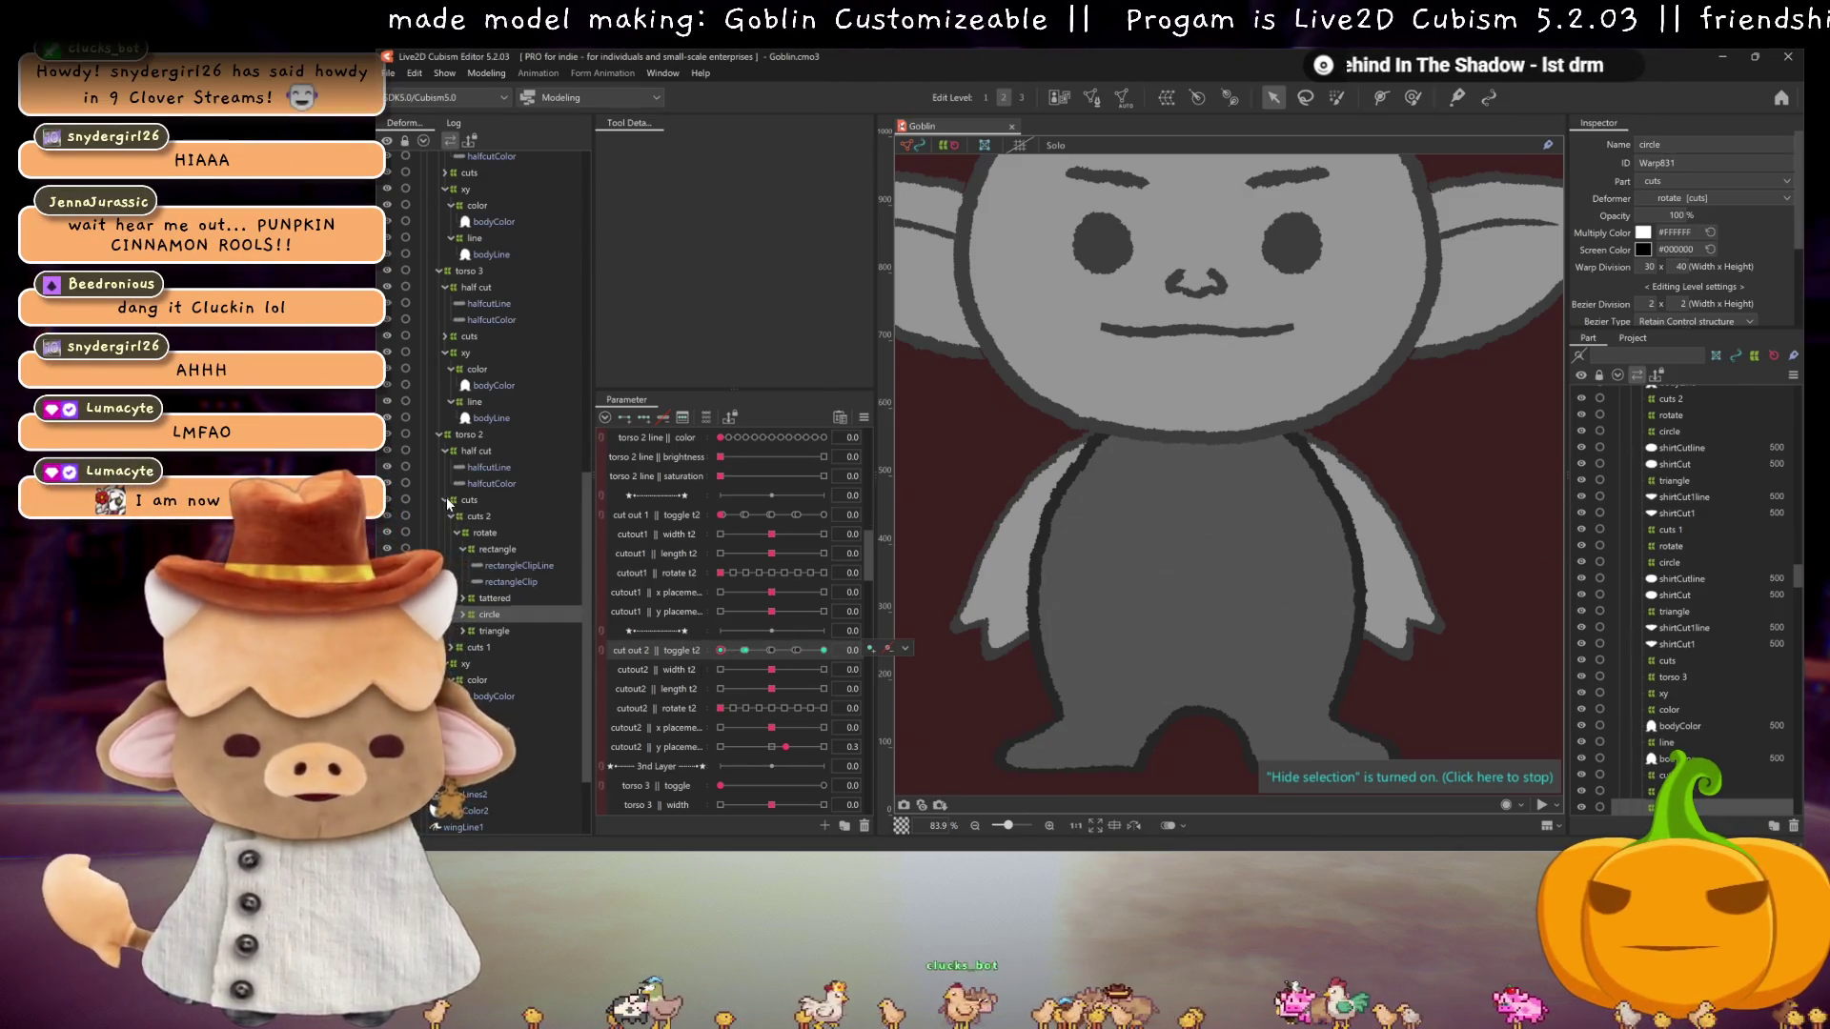
Step: Collapse torso 2 in the Deformer tree, expand torso 3 > cuts > cuts 1 and select the rectangle deformer
{"action": "left_click", "coordinate": [448, 499]}
{"action": "left_click", "coordinate": [467, 484]}
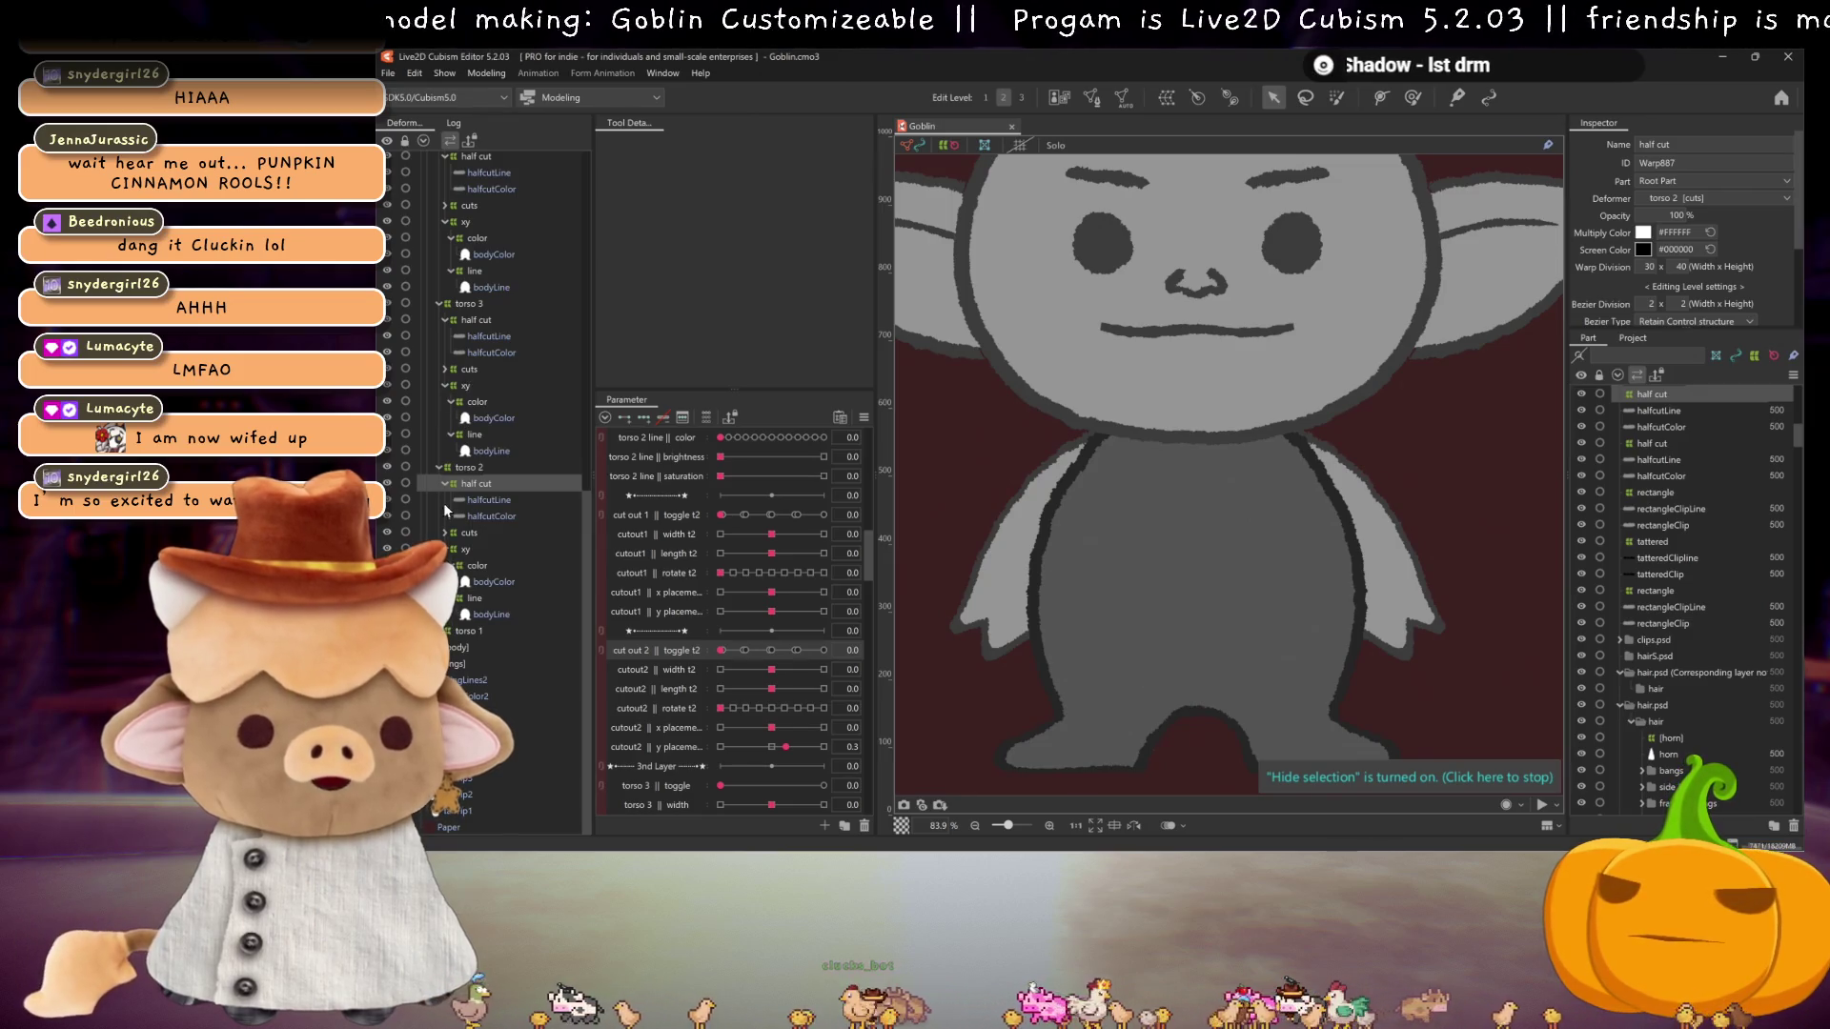
{"action": "left_click", "coordinate": [440, 465]}
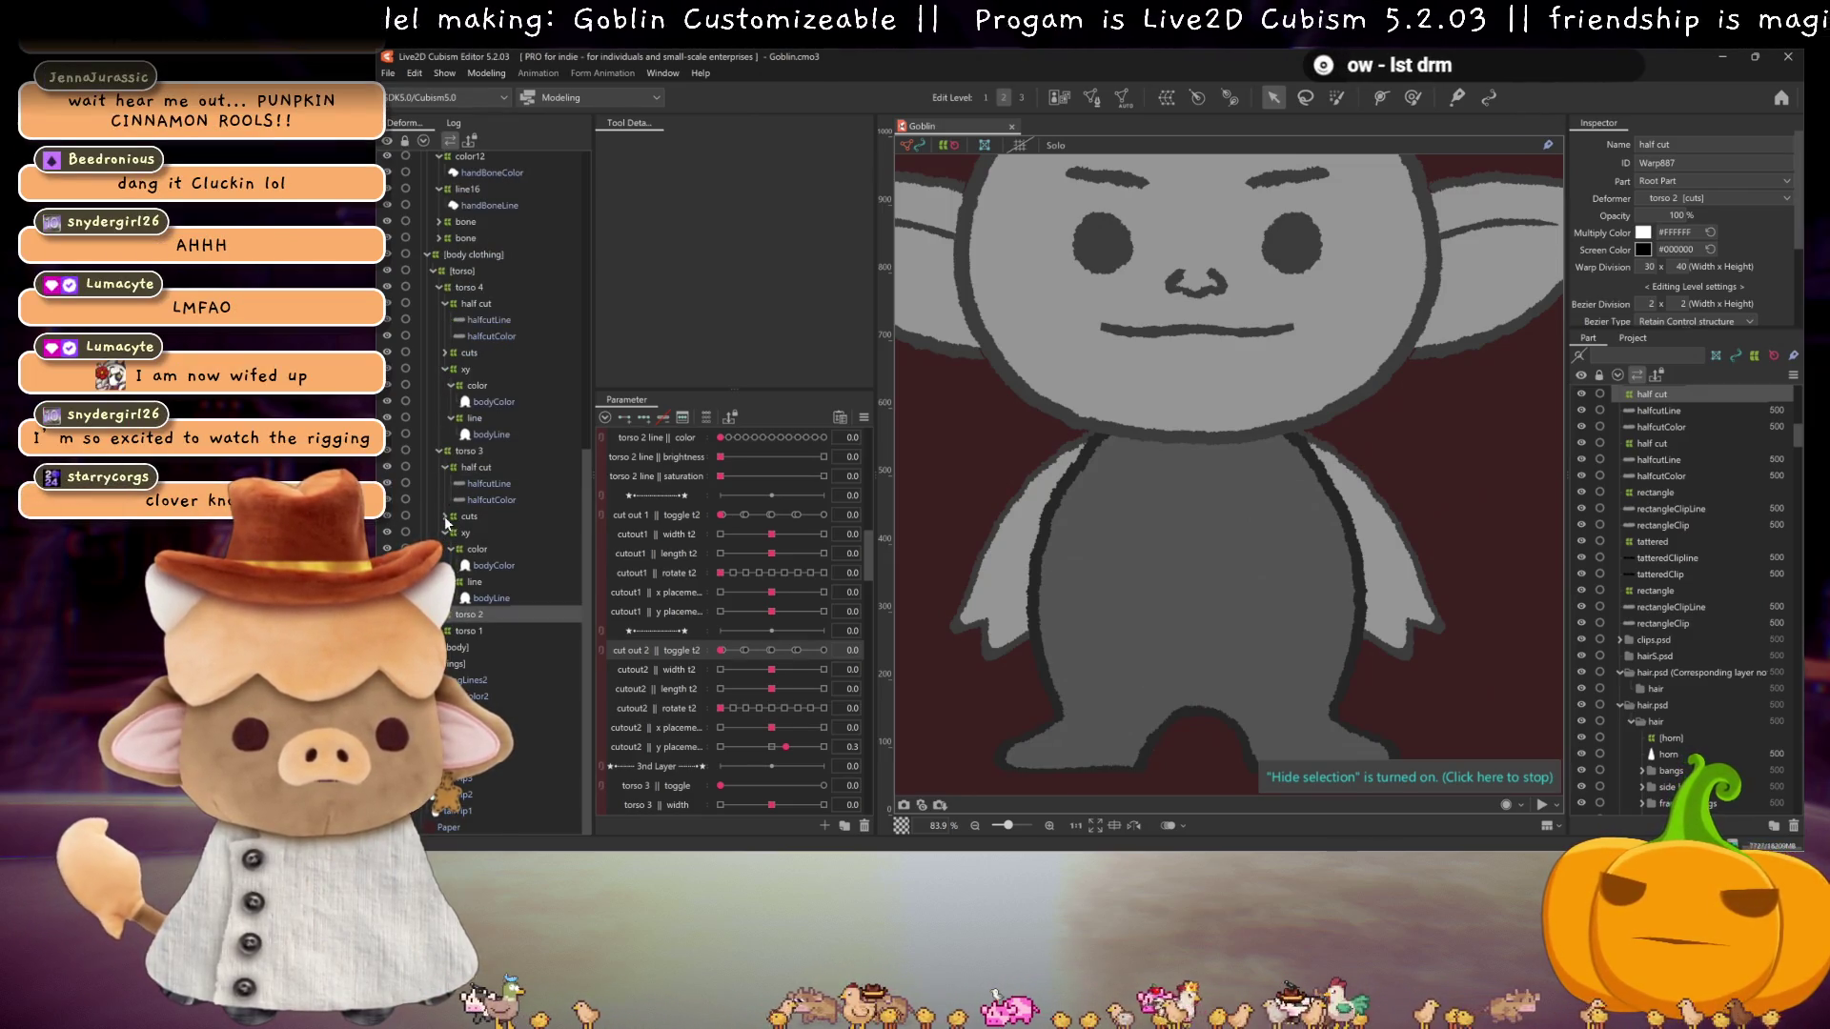
{"action": "left_click", "coordinate": [444, 516]}
{"action": "left_click", "coordinate": [451, 550]}
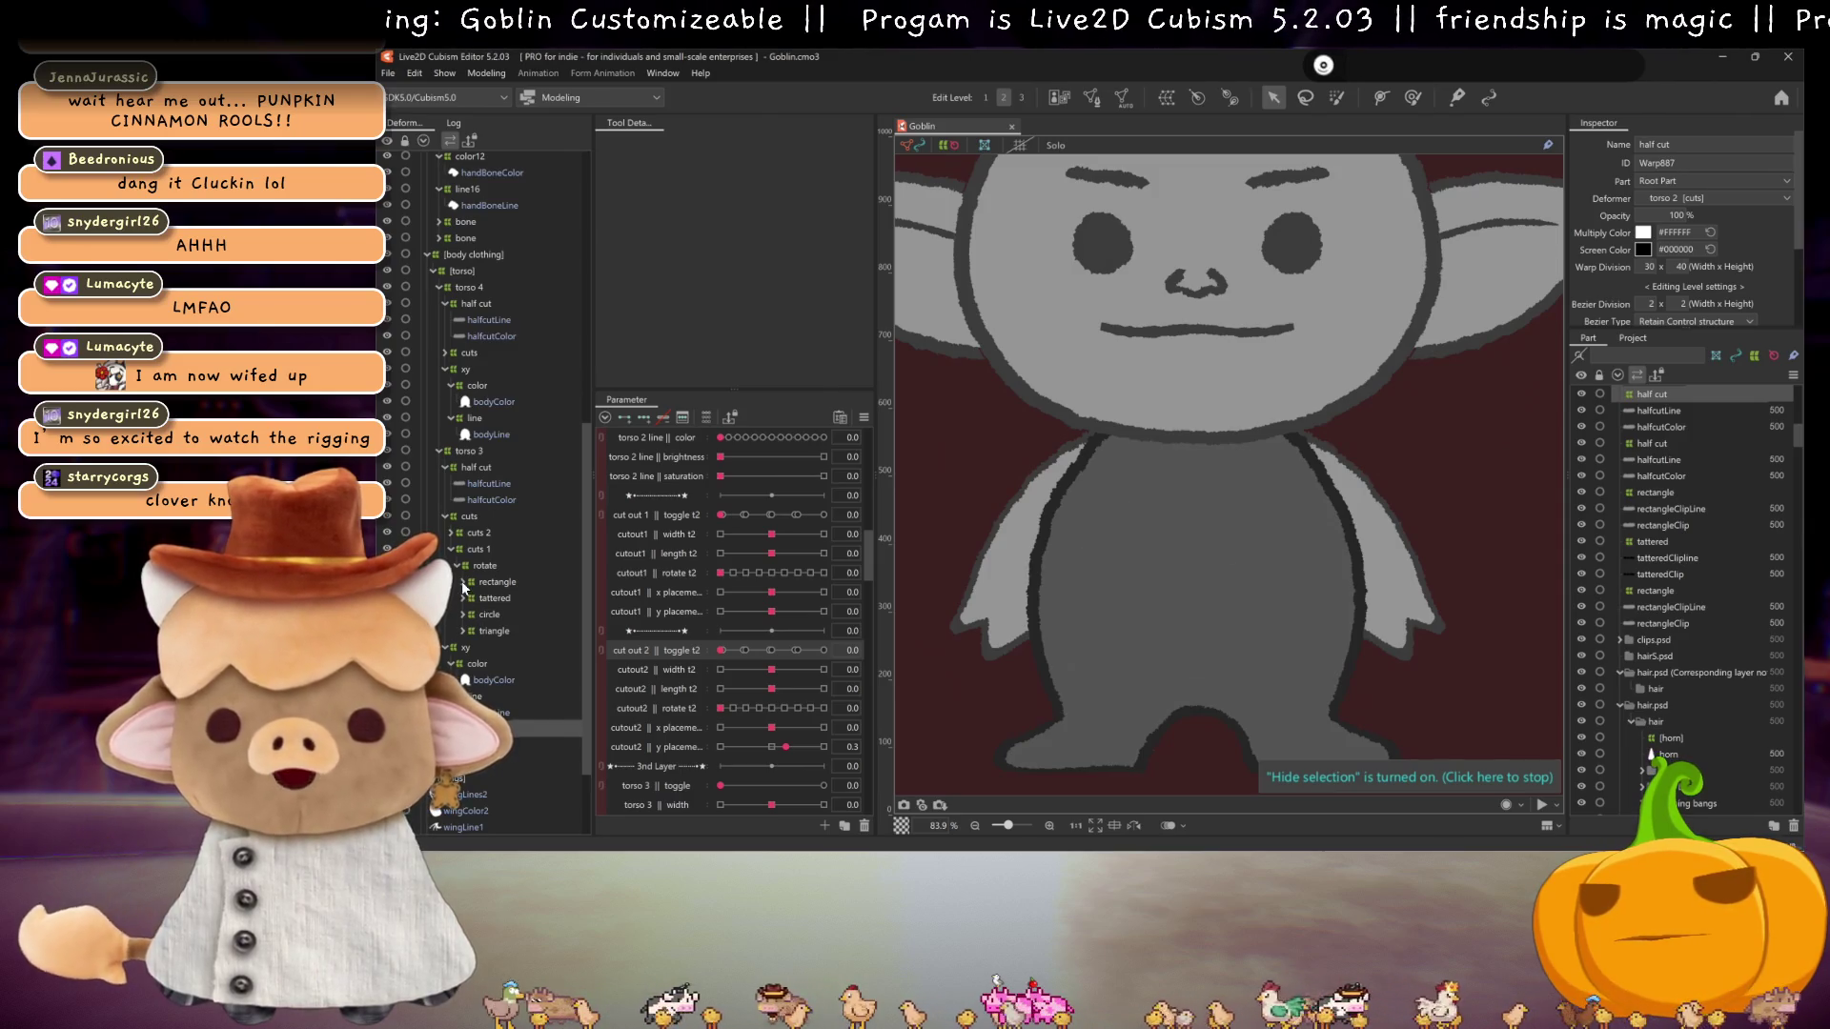
{"action": "scroll", "coordinate": [732, 658], "scroll_direction": "up", "scroll_amount": 2}
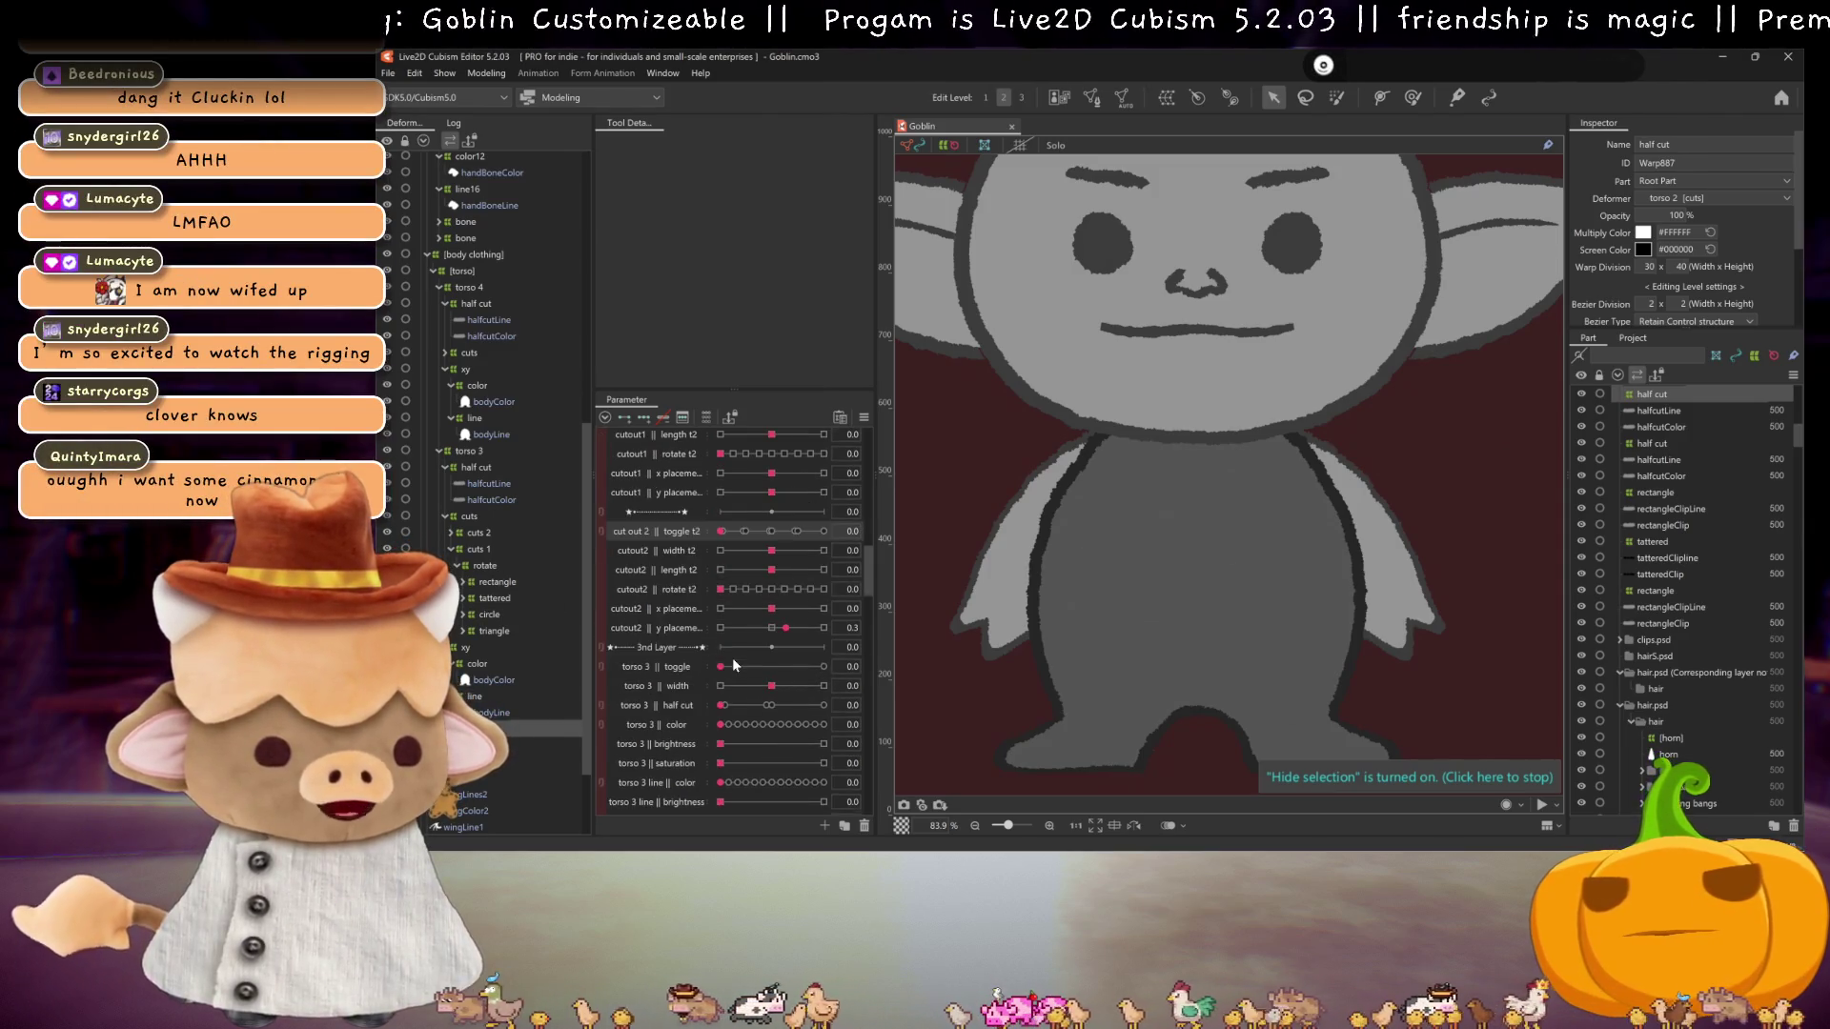
{"action": "scroll", "coordinate": [731, 657], "scroll_direction": "up", "scroll_amount": 2}
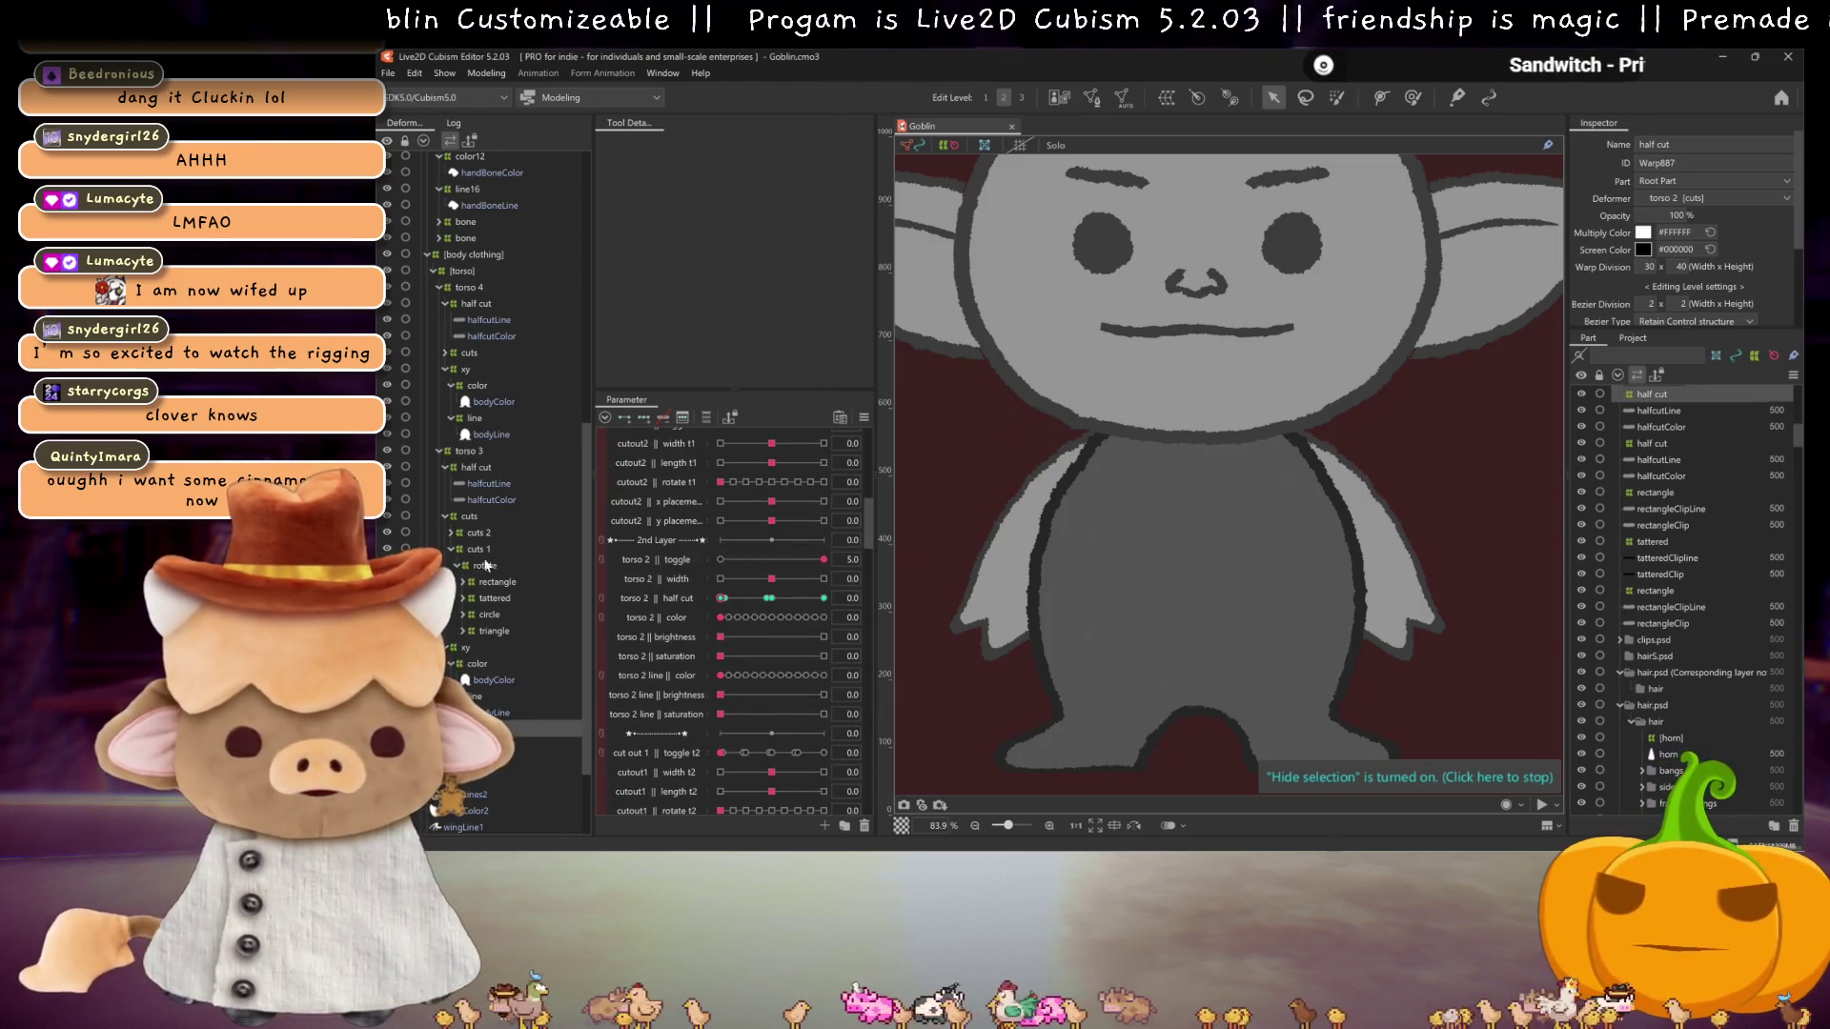
{"action": "scroll", "coordinate": [742, 648], "scroll_direction": "down", "scroll_amount": 7}
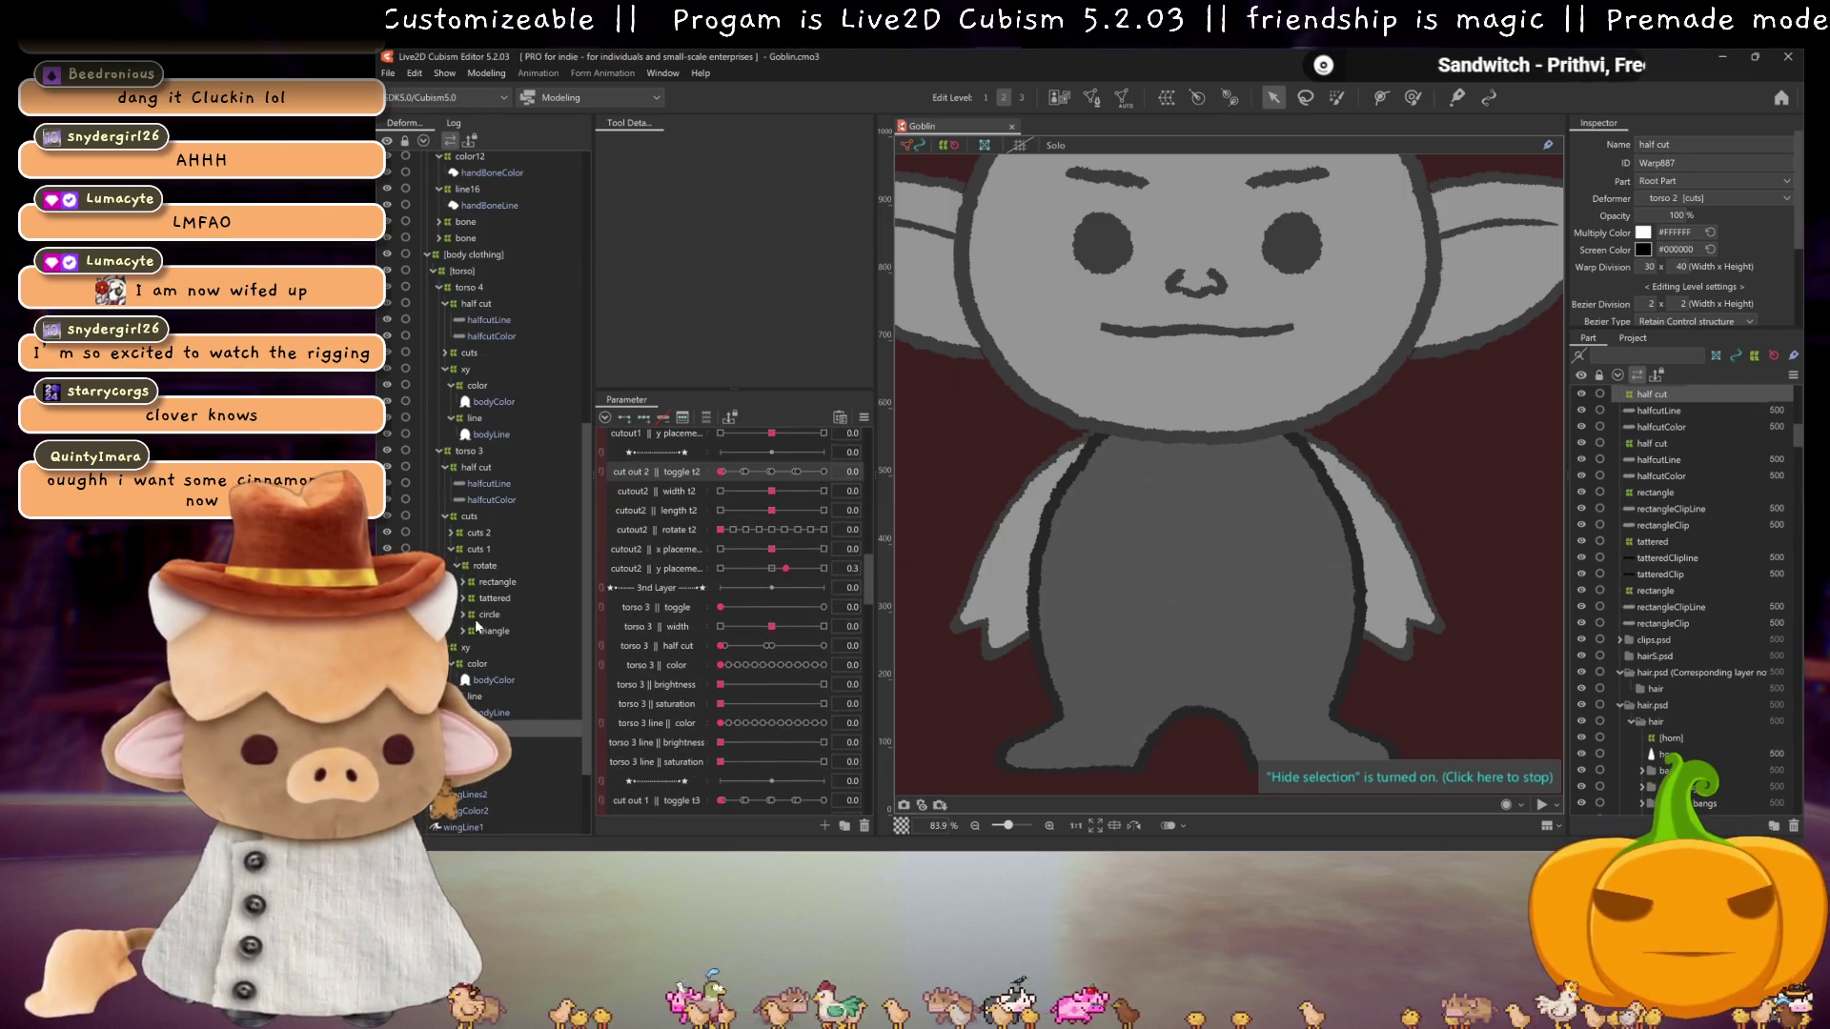
{"action": "left_click", "coordinate": [493, 583]}
Step: Set the torso 2 toggle to 0 and the torso 3 toggle to 5
{"action": "scroll", "coordinate": [769, 553], "scroll_direction": "up", "scroll_amount": 7}
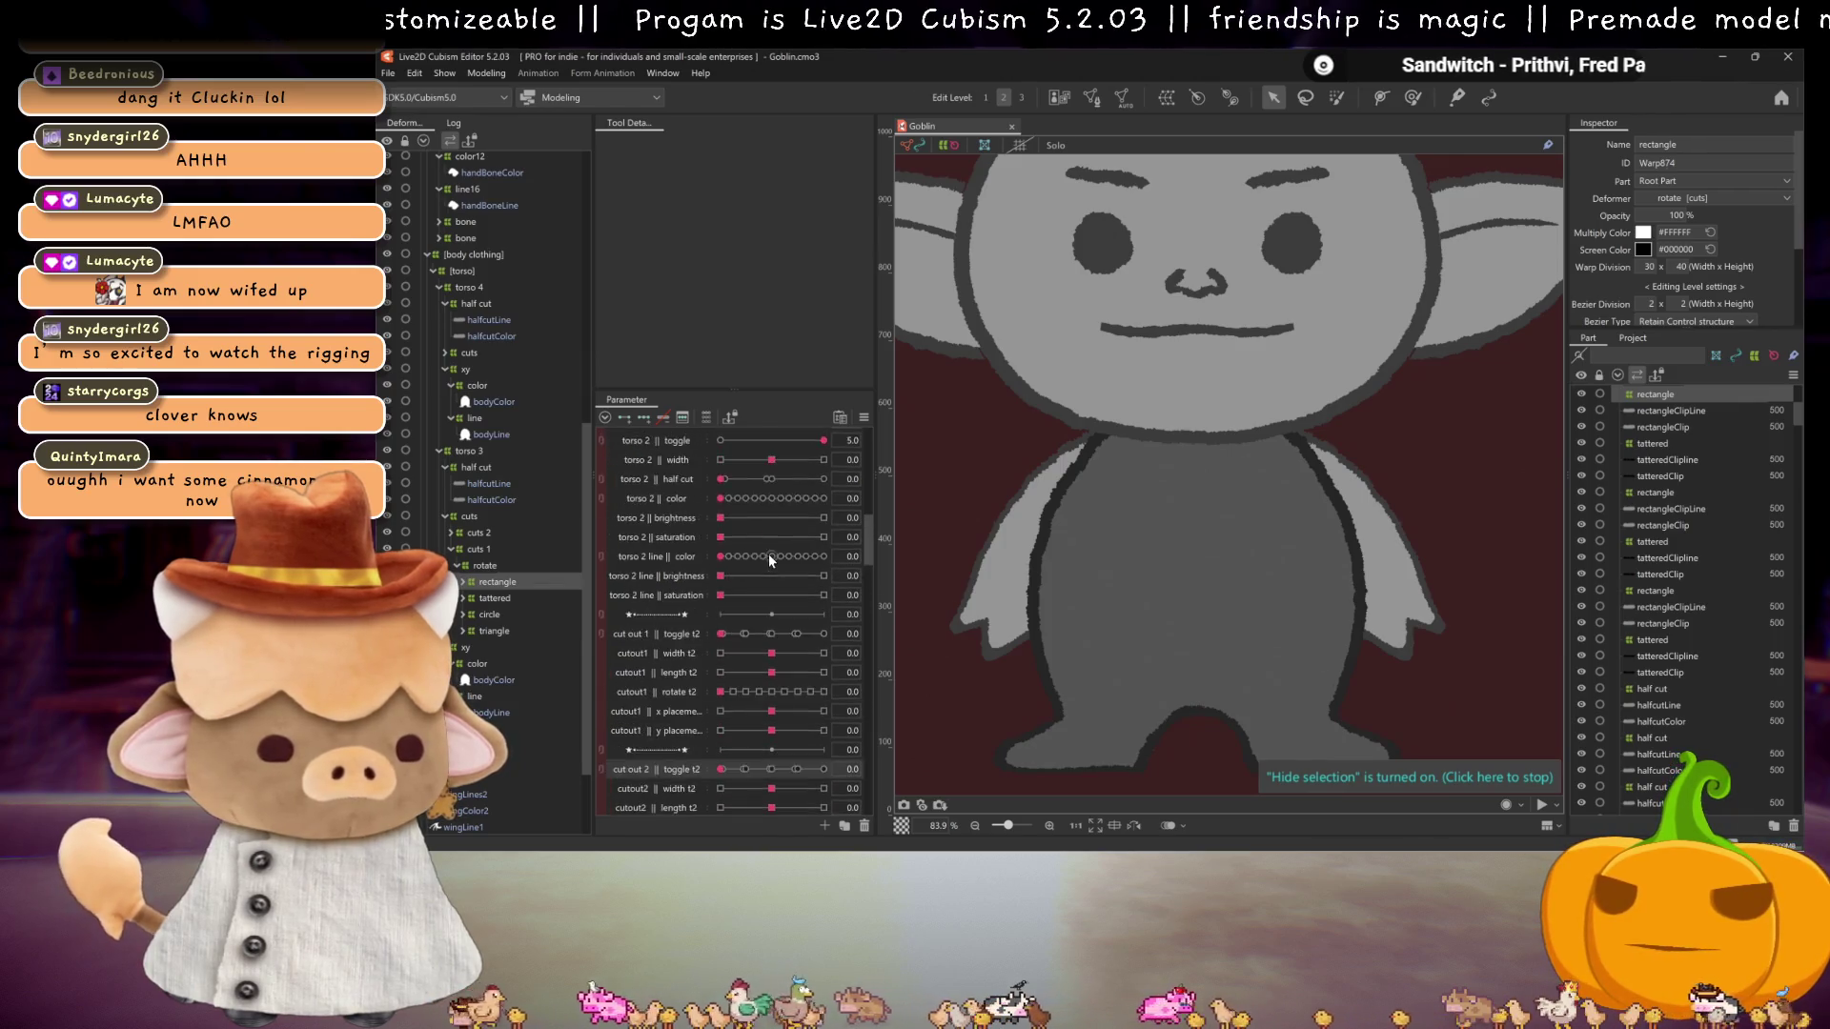
{"action": "left_click", "coordinate": [722, 563]}
{"action": "scroll", "coordinate": [748, 605], "scroll_direction": "down", "scroll_amount": 6}
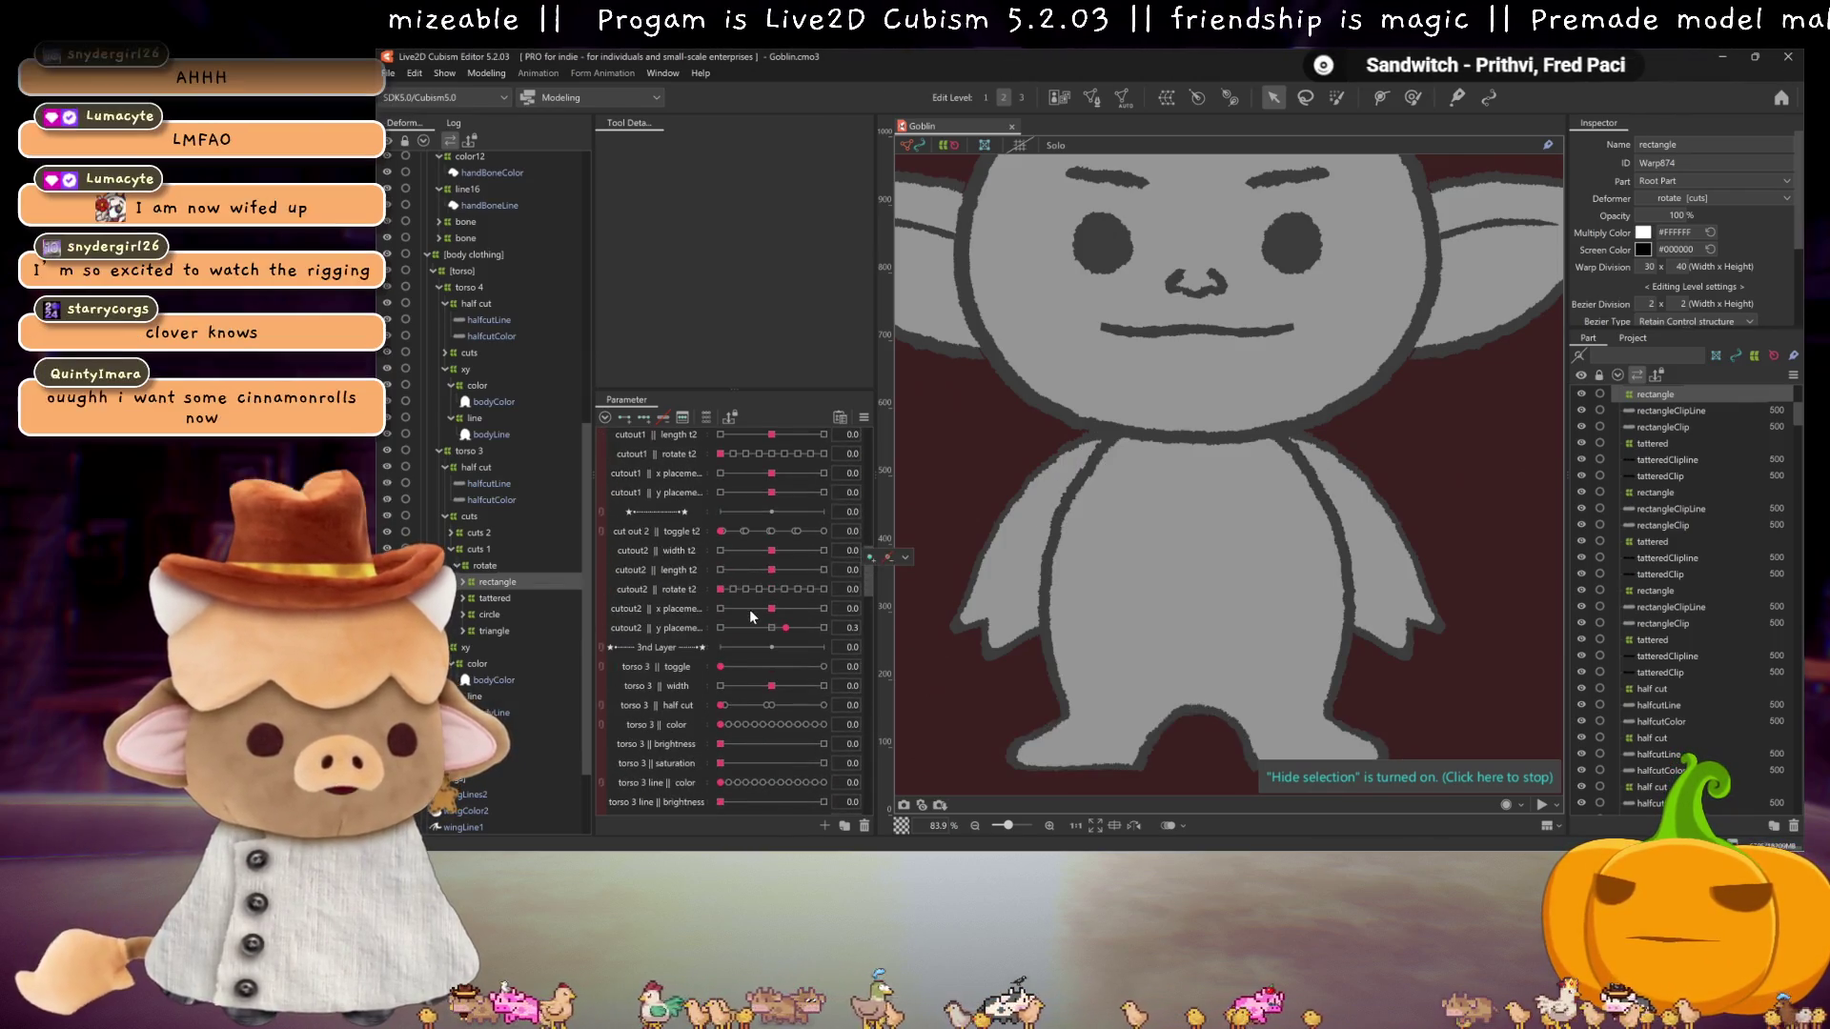
{"action": "left_click", "coordinate": [736, 666]}
{"action": "scroll", "coordinate": [743, 666], "scroll_direction": "down", "scroll_amount": 2}
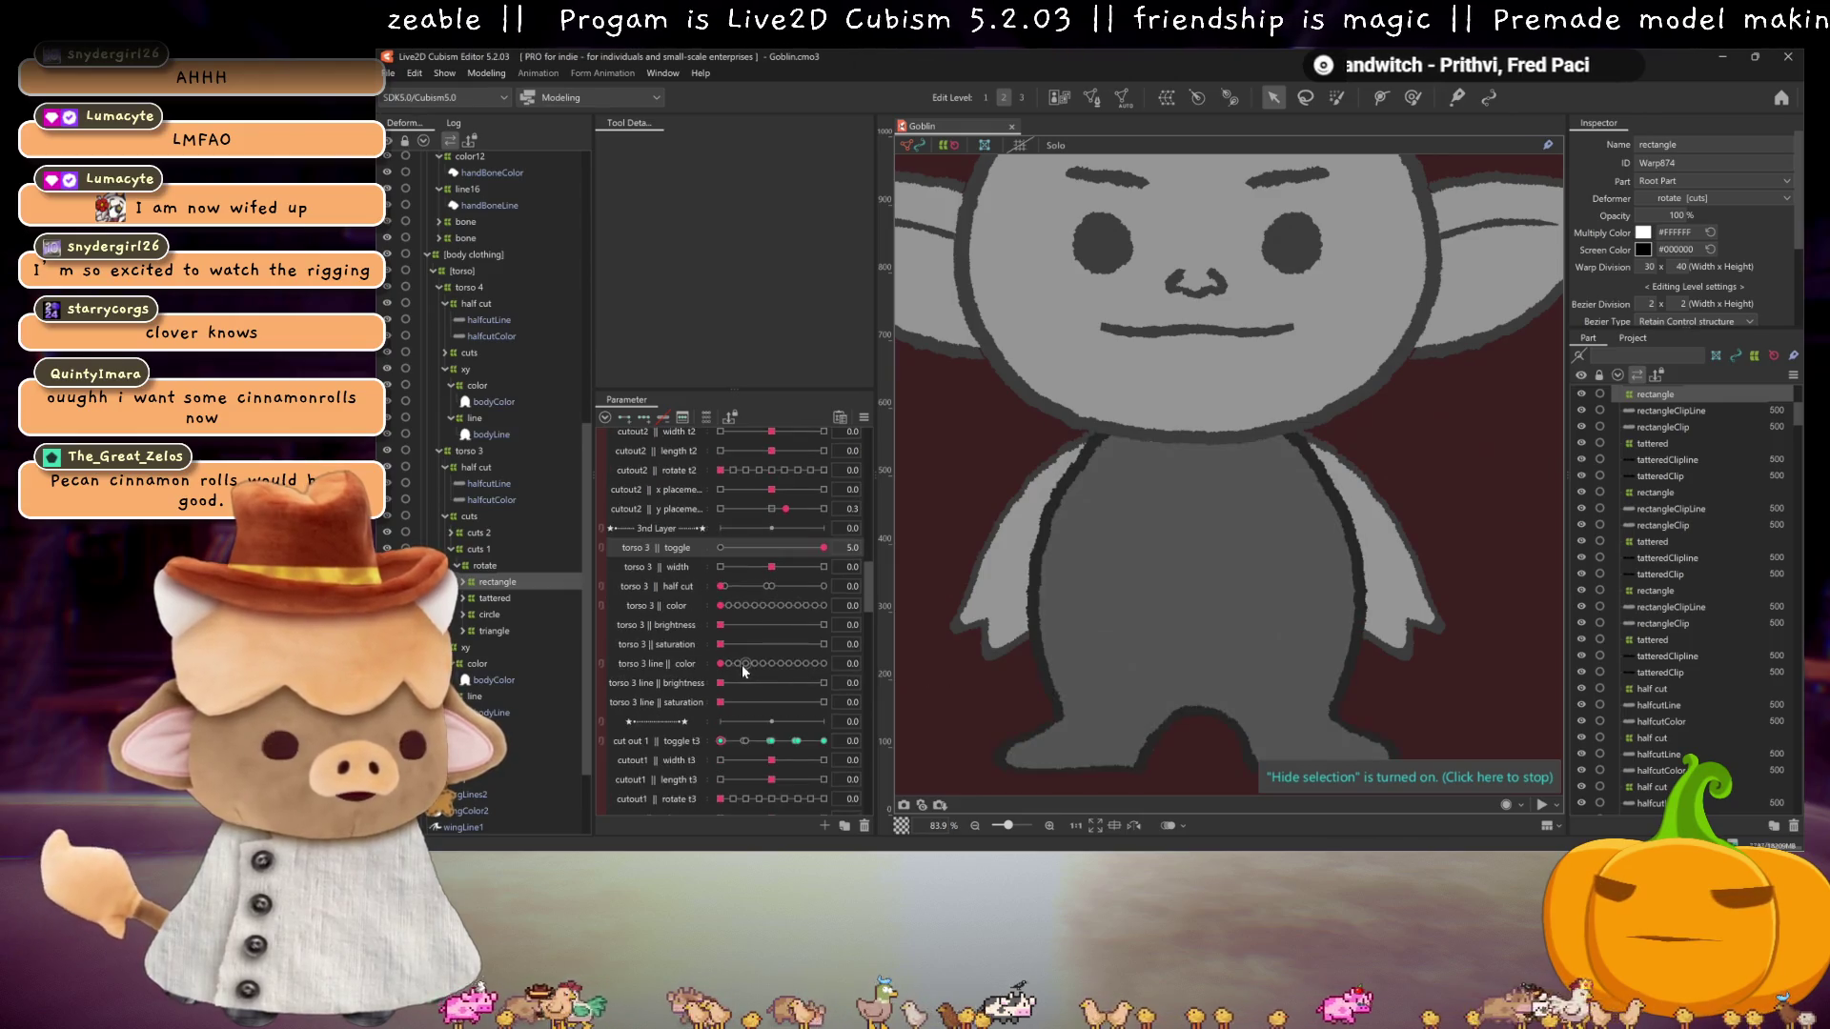
Step: Set cut out 1 toggle t3 to 2.0, cutout1 length 0.0, cutout2 length 0.1 and cutout1 y placement 0.3
{"action": "left_click", "coordinate": [770, 740]}
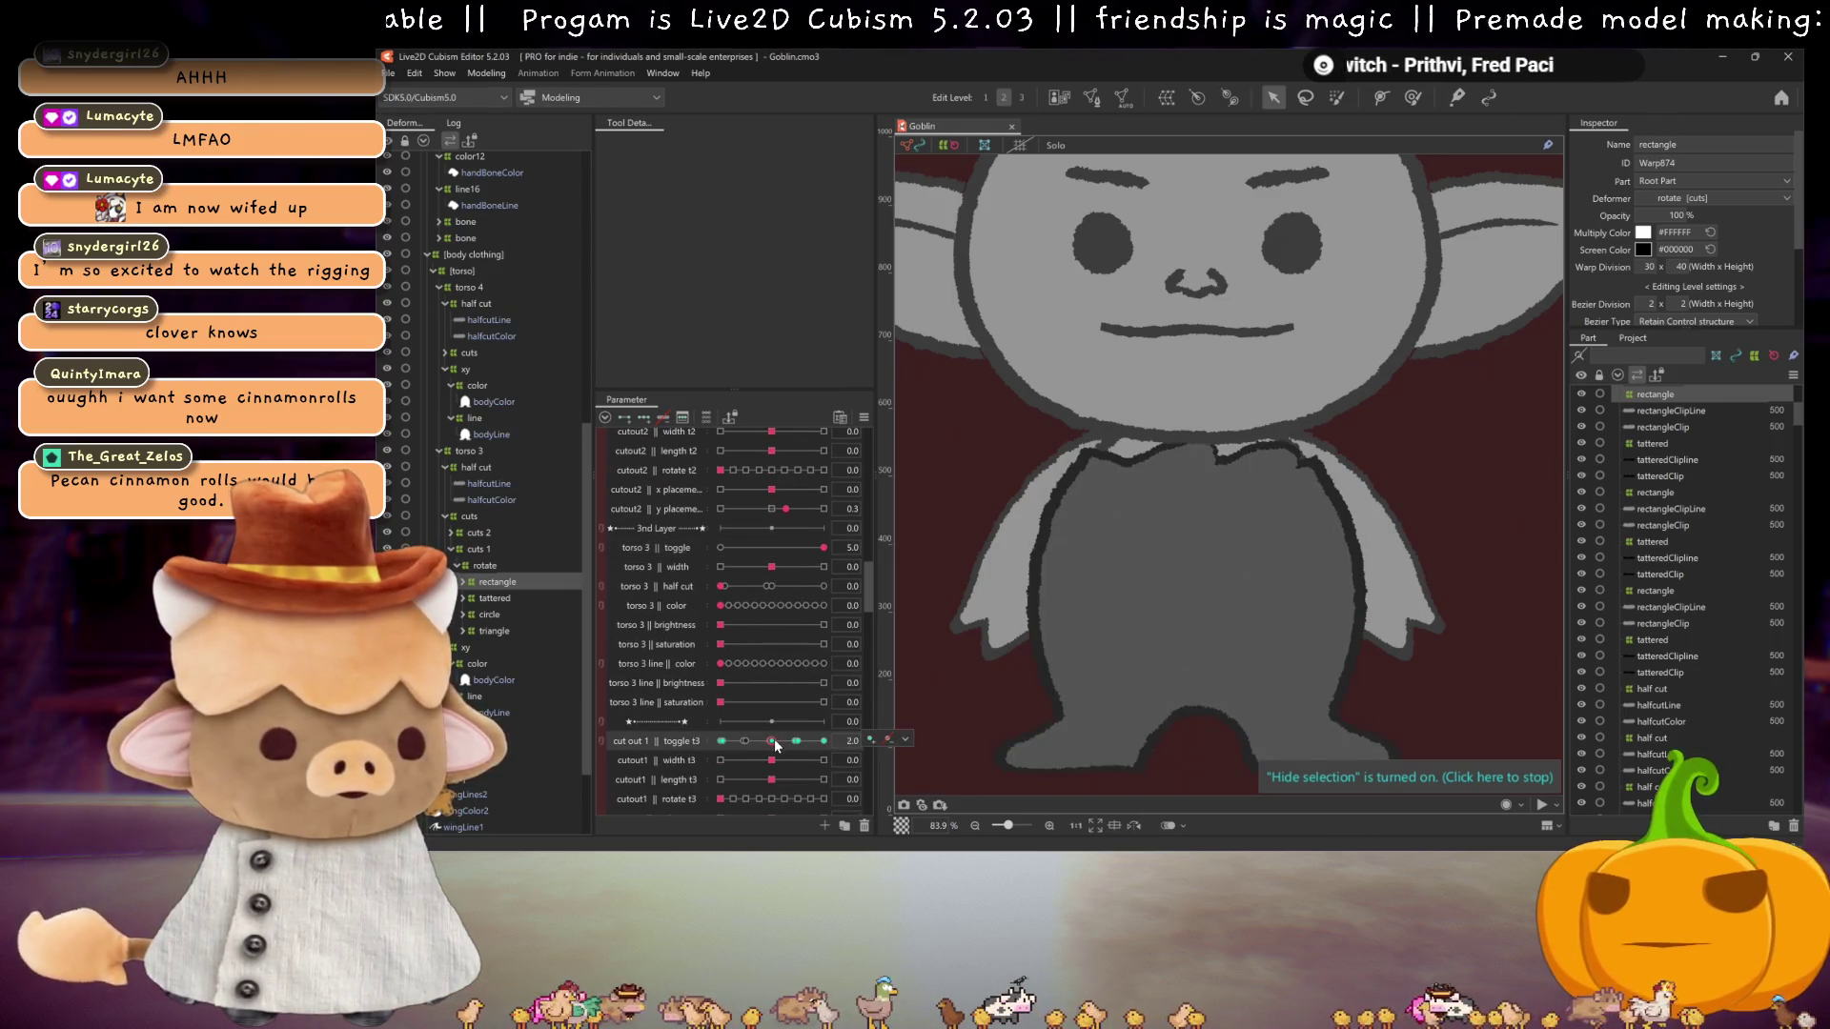
{"action": "left_click", "coordinate": [779, 781]}
{"action": "left_click", "coordinate": [779, 783]}
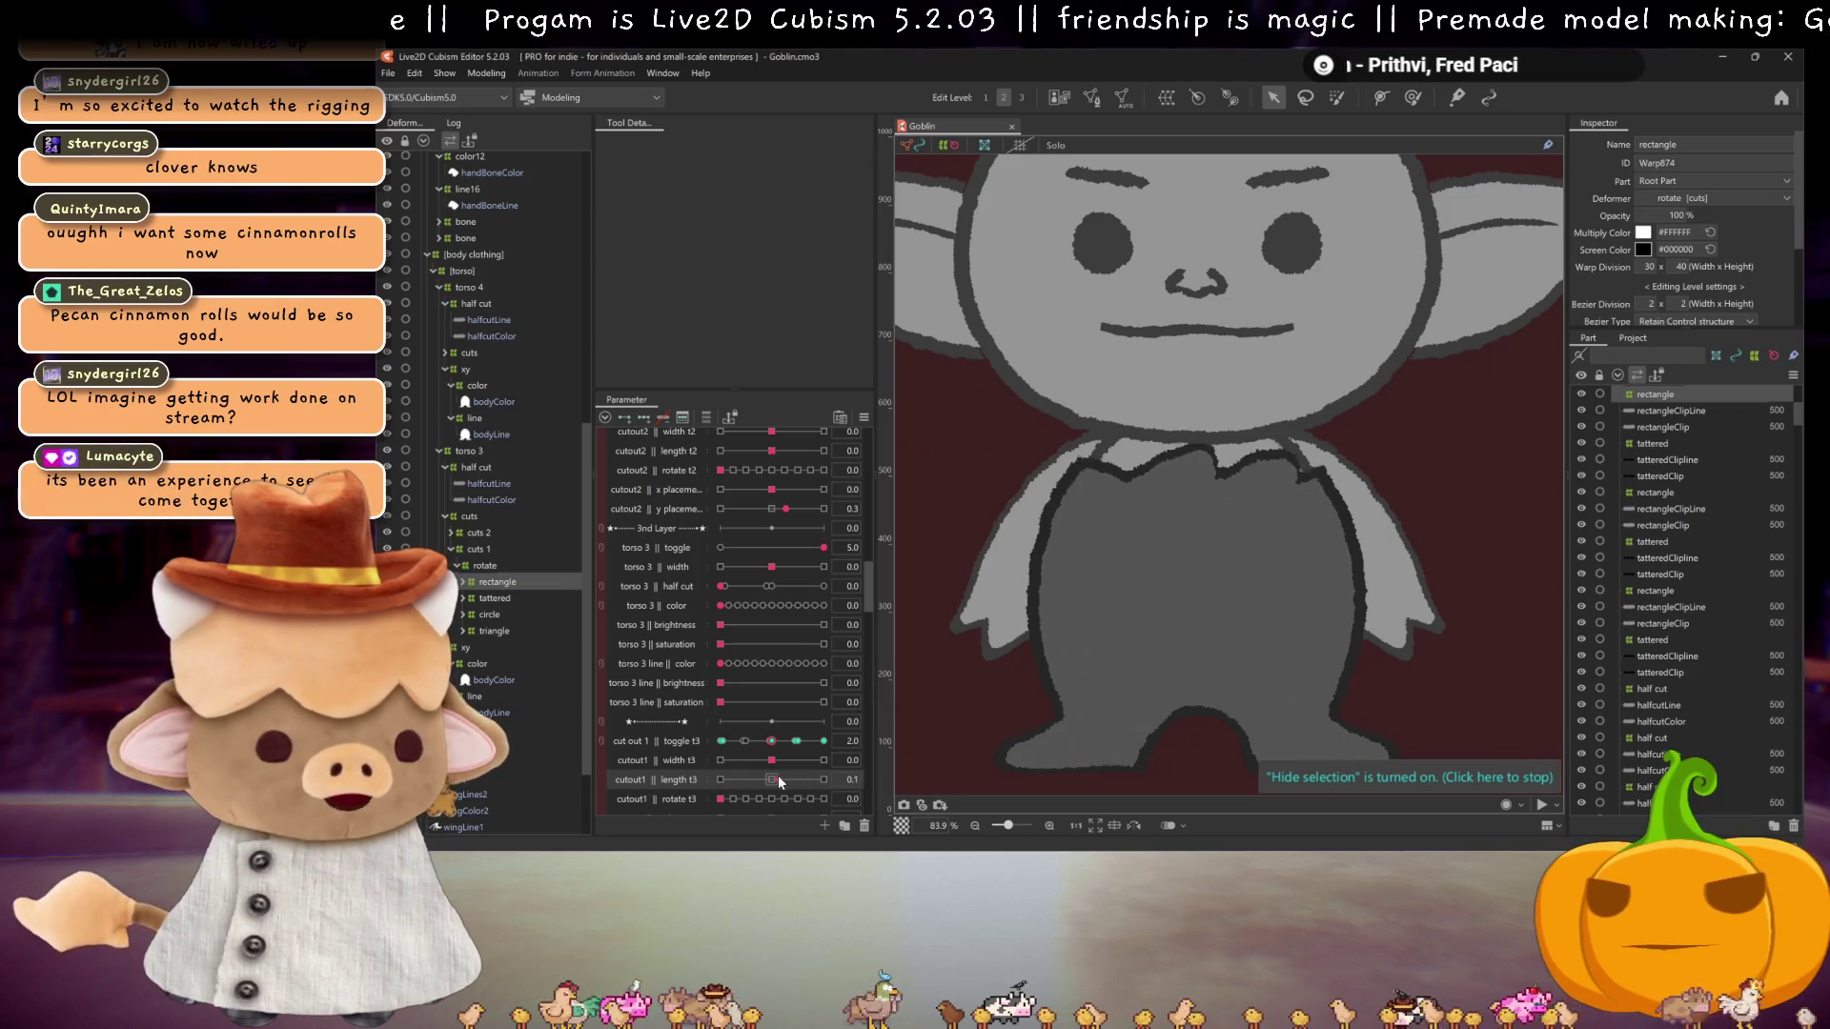
{"action": "scroll", "coordinate": [778, 780], "scroll_direction": "down", "scroll_amount": 2}
{"action": "left_click", "coordinate": [774, 796]}
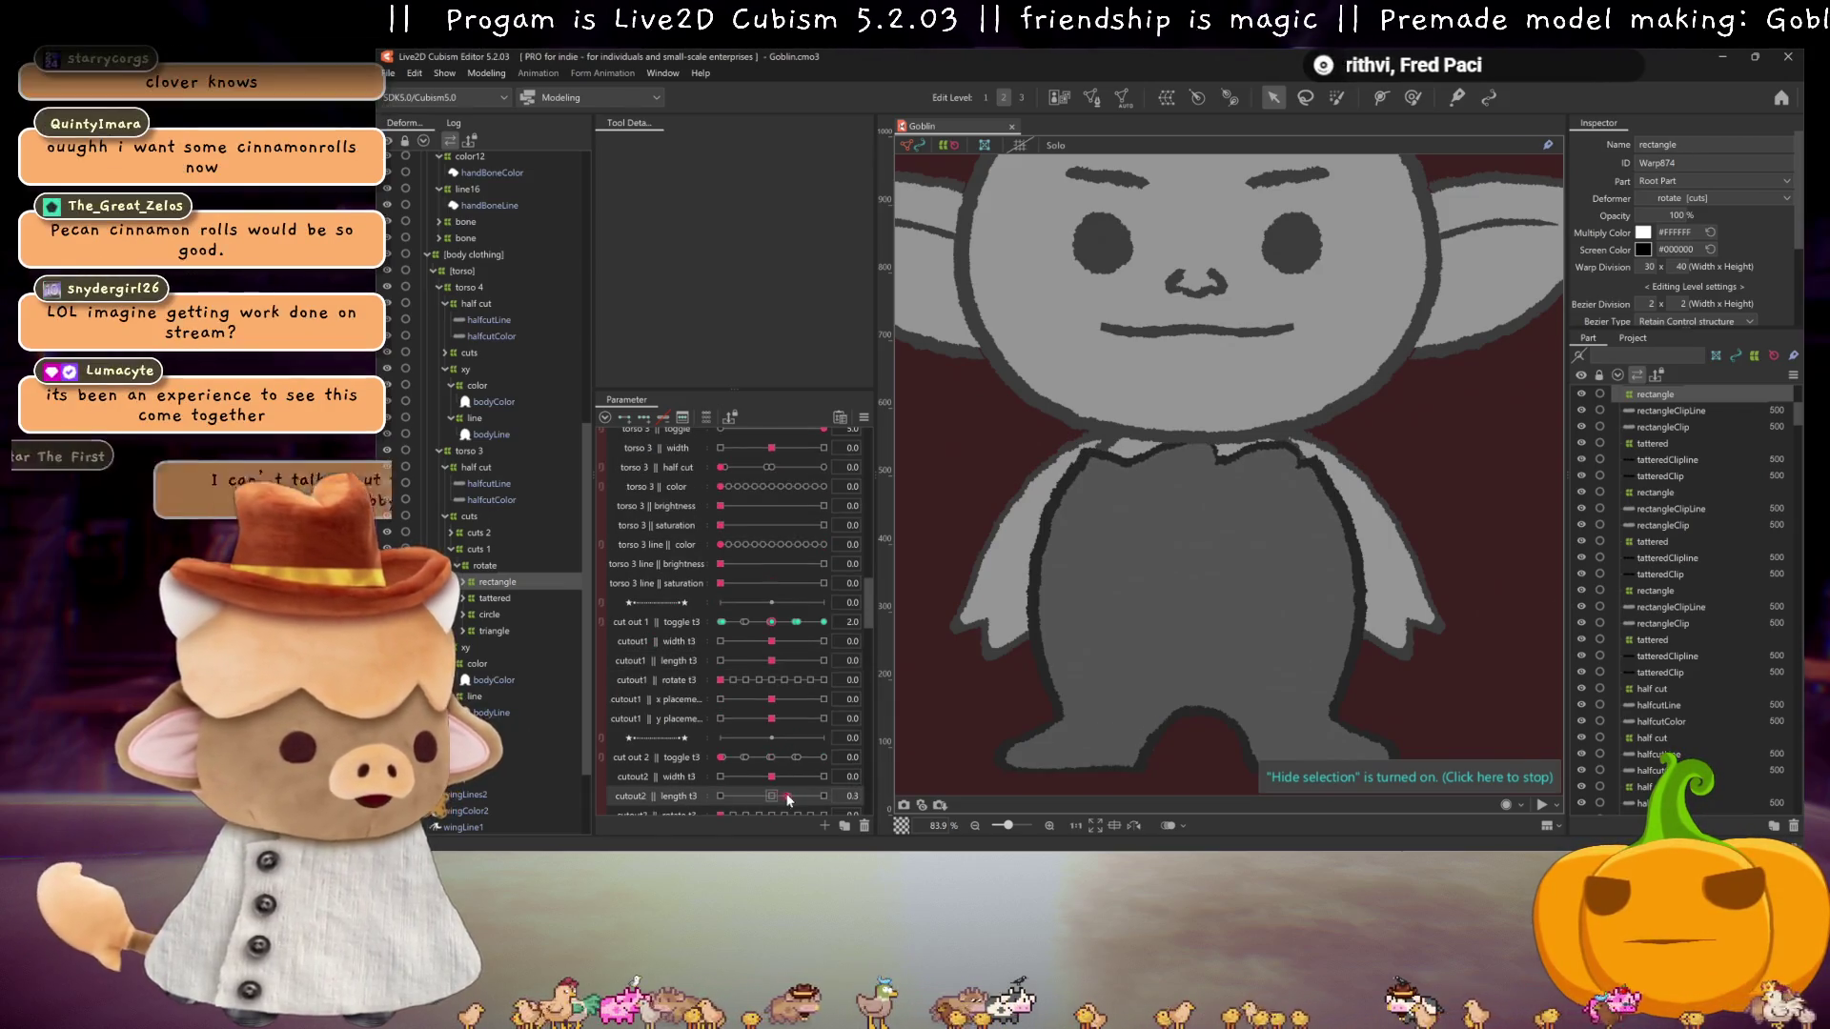
{"action": "scroll", "coordinate": [779, 777], "scroll_direction": "down", "scroll_amount": 1}
{"action": "left_click_drag", "start_coordinate": [775, 664], "coordinate": [790, 664]}
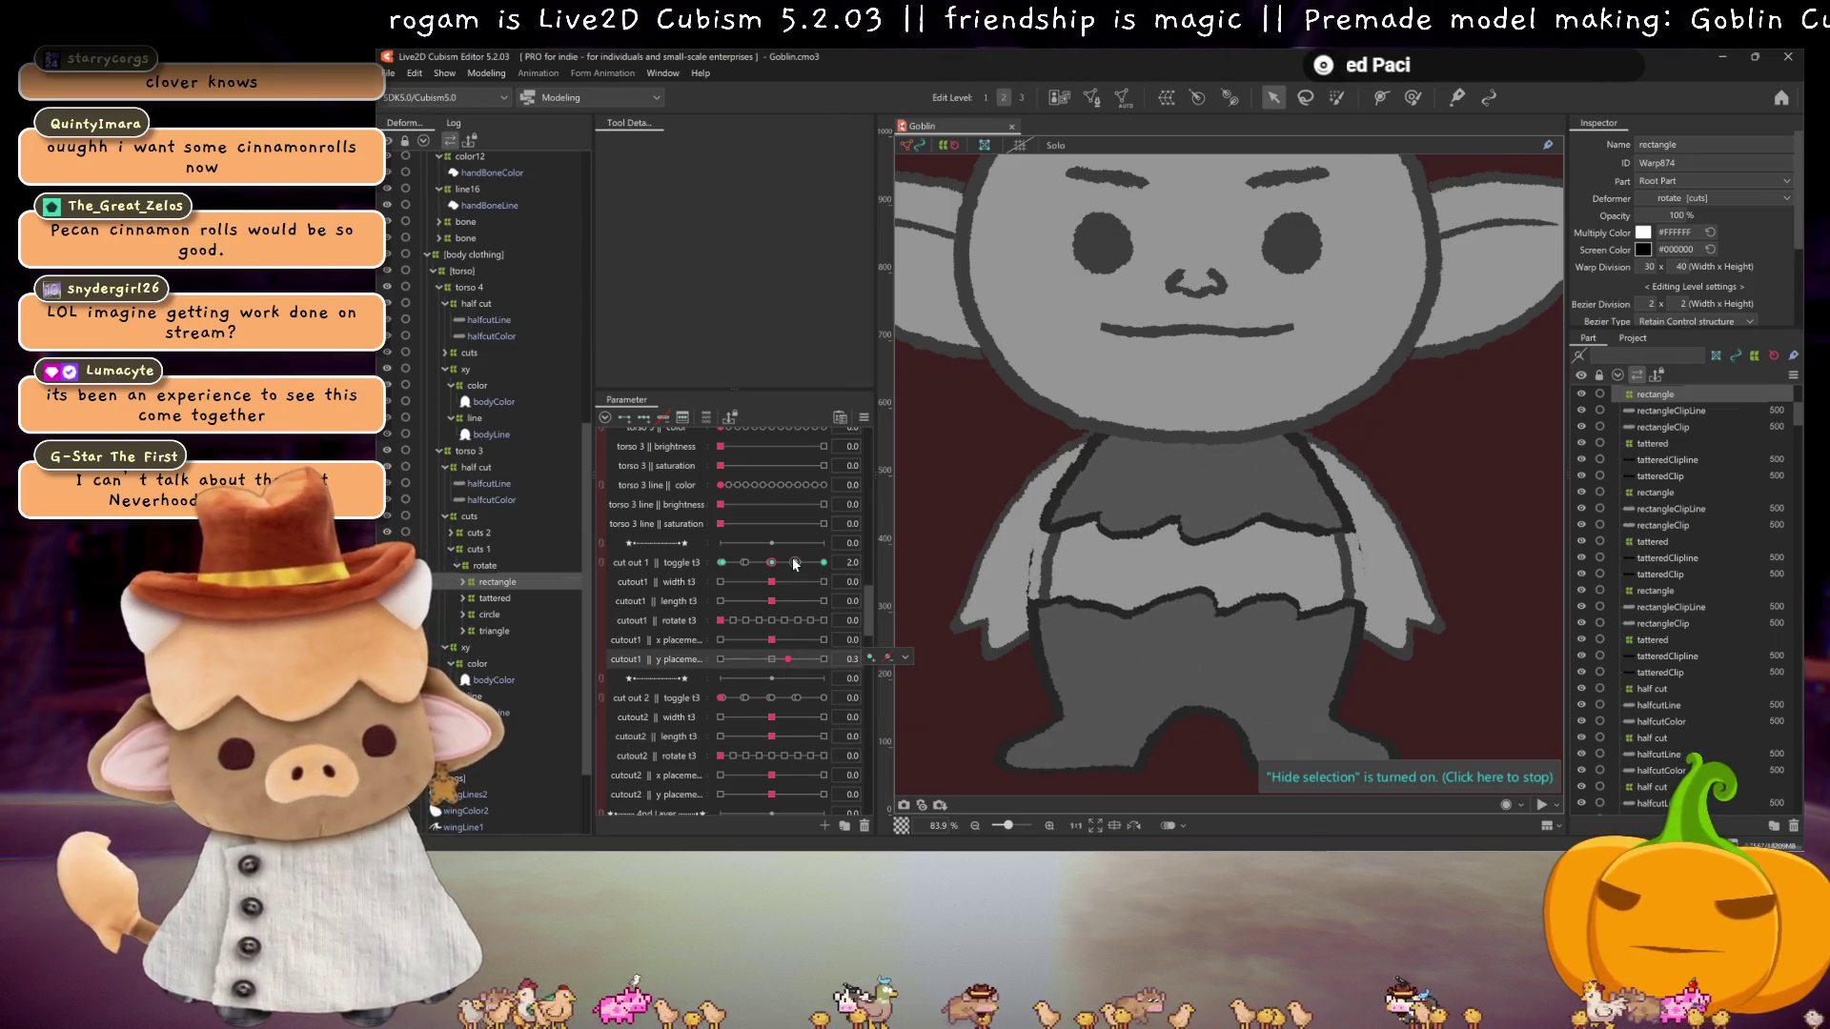
Step: Preview cut out 1 toggle t3 keyforms with the tattered deformer selected, returning to 2.0
{"action": "left_click", "coordinate": [794, 563]}
{"action": "left_click", "coordinate": [773, 564]}
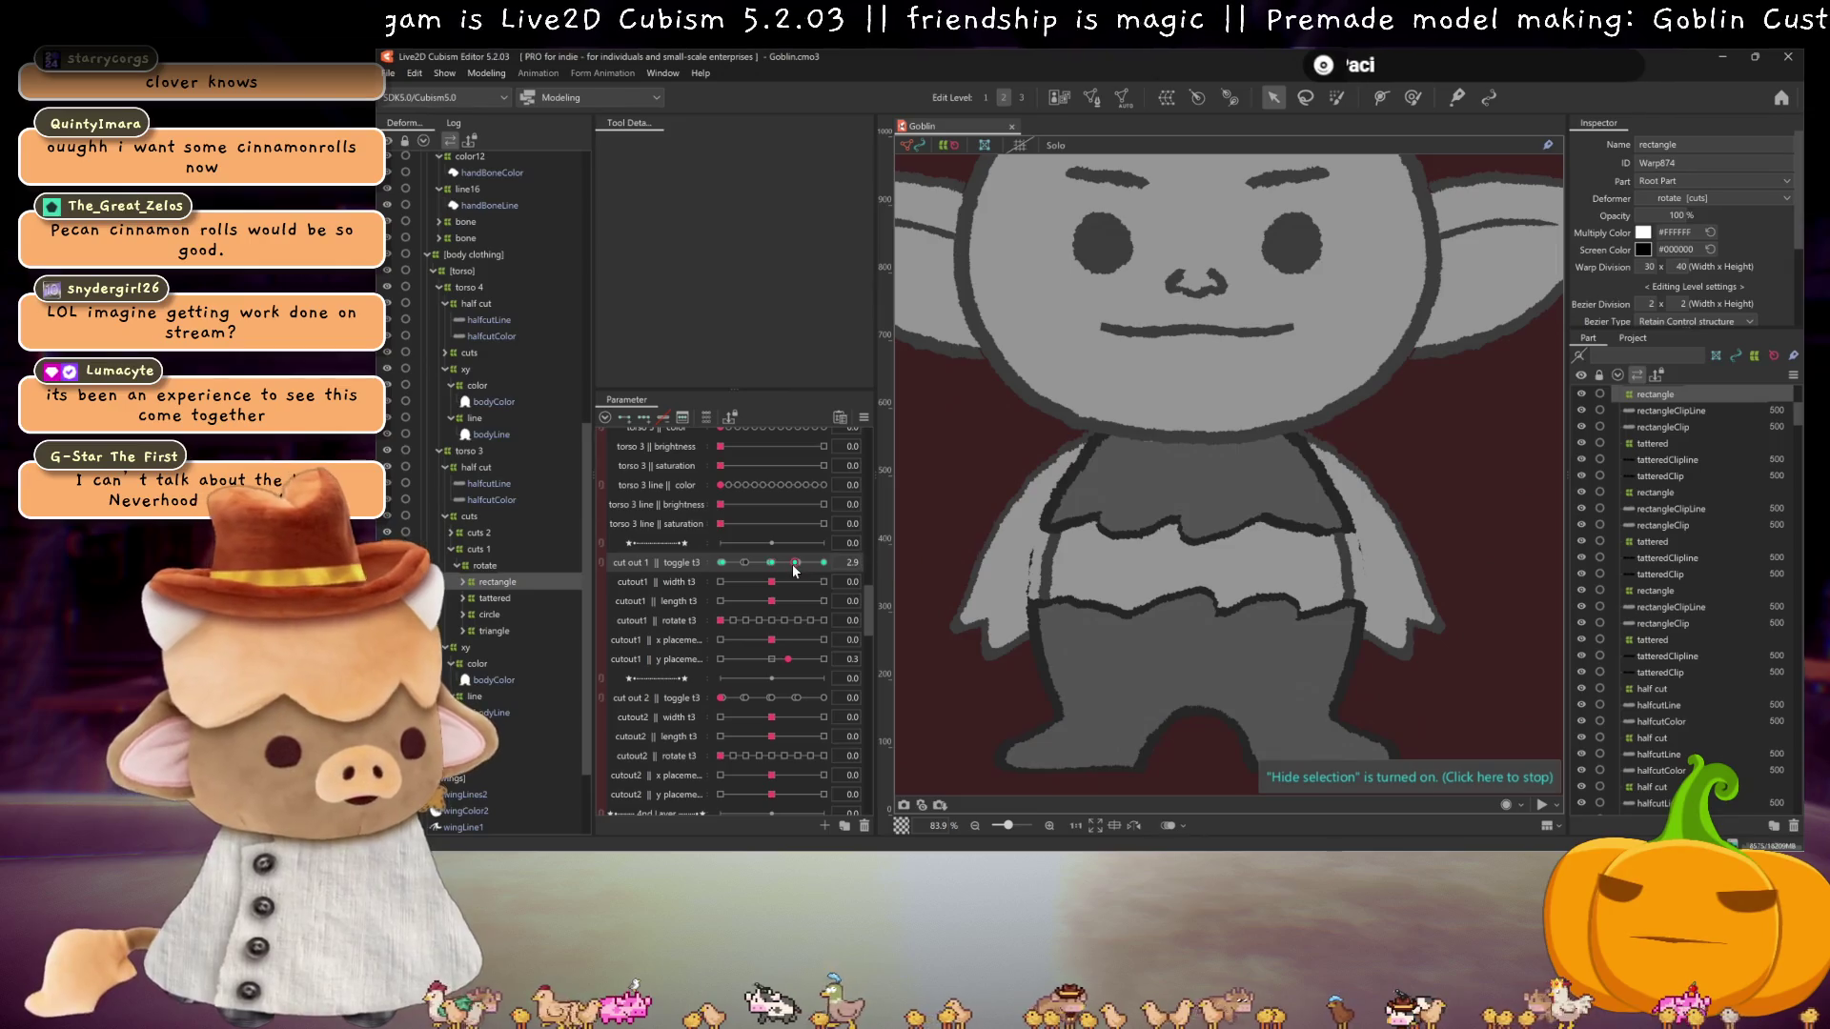
{"action": "left_click", "coordinate": [794, 564]}
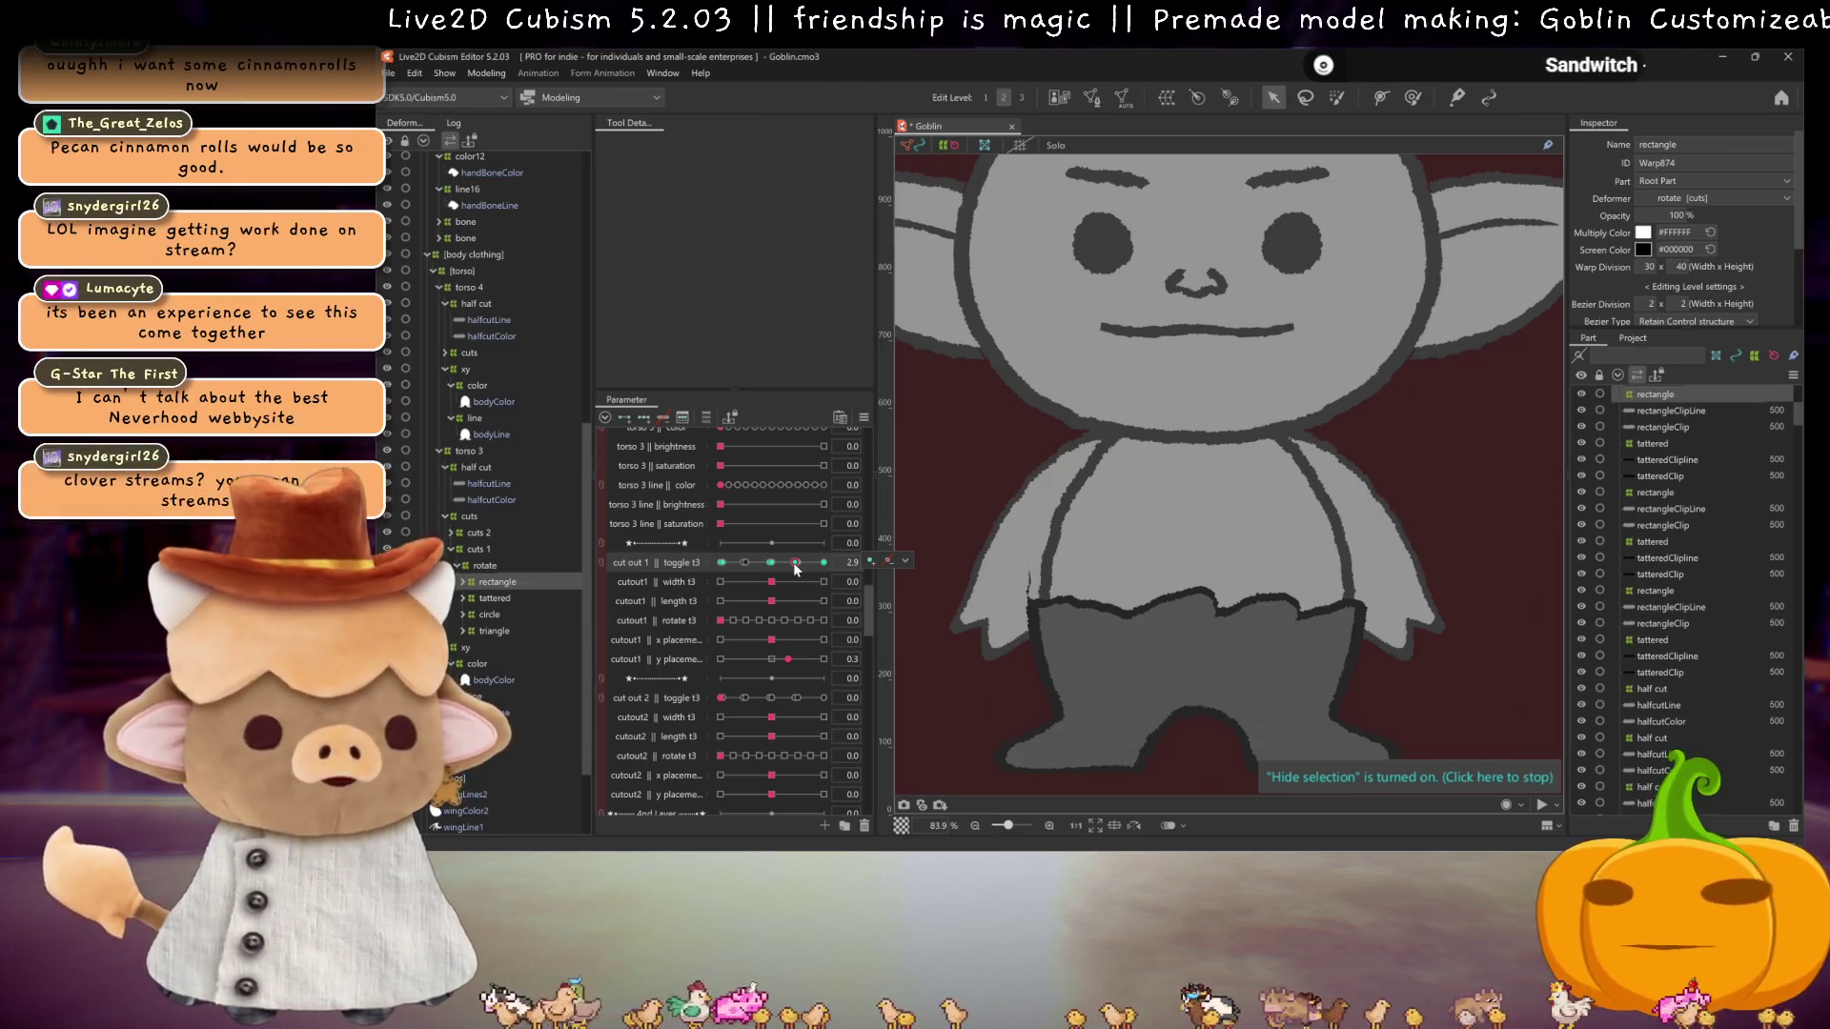
{"action": "left_click", "coordinate": [497, 598]}
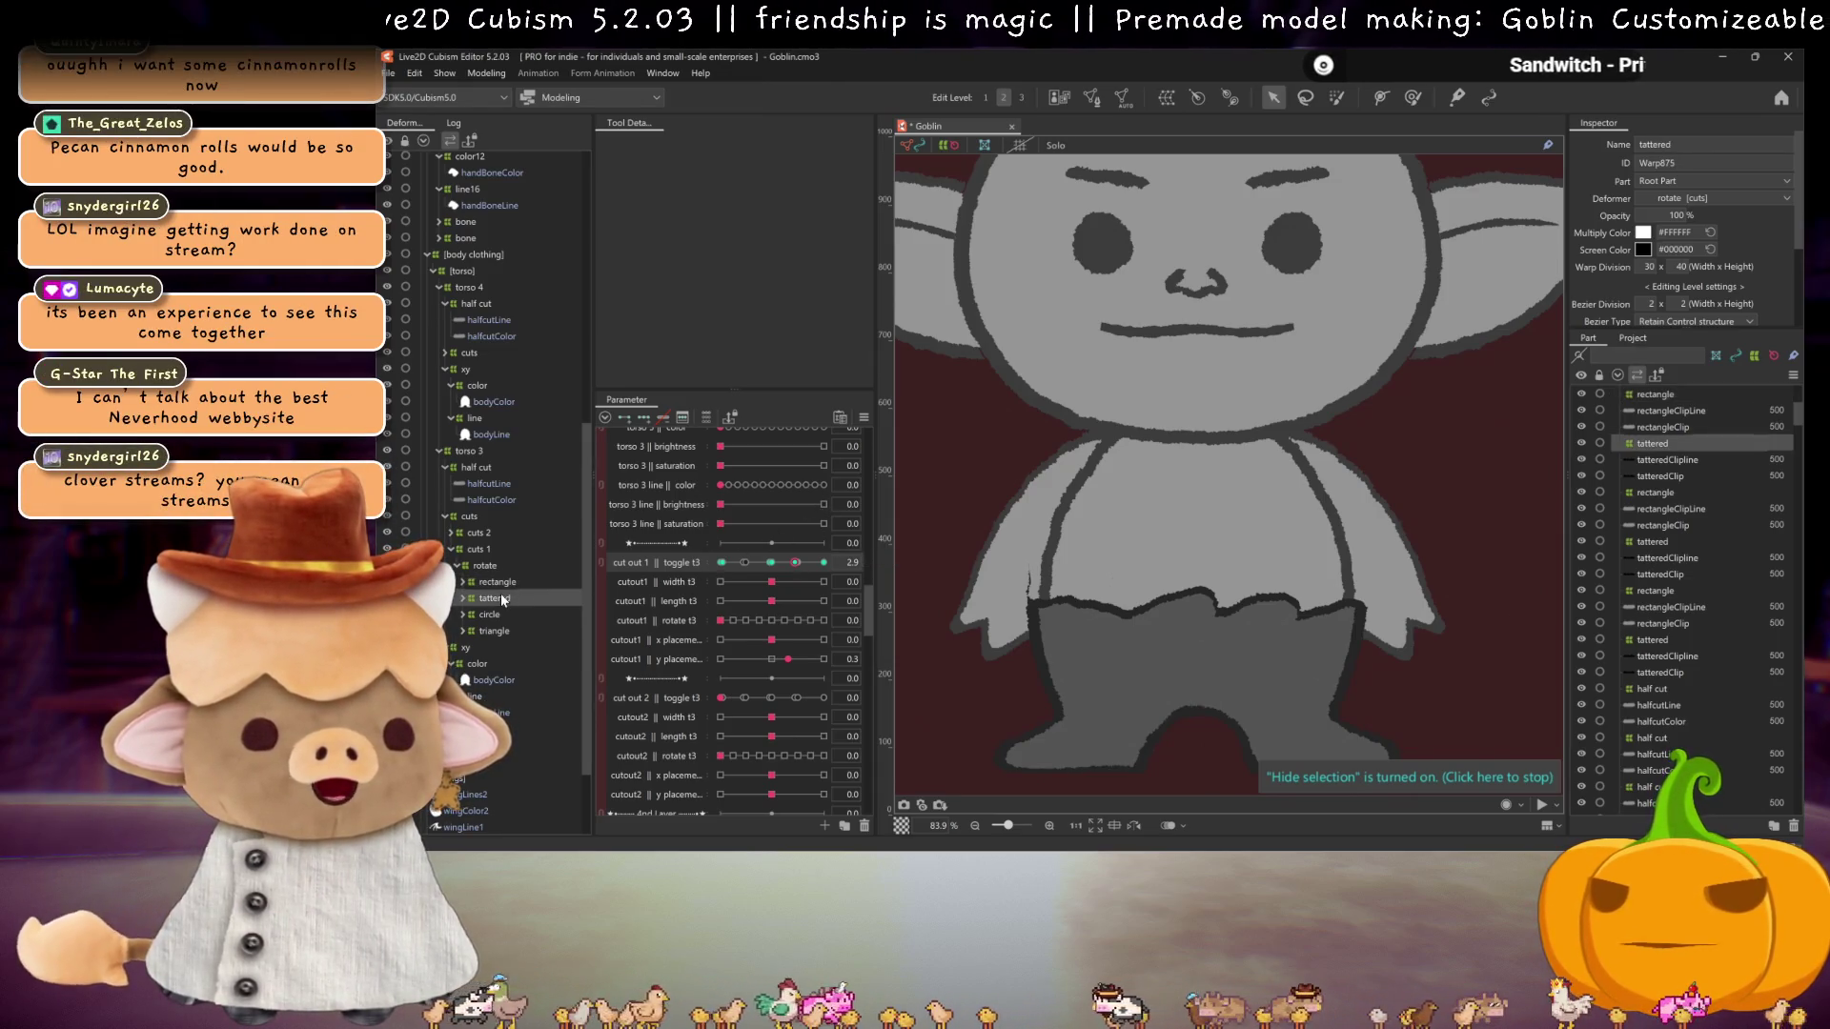
{"action": "left_click_drag", "start_coordinate": [798, 568], "coordinate": [771, 563]}
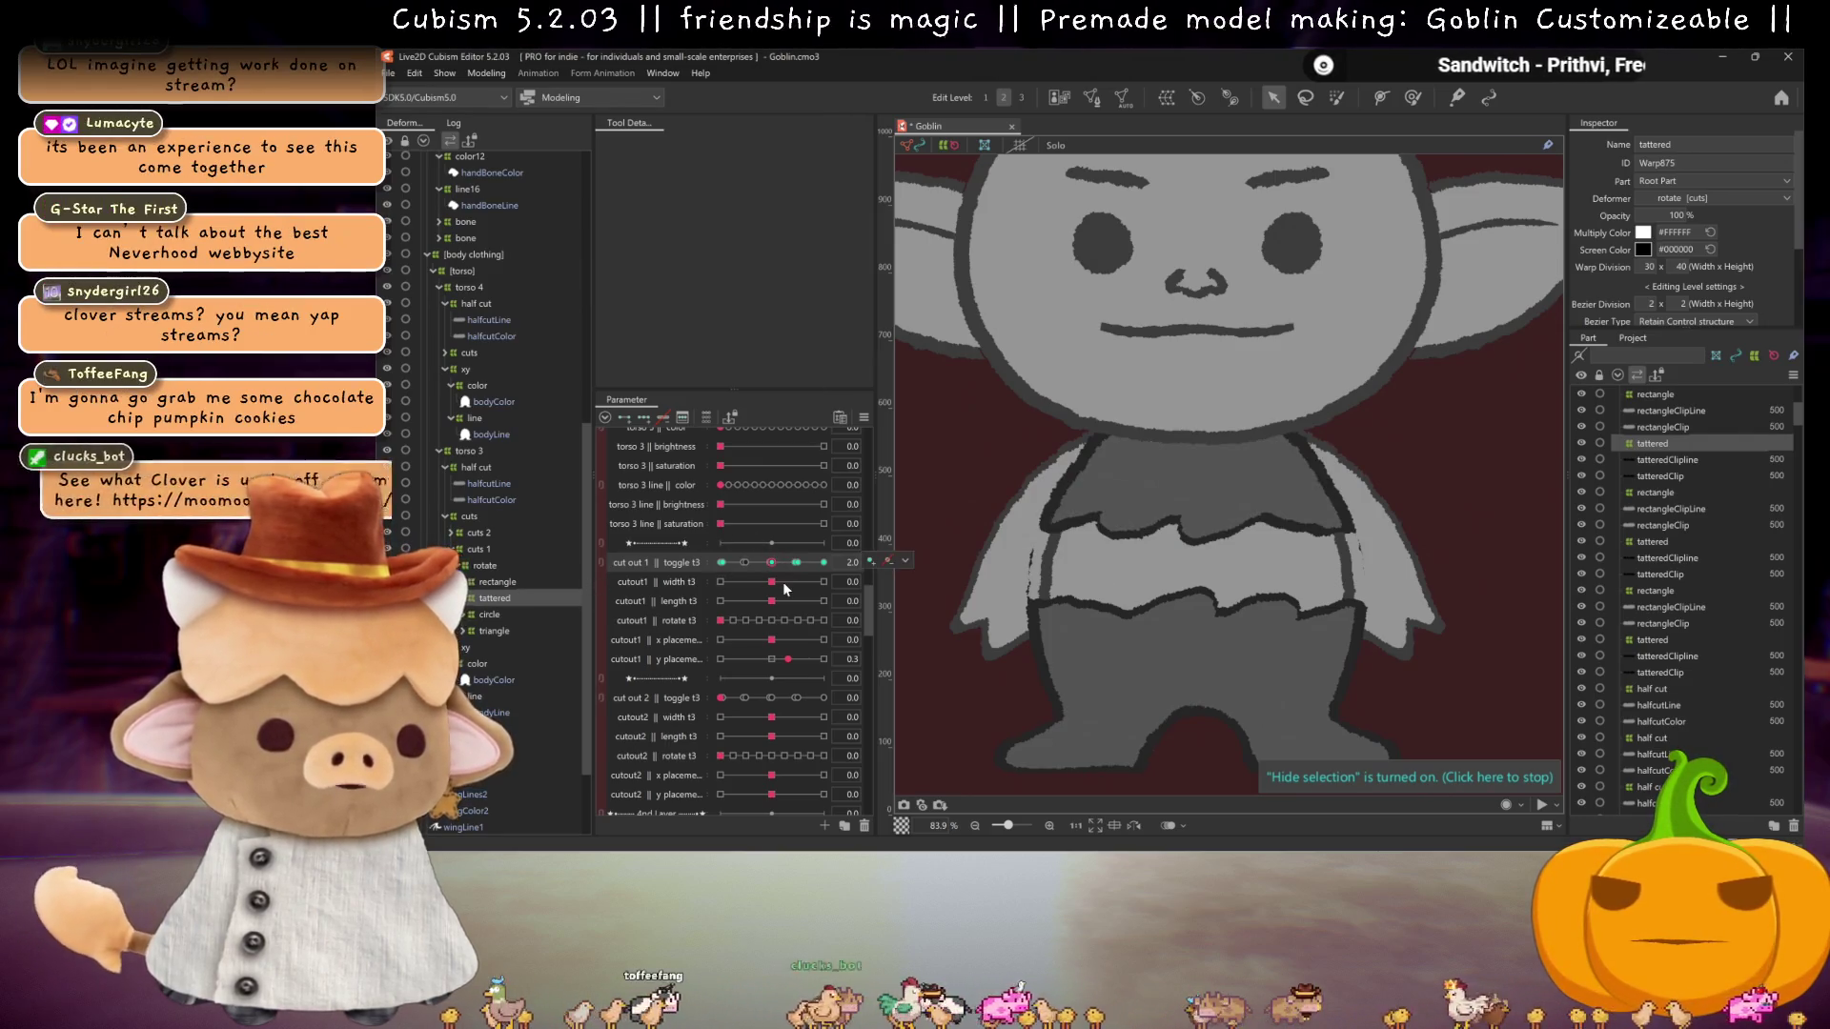
{"action": "left_click", "coordinate": [795, 563]}
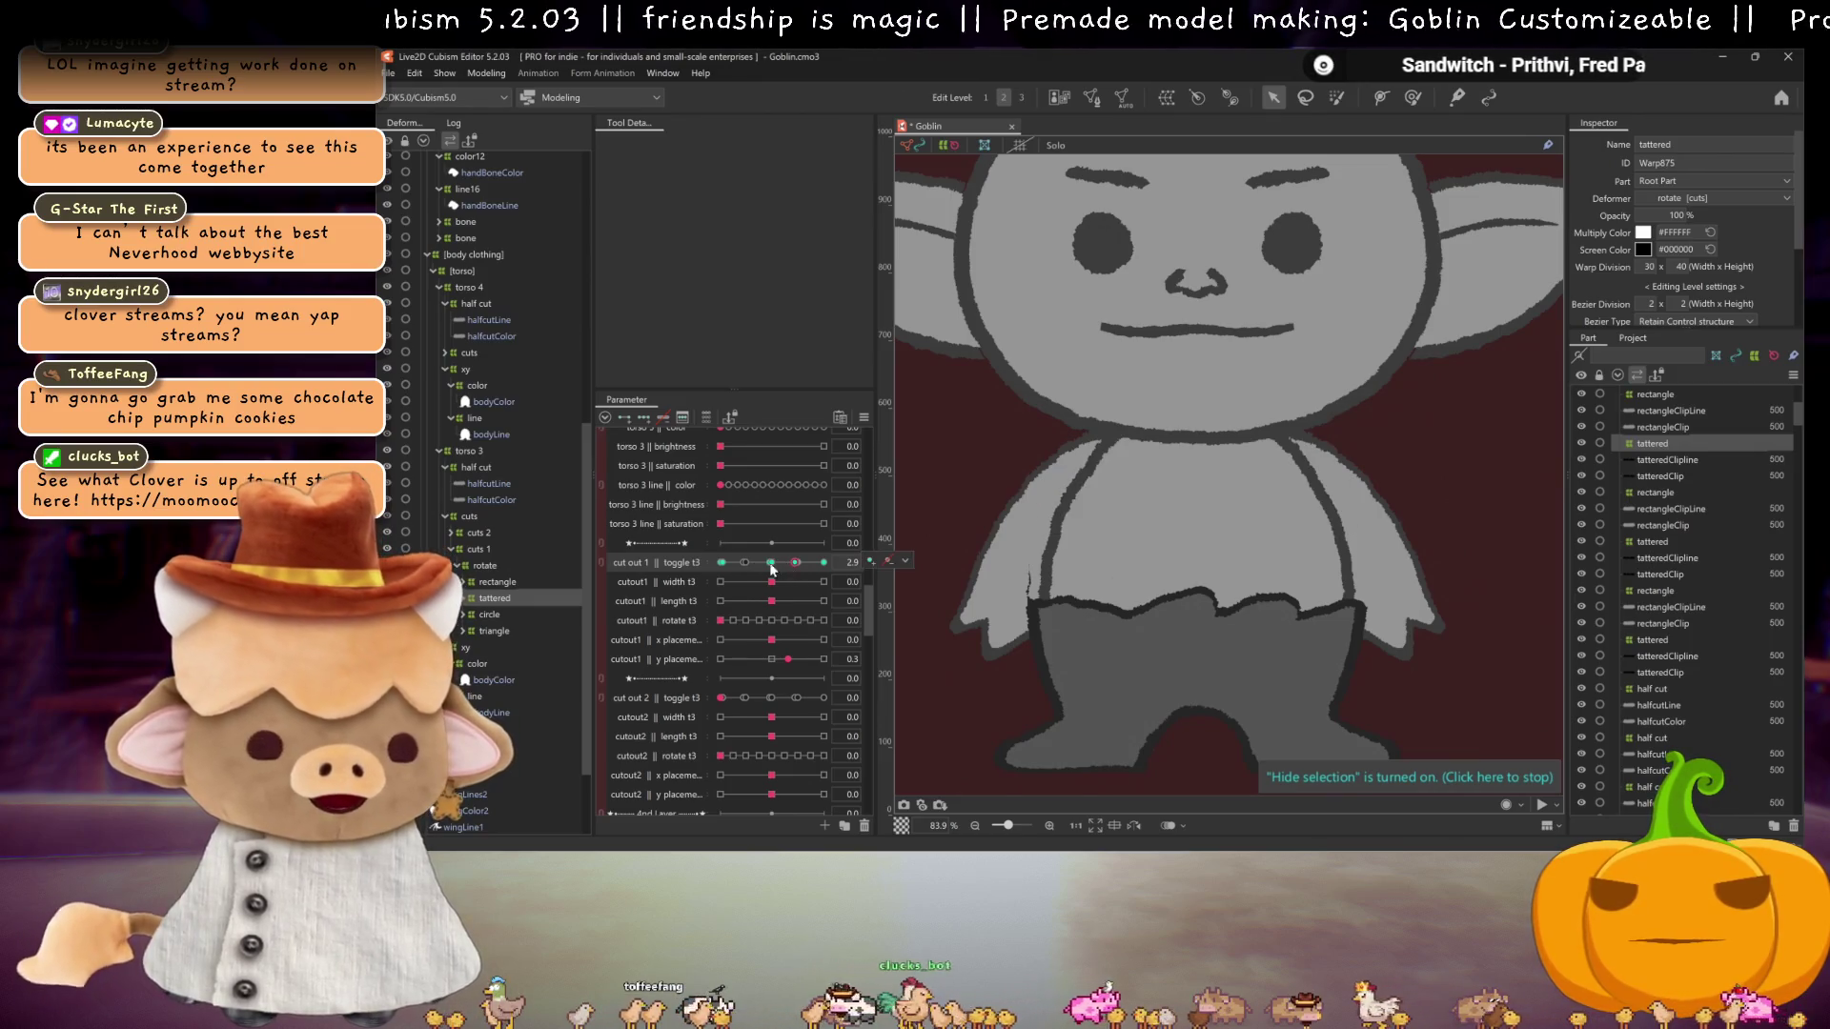
{"action": "left_click", "coordinate": [771, 563]}
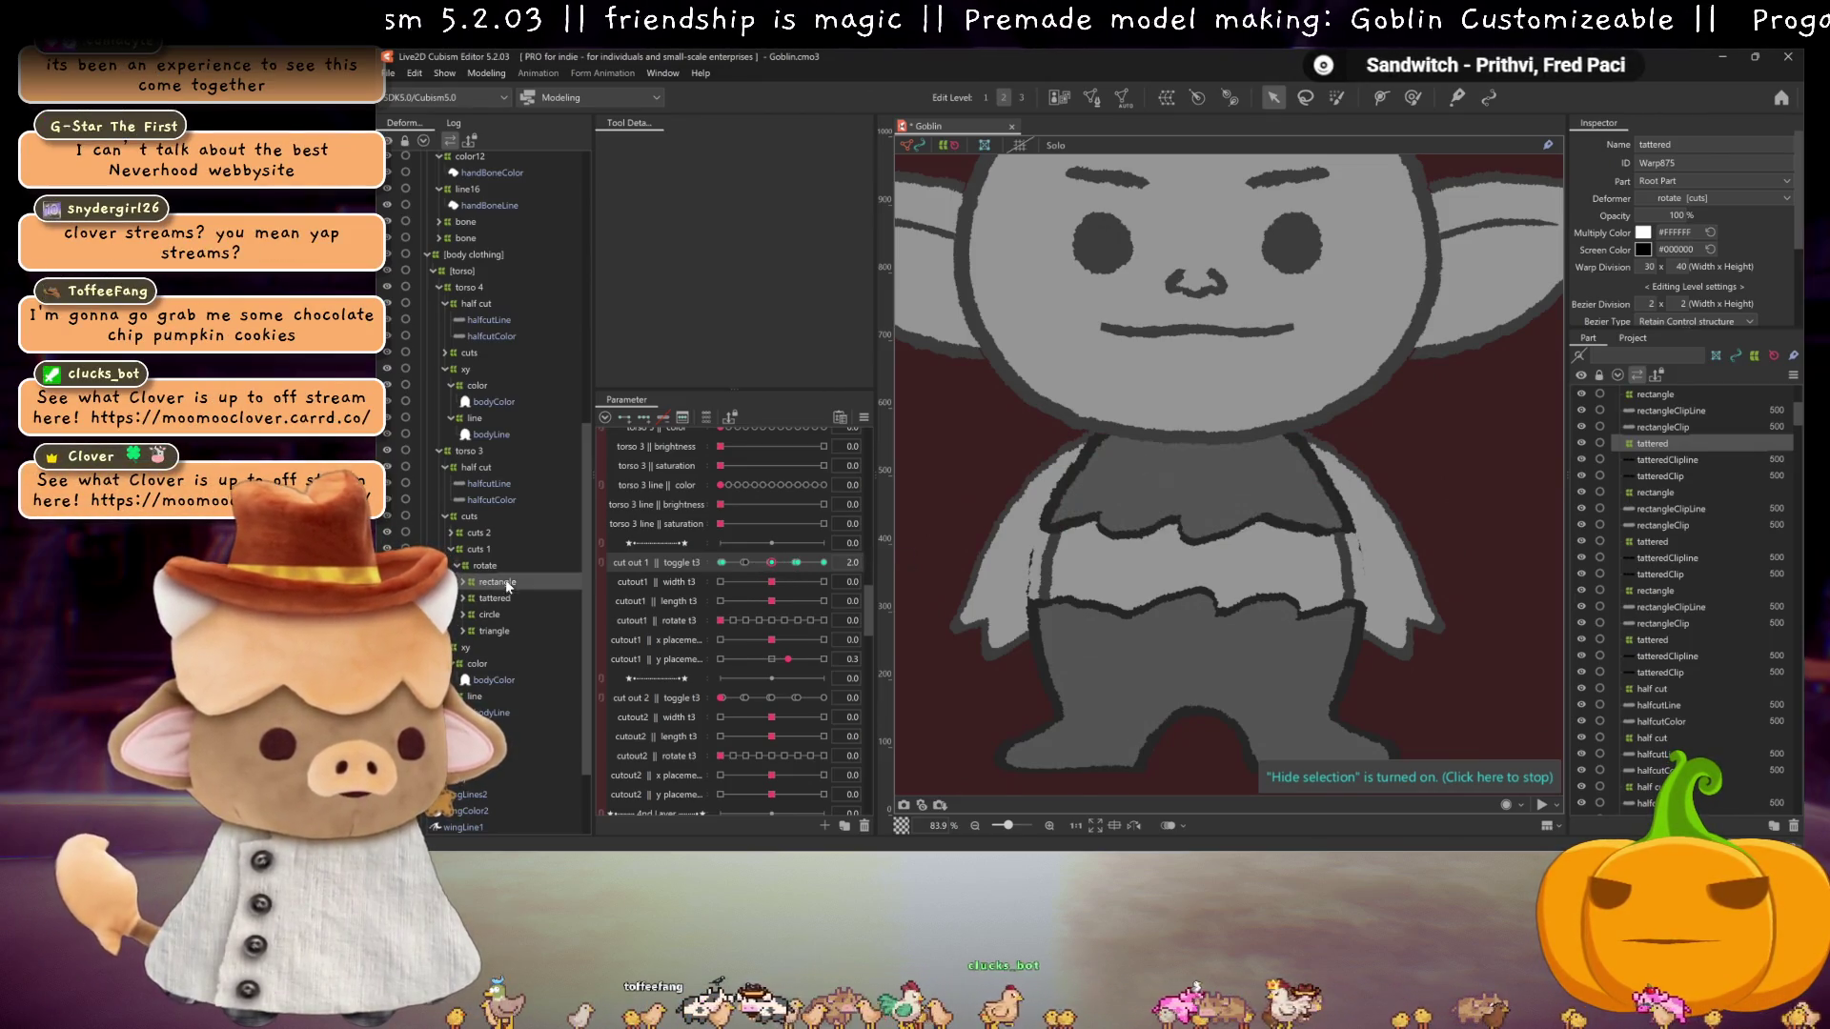
Step: Step cut out 1 toggle t3 through rectangle, 4.0, triangle and tattered shapes, then select the circle cut deformer
{"action": "left_click", "coordinate": [799, 563]}
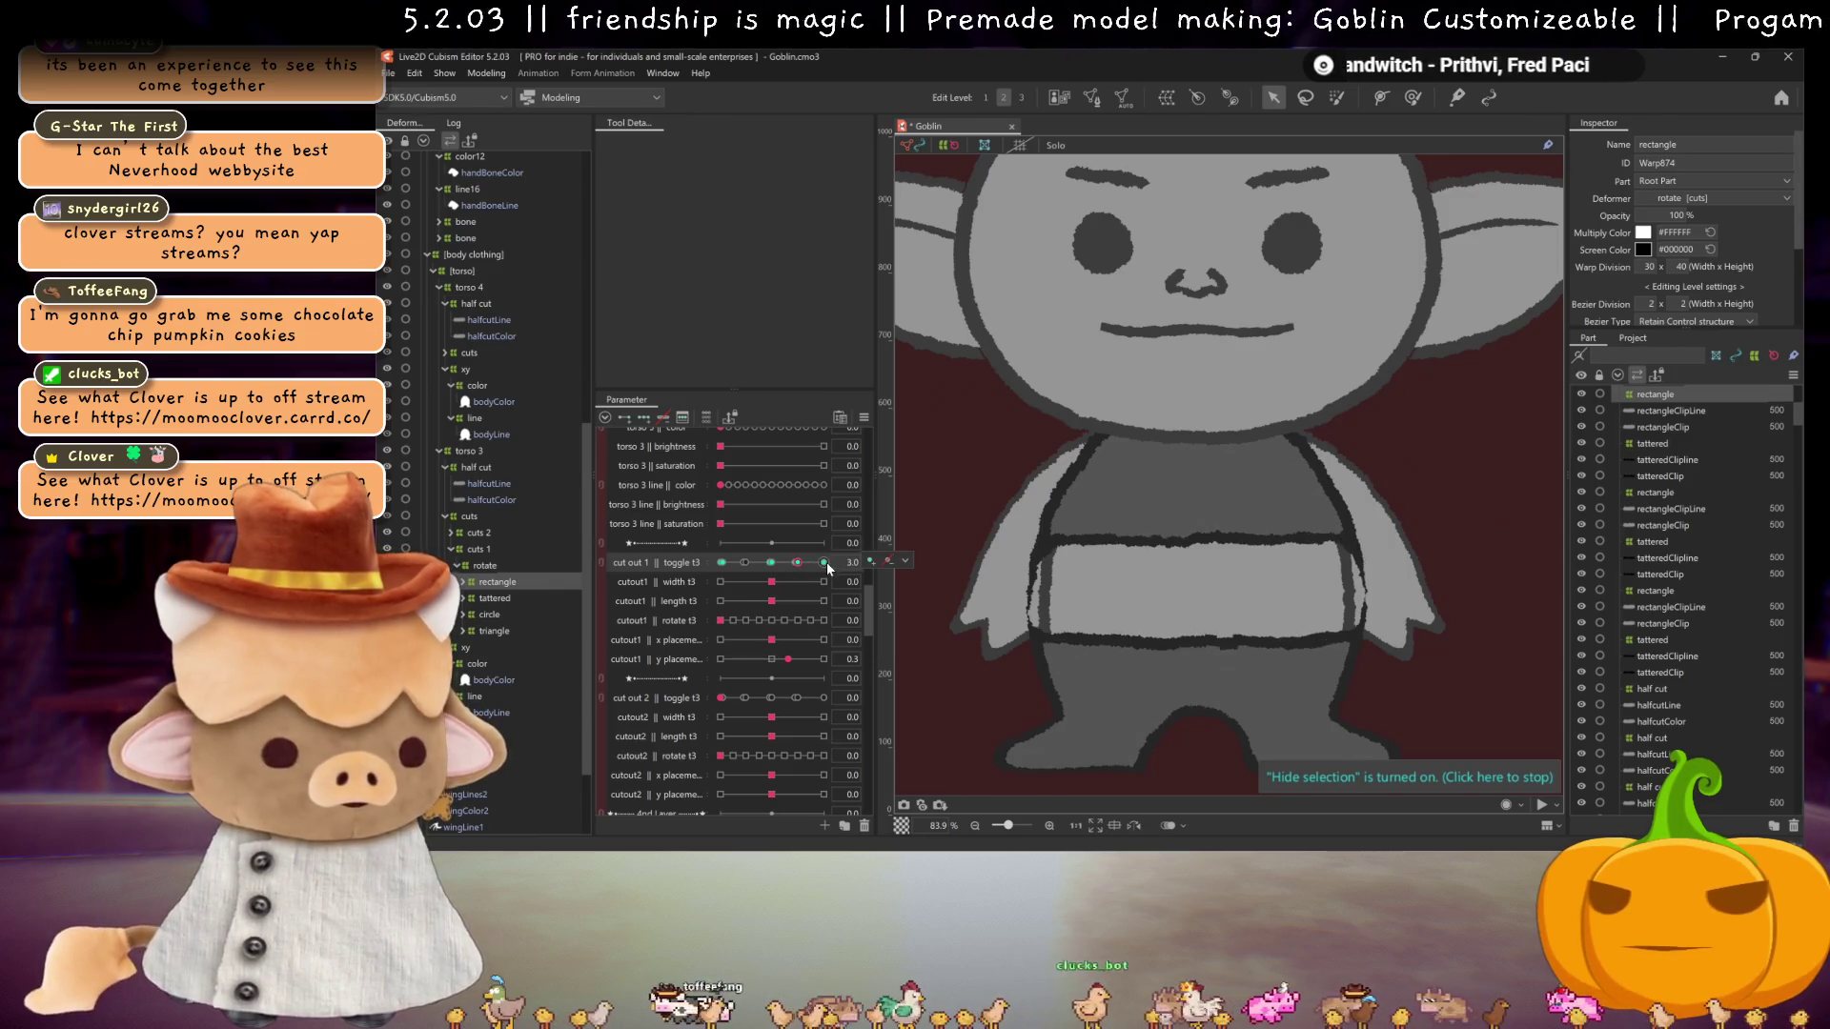
{"action": "left_click", "coordinate": [825, 563]}
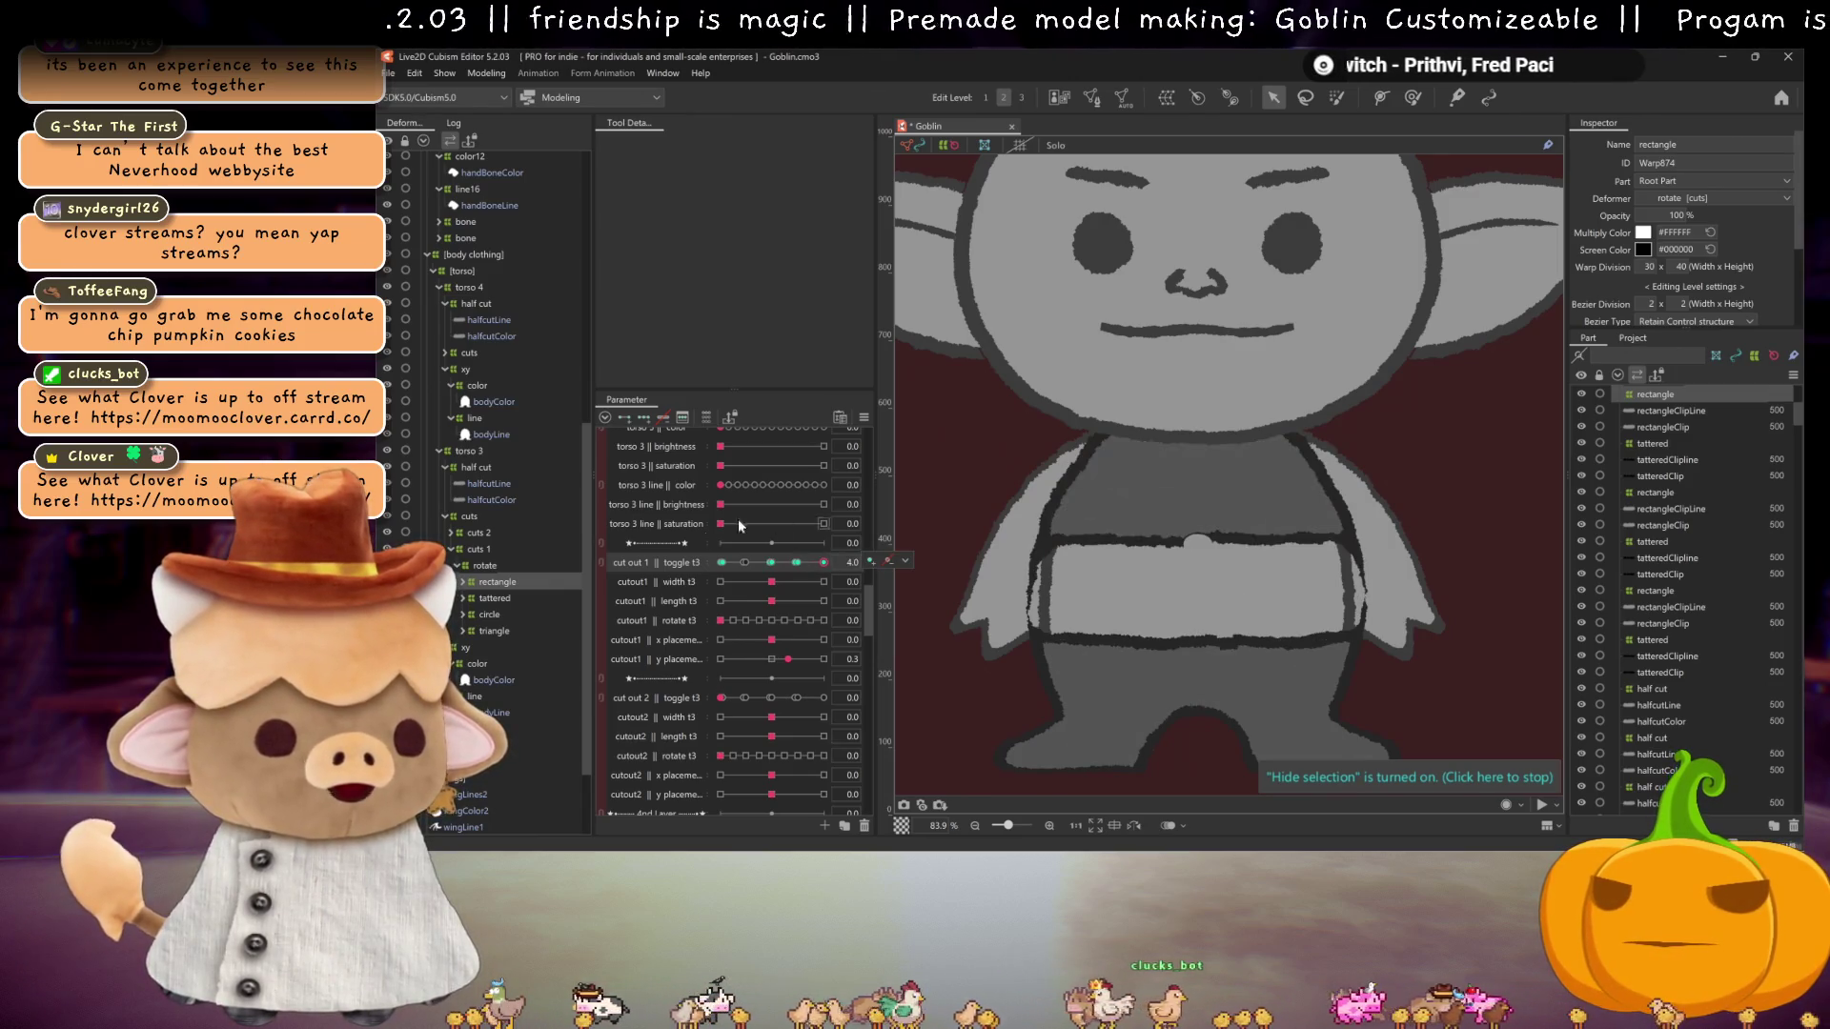
{"action": "left_click", "coordinate": [769, 563]}
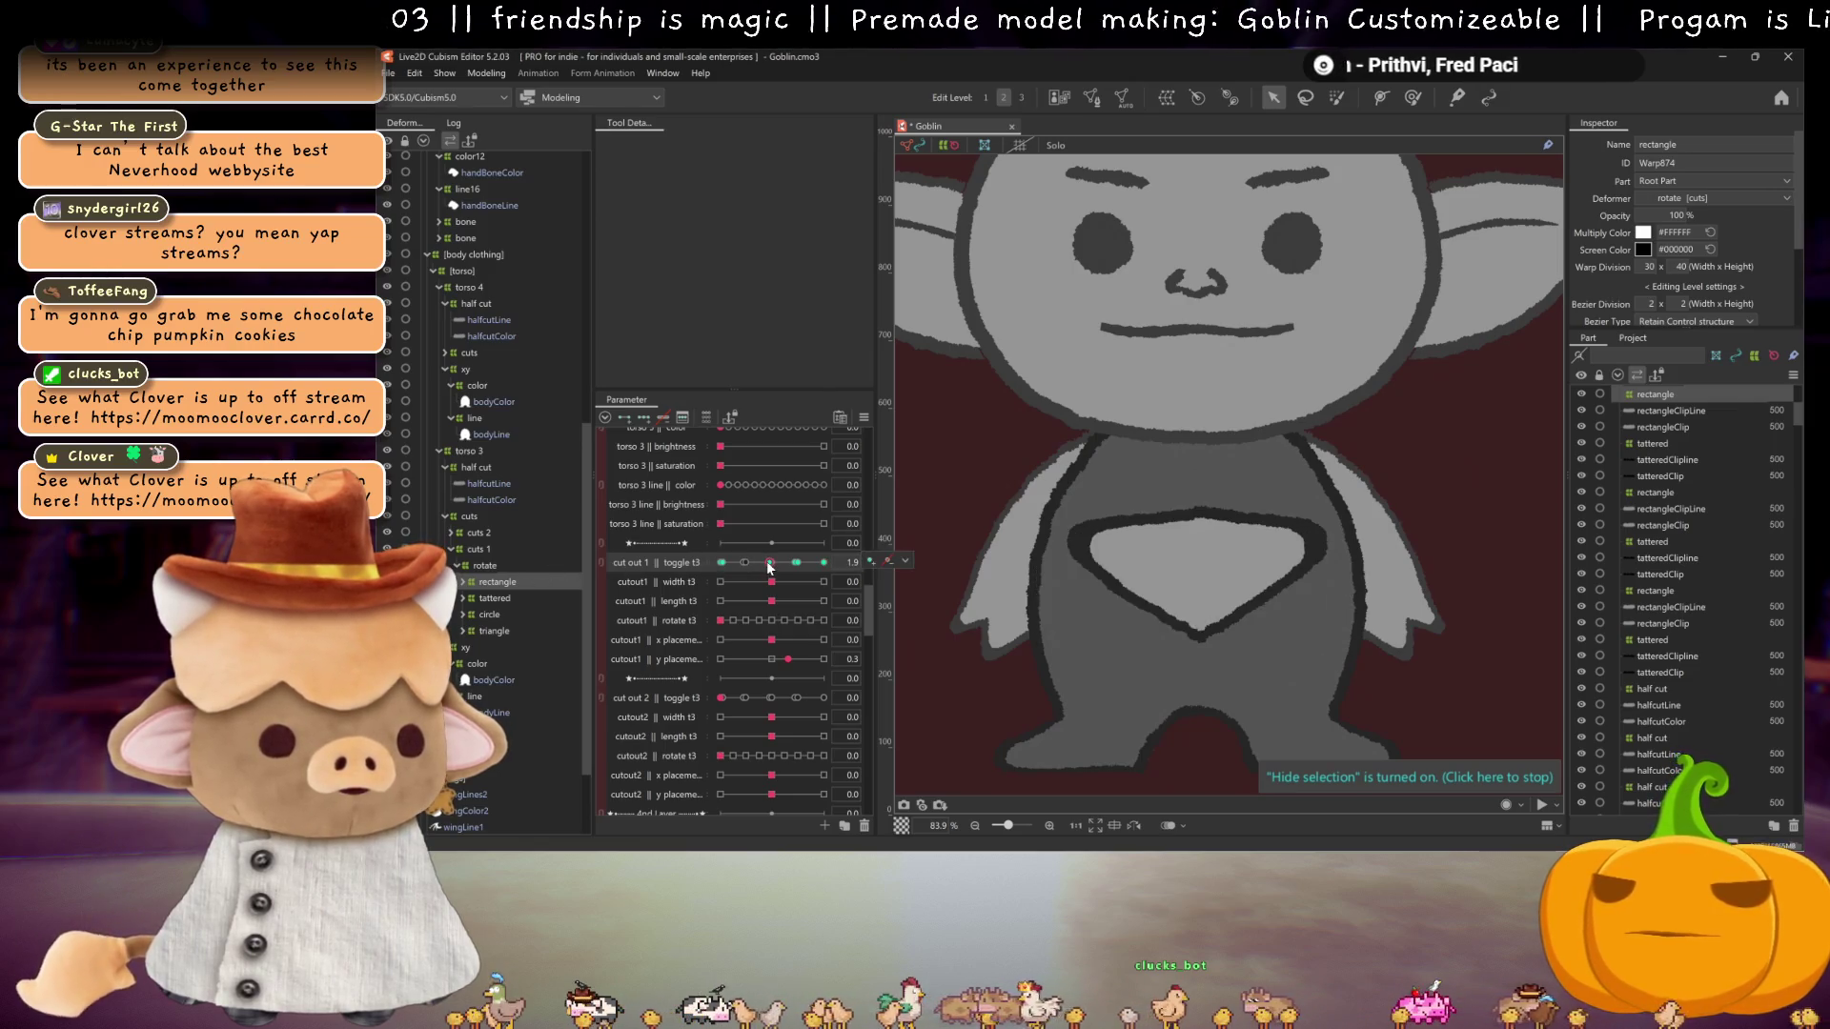
{"action": "left_click_drag", "start_coordinate": [769, 565], "coordinate": [779, 566]}
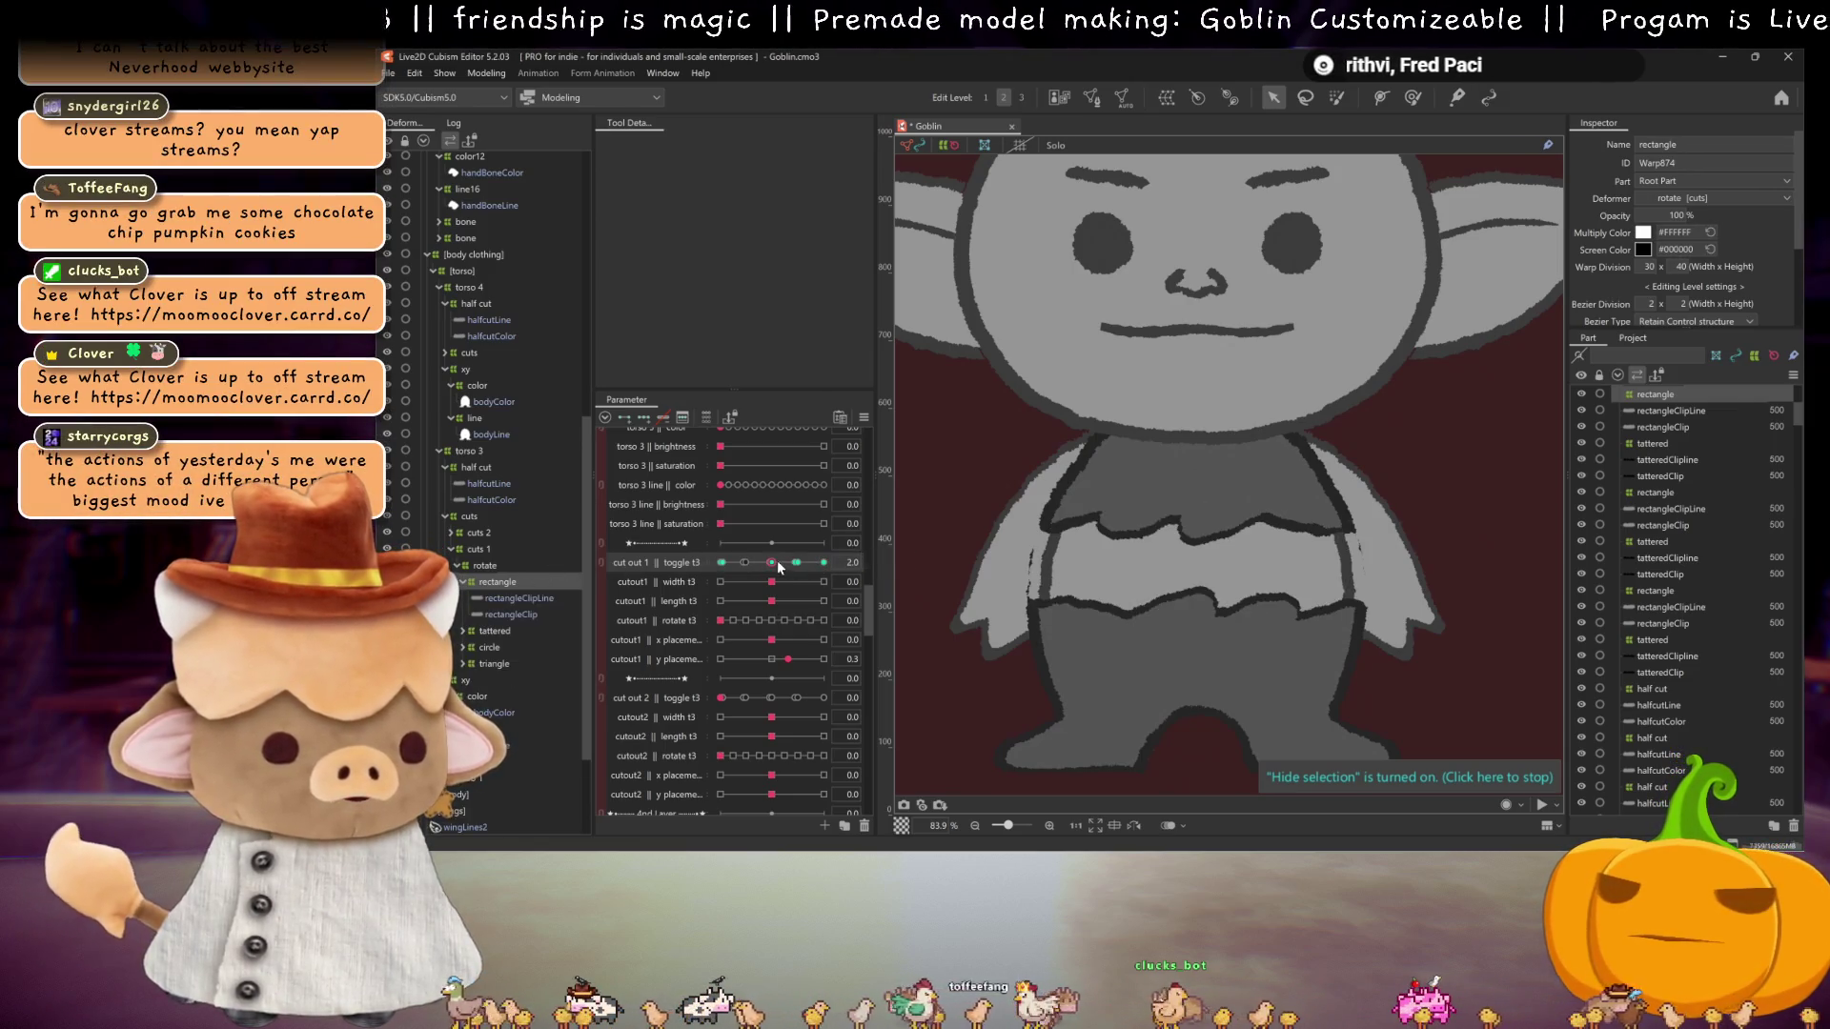
{"action": "left_click", "coordinate": [794, 563]}
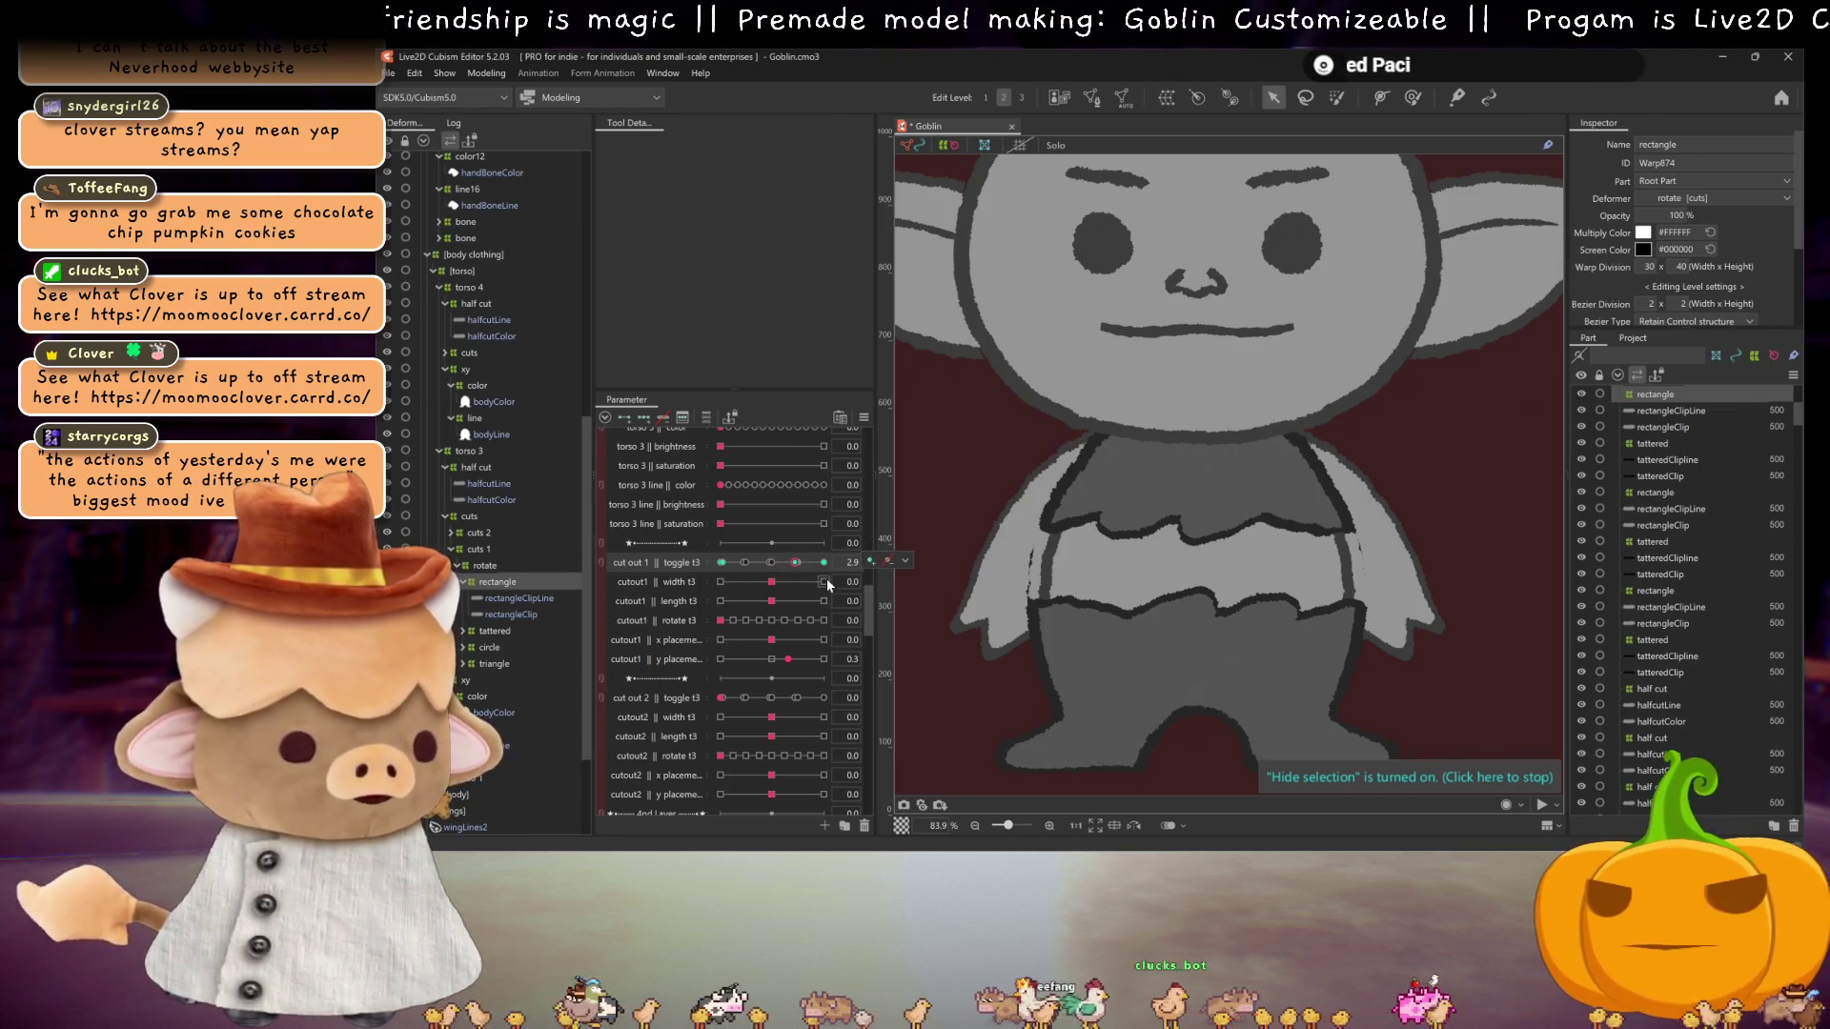
{"action": "left_click", "coordinate": [796, 564]}
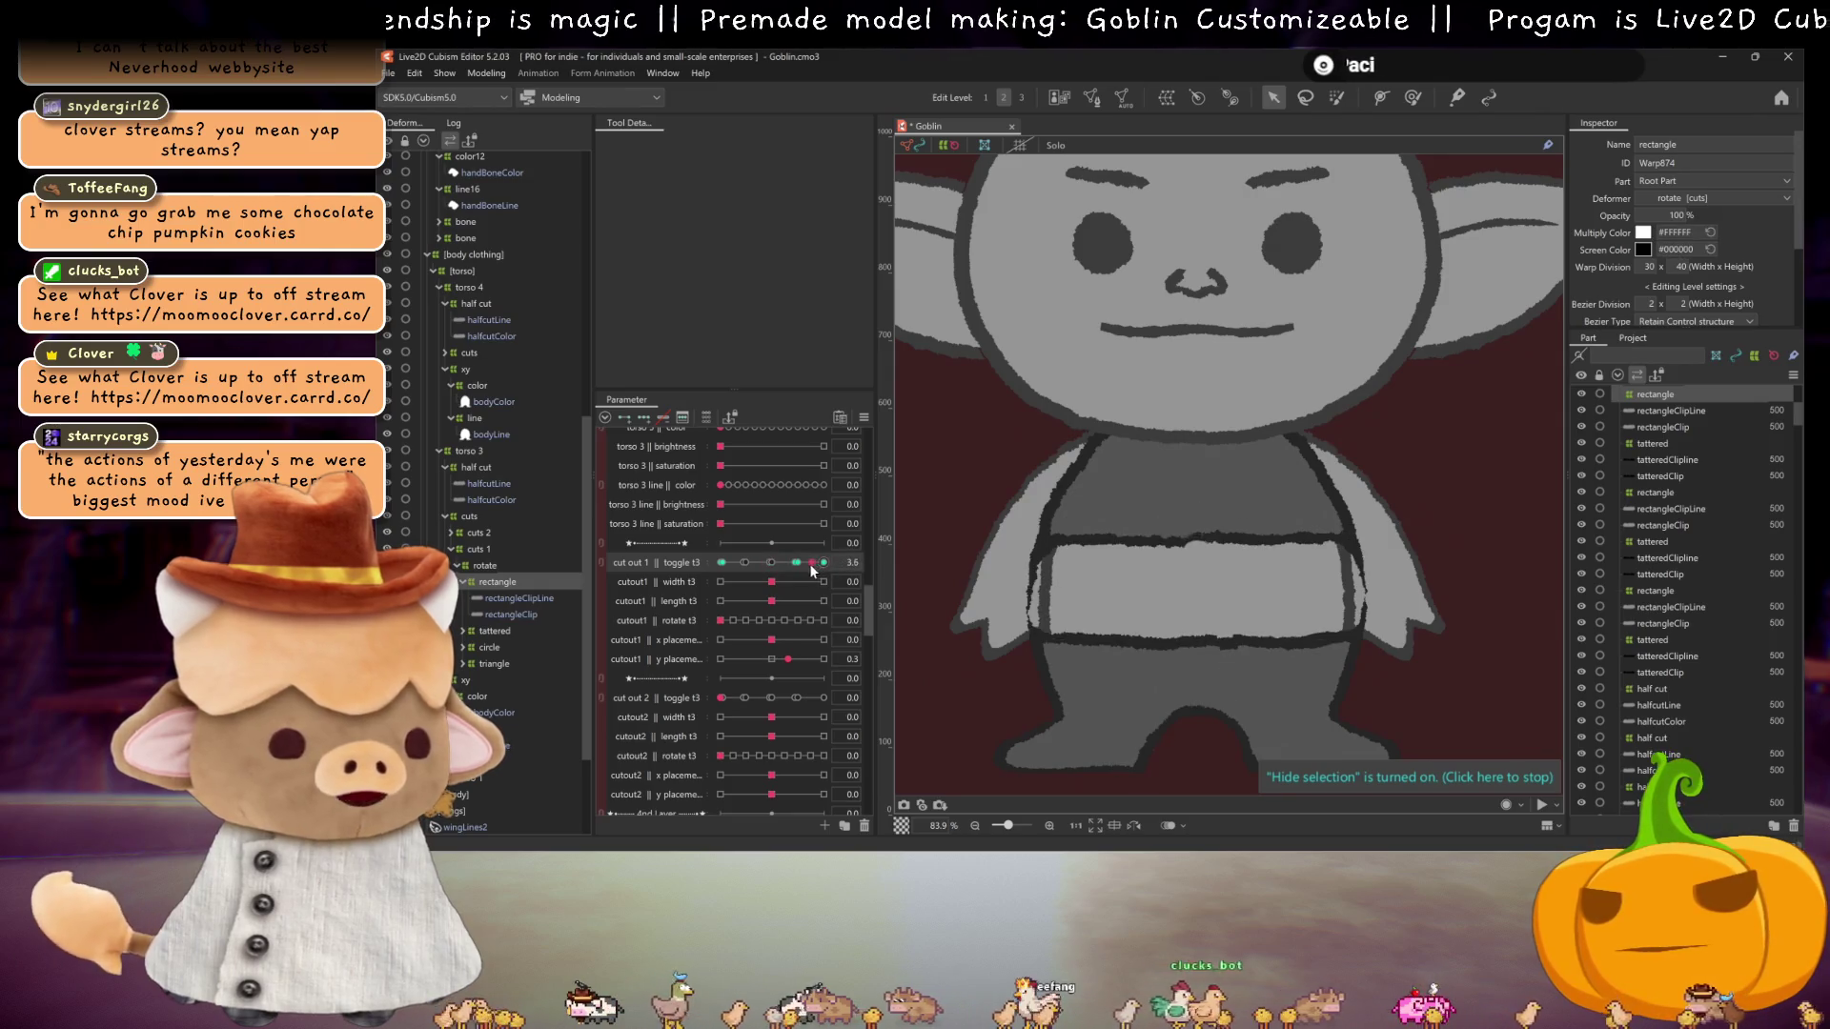
{"action": "left_click", "coordinate": [495, 650]}
{"action": "left_click", "coordinate": [746, 564]}
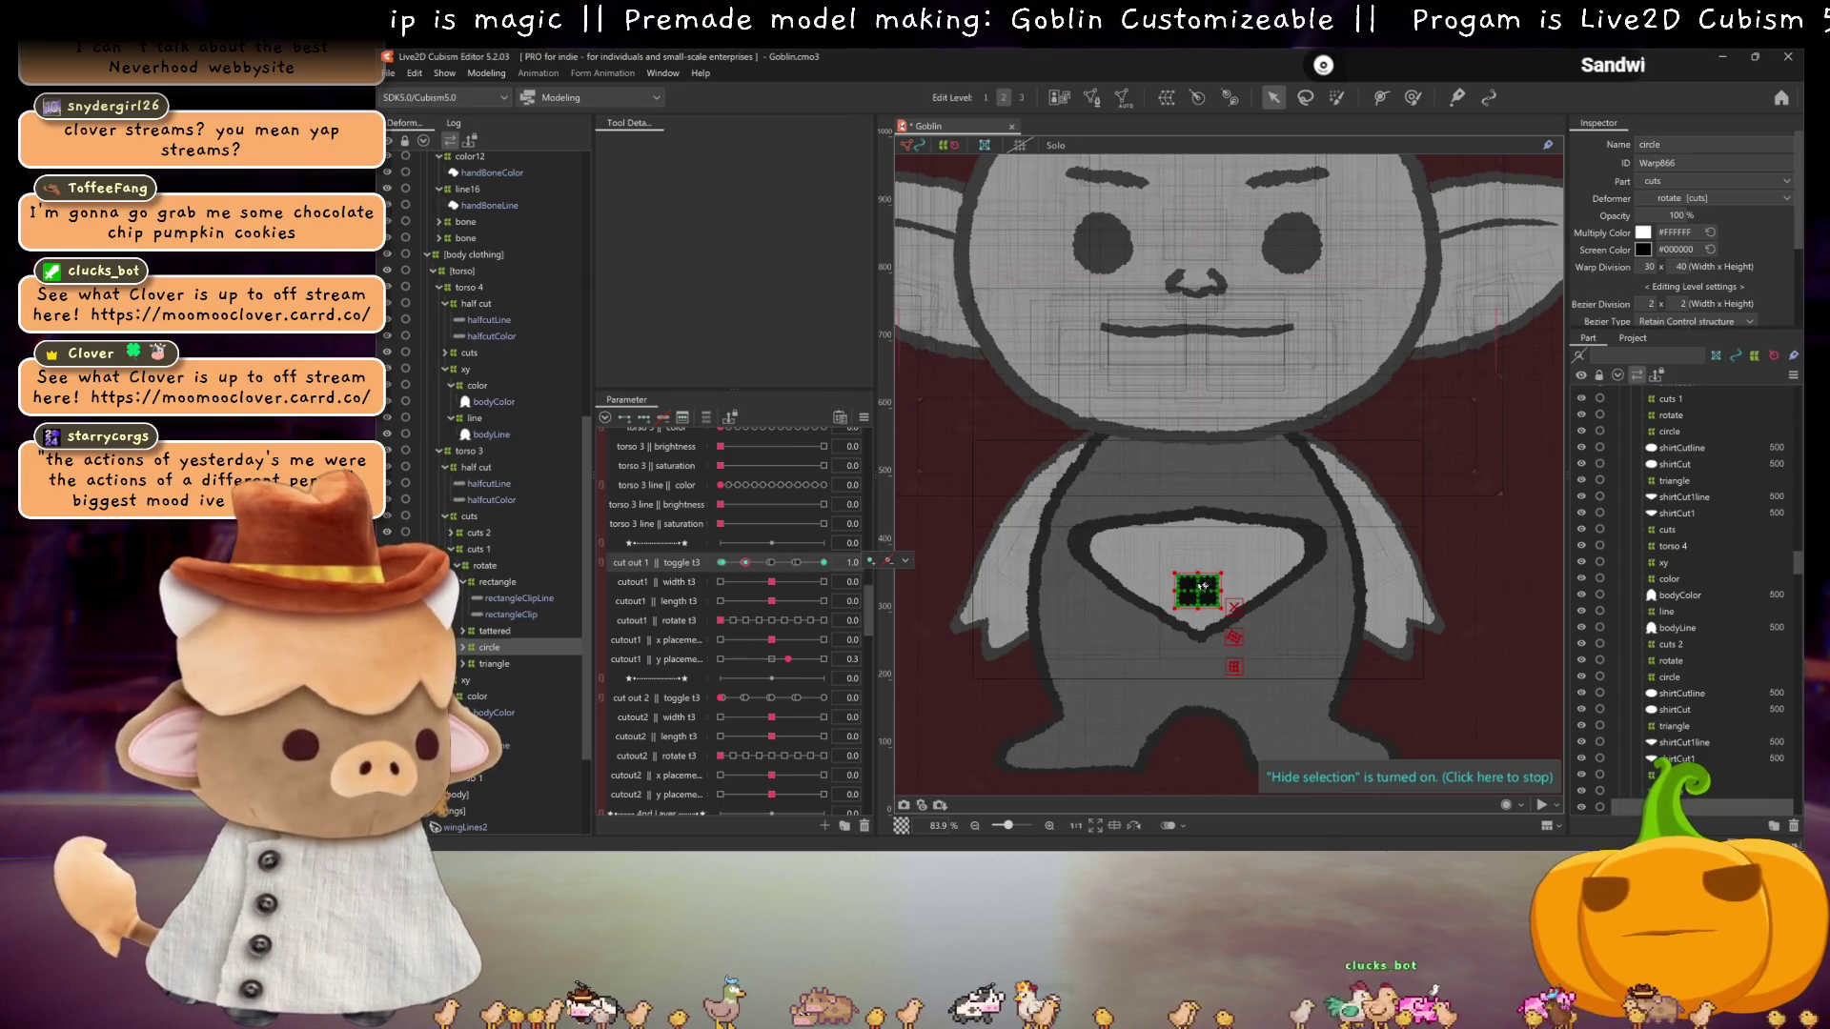
Step: Move the circle cut's warp box up the torso, set cut out 1 toggle t3 to 4.0, and save
{"action": "left_click_drag", "start_coordinate": [1197, 595], "coordinate": [1195, 562]}
{"action": "left_click", "coordinate": [826, 562]}
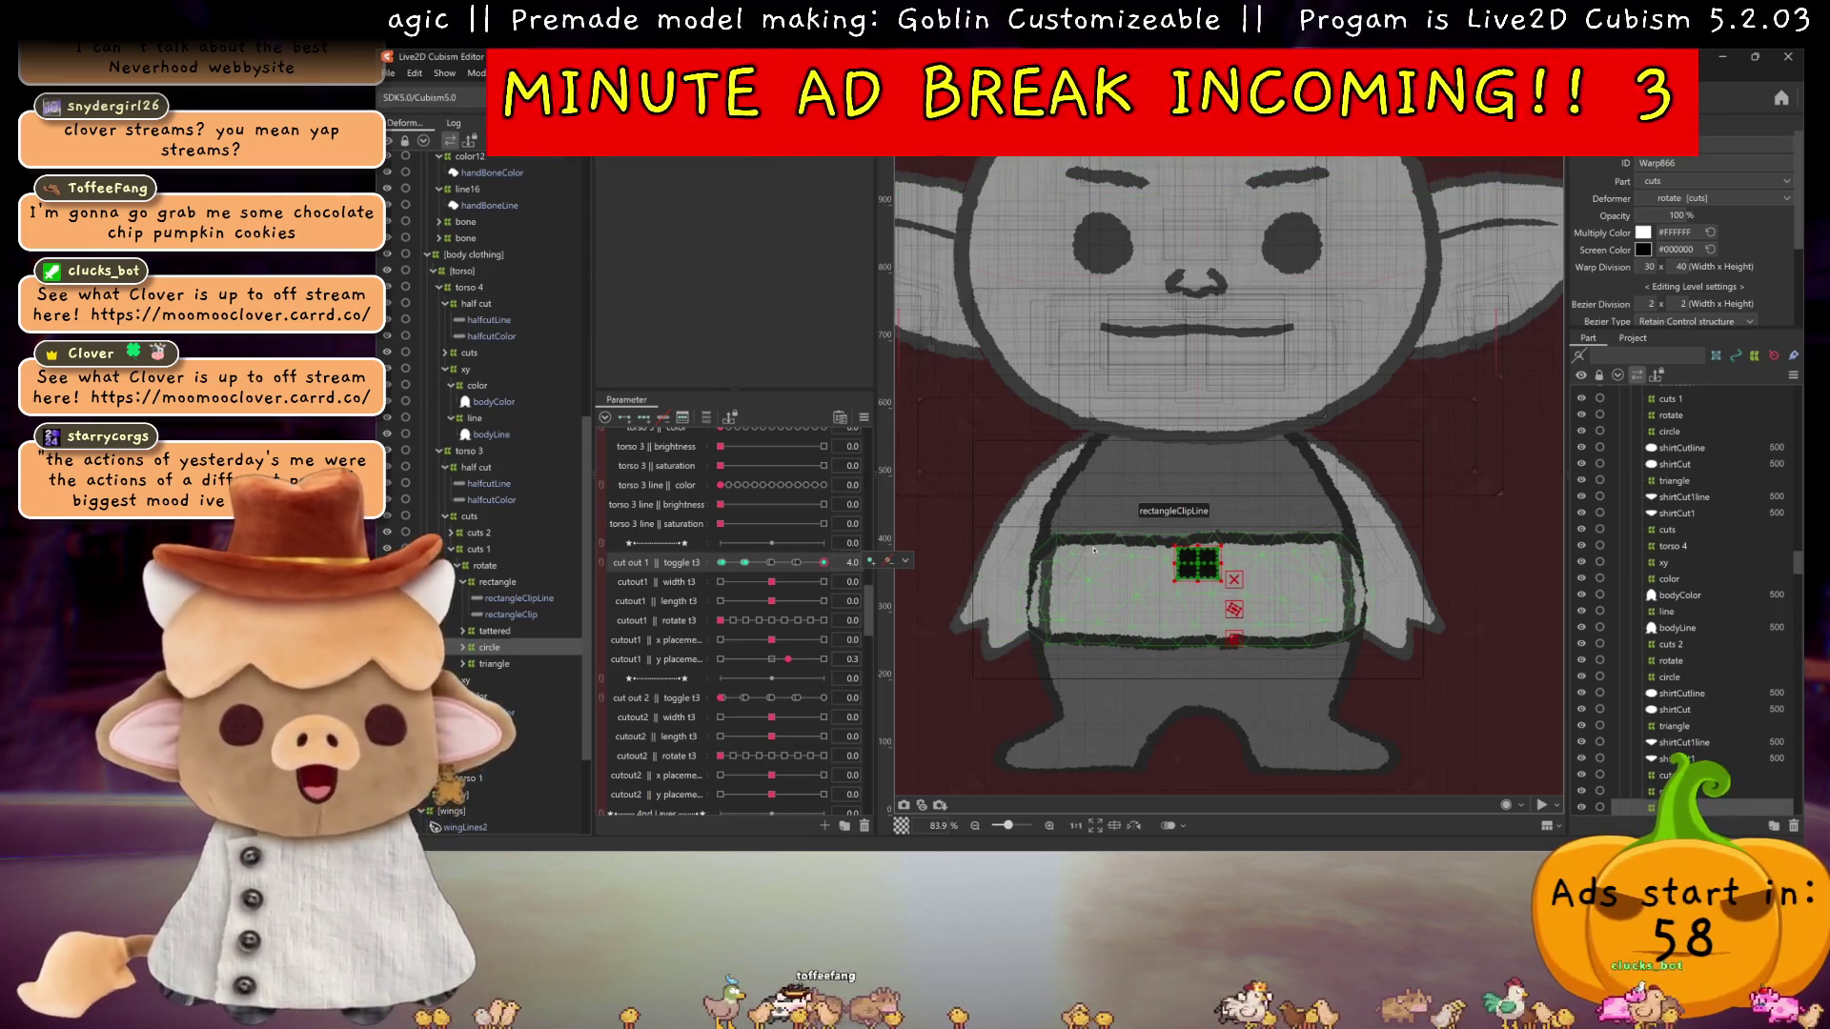
{"action": "key", "text": "ctrl+s"}
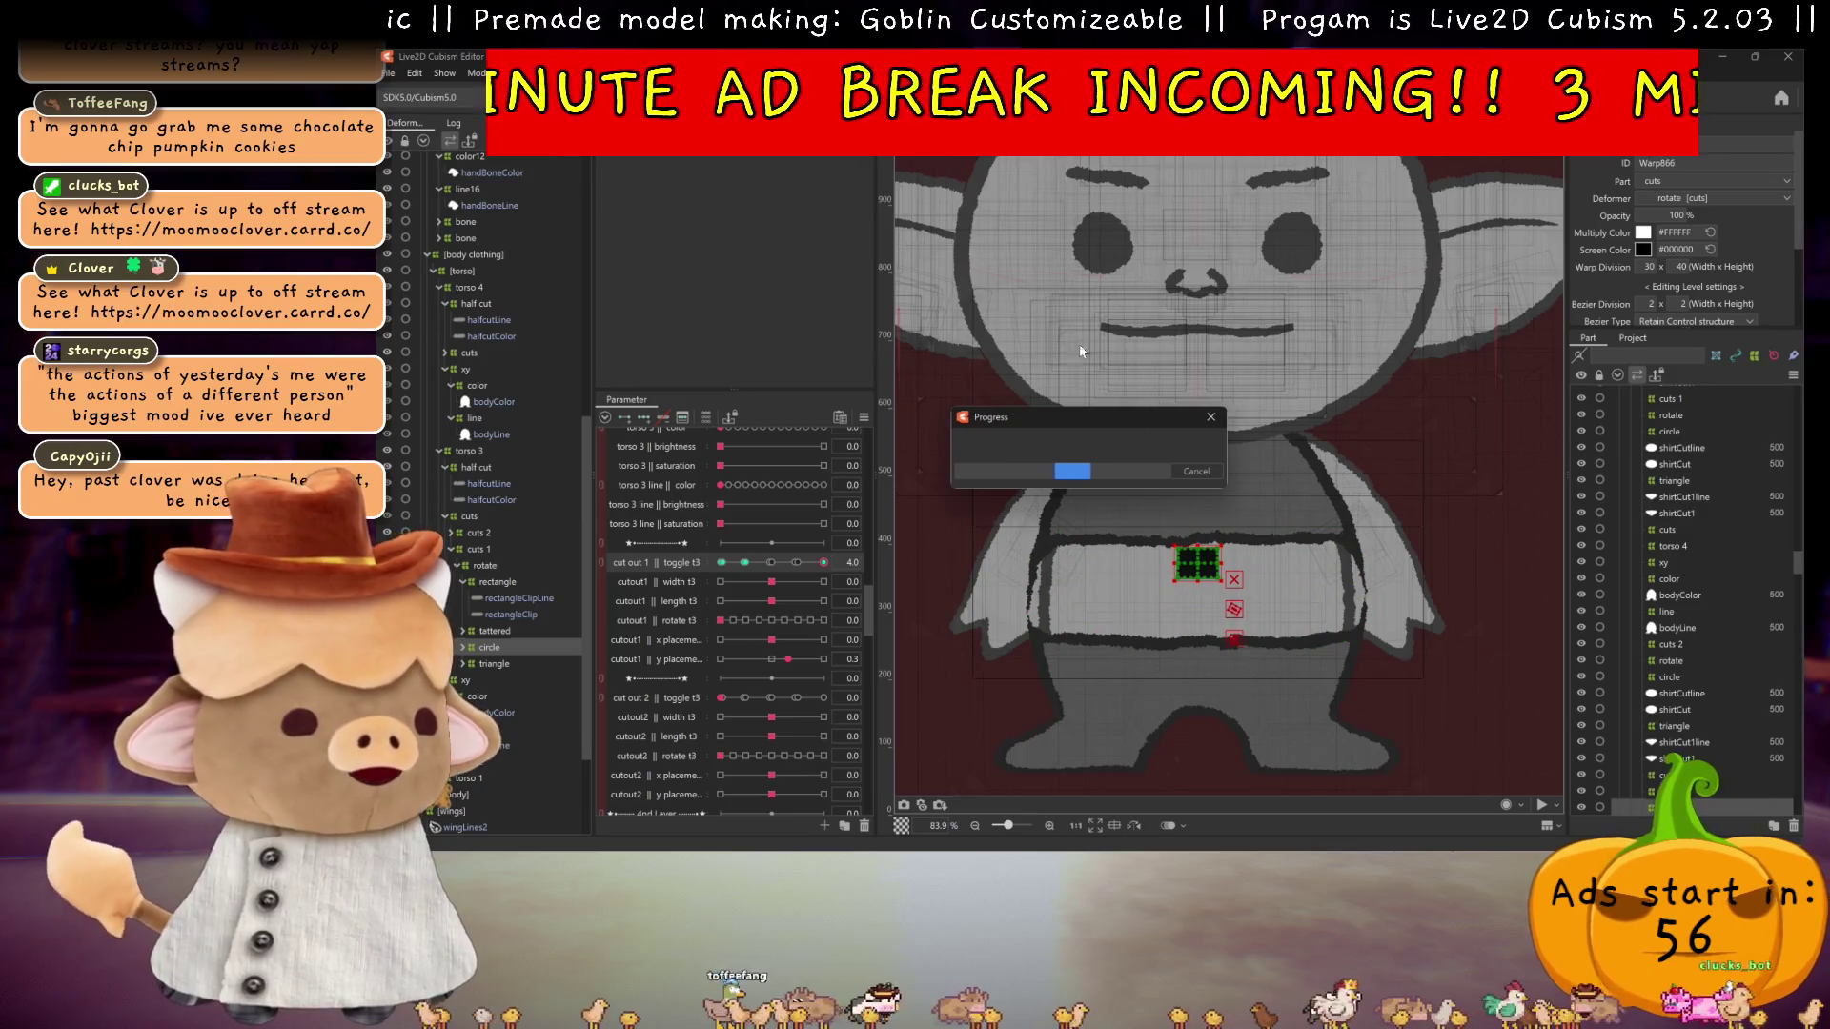